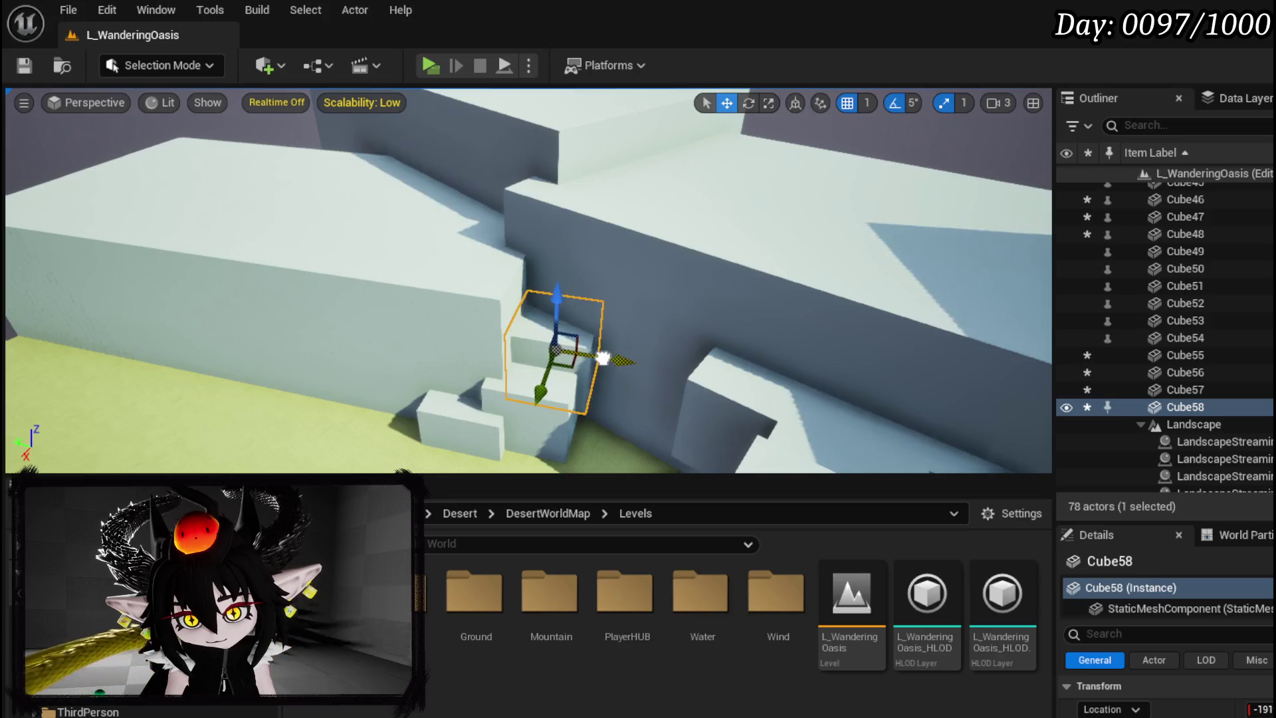
Duplicate Cube58 as Cube59 raised onto the canyon wall step, save the level, and play-test it
drag(611, 359, 592, 337)
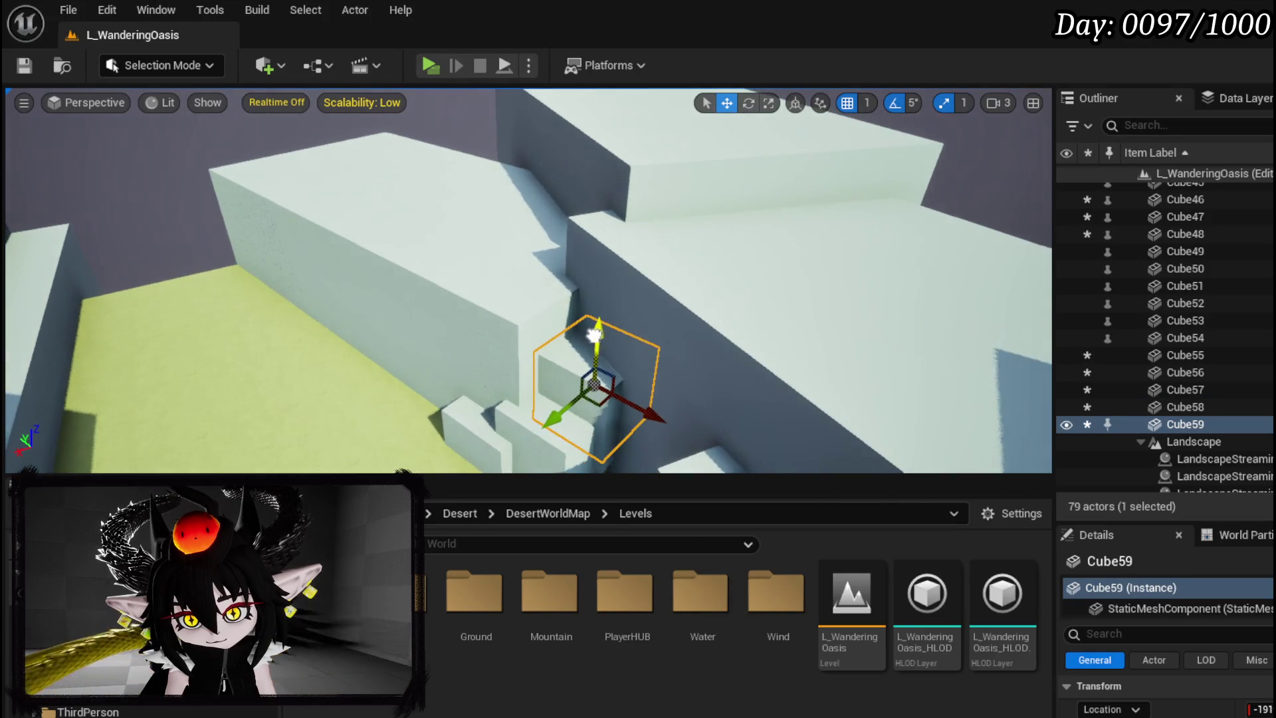
mouse_move(649, 415)
mouse_down()
mouse_move(677, 403)
mouse_move(570, 352)
mouse_up()
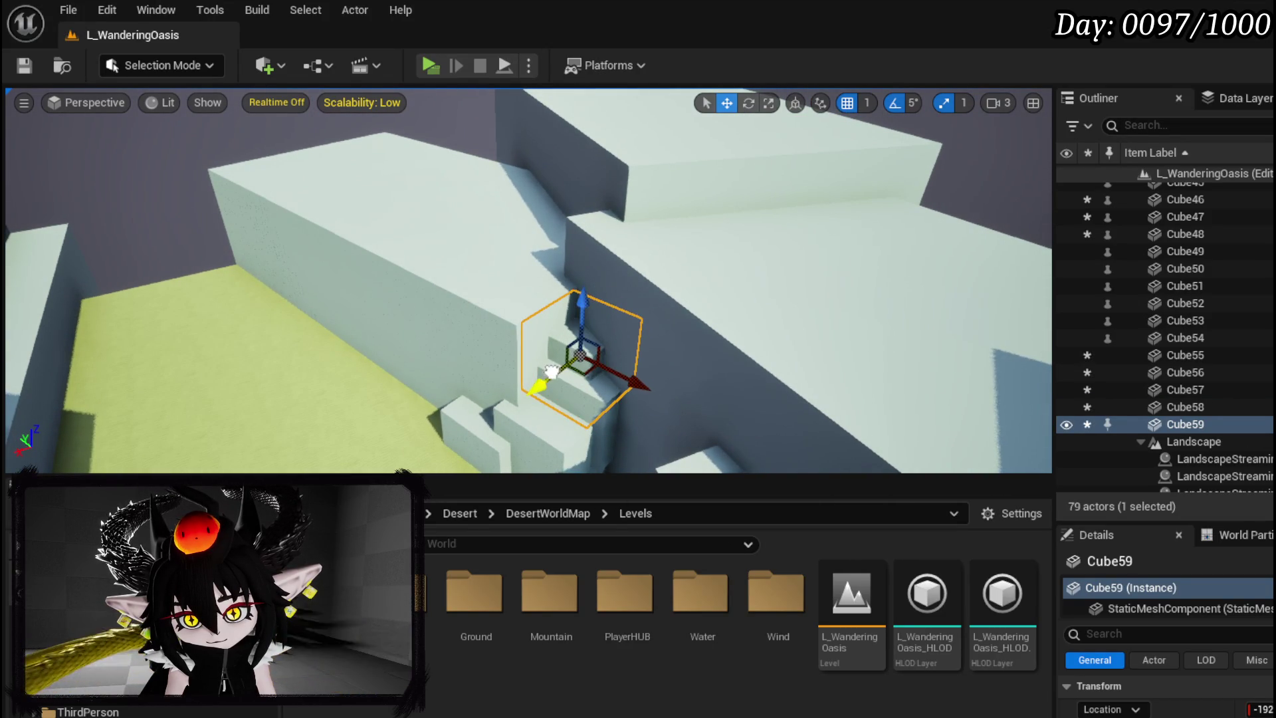
drag(632, 379, 764, 373)
mouse_move(338, 197)
mouse_down()
mouse_move(372, 226)
mouse_move(338, 197)
mouse_up()
key(ctrl+s)
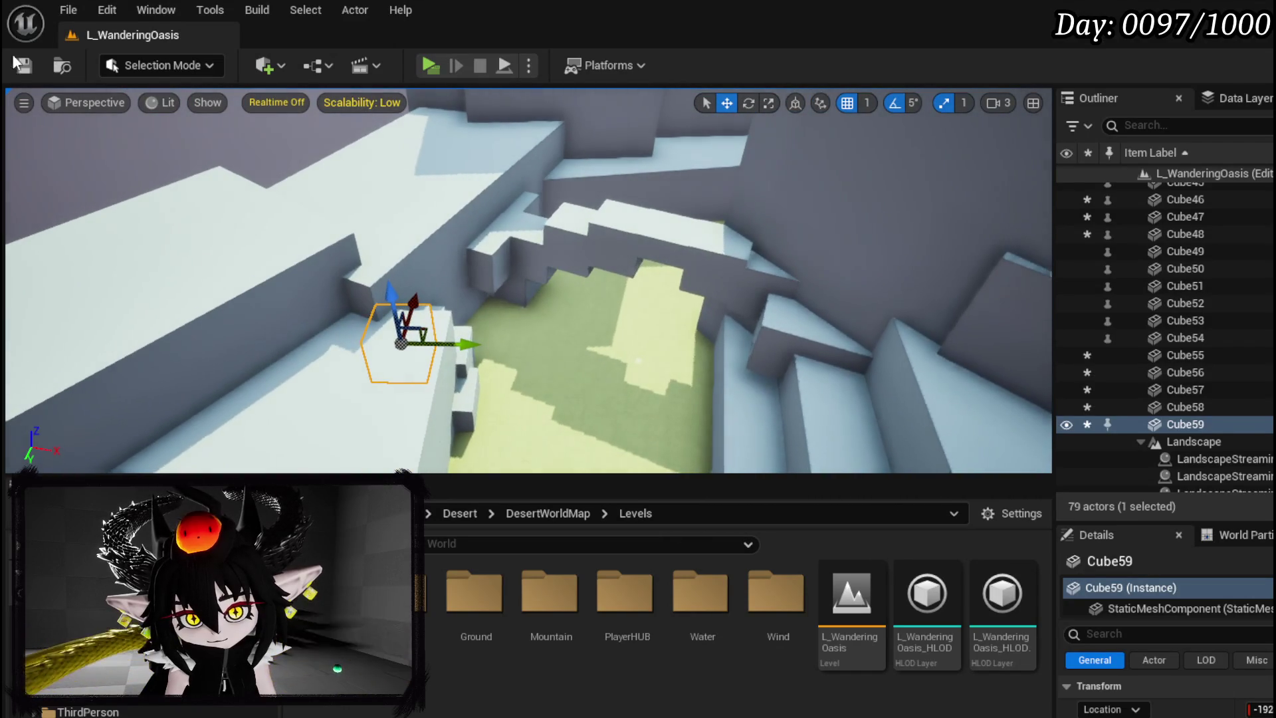
click(429, 67)
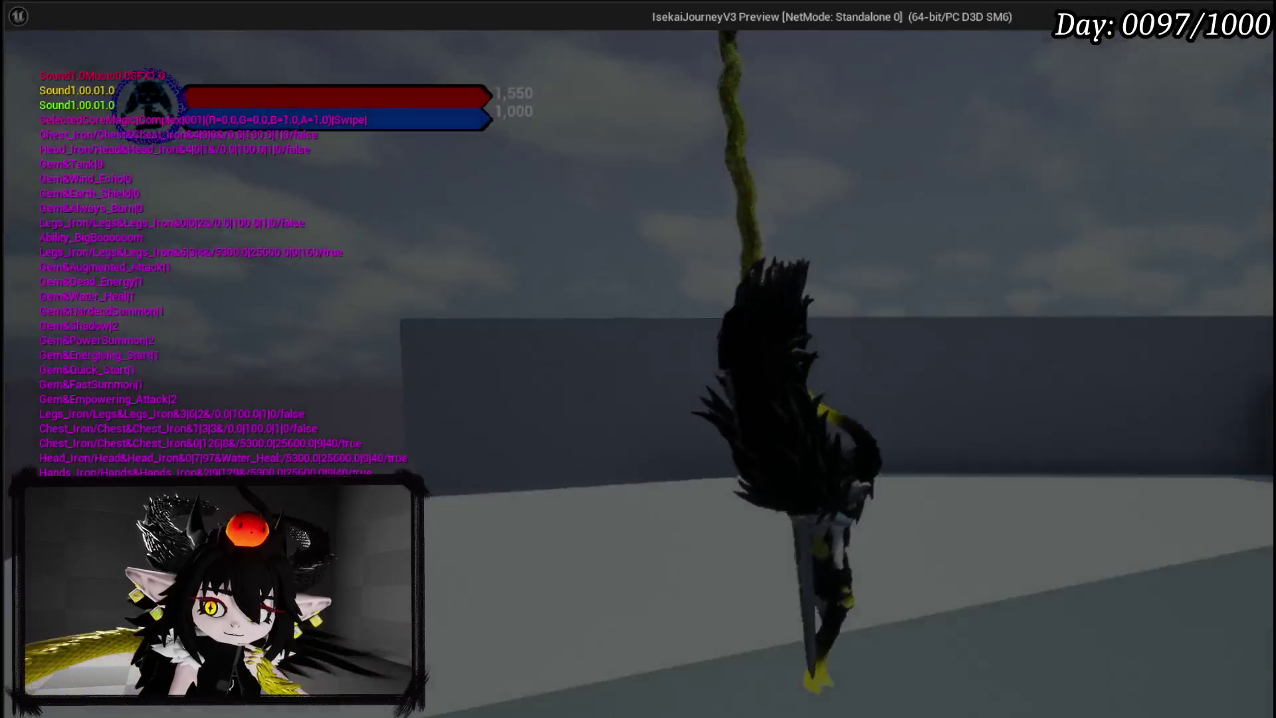
key(w)
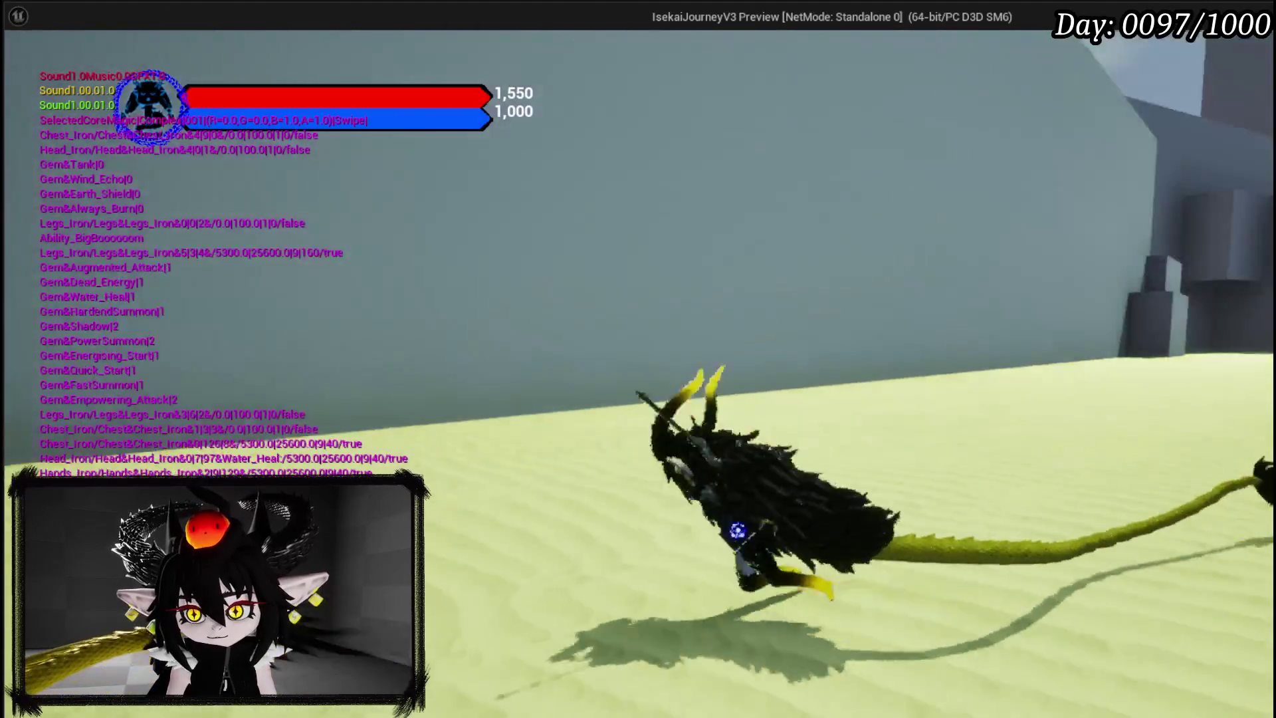
key(w)
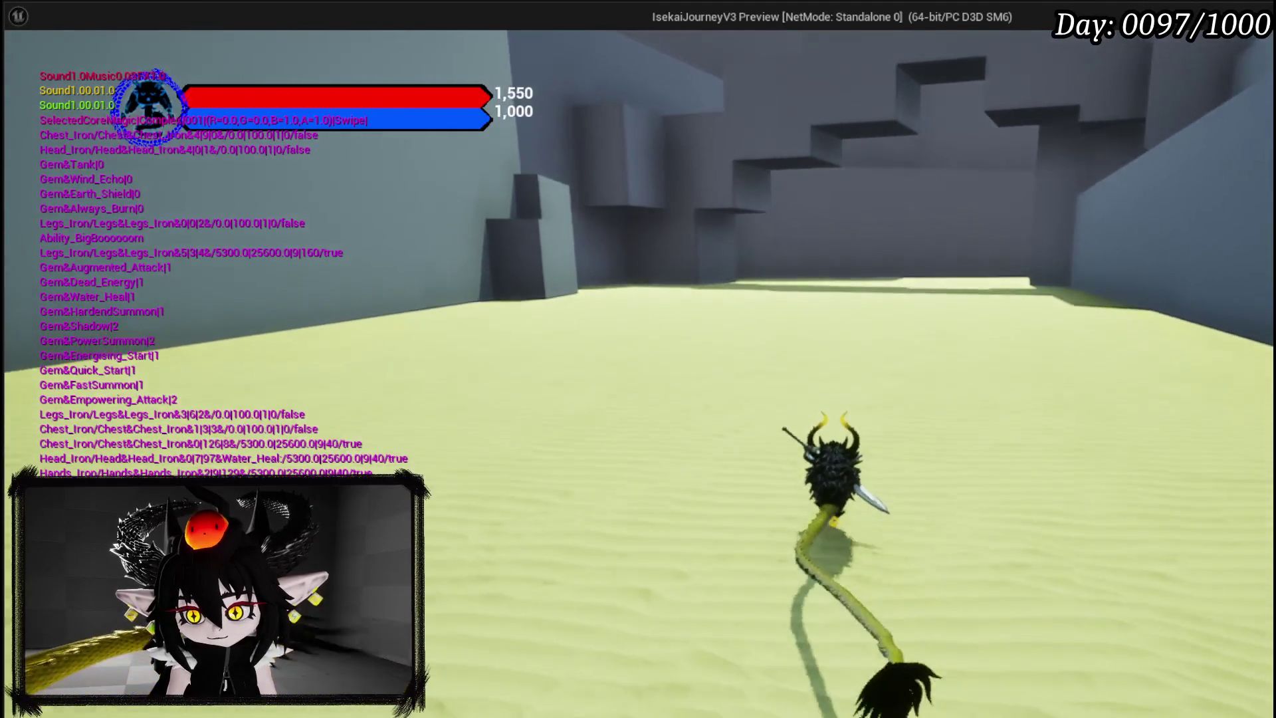
key(space)
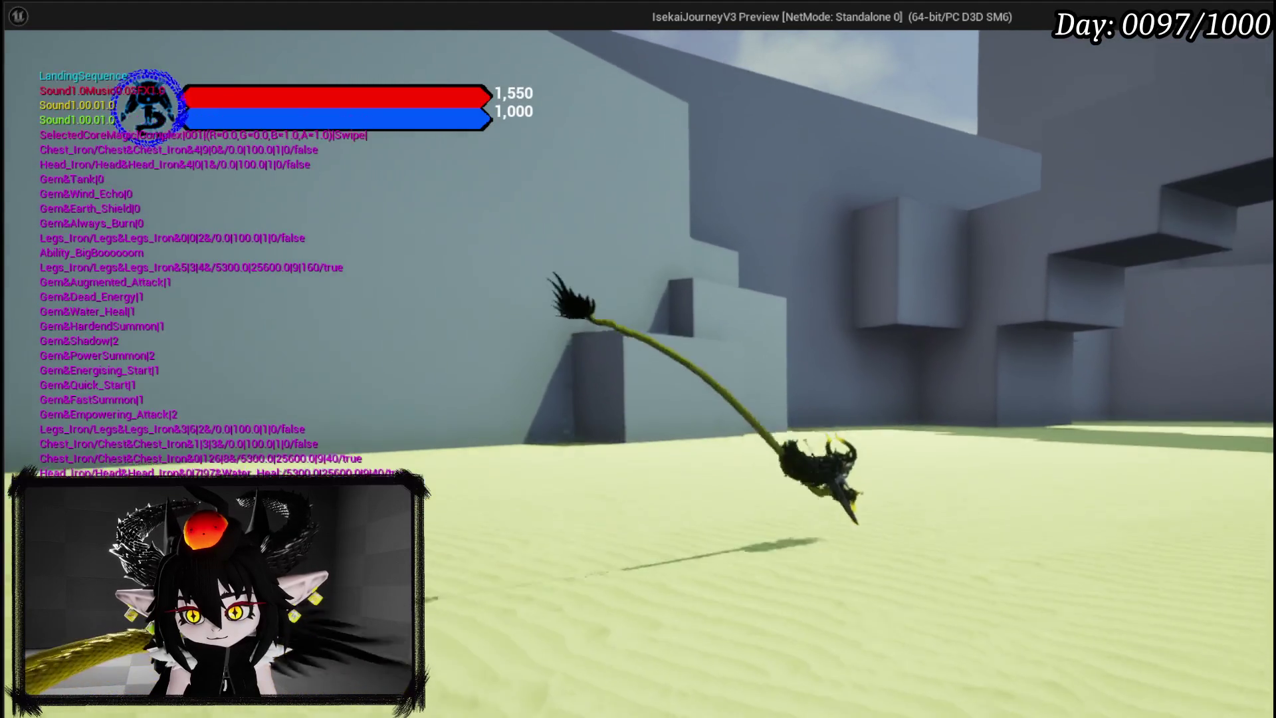
key(space)
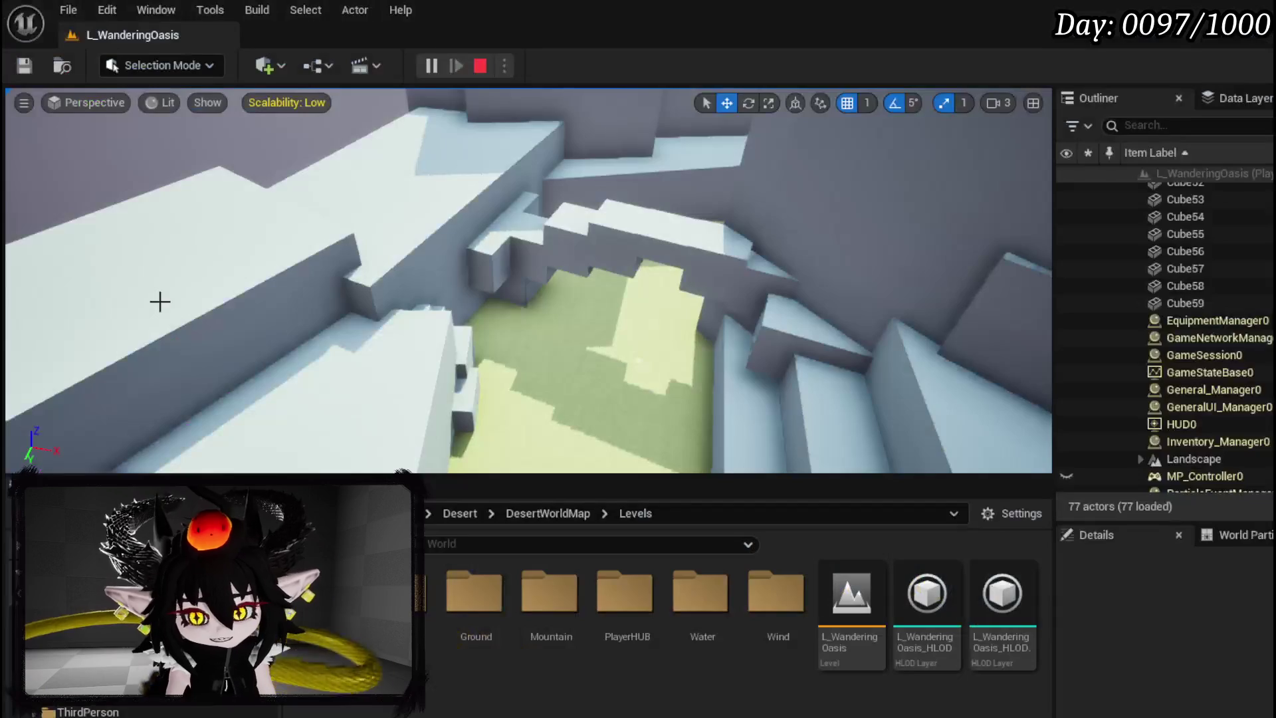
key(Escape)
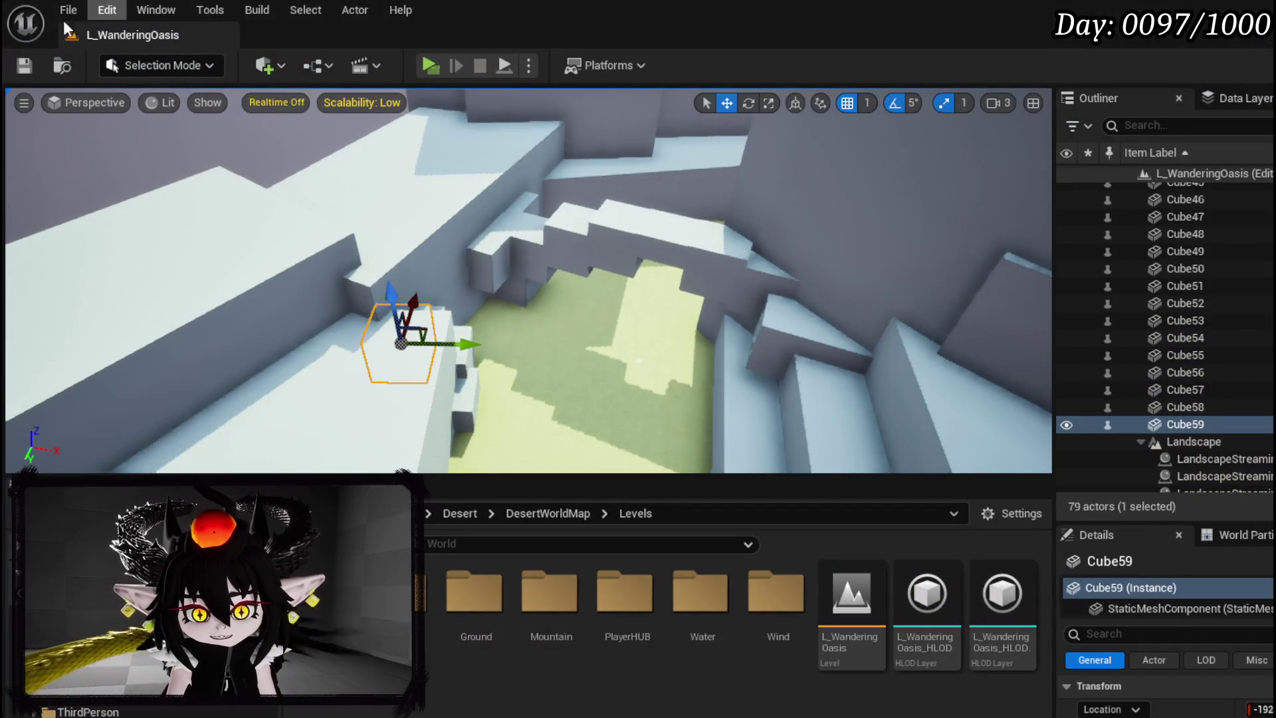
click(362, 103)
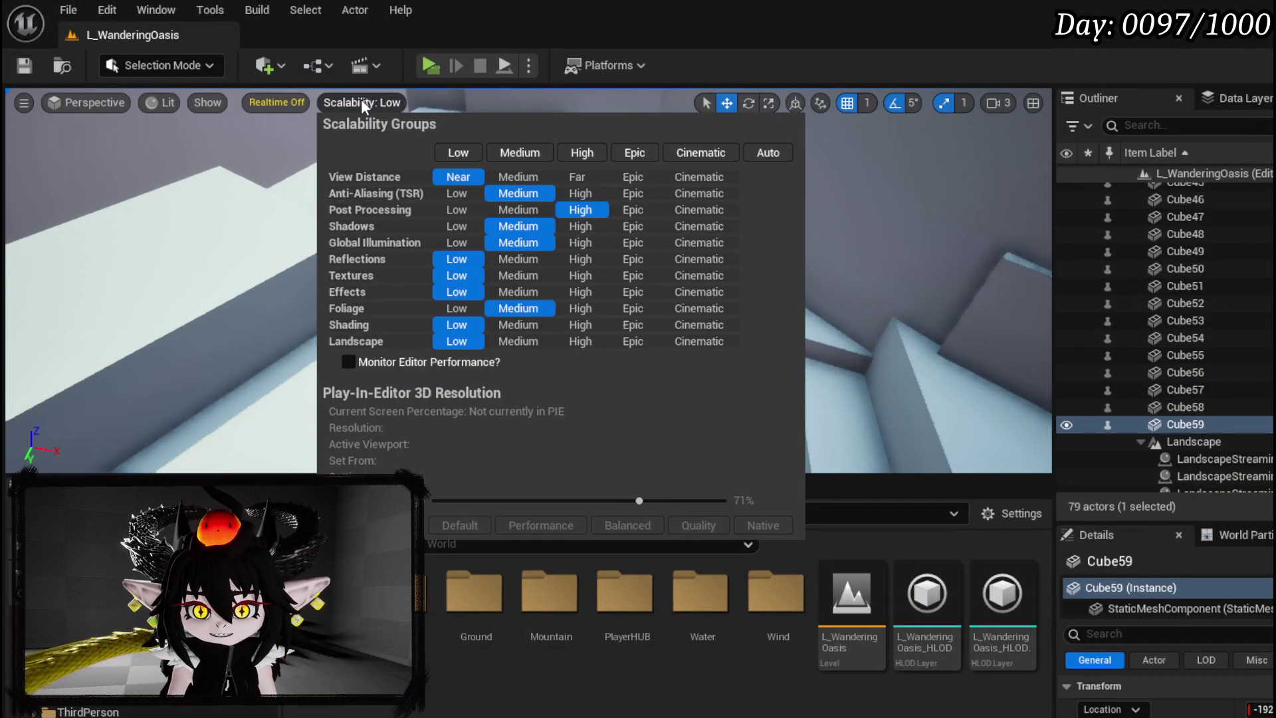
click(539, 178)
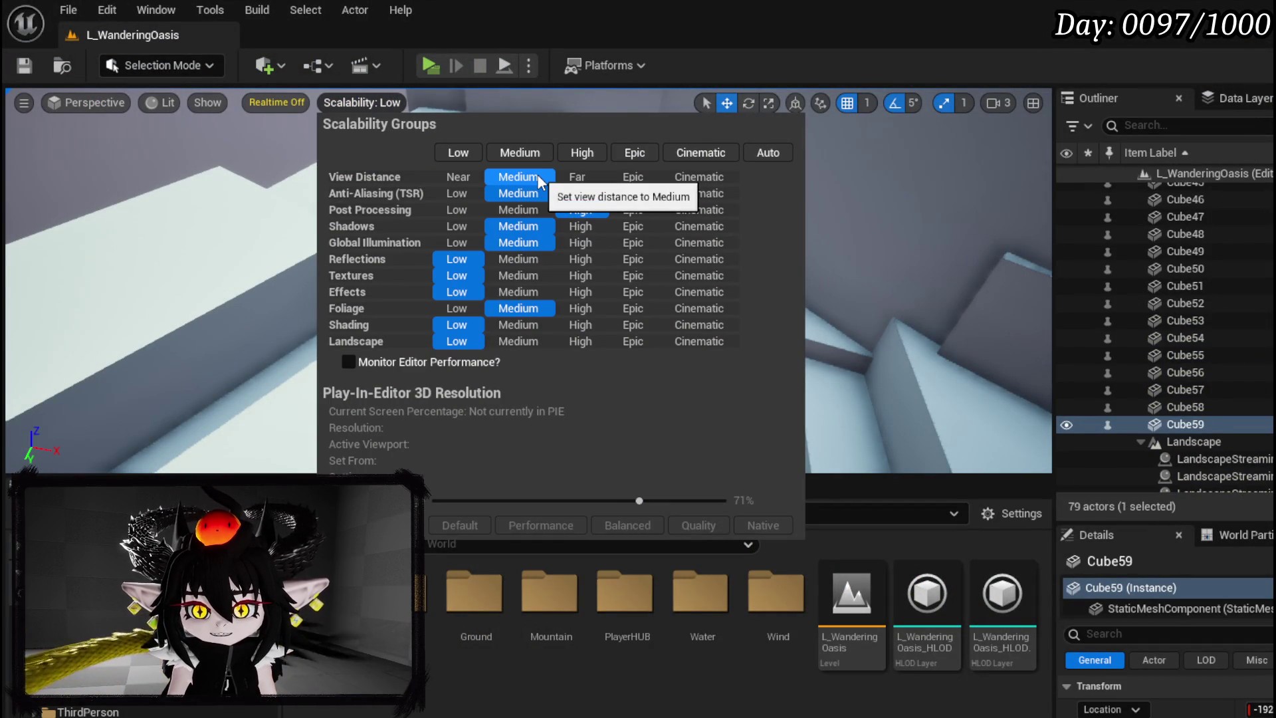
click(364, 102)
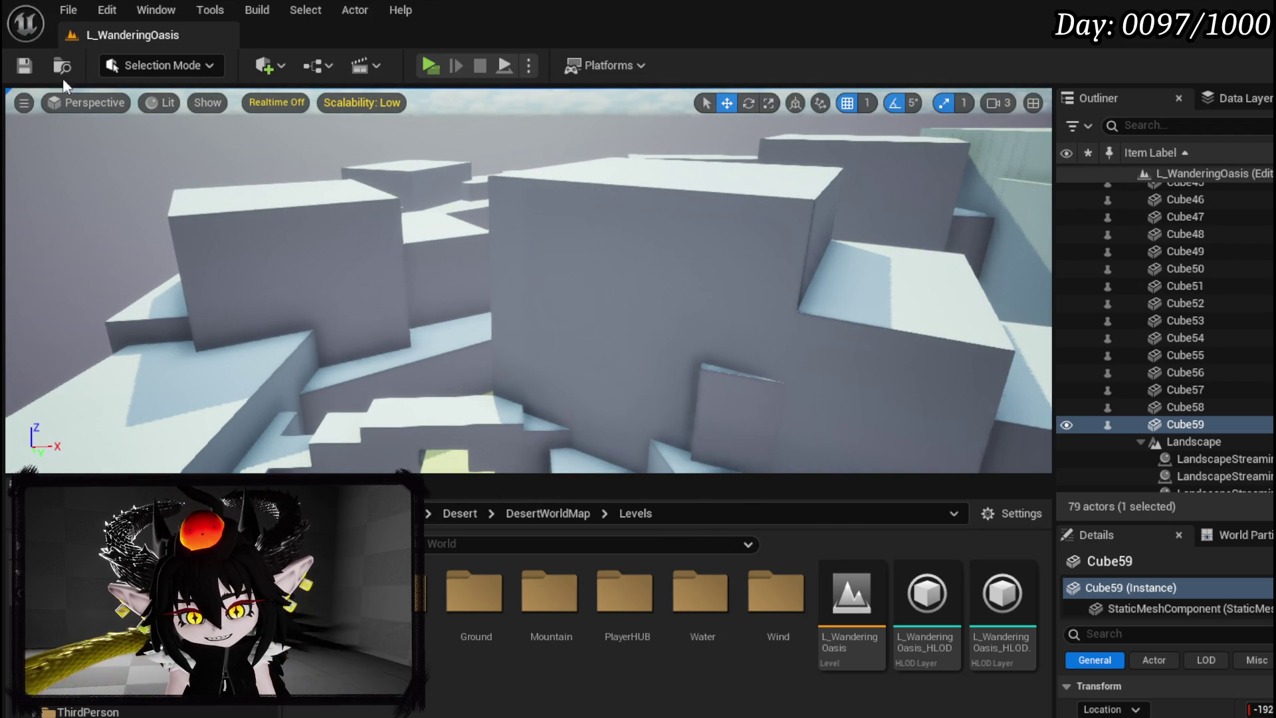
key(w)
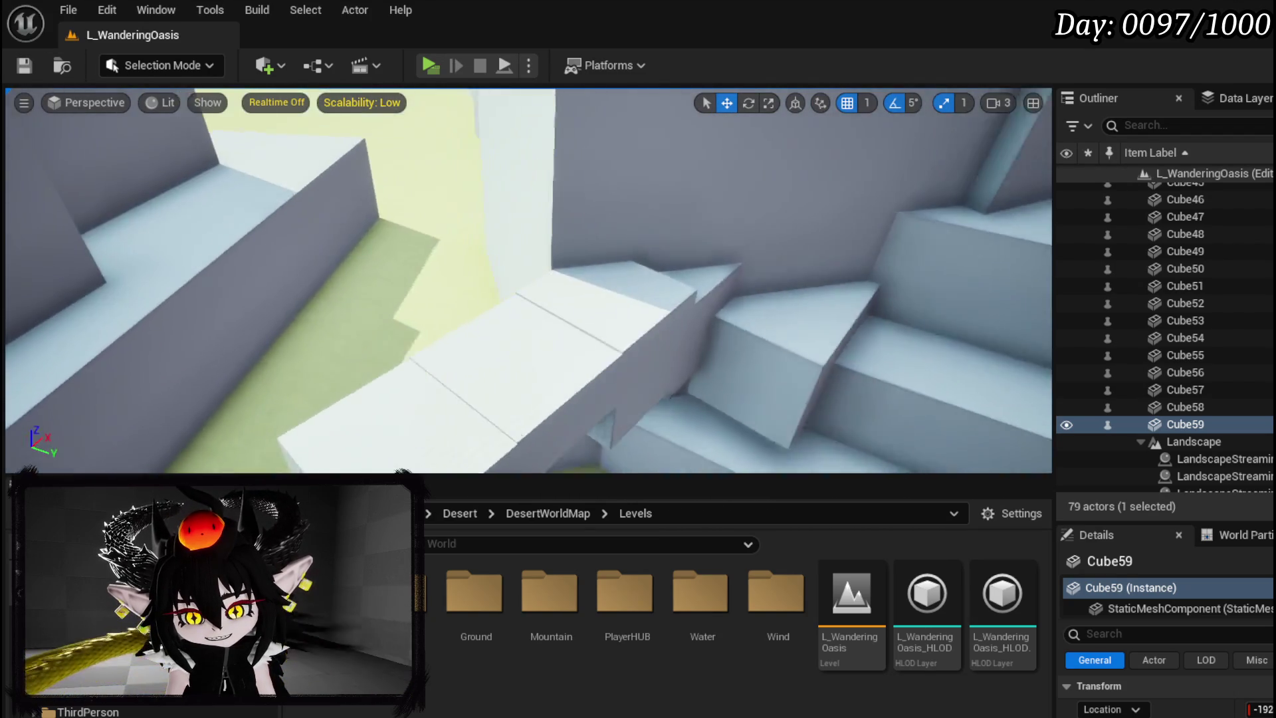
key(w)
click(504, 65)
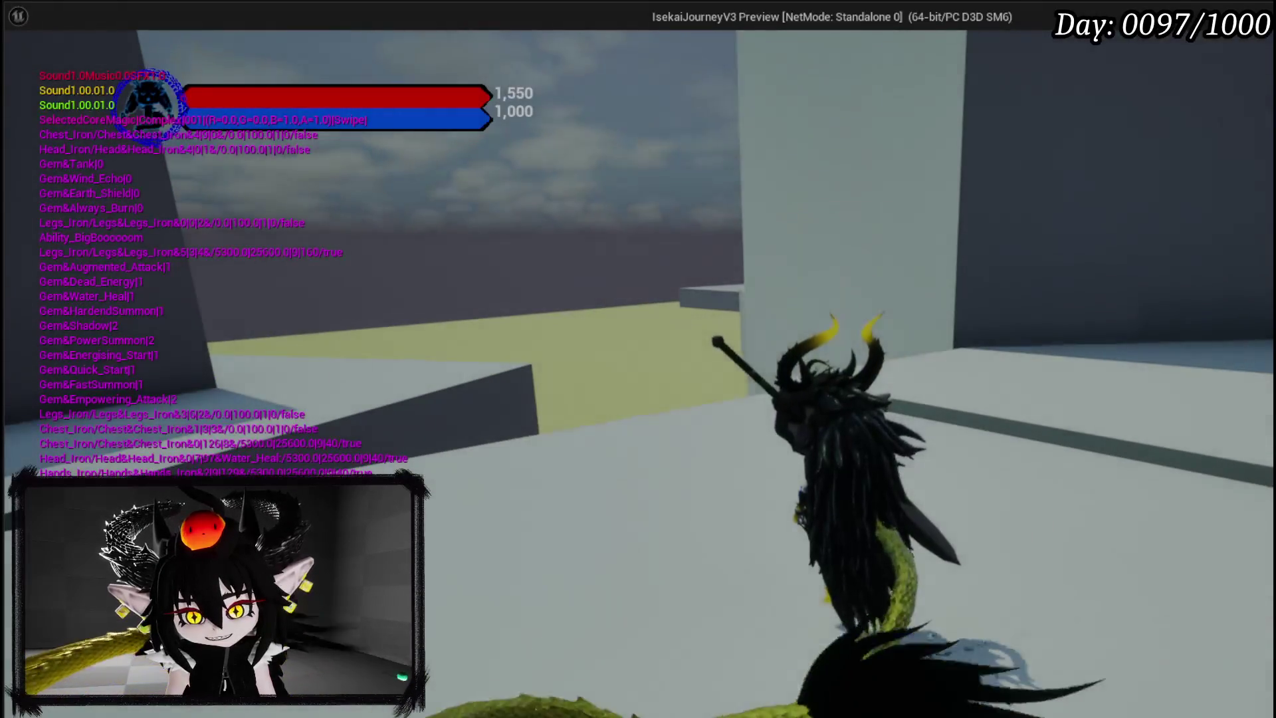
key(Escape)
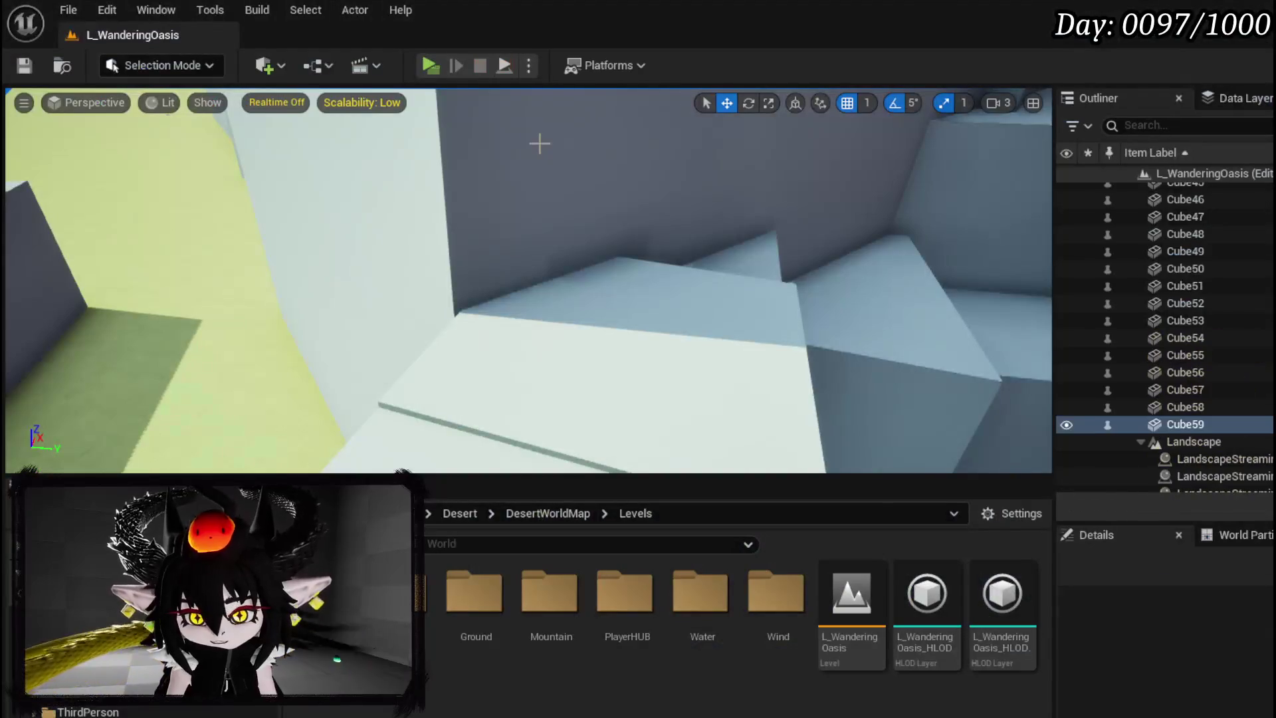
click(354, 102)
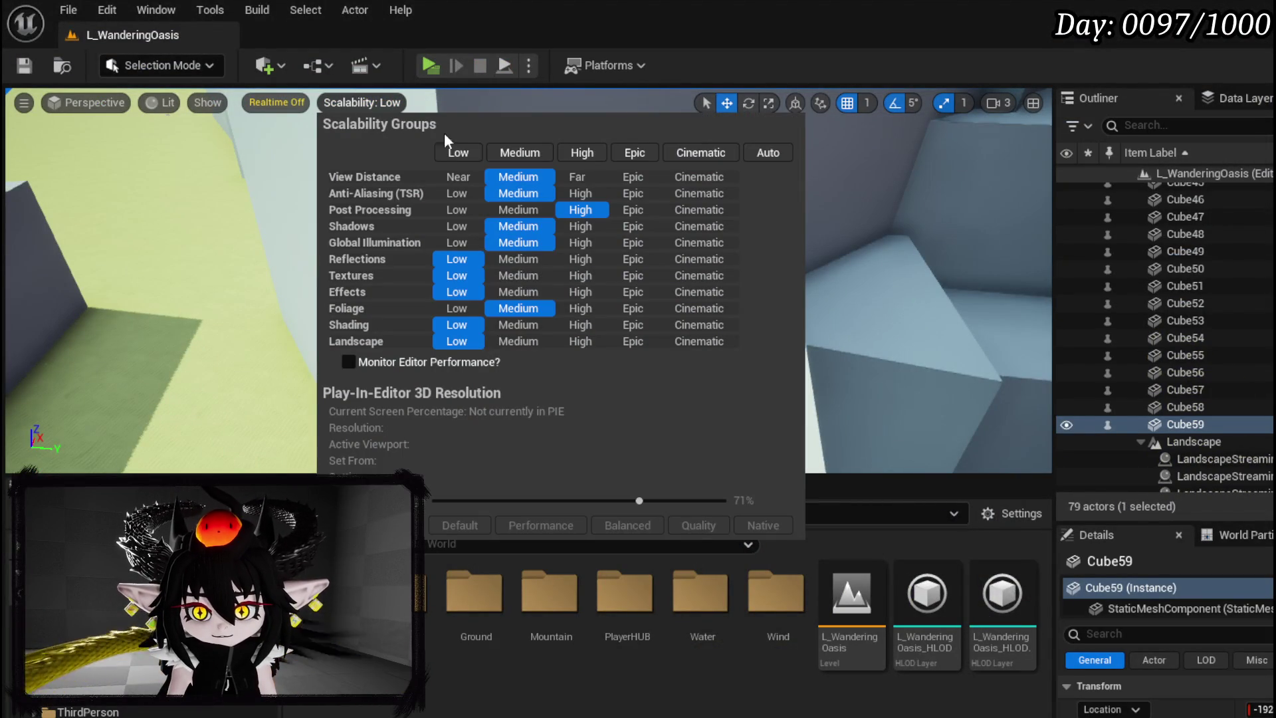
click(634, 176)
click(87, 101)
click(25, 69)
click(429, 65)
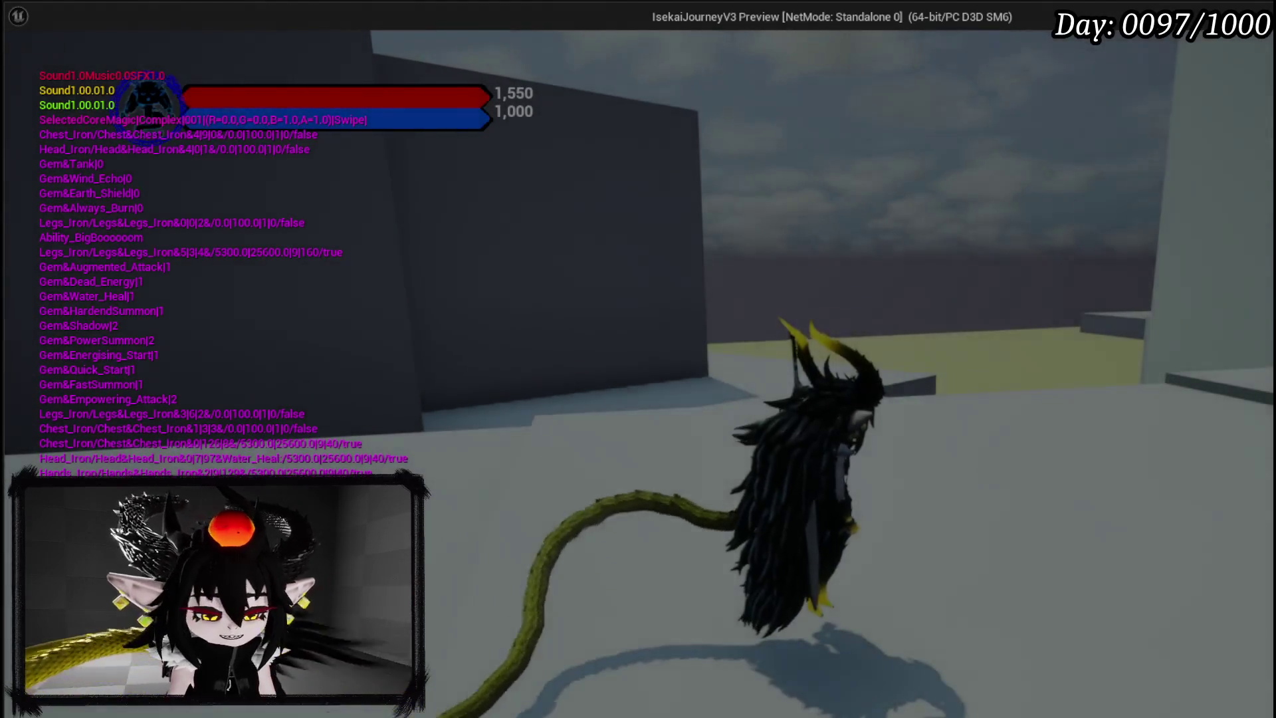
key(Escape)
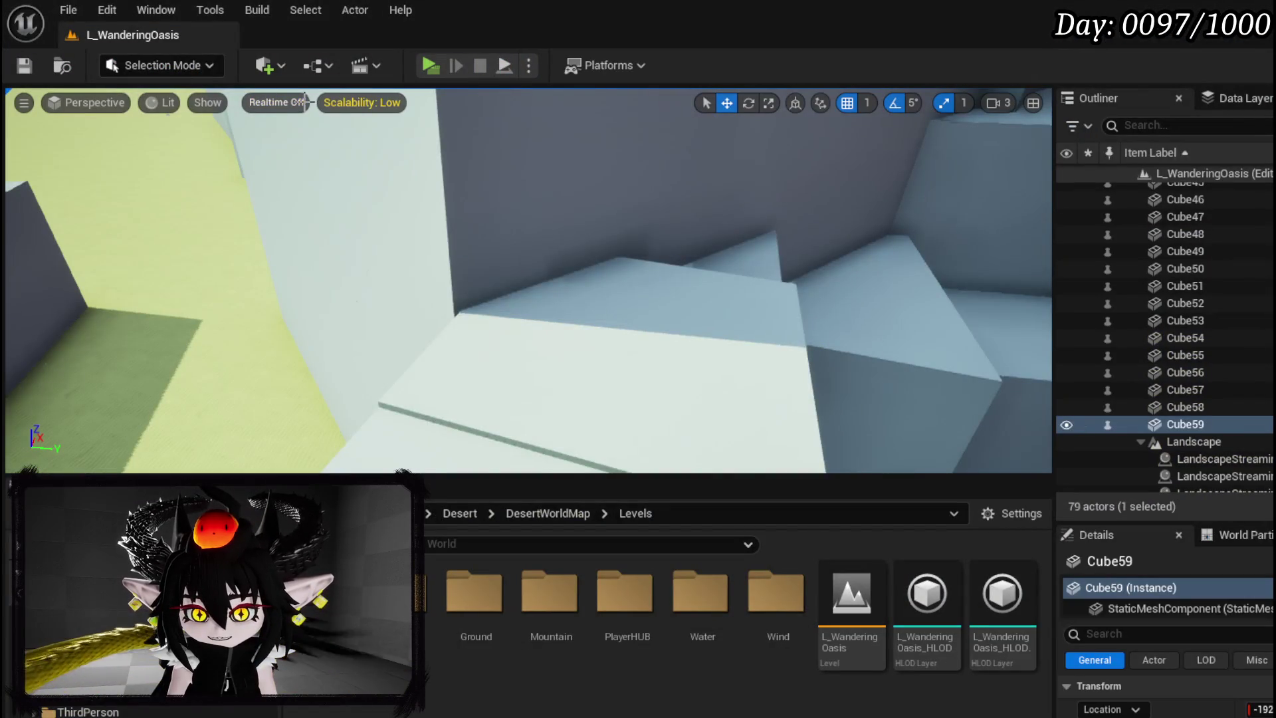
click(338, 101)
click(515, 177)
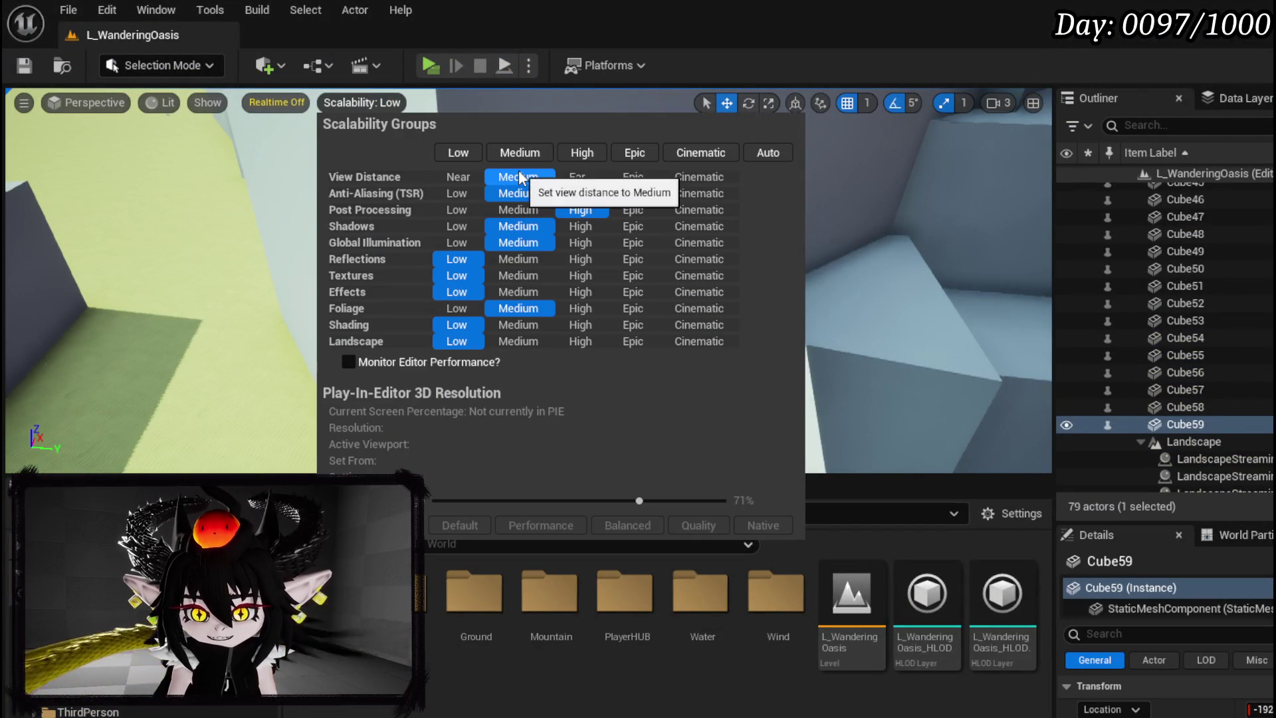
click(458, 177)
click(23, 102)
click(24, 67)
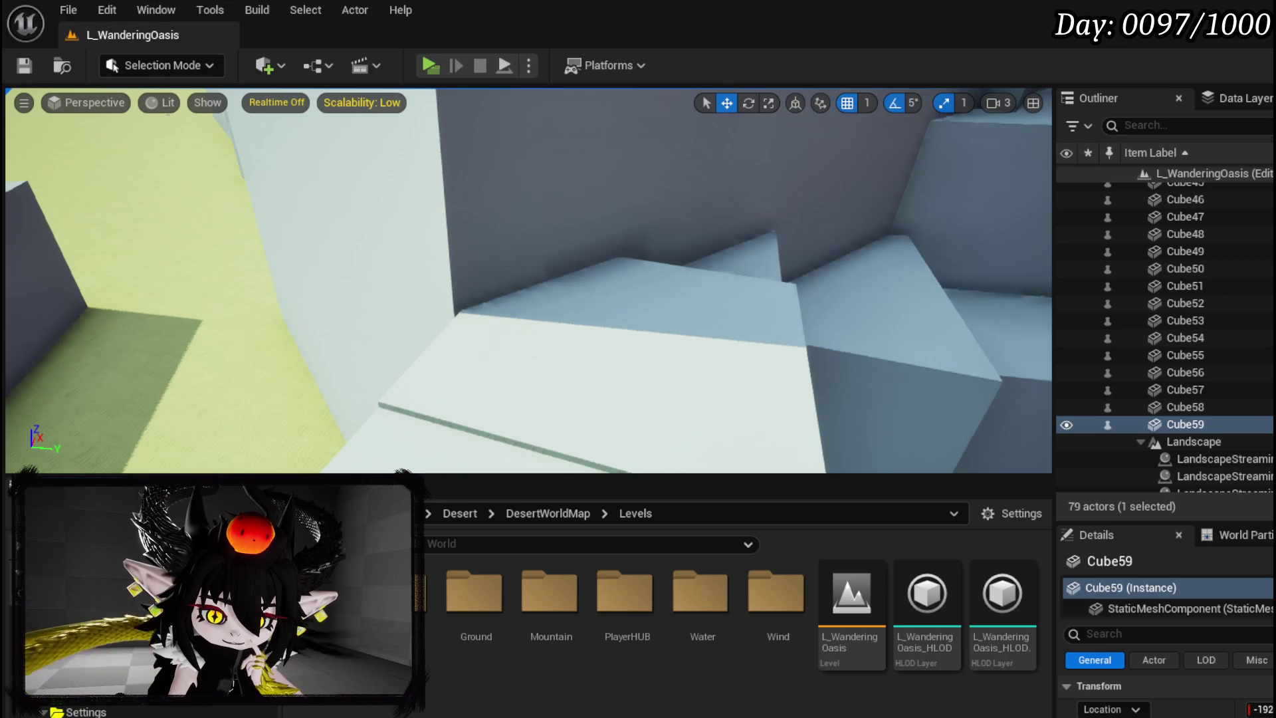
key(alt+Left)
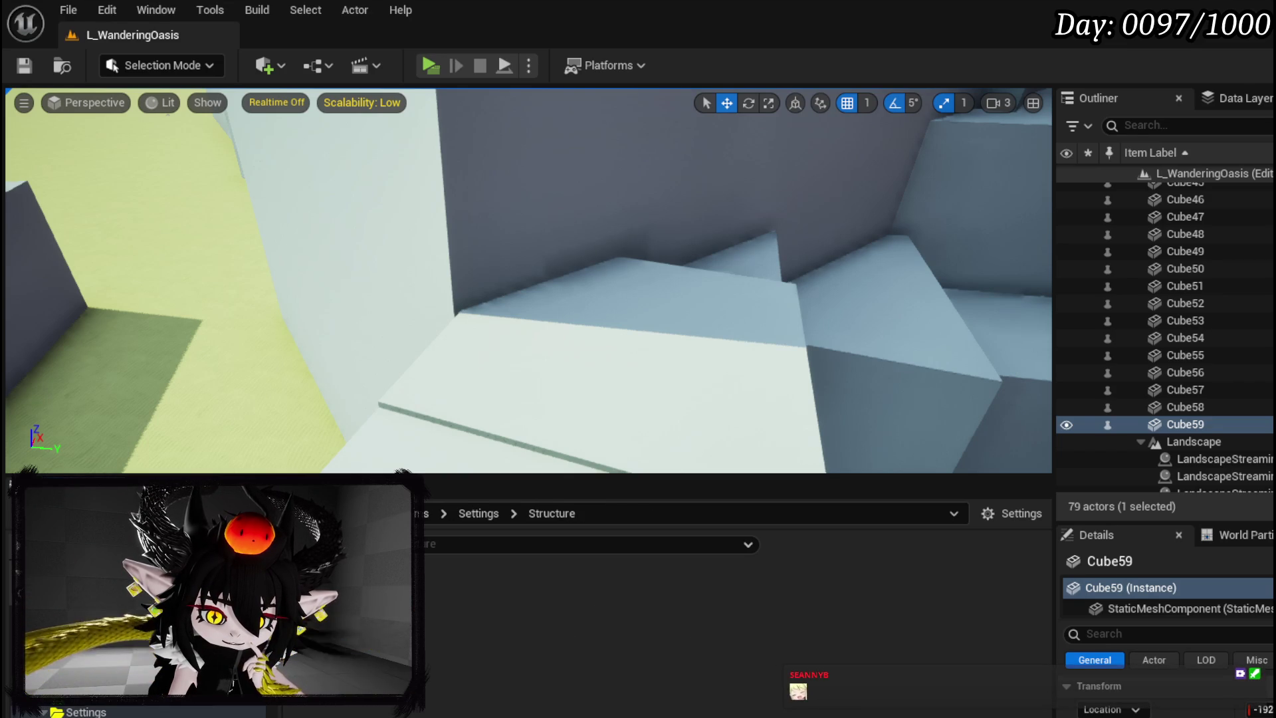
Go to the Settings > Widget folder and open the W_Settings widget blueprint
key(alt+Left)
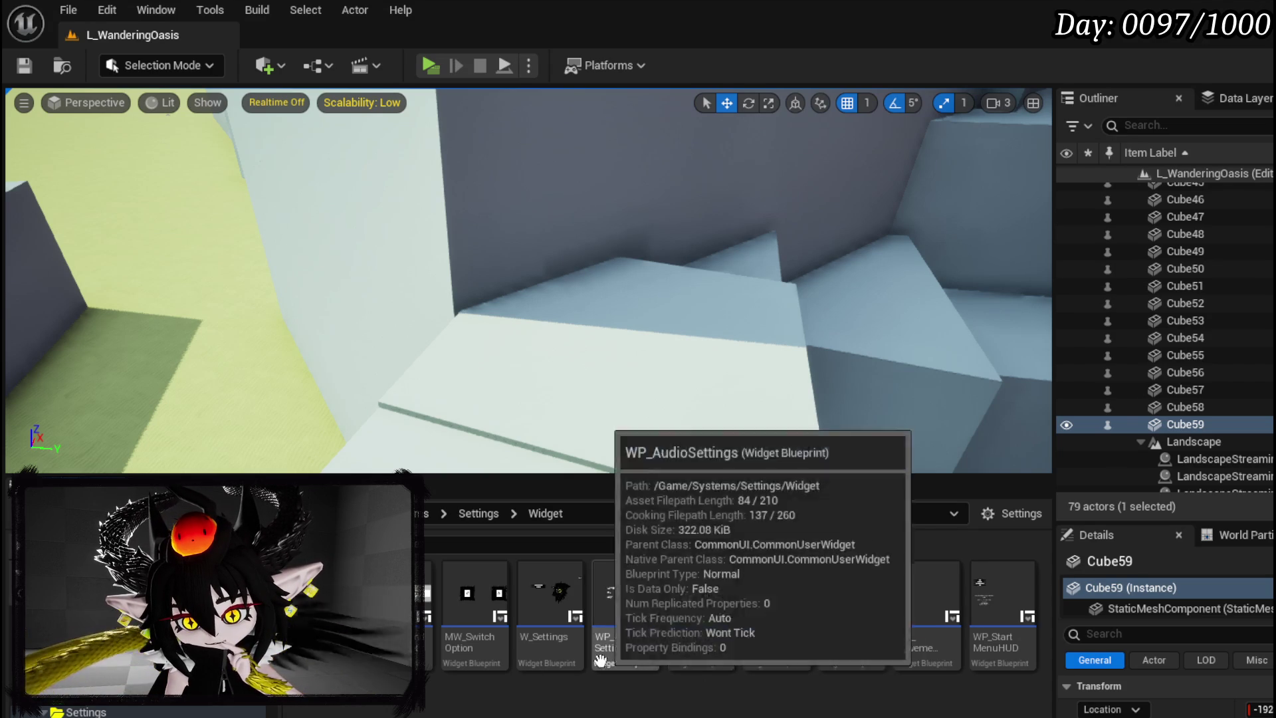
double_click(557, 650)
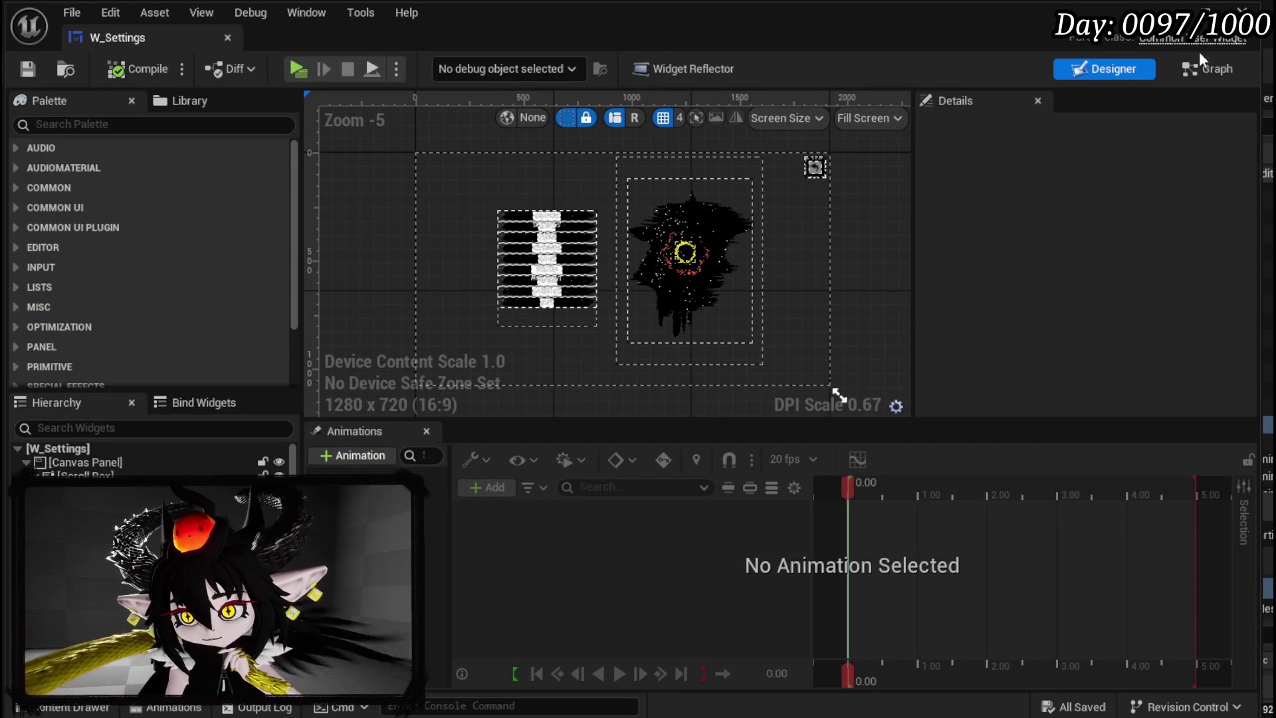
Show the W_Settings node graph, moving the Print String node down and right
click(1182, 68)
scroll(760, 305, down, 5)
scroll(883, 287, up, 4)
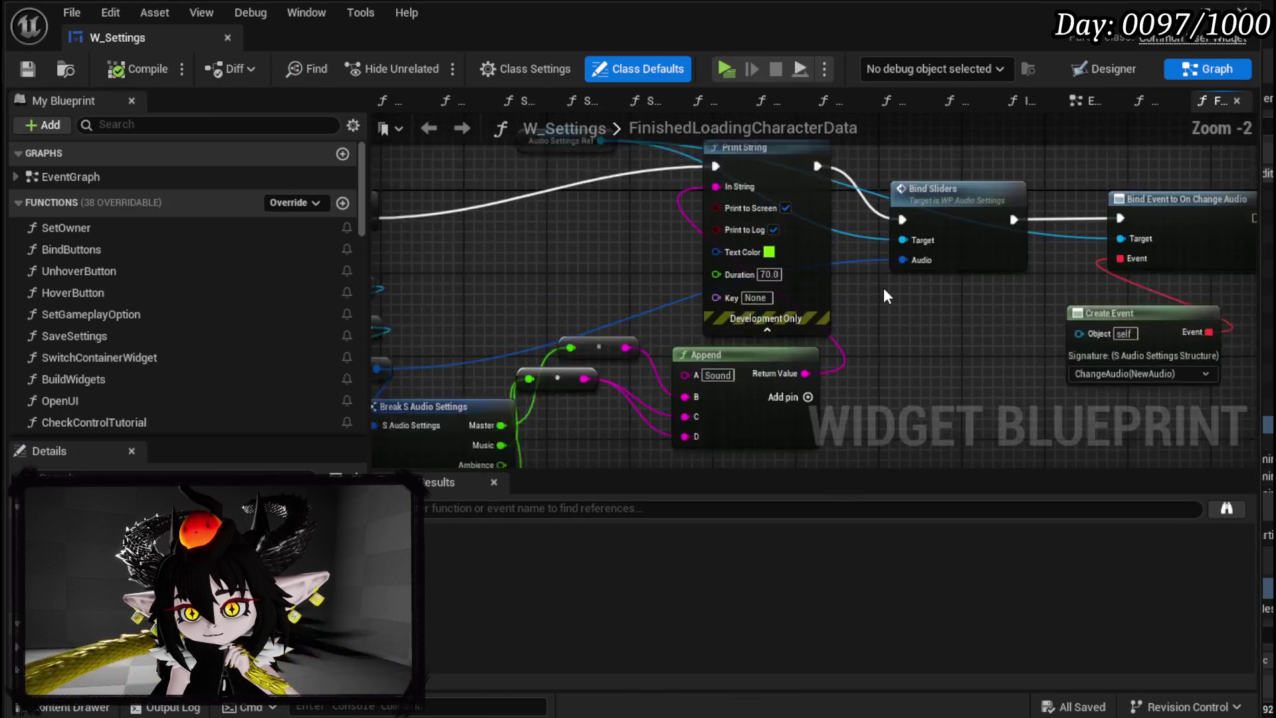
scroll(883, 287, down, 4)
scroll(667, 241, up, 4)
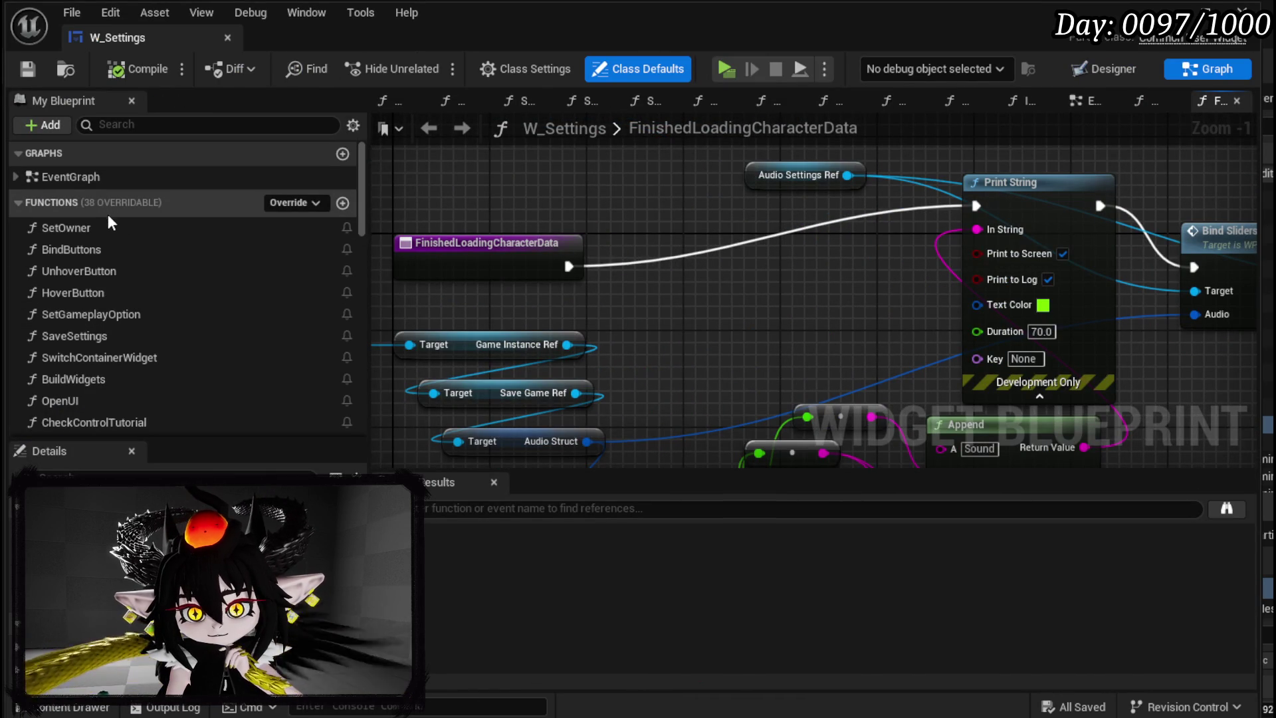
drag(870, 336, 676, 400)
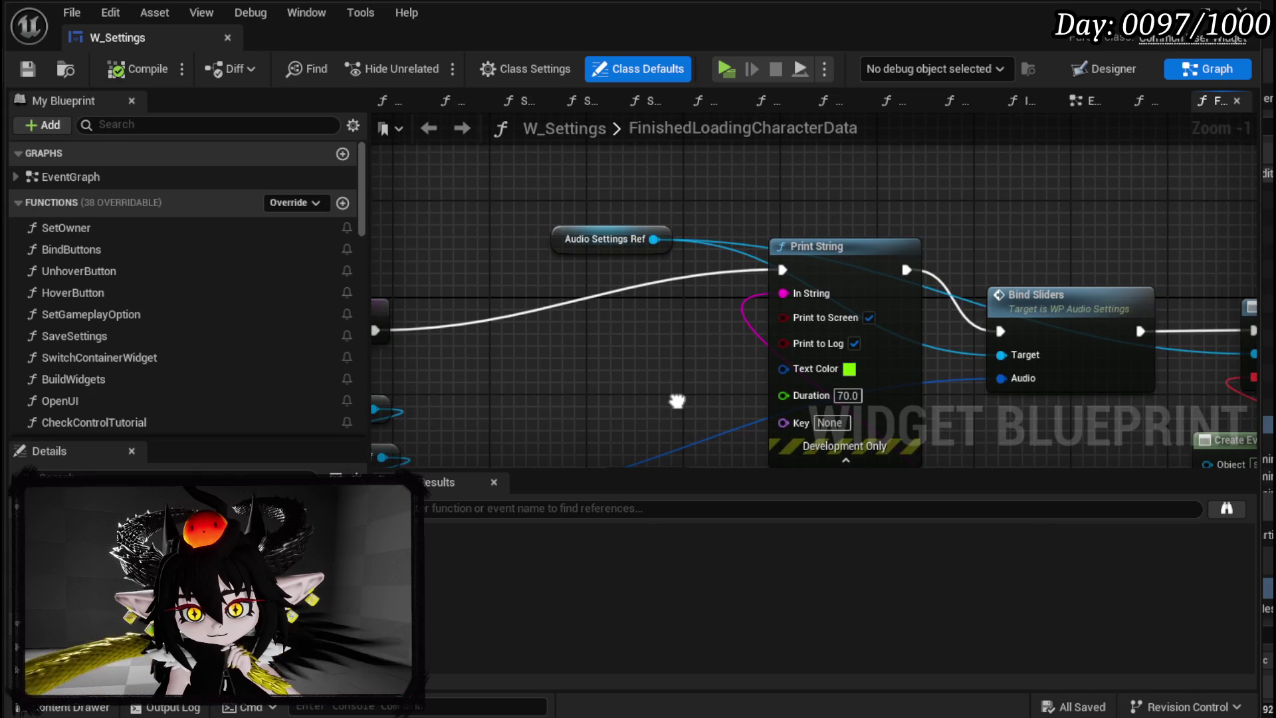
drag(866, 253, 896, 314)
drag(379, 340, 655, 303)
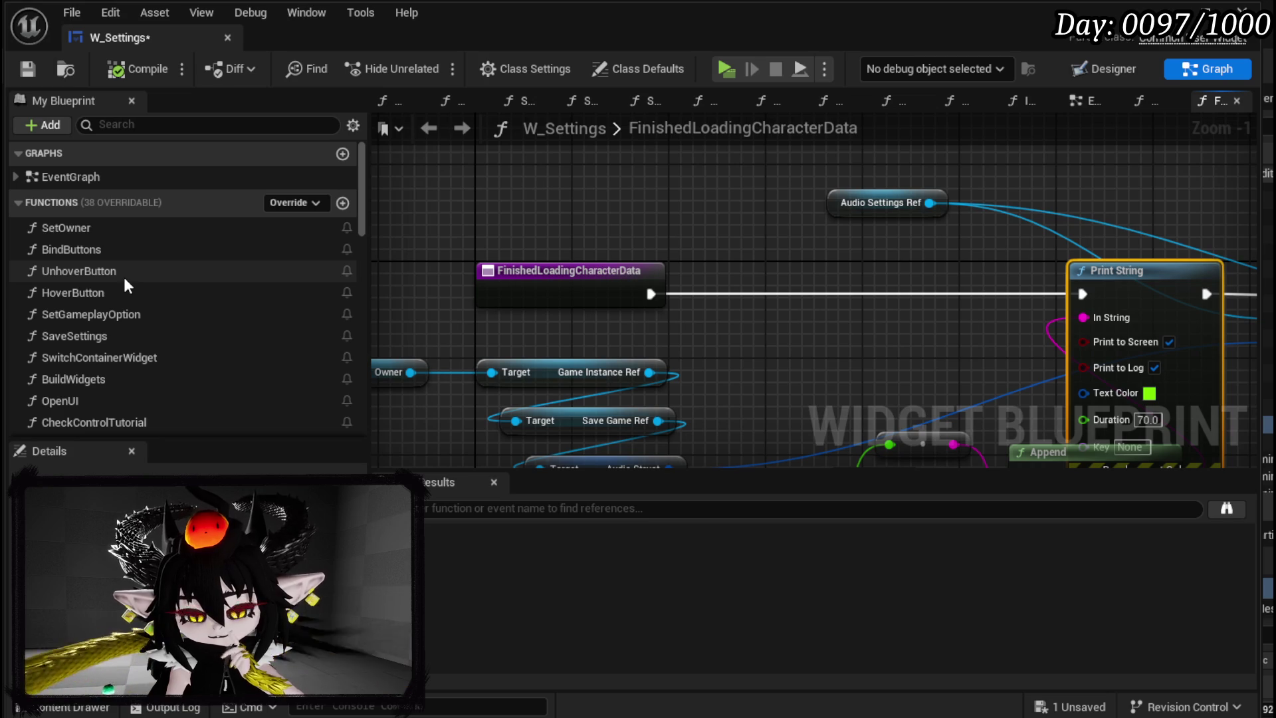
scroll(150, 307, down, 3)
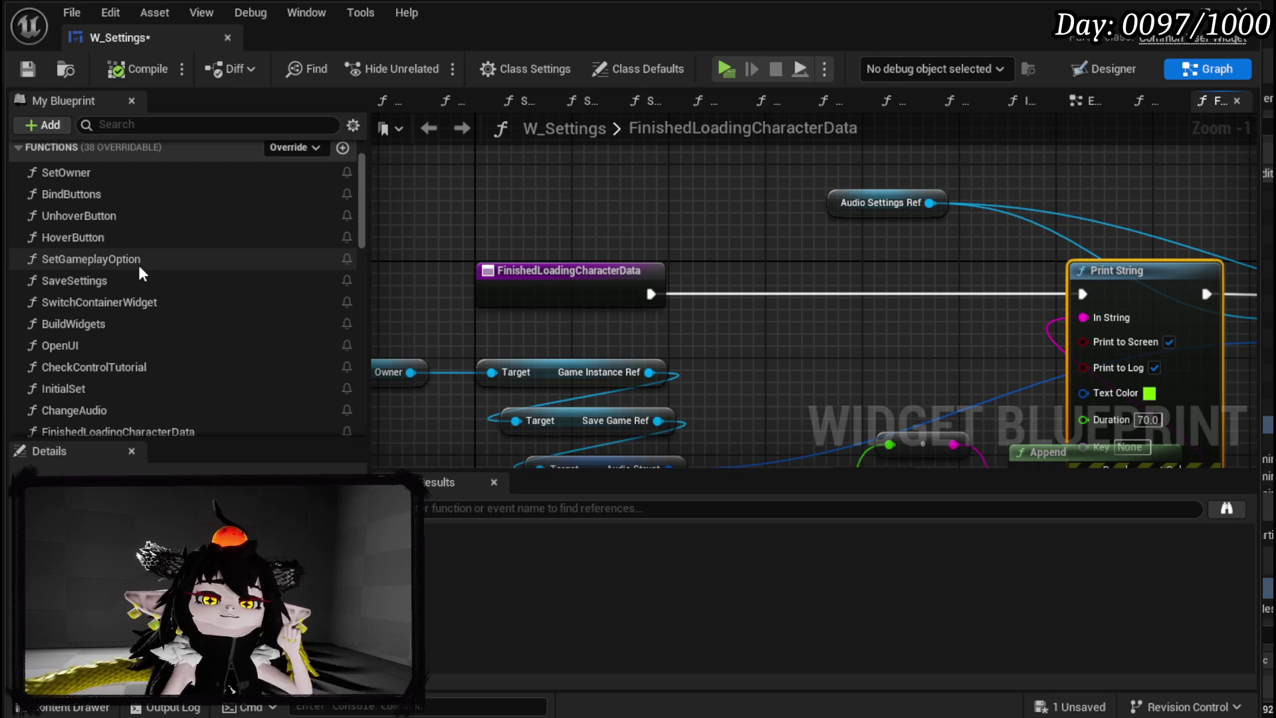
Inspect the InitialSet function graph's MW Checkbox and Set Is Checked nodes
double_click(135, 390)
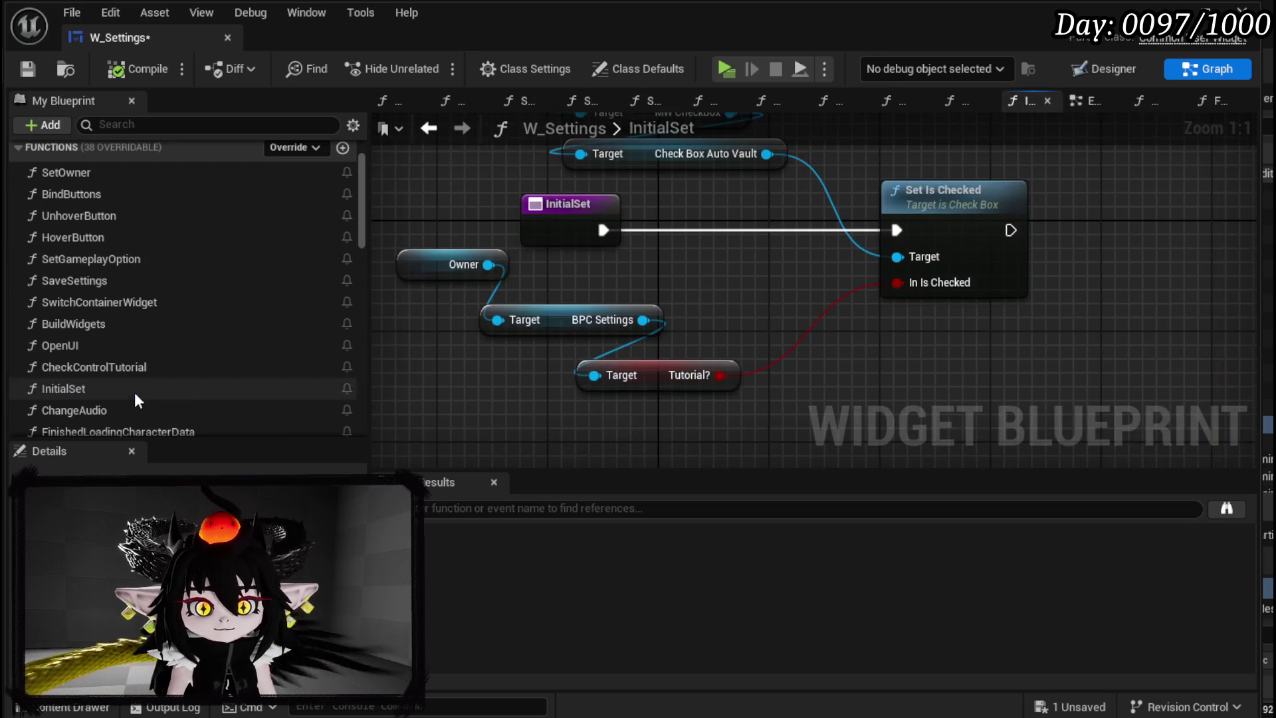
drag(746, 293, 762, 392)
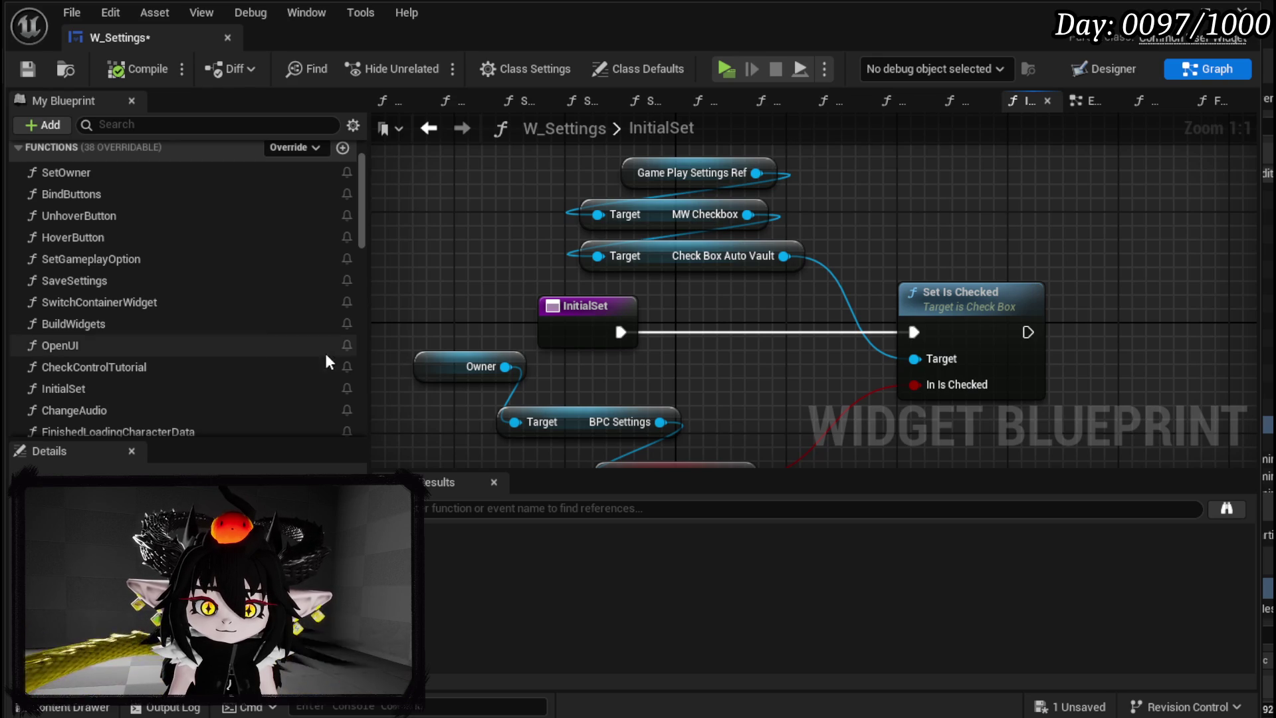
scroll(244, 344, down, 3)
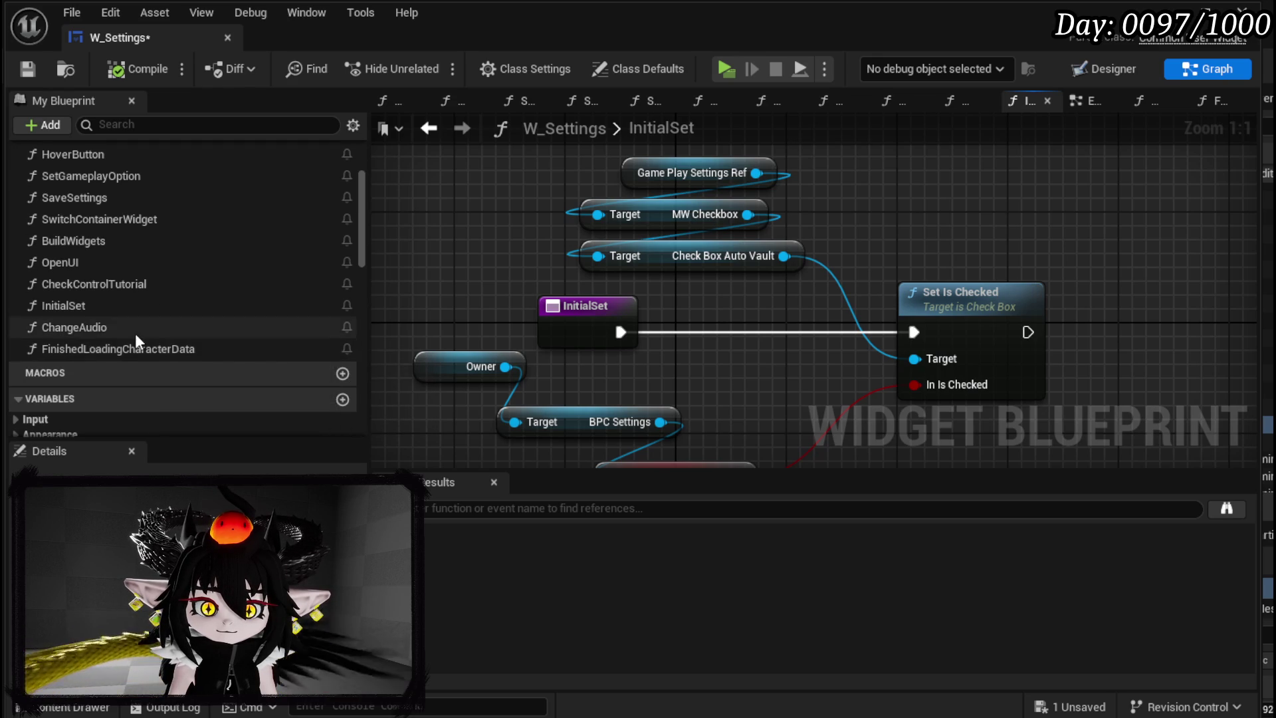
scroll(134, 333, up, 4)
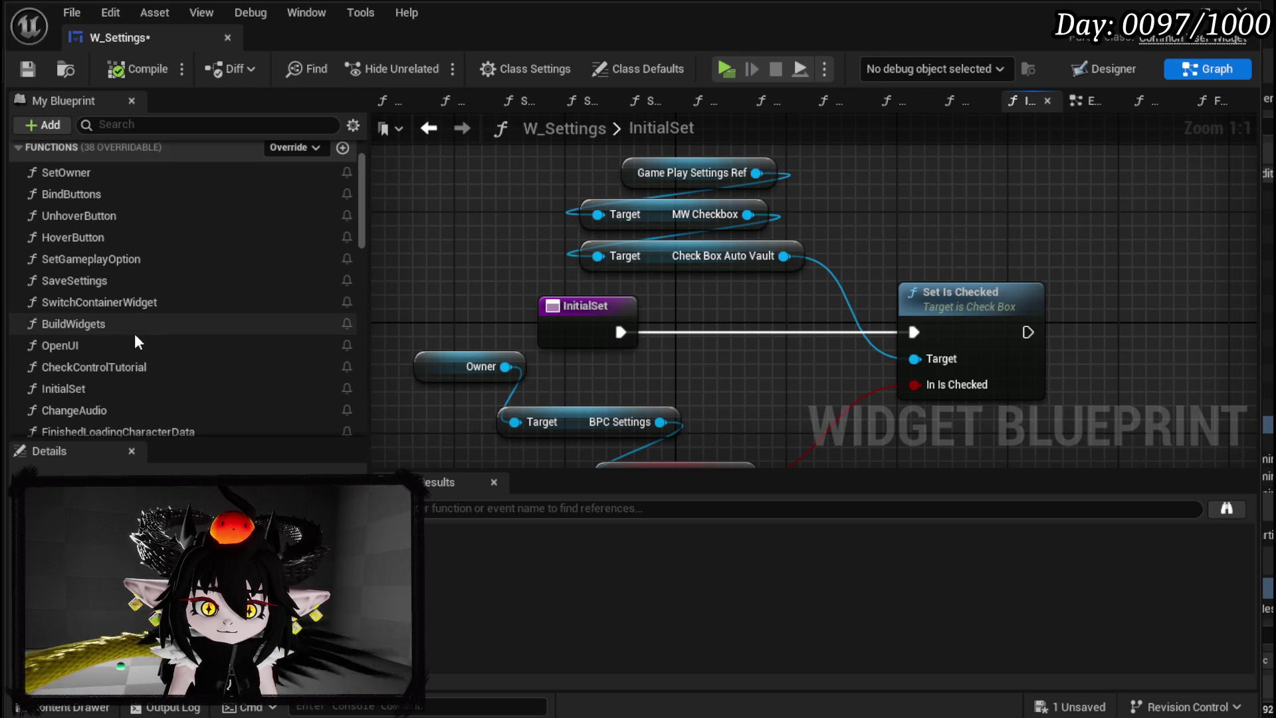
double_click(135, 333)
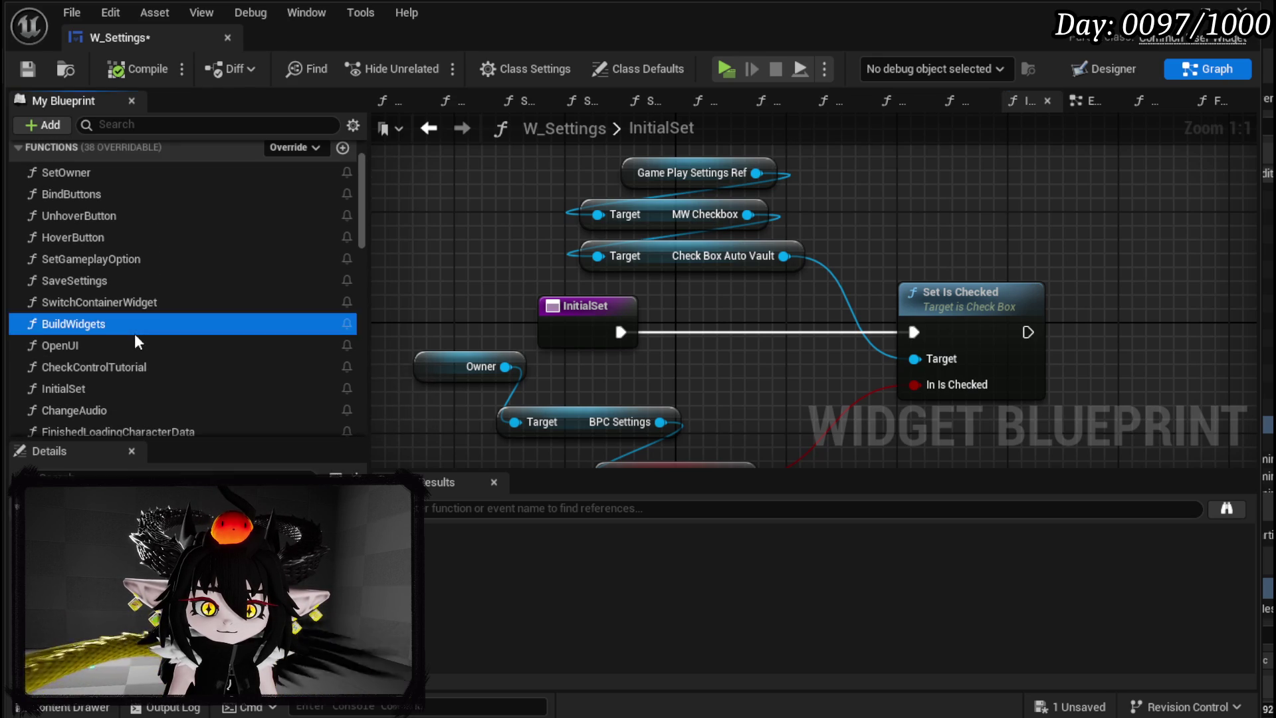
Pan the BuildWidgets graph across the Bind Event, Create Event and Sequence nodes
scroll(623, 329, up, 5)
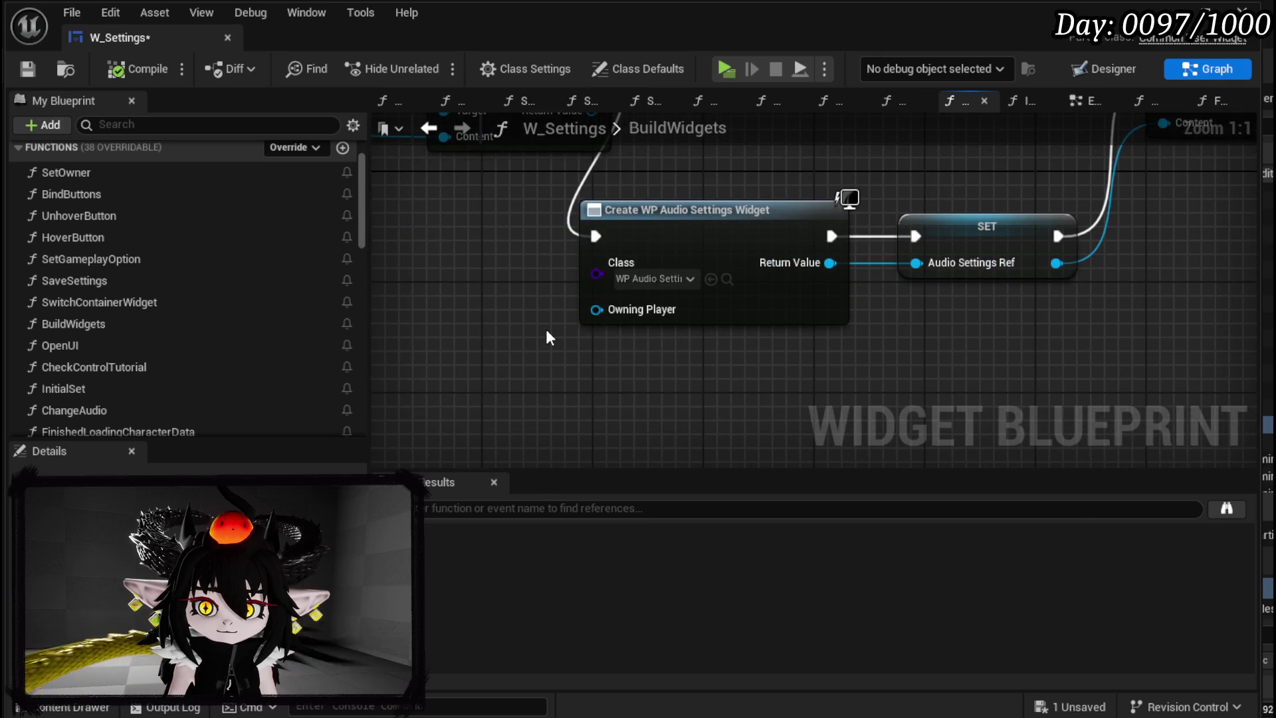
scroll(545, 329, down, 4)
mouse_move(601, 356)
mouse_down()
mouse_move(820, 382)
mouse_move(689, 383)
mouse_move(928, 379)
mouse_up()
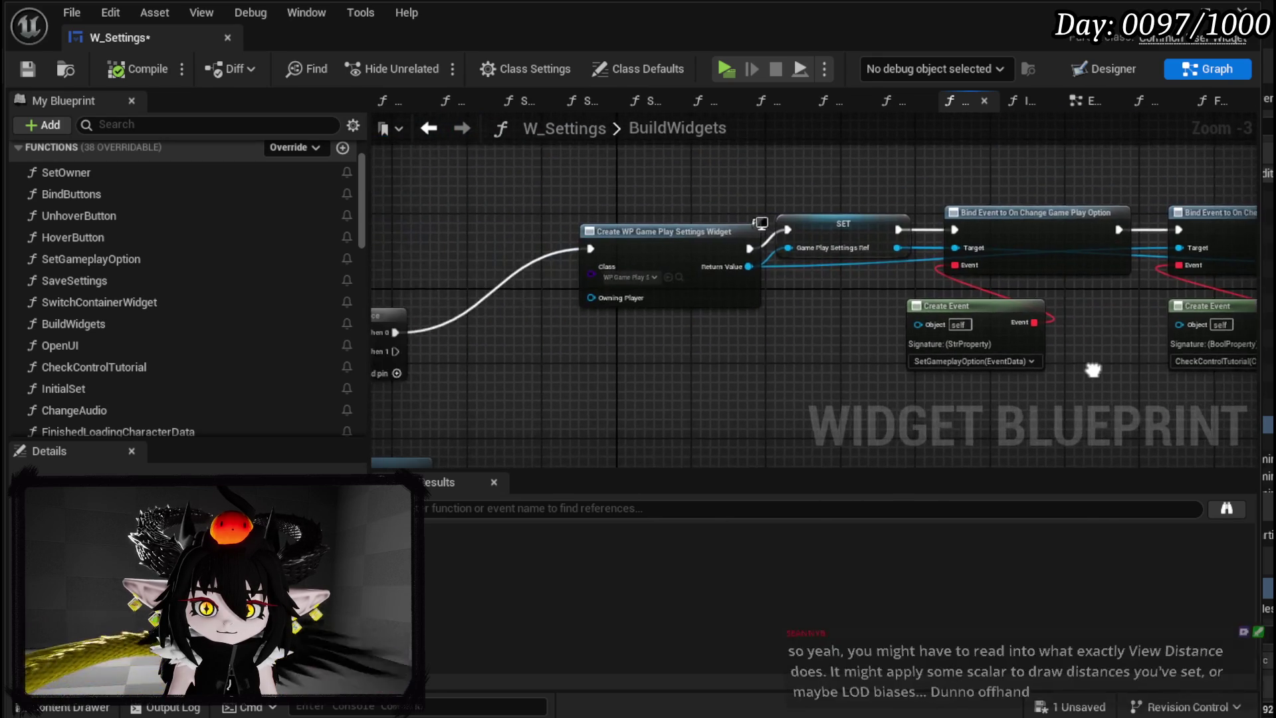
scroll(671, 338, up, 4)
scroll(693, 249, down, 1)
mouse_move(694, 249)
mouse_down()
mouse_move(963, 313)
mouse_move(961, 190)
mouse_move(698, 299)
mouse_move(789, 317)
mouse_move(724, 319)
mouse_up()
scroll(963, 312, down, 1)
scroll(961, 190, down, 1)
scroll(723, 318, up, 3)
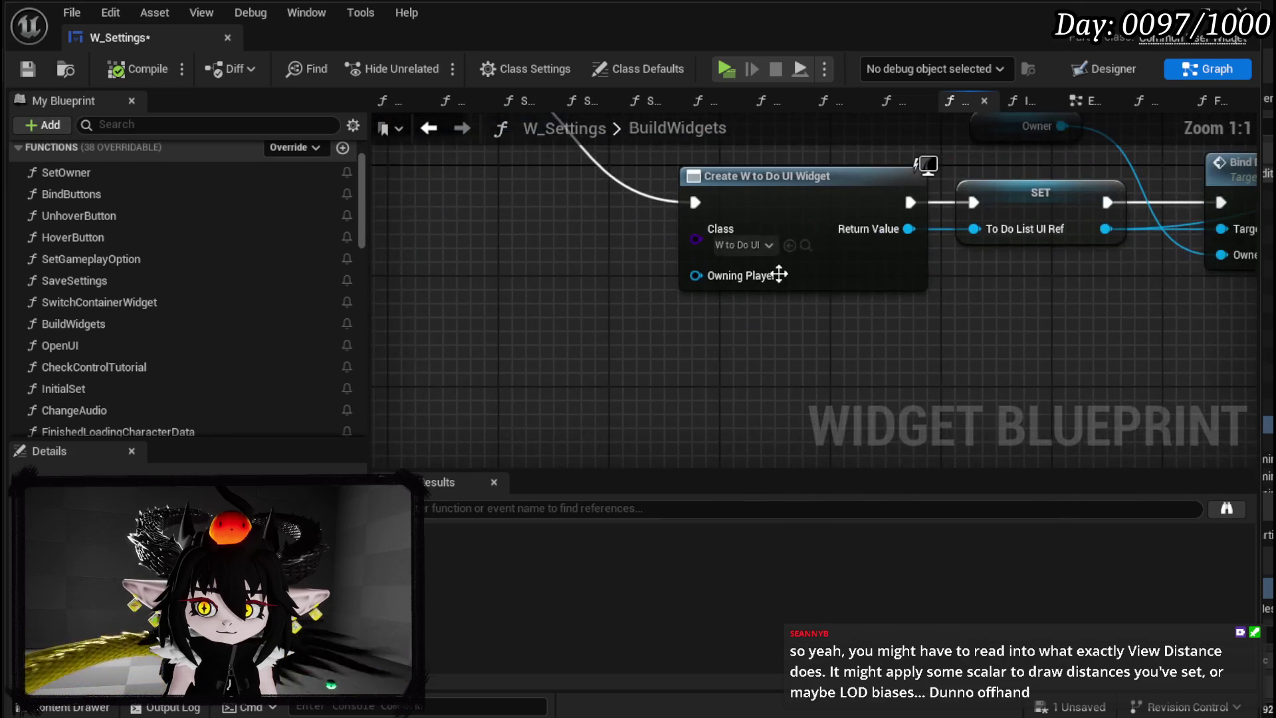
Pan to the Create WP Keybind Settings and Create WP Game Settings Widget nodes
drag(995, 280, 552, 322)
drag(893, 322, 529, 391)
scroll(763, 336, down, 4)
mouse_move(763, 336)
mouse_down()
mouse_move(783, 309)
mouse_move(938, 317)
mouse_move(855, 361)
mouse_move(671, 391)
mouse_up()
scroll(783, 310, up, 3)
scroll(938, 316, up, 1)
mouse_move(905, 228)
mouse_down()
mouse_move(649, 390)
mouse_move(552, 409)
mouse_up()
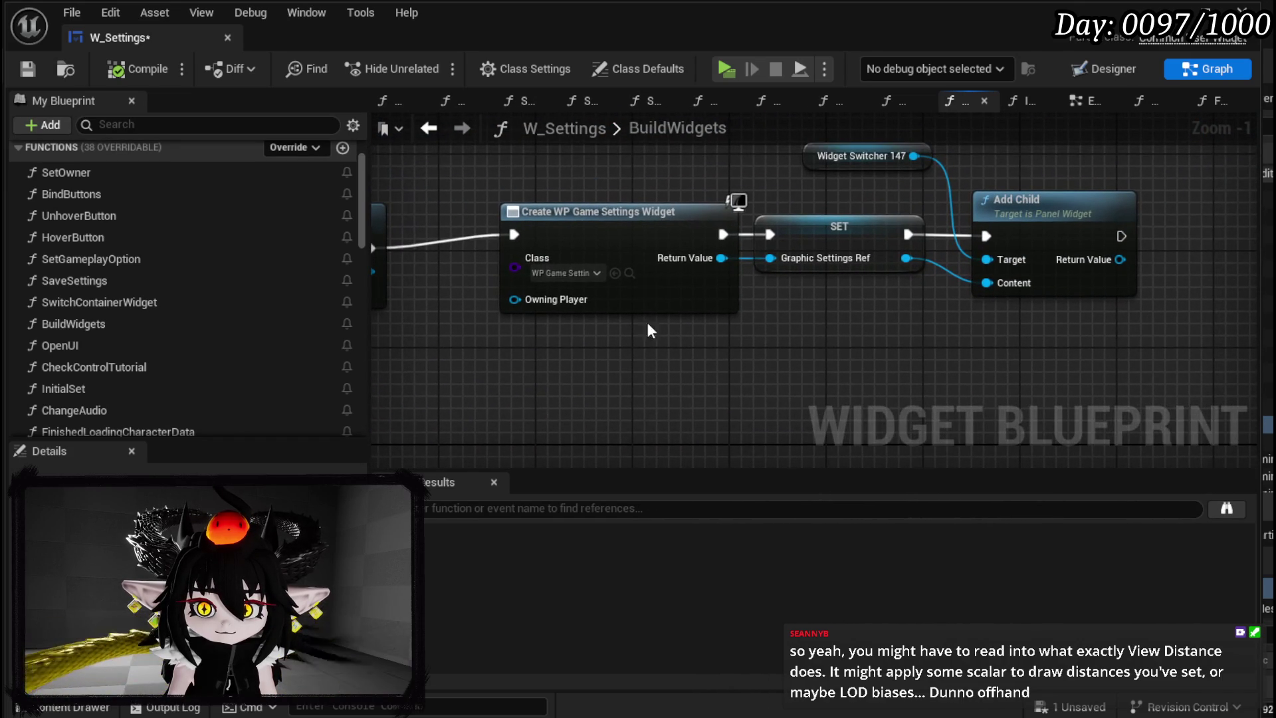
mouse_move(707, 382)
mouse_down()
mouse_move(529, 372)
mouse_move(646, 379)
mouse_up()
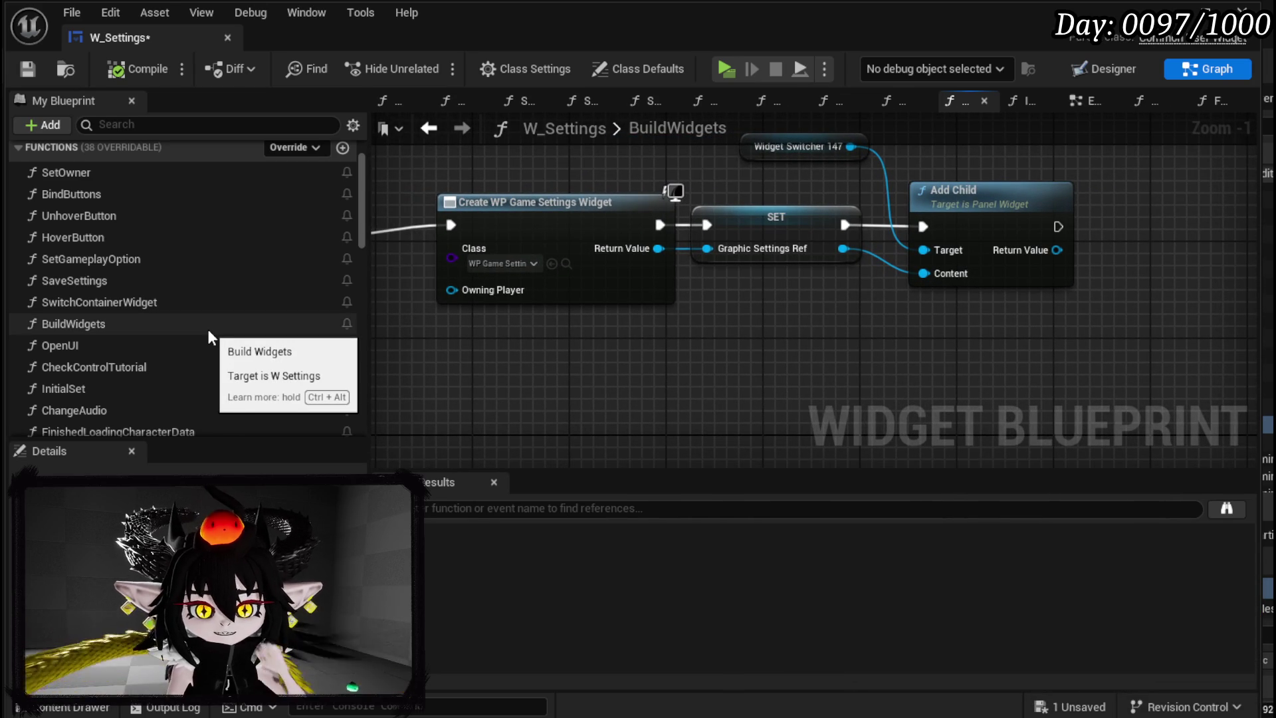
Save the W_Settings widget blueprint
click(27, 69)
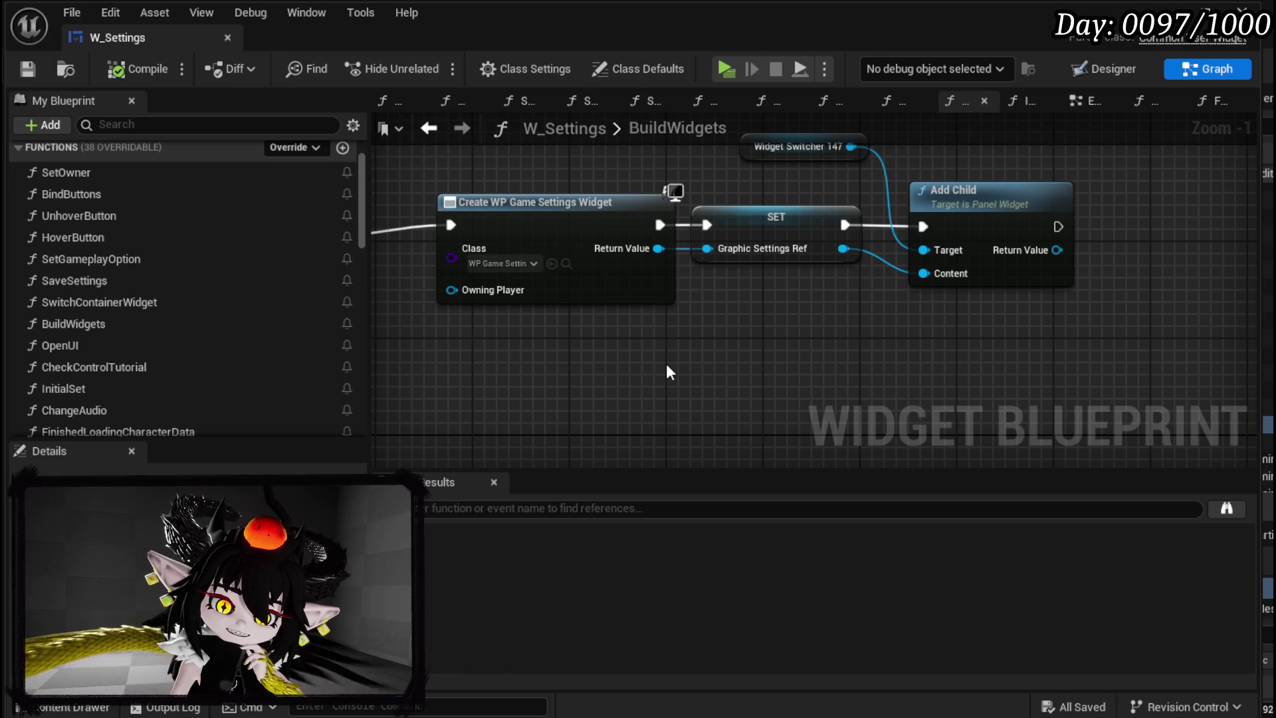
scroll(229, 253, down, 5)
scroll(232, 259, down, 6)
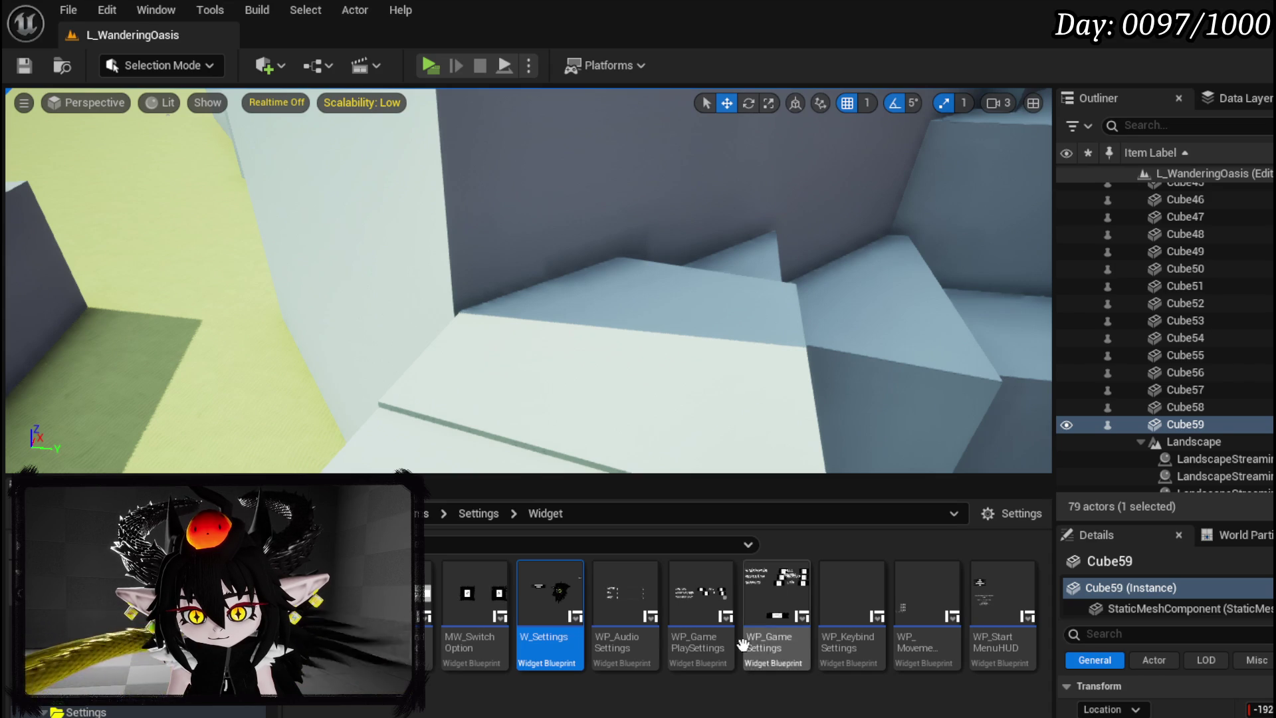
Open WP_GamePlaySettings, center its settings layout on the canvas, then close the editor
double_click(723, 646)
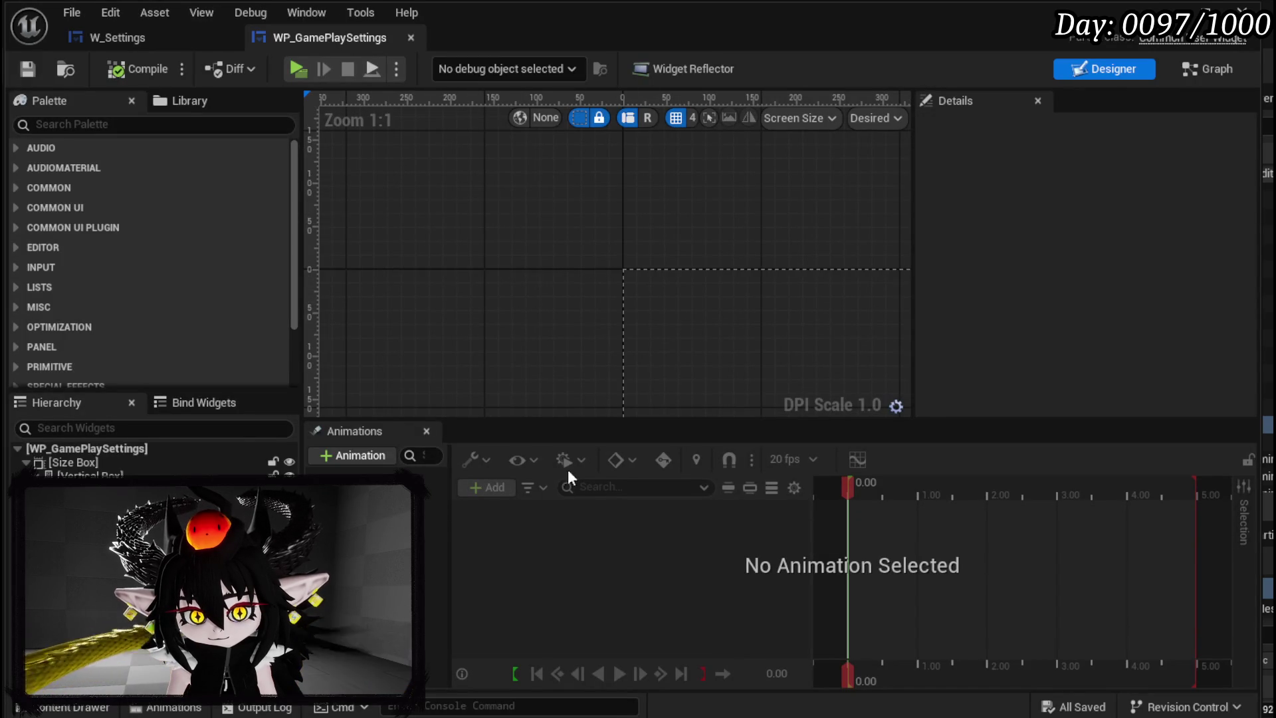
scroll(465, 215, up, 2)
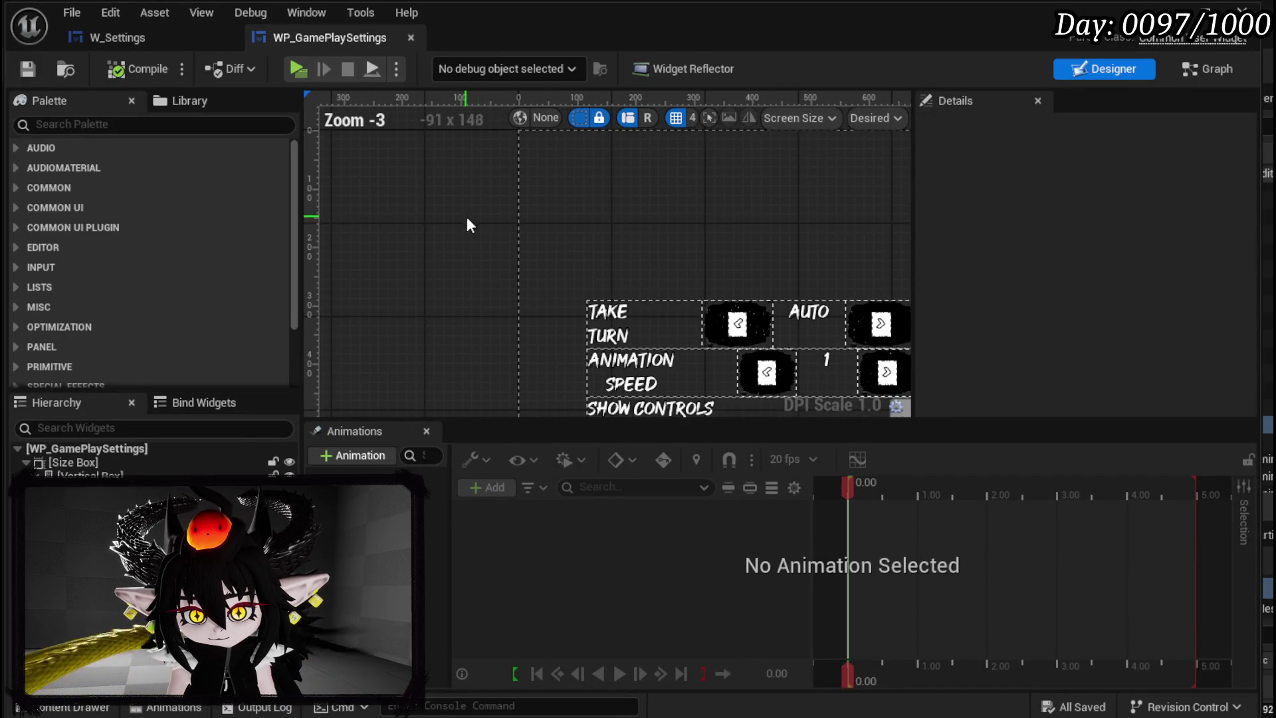
drag(468, 222, 433, 180)
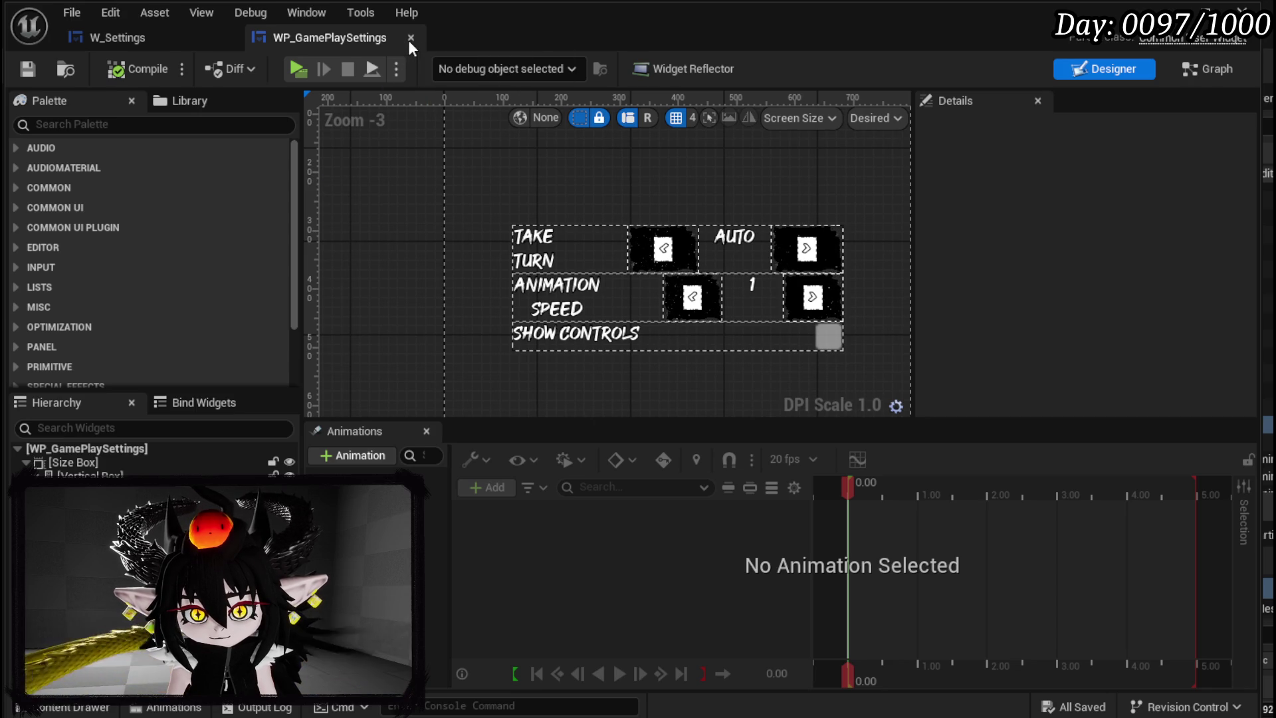
click(409, 38)
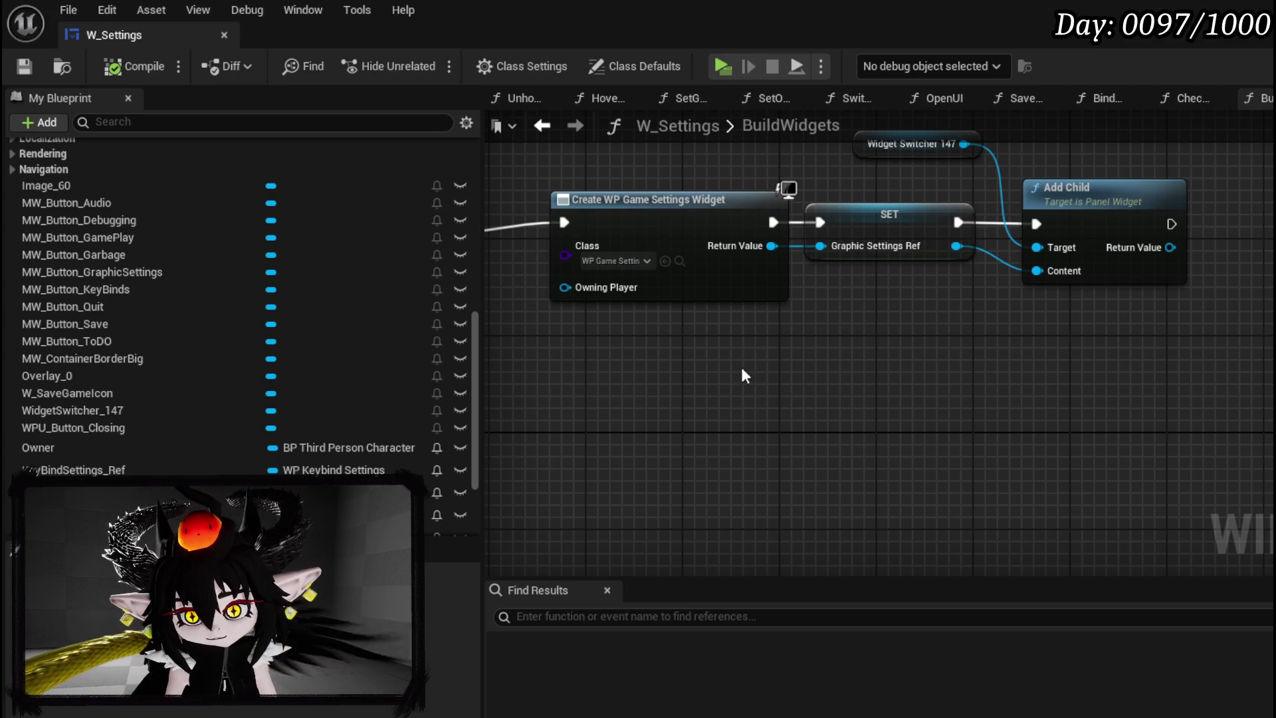
drag(744, 376, 855, 336)
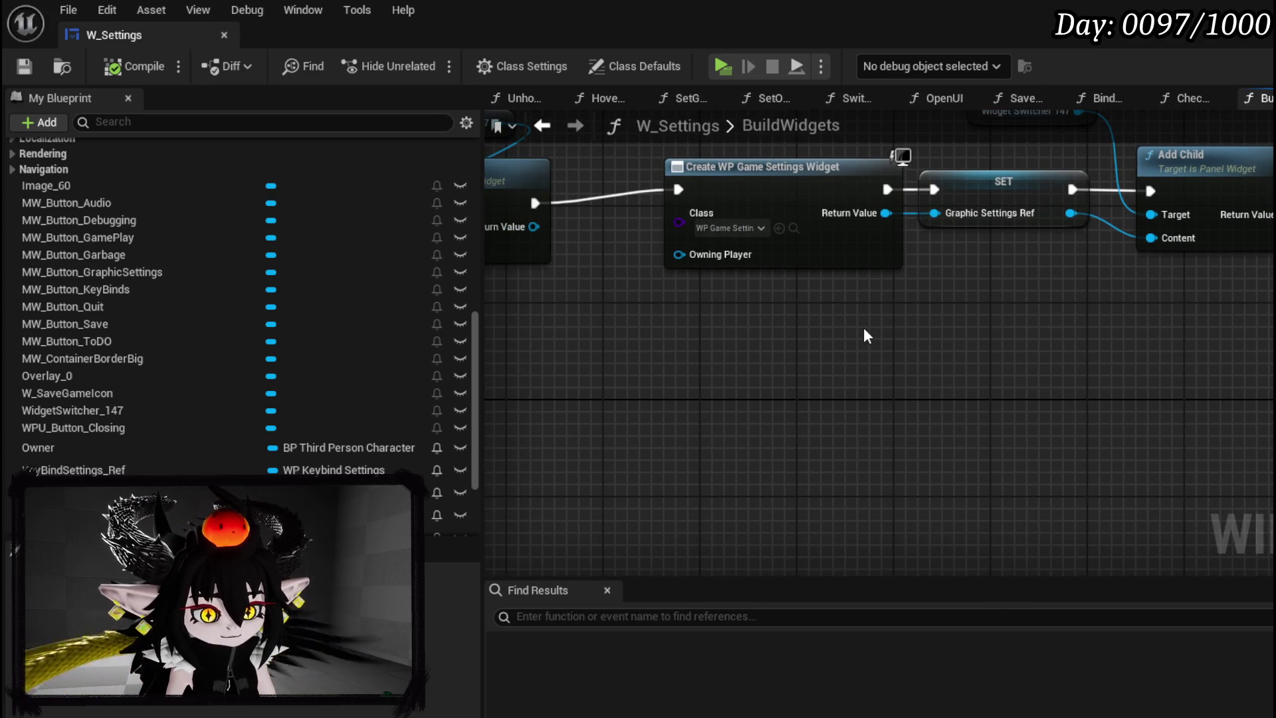
scroll(886, 324, down, 2)
drag(868, 313, 1116, 385)
scroll(1116, 386, down, 2)
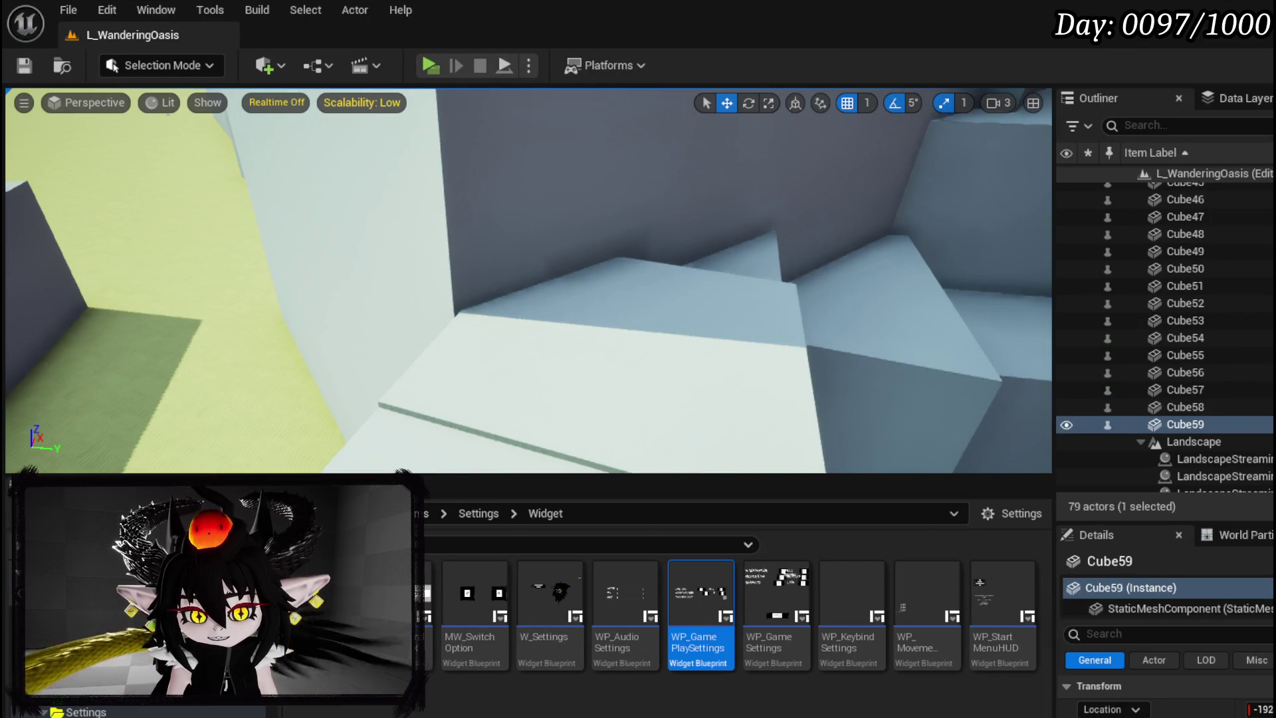
Open BP_ThirdPersonCharacter from the ThirdPerson > Blueprints folder
click(99, 711)
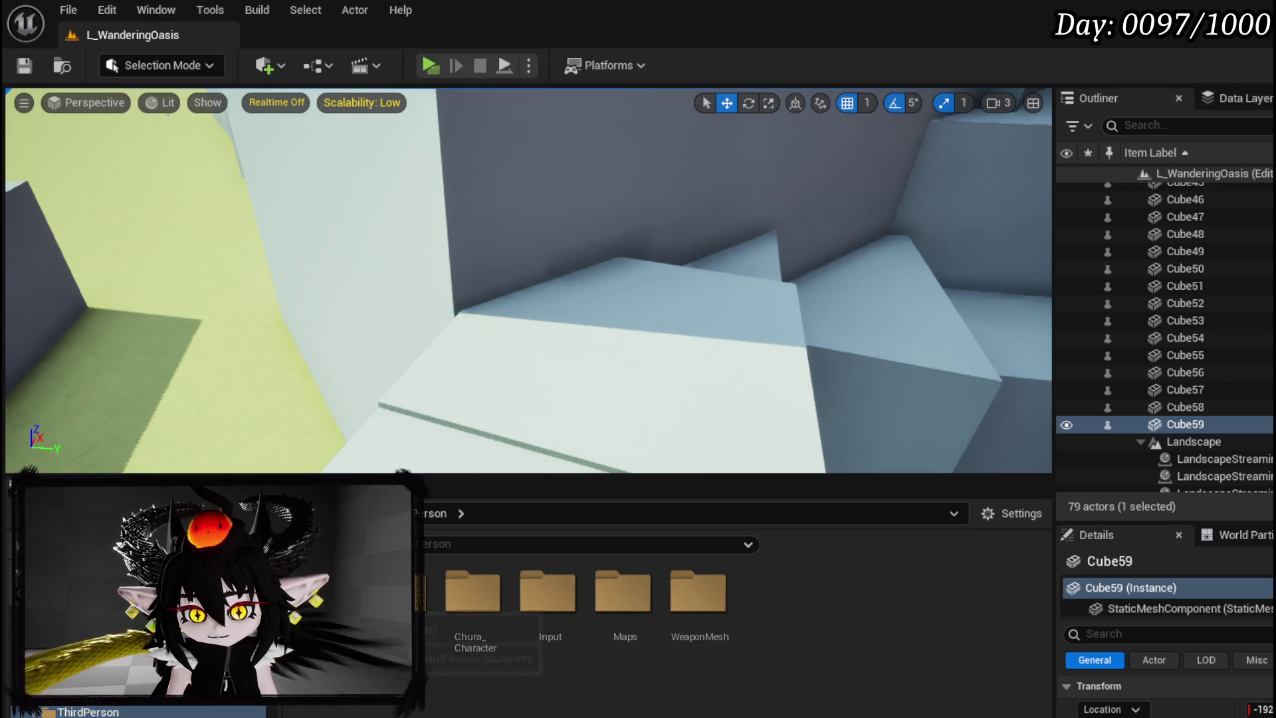
double_click(397, 592)
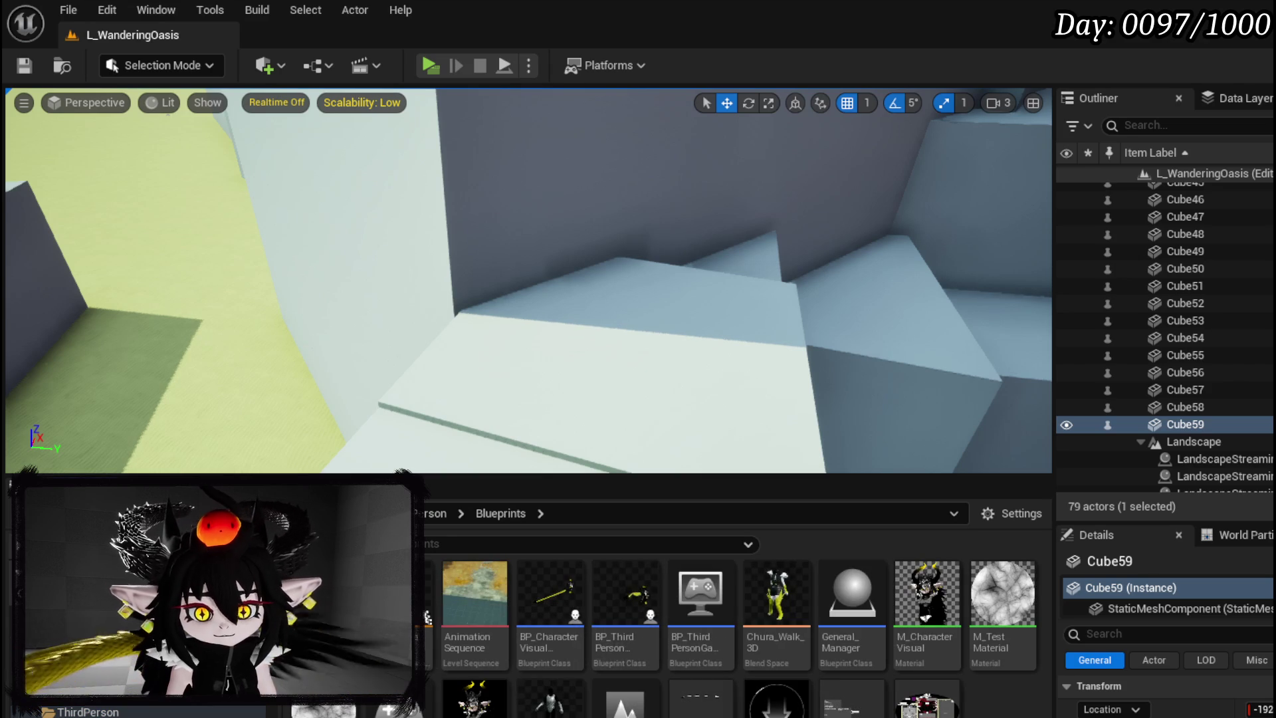
double_click(620, 593)
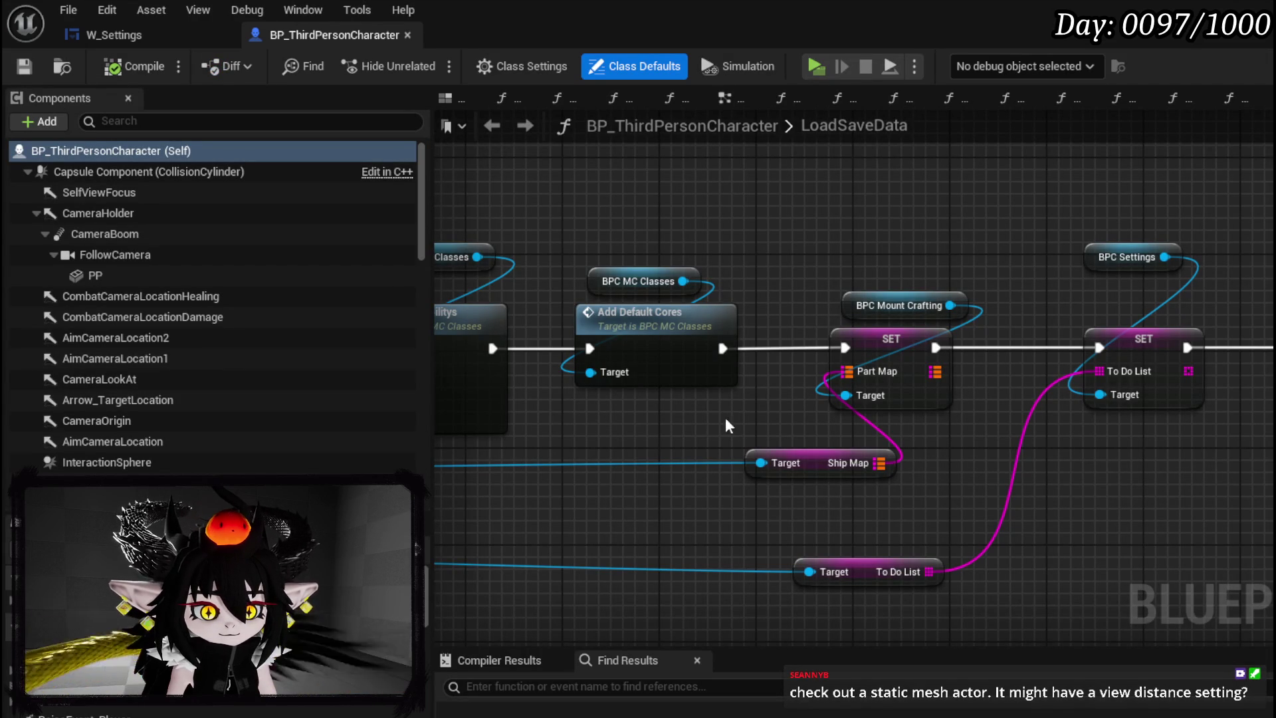
Return to the level and select the small block Cube22 in the viewport
key(alt+Tab)
mouse_move(877, 157)
mouse_down()
mouse_move(655, 193)
mouse_move(431, 252)
mouse_up()
click(432, 258)
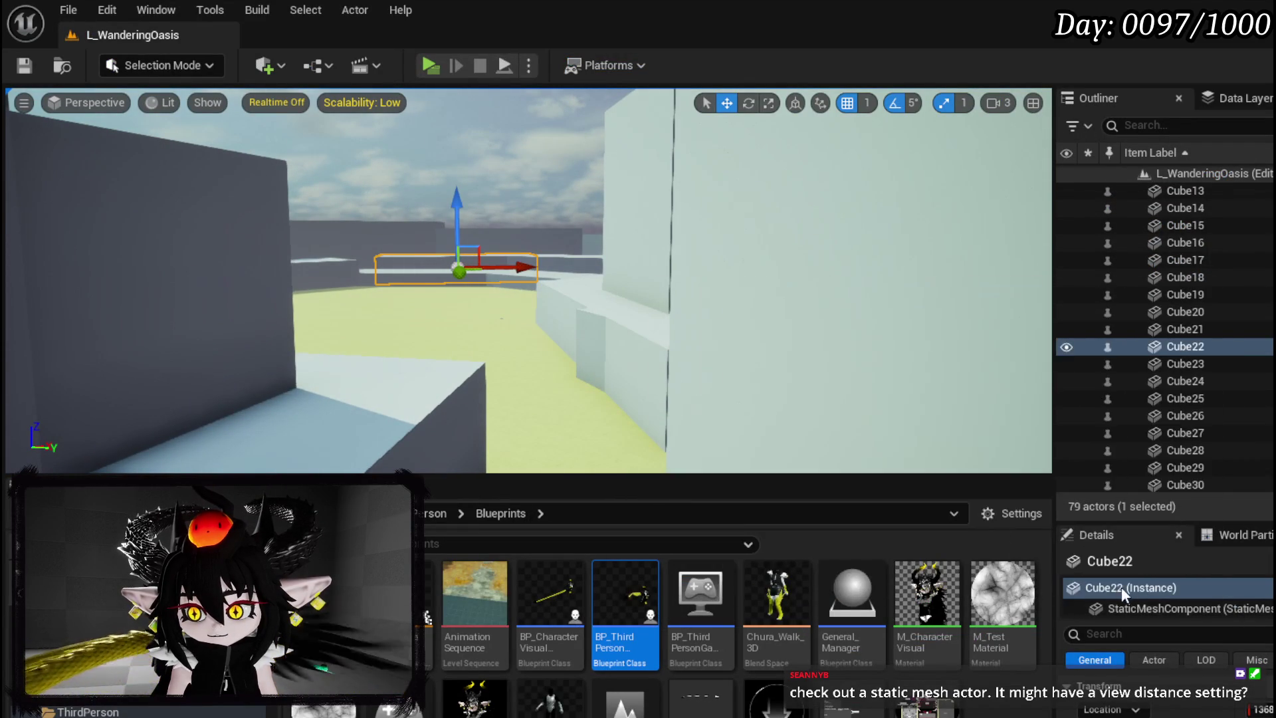
click(1149, 635)
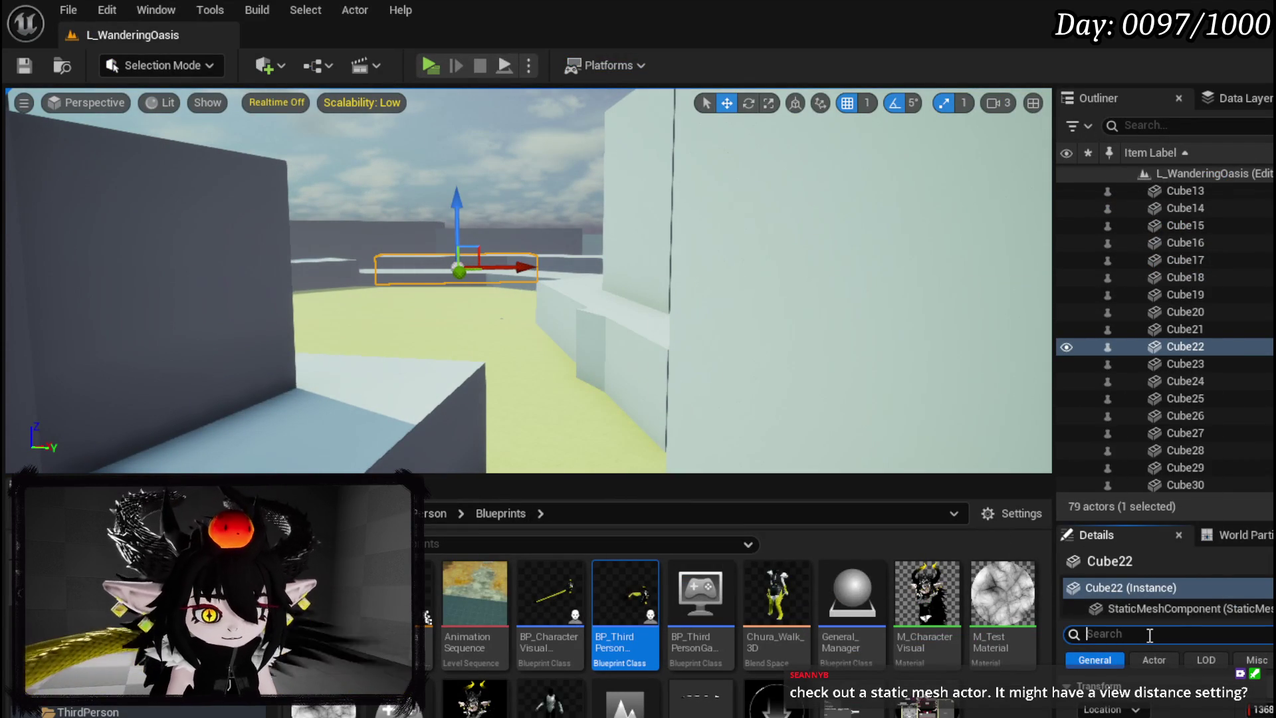
text(View)
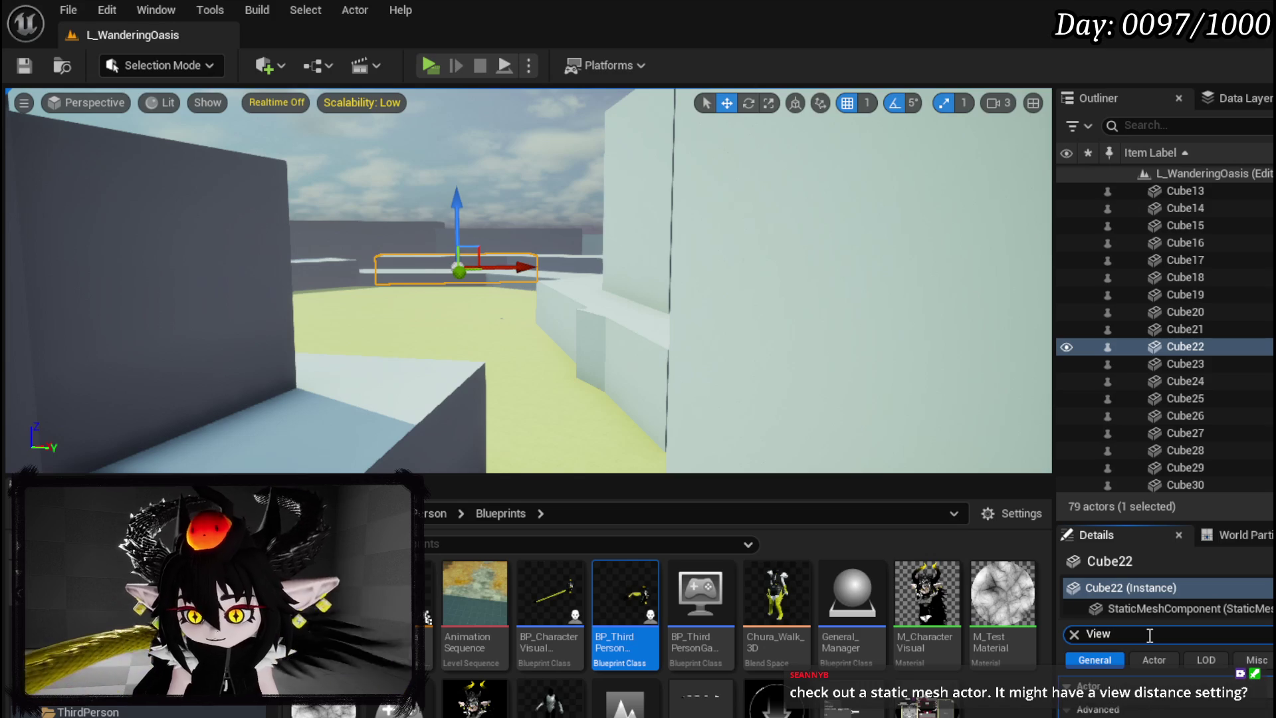
double_click(1098, 634)
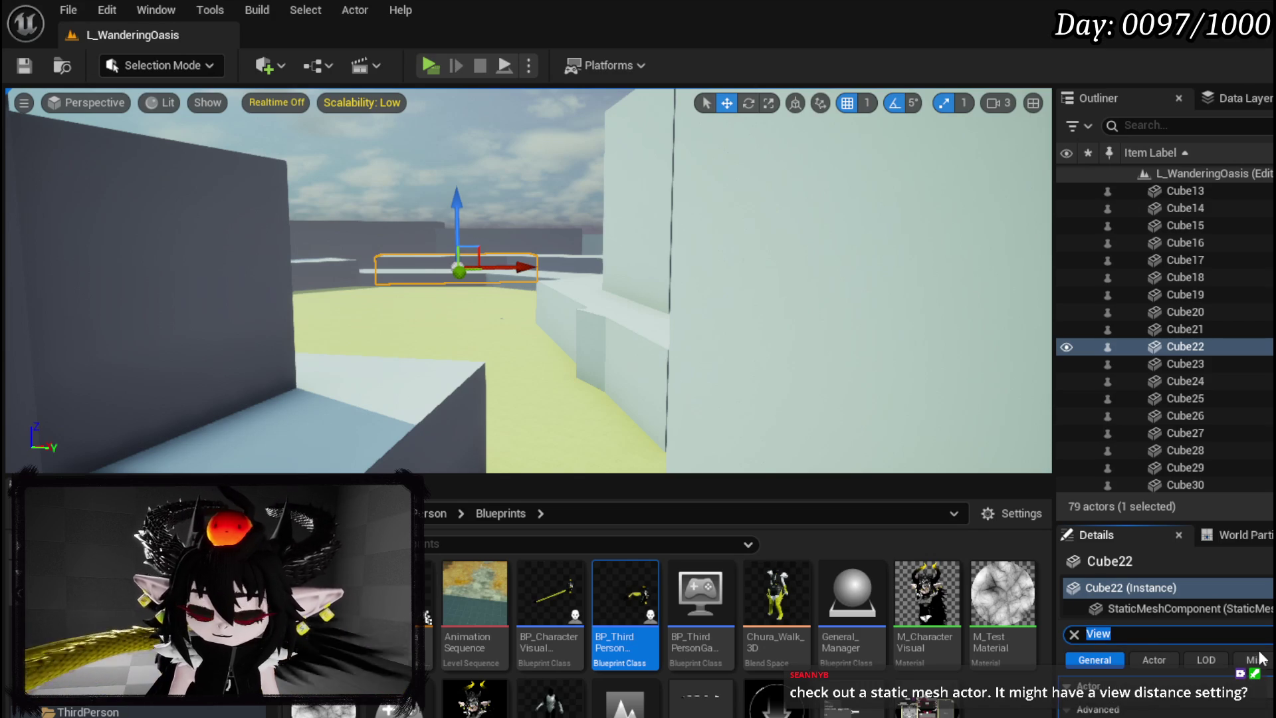
text(Distance)
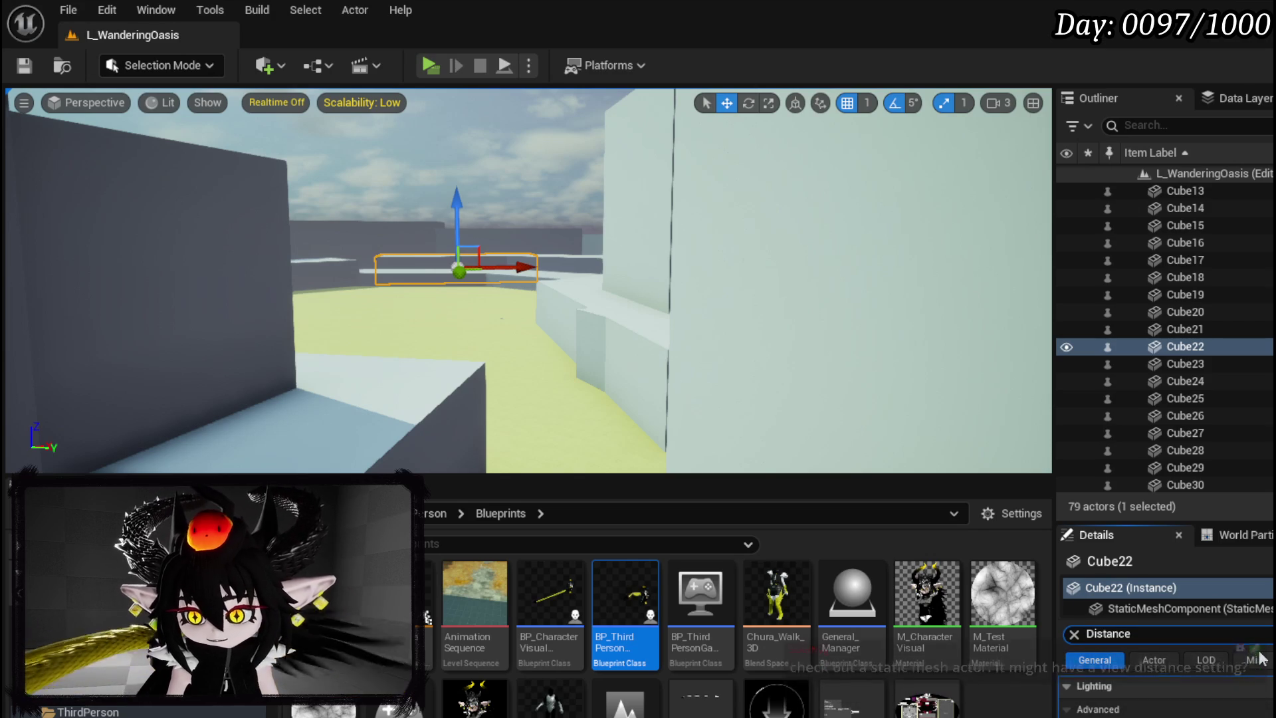
click(1127, 609)
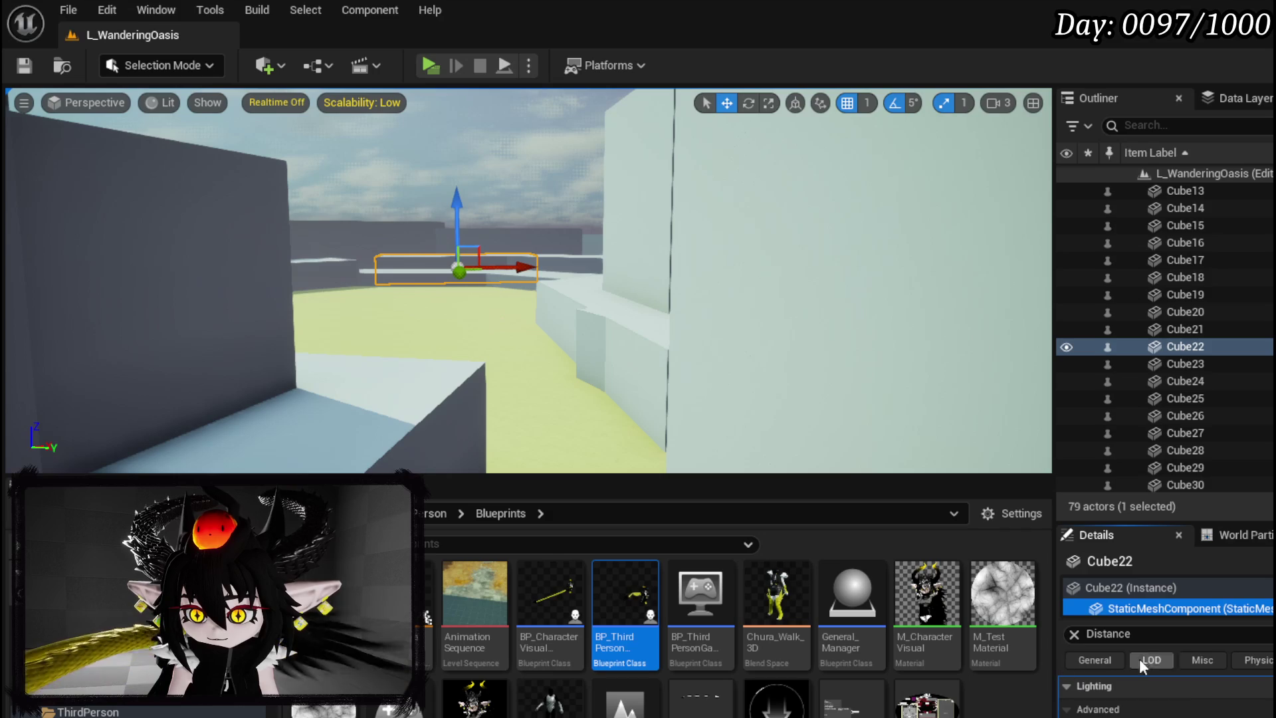
scroll(1166, 695, down, 2)
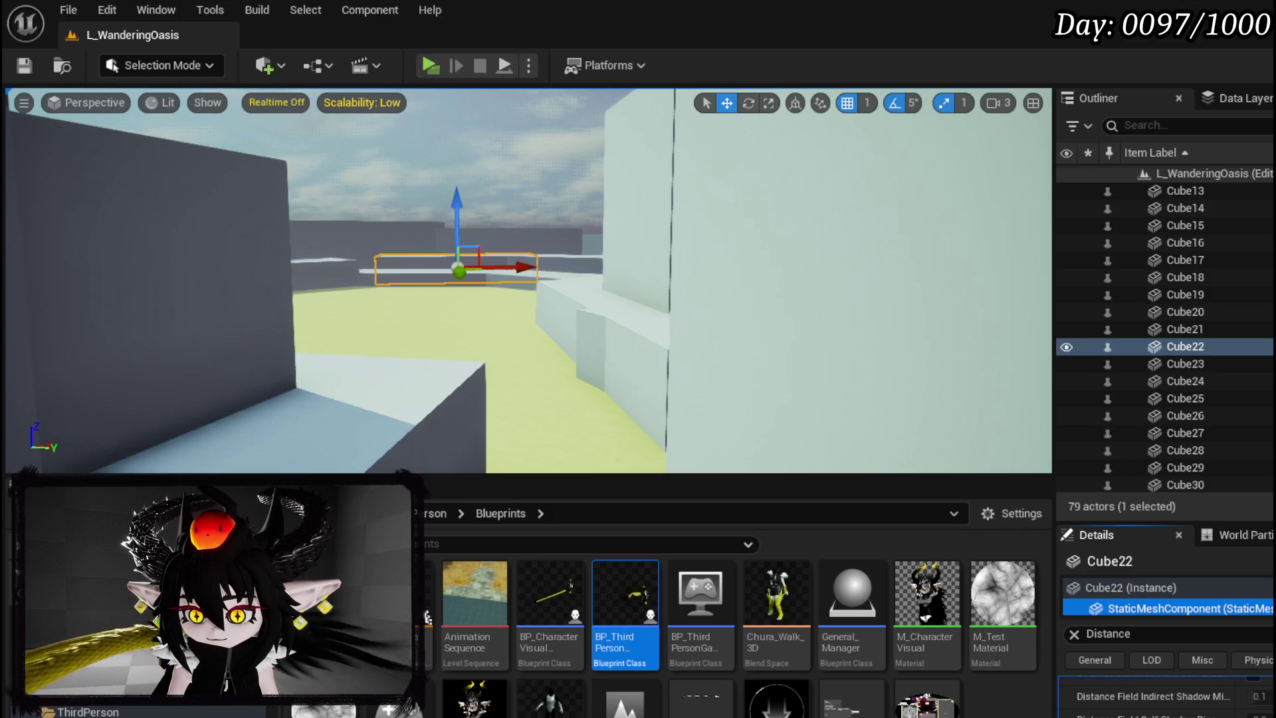
scroll(1166, 694, down, 1)
scroll(1166, 695, down, 3)
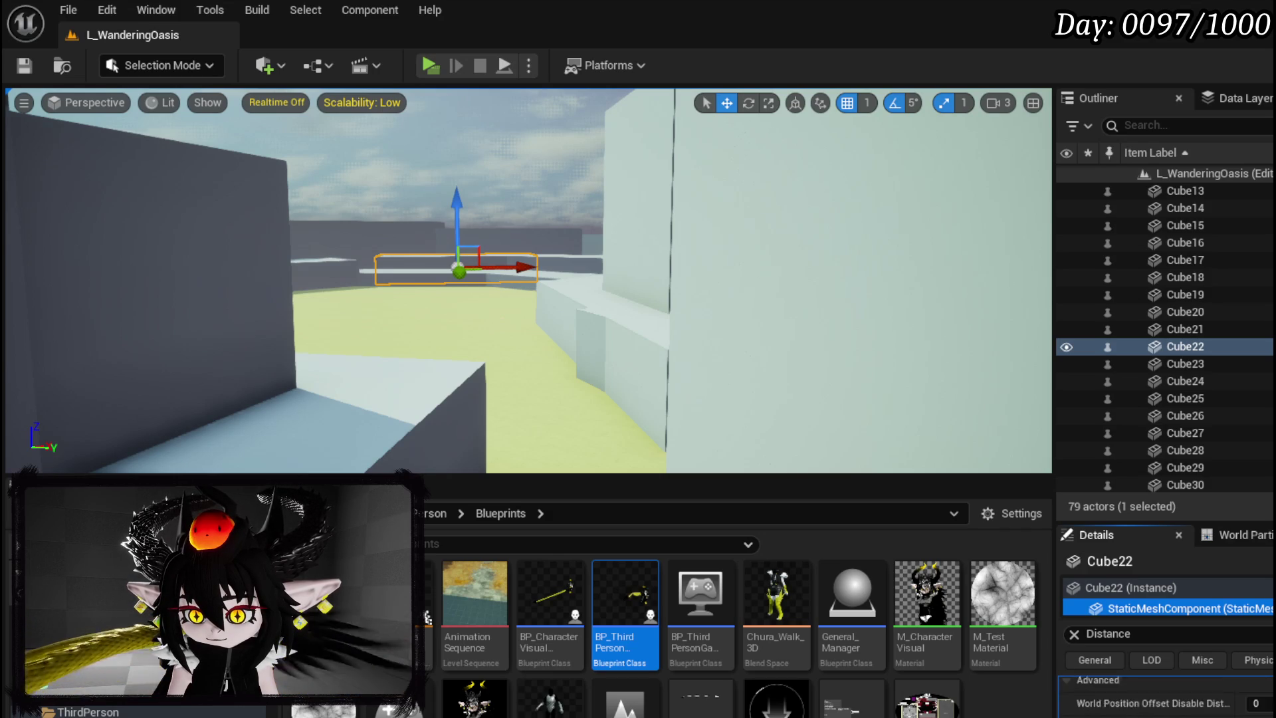
scroll(1166, 695, down, 2)
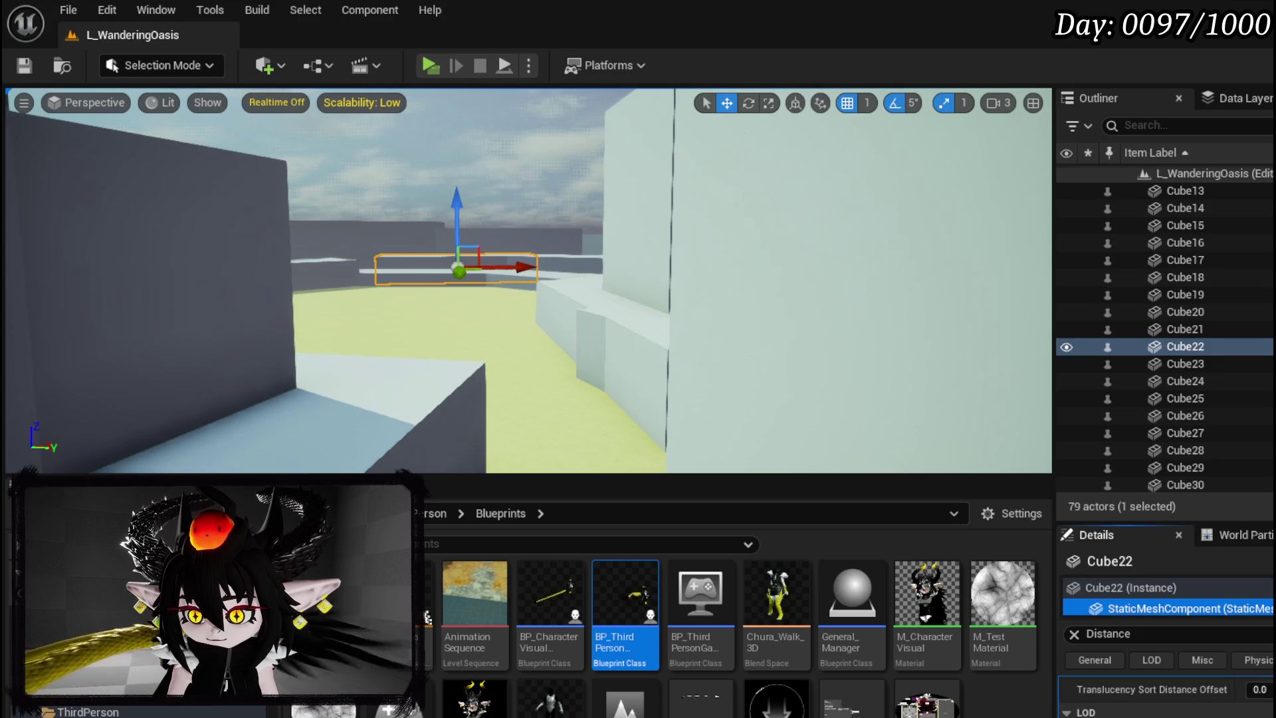
scroll(1167, 694, down, 2)
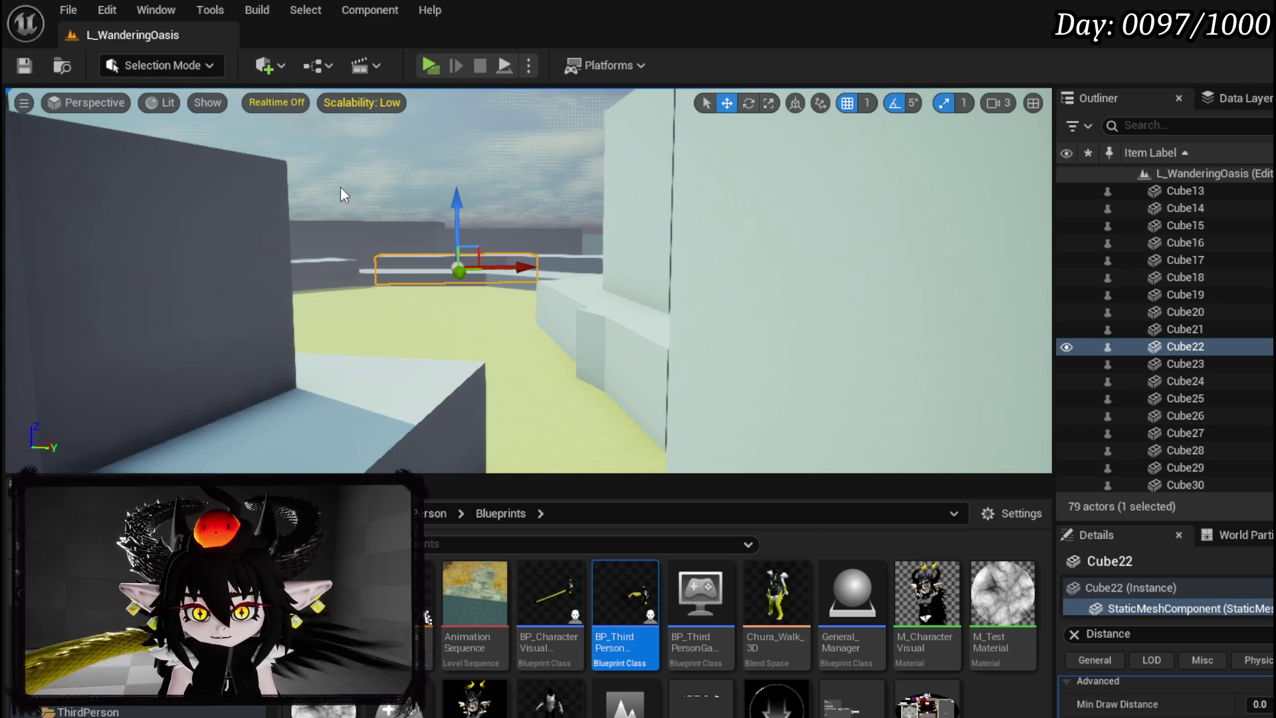
key(w)
click(430, 65)
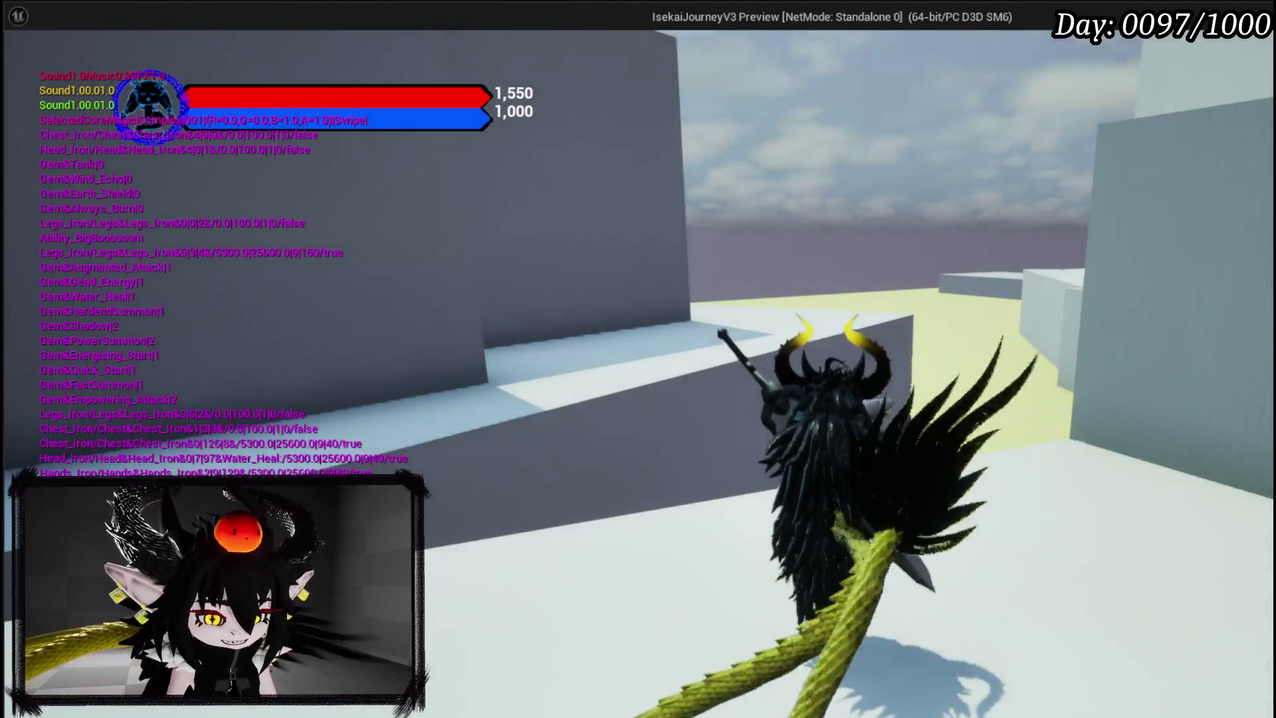
key(Escape)
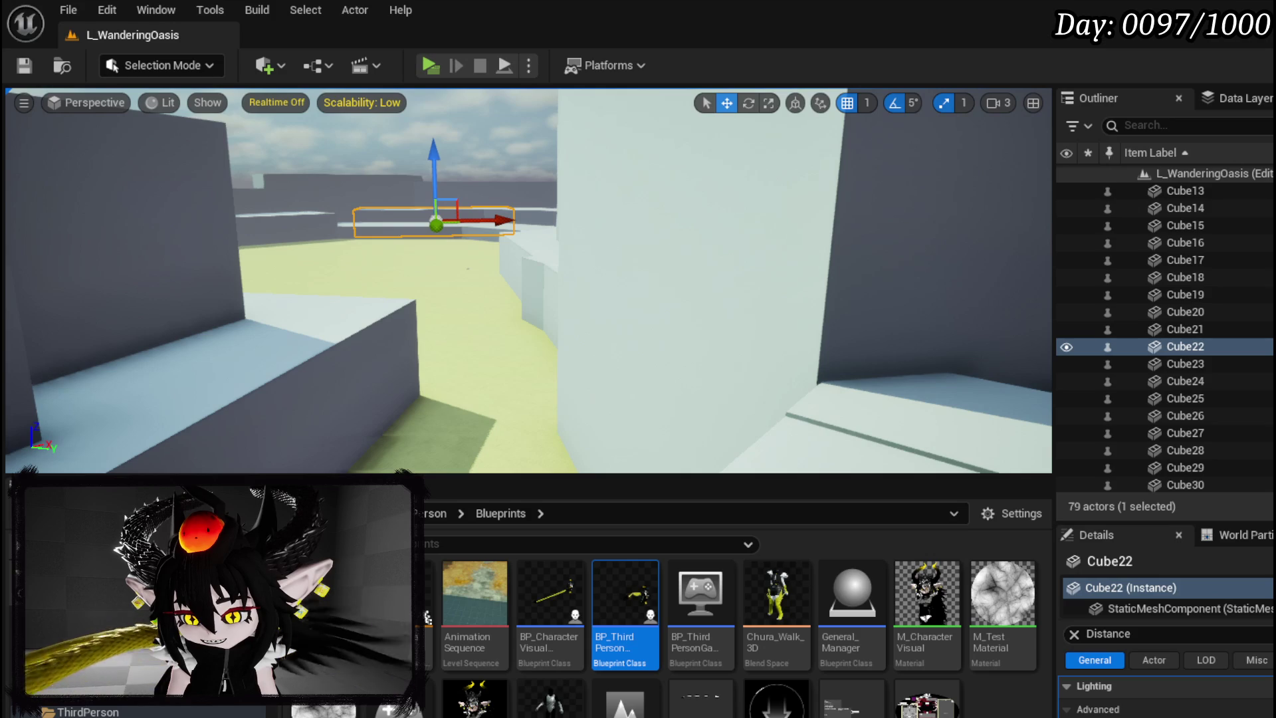
scroll(1166, 694, down, 2)
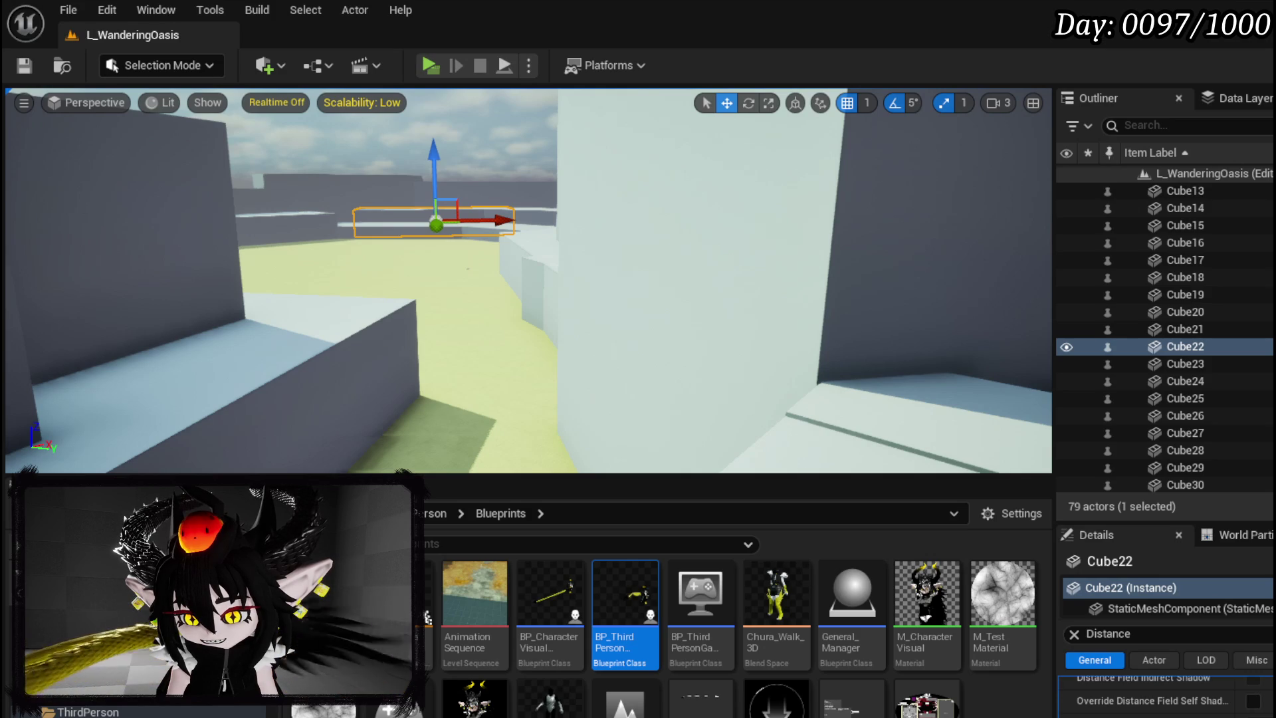
scroll(1166, 694, down, 1)
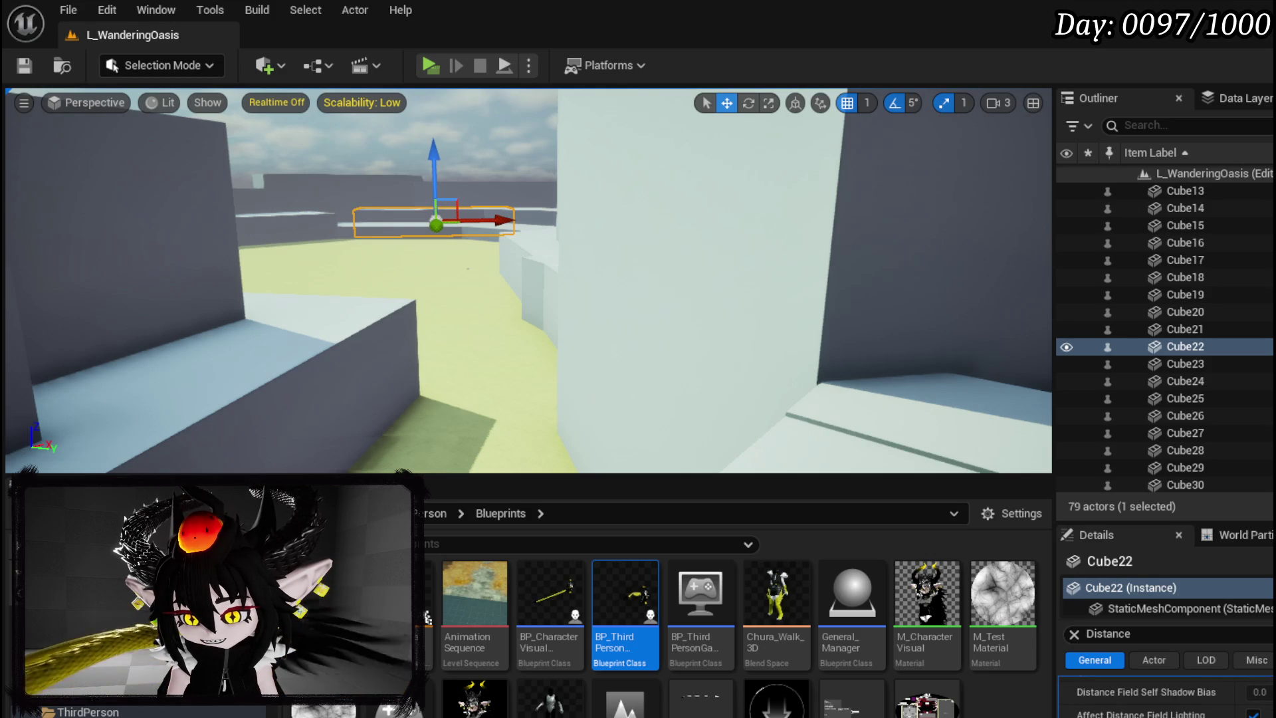
scroll(1166, 694, down, 1)
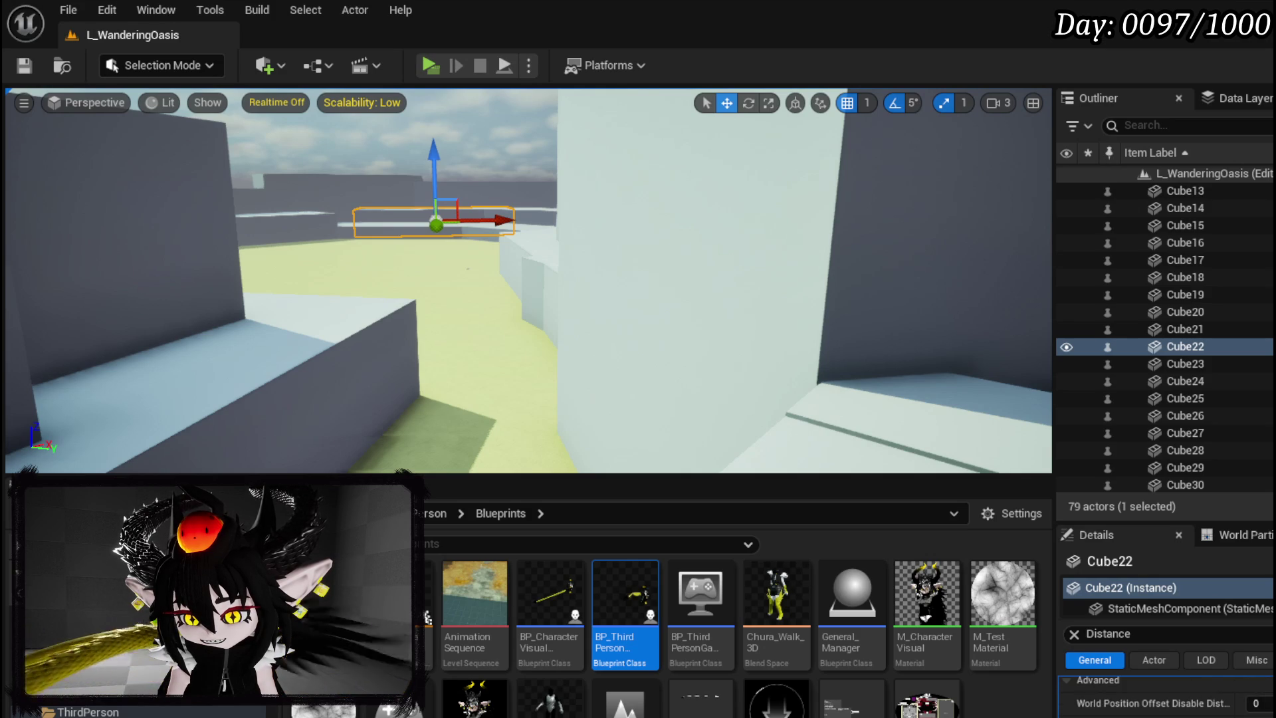
scroll(1166, 694, down, 1)
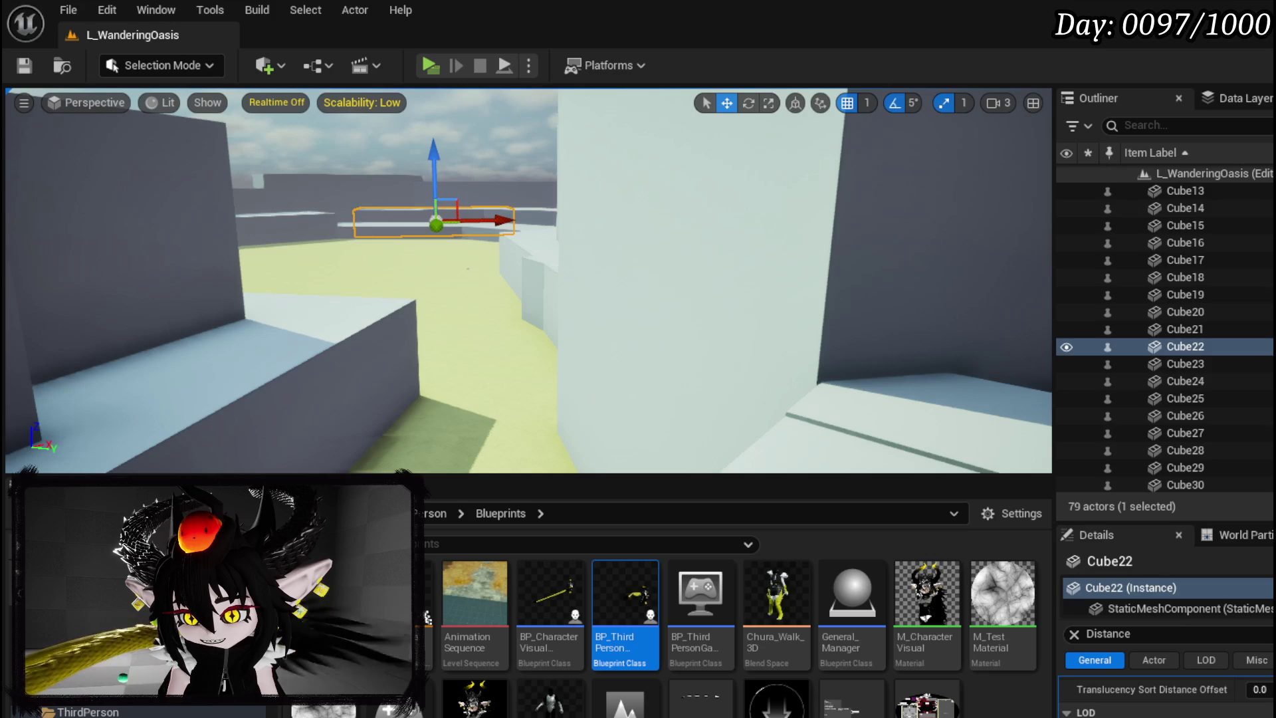
scroll(1166, 694, down, 3)
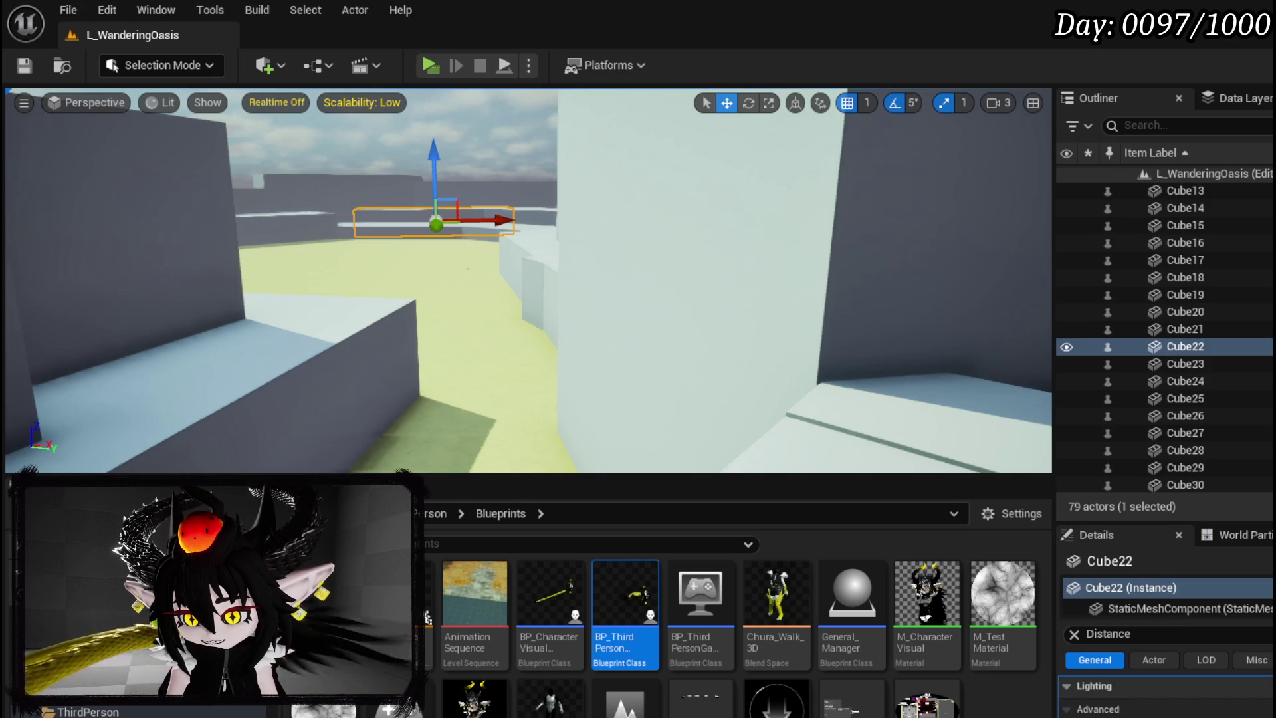
scroll(1166, 694, down, 4)
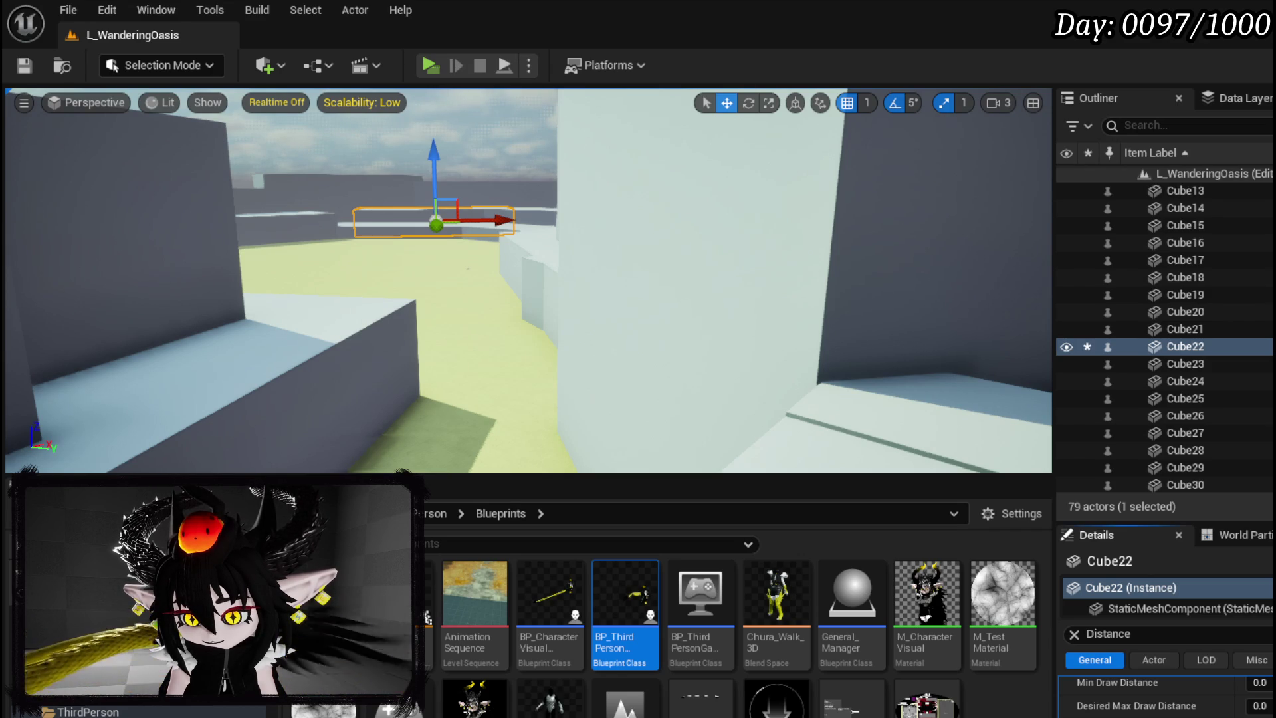
click(430, 65)
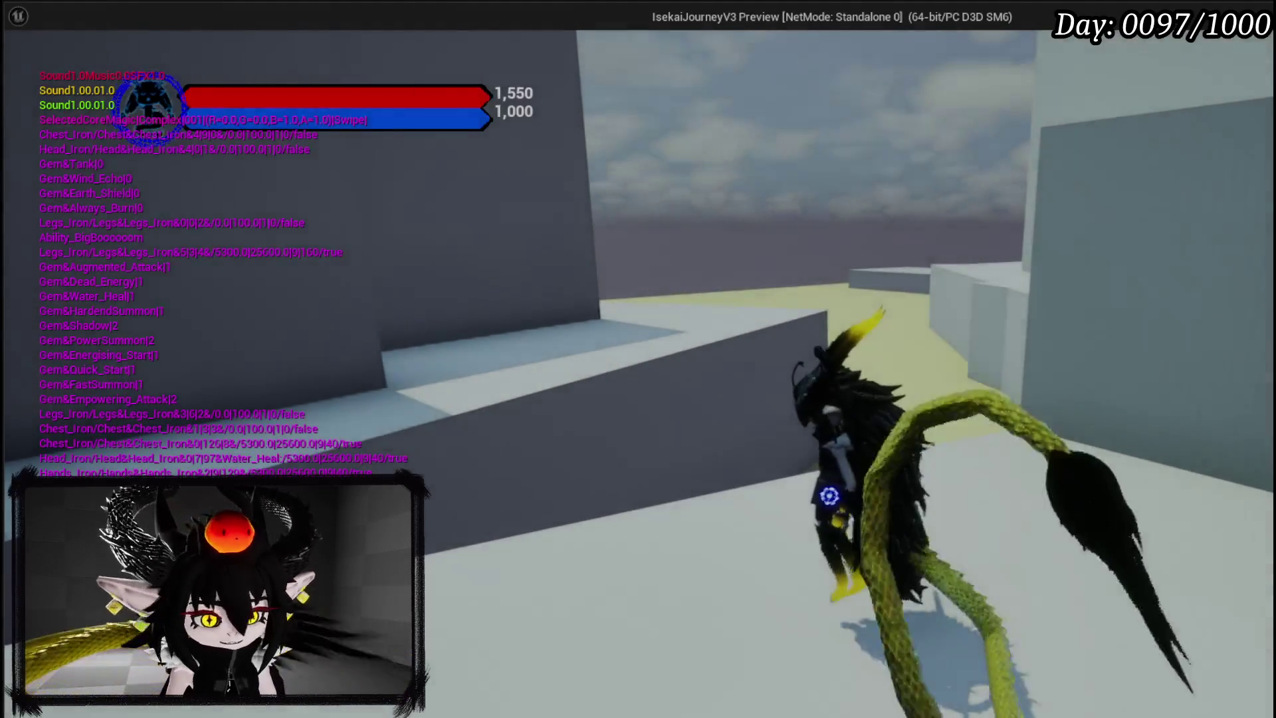
Stop the running play session and return to Cube22's details in the editor
key(alt+Tab)
key(Escape)
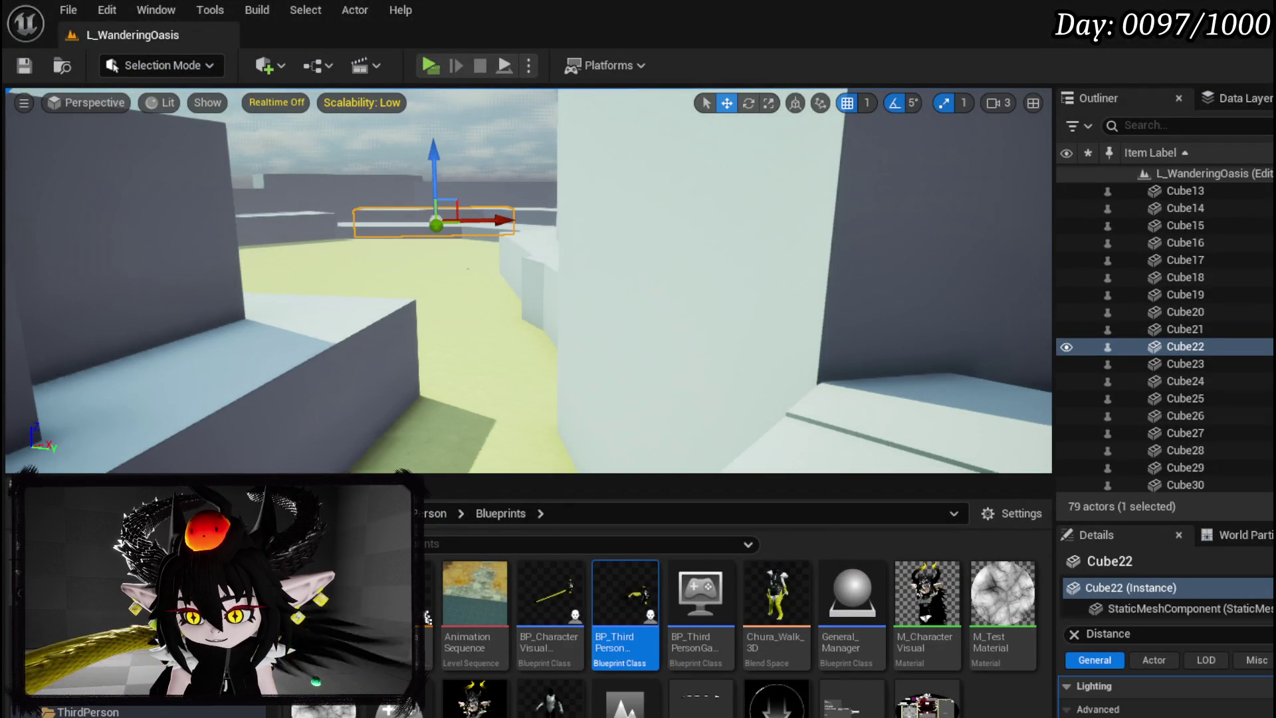
scroll(1163, 691, down, 3)
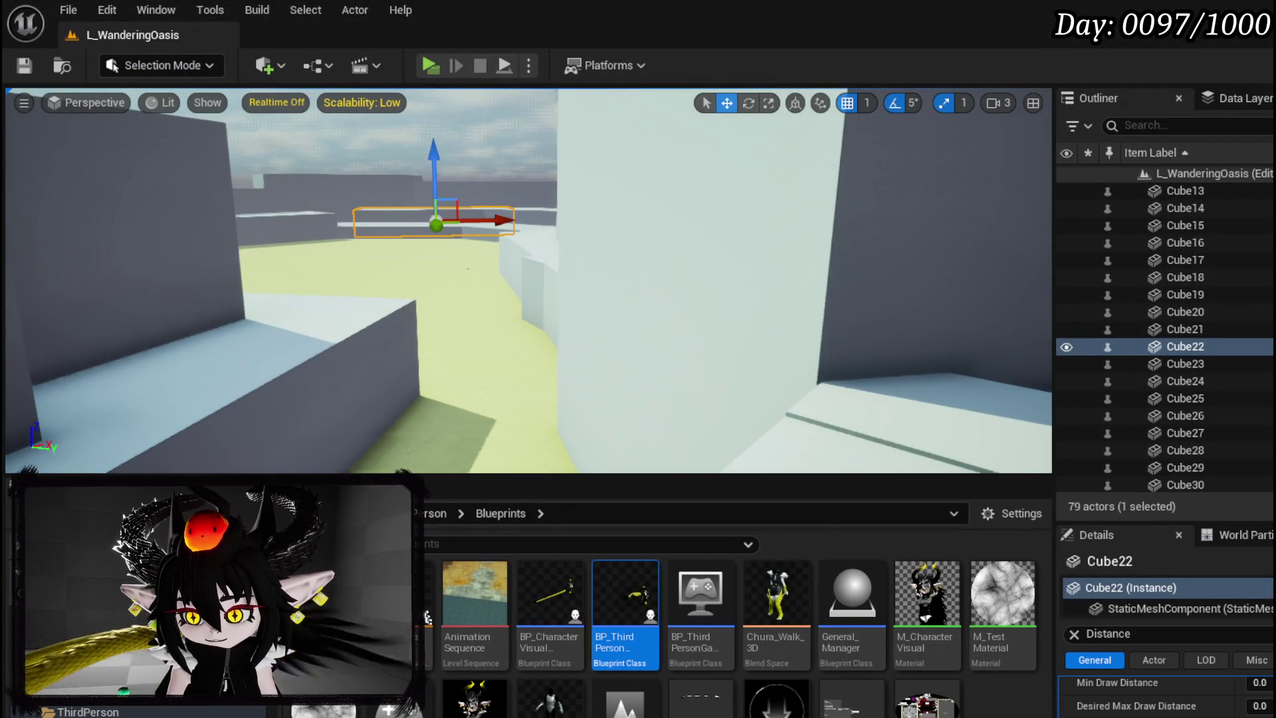
scroll(1163, 691, up, 1)
scroll(1162, 691, up, 1)
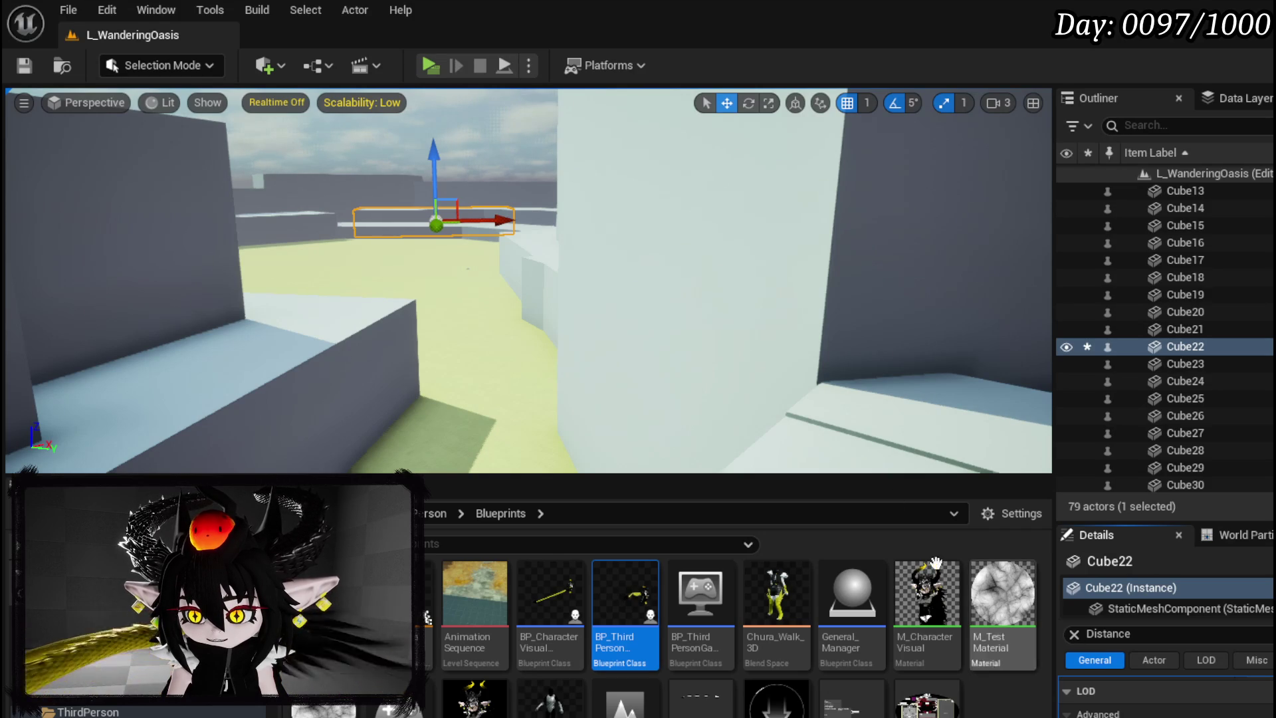
Play-test the canyon level twice, exiting each preview back to the editor
click(429, 64)
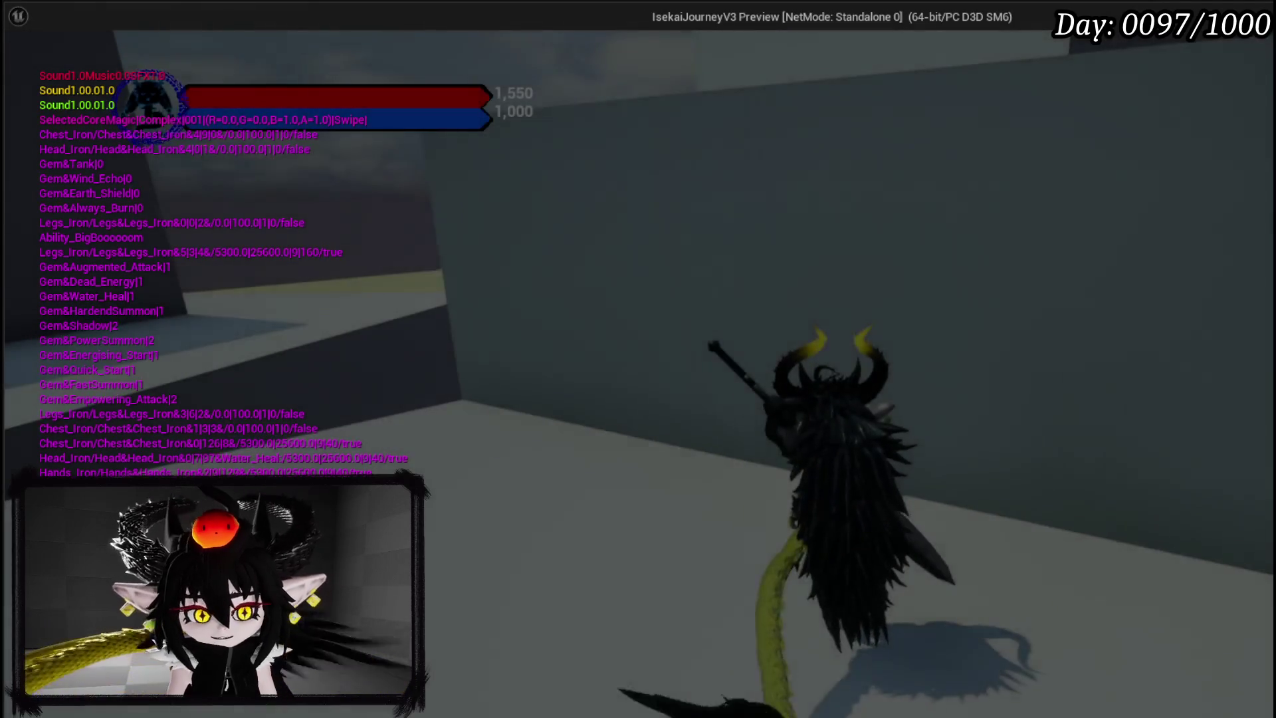
key(Escape)
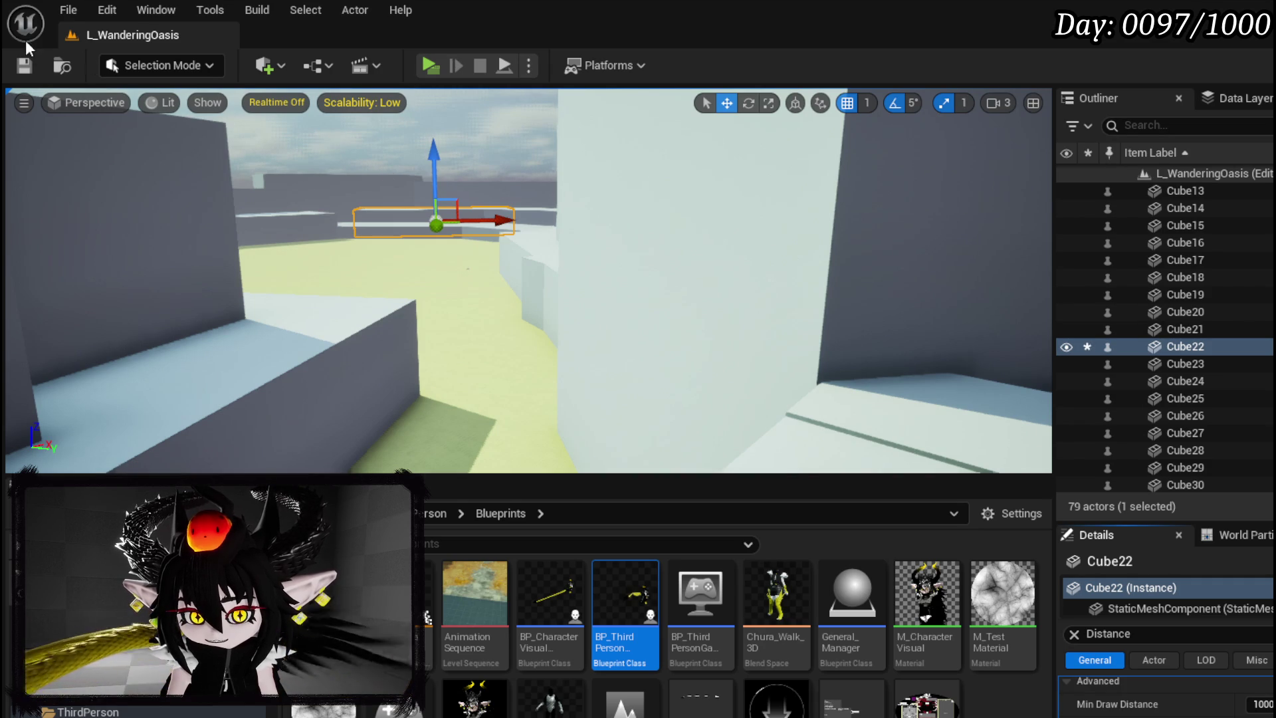
click(427, 66)
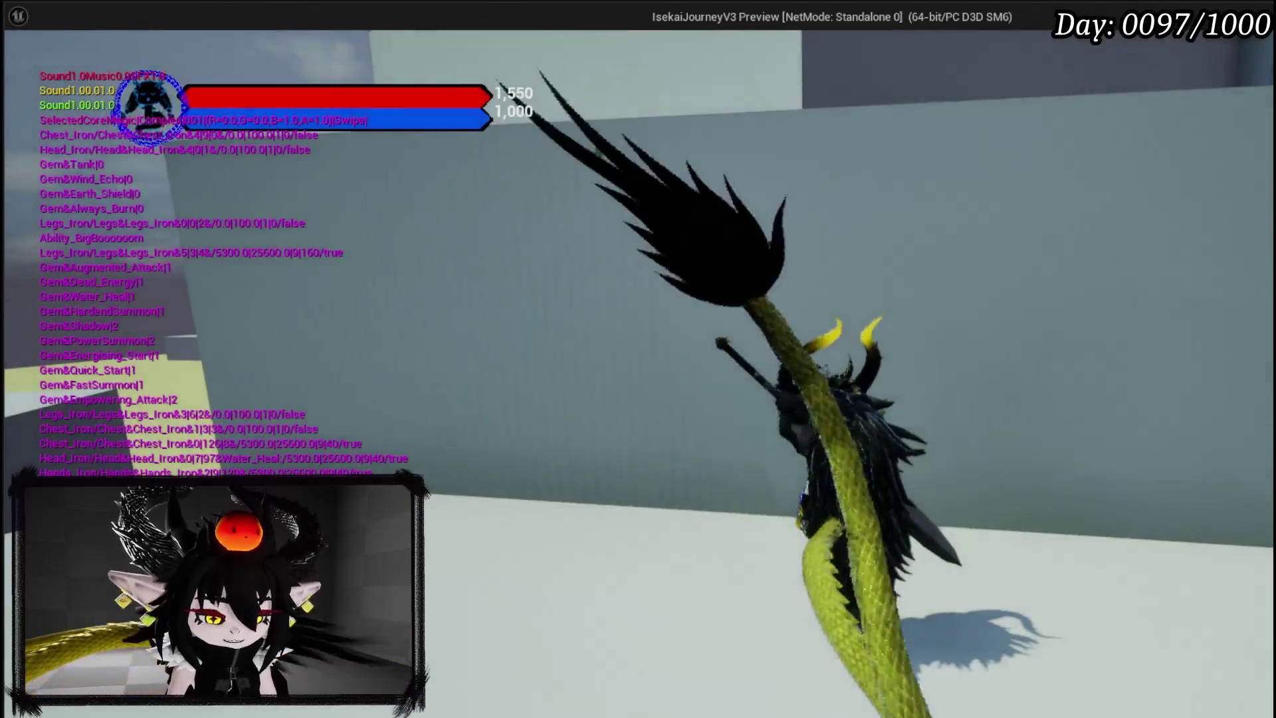
key(Escape)
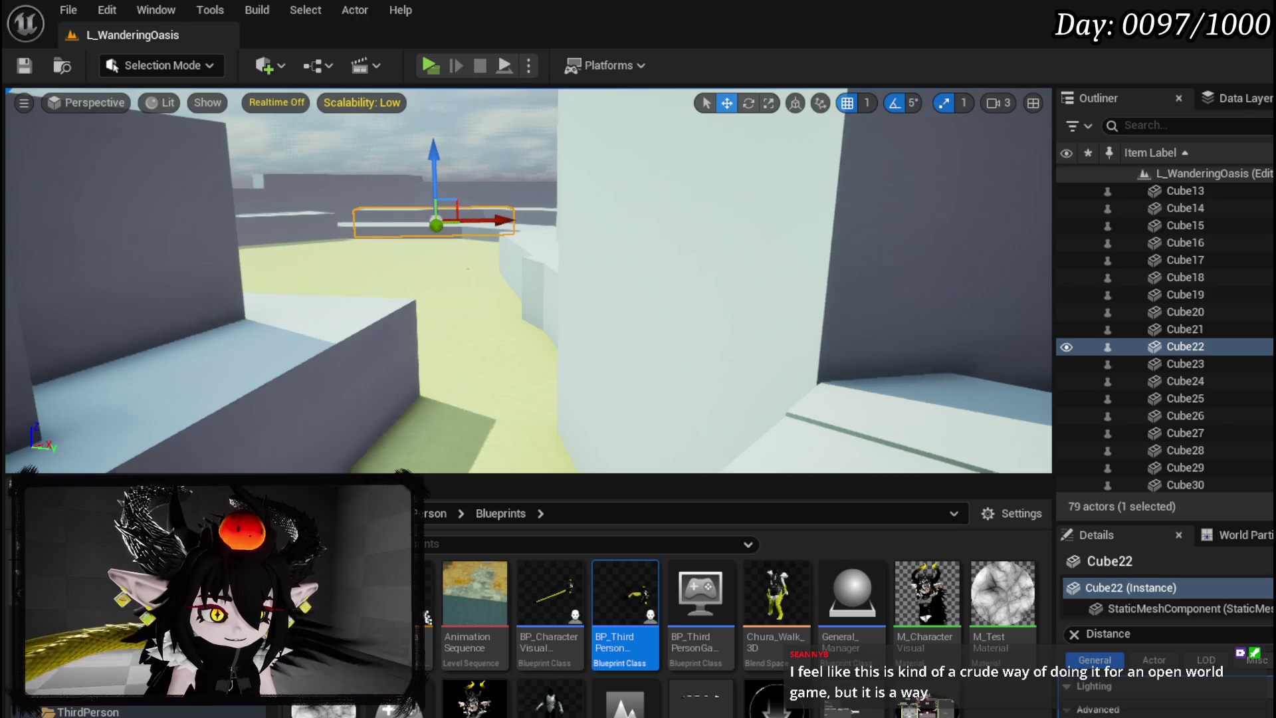
Resize the Outliner/Details splitter to give the Details panel more room
scroll(1163, 691, down, 2)
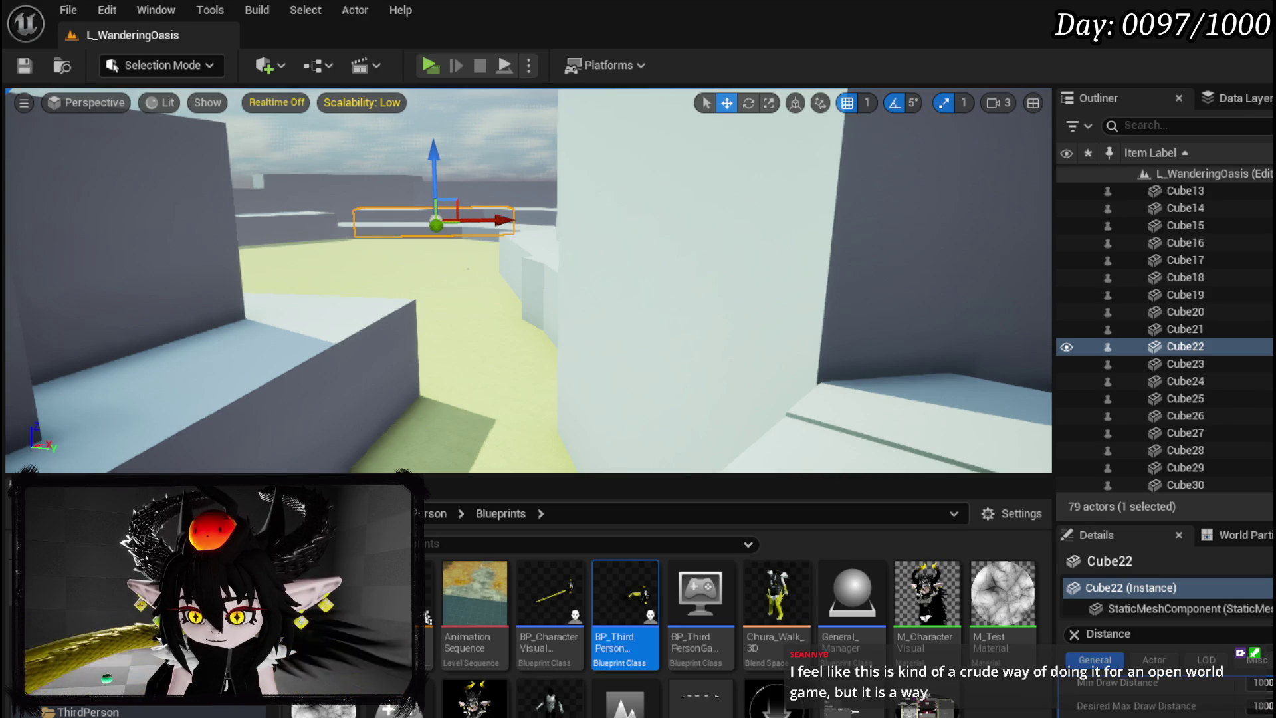
scroll(1256, 630, up, 1)
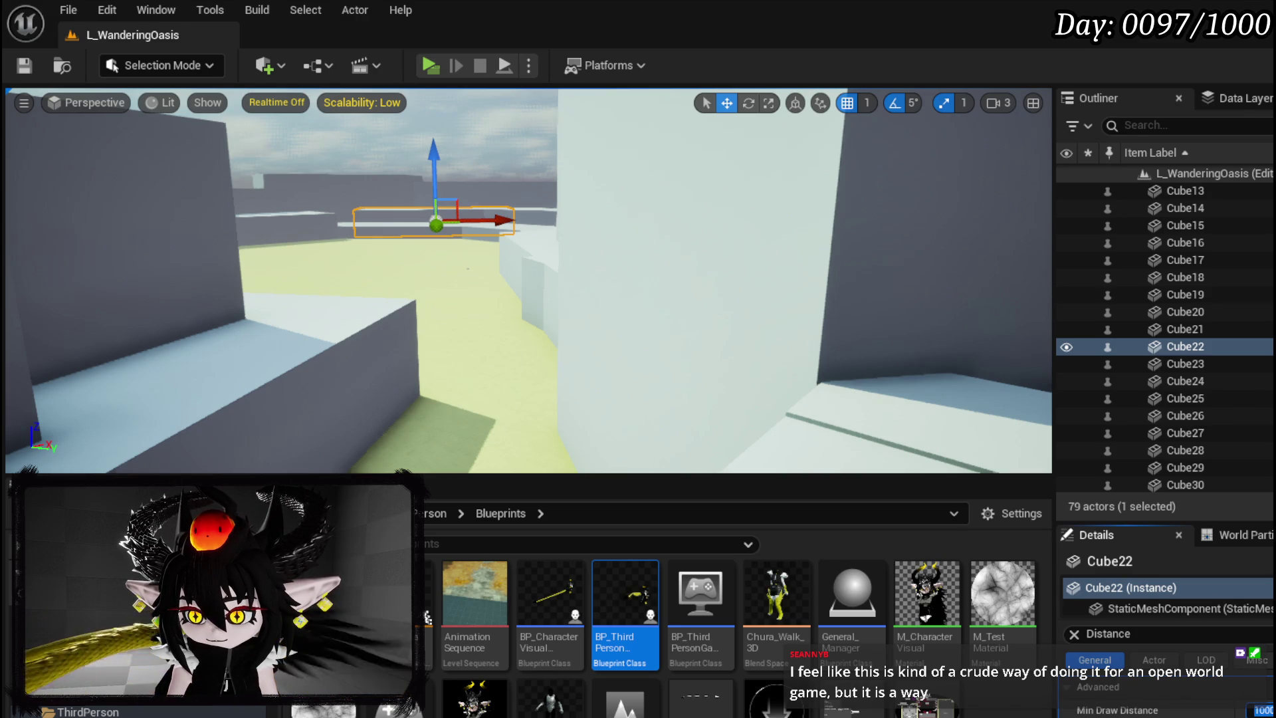
drag(1222, 523, 1204, 118)
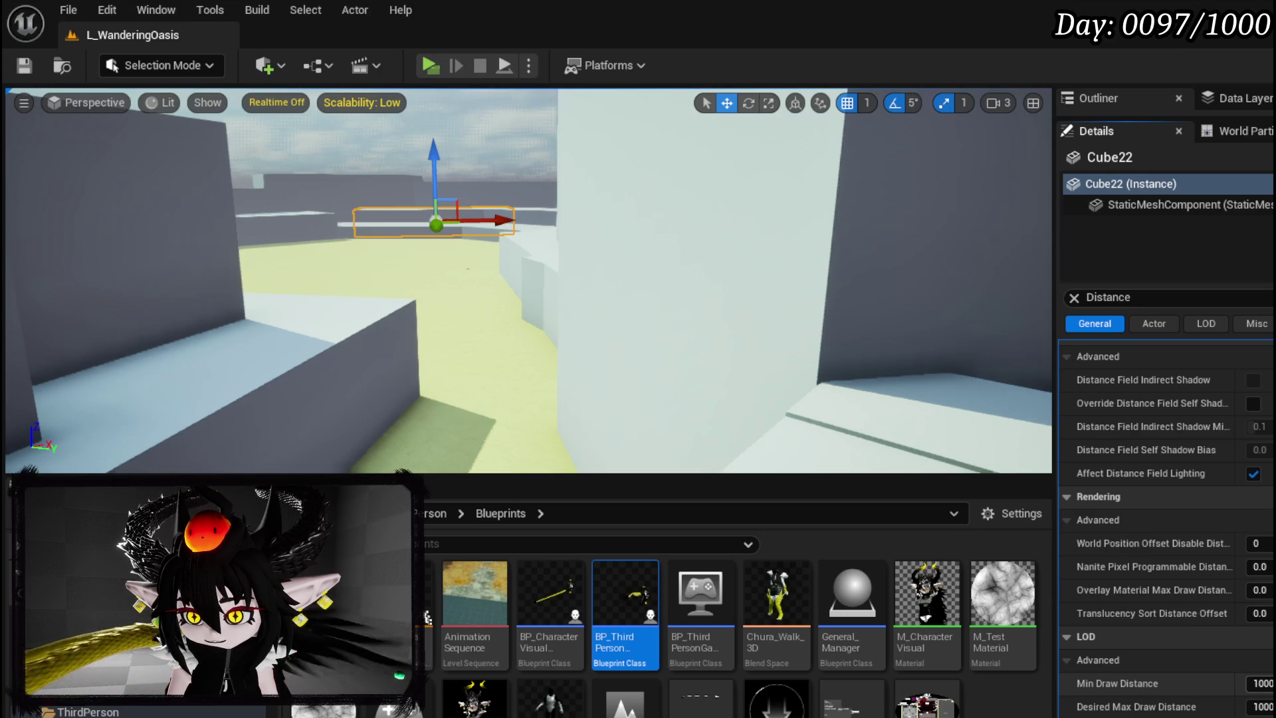
drag(1229, 121, 1229, 332)
scroll(1166, 618, down, 5)
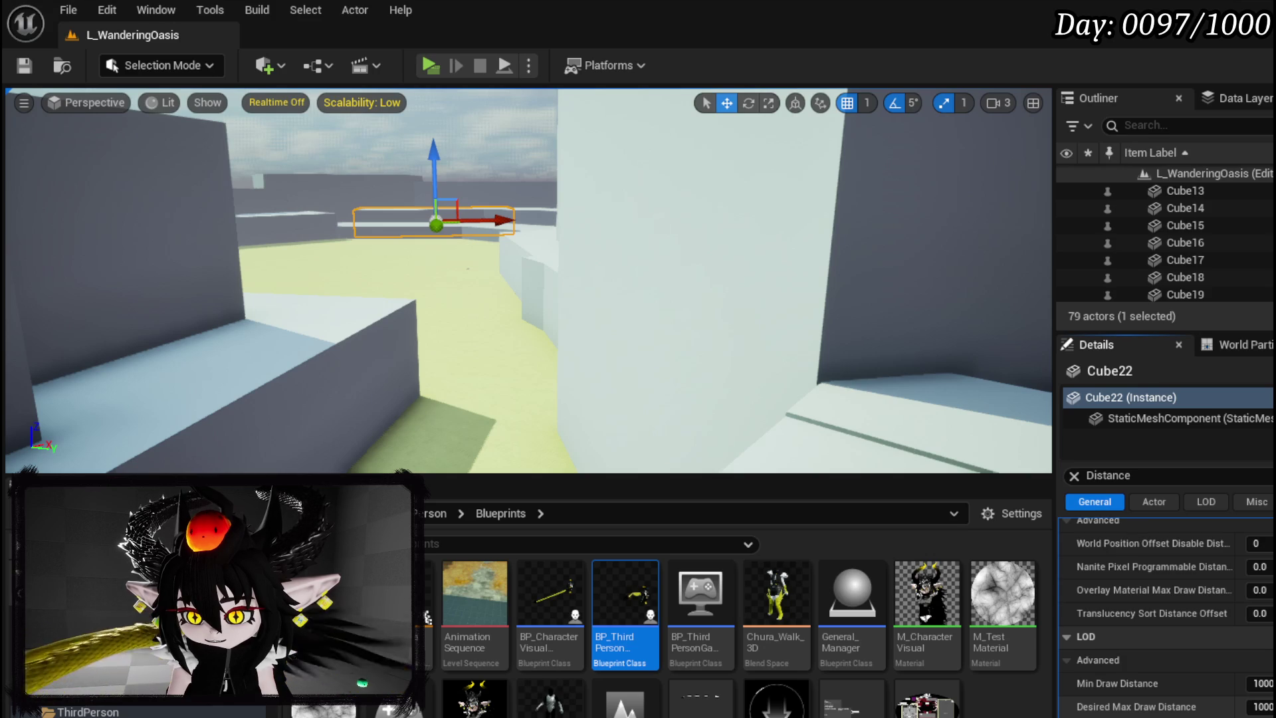
Set Cube22's Min Draw Distance and Desired Max Draw Distance to 0
click(1262, 683)
text(0)
click(1262, 706)
text(0)
key(Return)
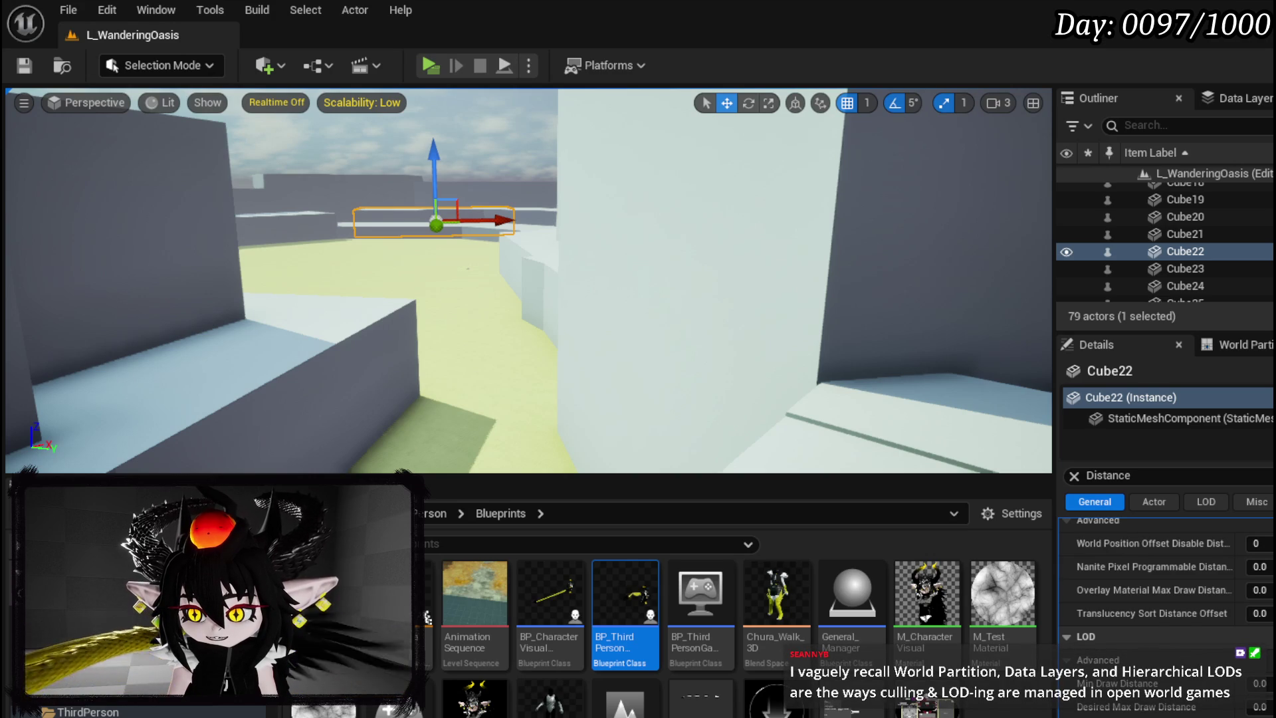
Filter Details by 'LOD' and uncheck Include Component in HLOD for Cube22
scroll(1166, 598, up, 5)
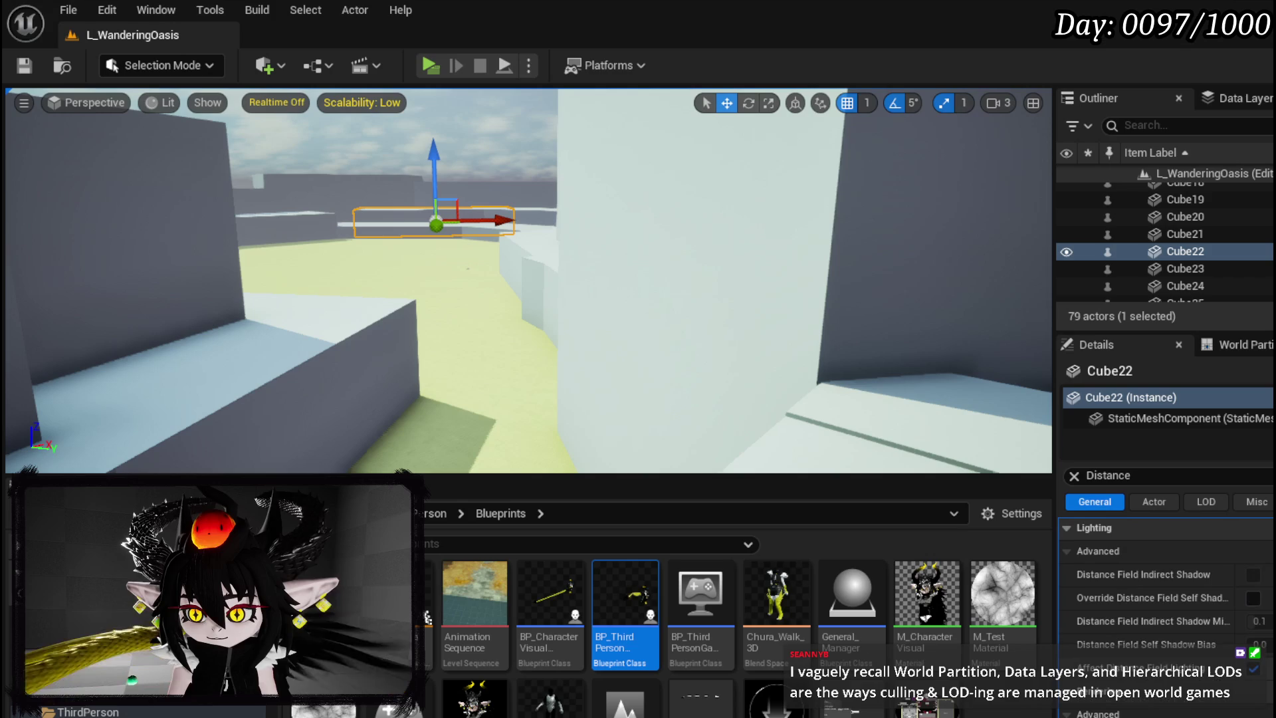
click(1093, 475)
text(LOD)
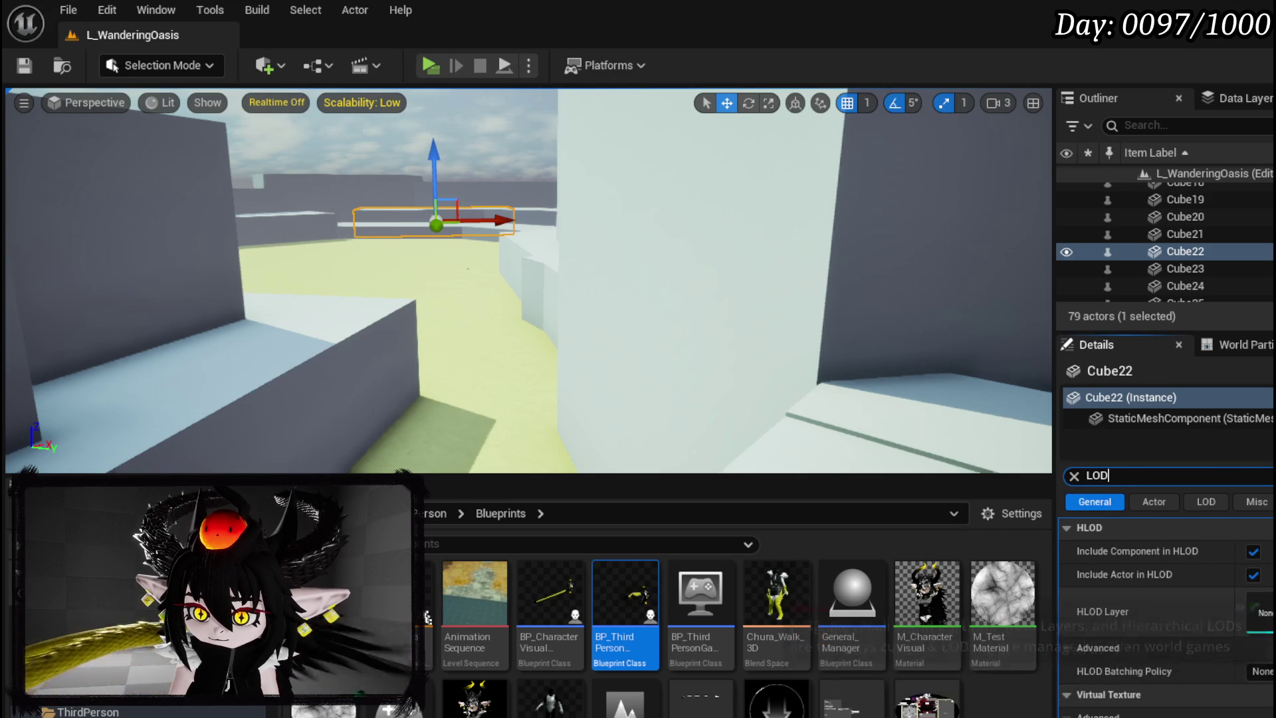
click(1253, 551)
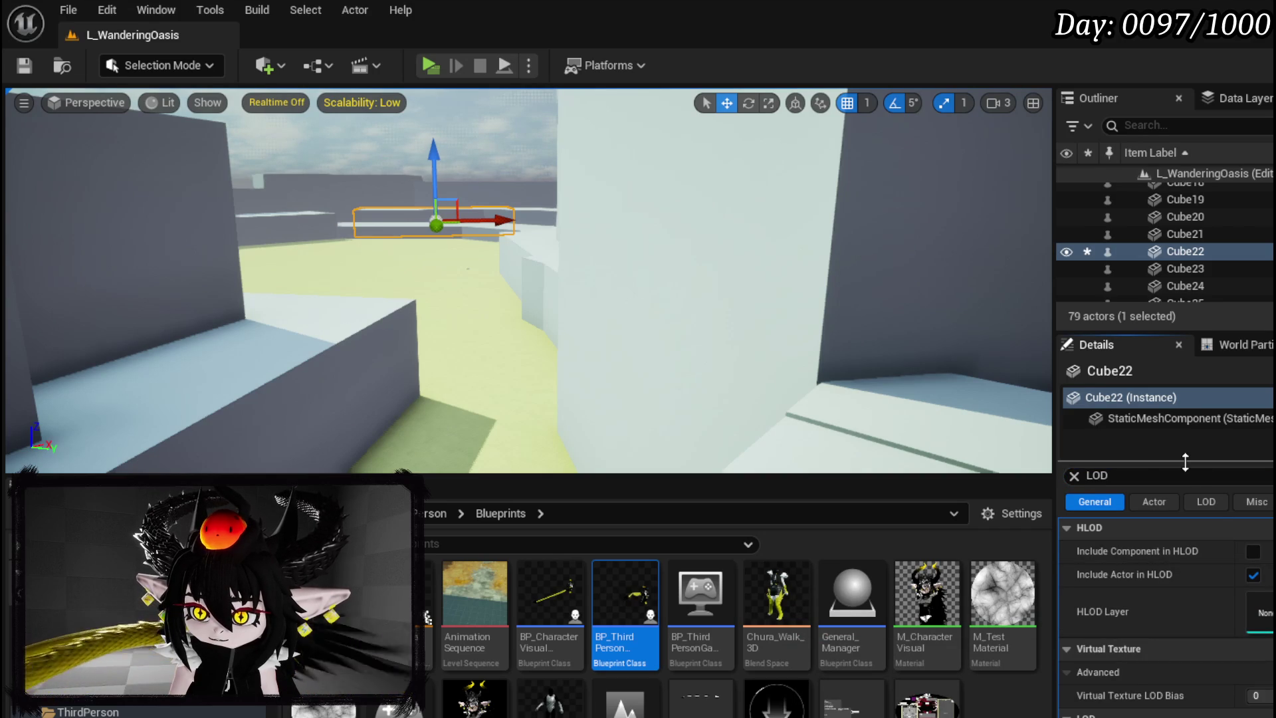
Filter Details by 'Distance' and play the level to test the change
click(1133, 477)
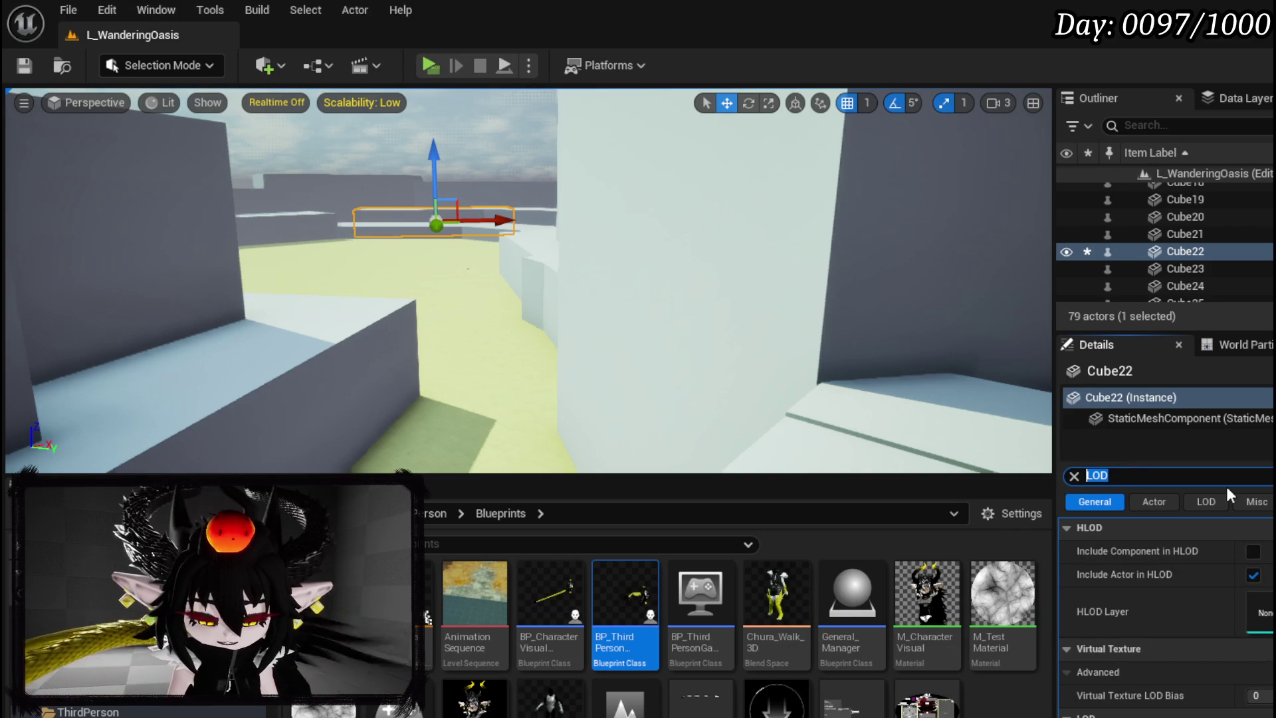
text(Distance)
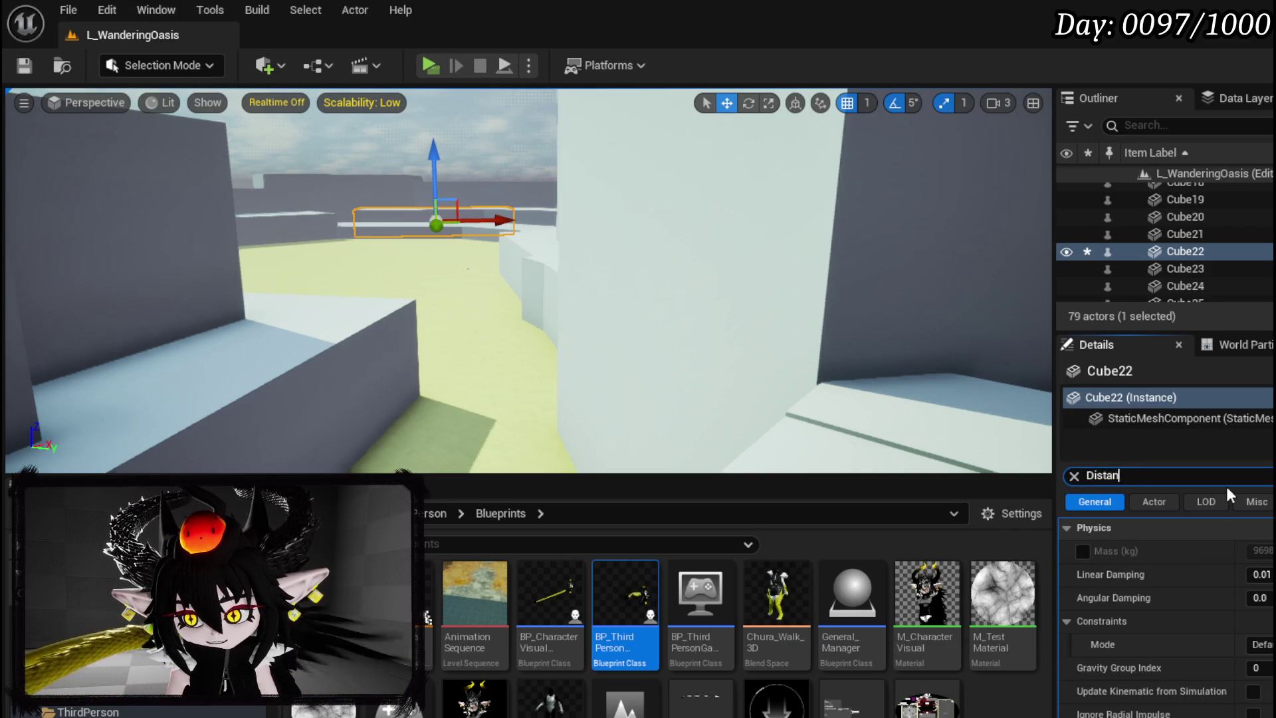
scroll(1246, 684, down, 3)
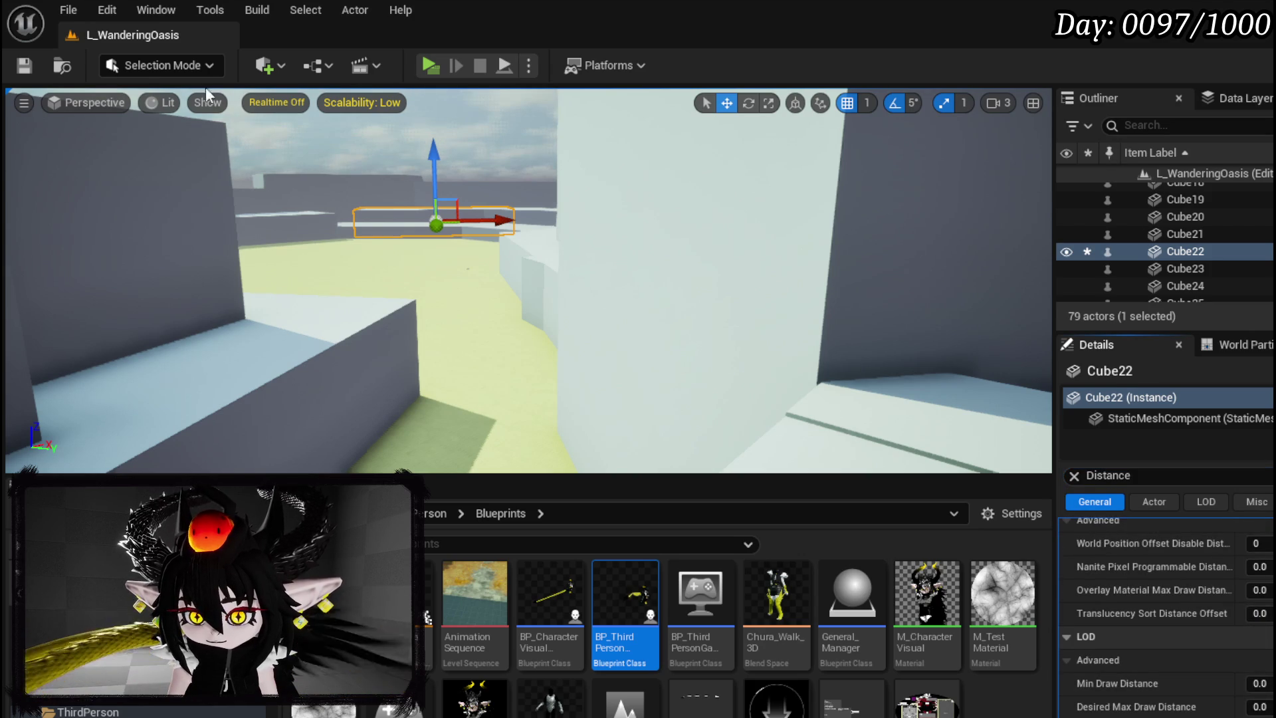
click(436, 65)
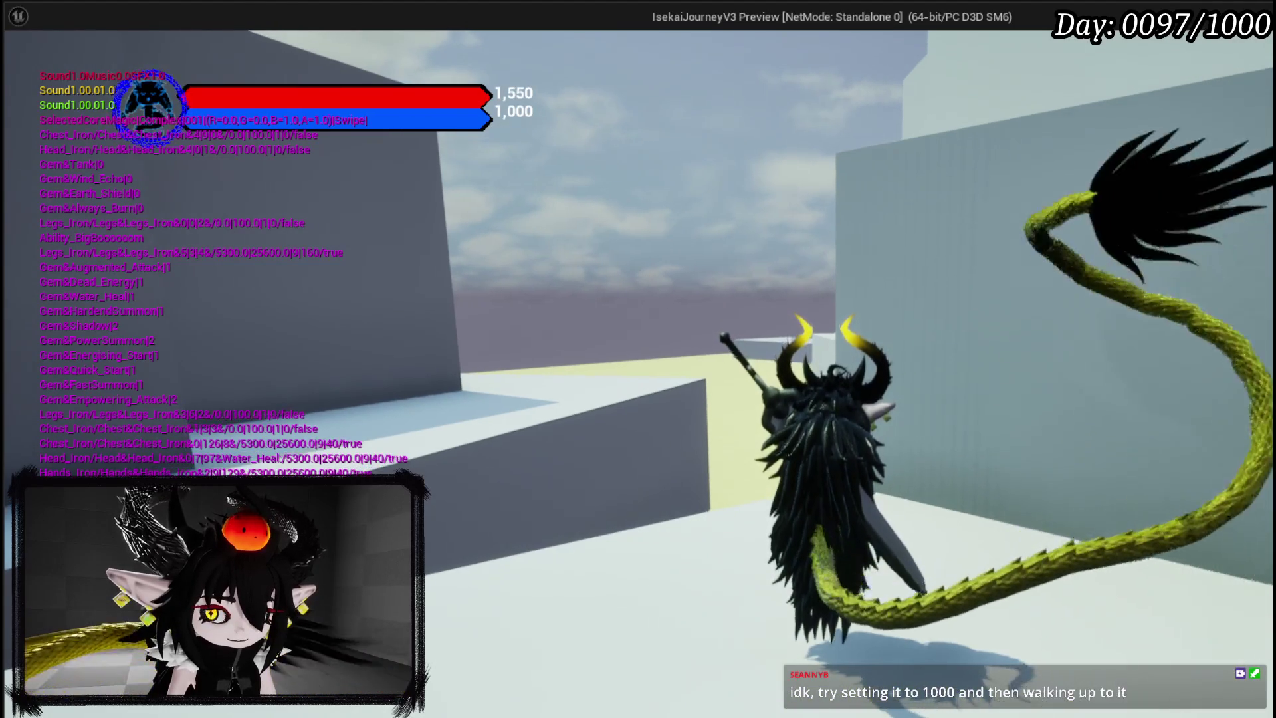
Stop the play preview and replace the Details filter with 'LOD'
key(Escape)
scroll(1163, 618, down, 10)
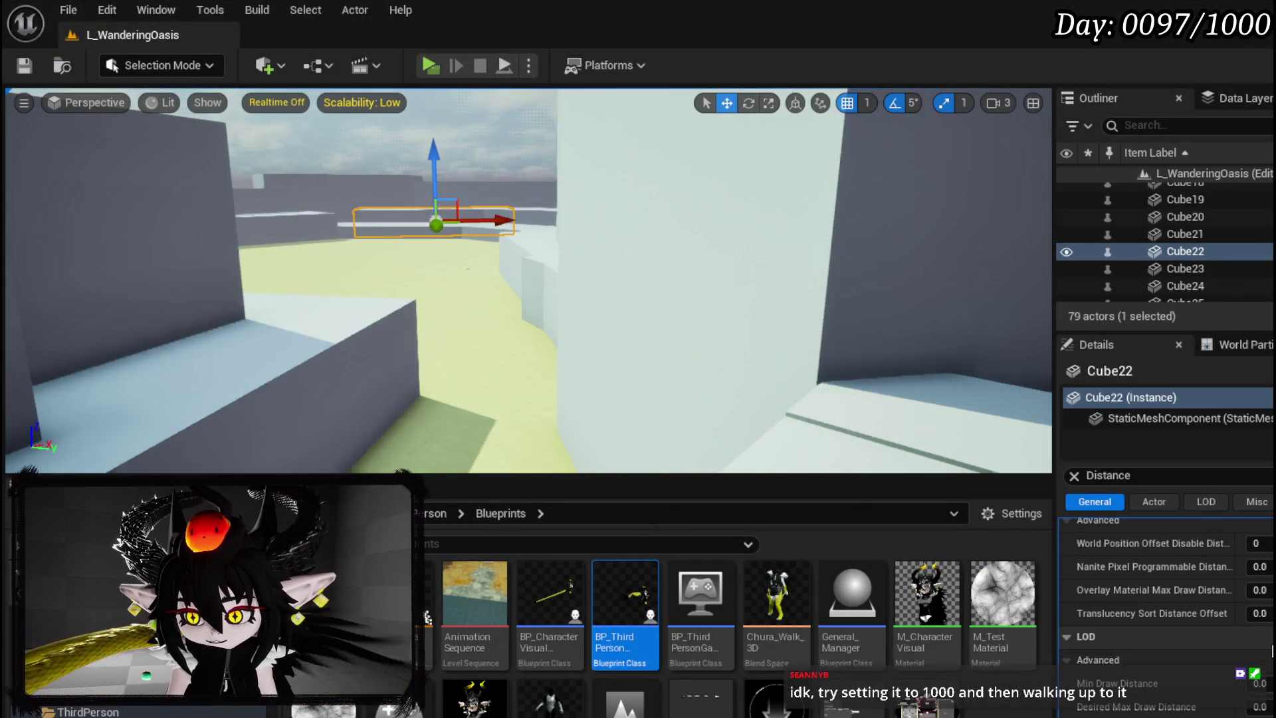
scroll(1271, 648, up, 5)
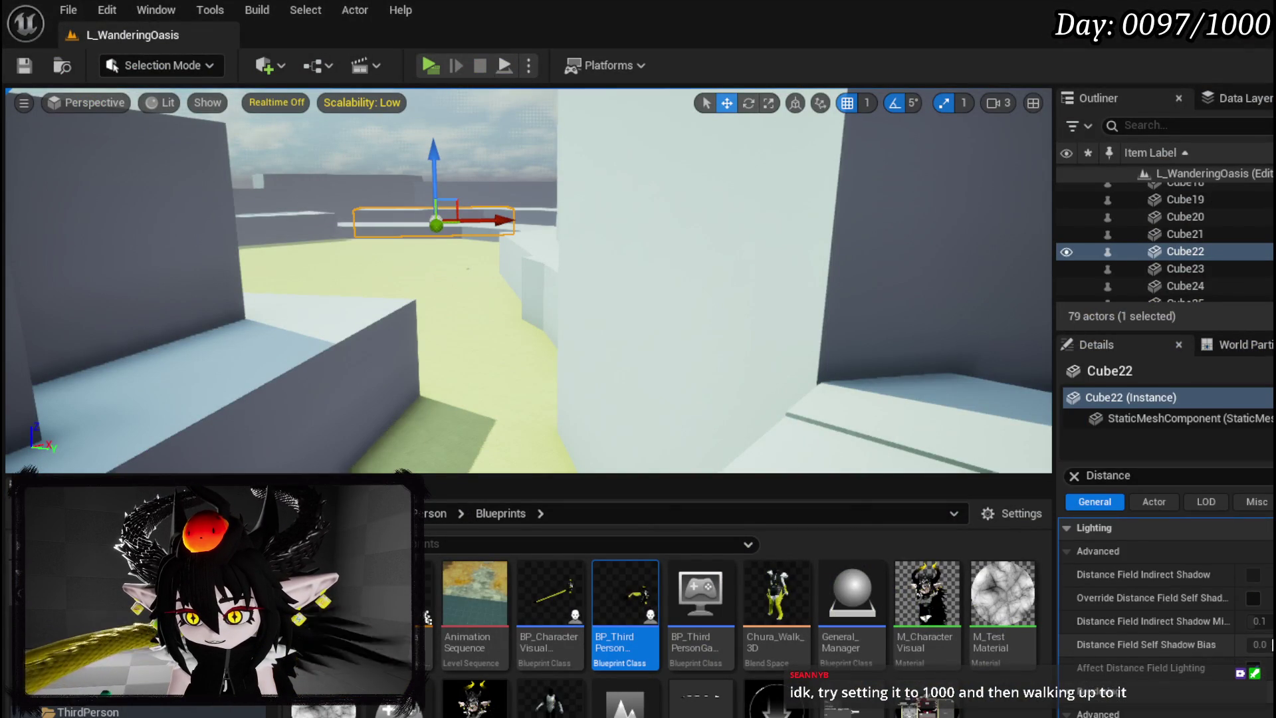
scroll(1271, 644, down, 3)
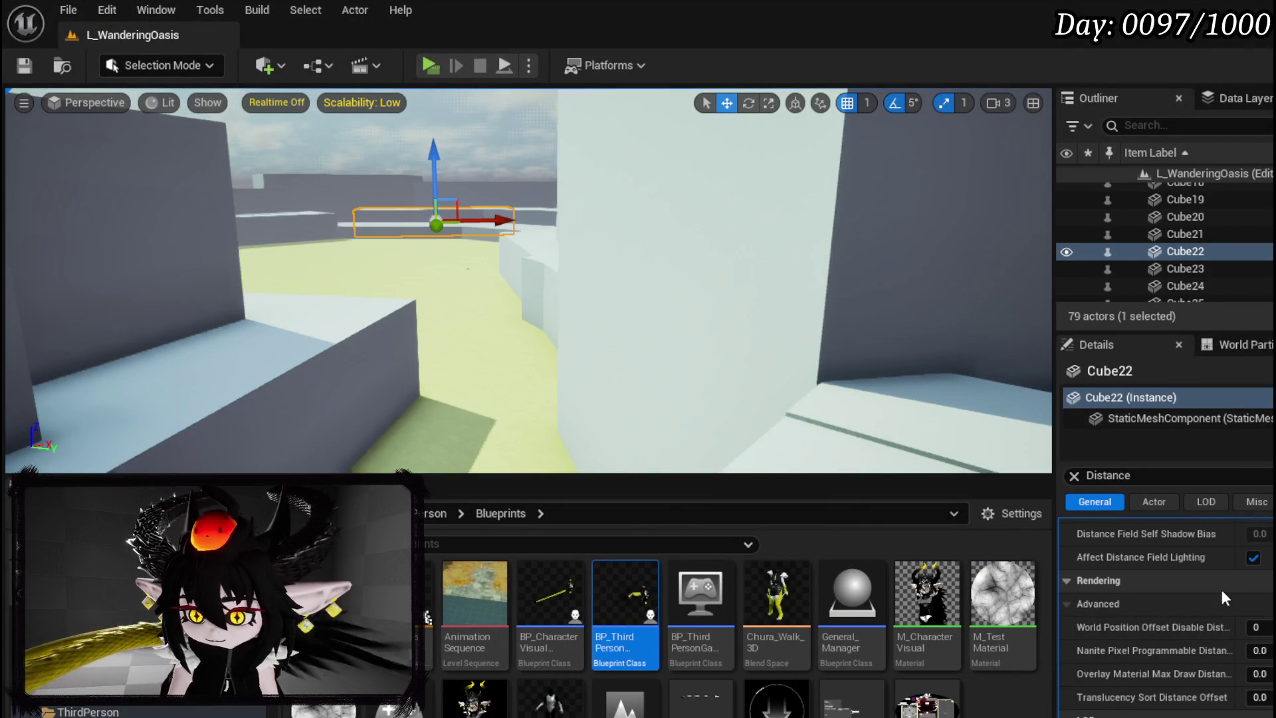
click(1075, 475)
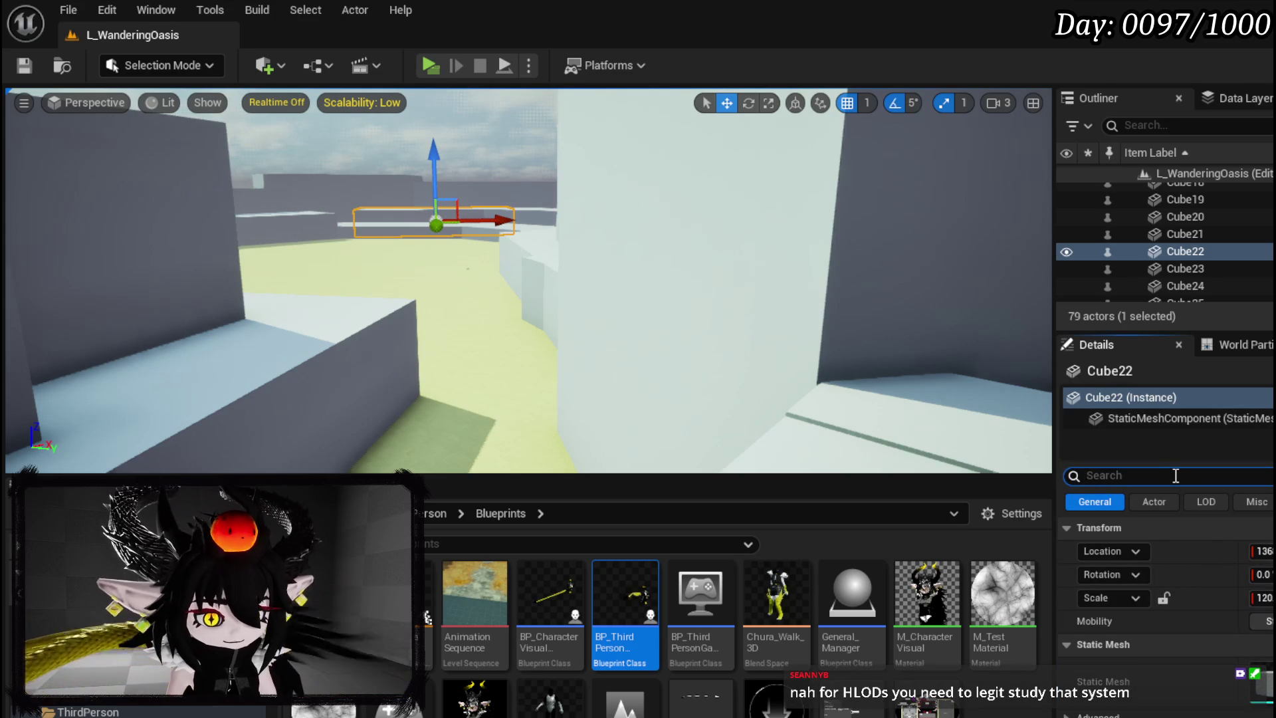
text(LOD)
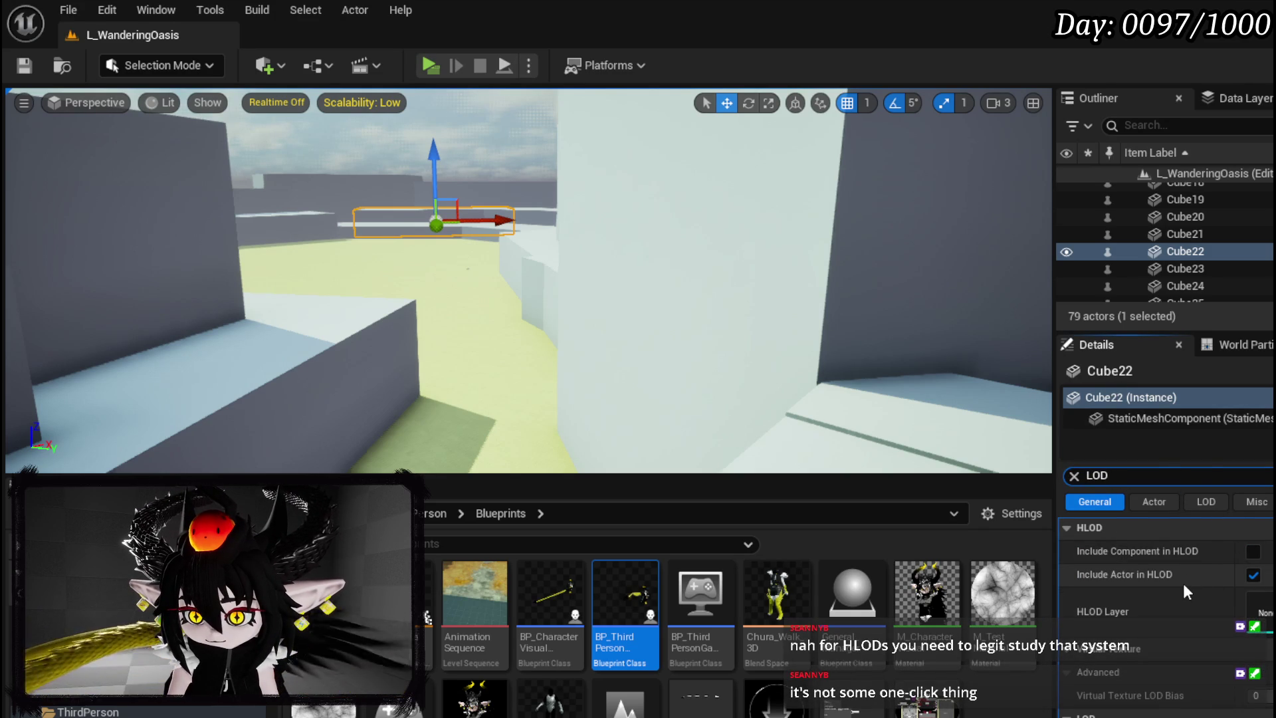
Include Cube22's component in HLOD and set its Min Draw Distance to 1000
click(1253, 550)
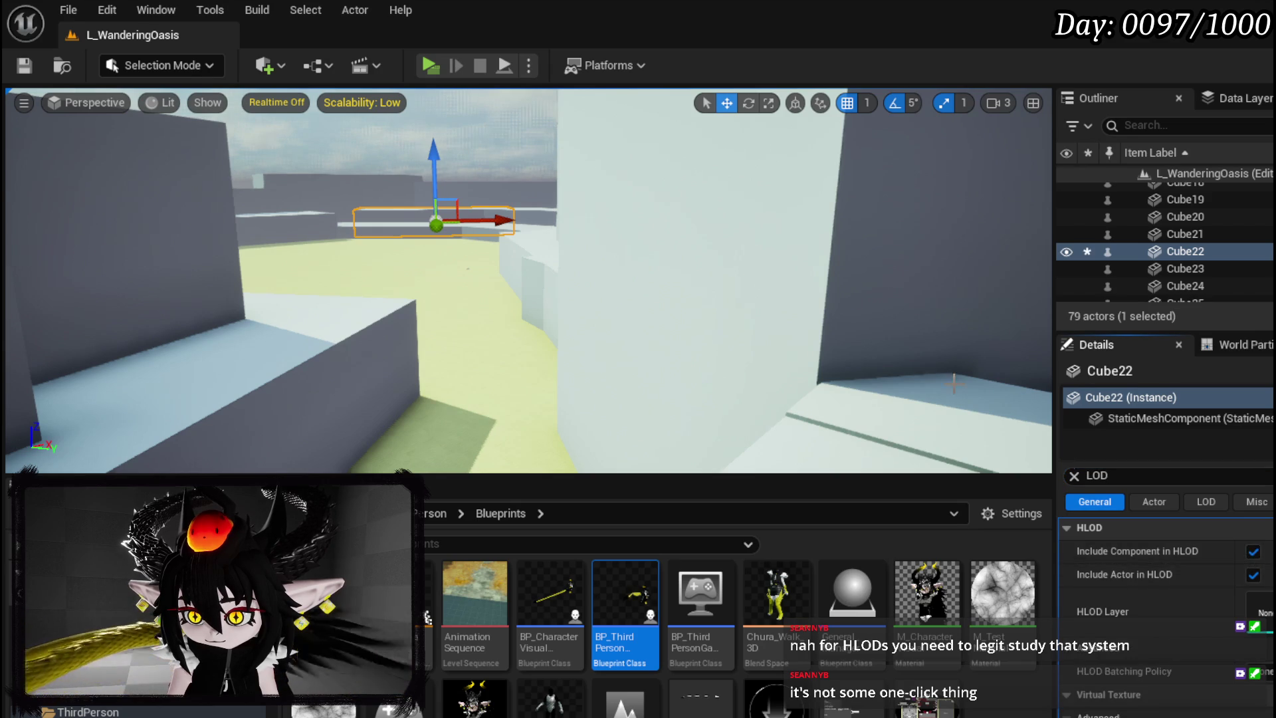
click(1075, 472)
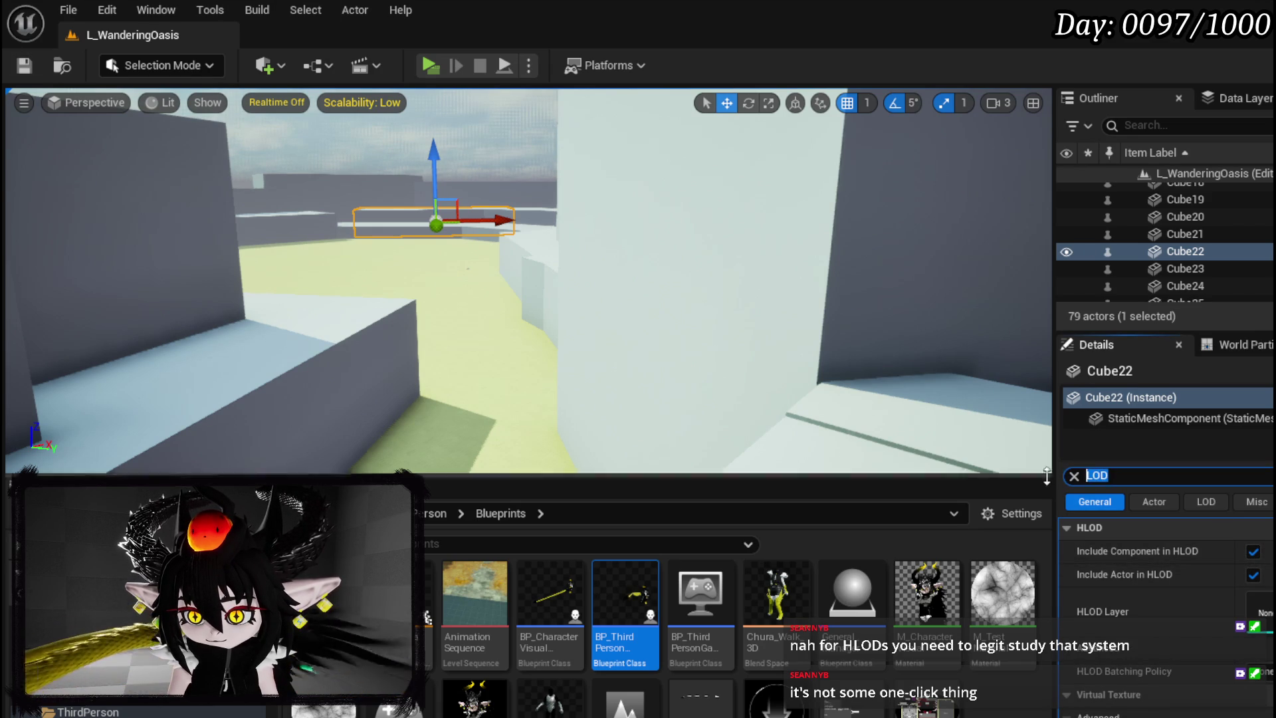
text(Distance)
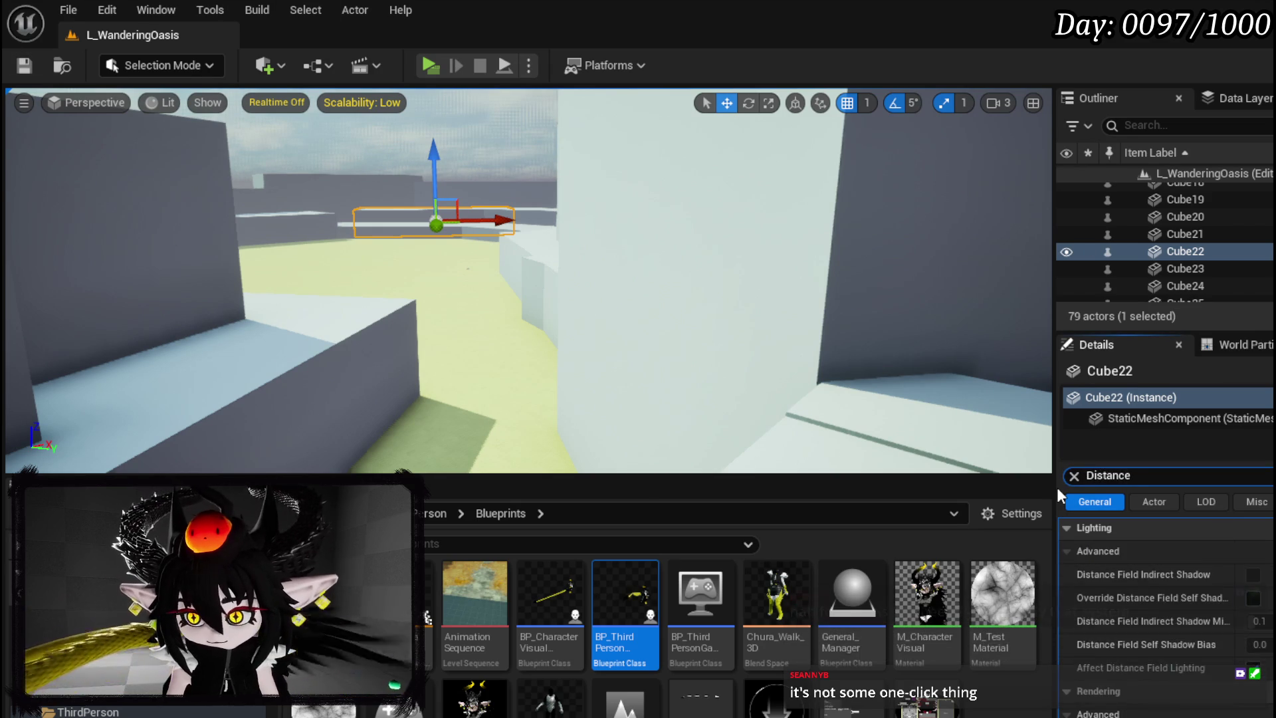
scroll(1250, 648, down, 5)
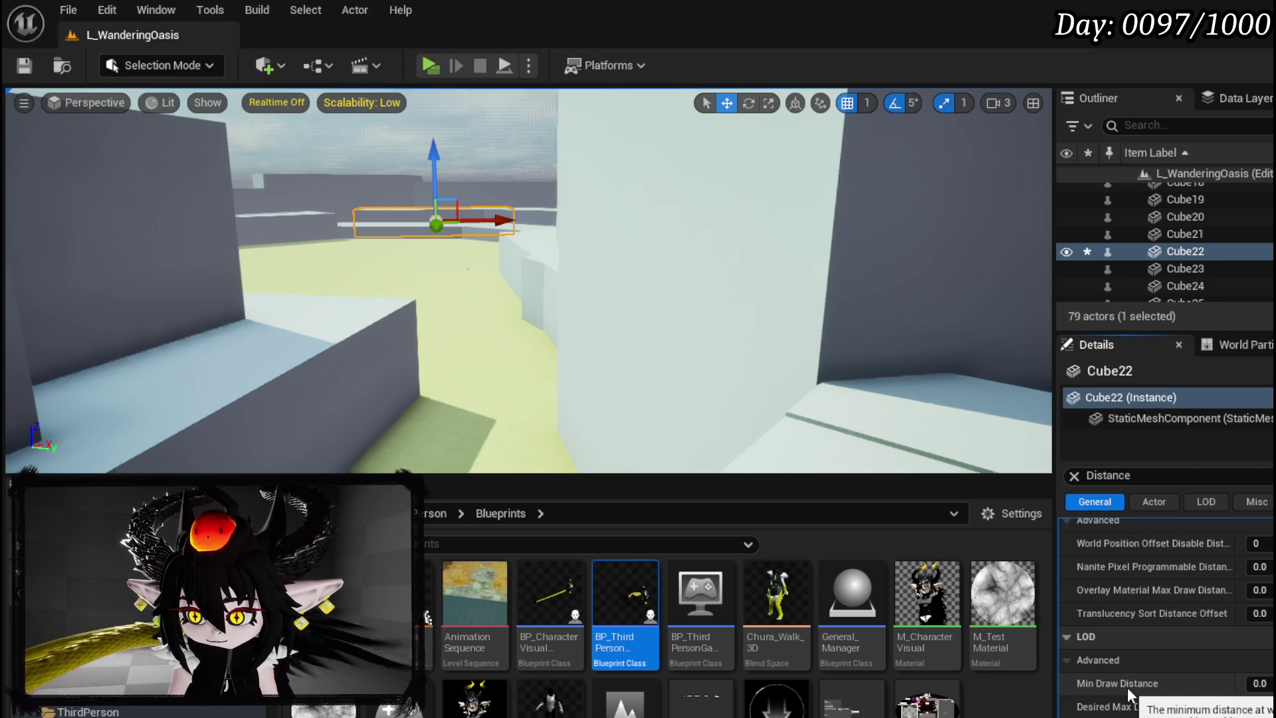
click(1260, 683)
text(1000)
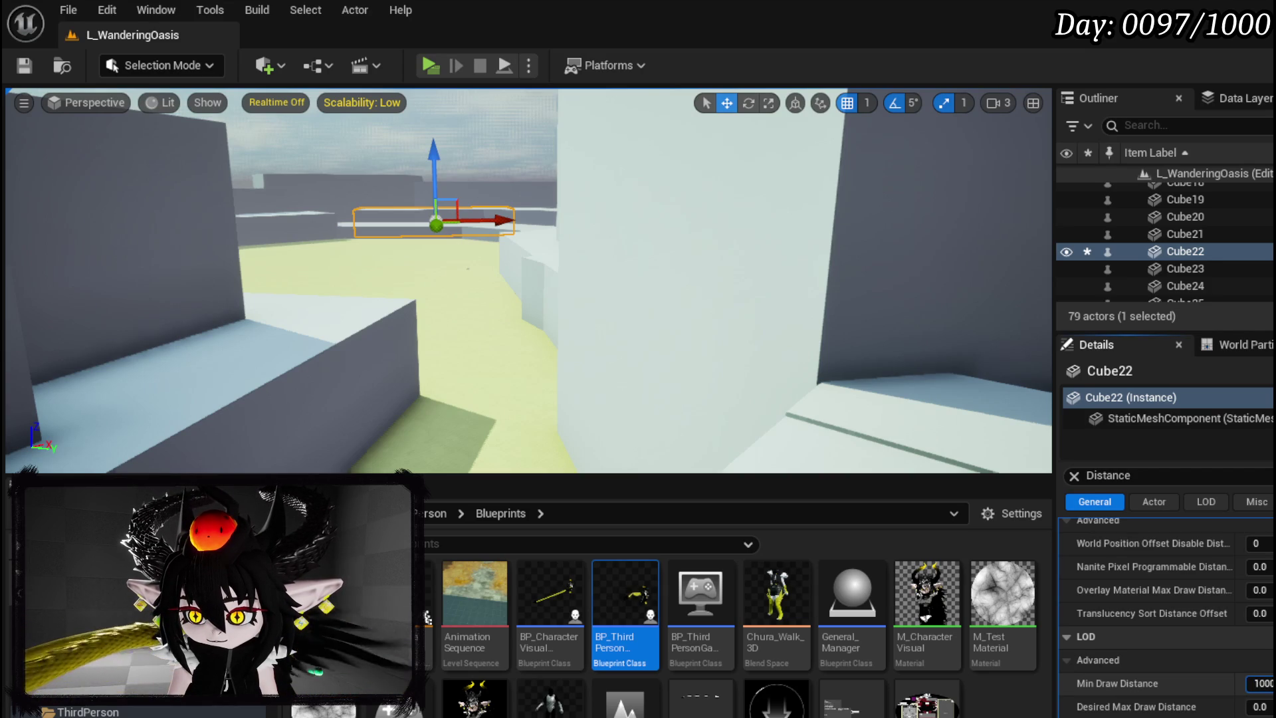
double_click(1265, 683)
key(Return)
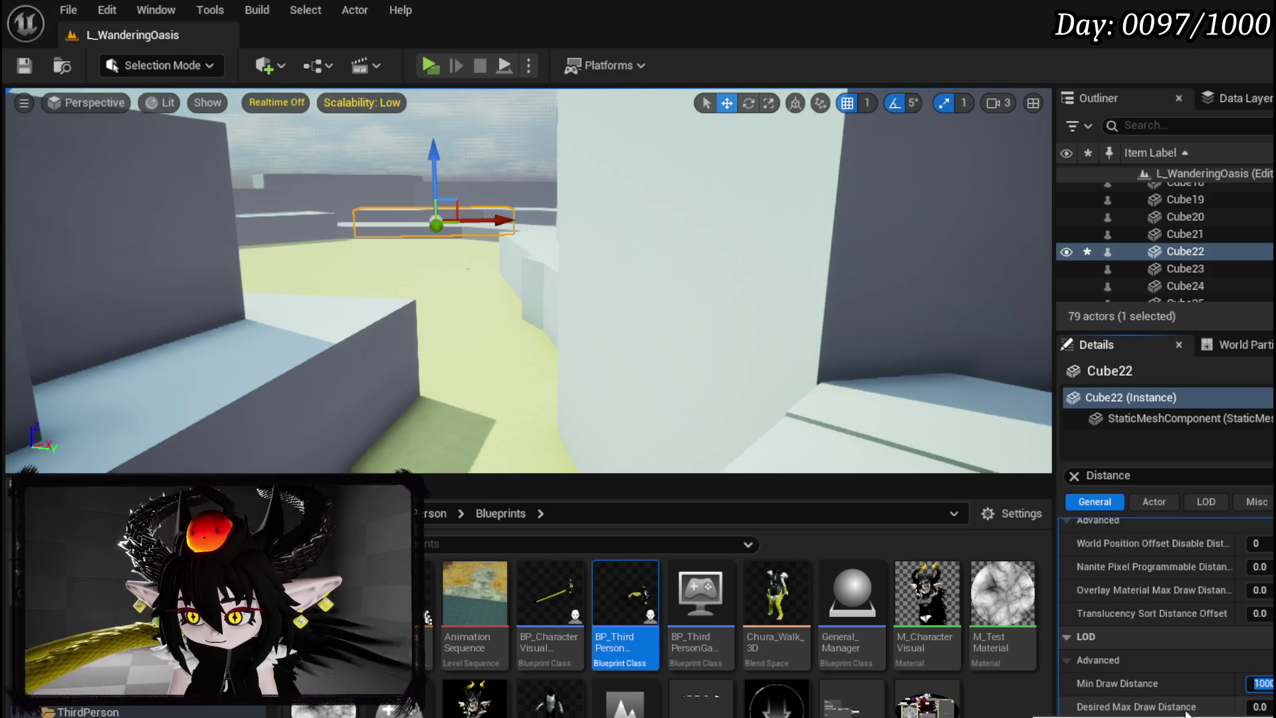
Set Cube22's Desired Max Draw Distance to 0.0, recheck Min Draw Distance, and start Play
key(Tab)
text(1)
key(Return)
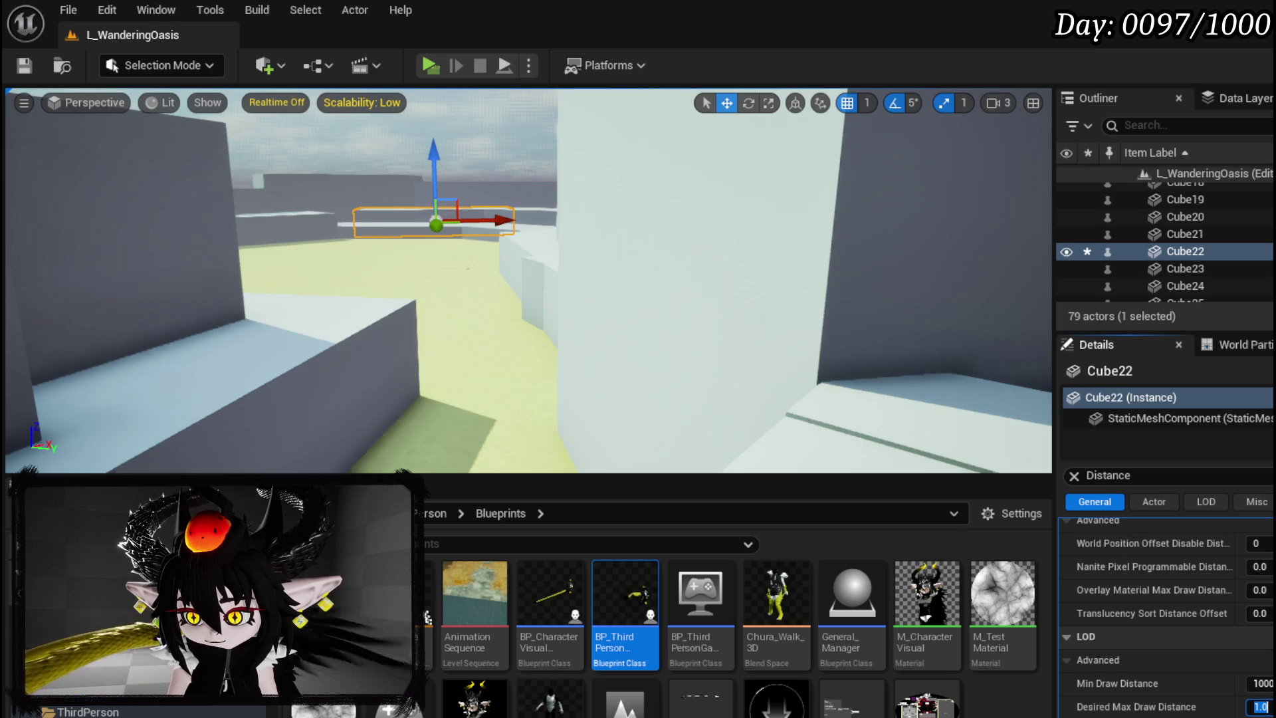
text(0.0)
key(Return)
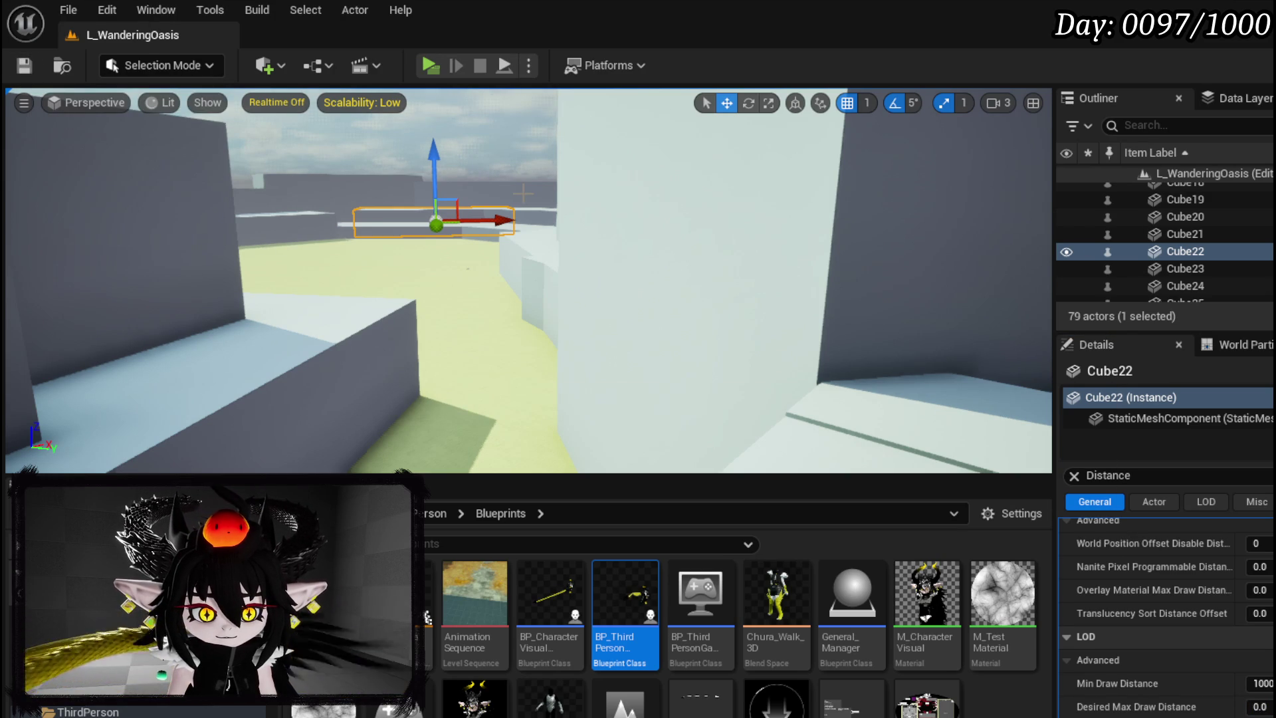
click(1262, 683)
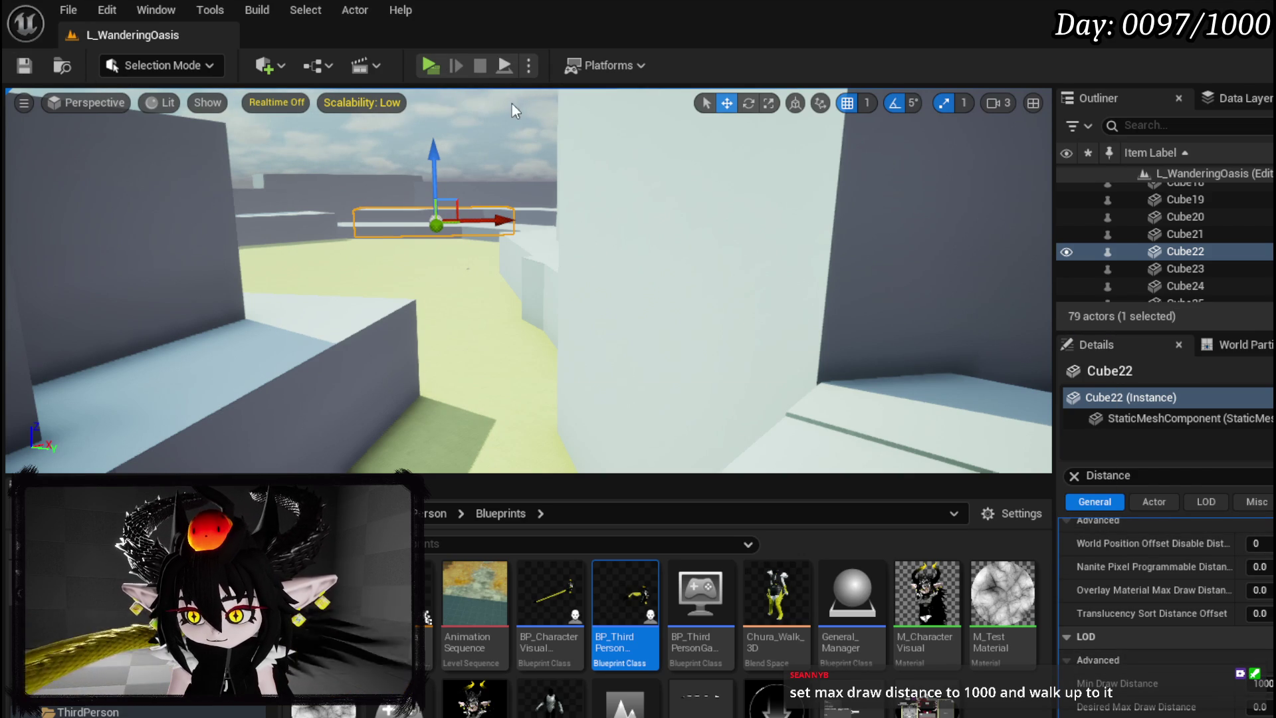
click(430, 65)
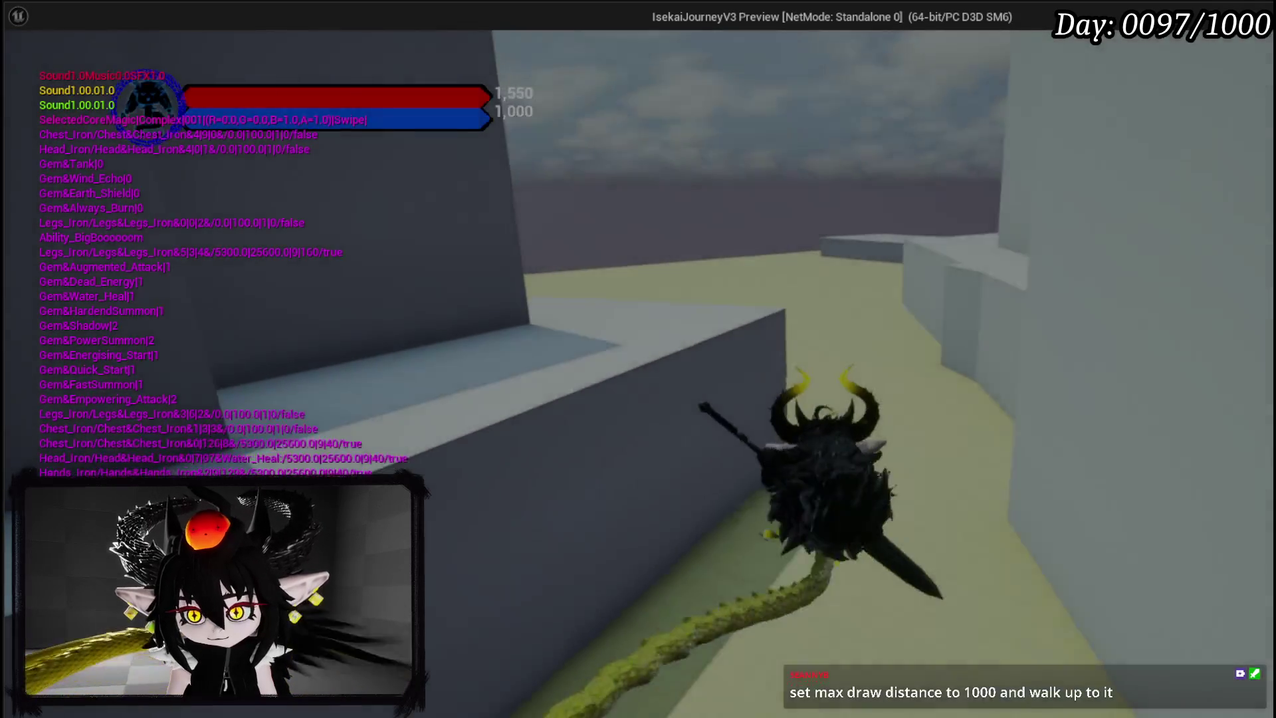
Run and dodge the character across the sand, then stop the first play session
key(w)
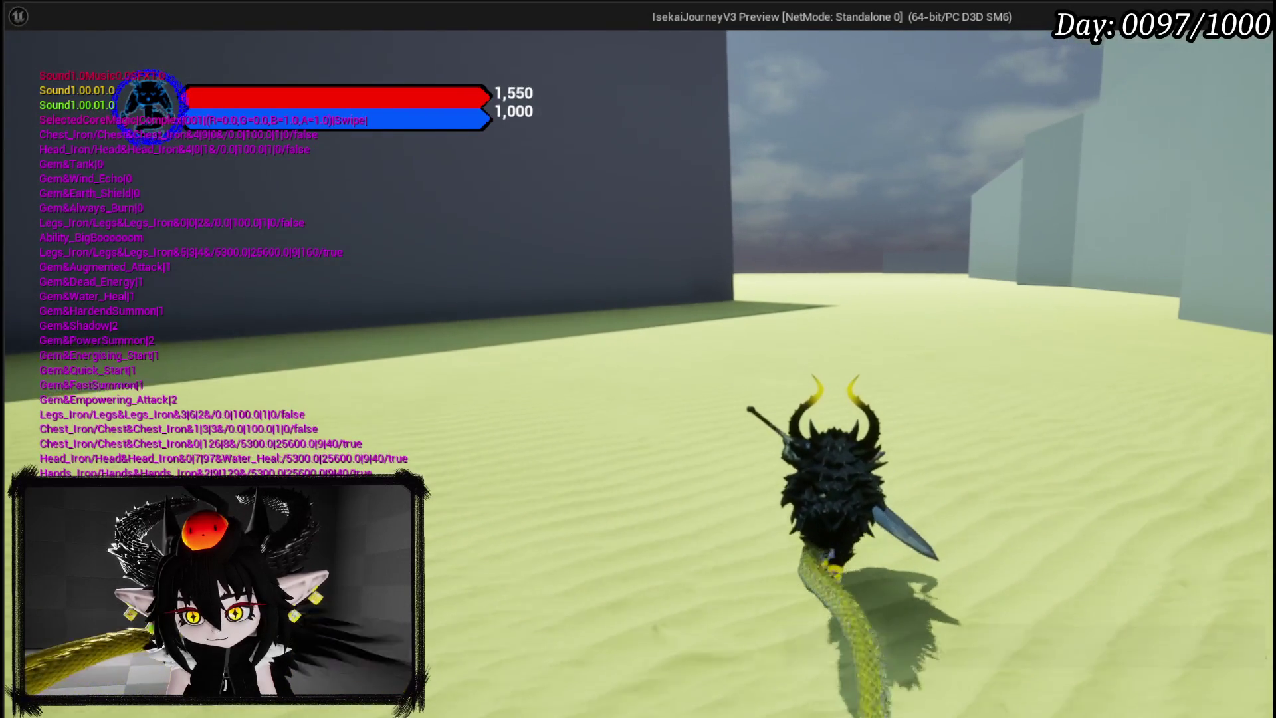
key(space)
key(w)
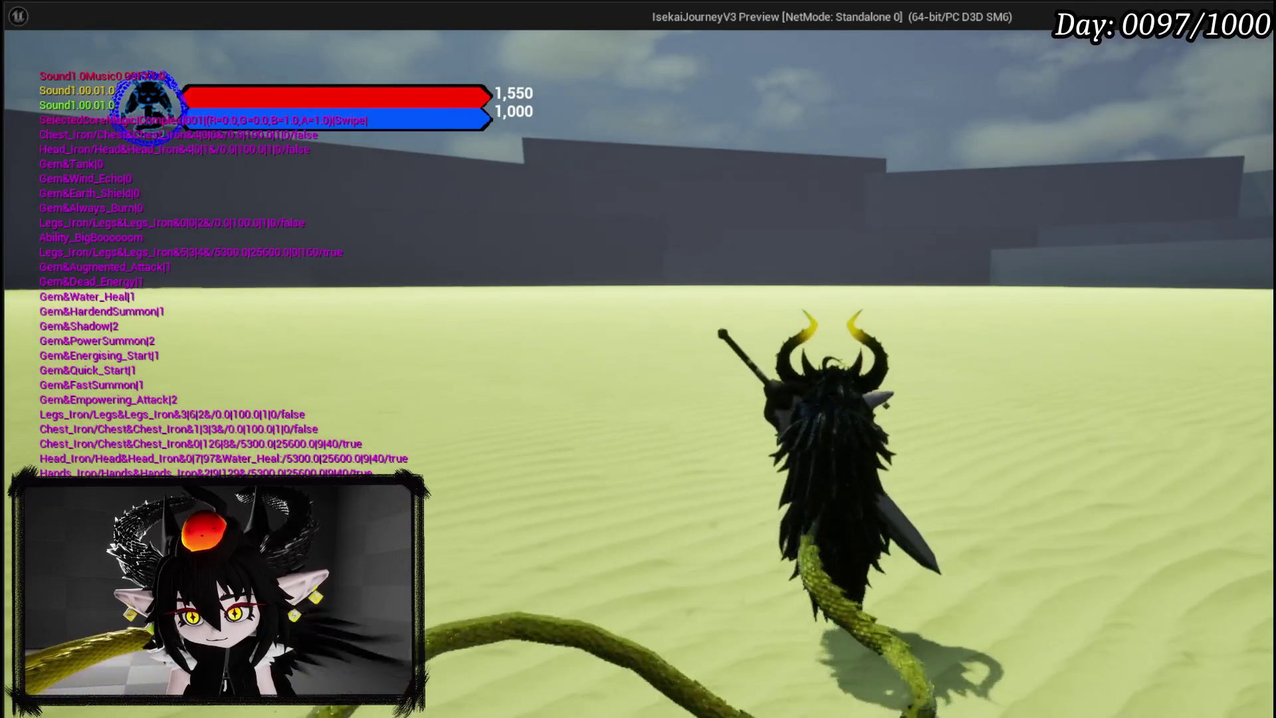
key(Escape)
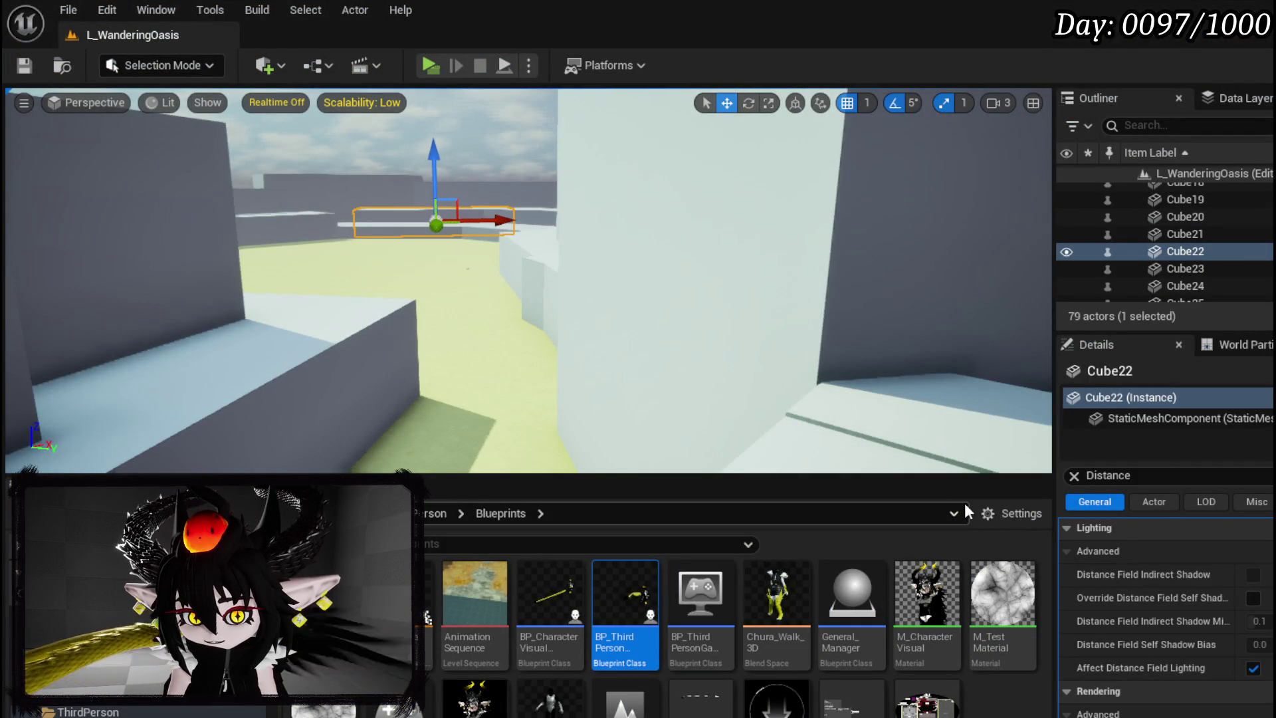
Play again, running and dodging while looking around at the canyon walls, then stop the test
click(429, 65)
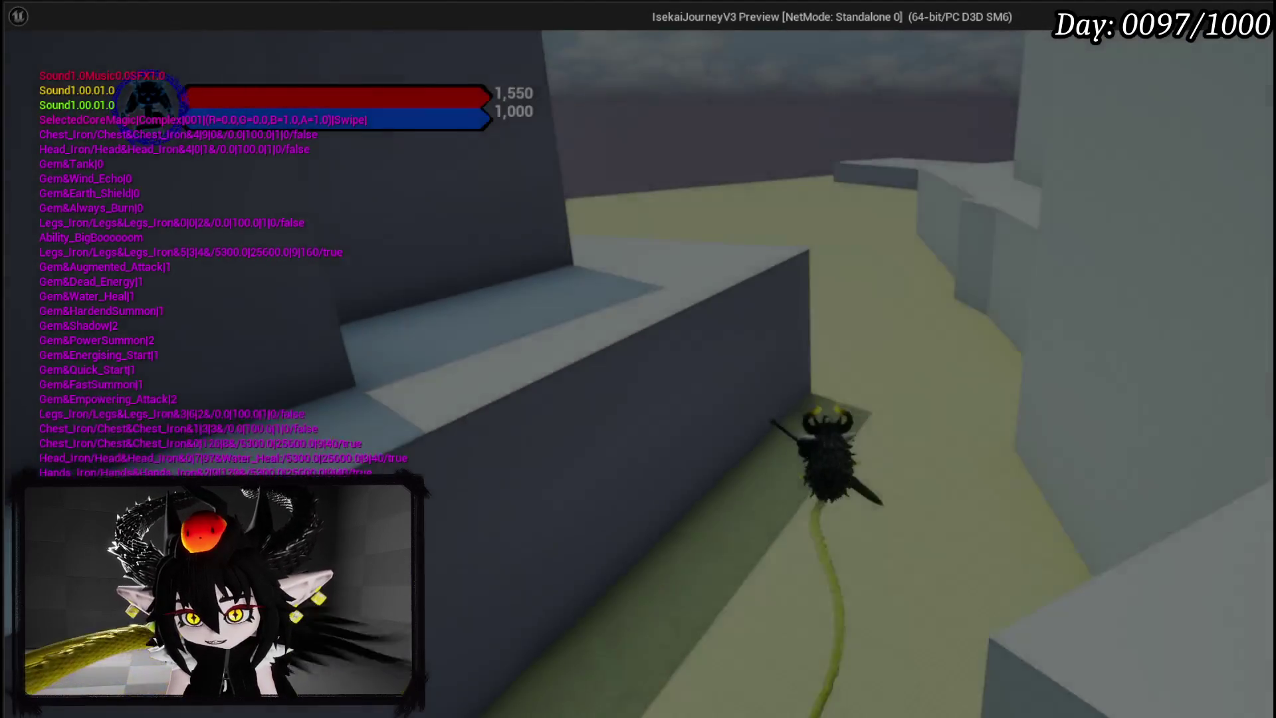
key(shift)
key(w)
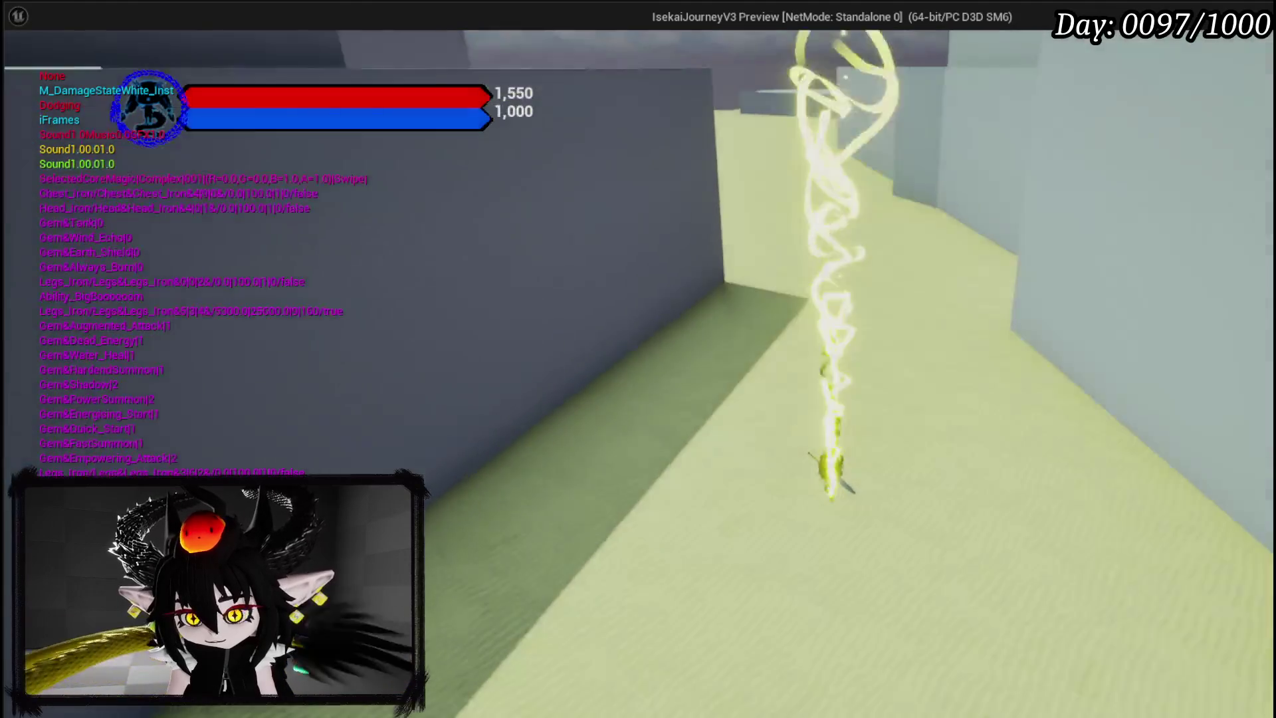
key(w)
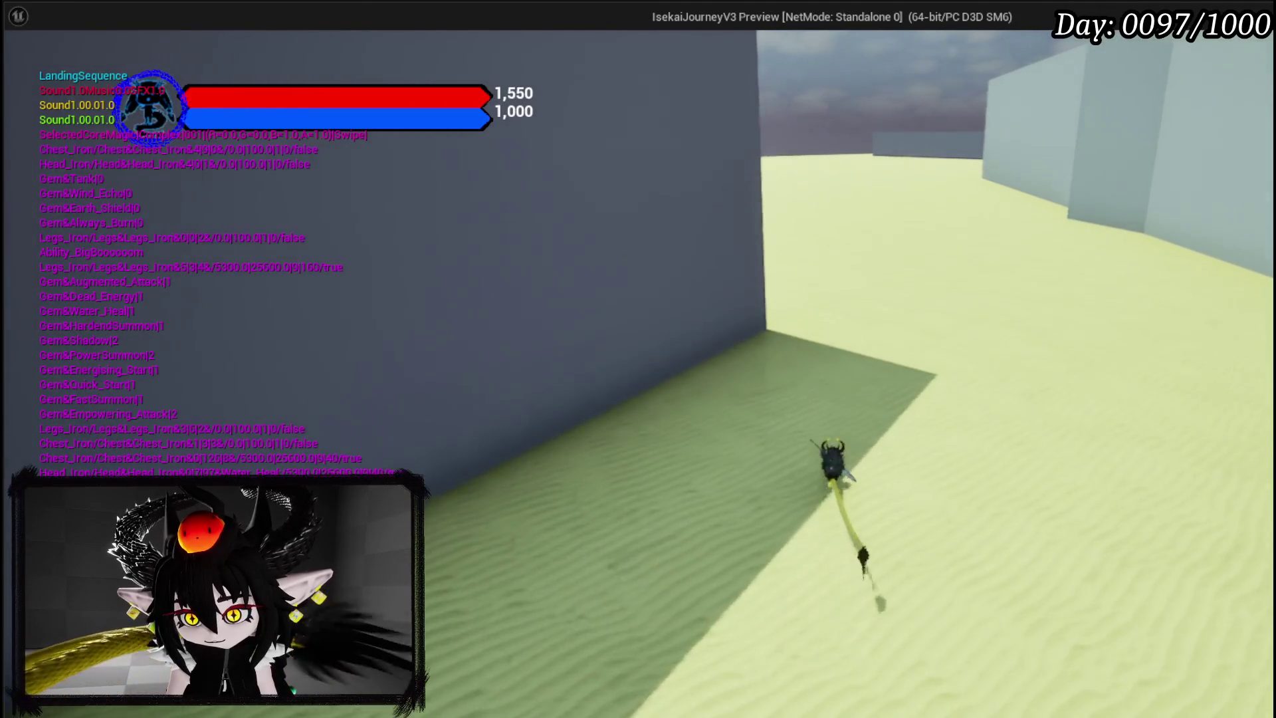
key(w)
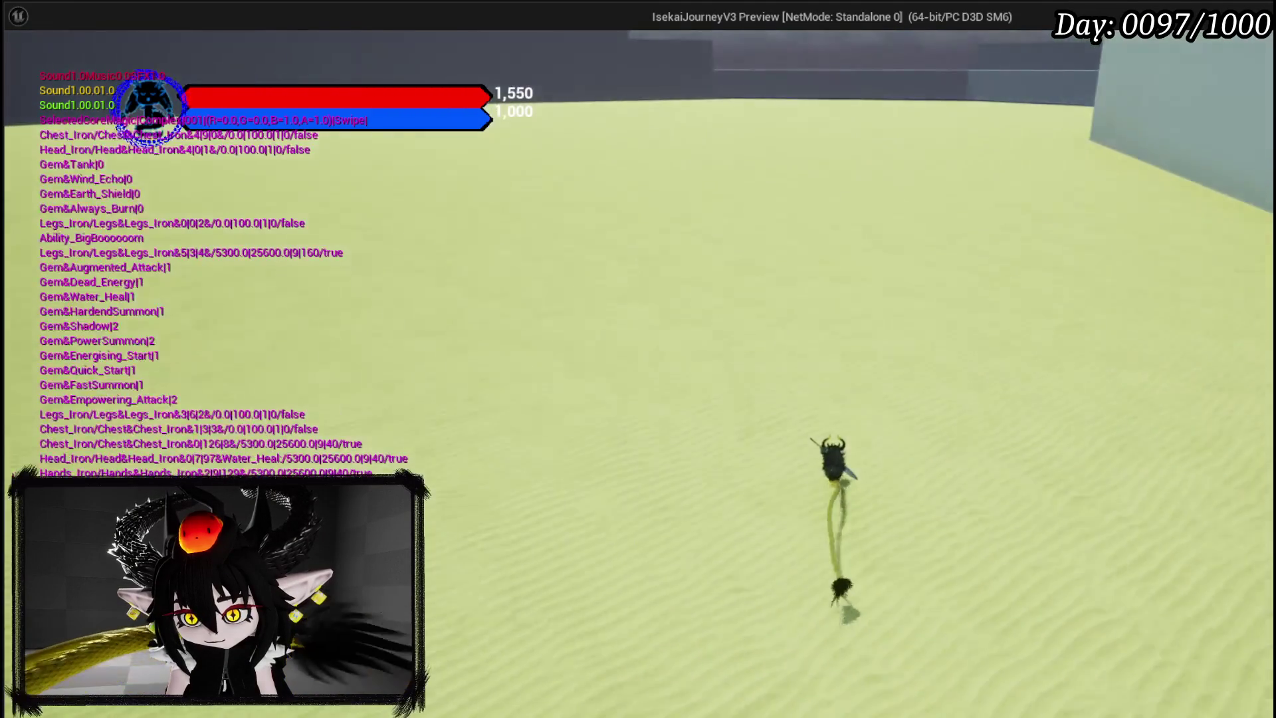
key(w)
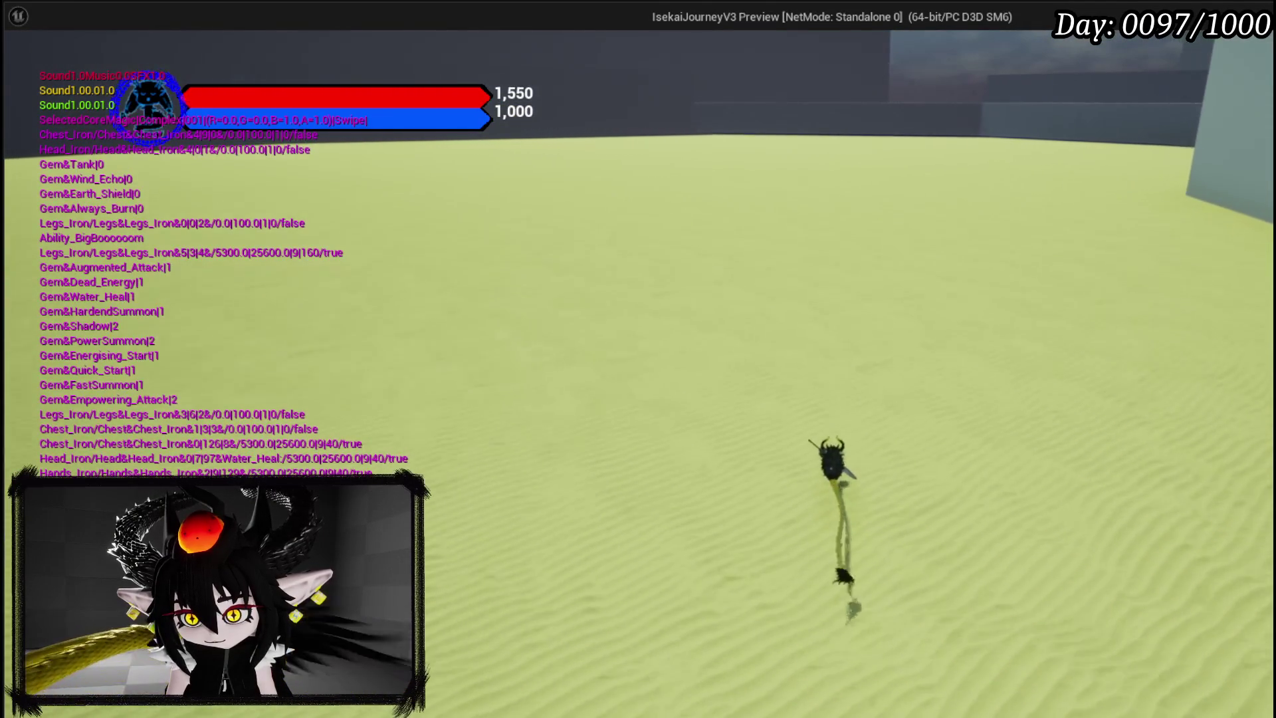
key(w)
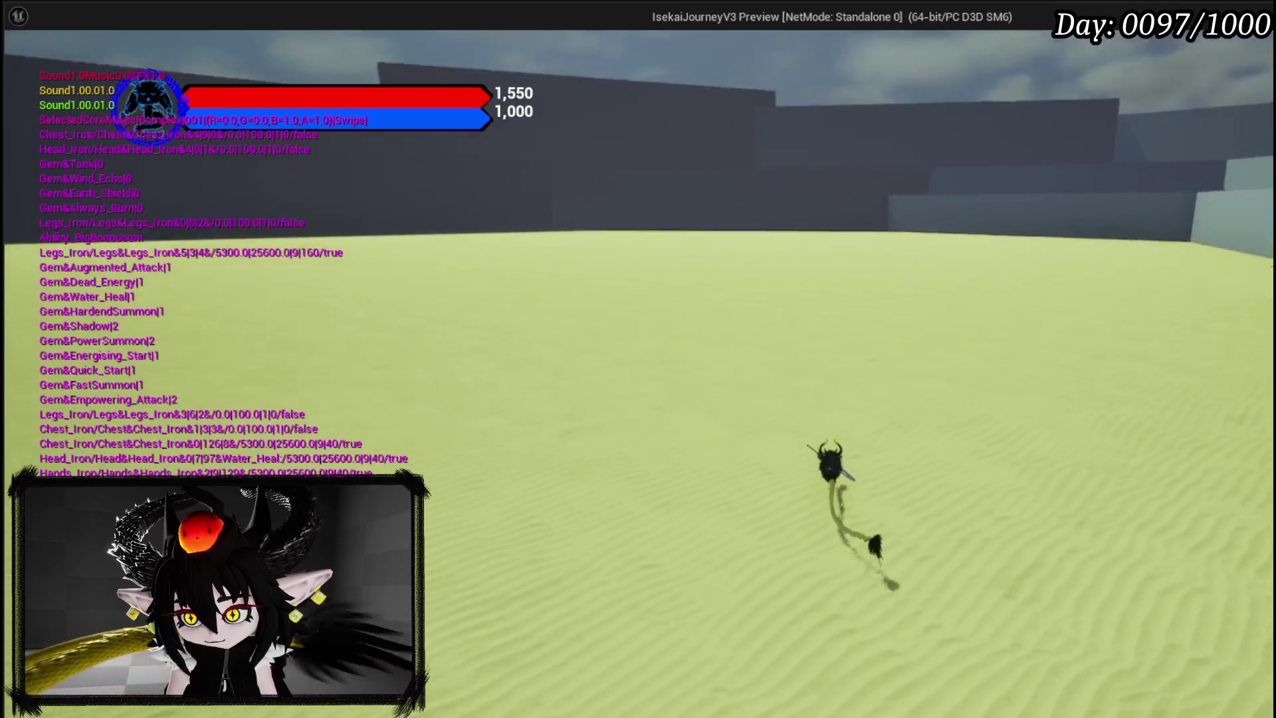
key(w)
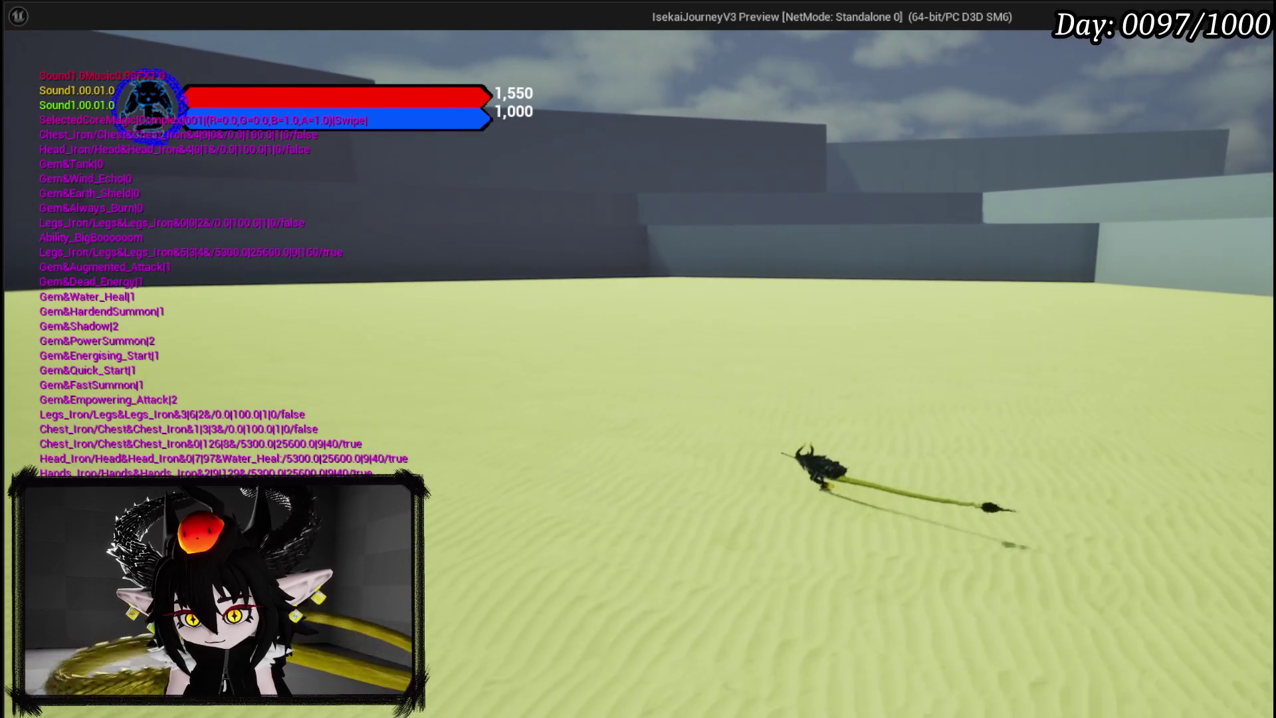
key(w)
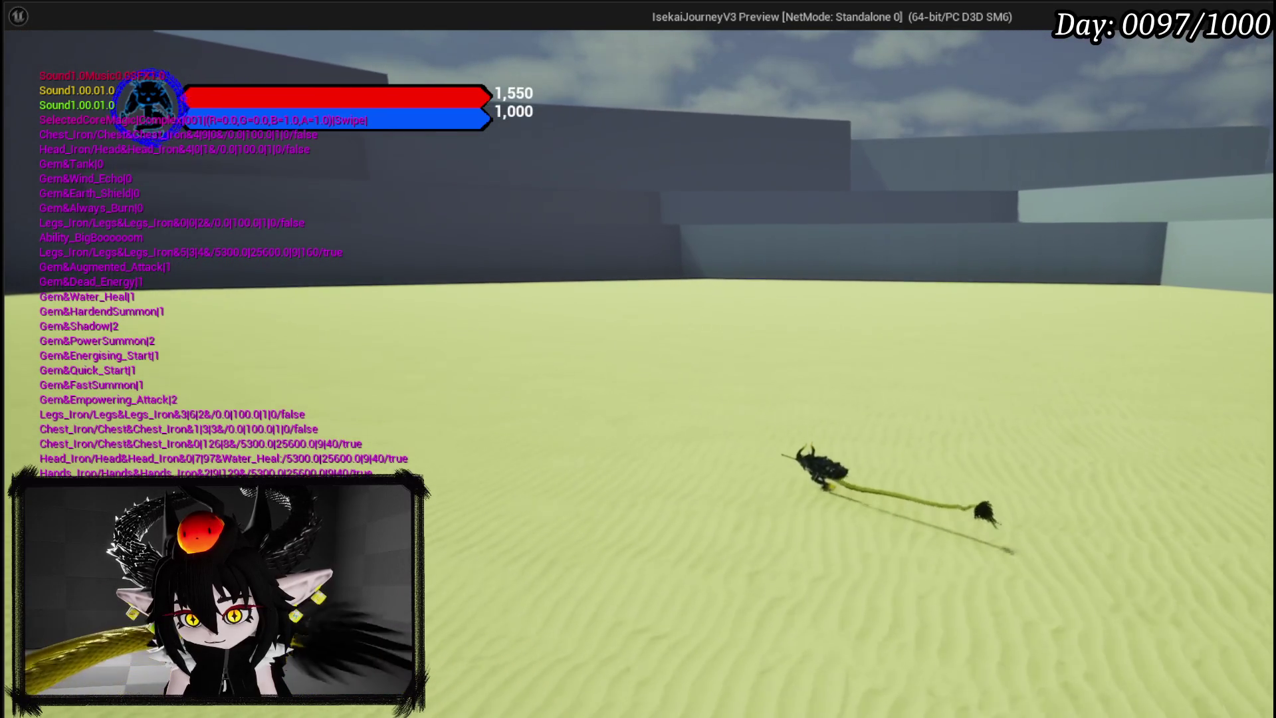
key(w)
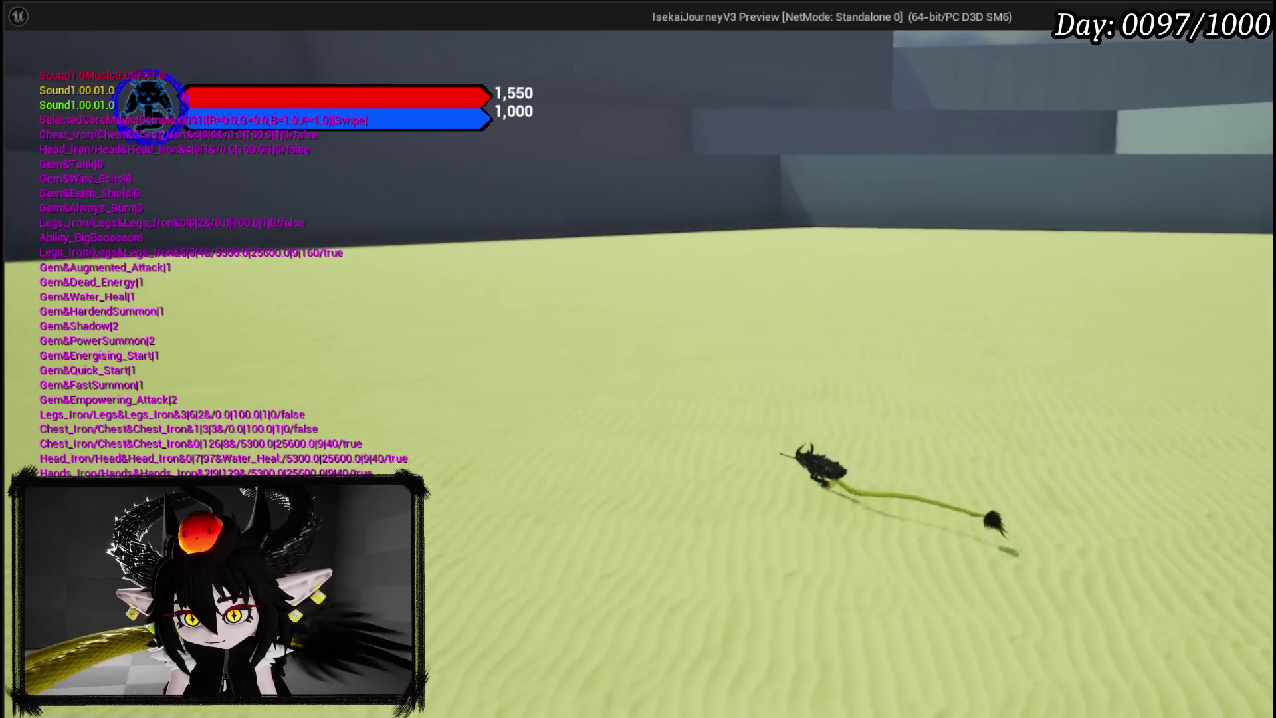
key(w)
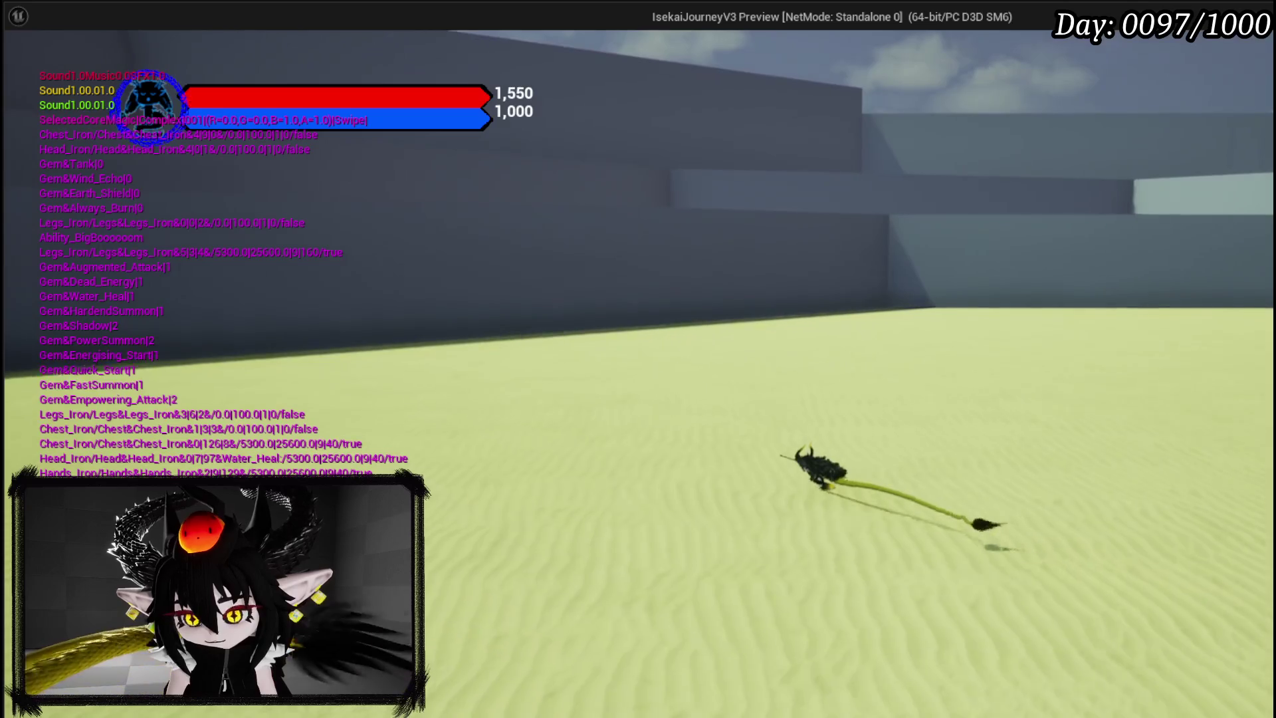
key(space)
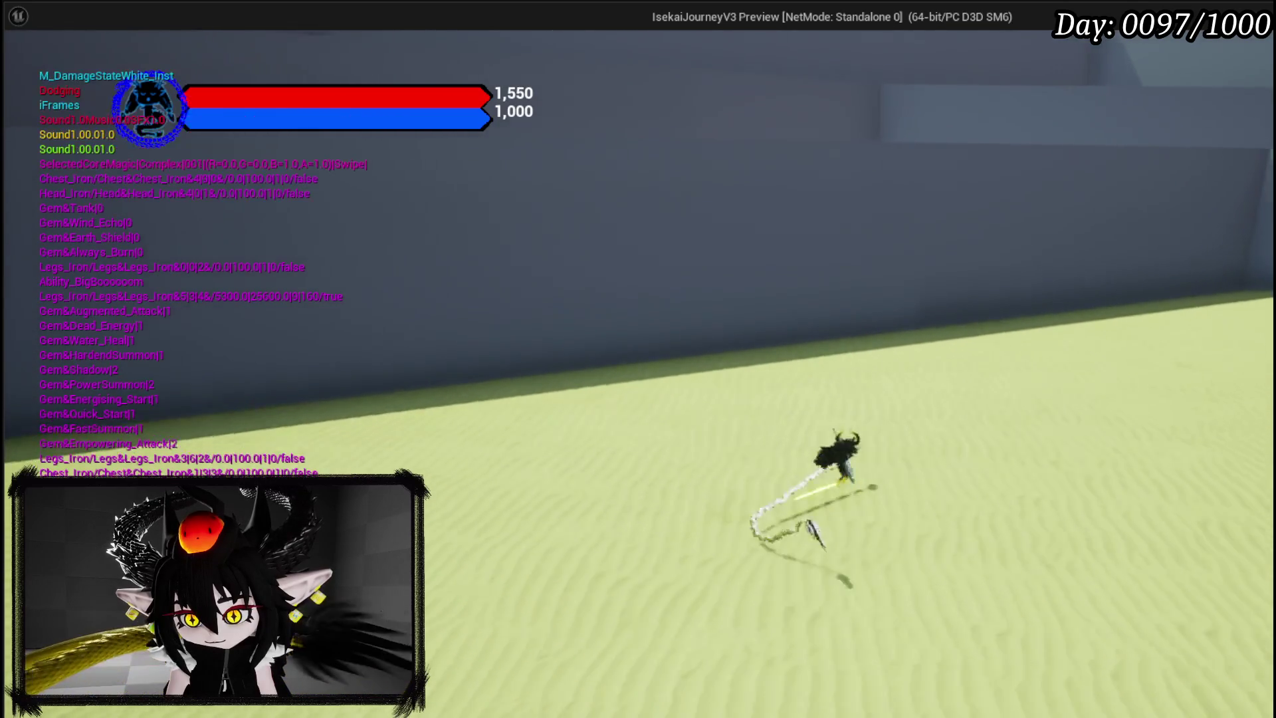
key(w)
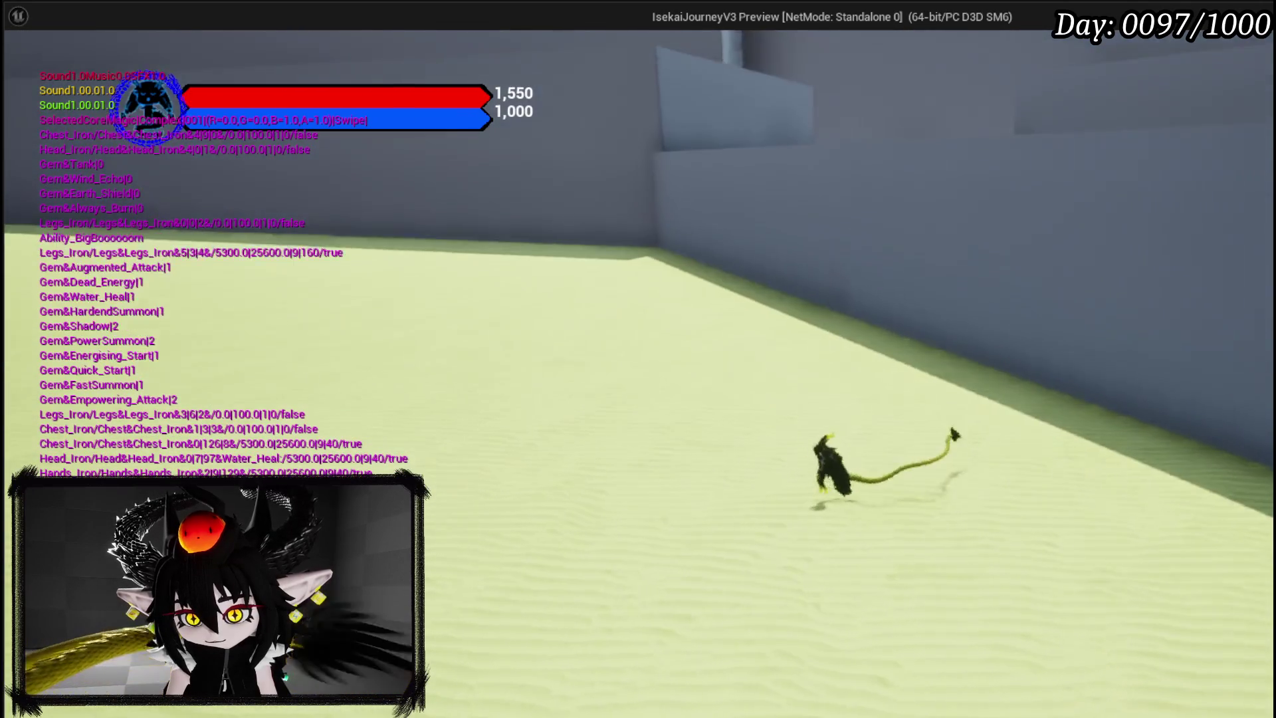
key(Escape)
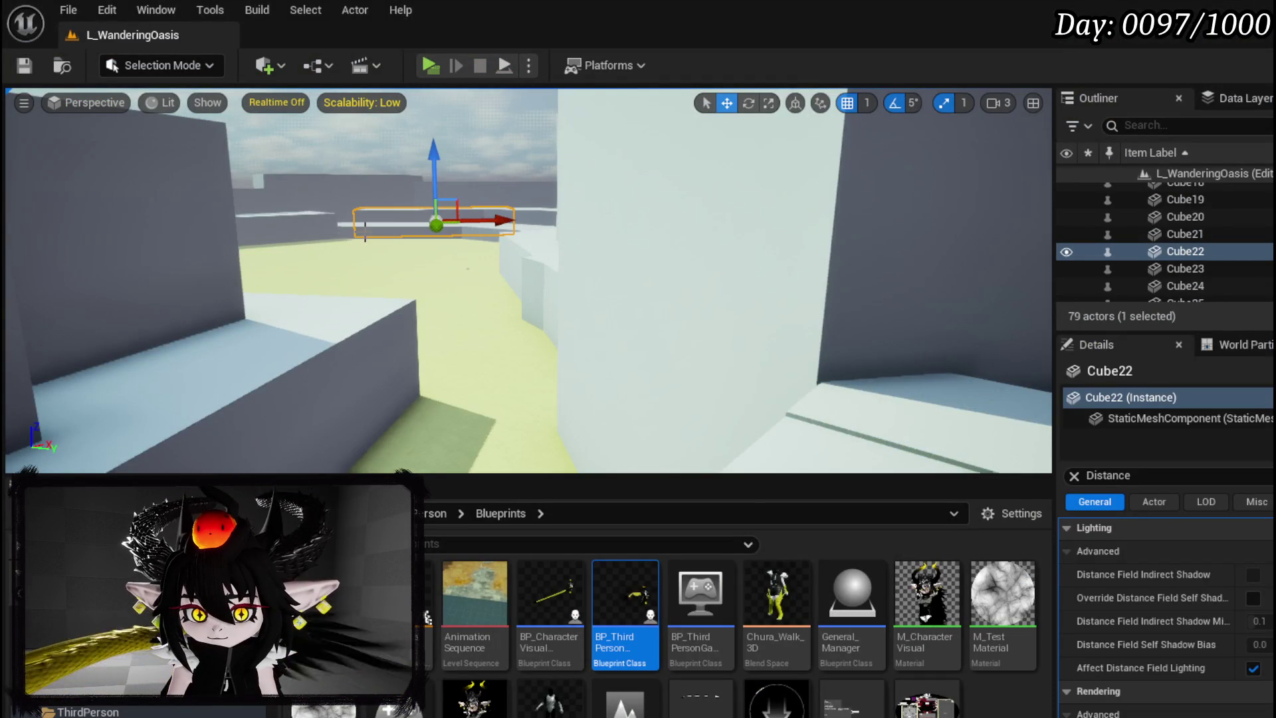
Select the wall piece Cube32, give it a Min Draw Distance of 1000, and launch Play
scroll(1176, 560, down, 6)
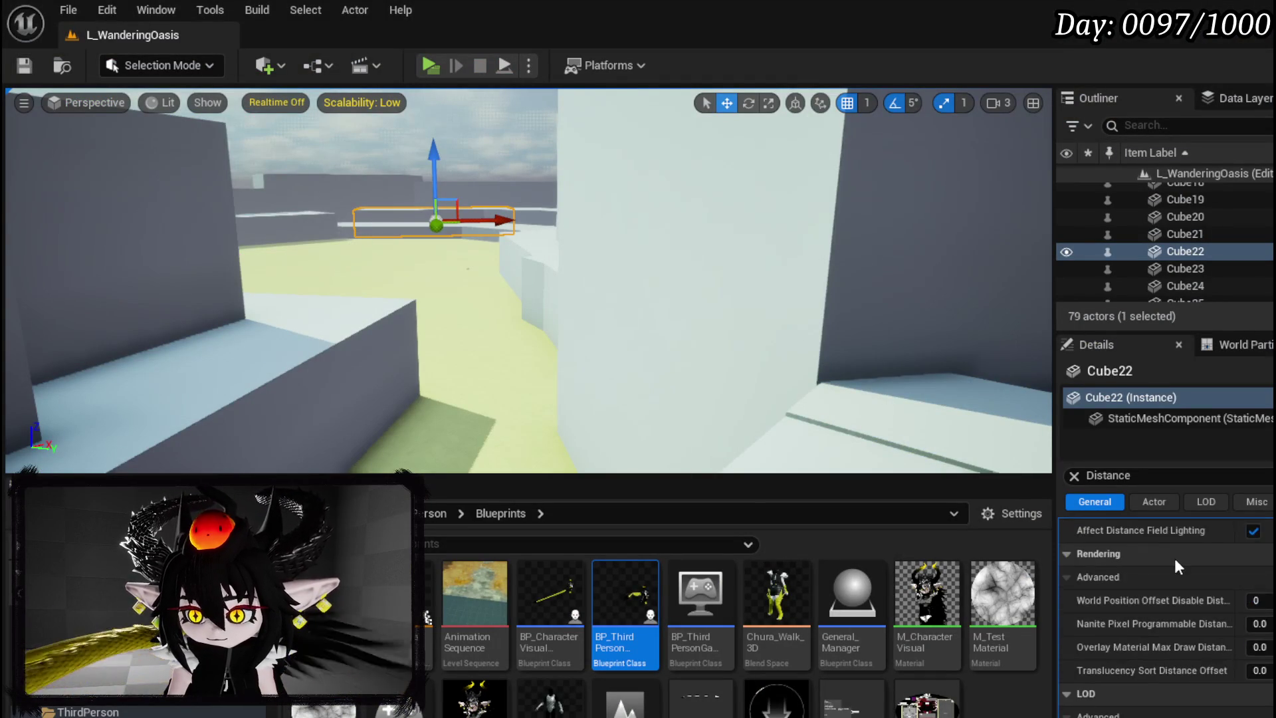
key(Return)
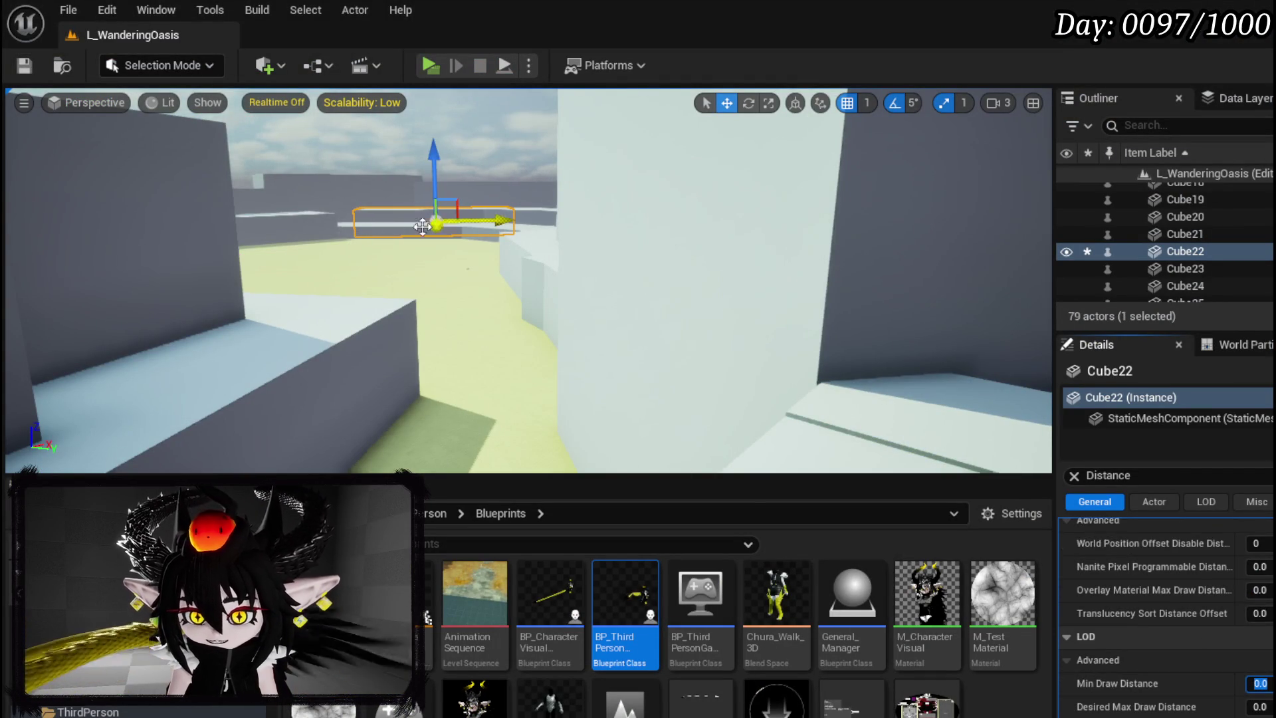
click(399, 231)
click(1260, 683)
text(1000)
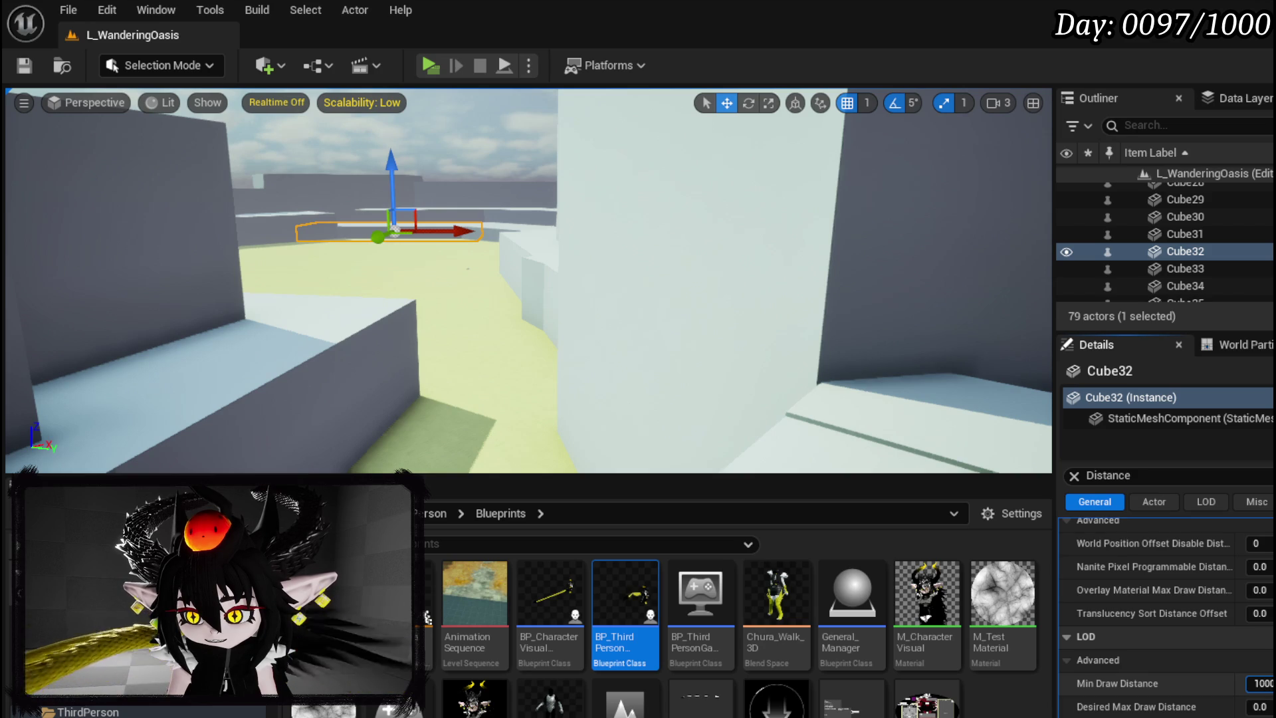
click(33, 61)
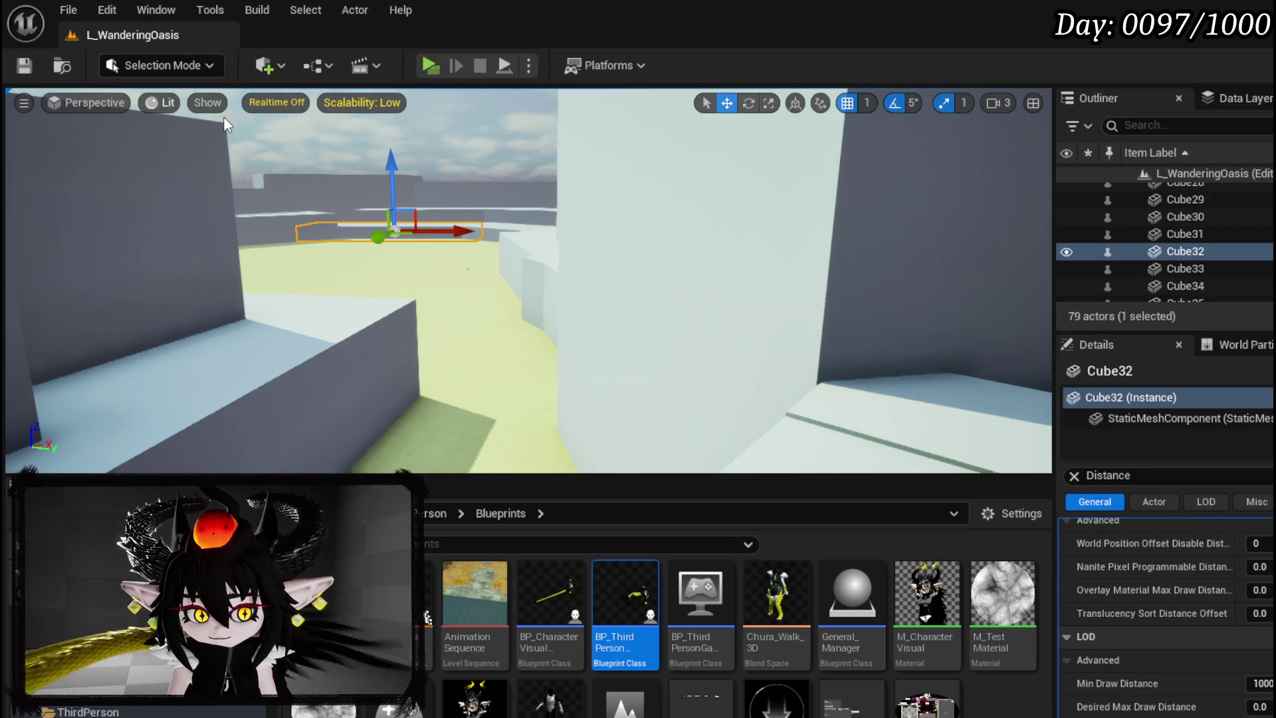
click(423, 61)
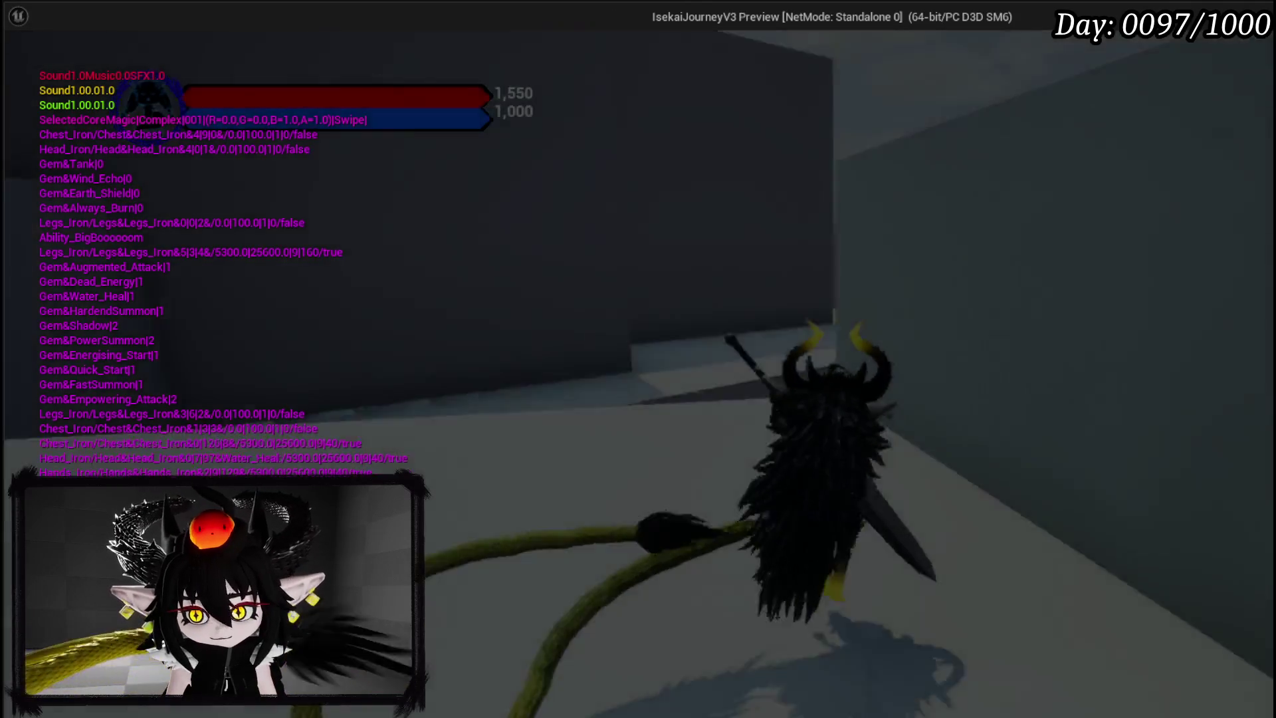
Dodge and run out onto the open sand, then stop play and return to Cube32's LOD settings
key(space)
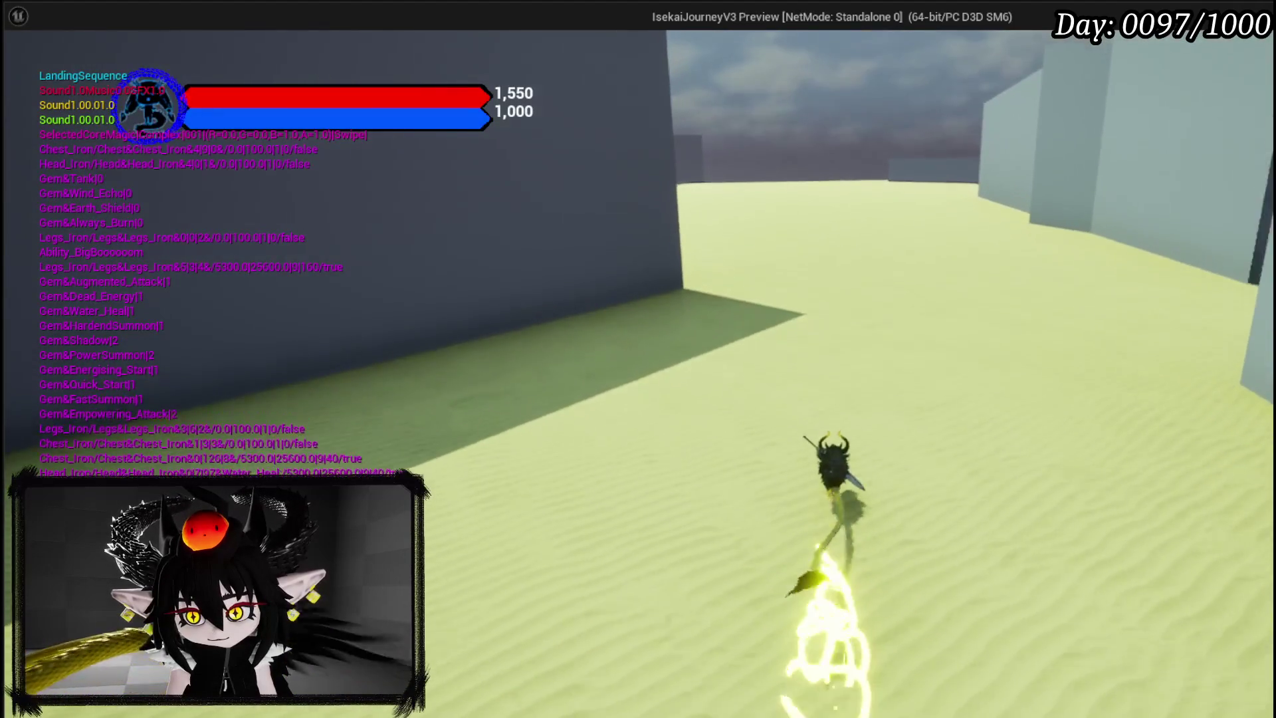
key(w)
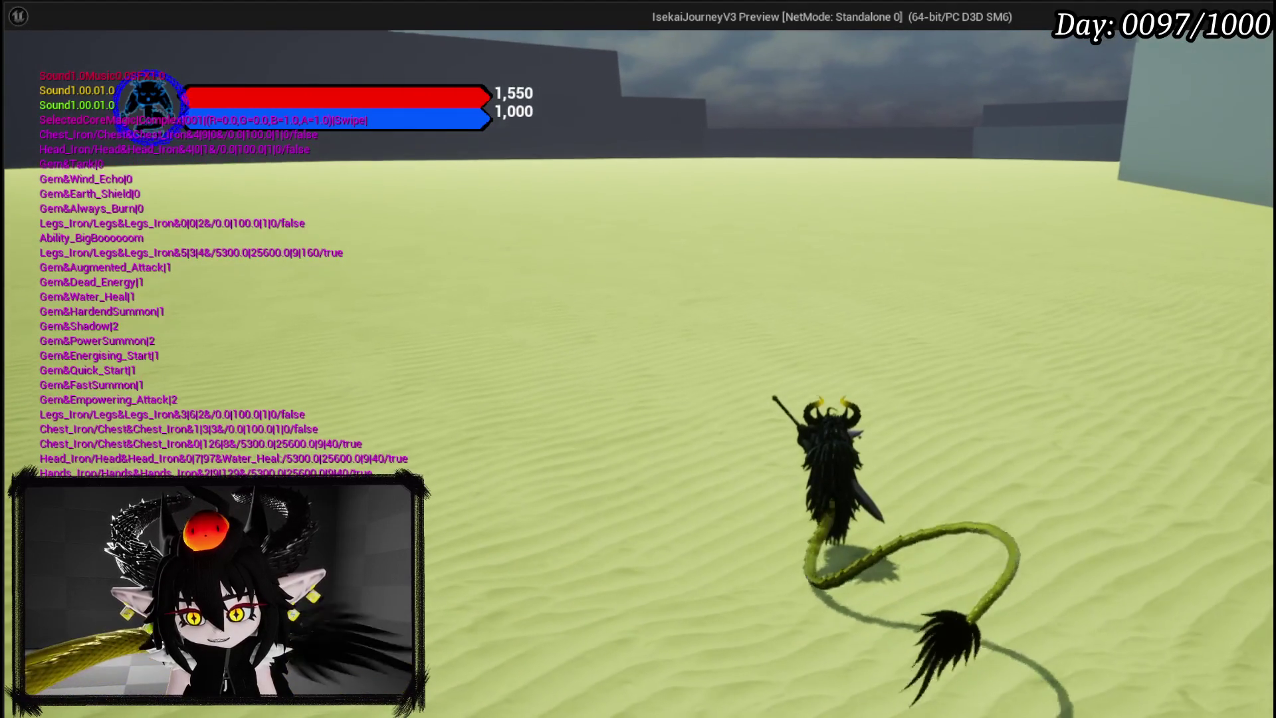
key(Escape)
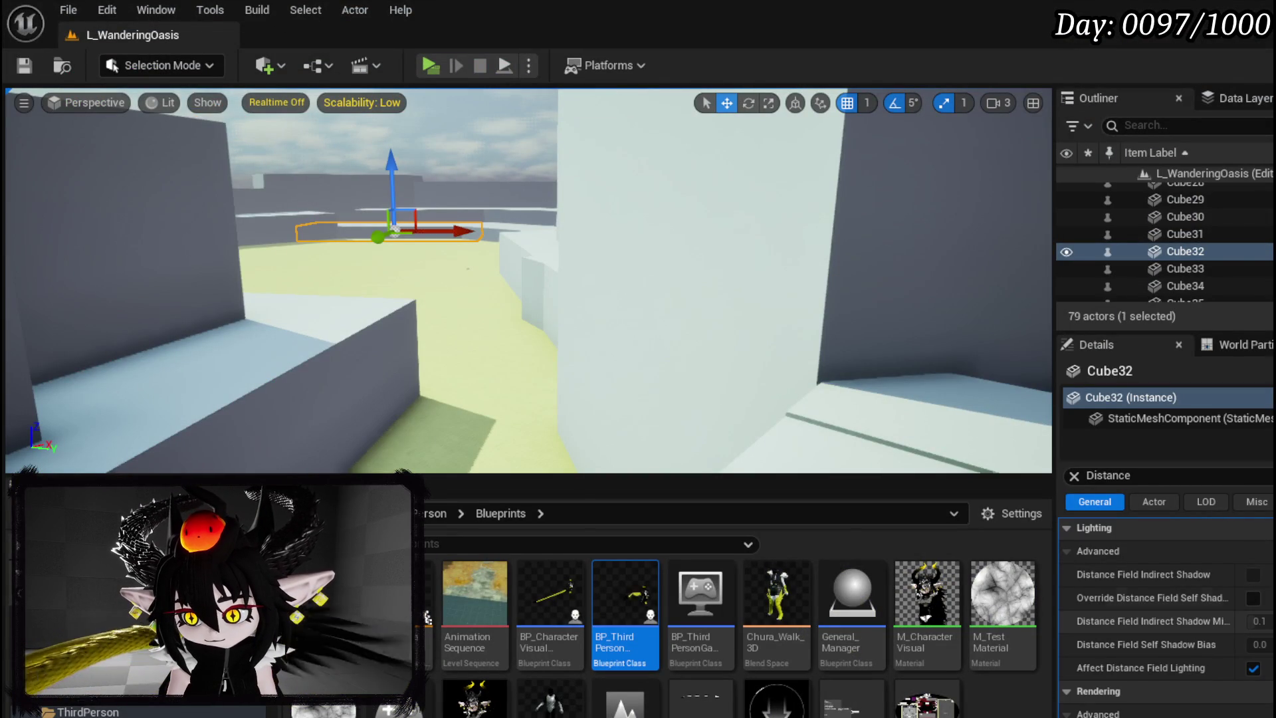
scroll(1166, 618, down, 5)
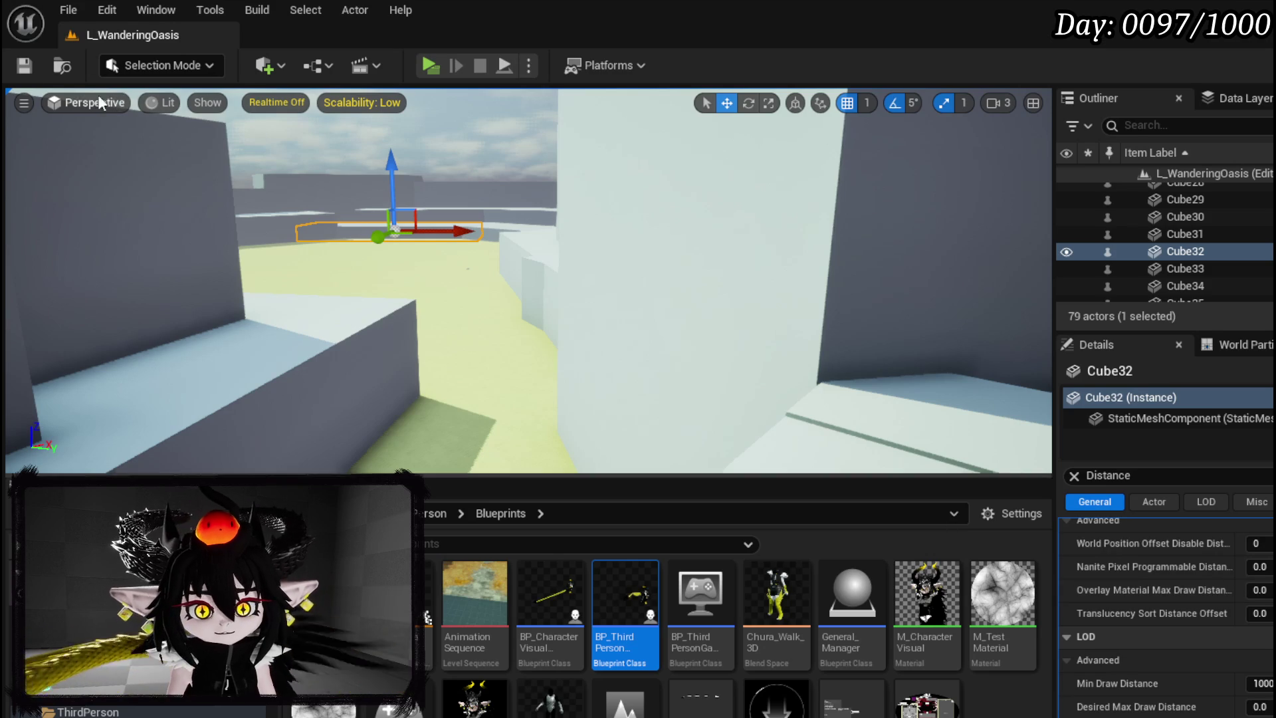
click(68, 10)
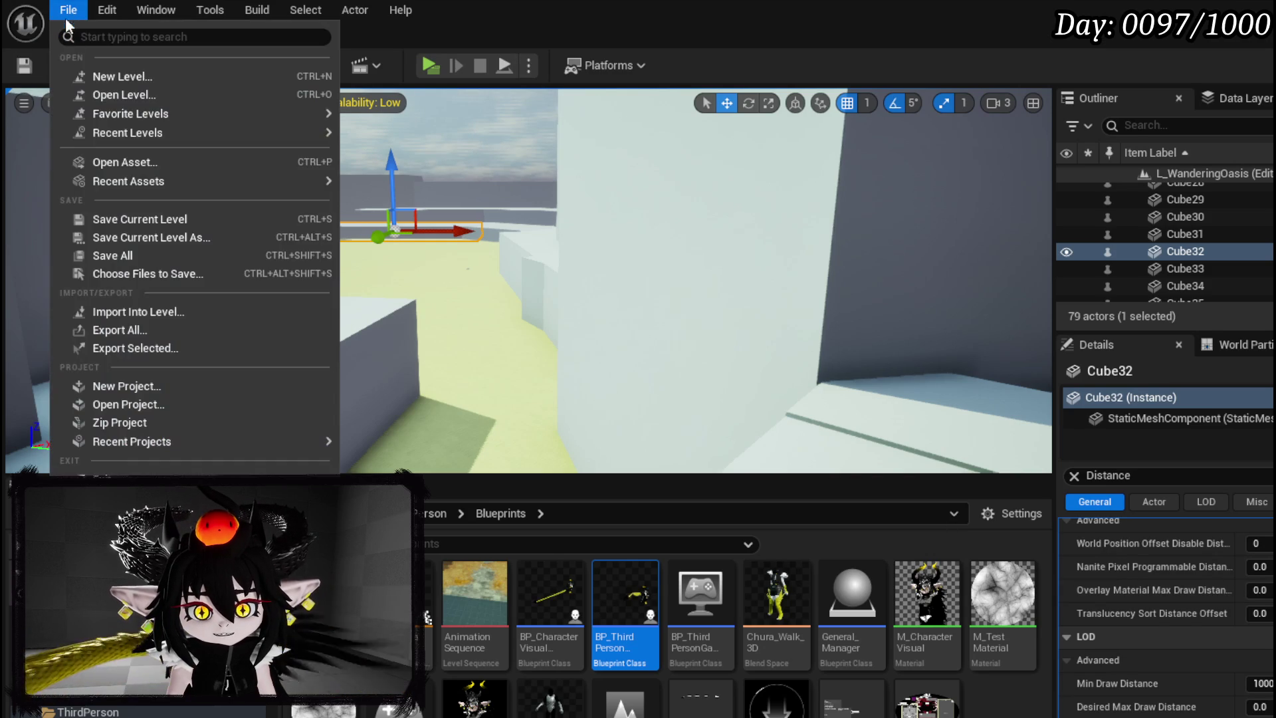
Create a new Open World level and select several of its landscape streaming proxies
click(104, 73)
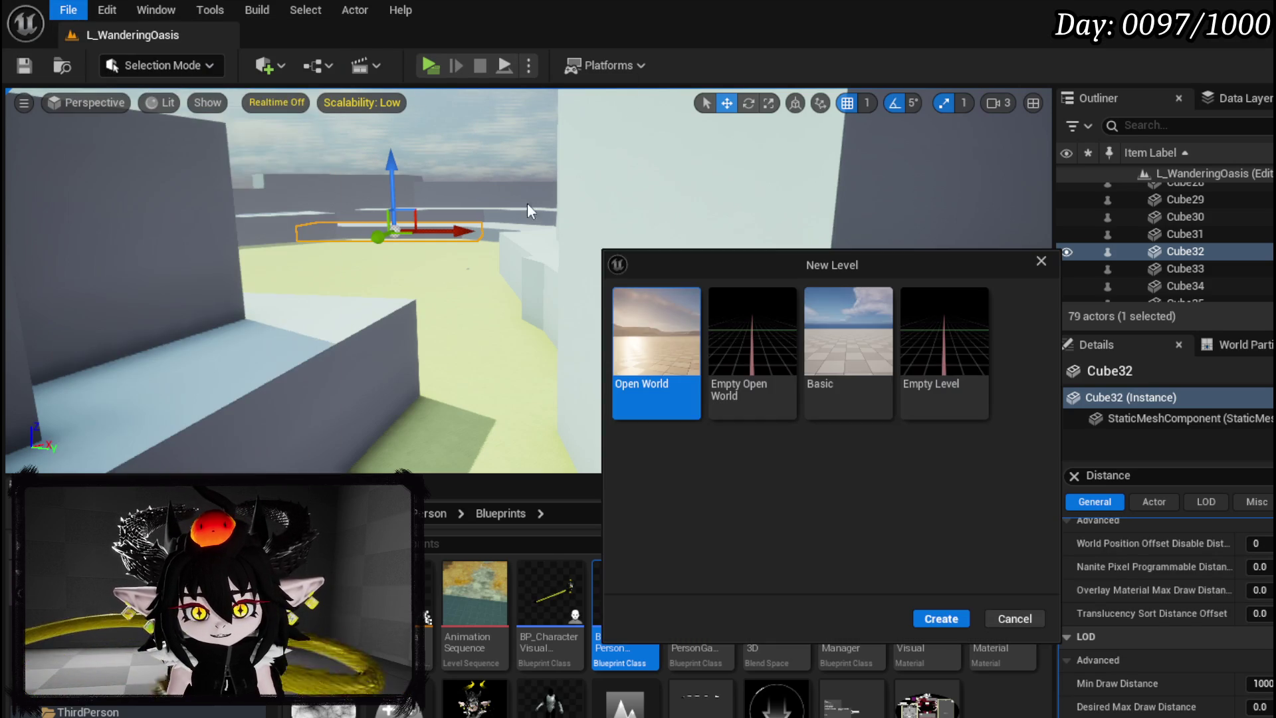
click(941, 627)
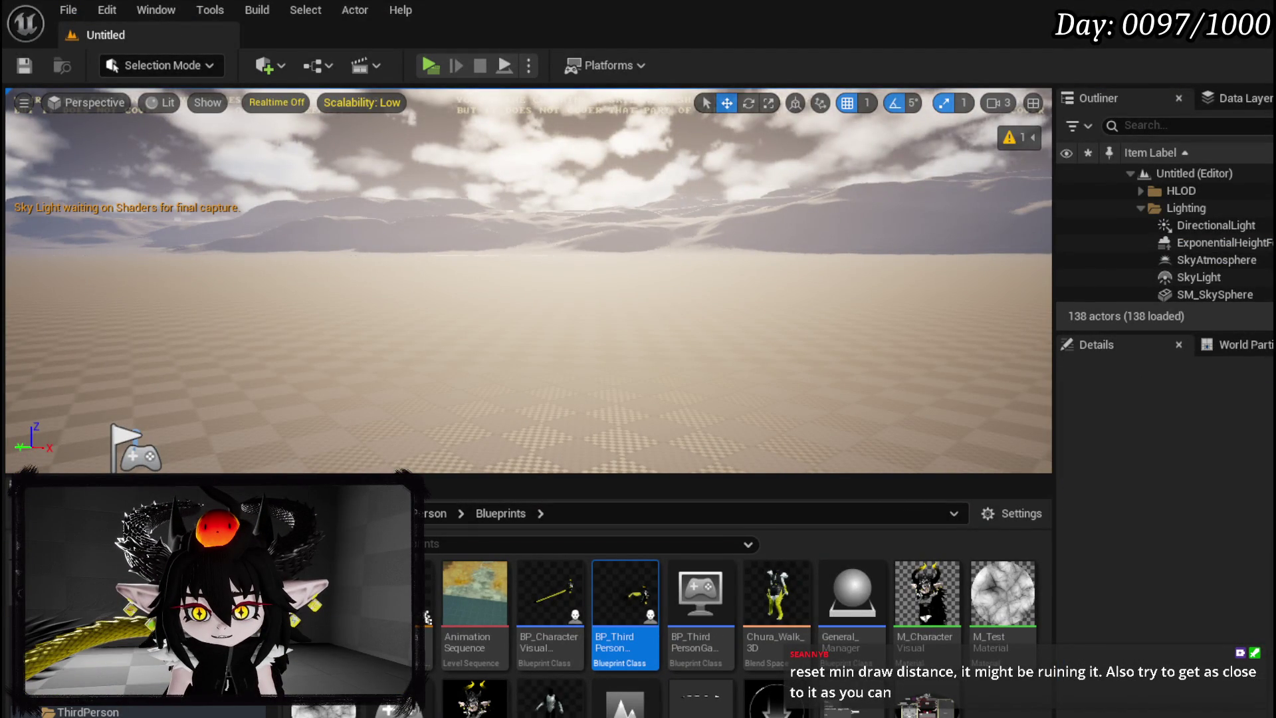
click(659, 266)
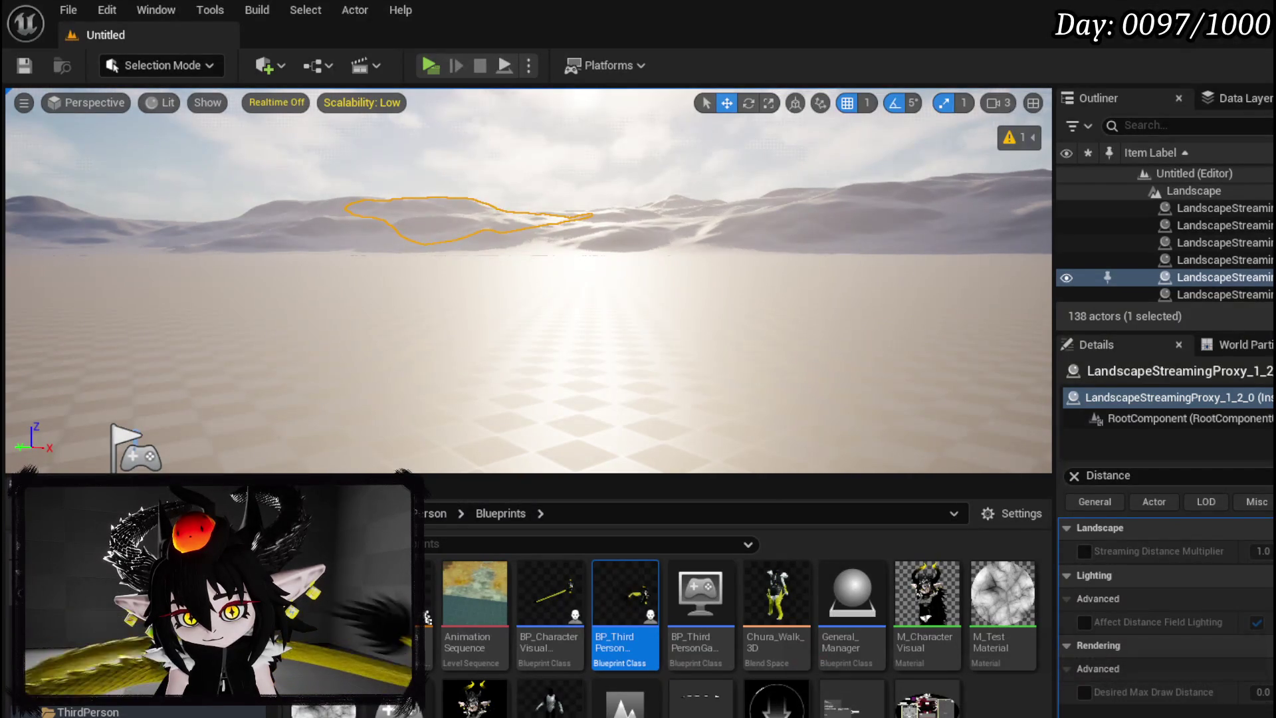
click(318, 207)
click(341, 202)
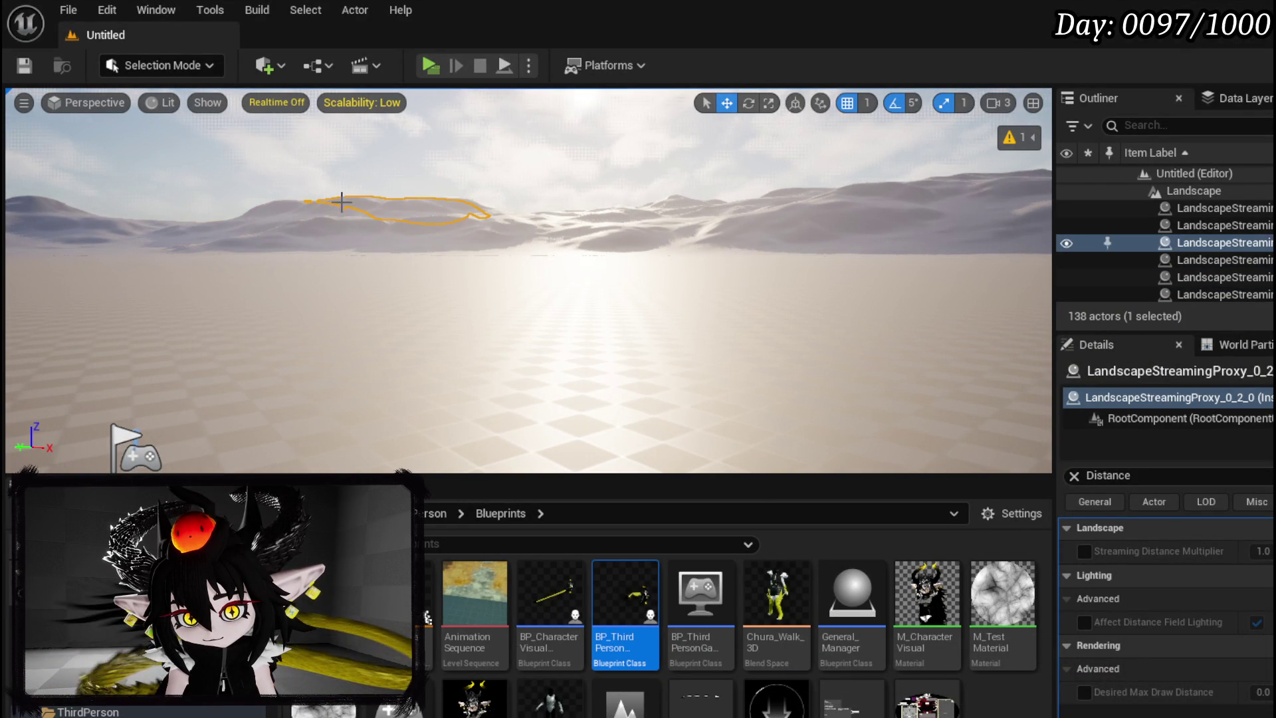
click(345, 238)
click(446, 232)
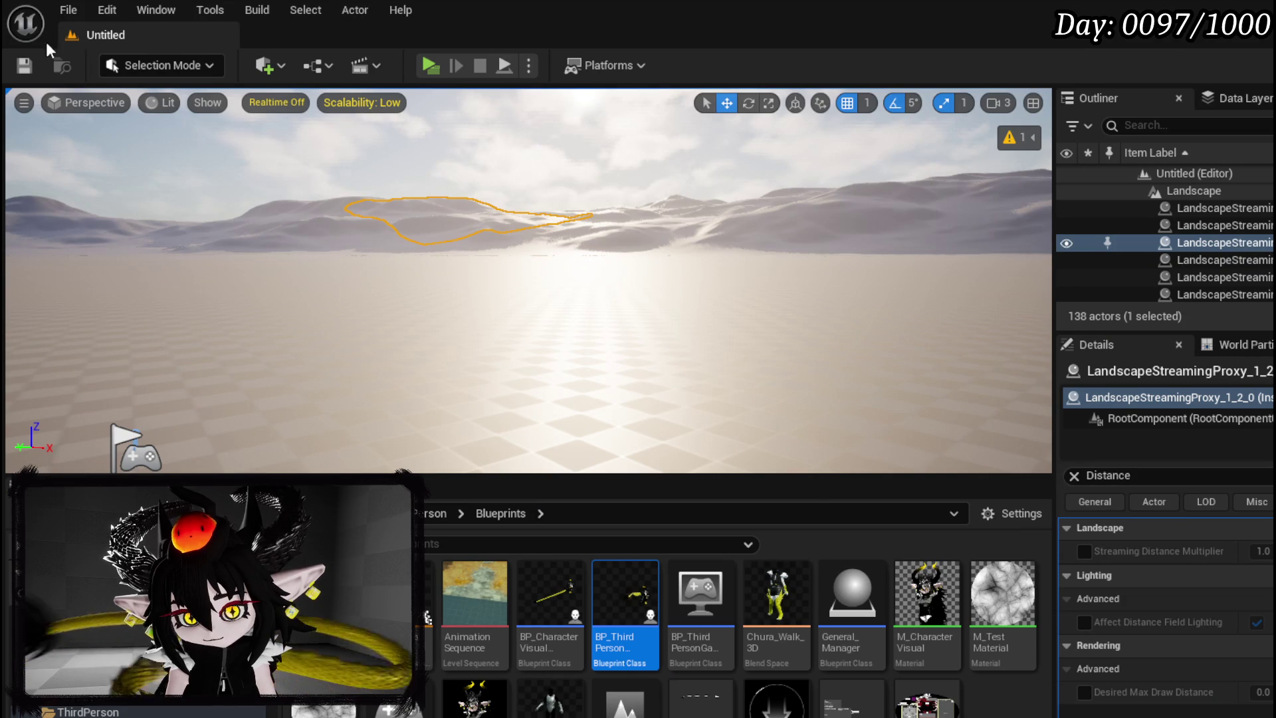
click(69, 10)
Reopen L_WanderingOasis from Recent Levels and select the wall piece Cube32
mouse_move(128, 113)
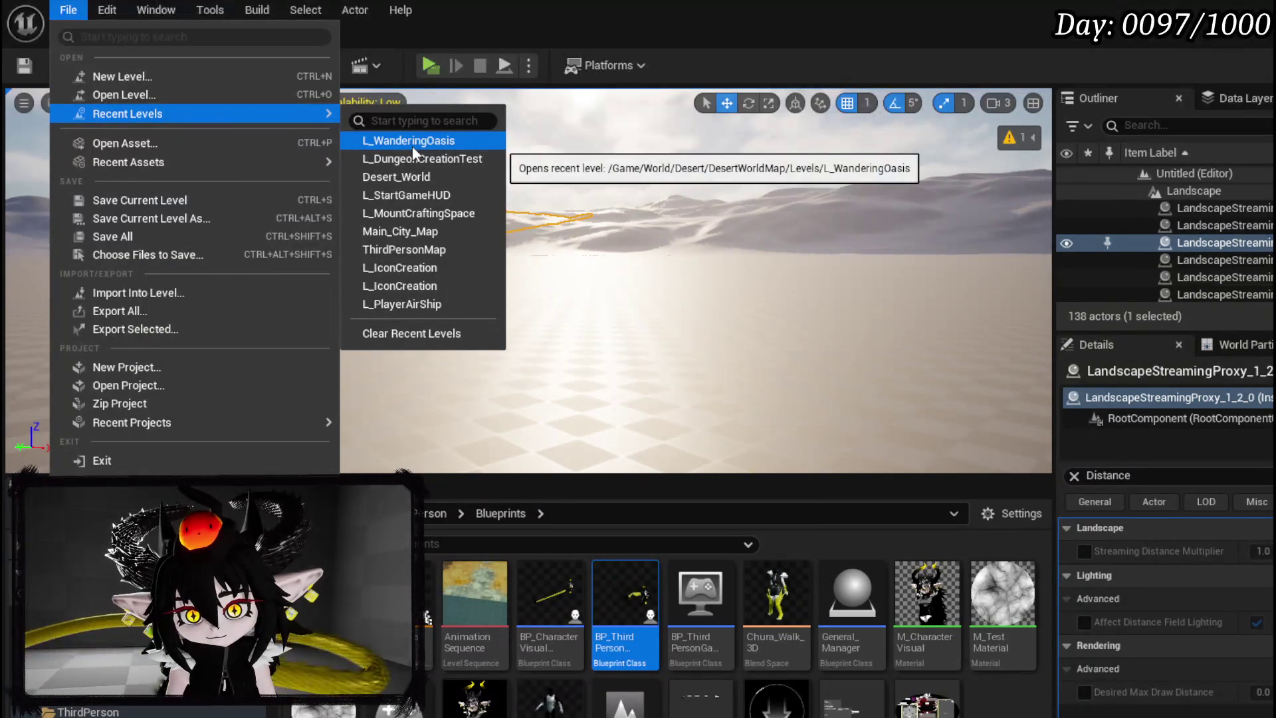
click(415, 140)
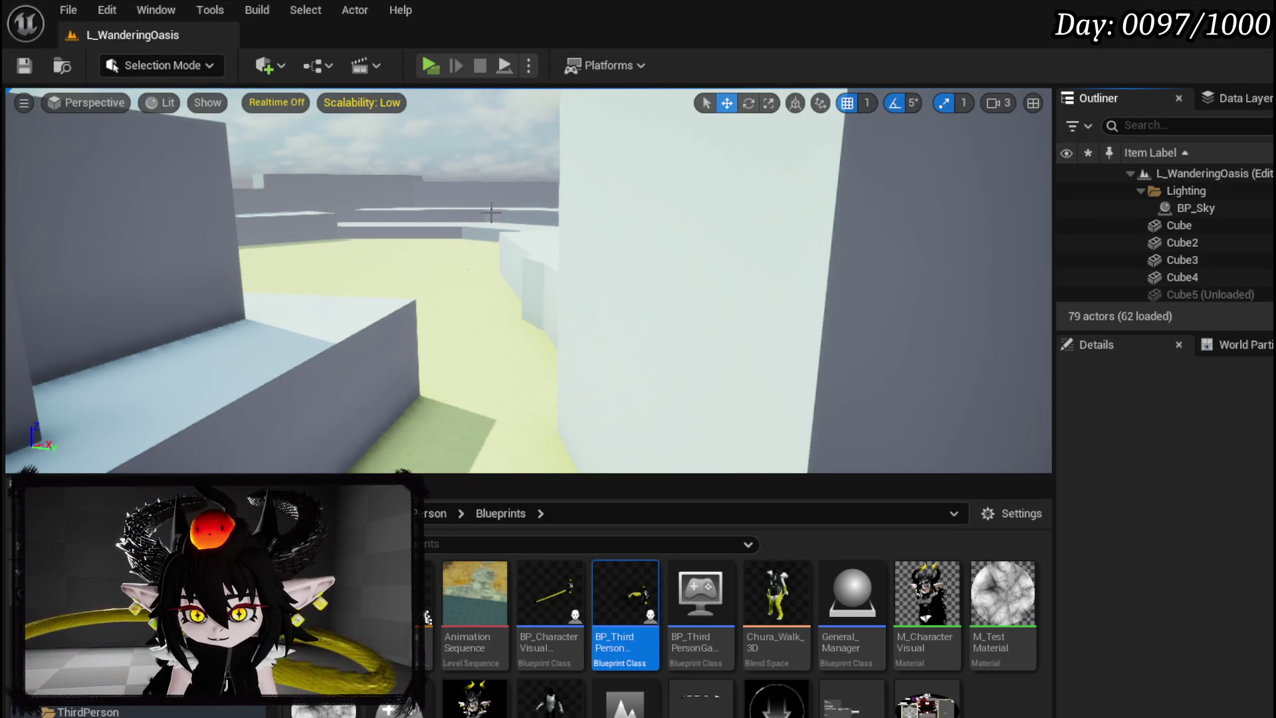
click(382, 224)
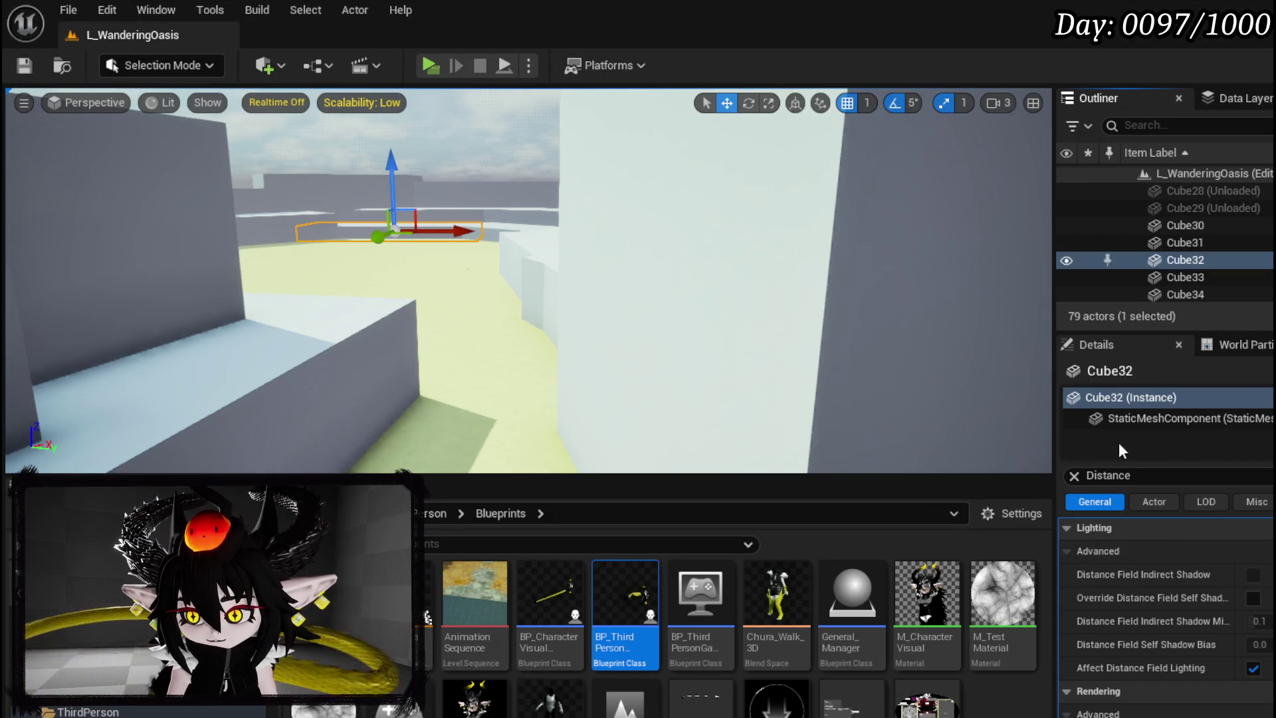
Commit a Desired Max Draw Distance of 1000 in Cube32's LOD settings
scroll(1227, 584, down, 2)
scroll(1226, 577, down, 3)
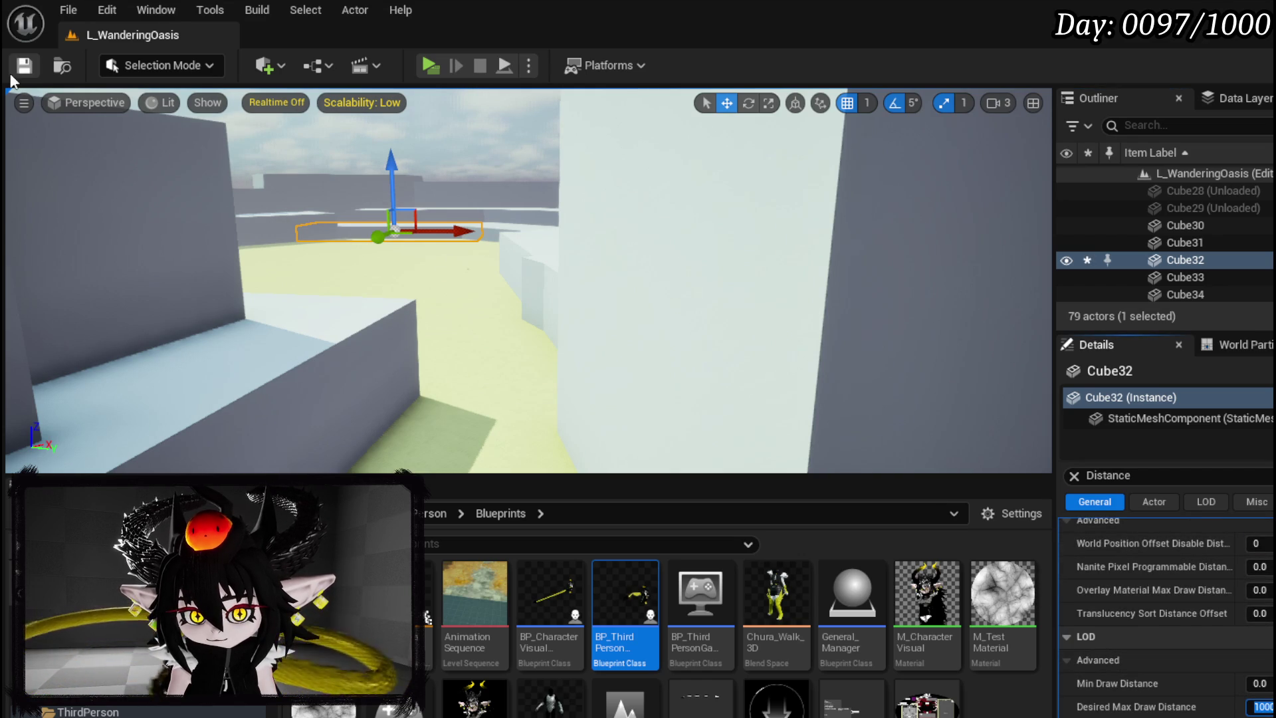
key(Return)
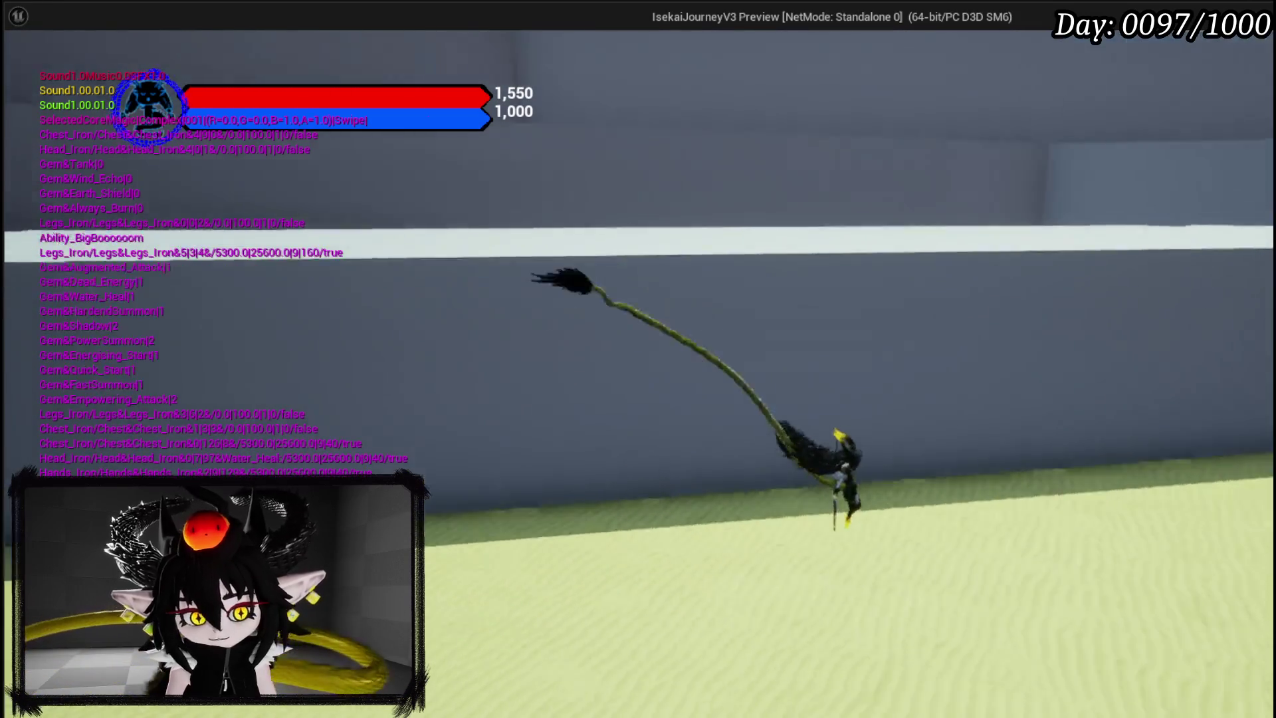
End the first play test and scroll back to Cube32's LOD settings
key(Escape)
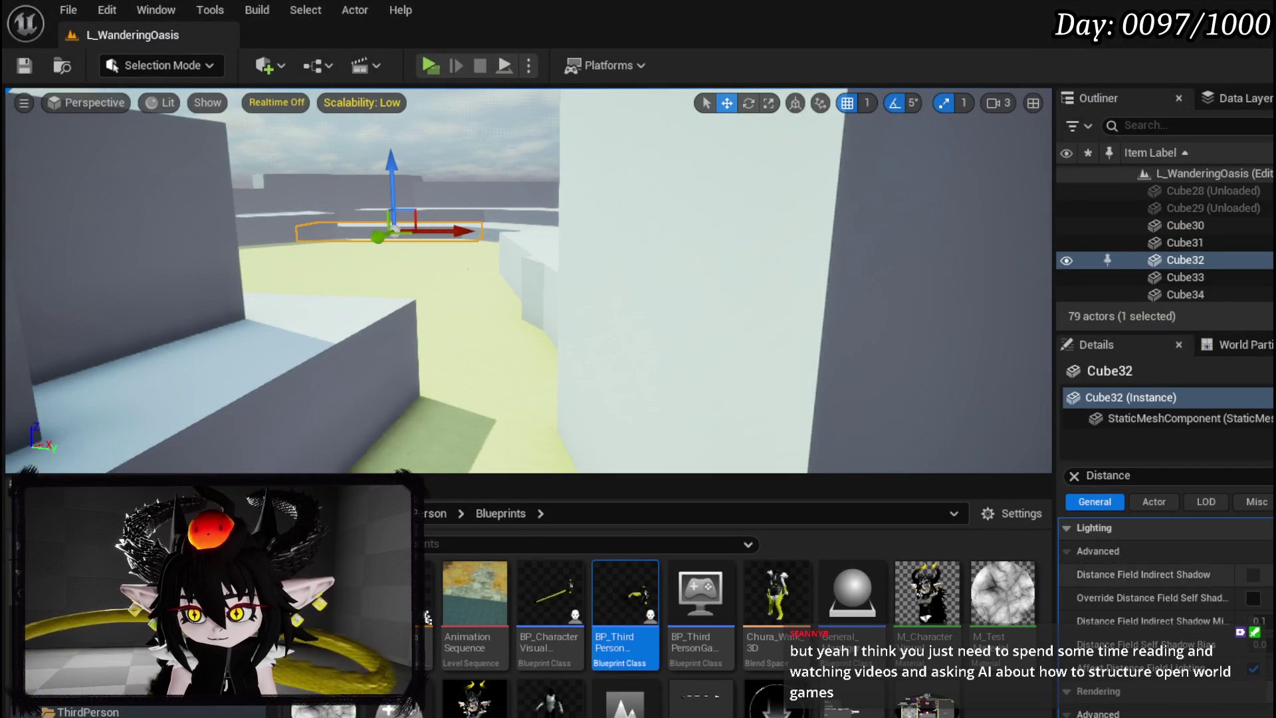
scroll(1190, 598, down, 5)
scroll(1163, 598, down, 1)
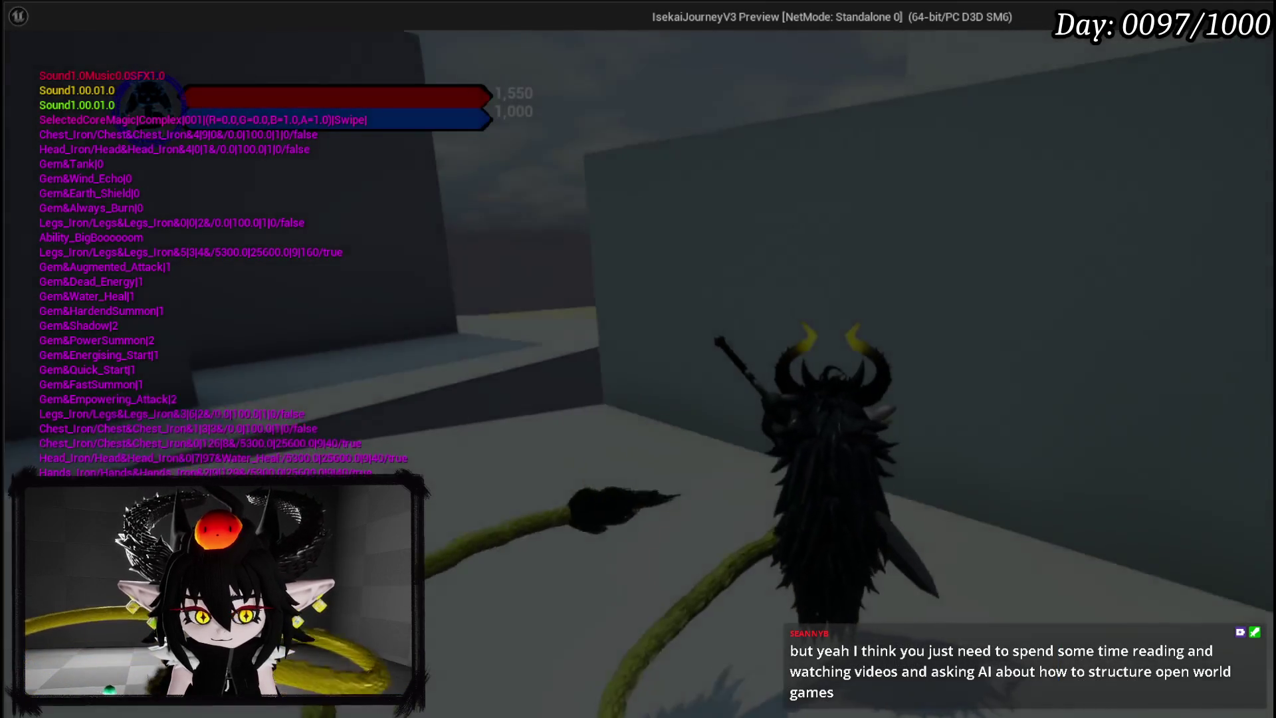
In a second play test, move along the ledge, dodge and run across the sand, then stop
key(w)
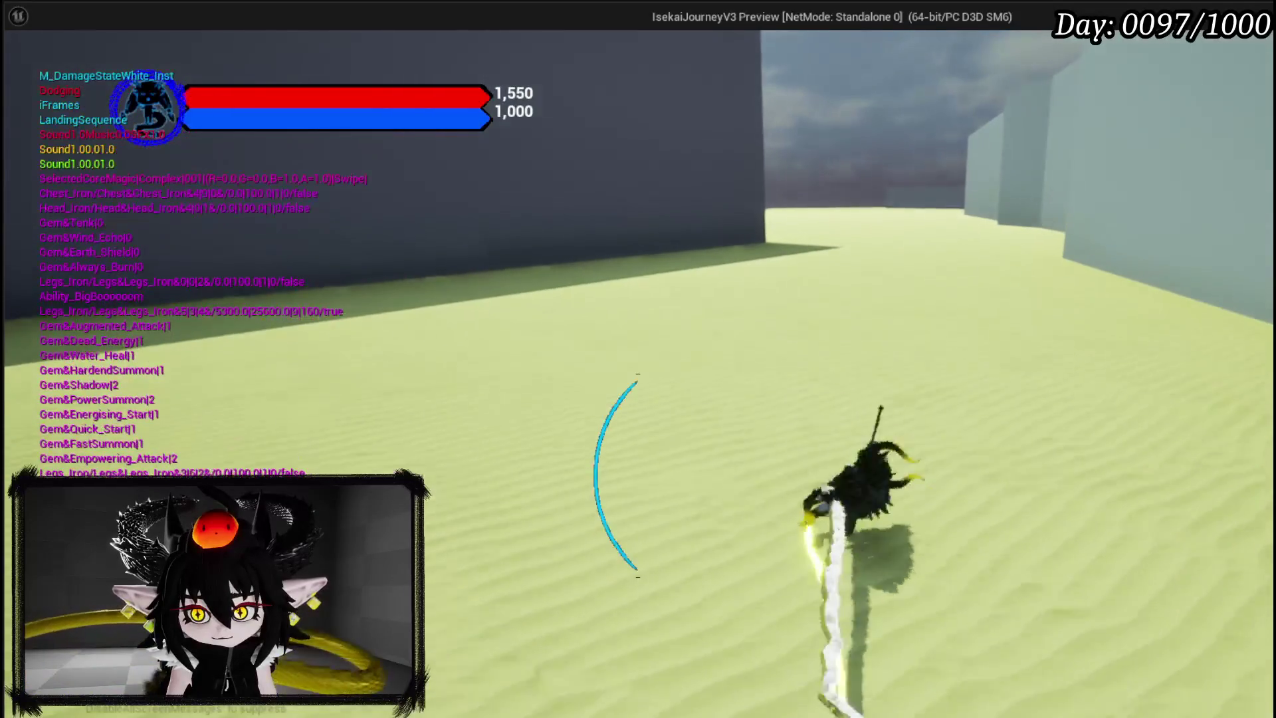
key(space)
key(w)
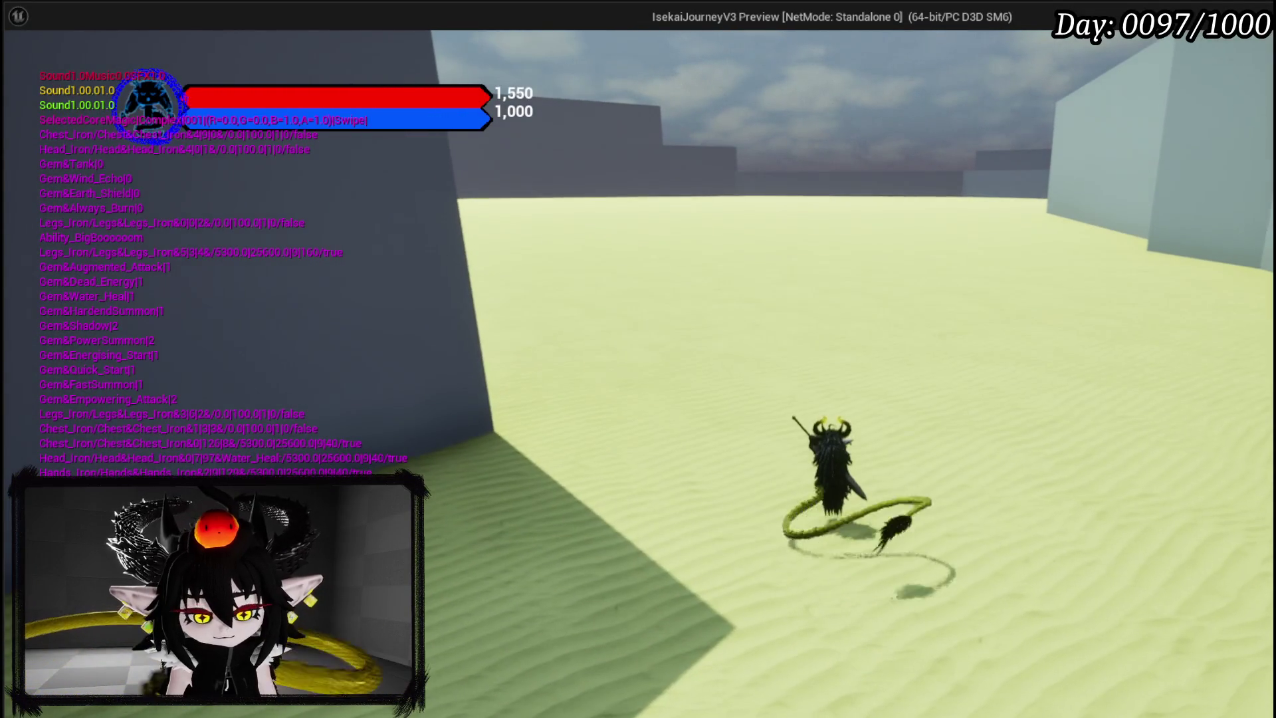
key(Escape)
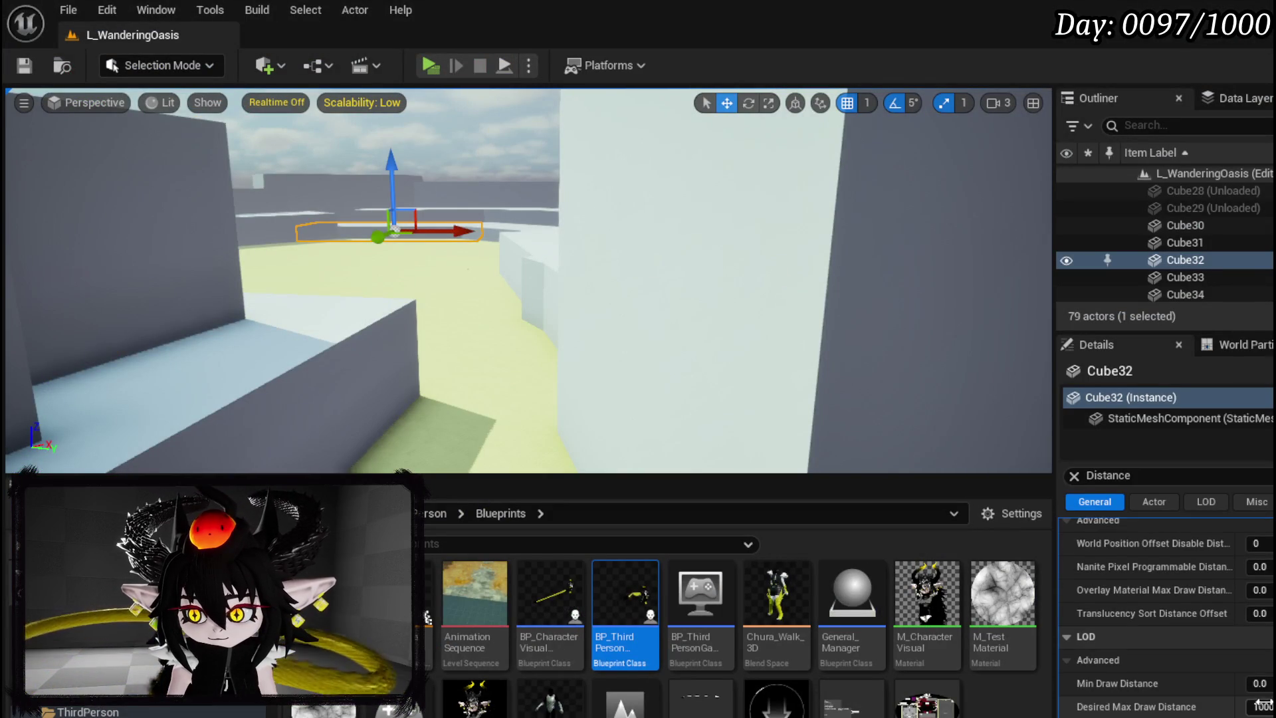
Drop the character off the ledge, dodge forward, and exit the play session to the editor
click(1262, 706)
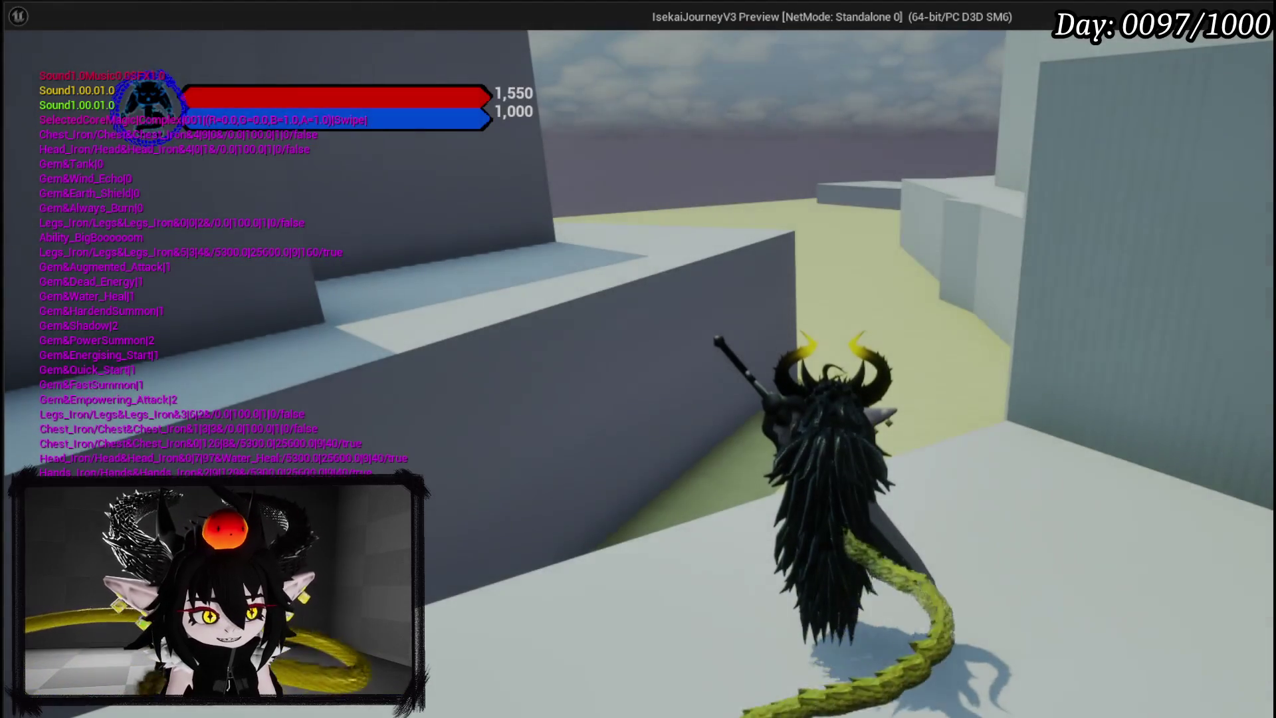
key(w)
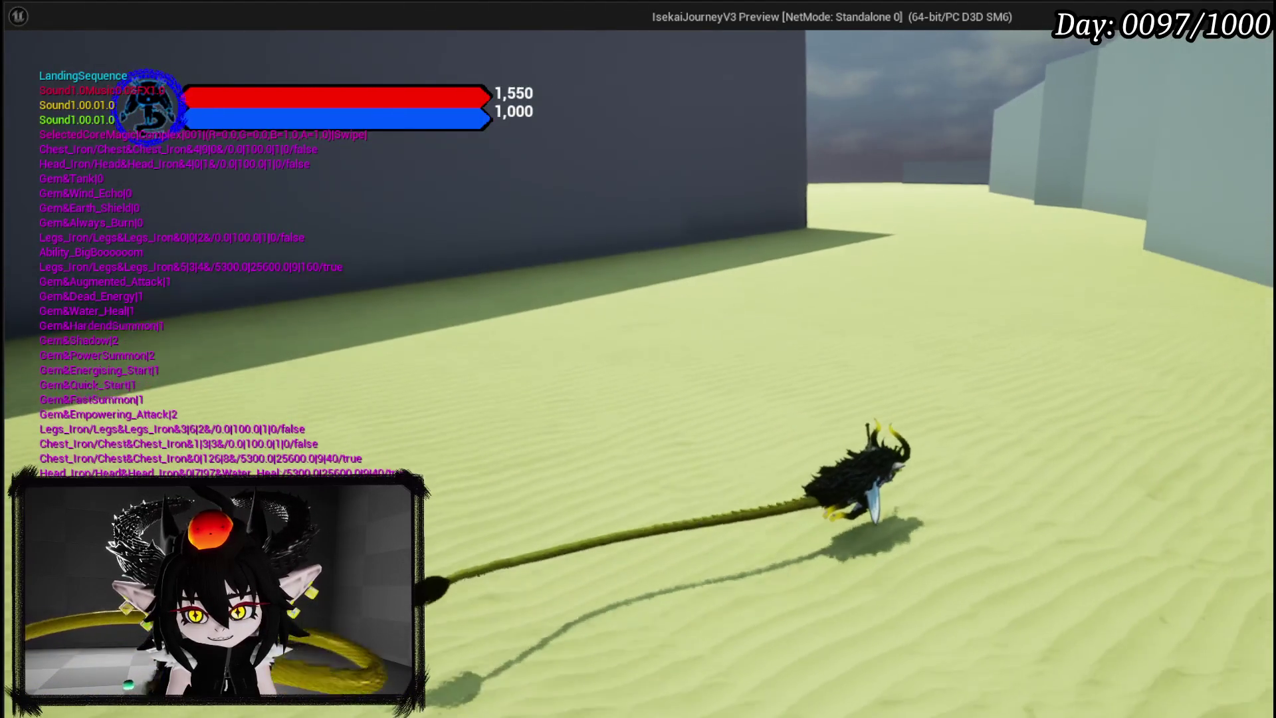
key(shift)
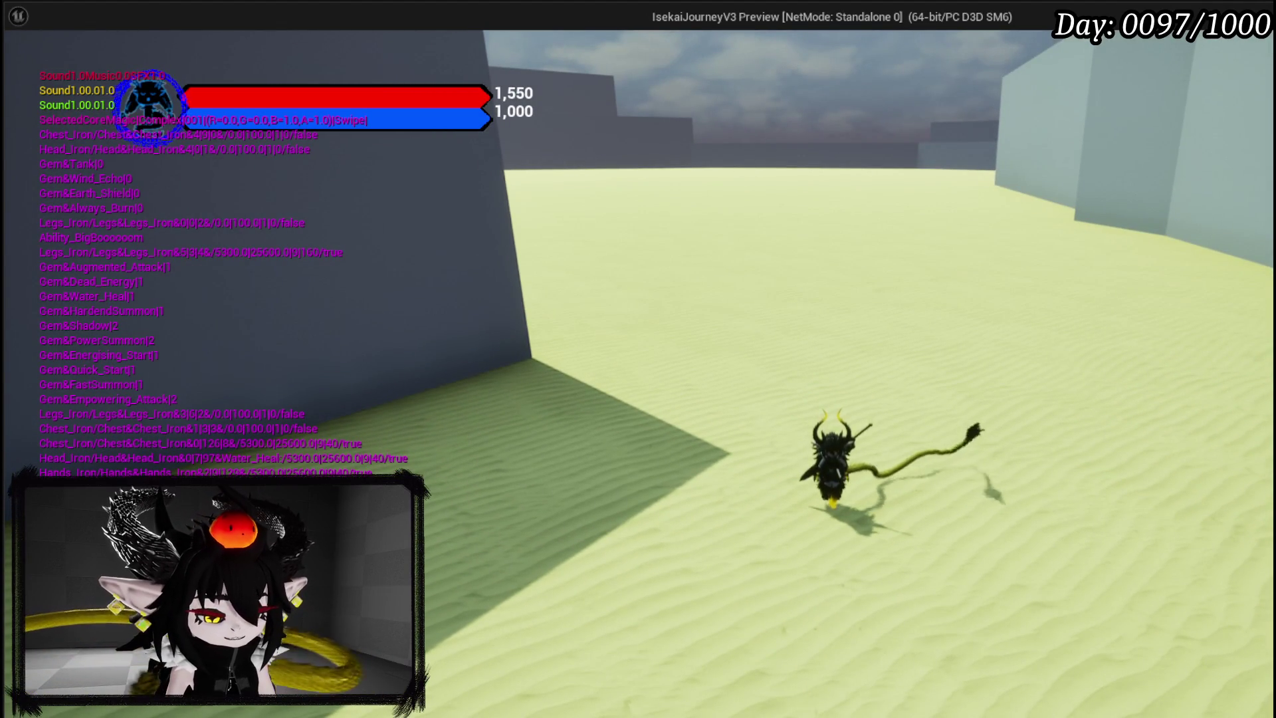
key(Escape)
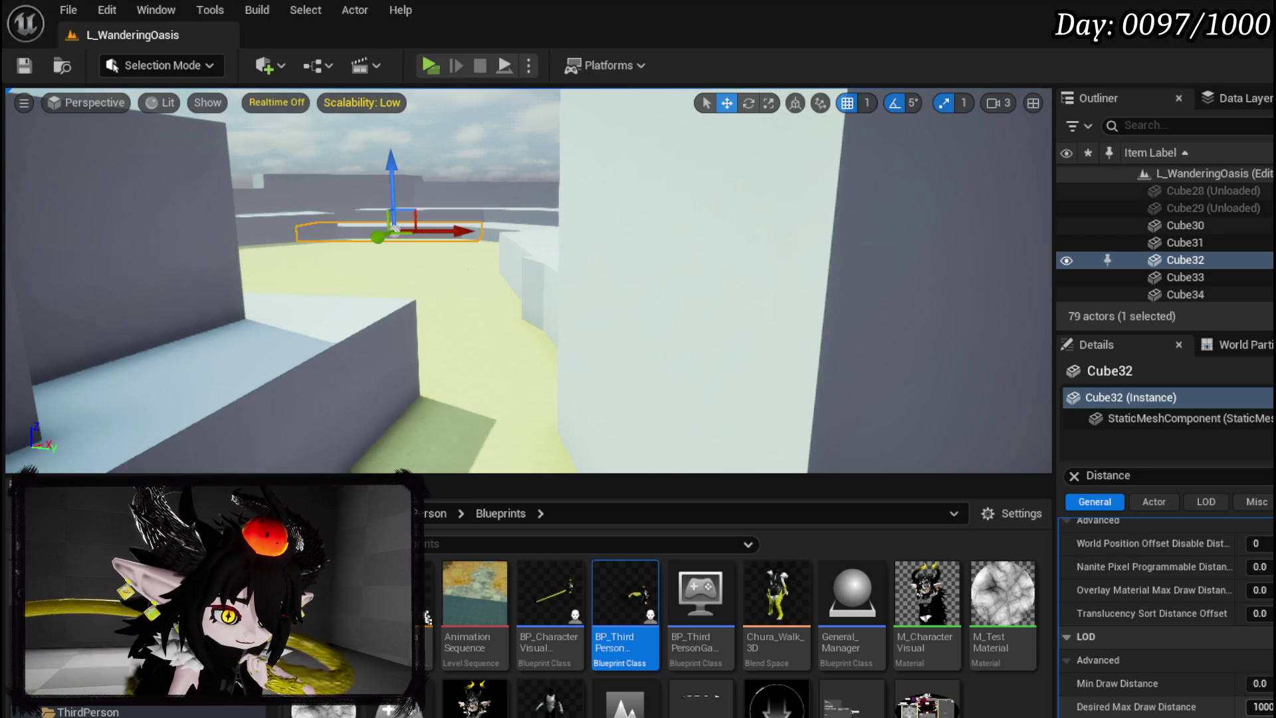
Replace Cube32's Desired Max Draw Distance of 1000 with 0.0
click(1260, 706)
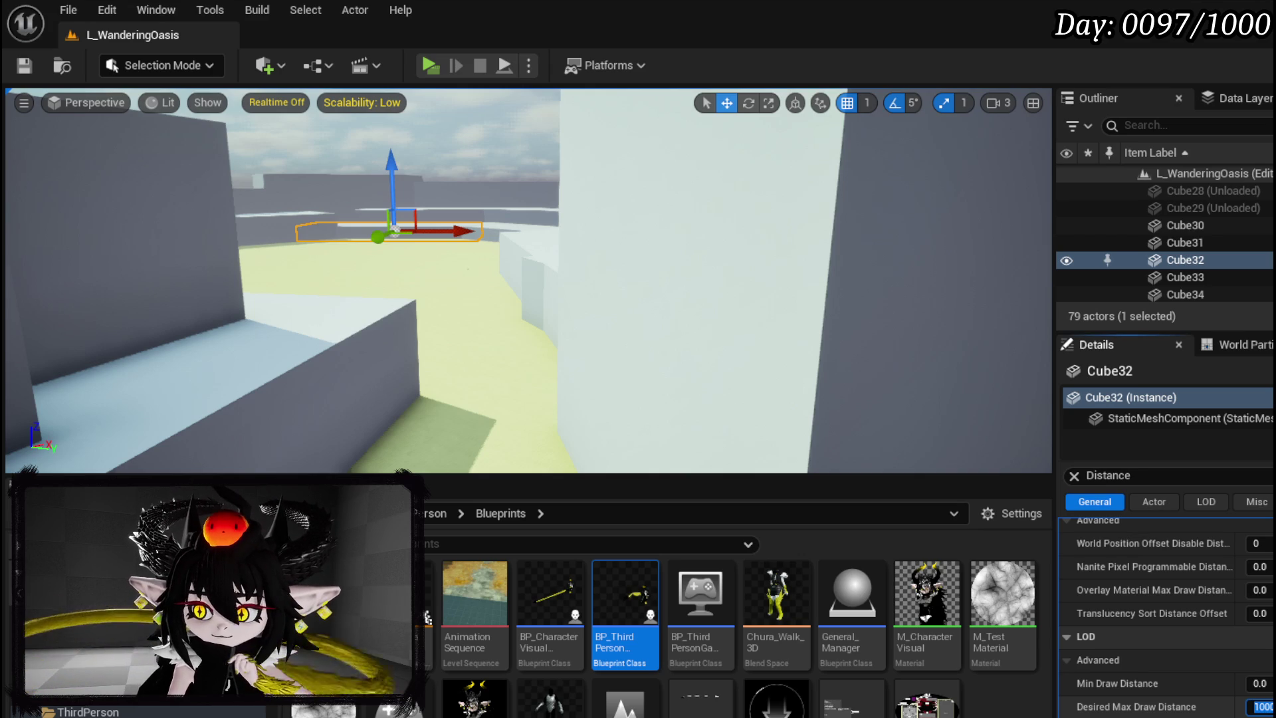
key(BackSpace)
text(0.0)
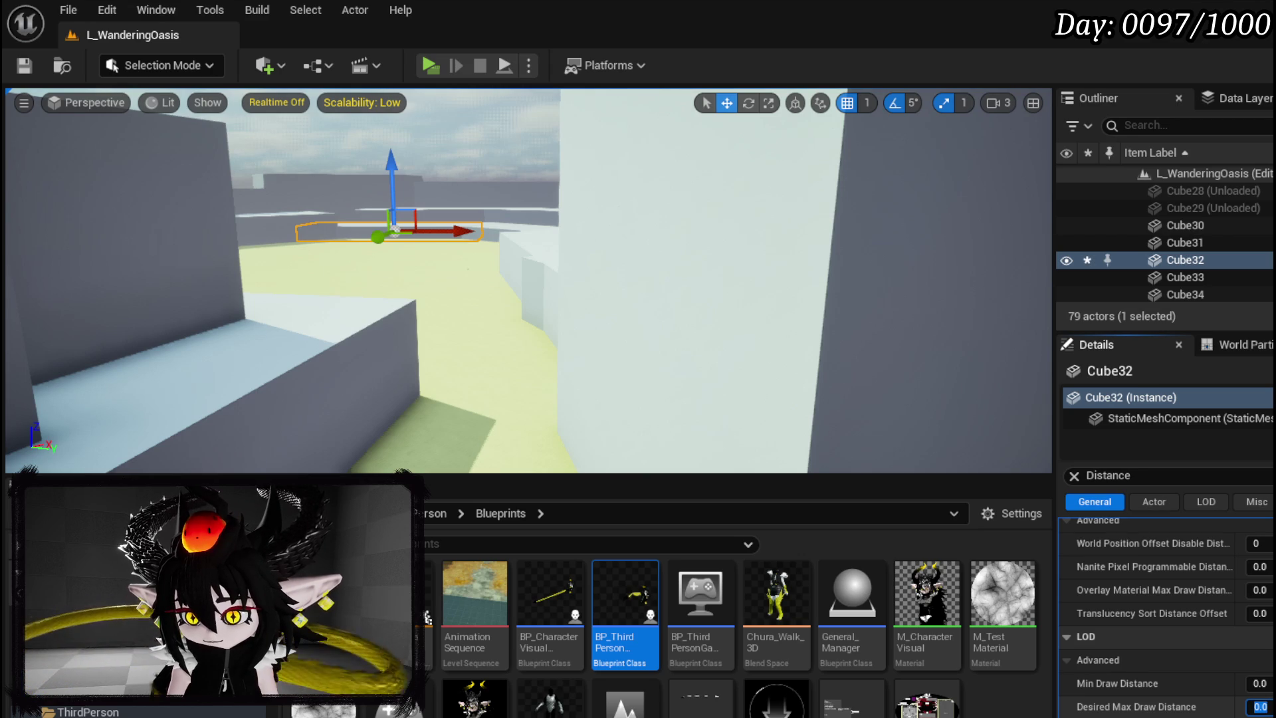
key(Return)
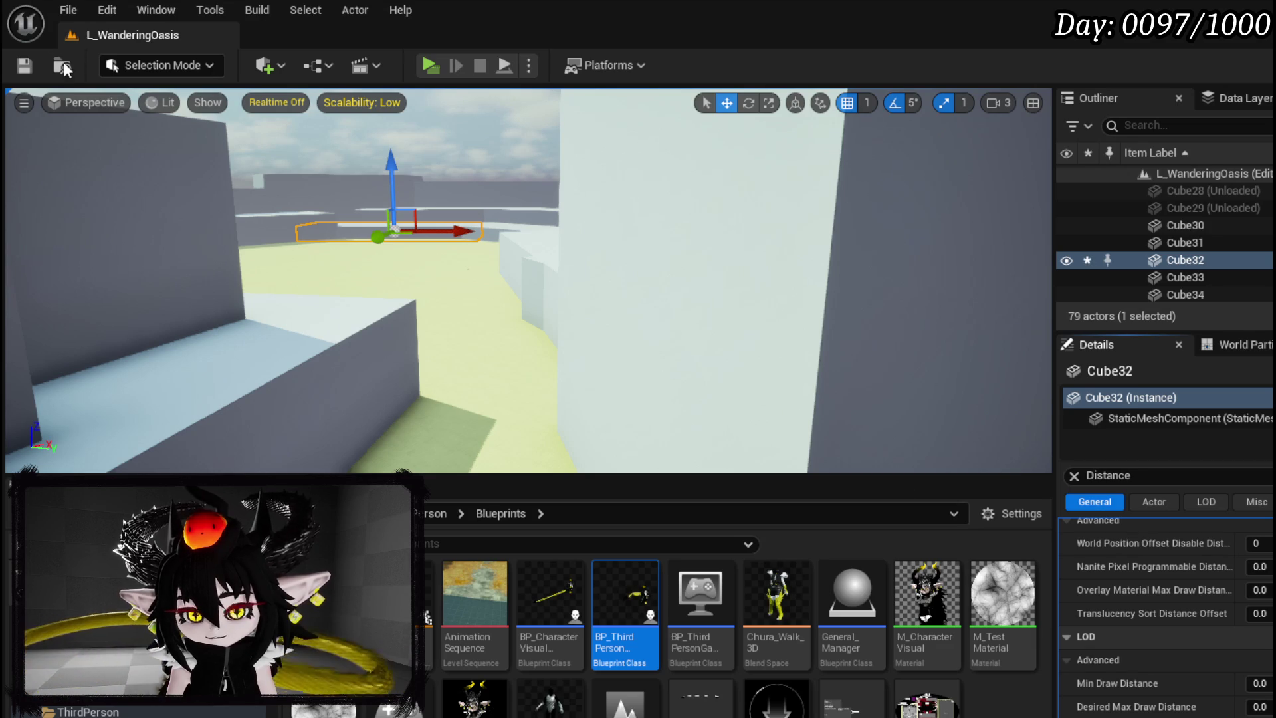
click(429, 67)
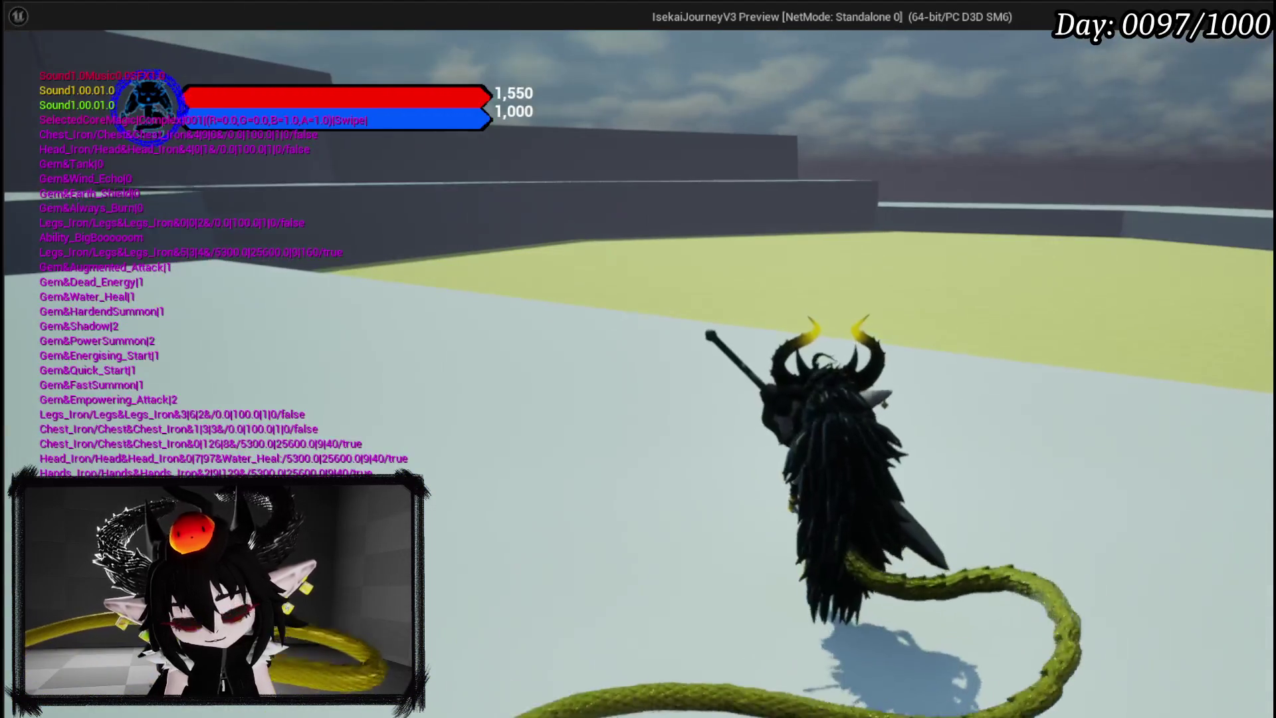
key(Escape)
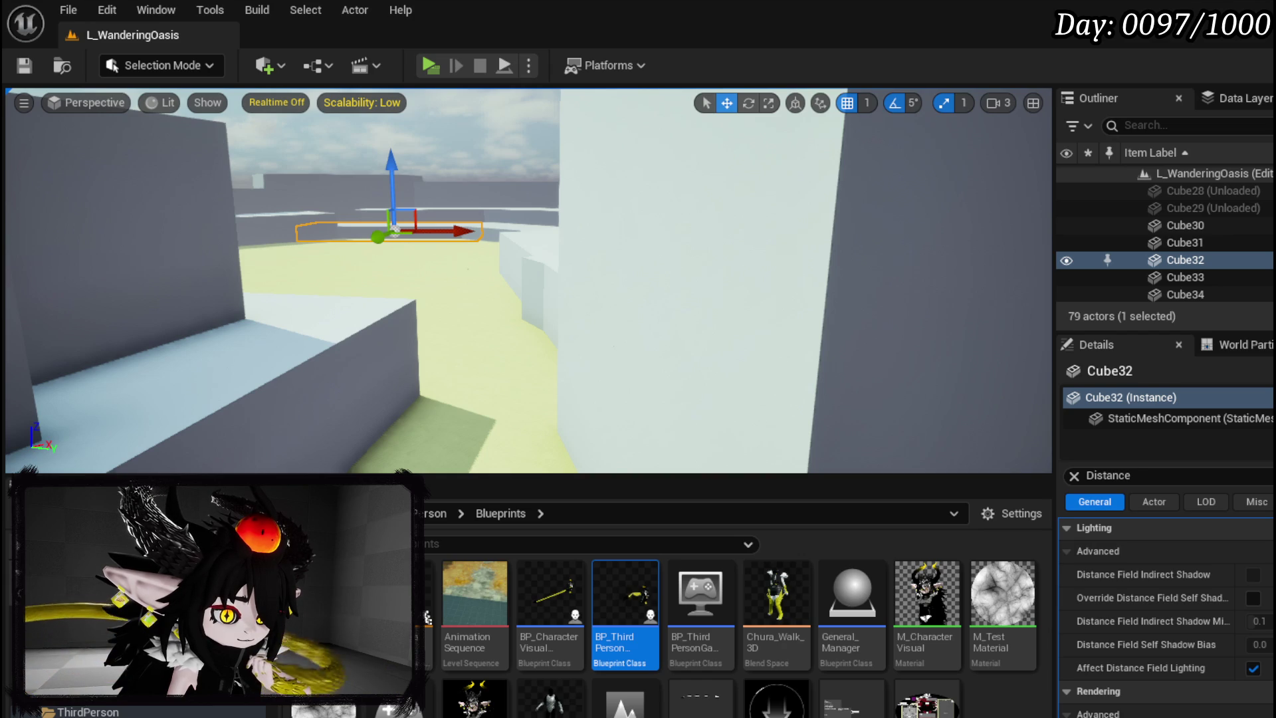
click(1106, 475)
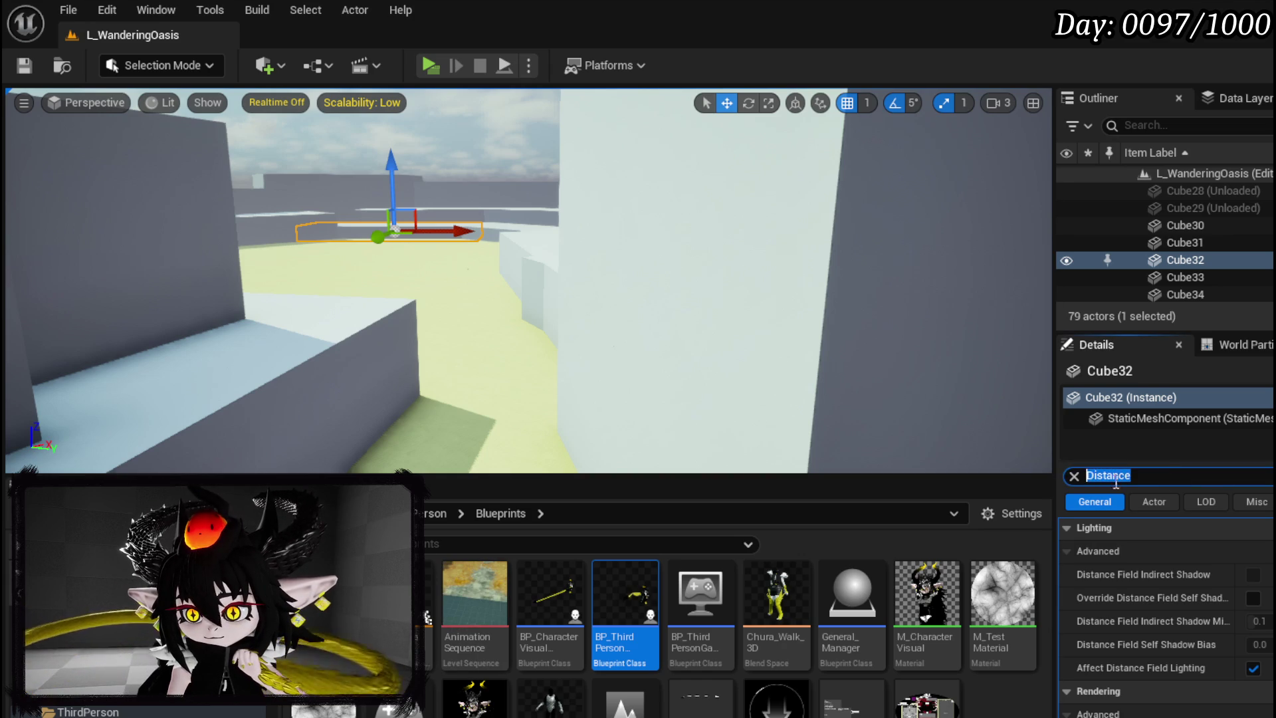
Filter Details by 'spa' and uncheck Is Spatially Loaded on Cube32
text(spar)
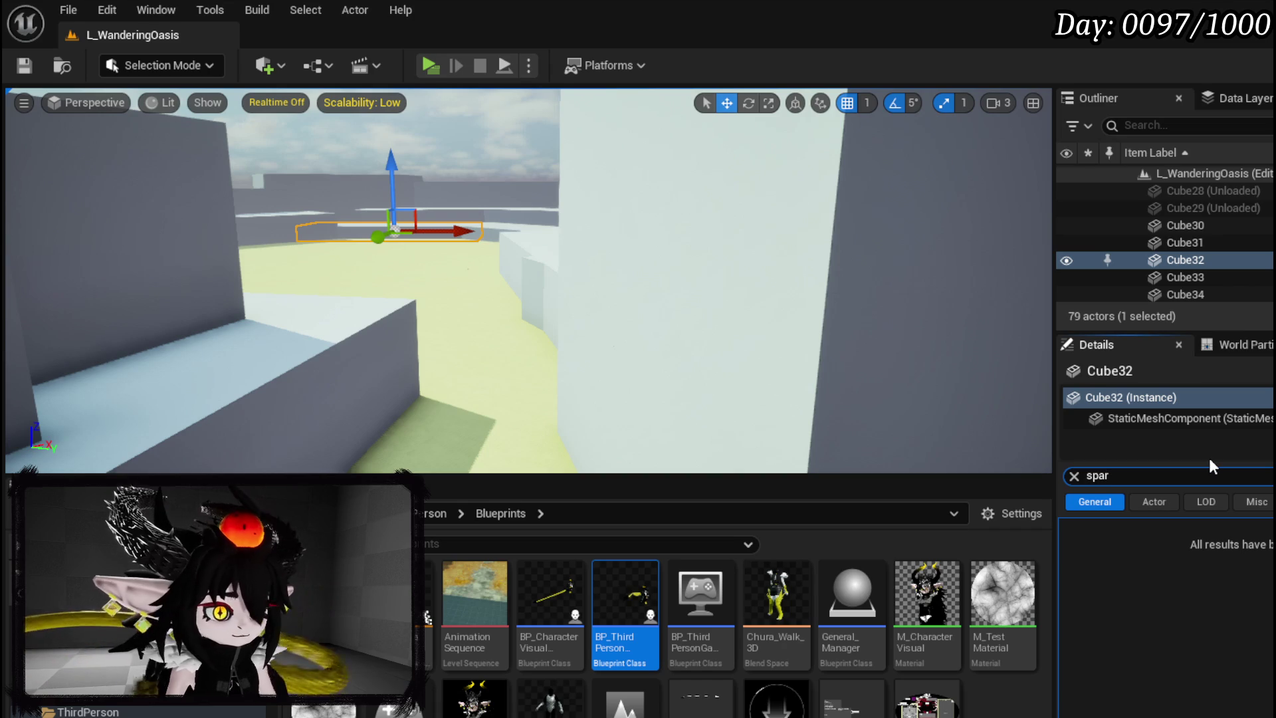
key(BackSpace)
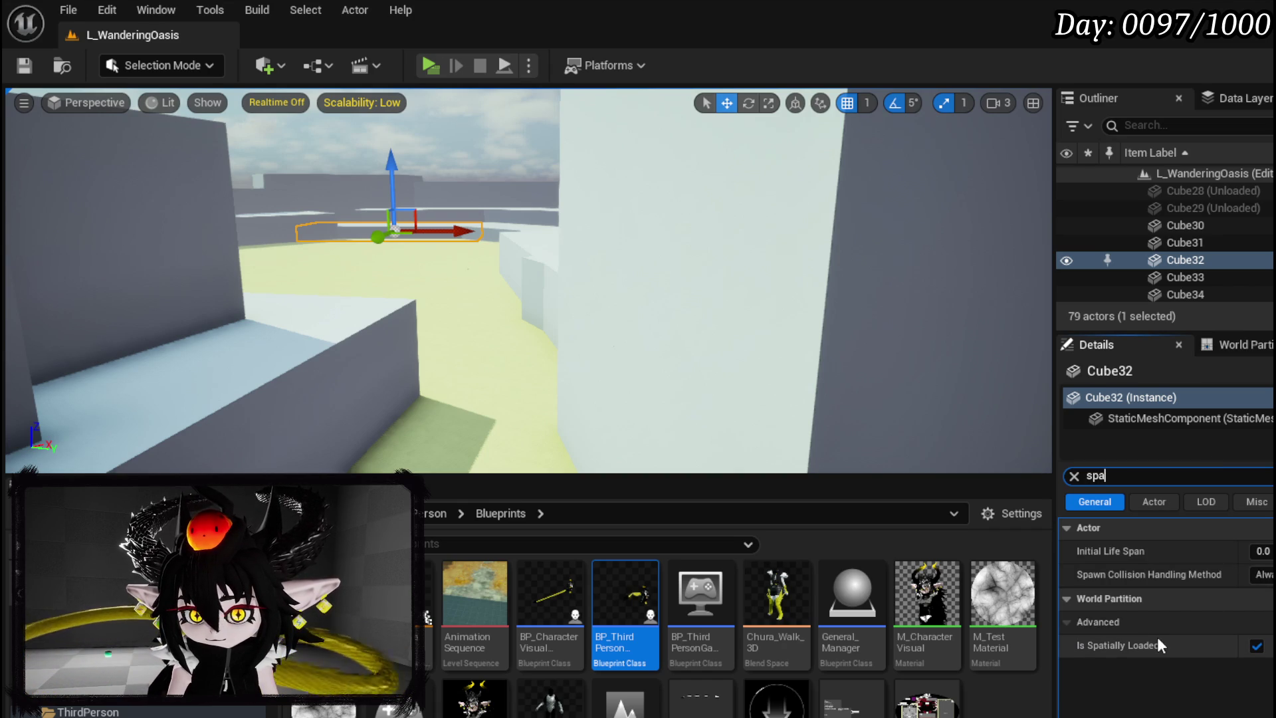
click(1256, 645)
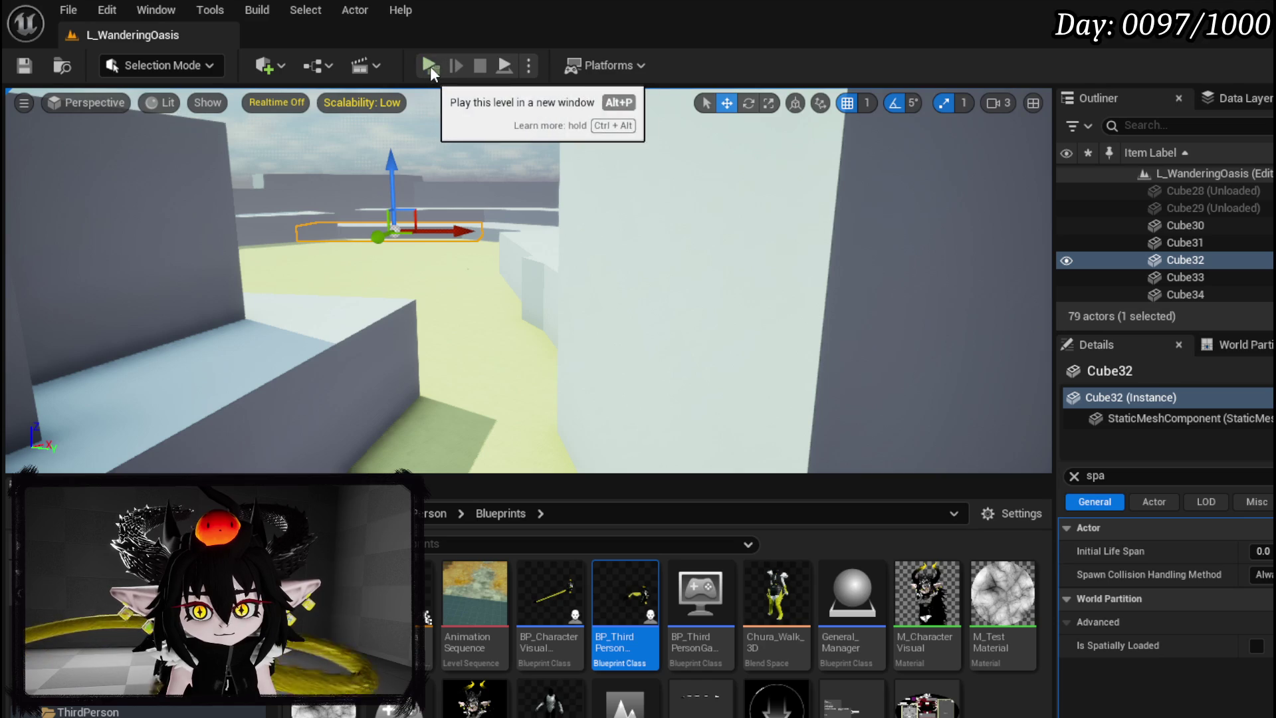
Run a brief Play test of the level, then stop it with Esc
click(429, 66)
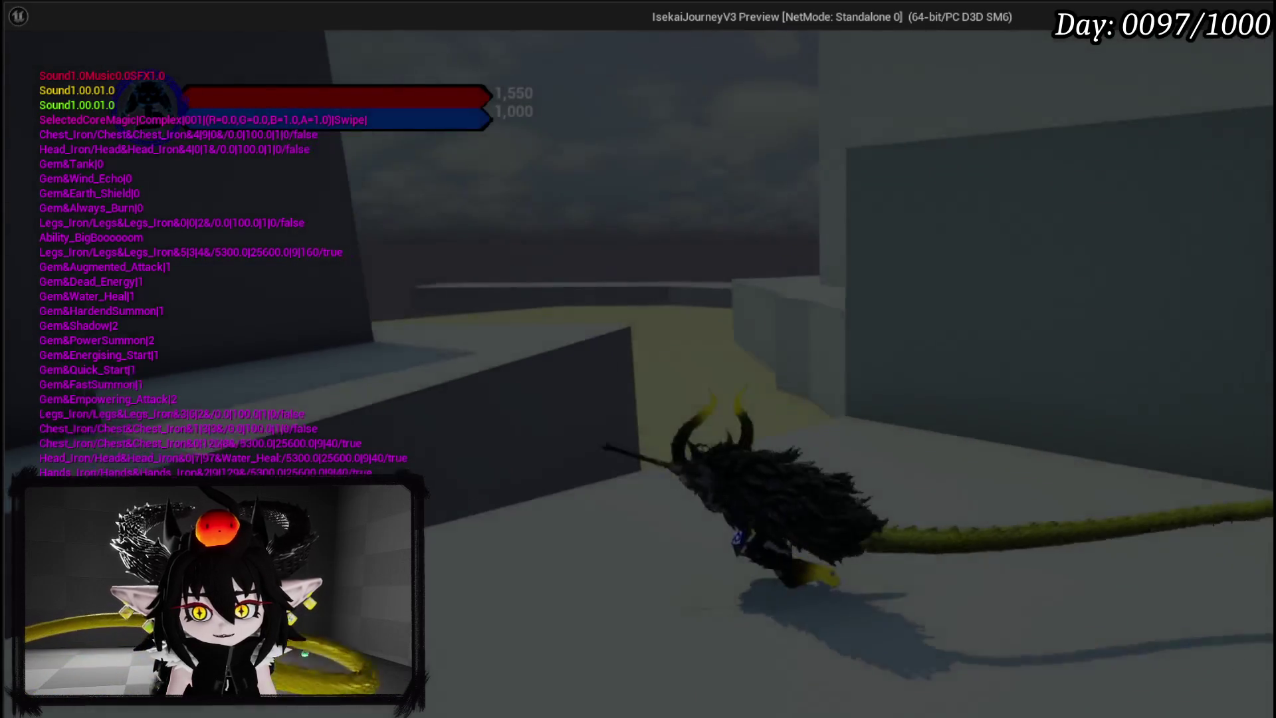
key(alt+Tab)
key(Escape)
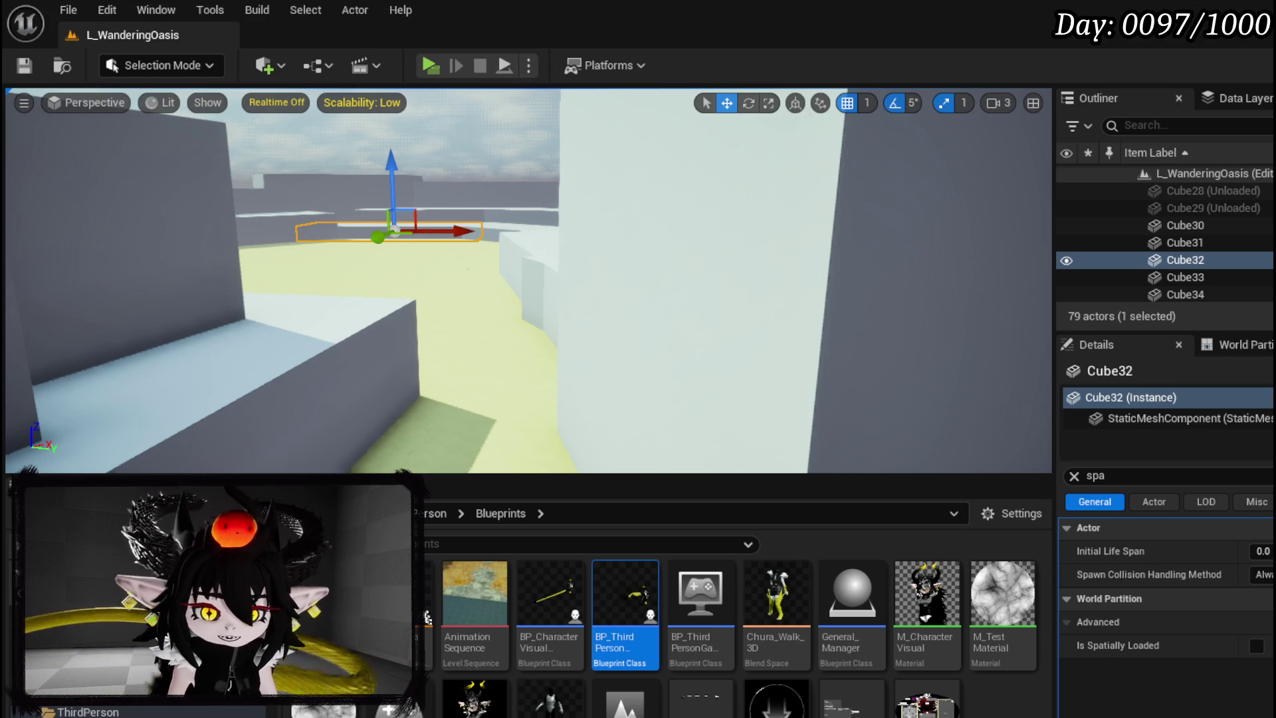
Turn off Is Spatially Loaded on wall cubes Cube20, Cube21, Cube12, Cube13 and Cube14
mouse_move(528, 279)
mouse_down()
mouse_move(528, 120)
mouse_move(528, 186)
mouse_move(491, 180)
mouse_move(329, 226)
mouse_move(503, 228)
mouse_up()
click(328, 228)
key(ctrl+z)
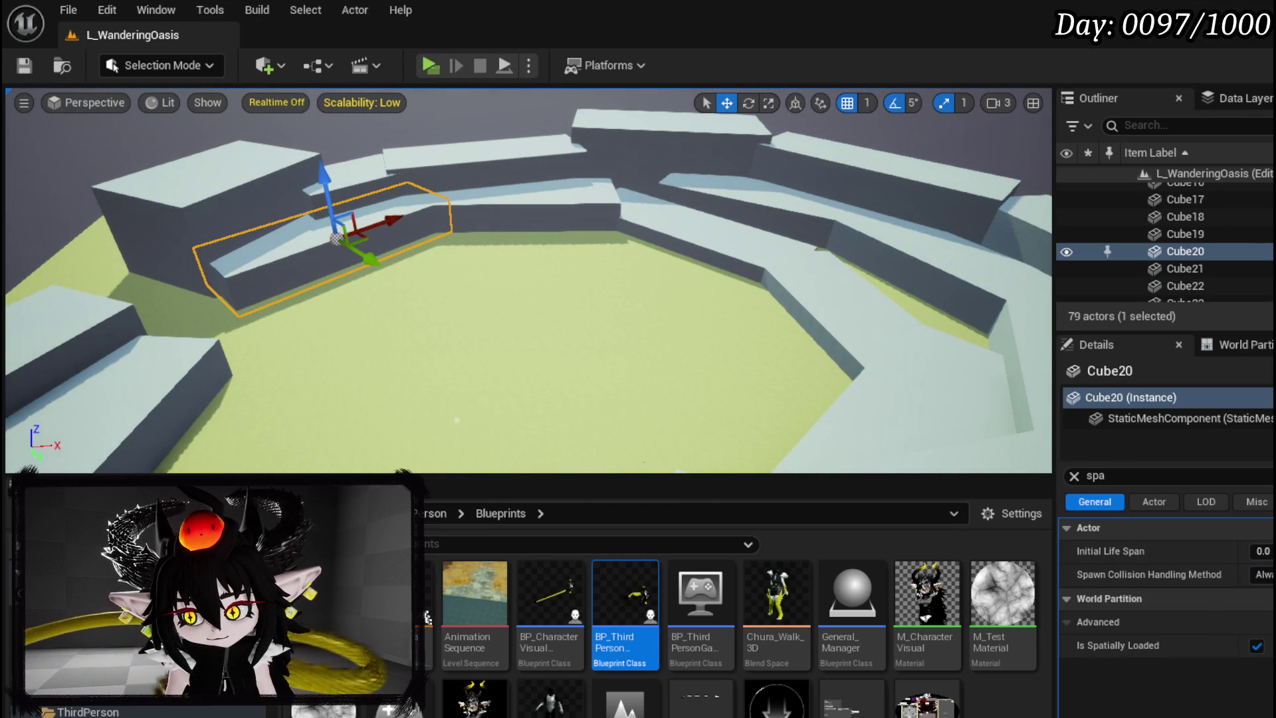
click(1256, 646)
click(571, 213)
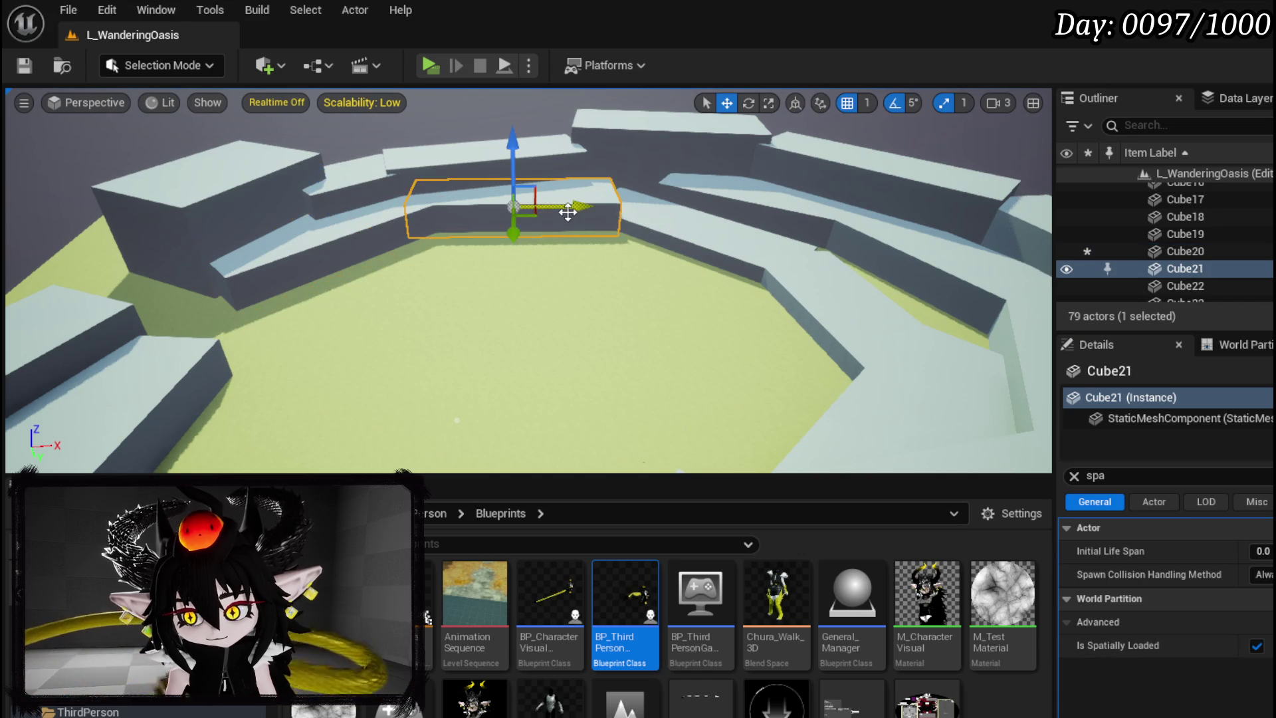
click(1257, 646)
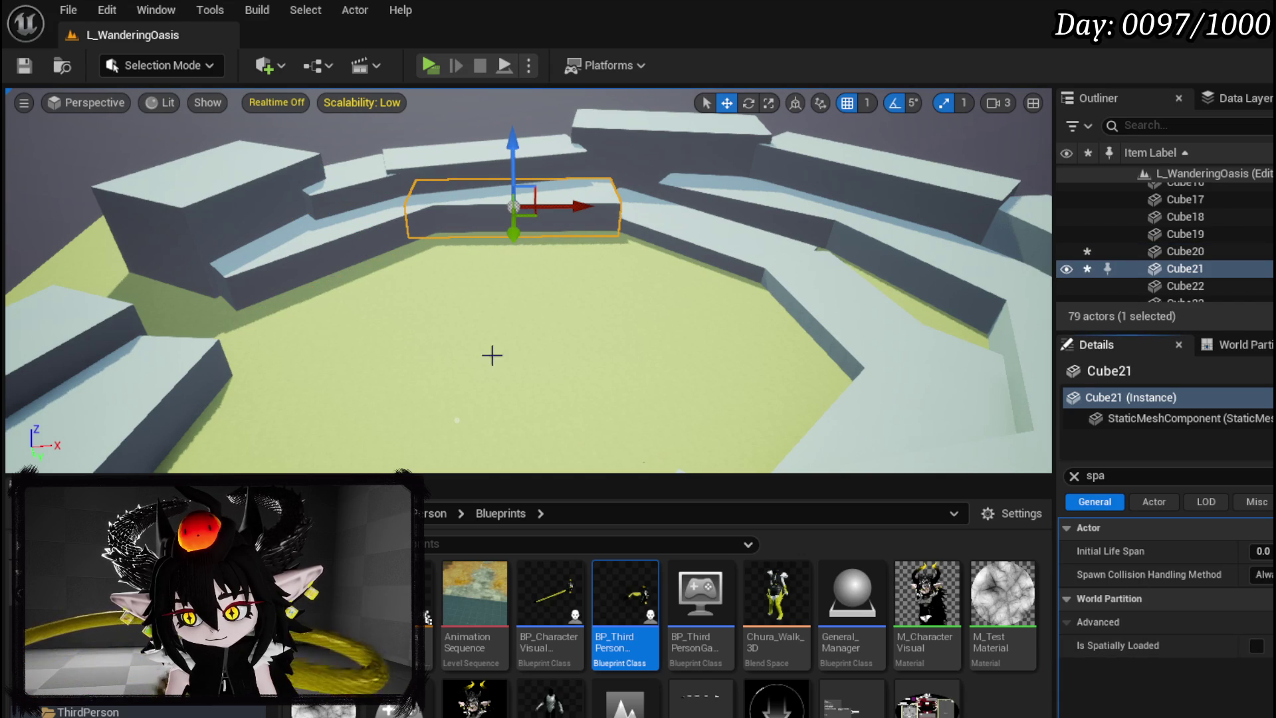
click(228, 224)
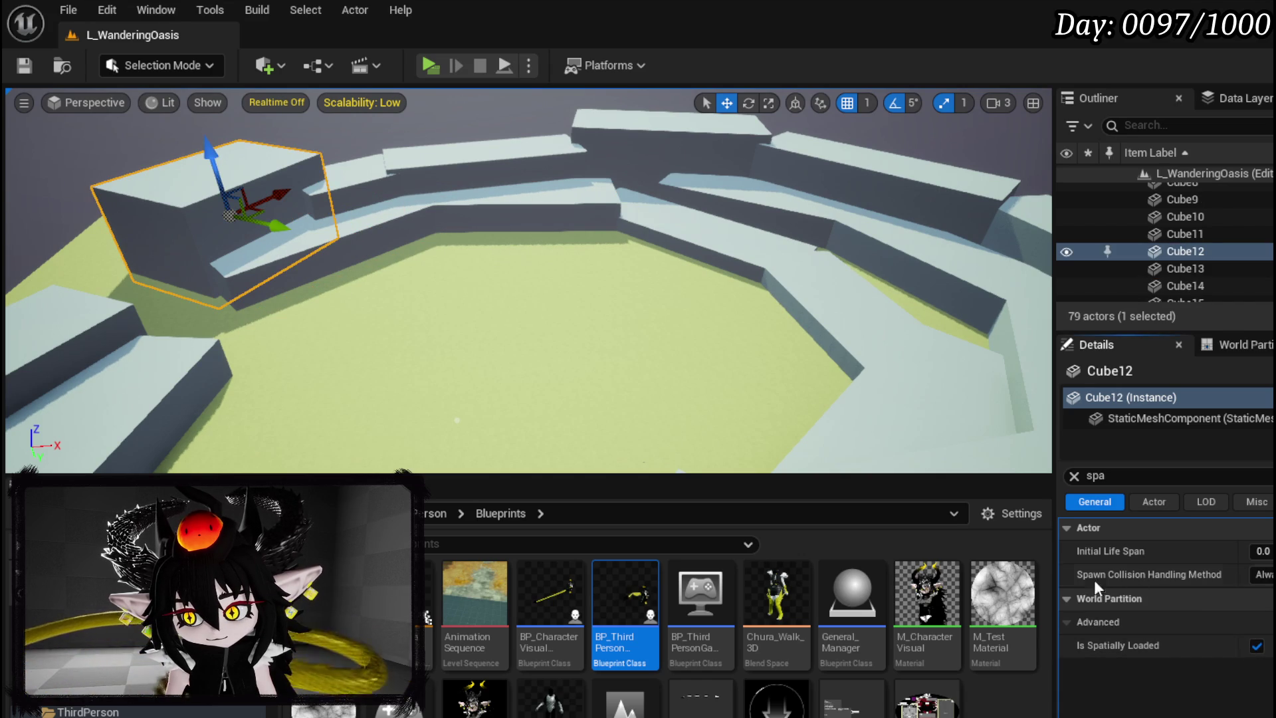
click(1256, 646)
click(366, 194)
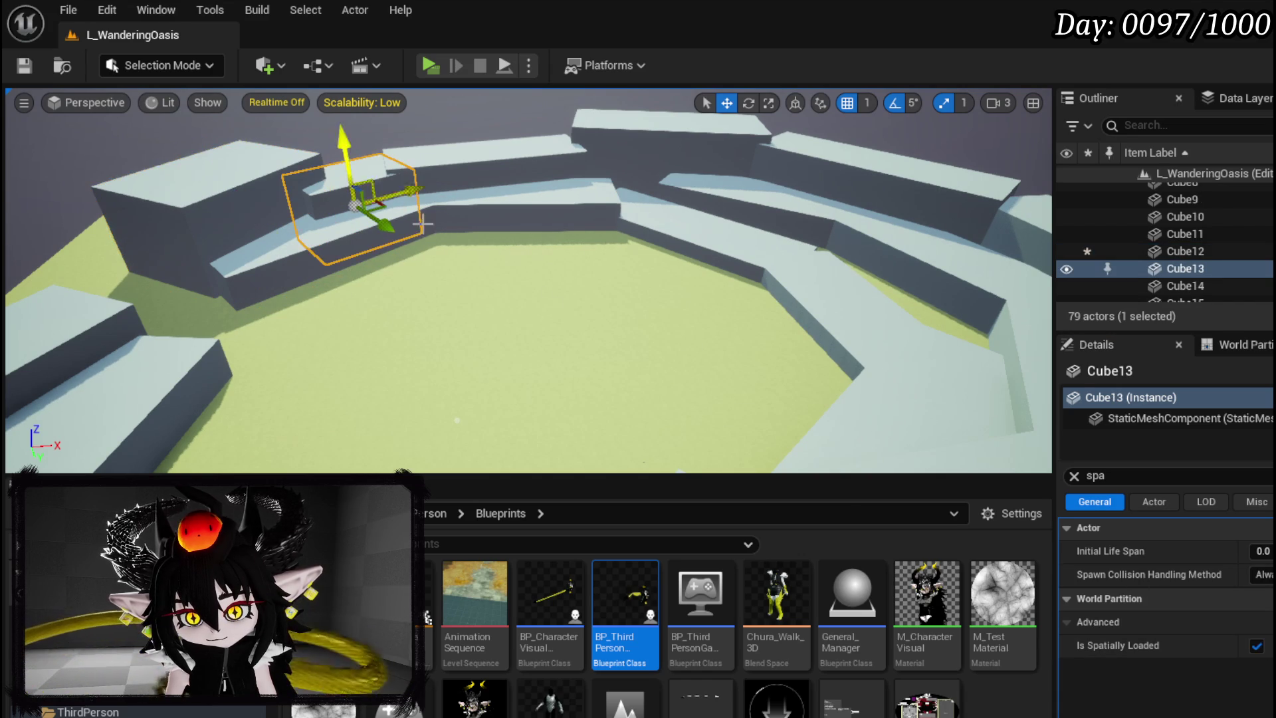
click(1257, 646)
click(501, 167)
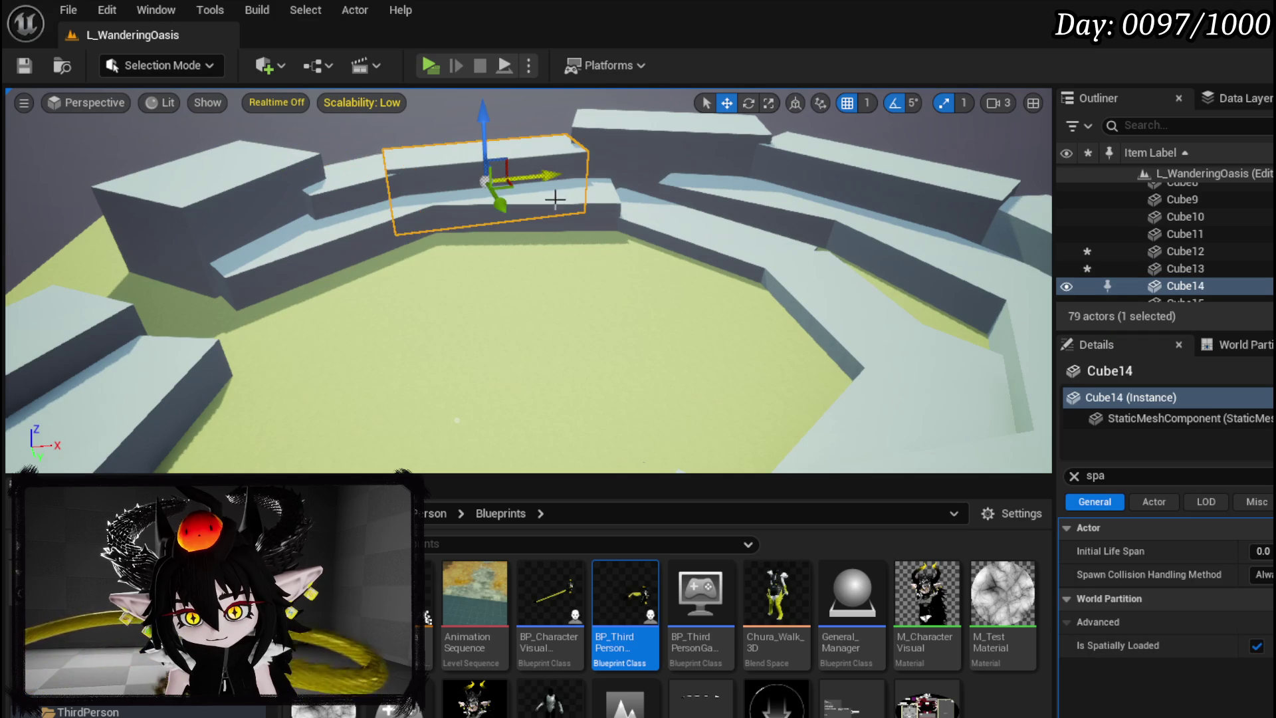
click(1256, 646)
Turn off spatial loading on Cube11, Cube22, Cube23, Cube42, Cube9 and Cube10, then start a Play test
click(667, 179)
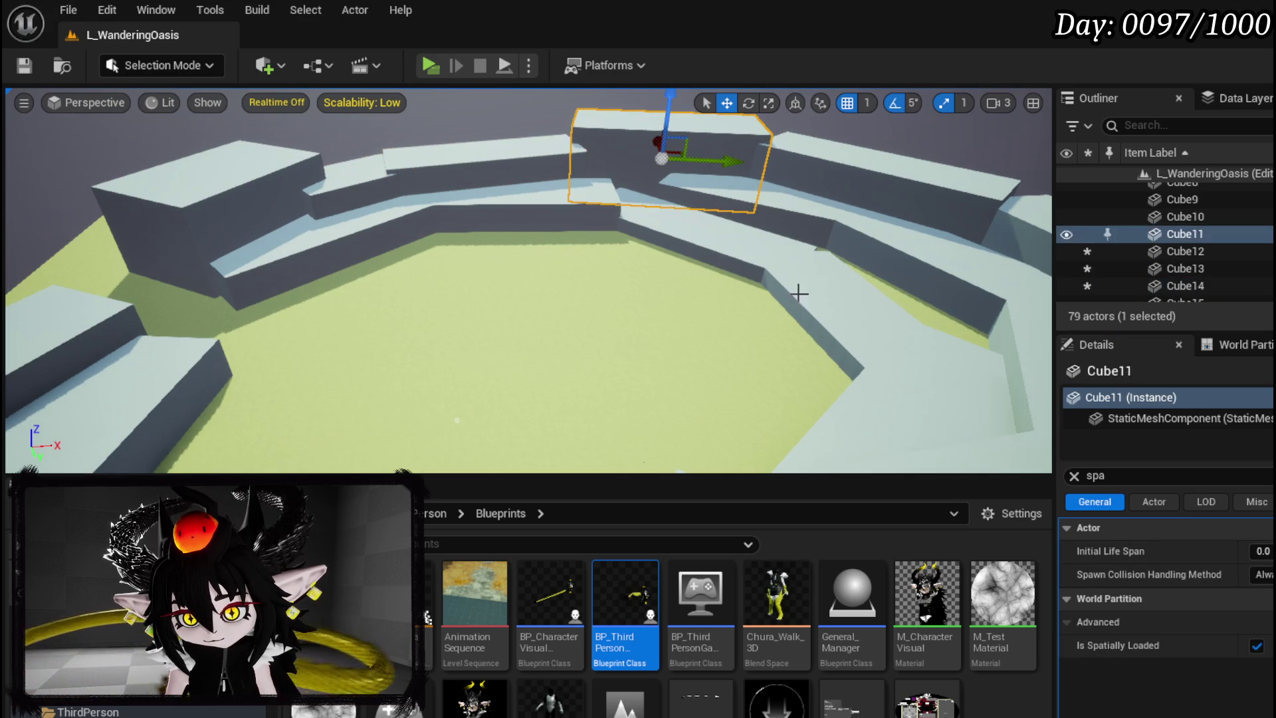
click(1257, 646)
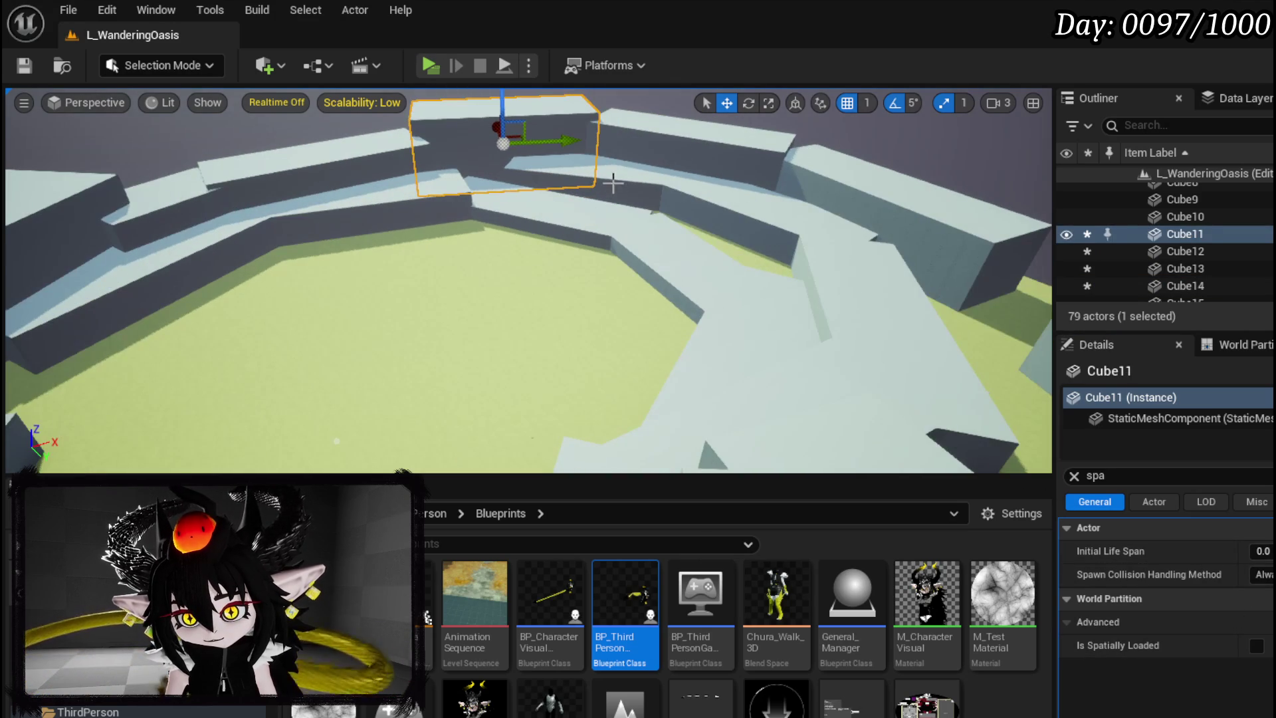
click(606, 183)
click(1257, 646)
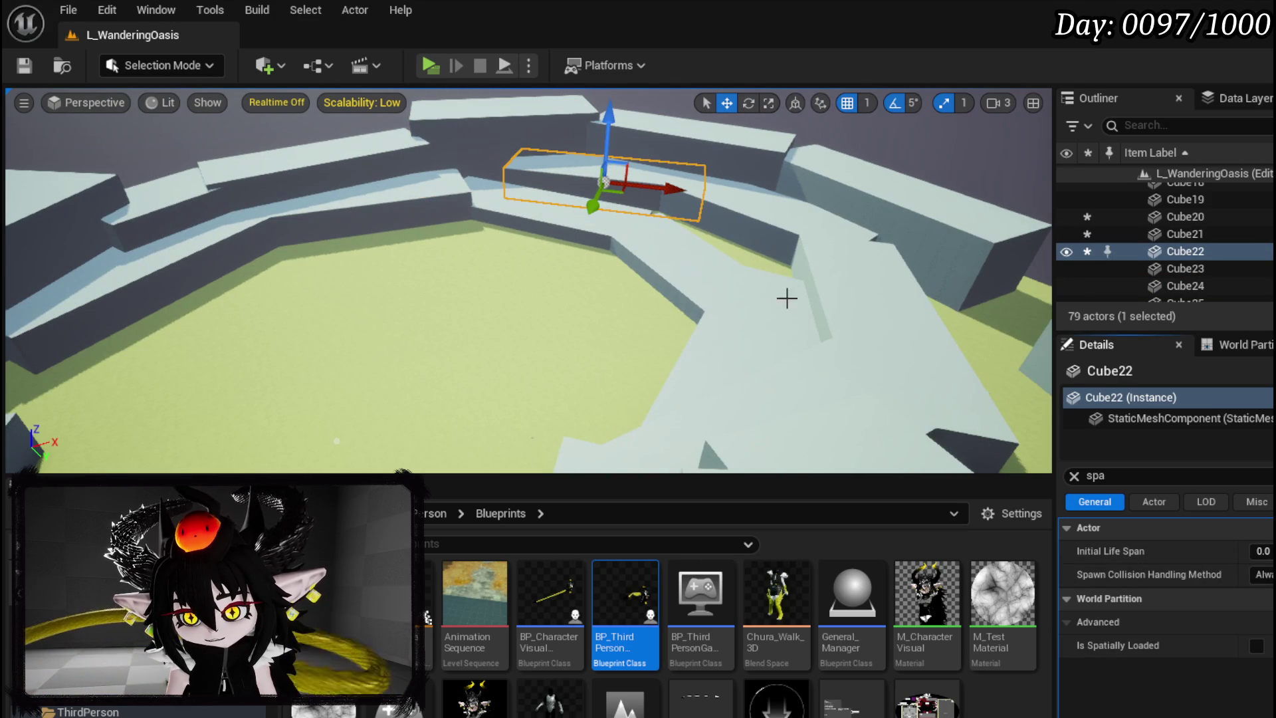
click(784, 266)
click(1256, 646)
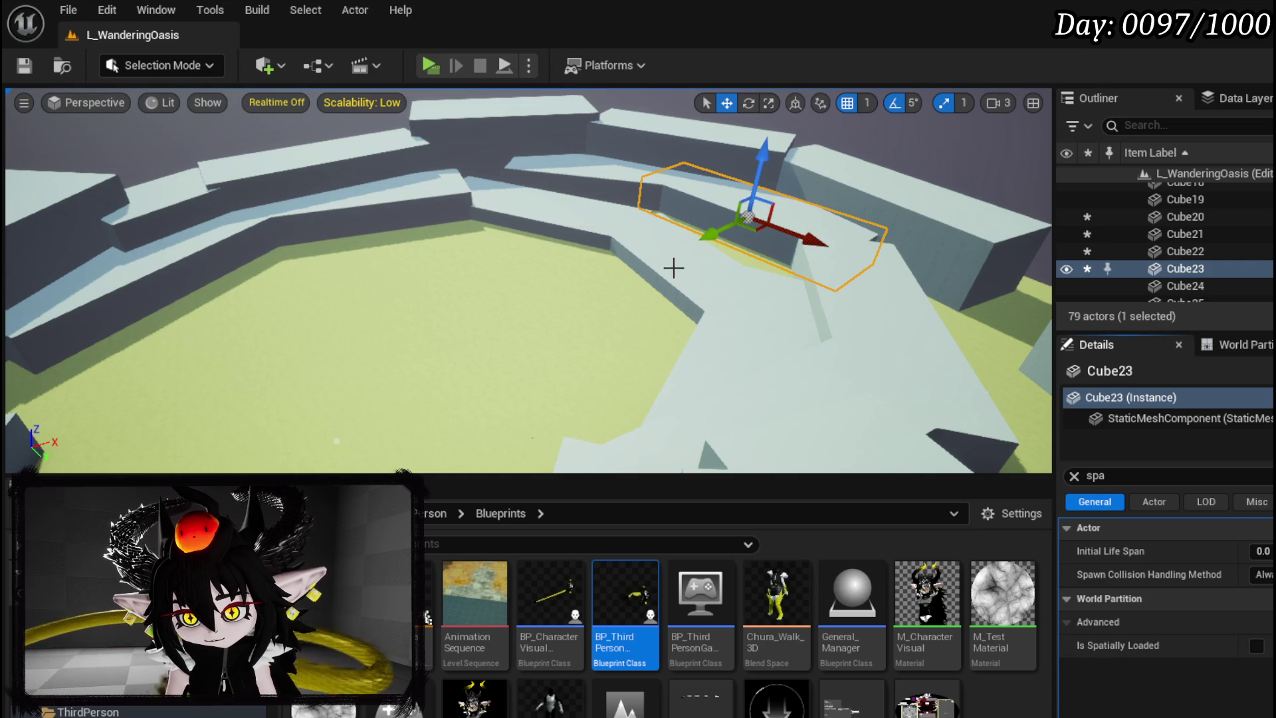
click(669, 270)
click(1257, 646)
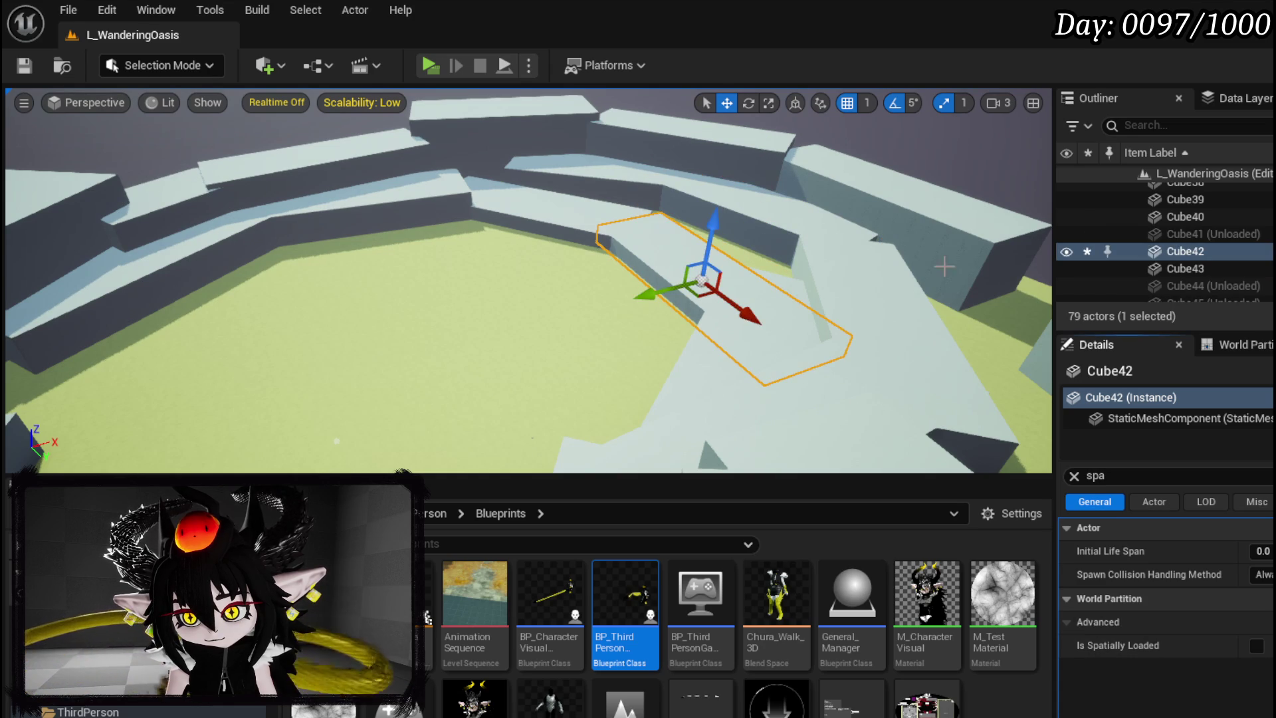
click(921, 235)
click(1255, 646)
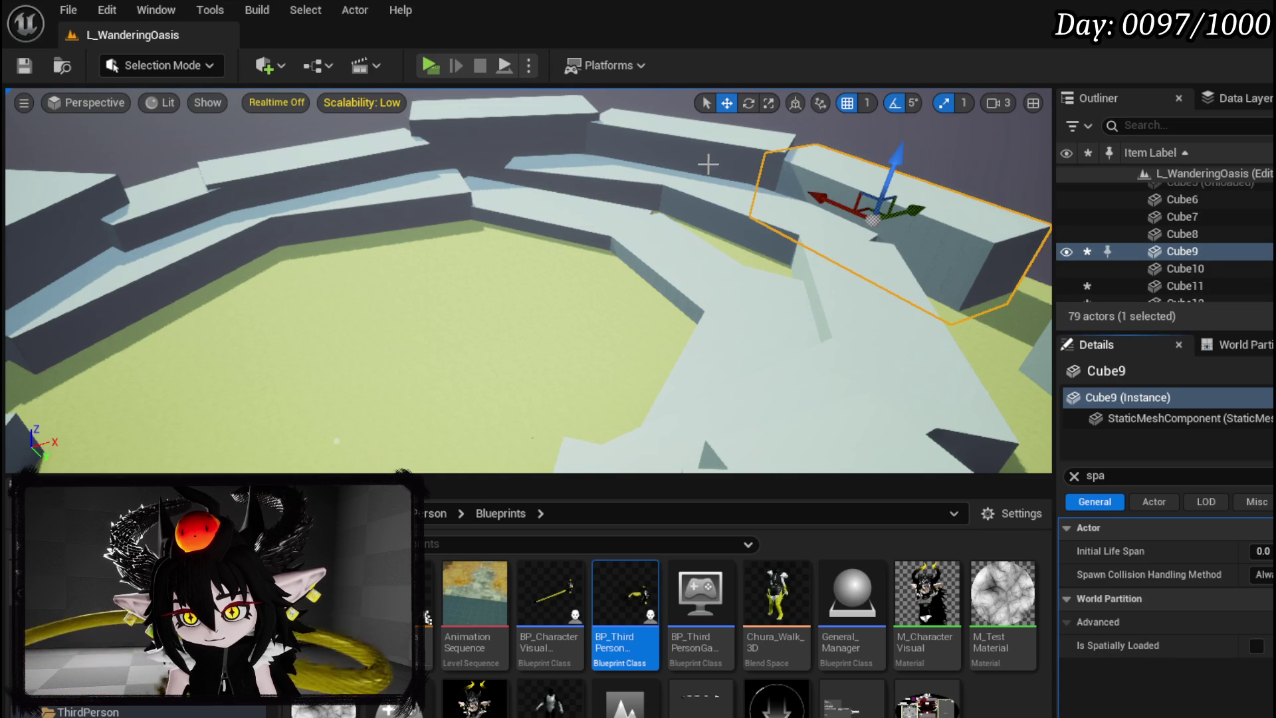
click(710, 168)
click(1255, 647)
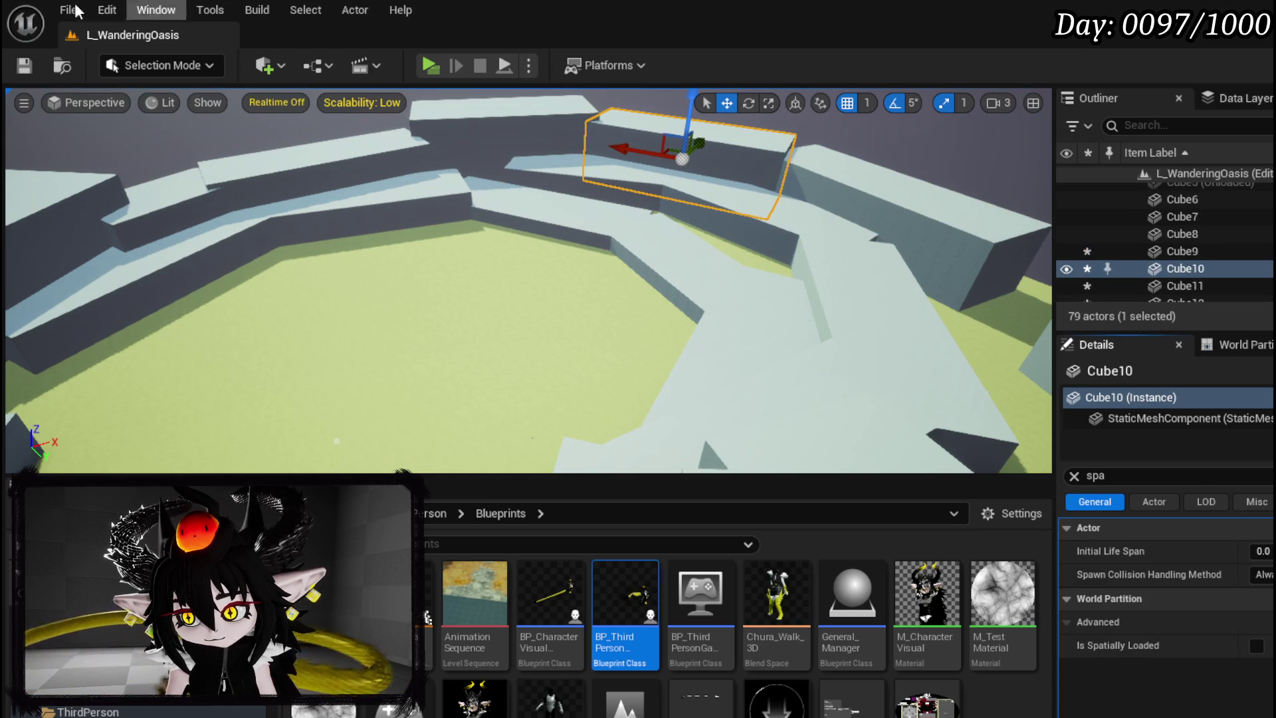
click(435, 65)
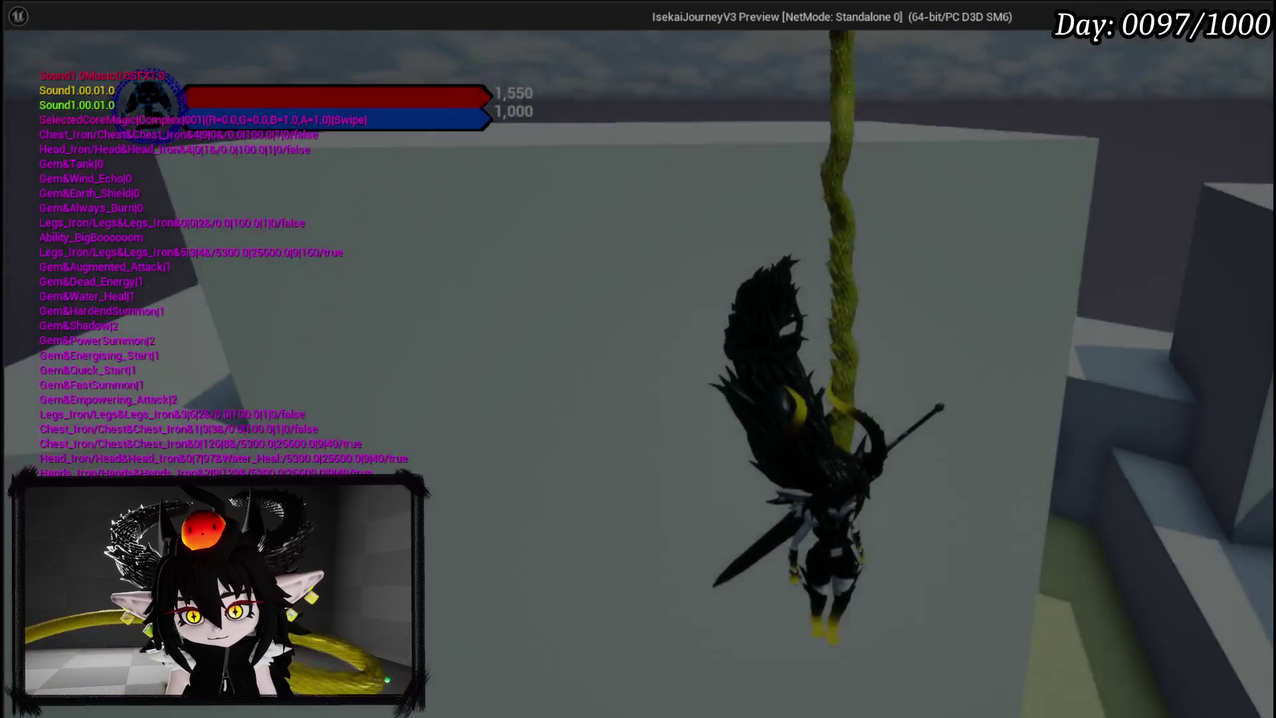
Dash the character down the corridor, climb the wall and leap onto the higher platform
key(w)
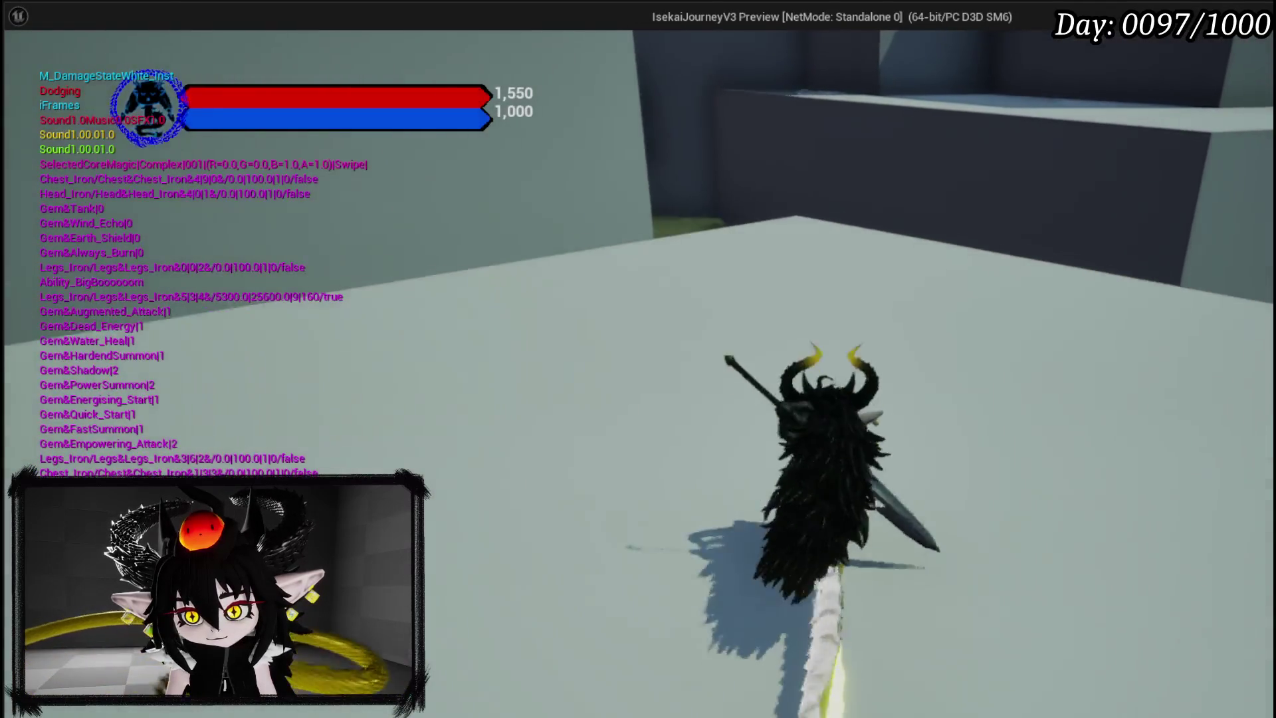
key(space)
key(w)
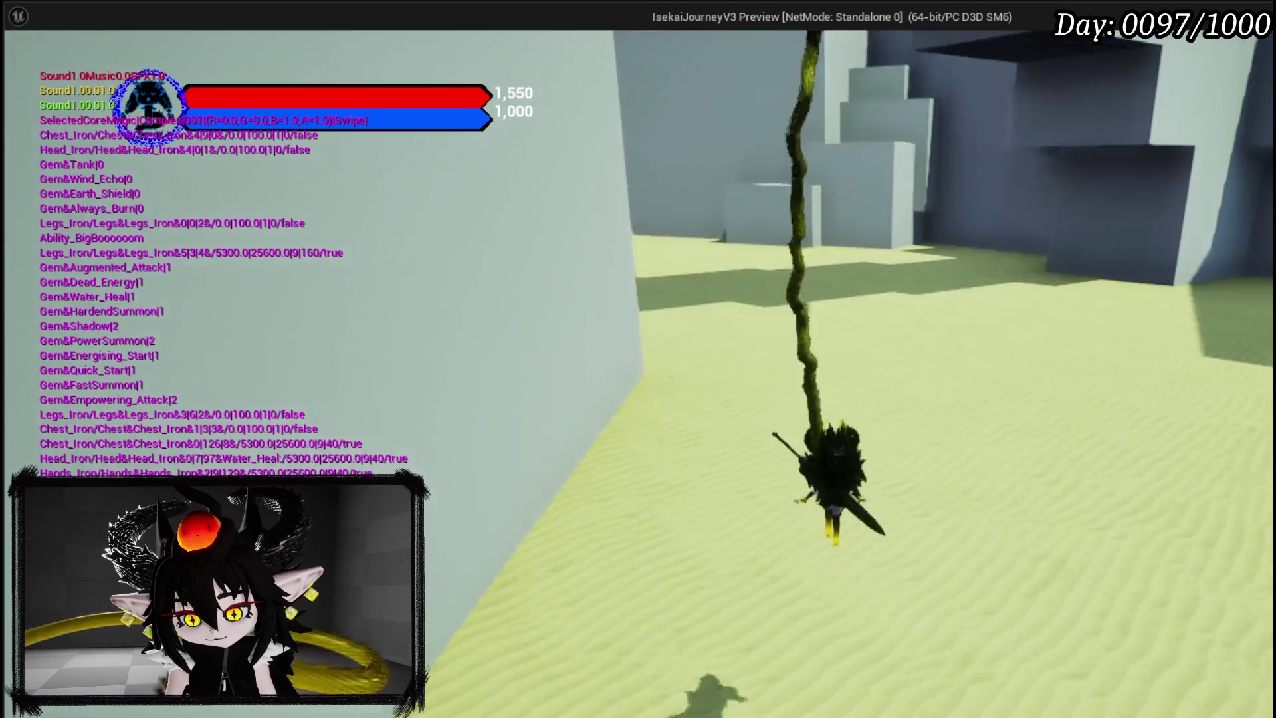
key(space)
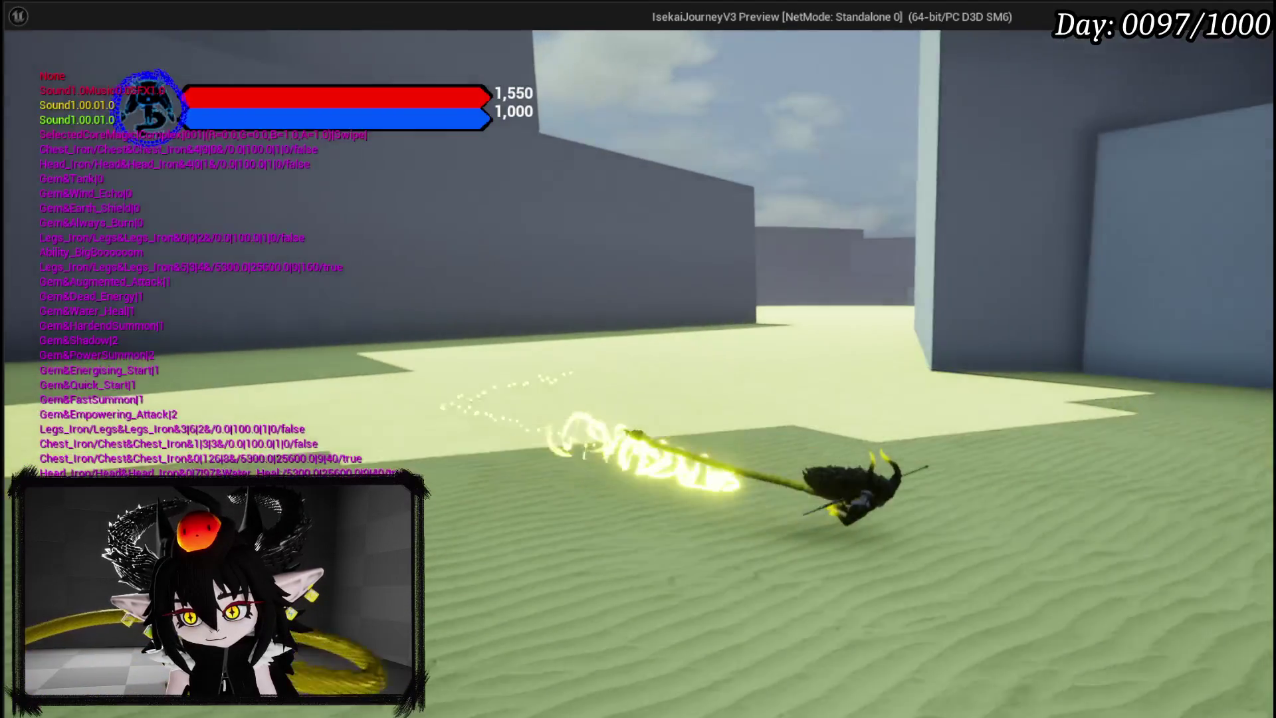
key(s)
key(space)
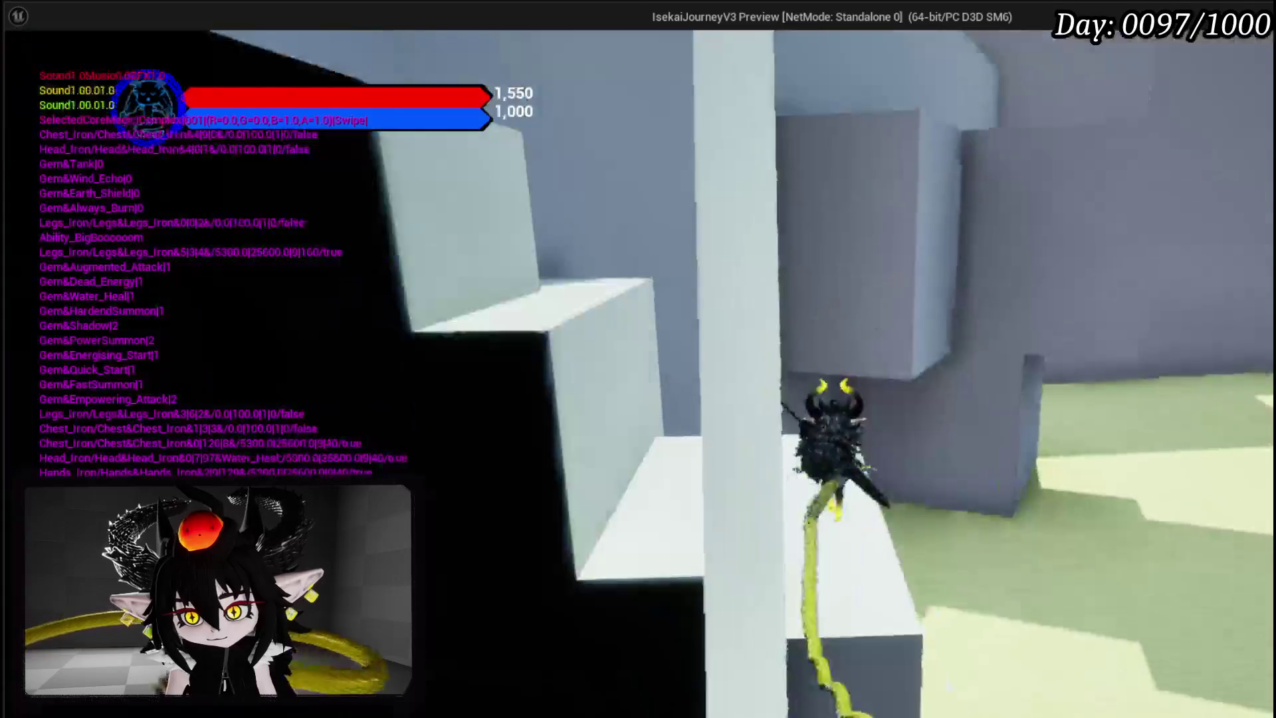
key(w)
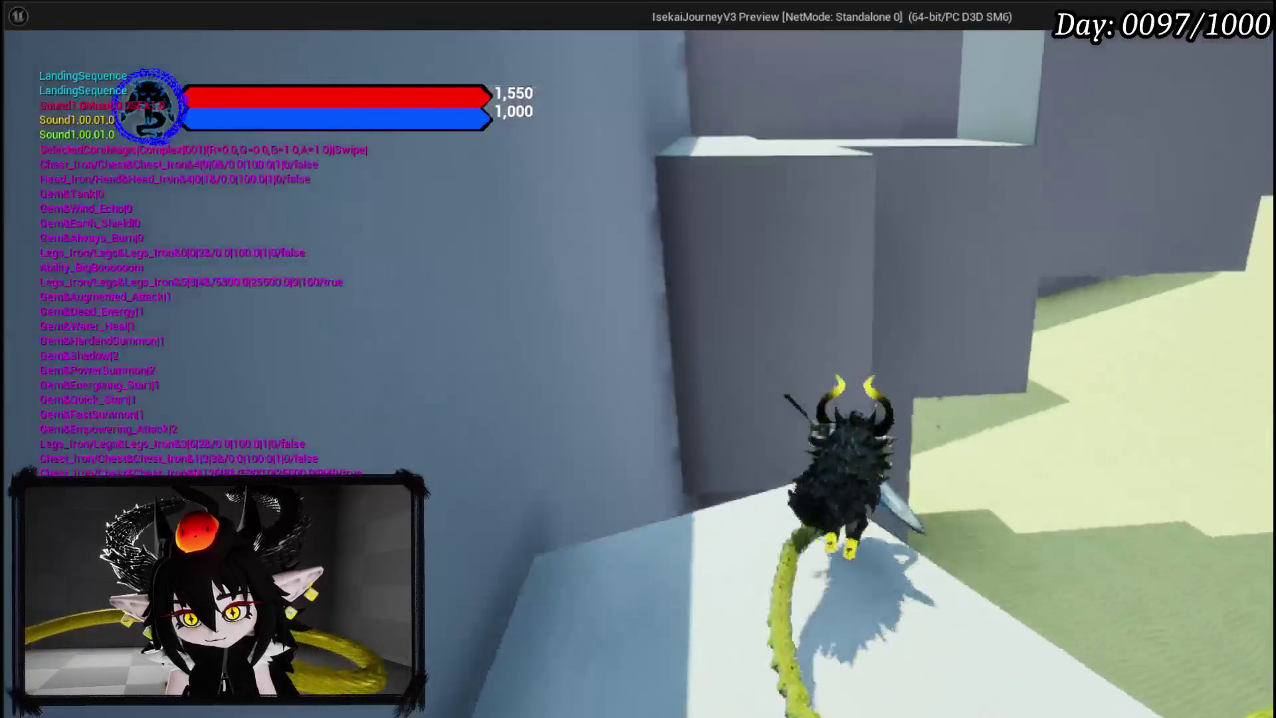
key(space)
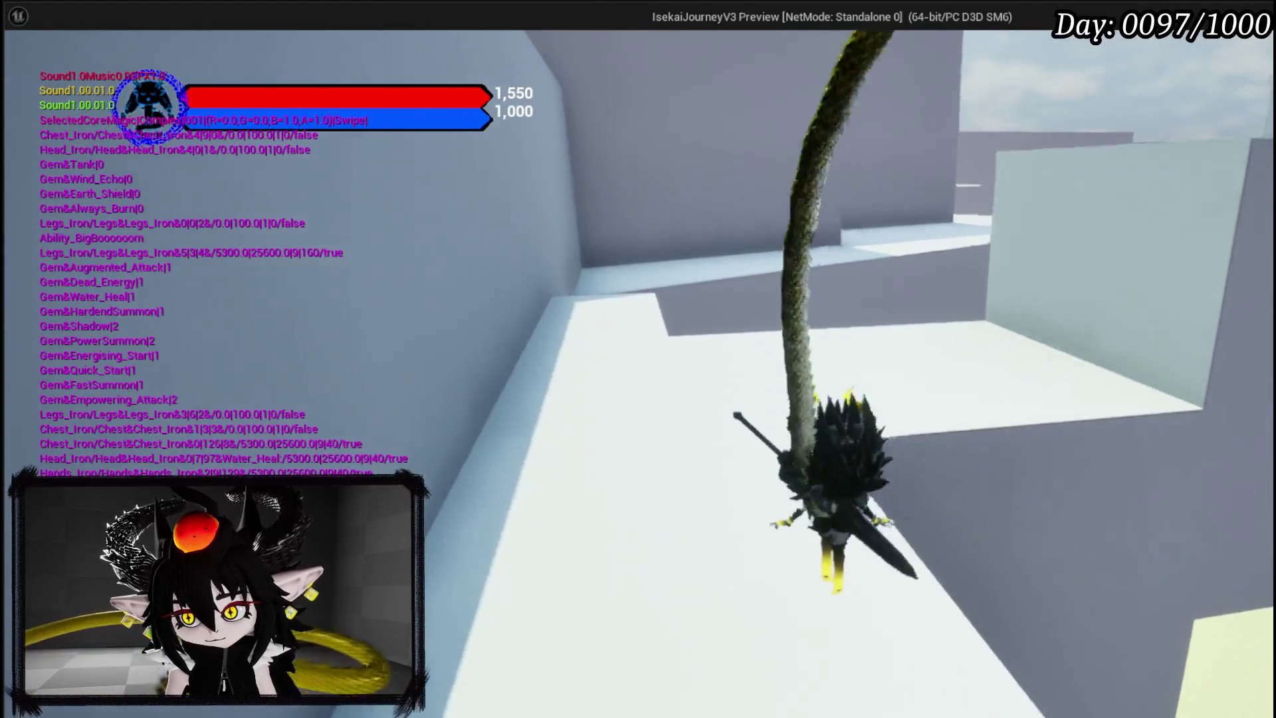
key(space)
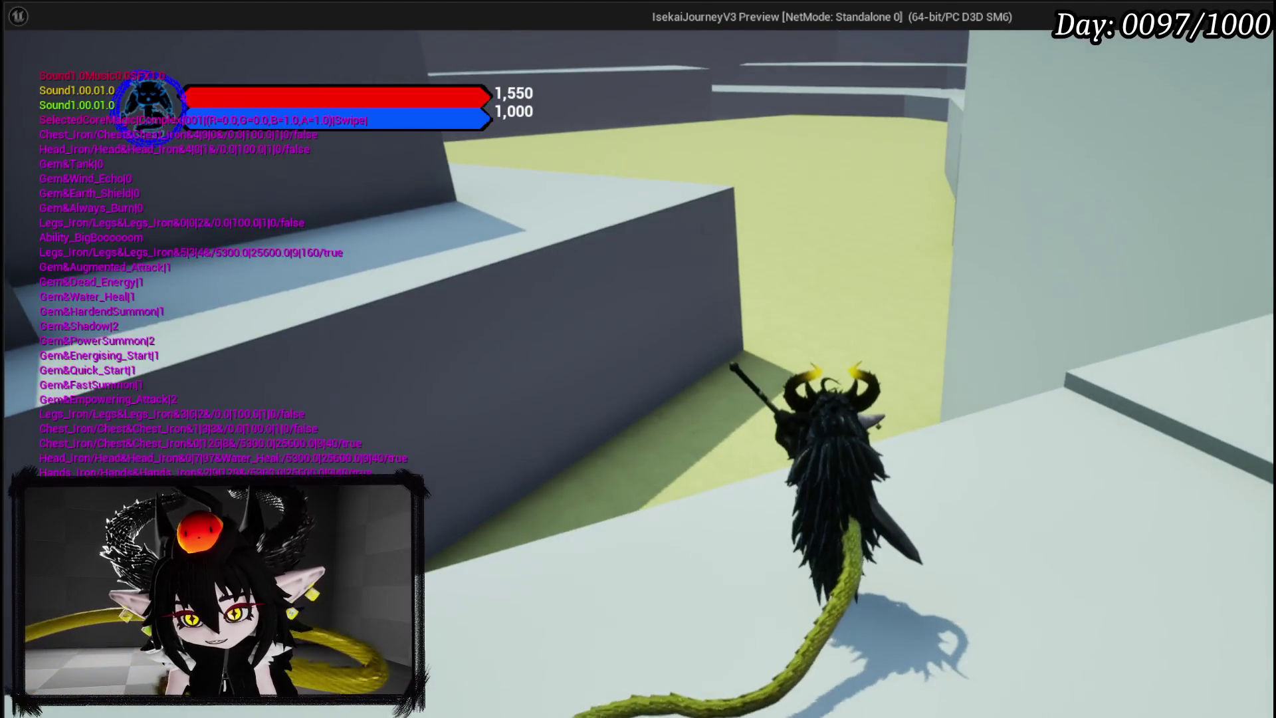
key(a)
Run along the ledge toward the yellow courtyard, jump onto the white ledge, then exit the preview
key(w)
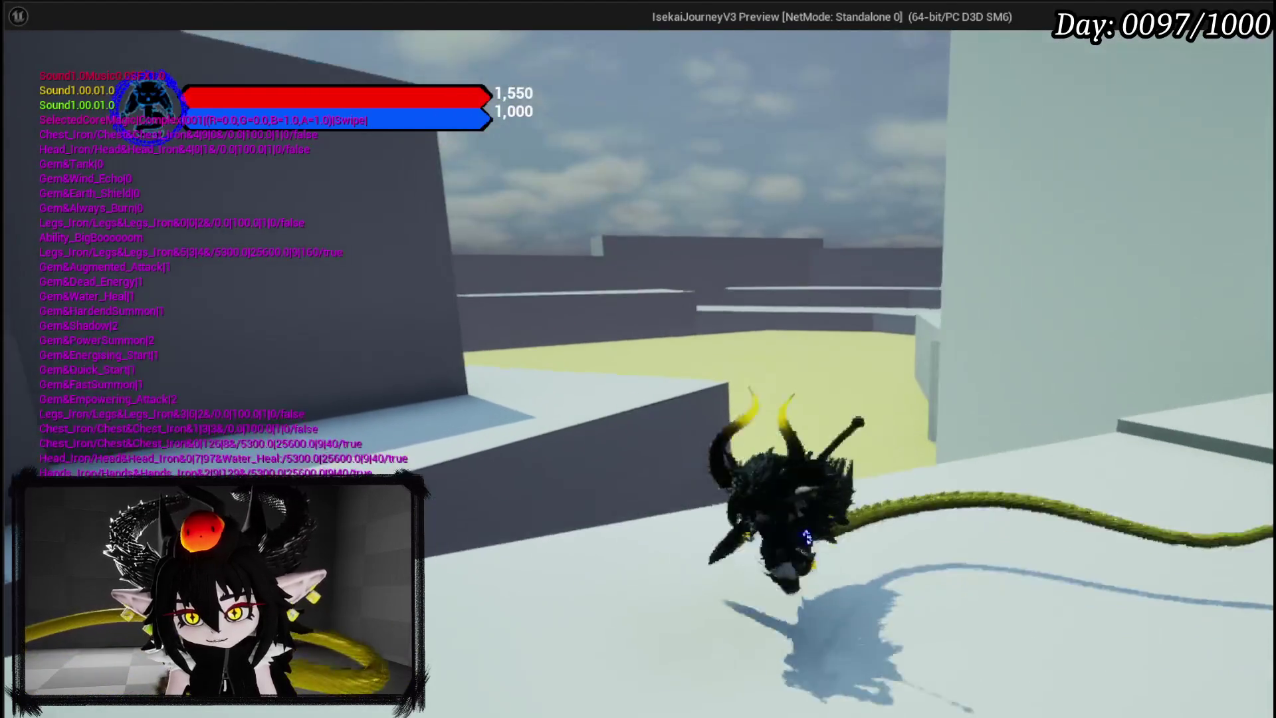
key(w)
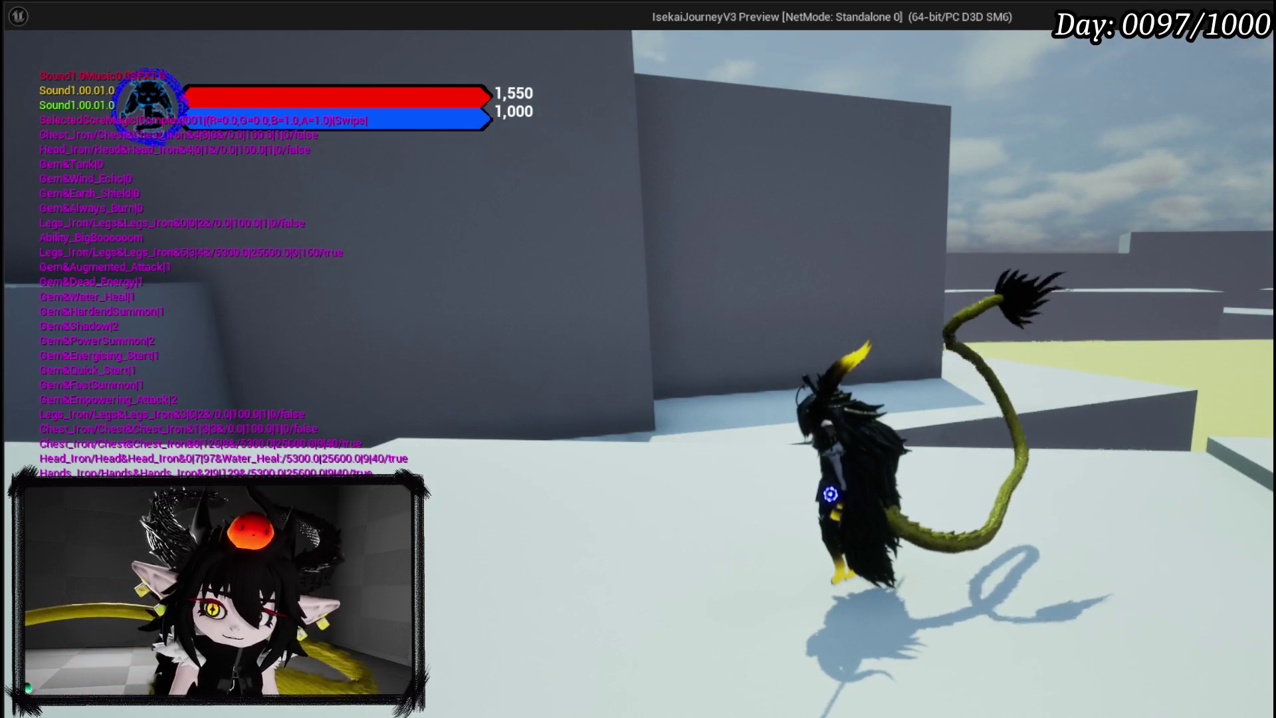
key(d)
key(d)
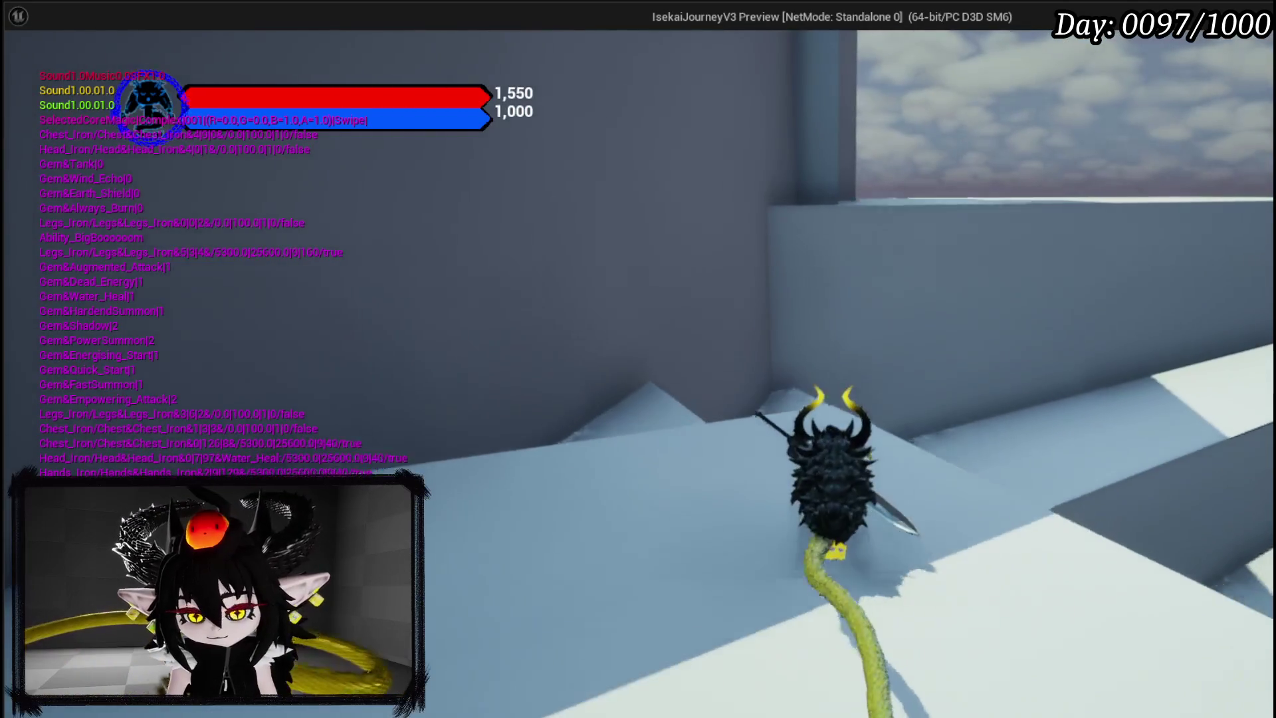
key(a)
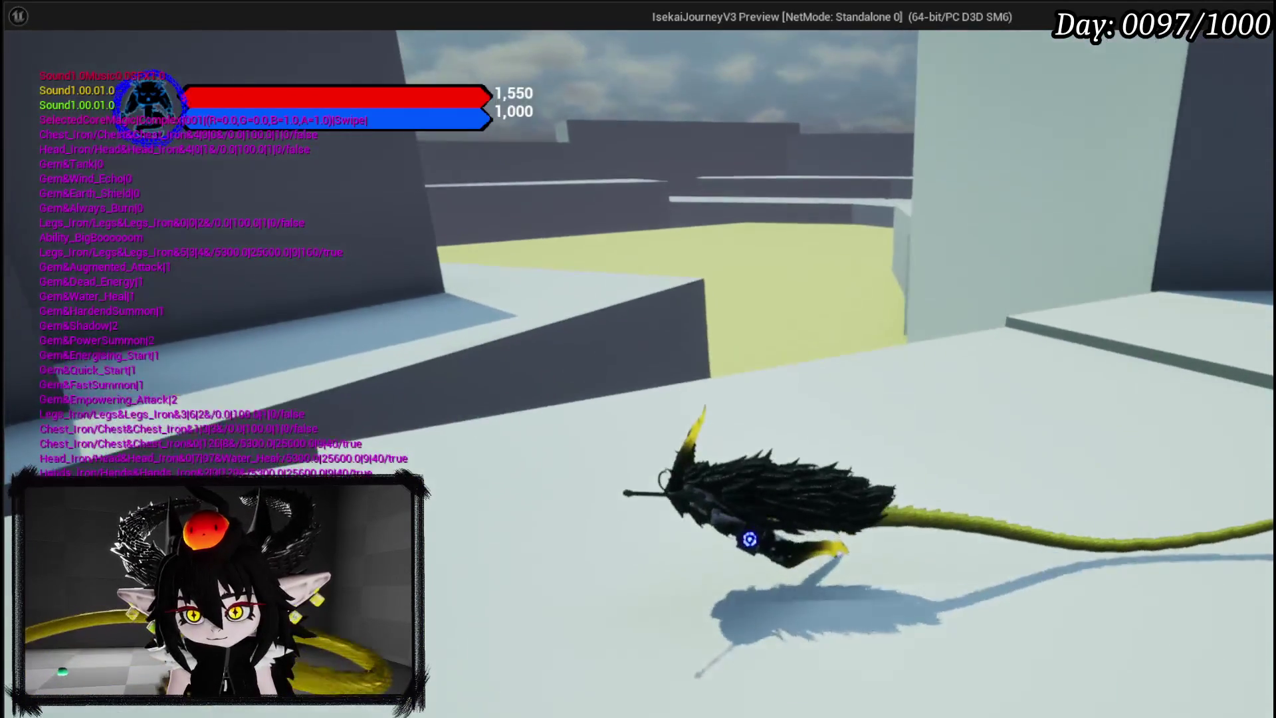
key(d)
key(space)
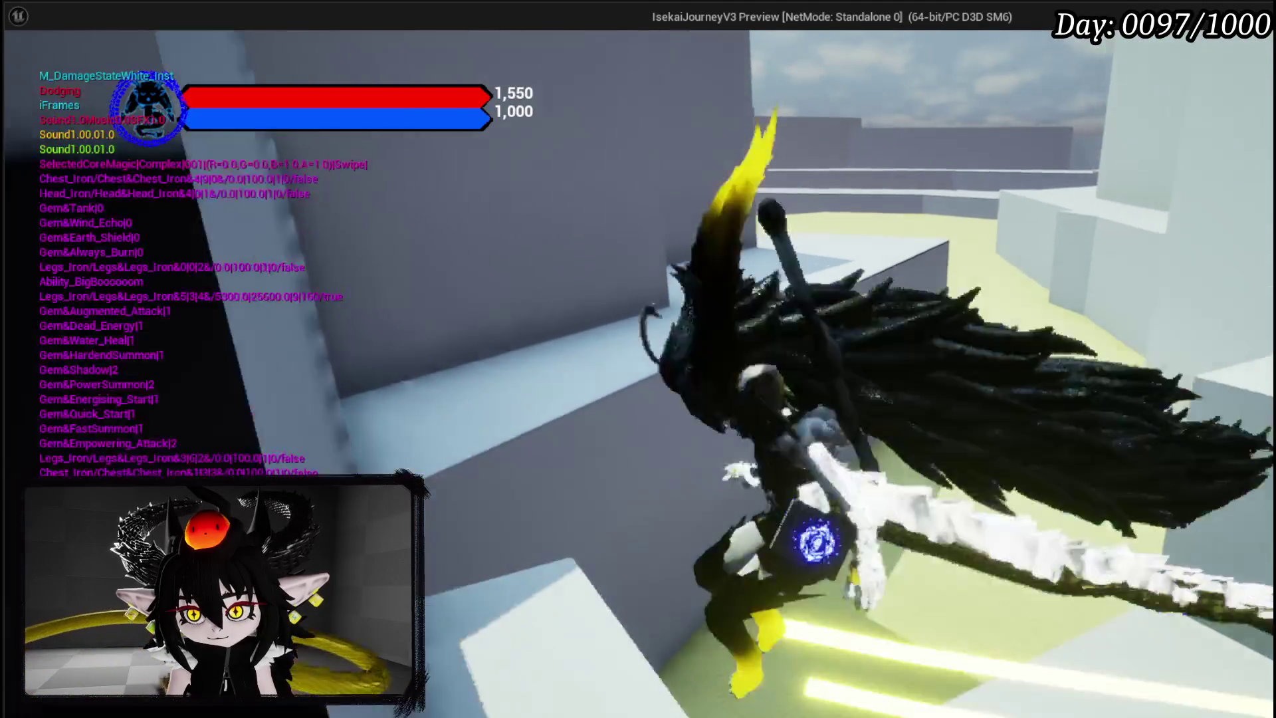
key(shift)
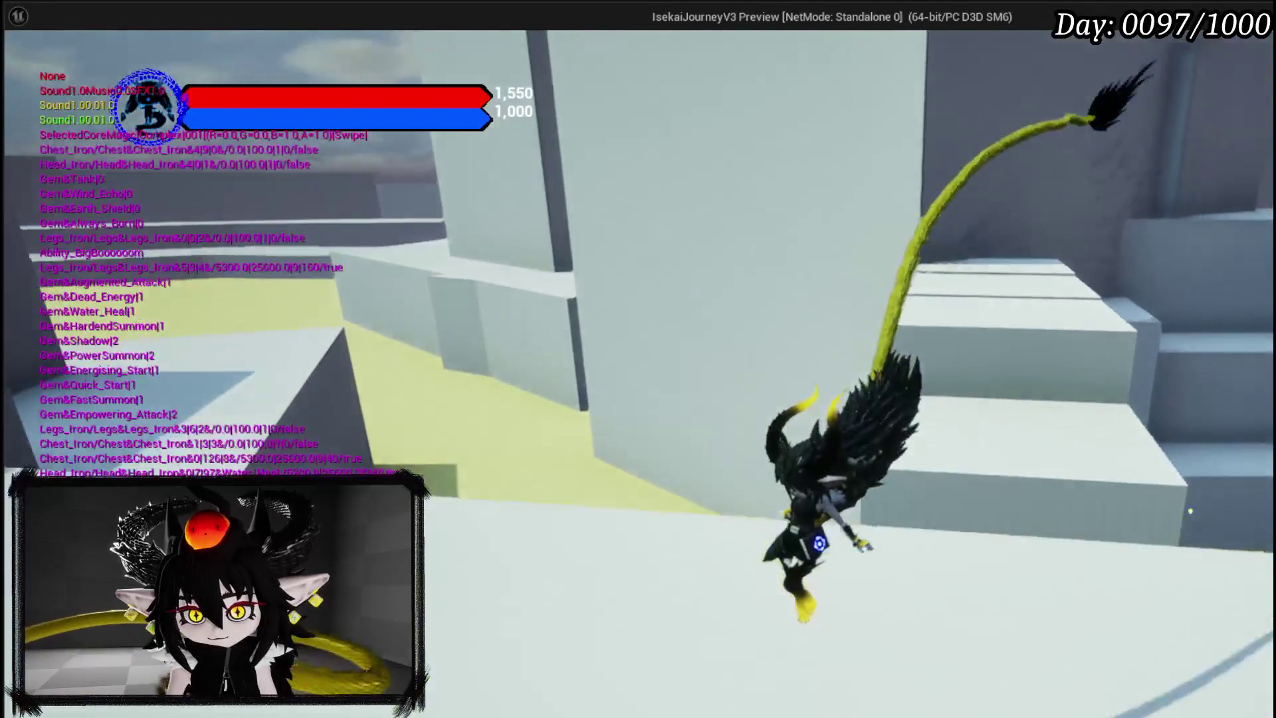
key(d)
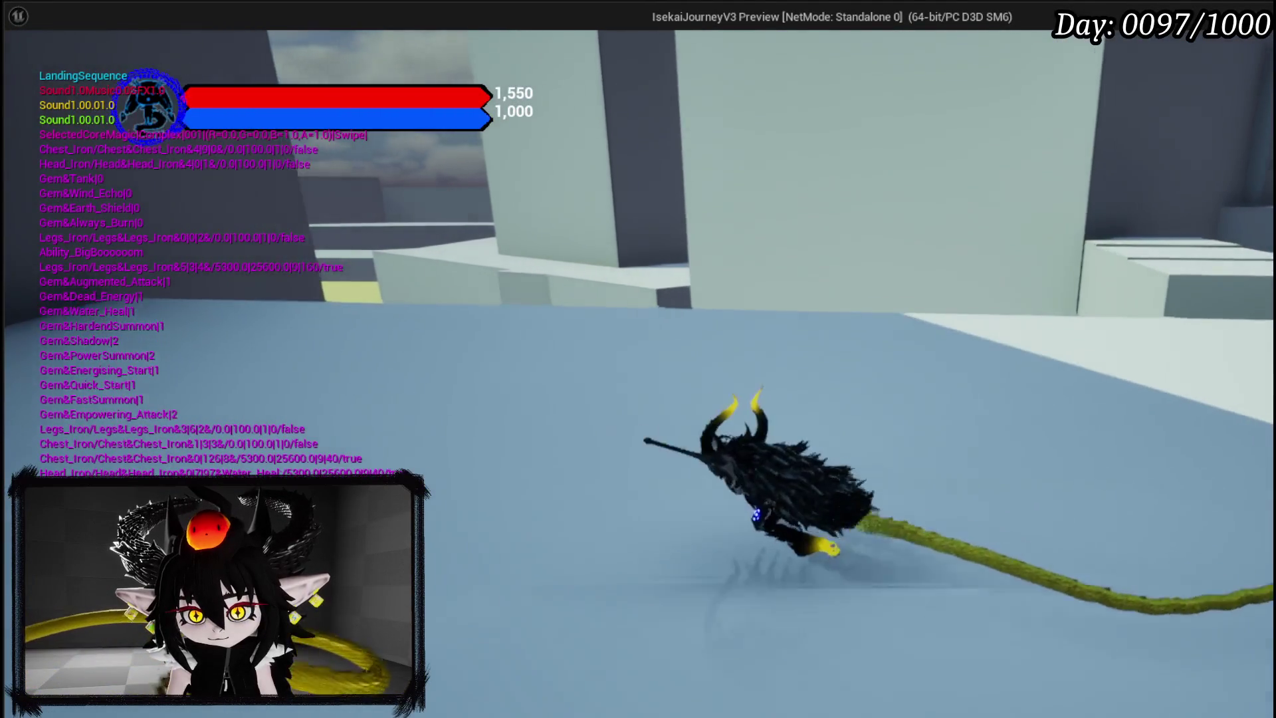
key(w)
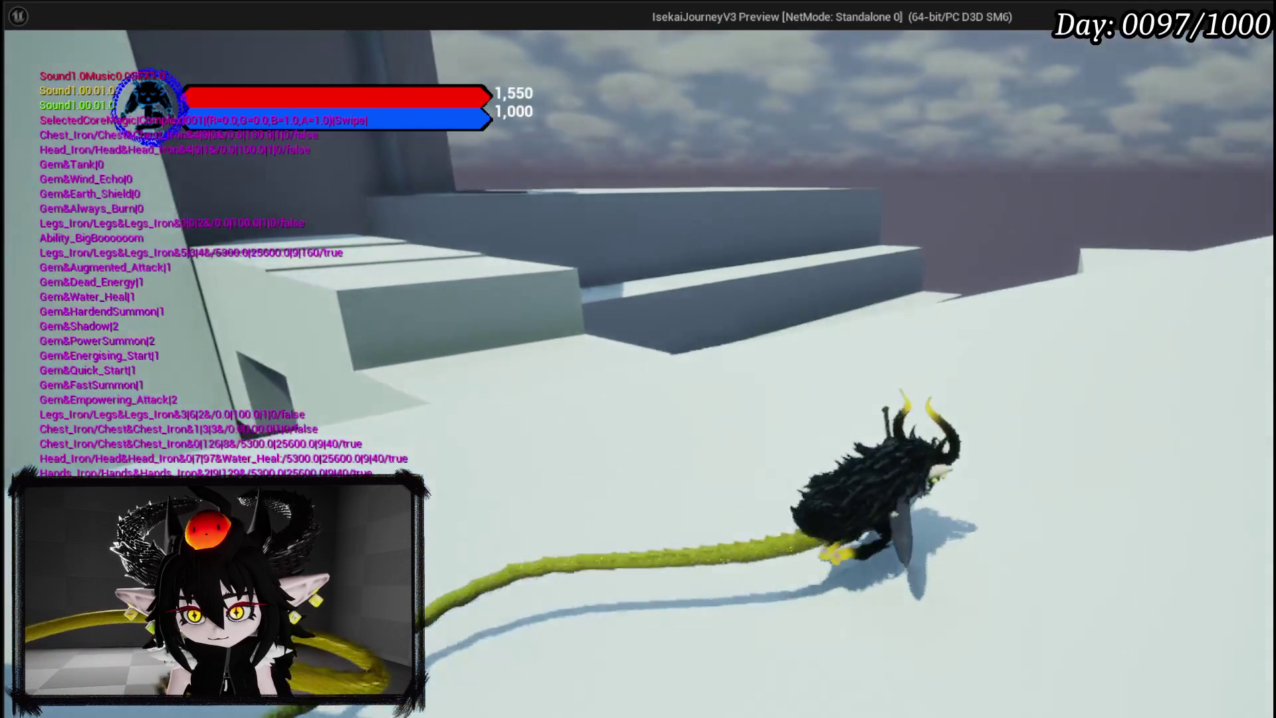
key(space)
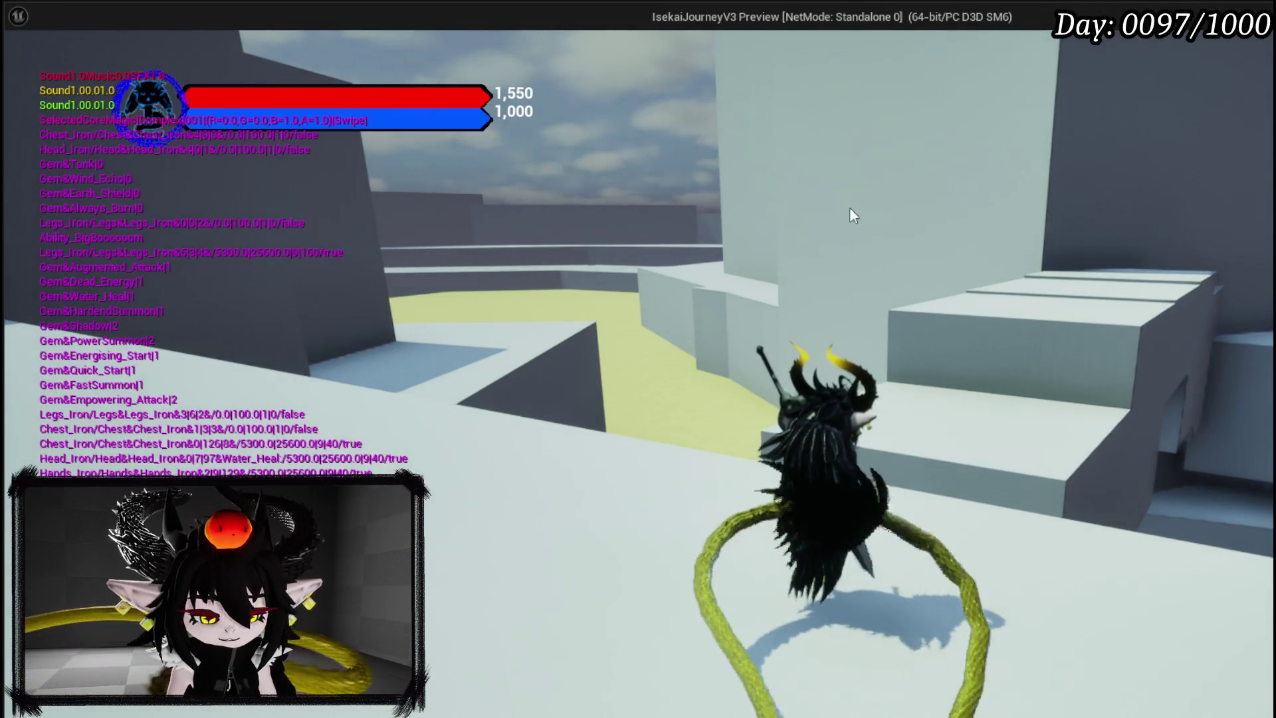
key(Escape)
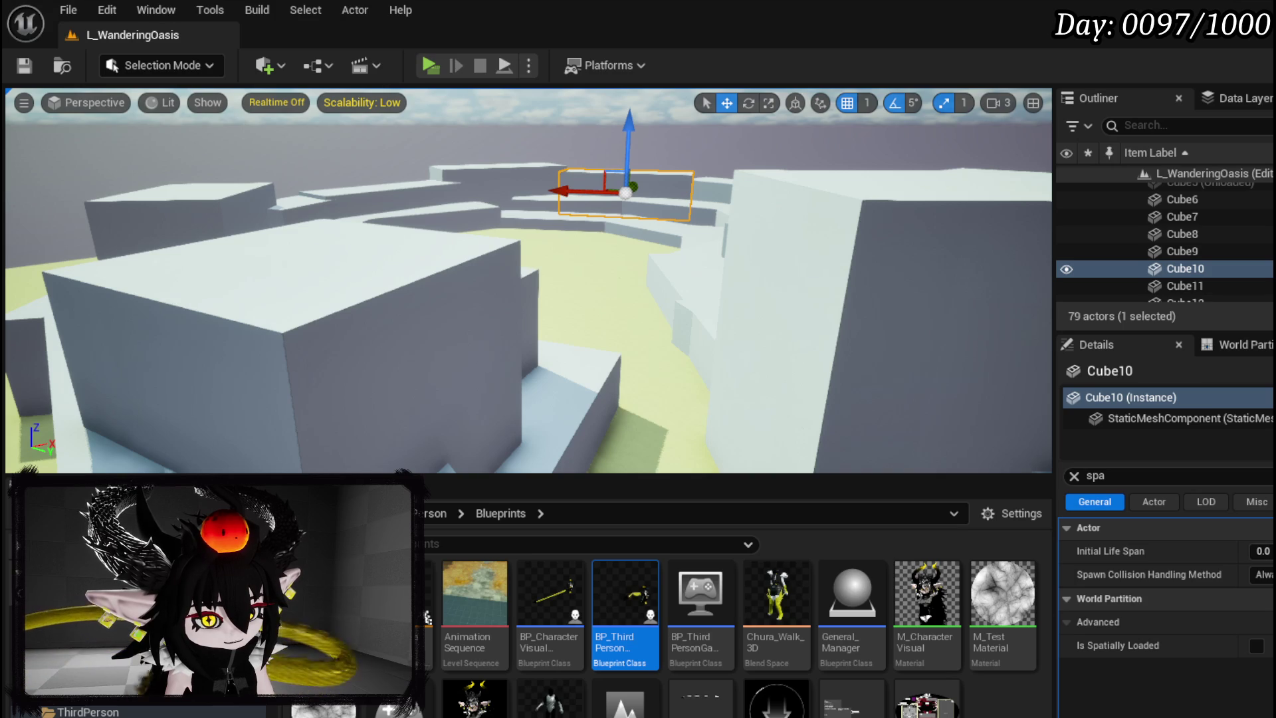
Fly the viewport over the stairs and walls, then run a quick Play test
mouse_move(781, 258)
mouse_down()
mouse_move(731, 173)
mouse_move(724, 252)
mouse_move(724, 206)
mouse_up()
drag(529, 279, 498, 239)
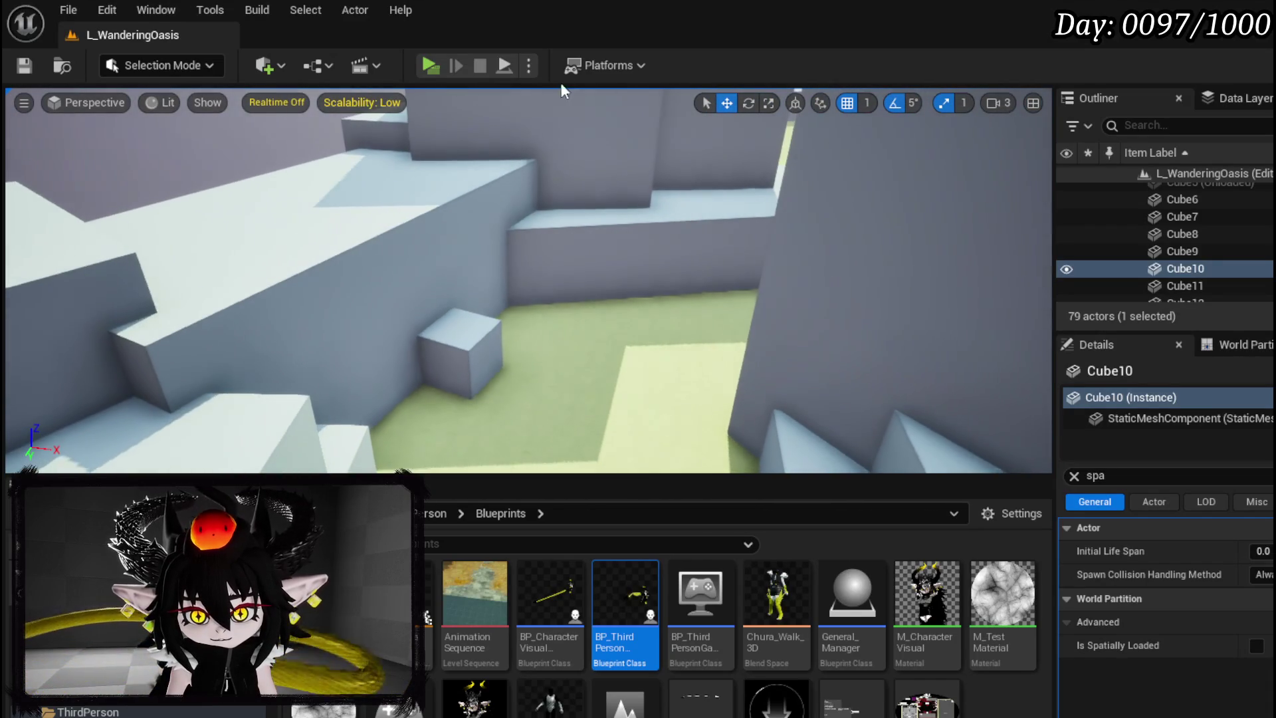
click(433, 64)
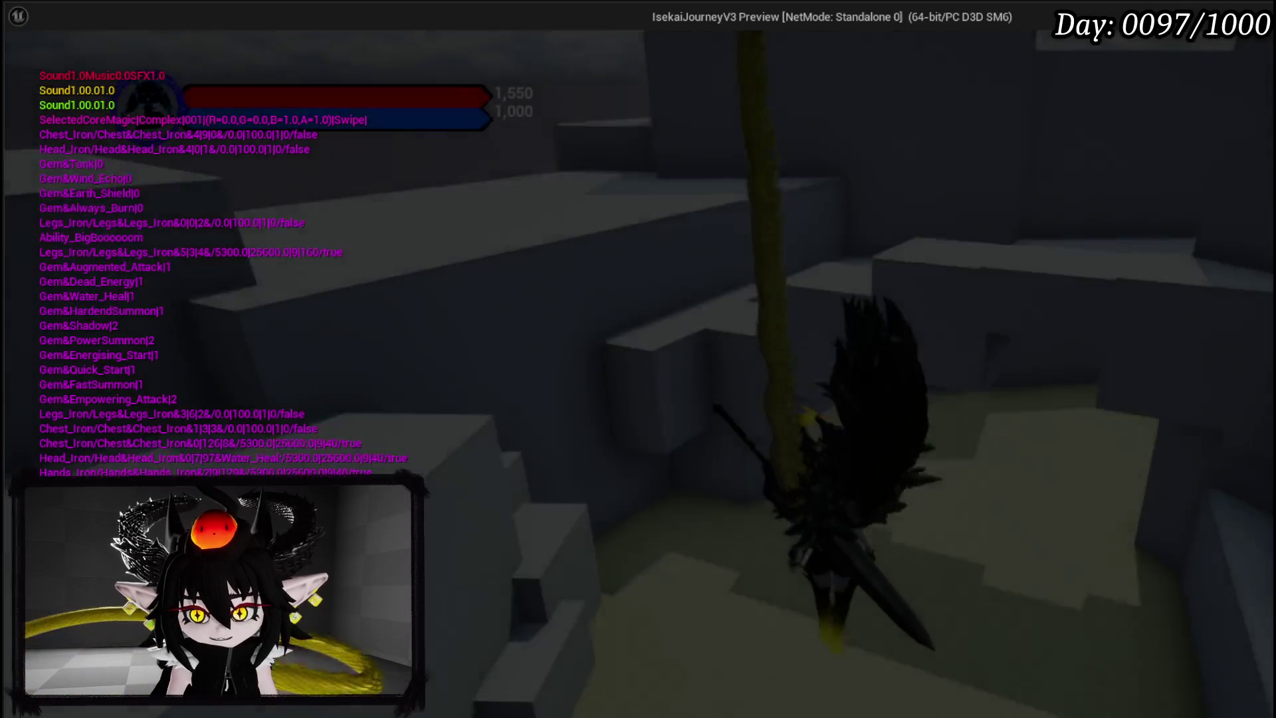
key(Escape)
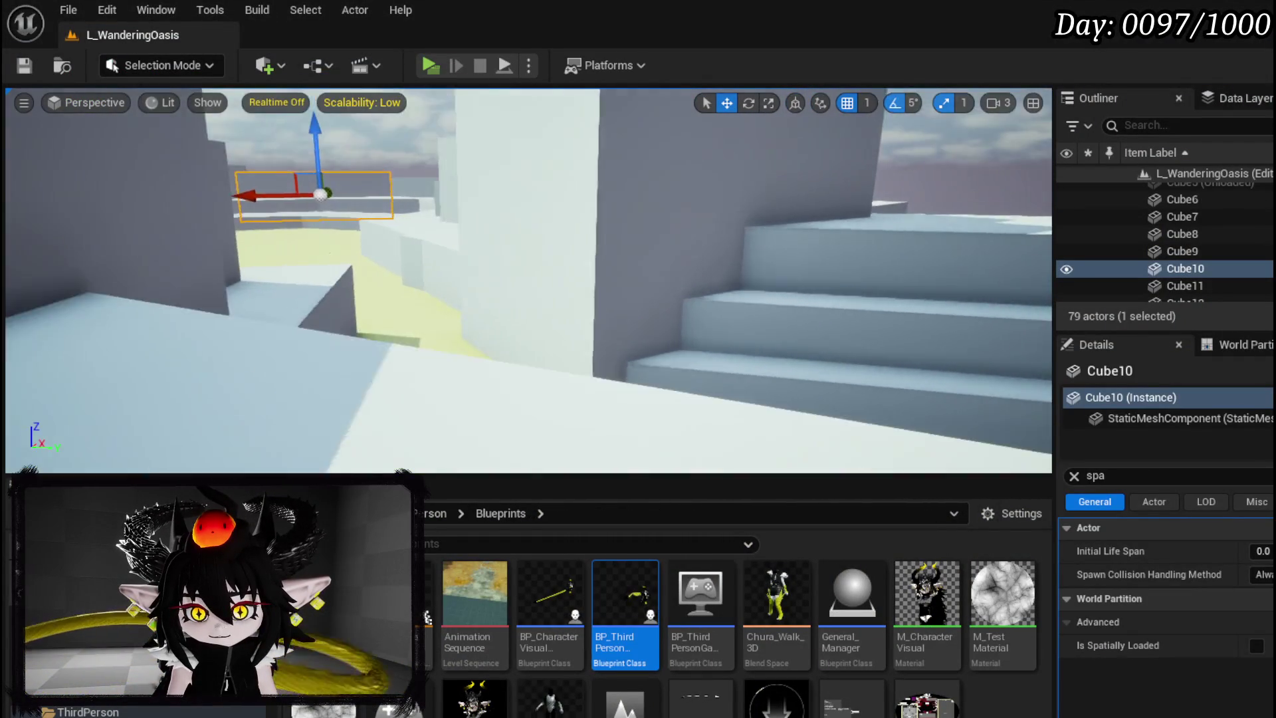
Select the stair block Cube17 and frame the view over the stairs
click(764, 359)
mouse_move(694, 272)
mouse_down()
mouse_move(694, 293)
mouse_move(694, 273)
mouse_up()
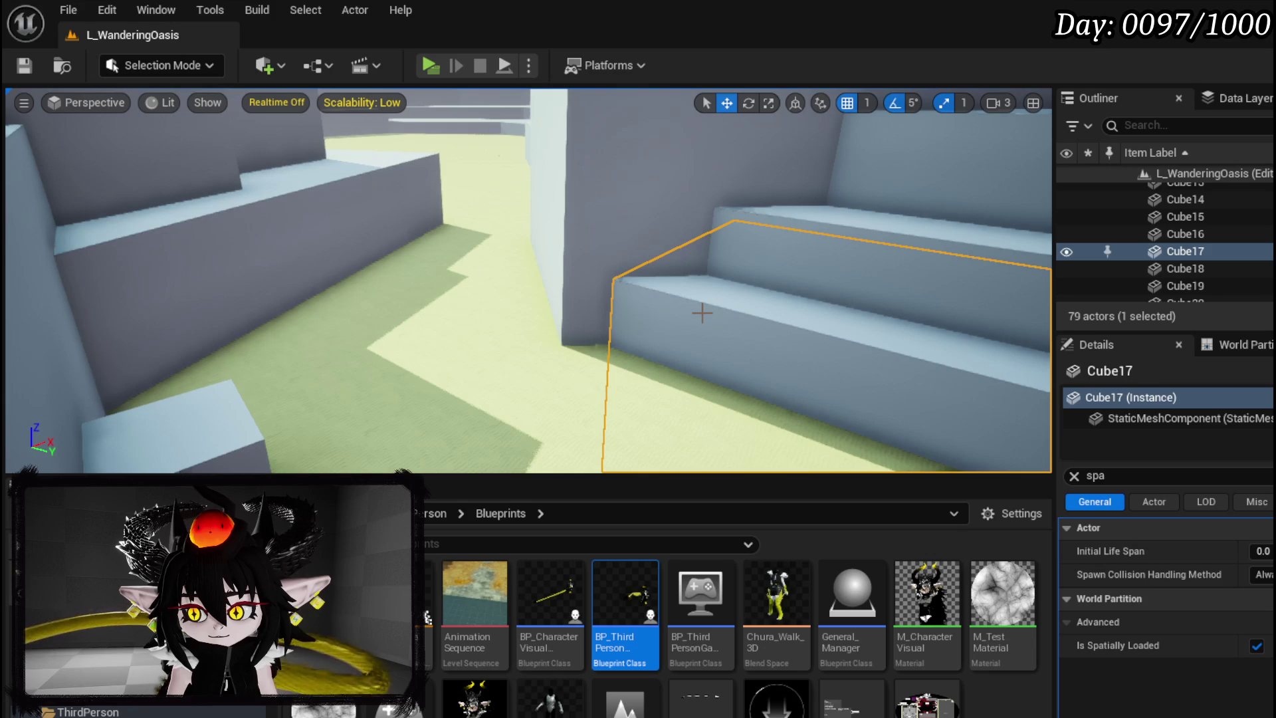
mouse_move(601, 294)
mouse_down()
mouse_move(556, 261)
mouse_move(580, 263)
mouse_up()
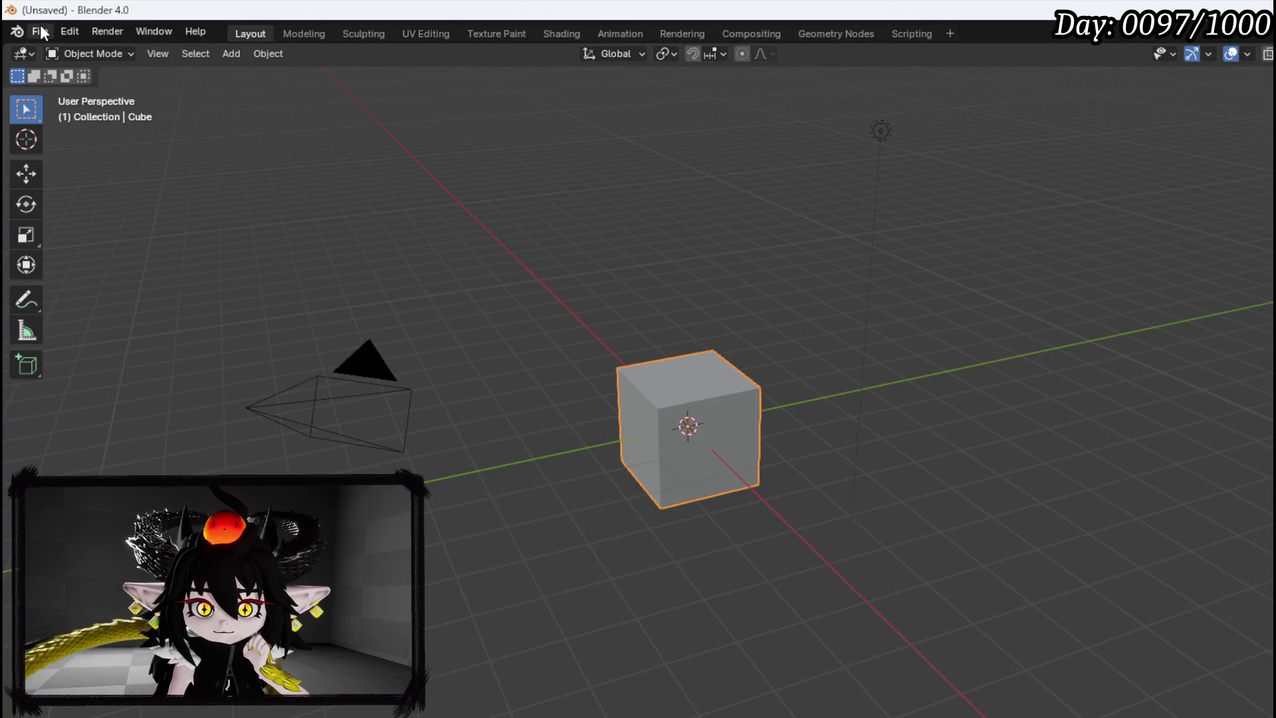
Open ChuraClean7AfterRig.blend from recent files and view it from a high top-down angle
click(40, 26)
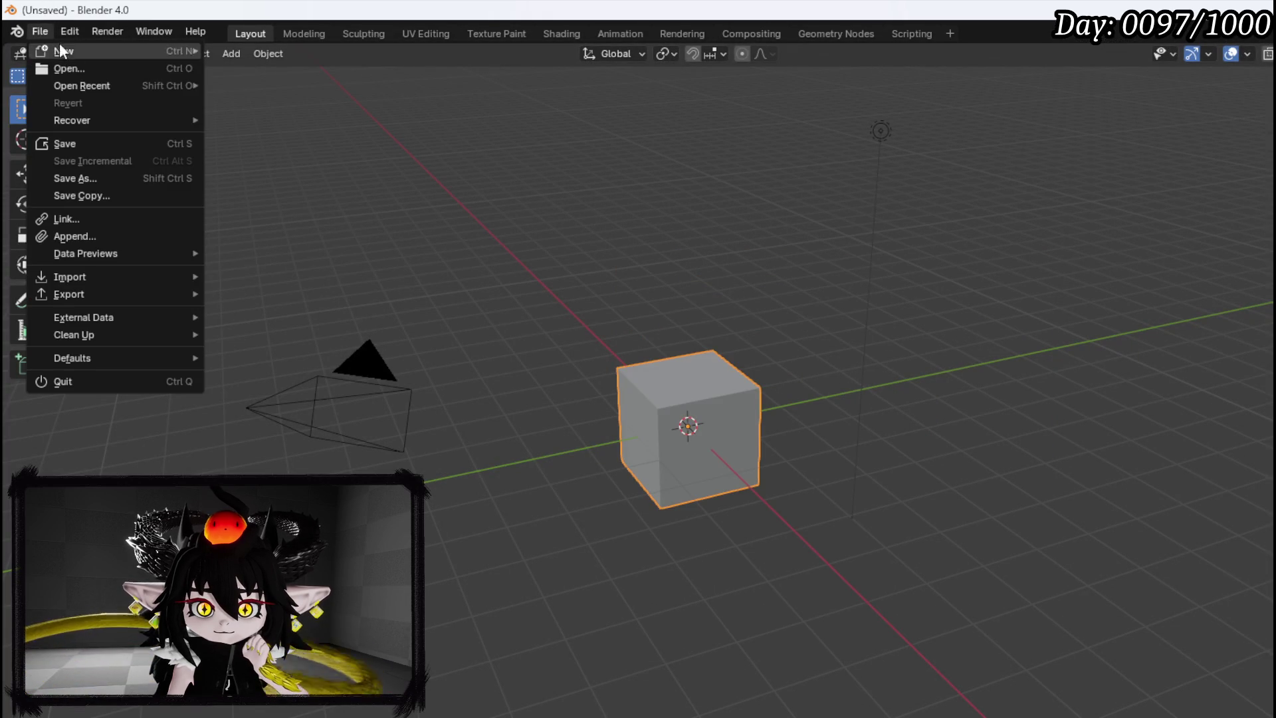
mouse_move(85, 81)
click(281, 85)
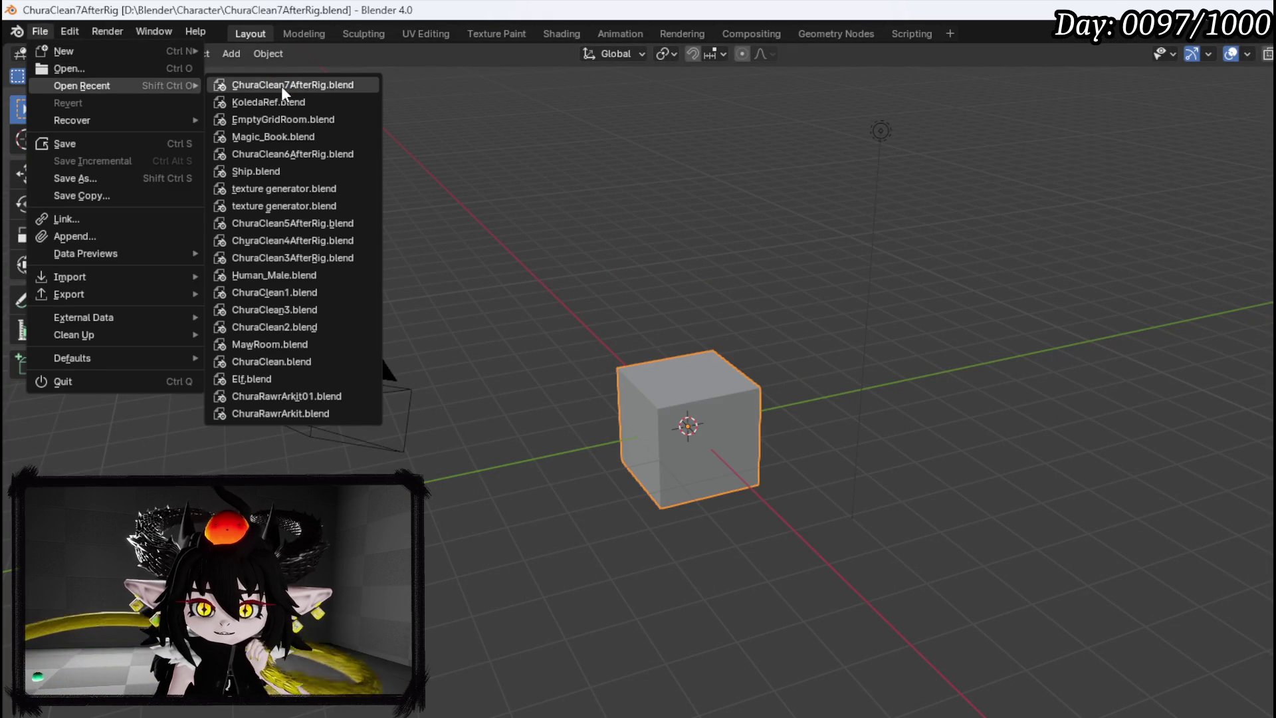
scroll(420, 165, down, 4)
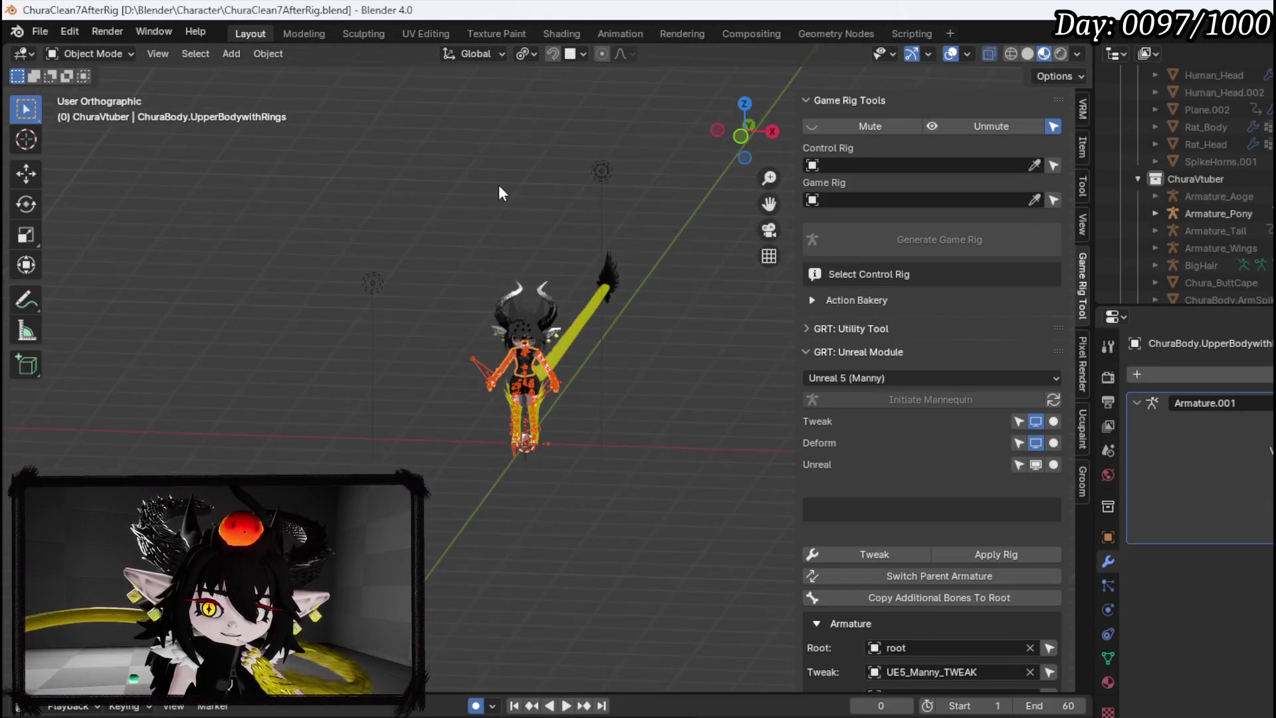
drag(492, 196, 366, 258)
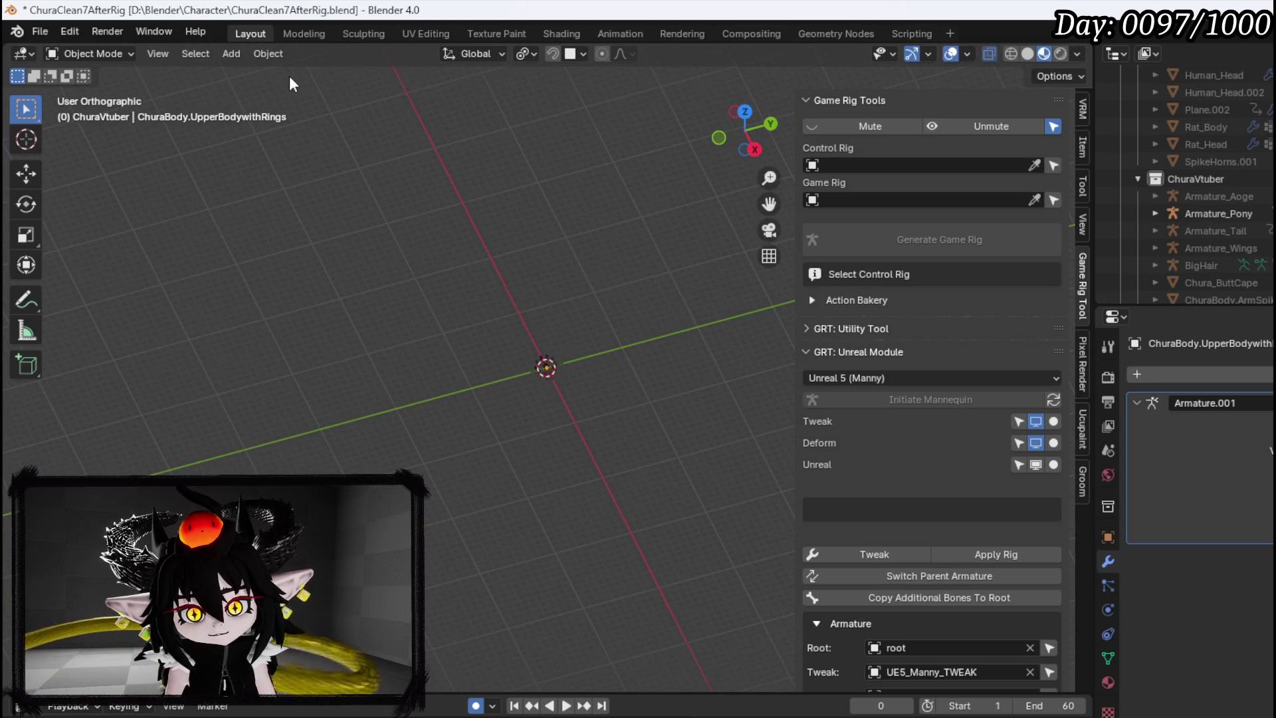
Look through the Object menu without choosing anything, then scroll the Outliner
click(269, 54)
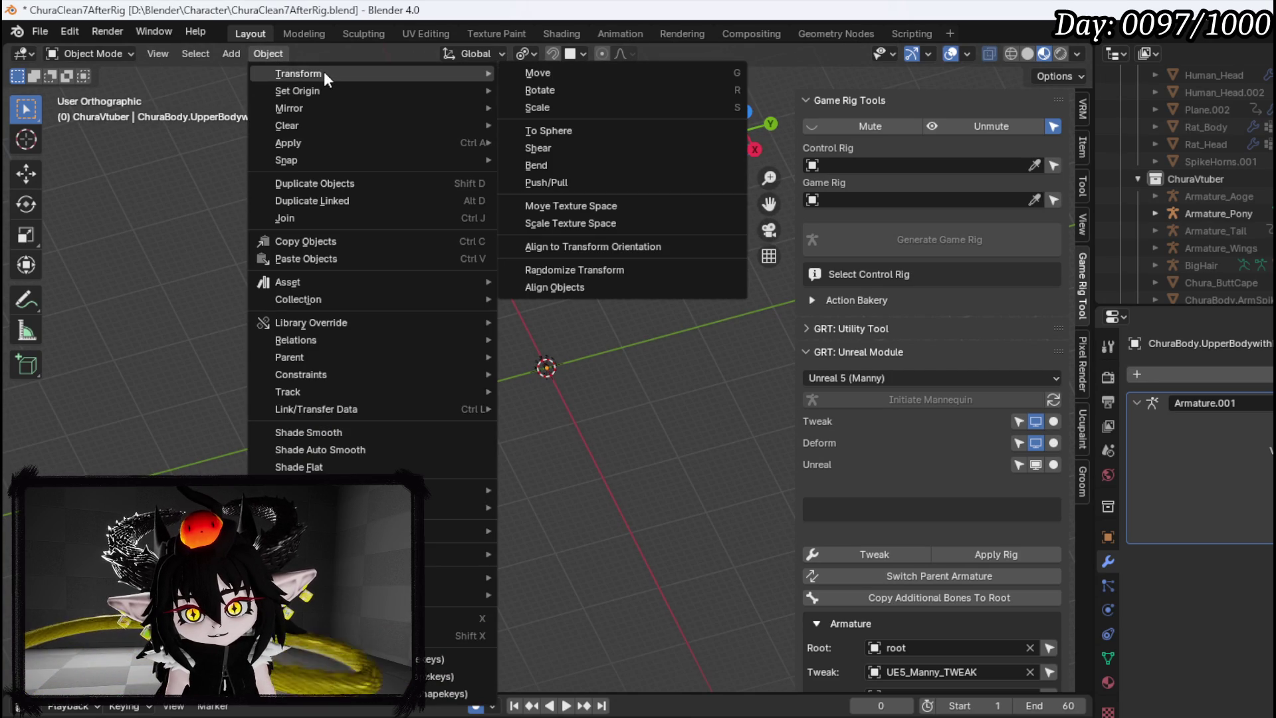
mouse_move(317, 97)
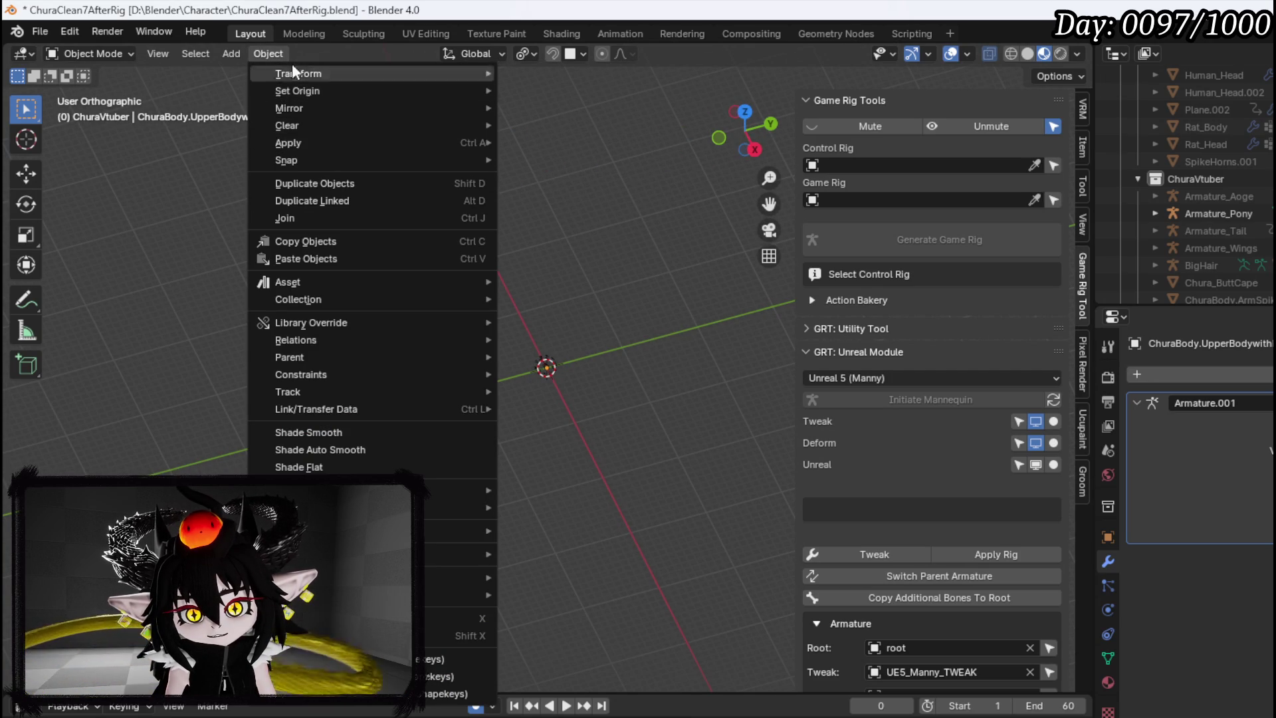
click(233, 54)
scroll(1217, 191, down, 10)
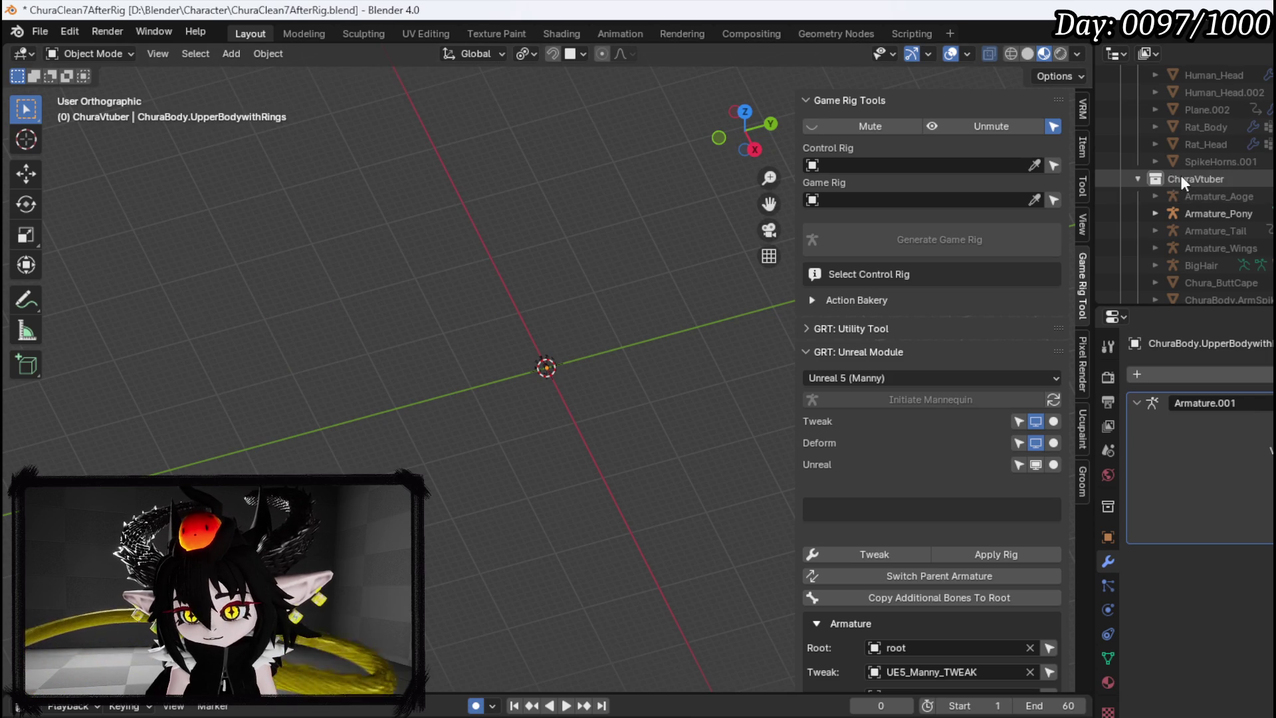
scroll(1202, 174, up, 10)
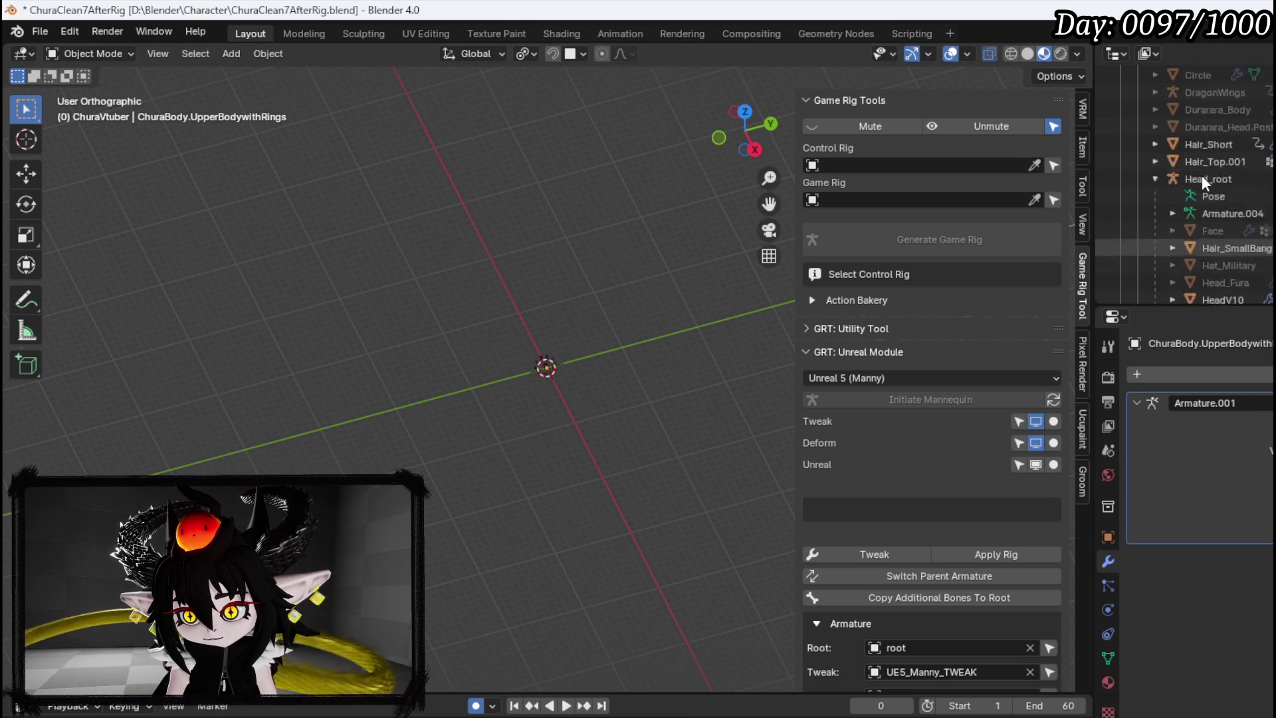
Collapse ChuraVtuber, make the Enemys collection active and expand it to show SlimeBoss
click(1138, 248)
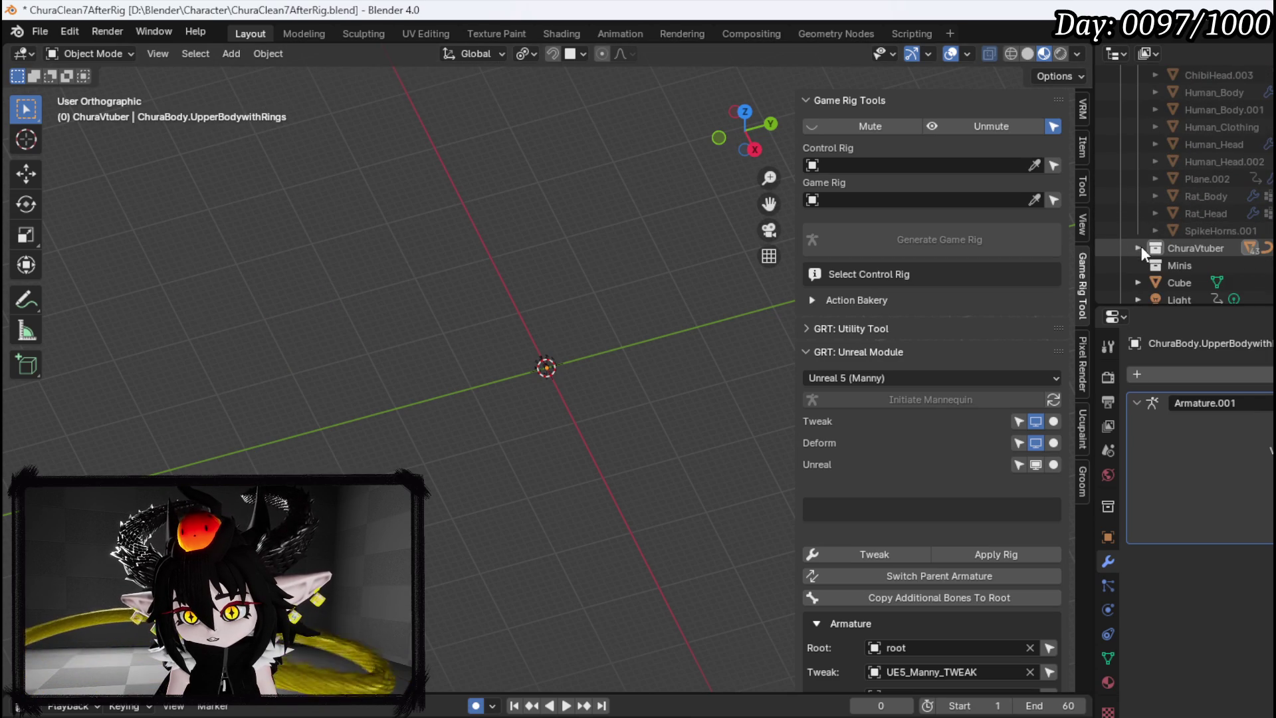
scroll(1194, 249, down, 5)
scroll(1145, 169, down, 2)
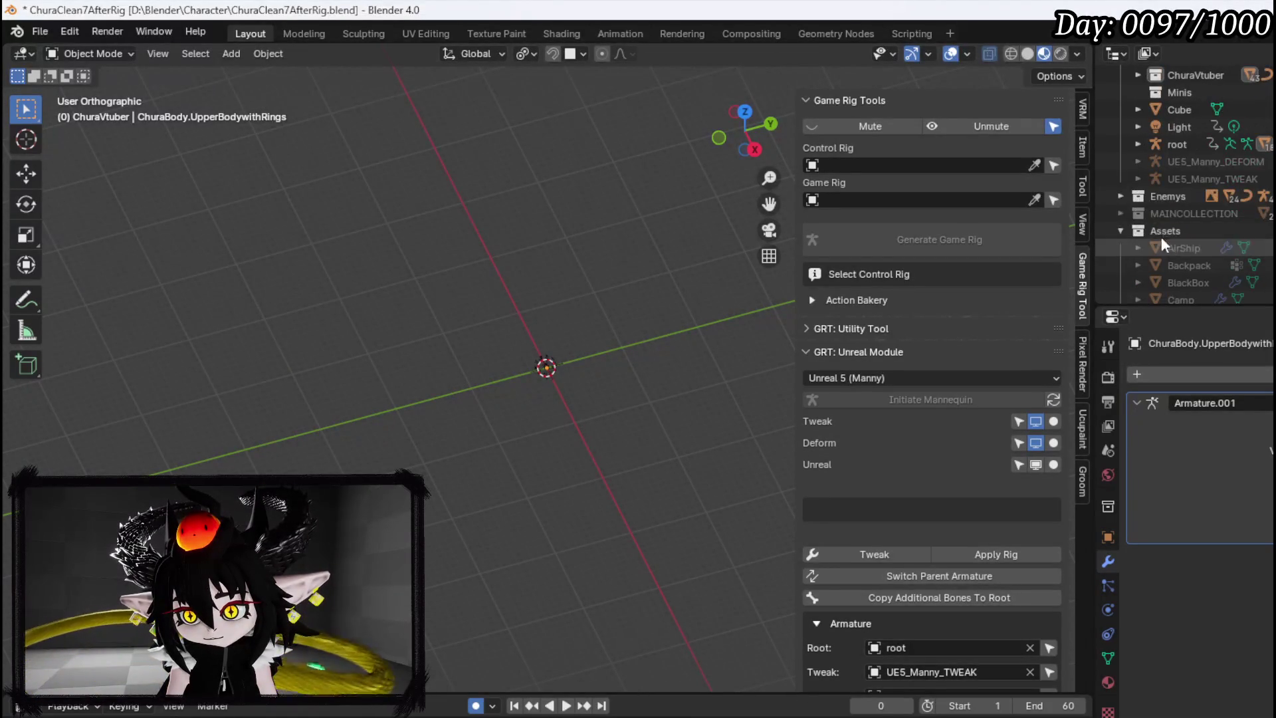
click(1168, 195)
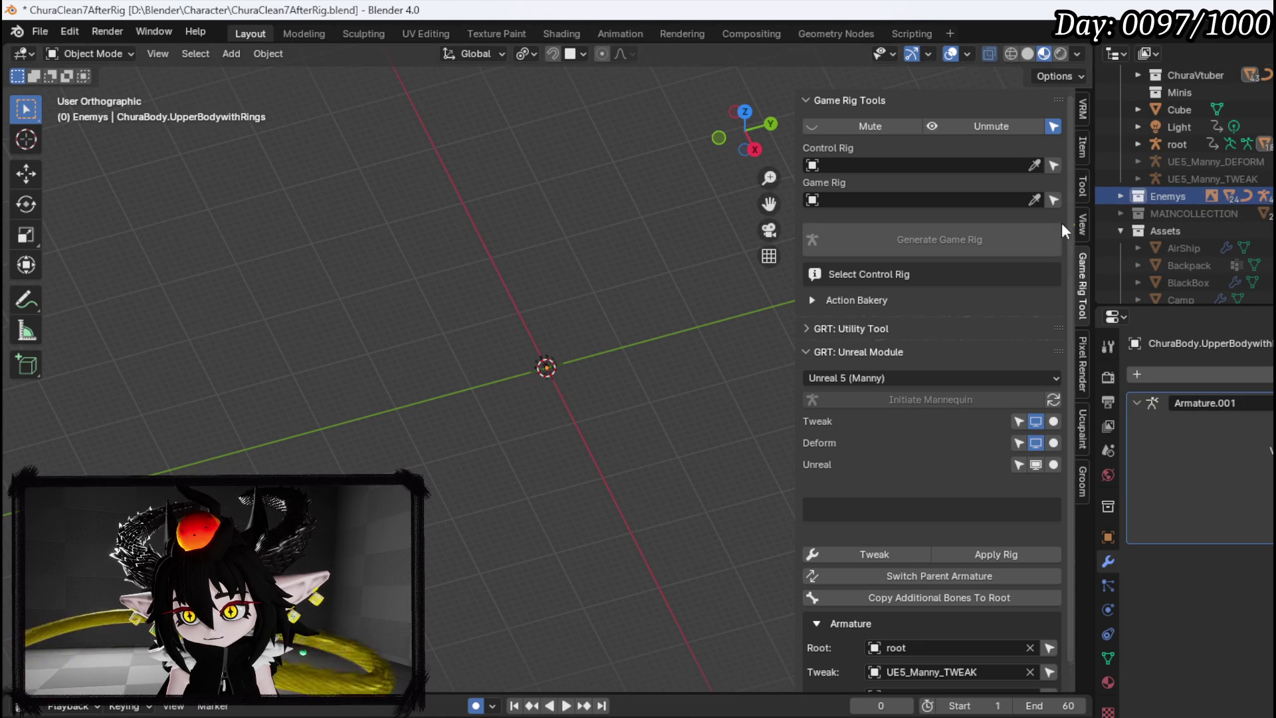
click(1122, 196)
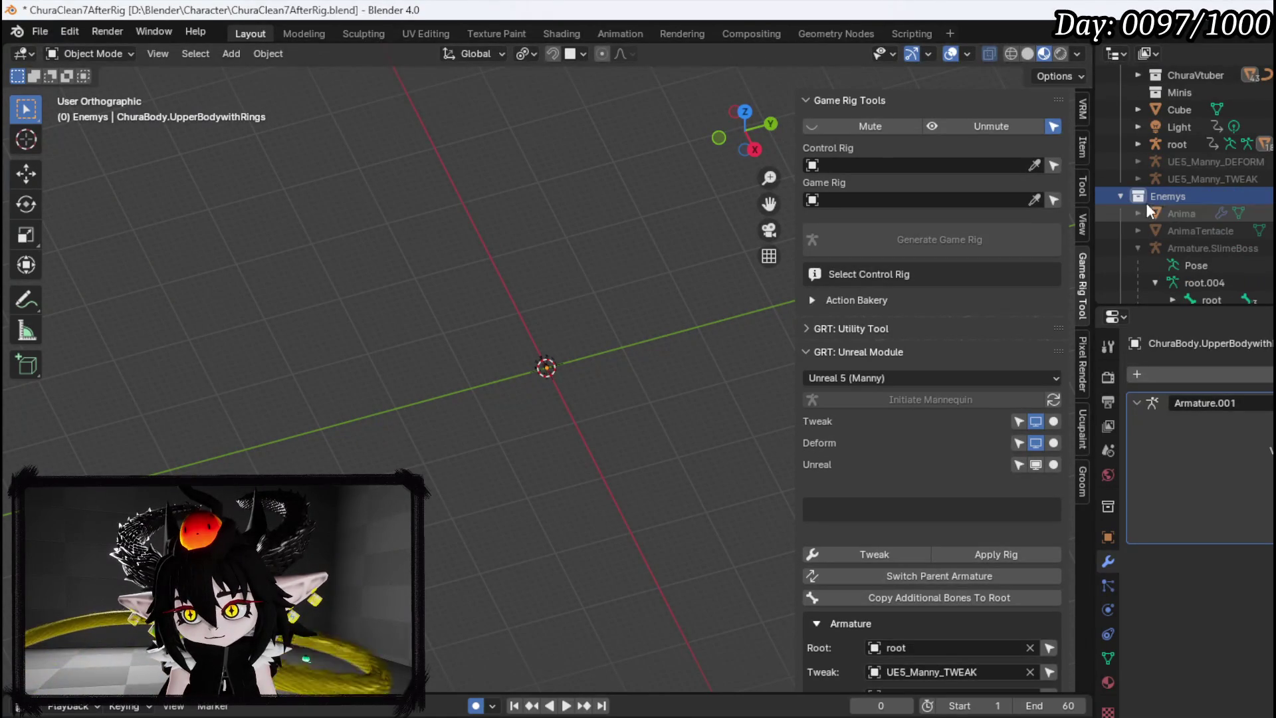
click(266, 54)
mouse_move(313, 76)
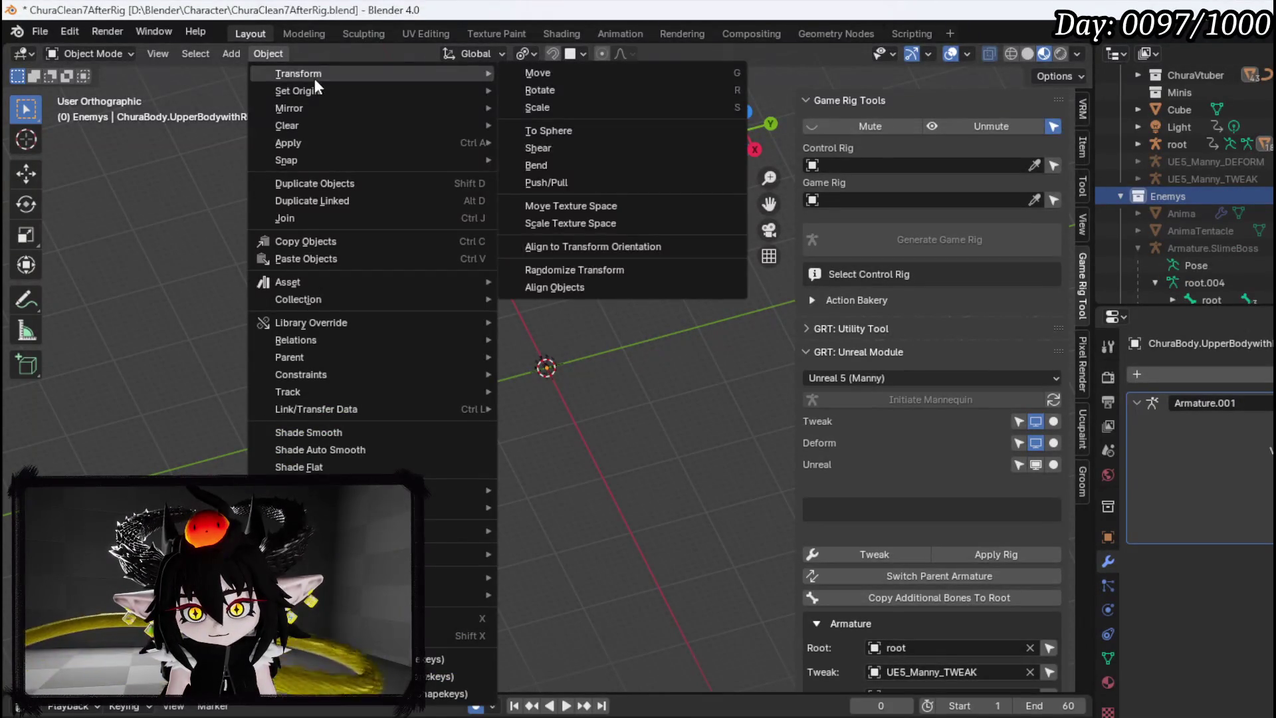
mouse_move(308, 141)
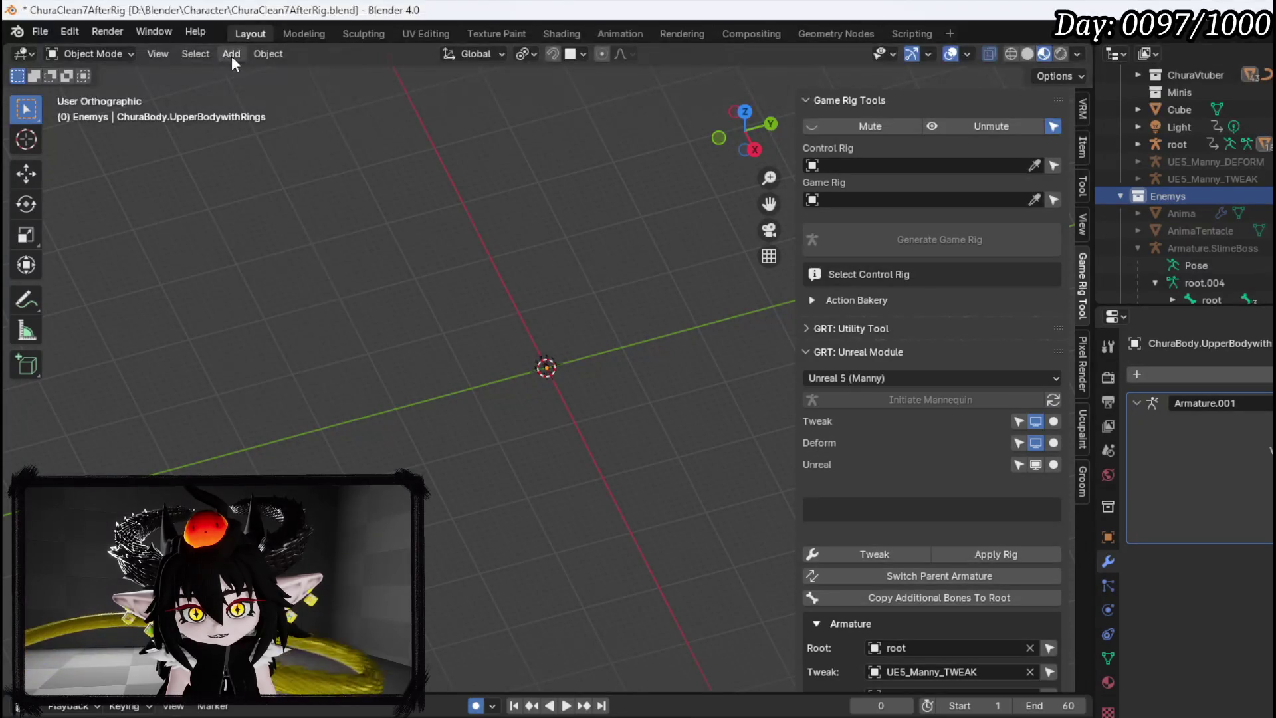
Add a new cube mesh via Add > Mesh > Cube
click(231, 55)
mouse_move(253, 70)
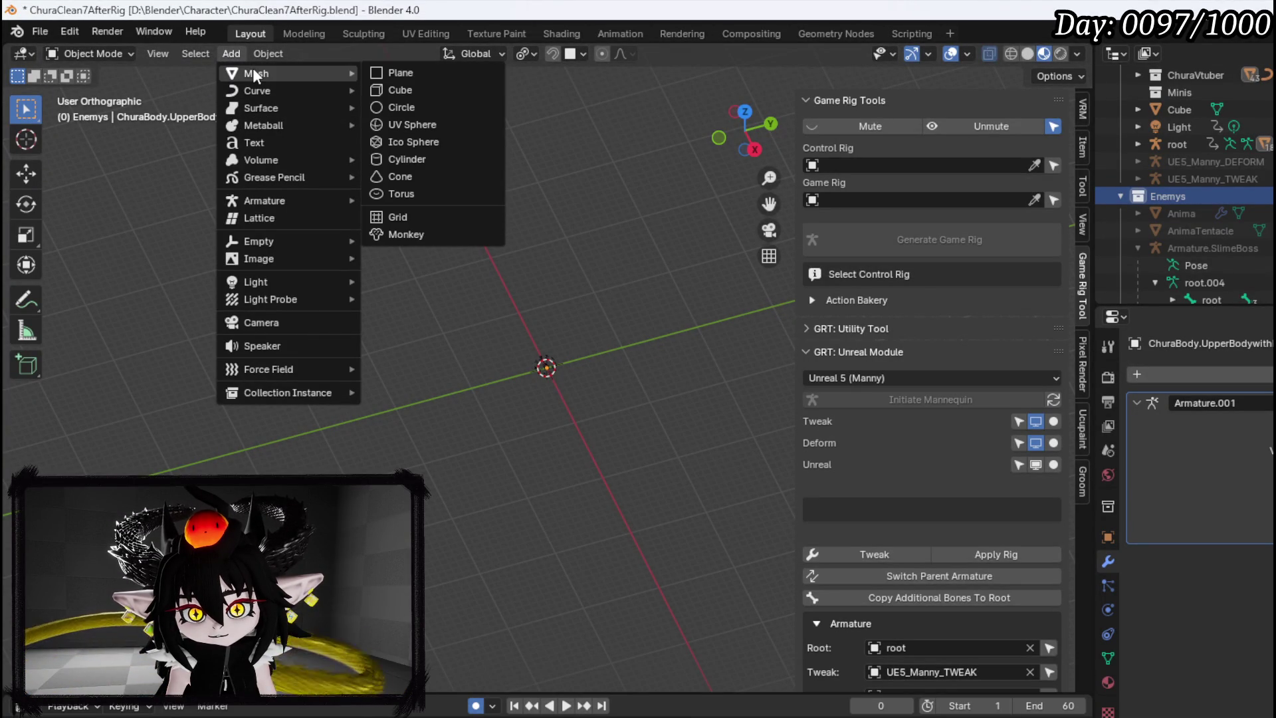
click(415, 90)
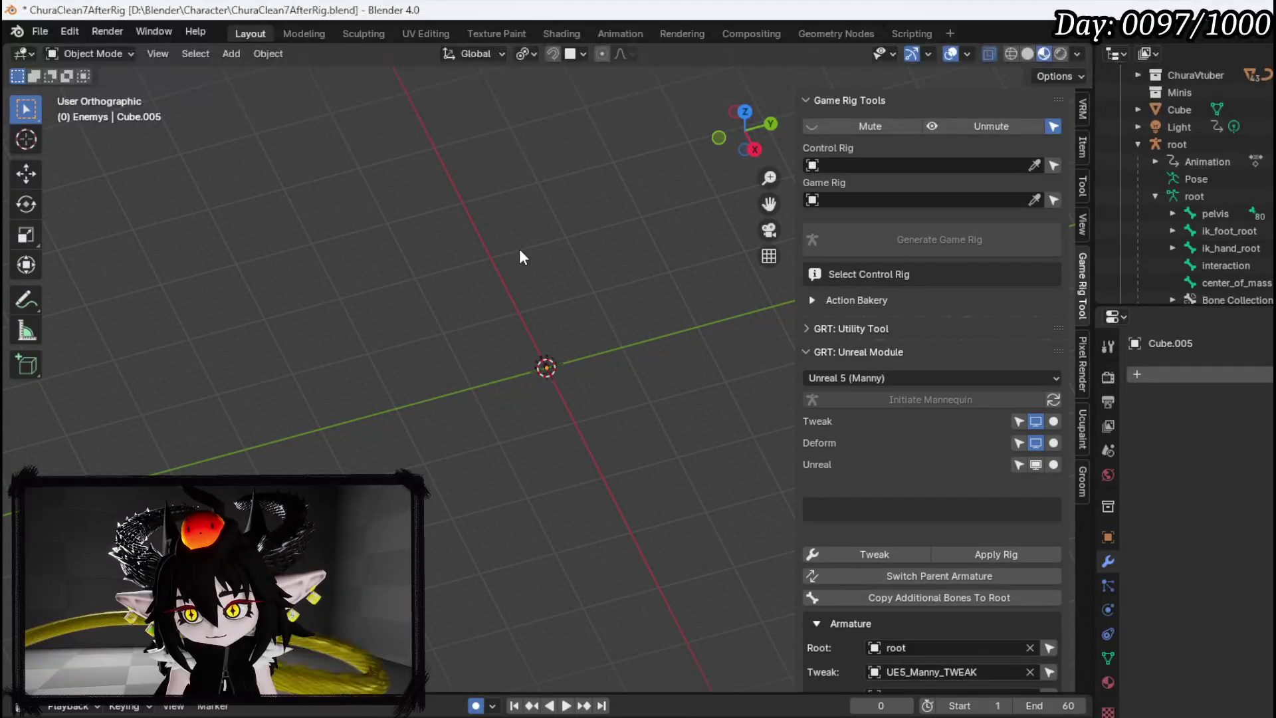
Rename the new Cube.005 to WanderingOasis in the Outliner
scroll(1182, 186, down, 10)
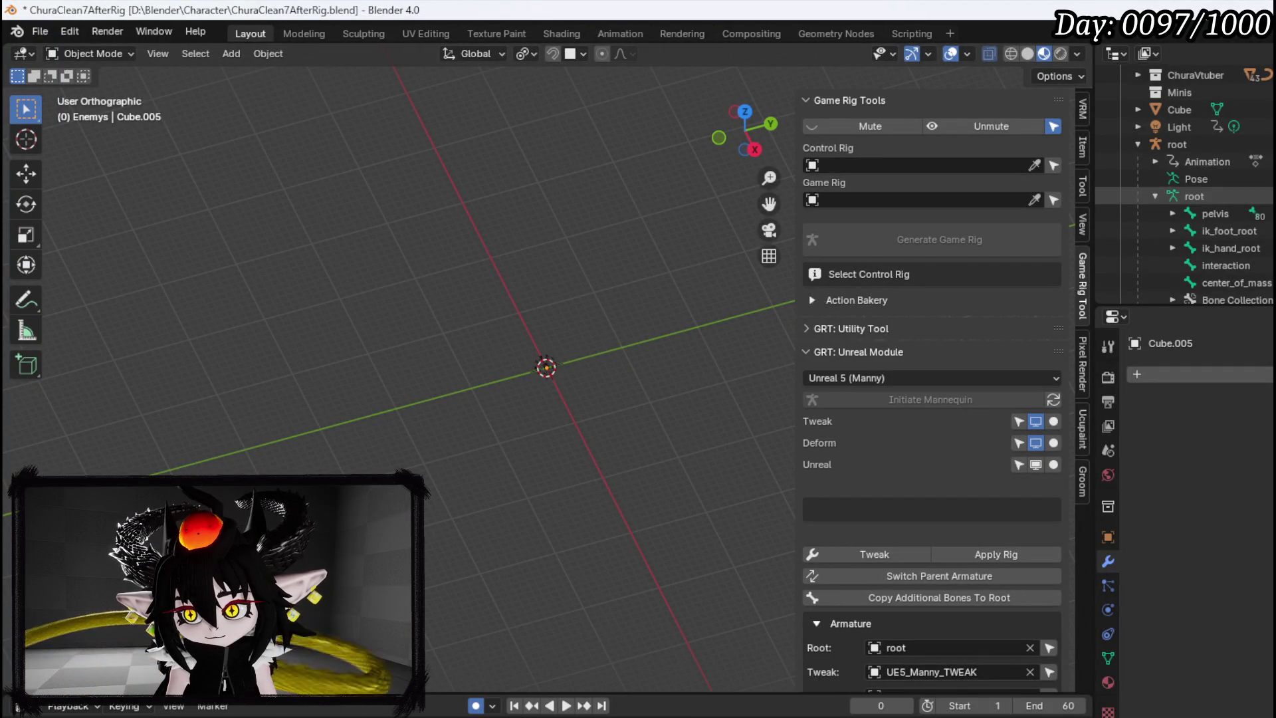
scroll(1183, 186, down, 5)
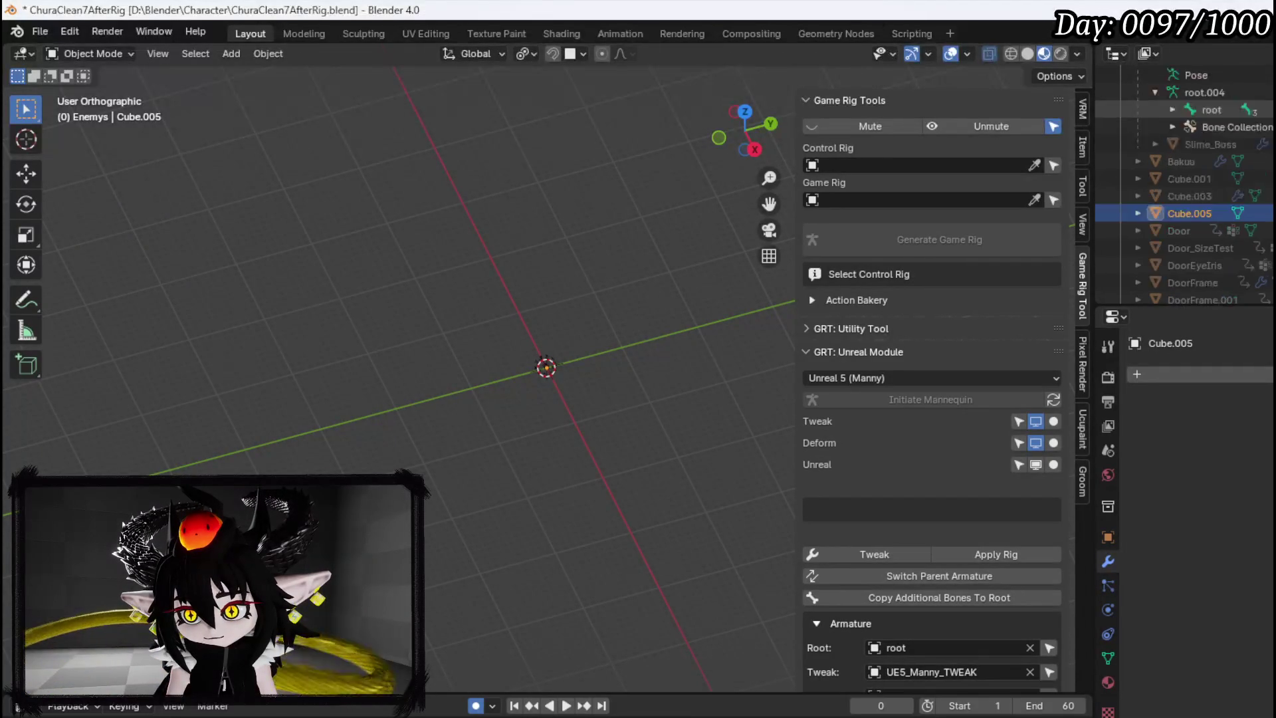
double_click(1189, 175)
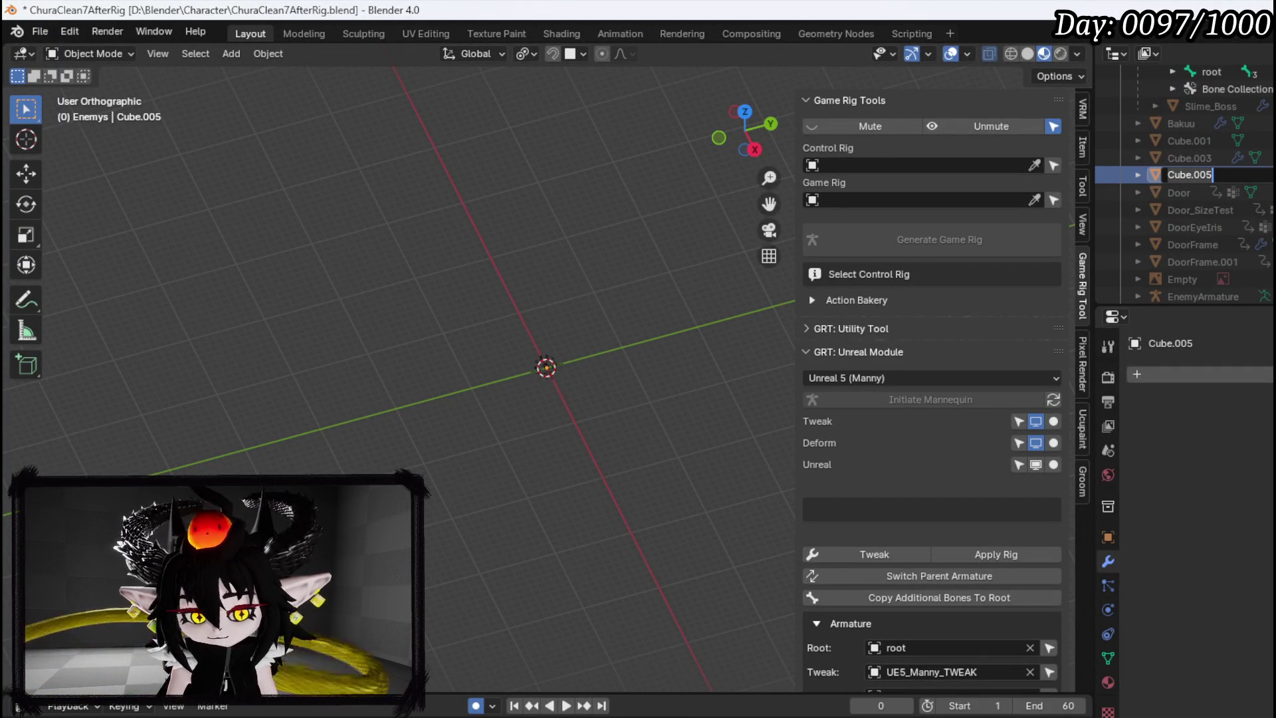
text(Wanderin)
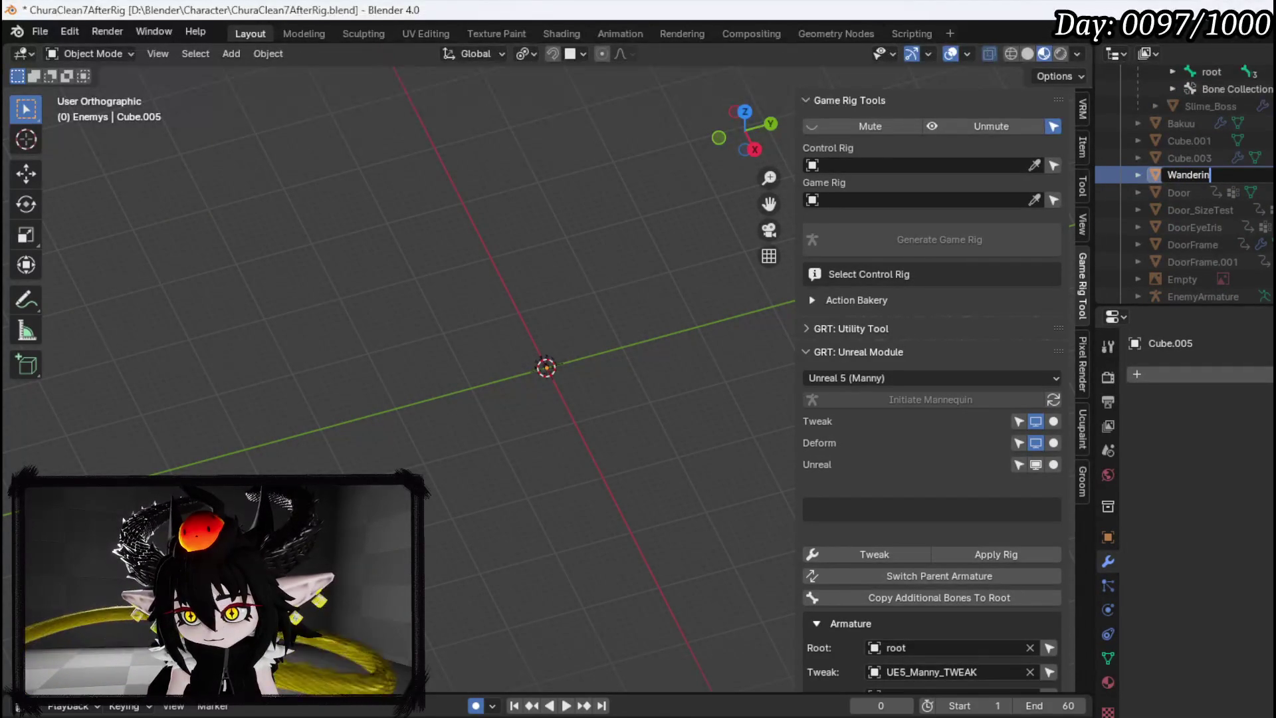
text(g_)
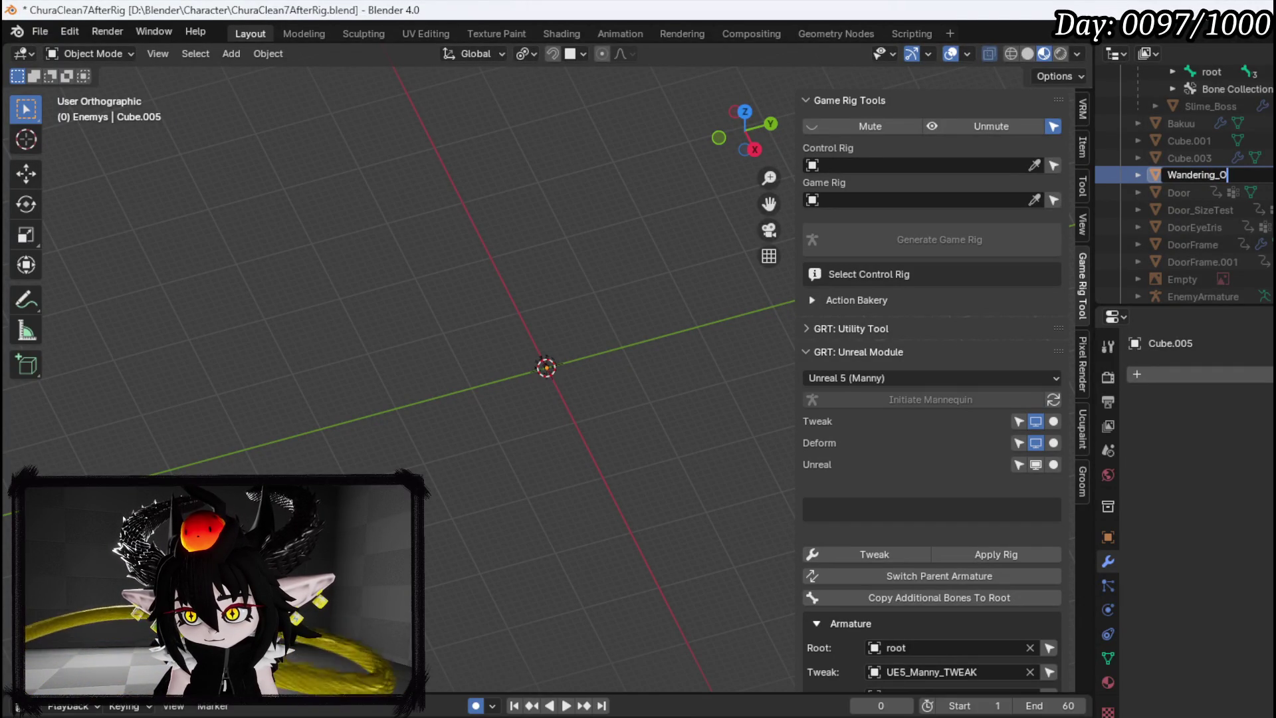
key(BackSpace)
text(Oasis)
key(Return)
scroll(1184, 184, down, 5)
scroll(1196, 124, down, 3)
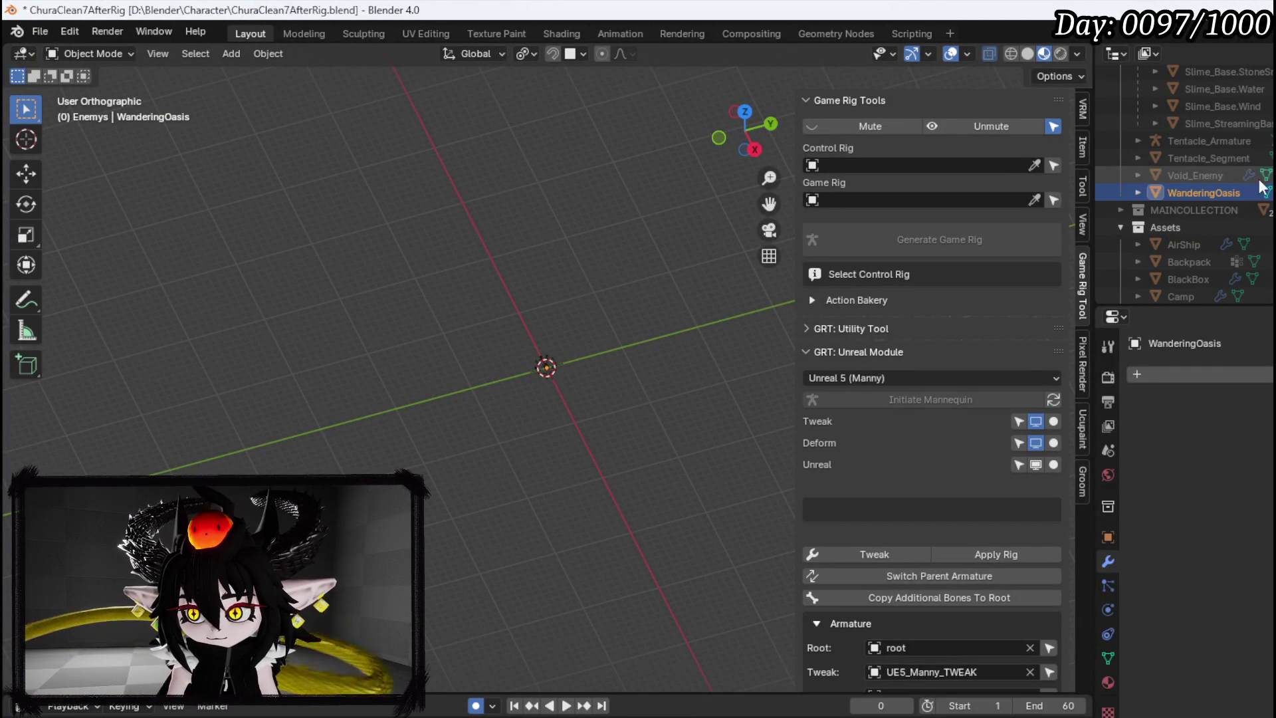
Enter Edit Mode and scale the mesh 100 times along X
click(73, 59)
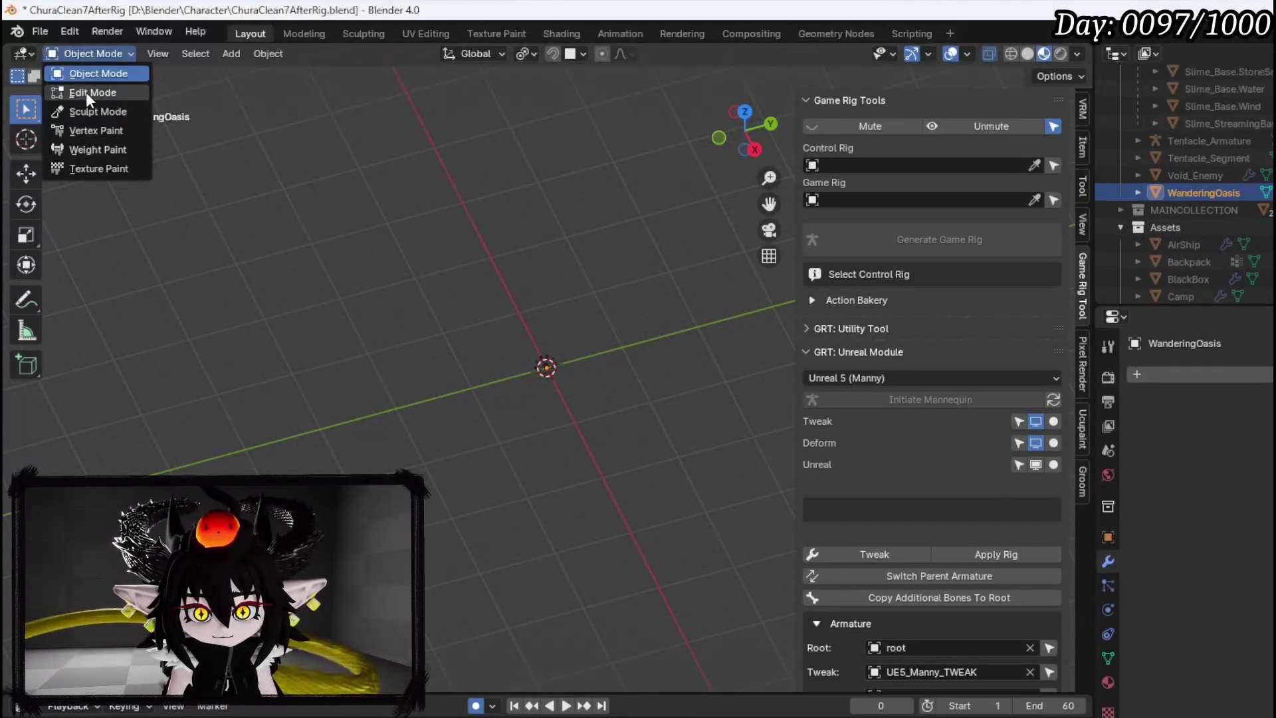
click(88, 93)
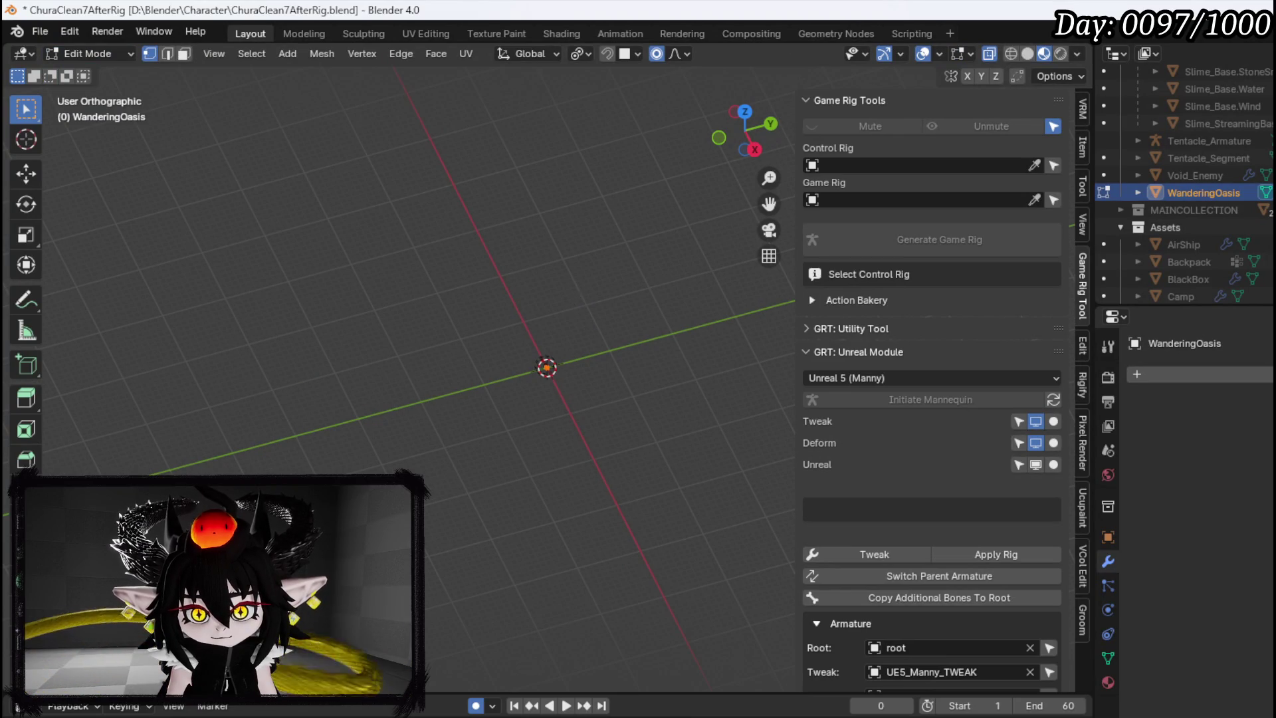
text(s)
text(x100)
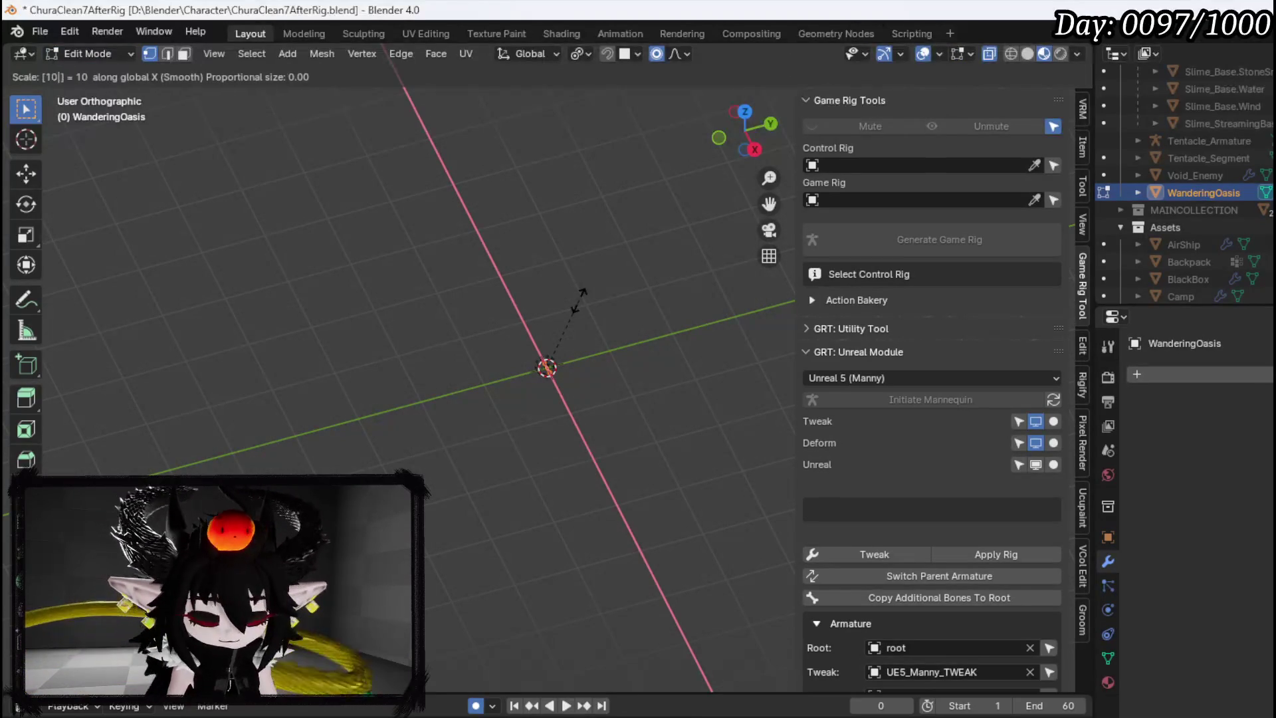
key(Return)
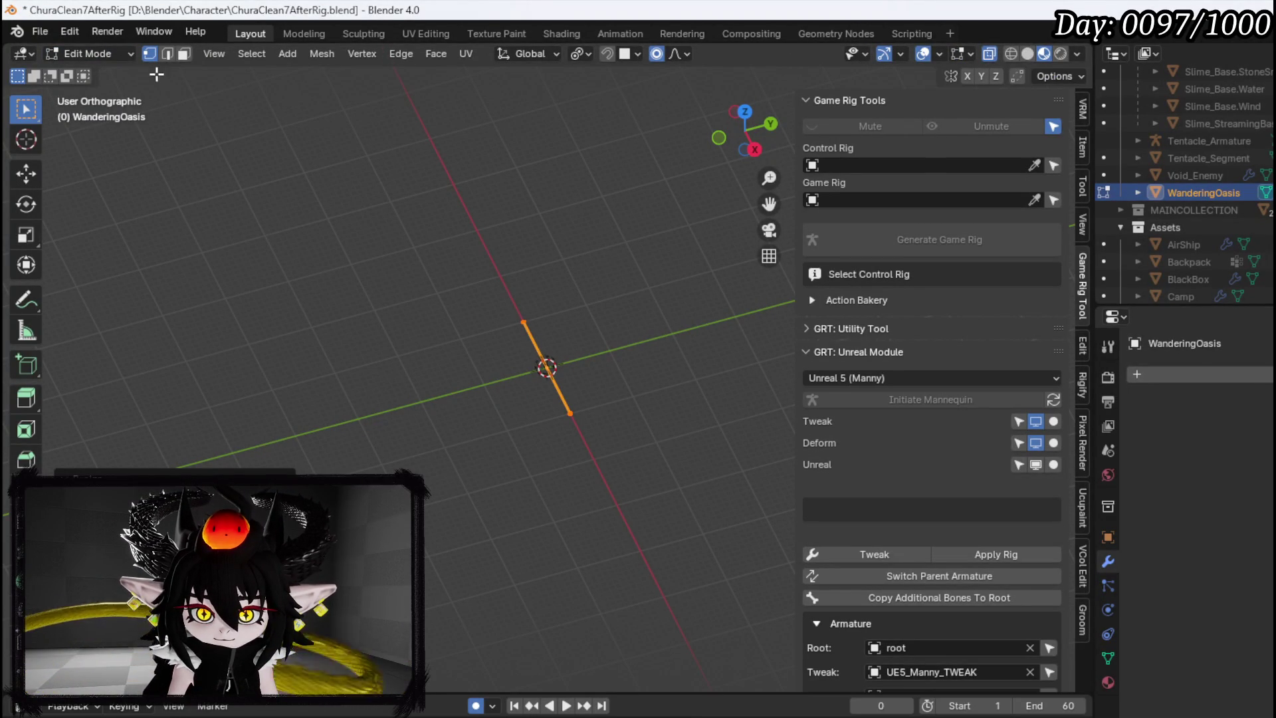
right_click(680, 307)
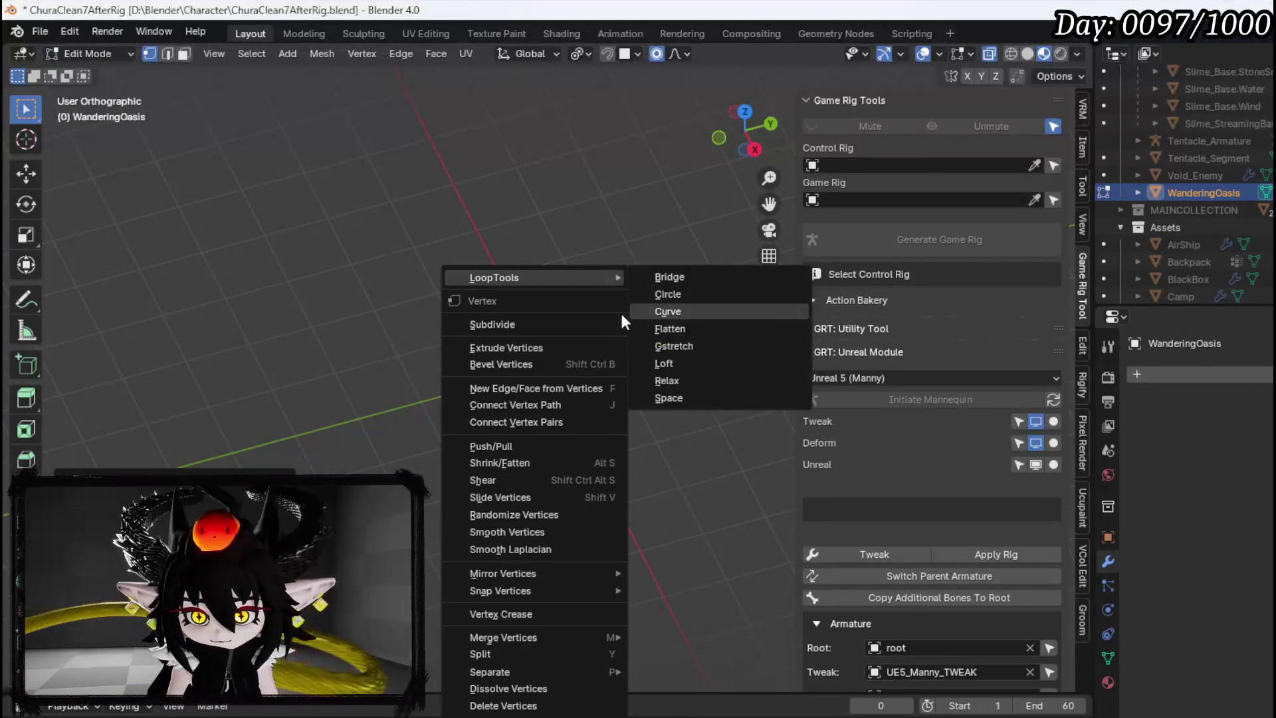
Scale the mesh 100 times along Y and orbit to view the flat plane
text(s)
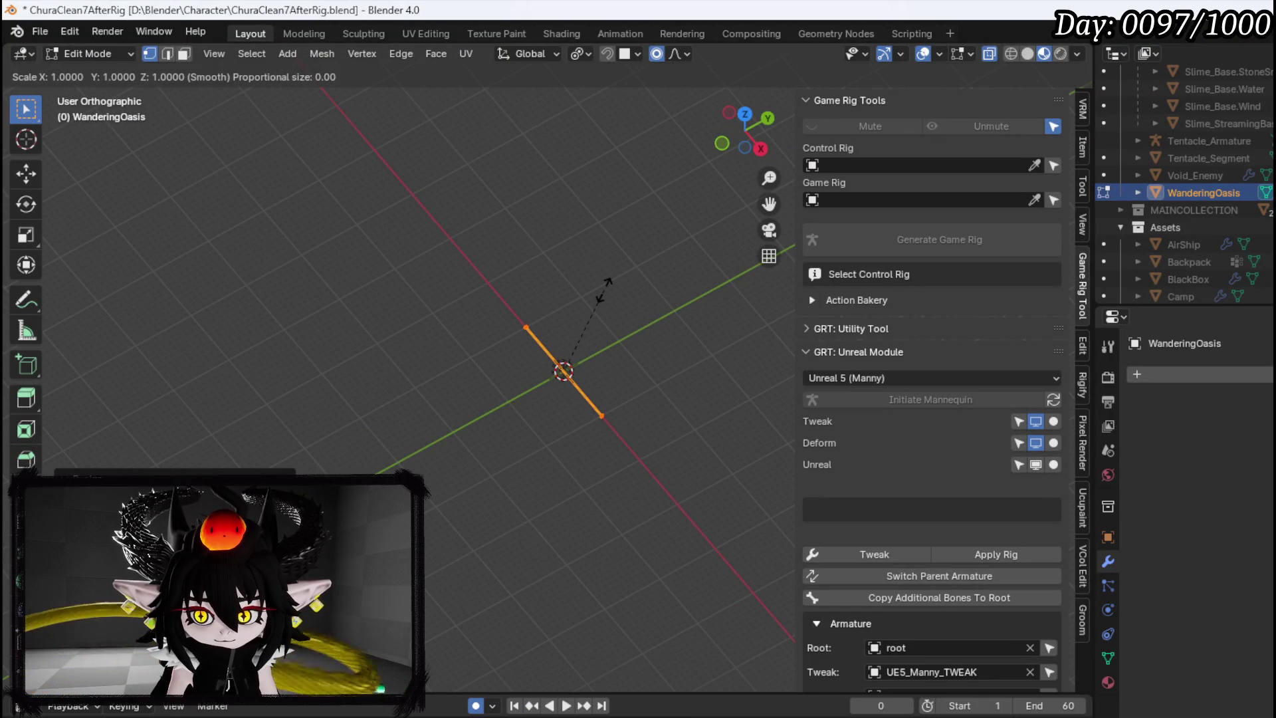
text(y100)
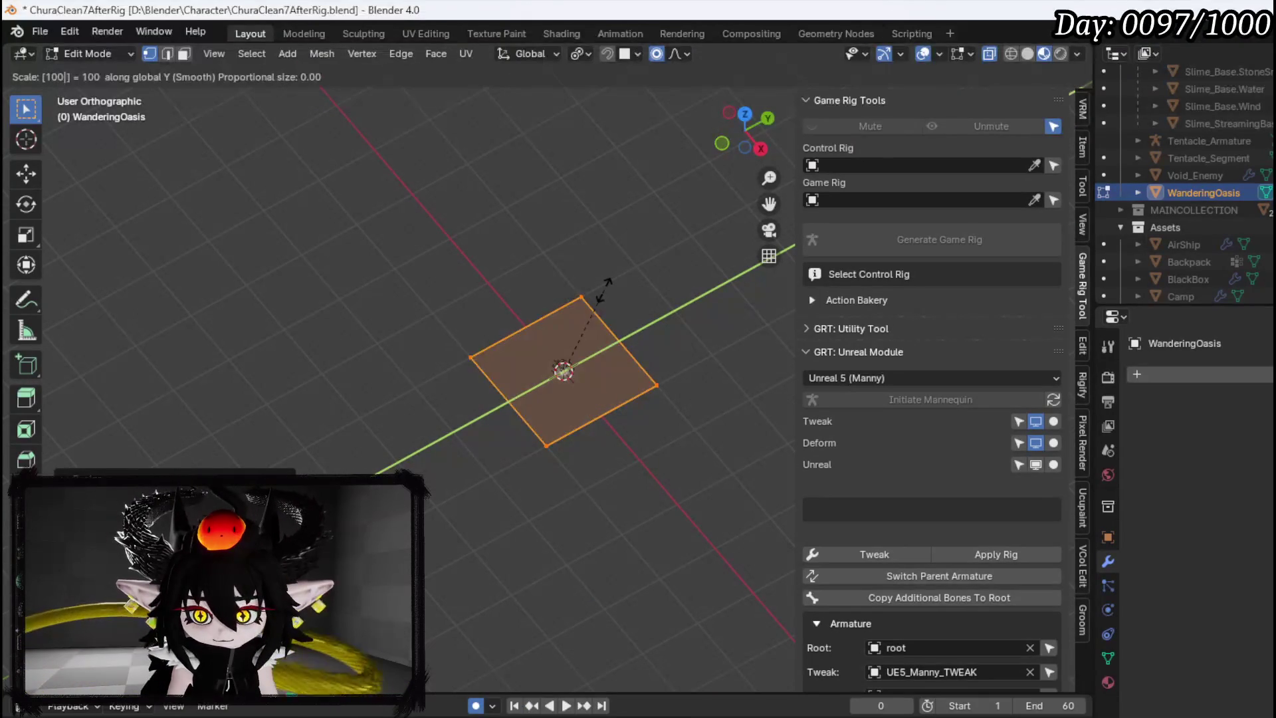
key(Return)
key(c)
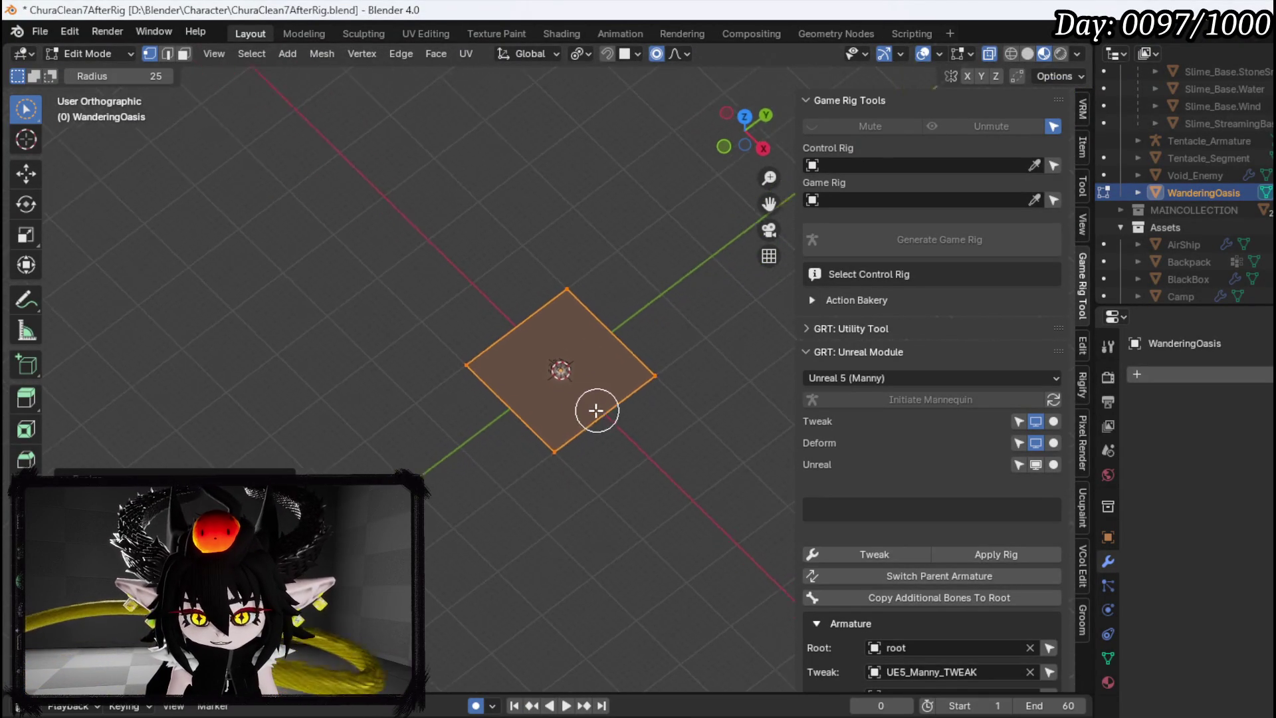
scroll(592, 404, up, 5)
scroll(612, 399, down, 1)
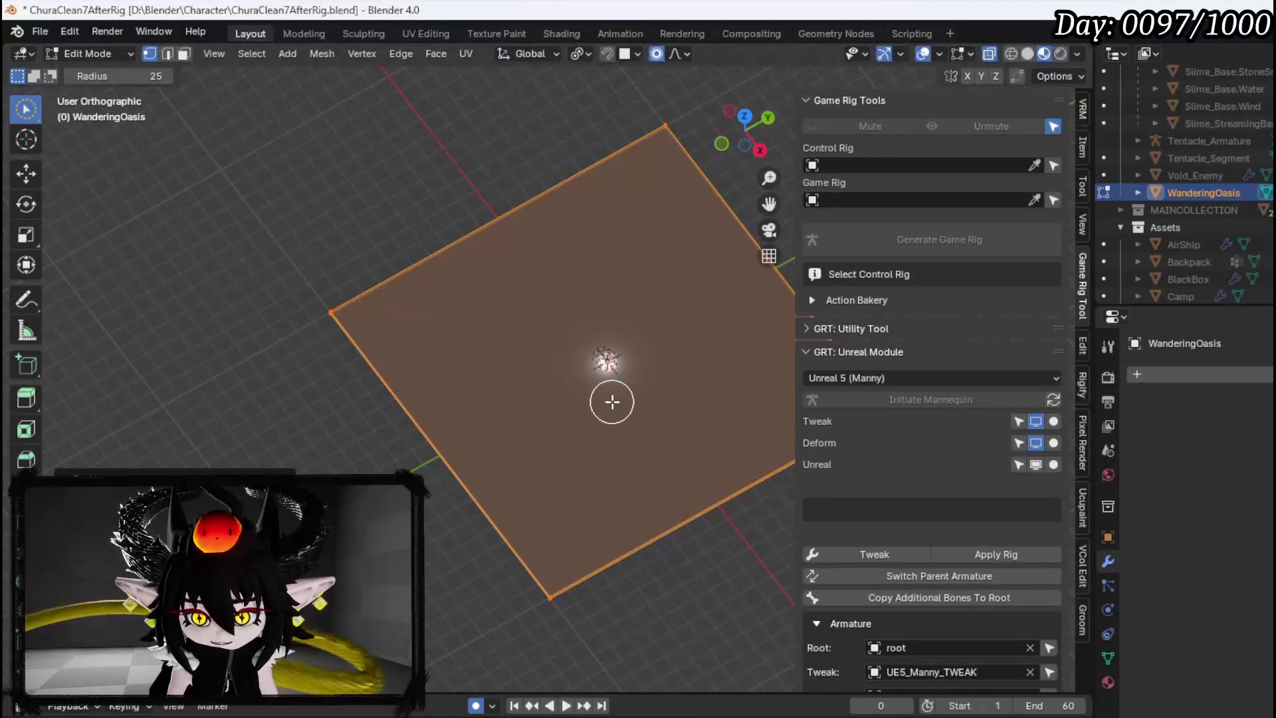
mouse_move(623, 396)
mouse_down()
mouse_move(718, 339)
mouse_move(598, 332)
mouse_move(544, 359)
mouse_move(430, 339)
mouse_up()
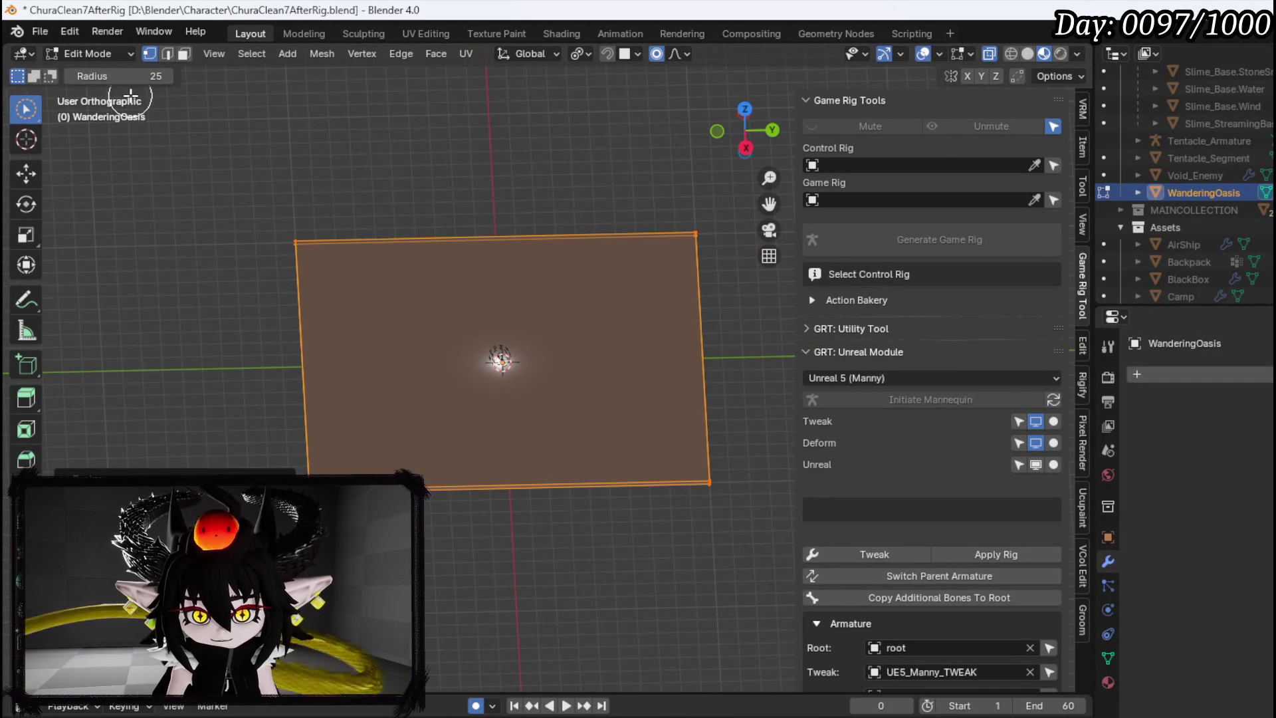
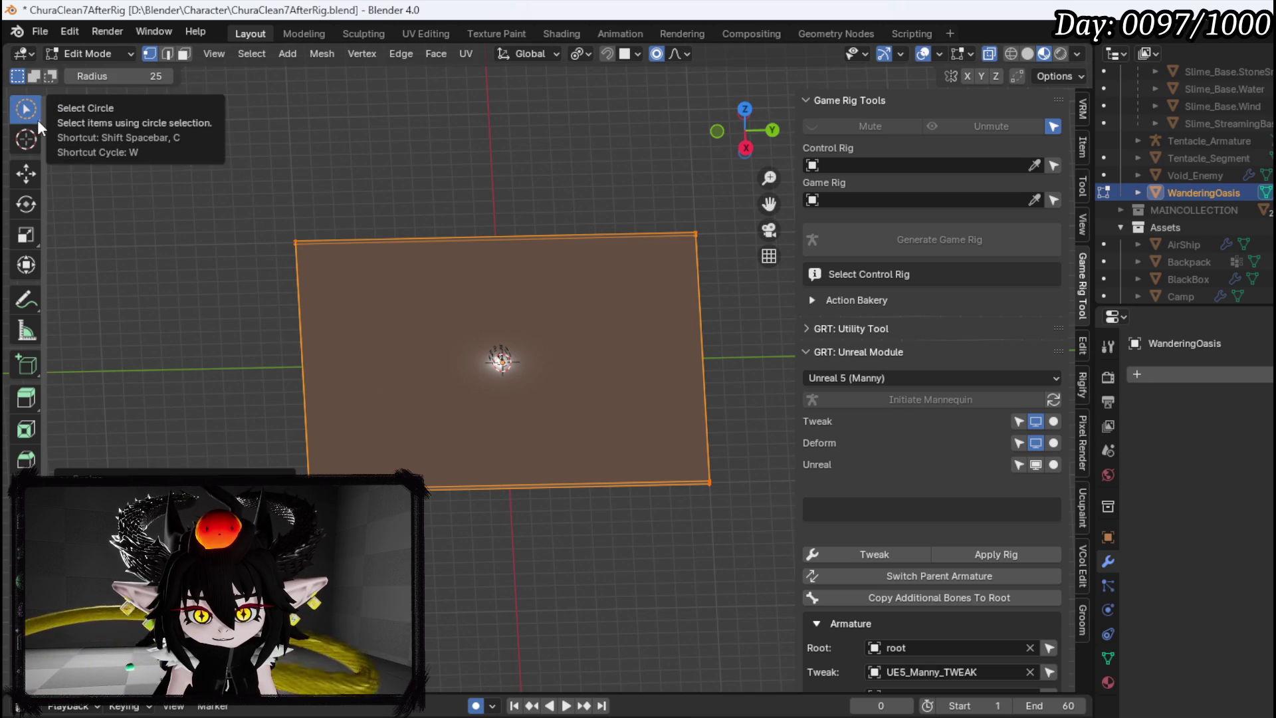
Box-select the whole WanderingOasis plane face in Edit Mode
key(w)
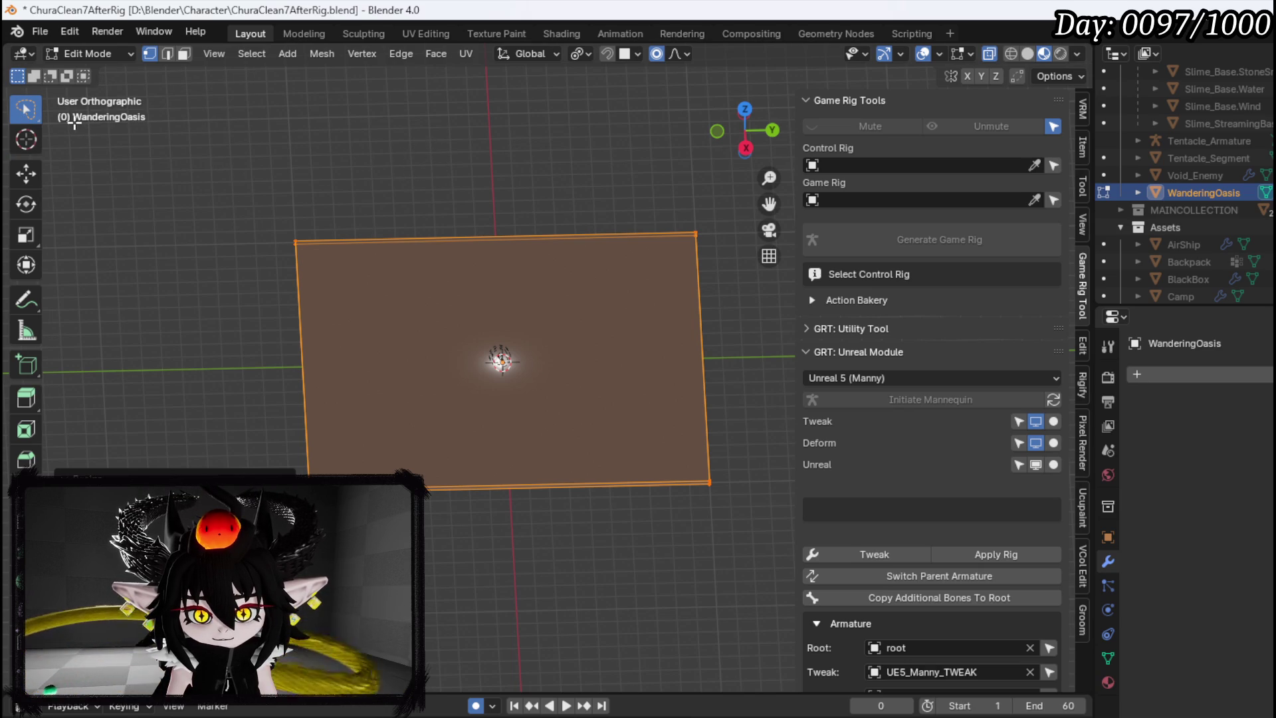
mouse_move(255, 126)
mouse_down()
mouse_move(305, 149)
mouse_move(263, 135)
mouse_up()
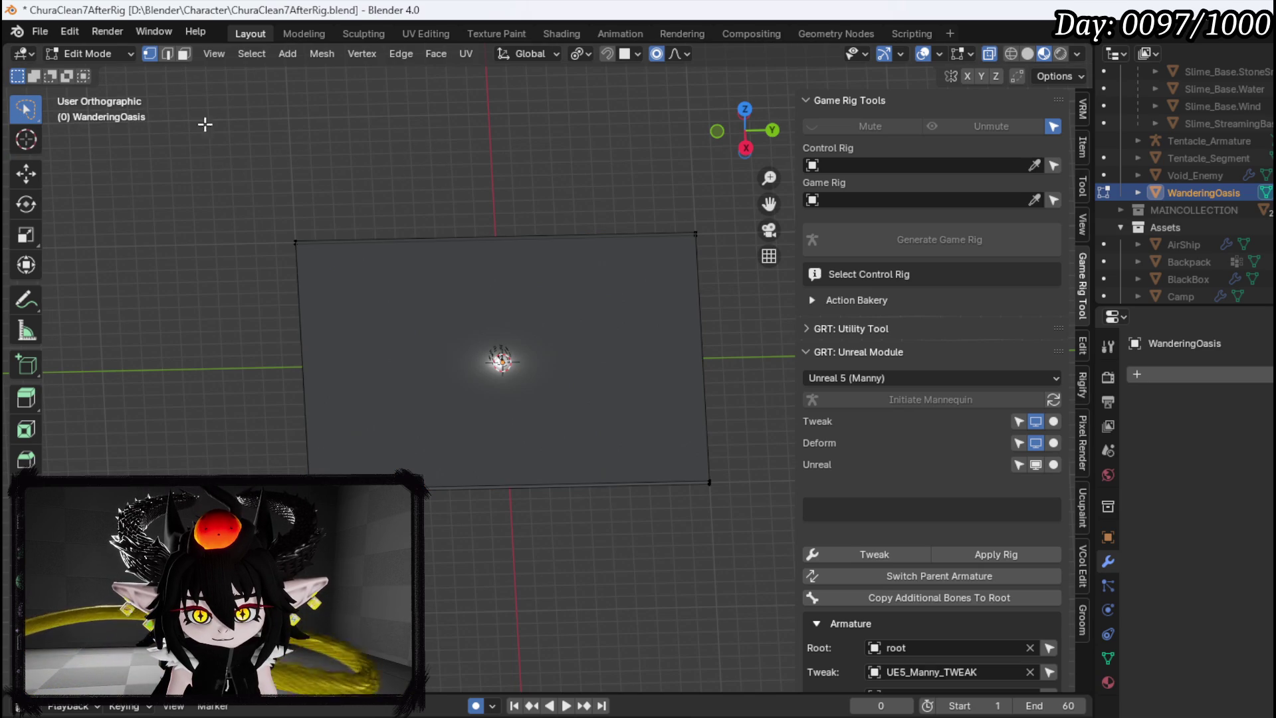
key(w)
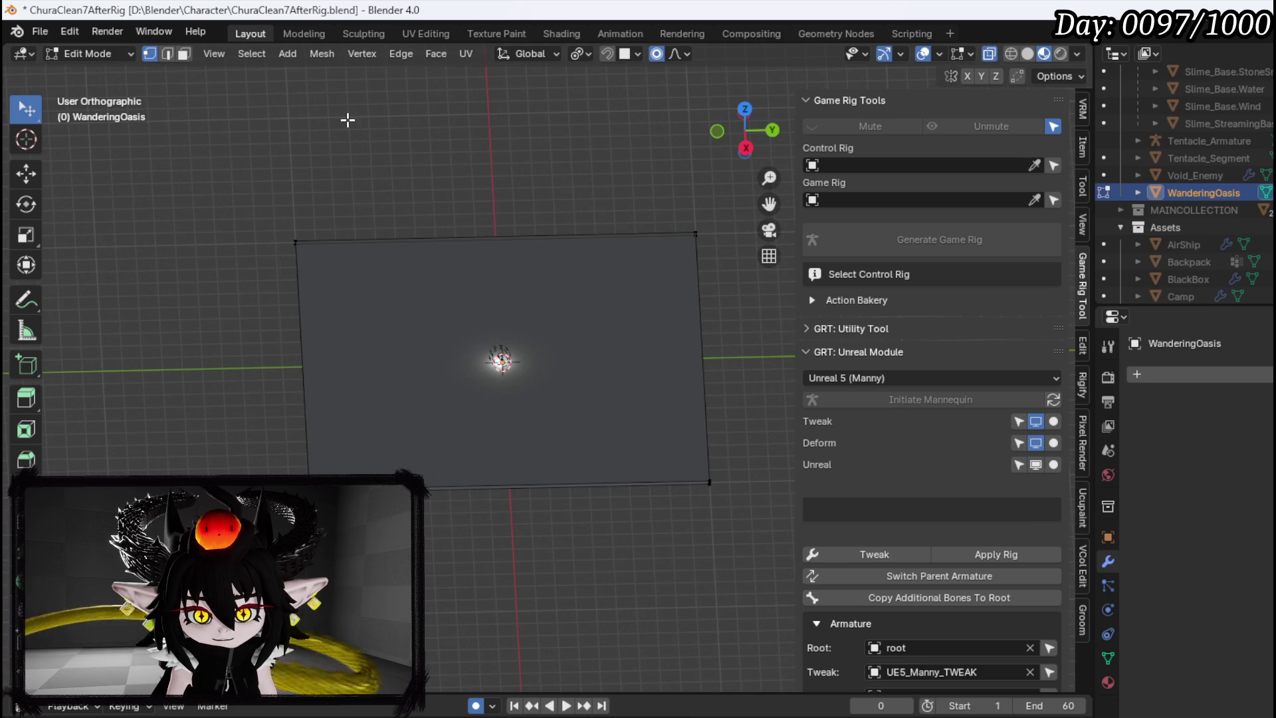
key(w)
drag(237, 108, 379, 162)
scroll(264, 165, down, 1)
scroll(273, 304, down, 4)
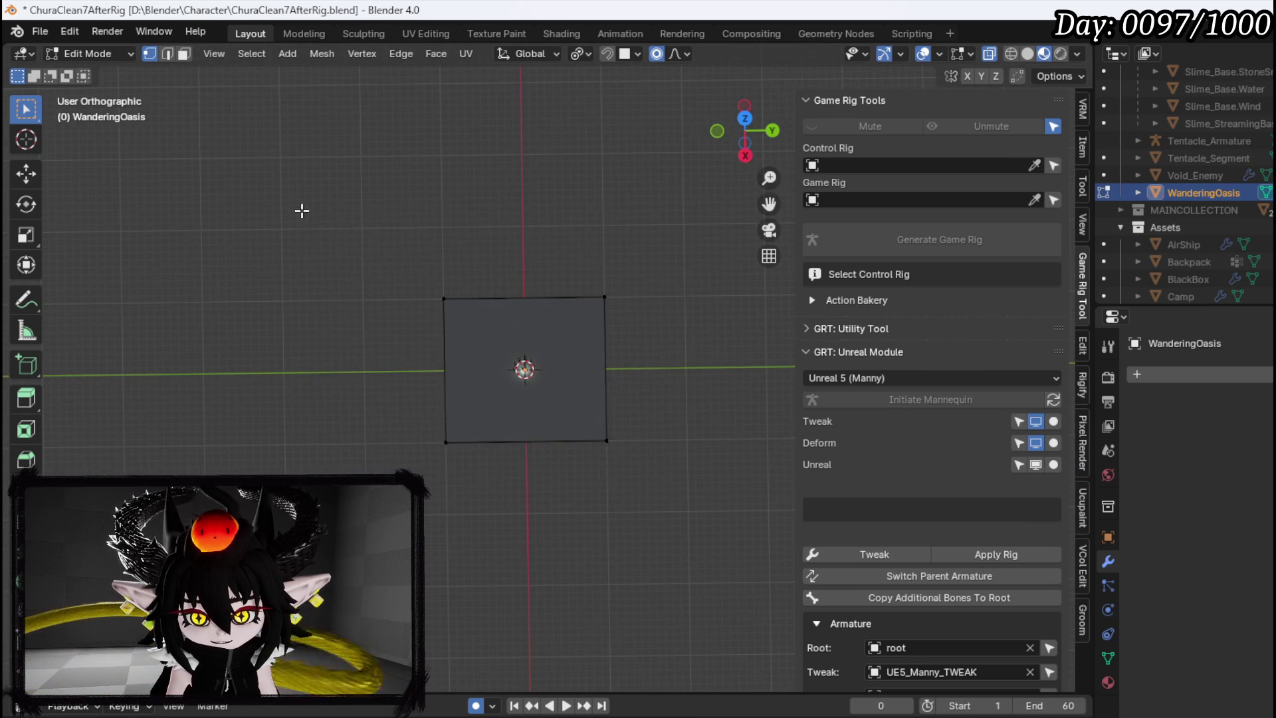
drag(287, 201, 728, 493)
Try a 10× Y stretch and a uniform 5× scale, cancelling both
key(s)
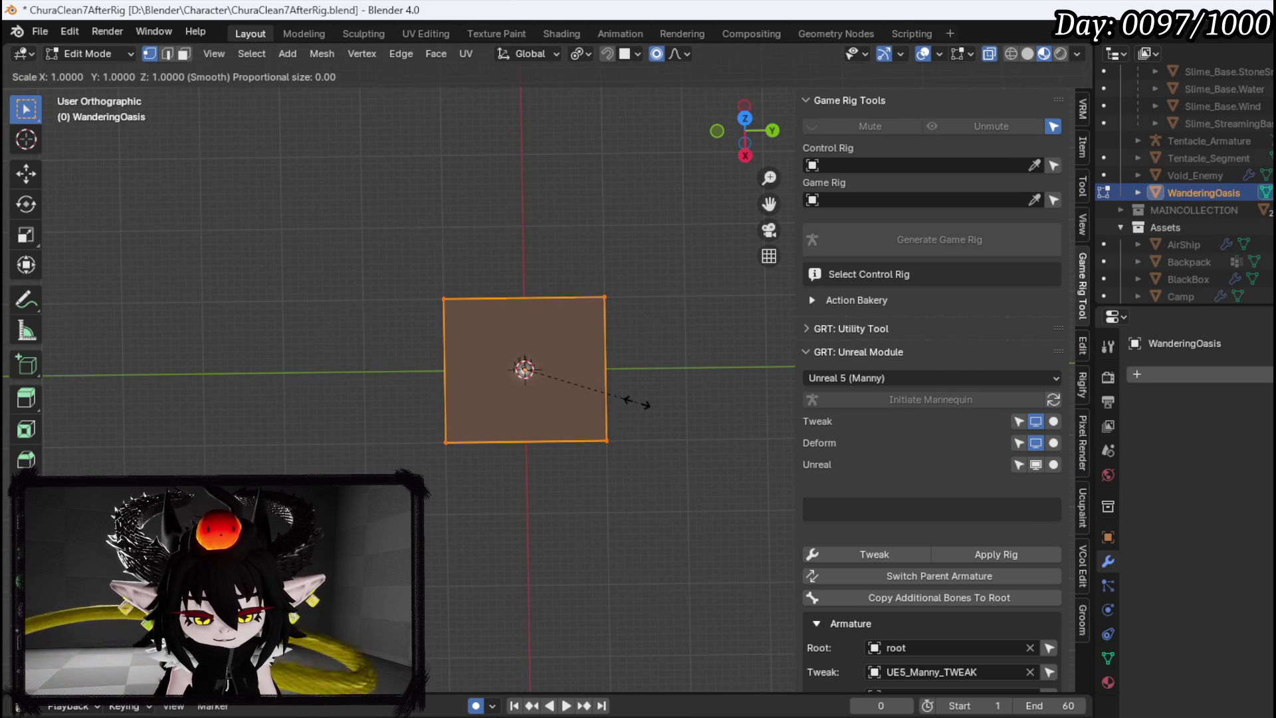
text(y)
text(10)
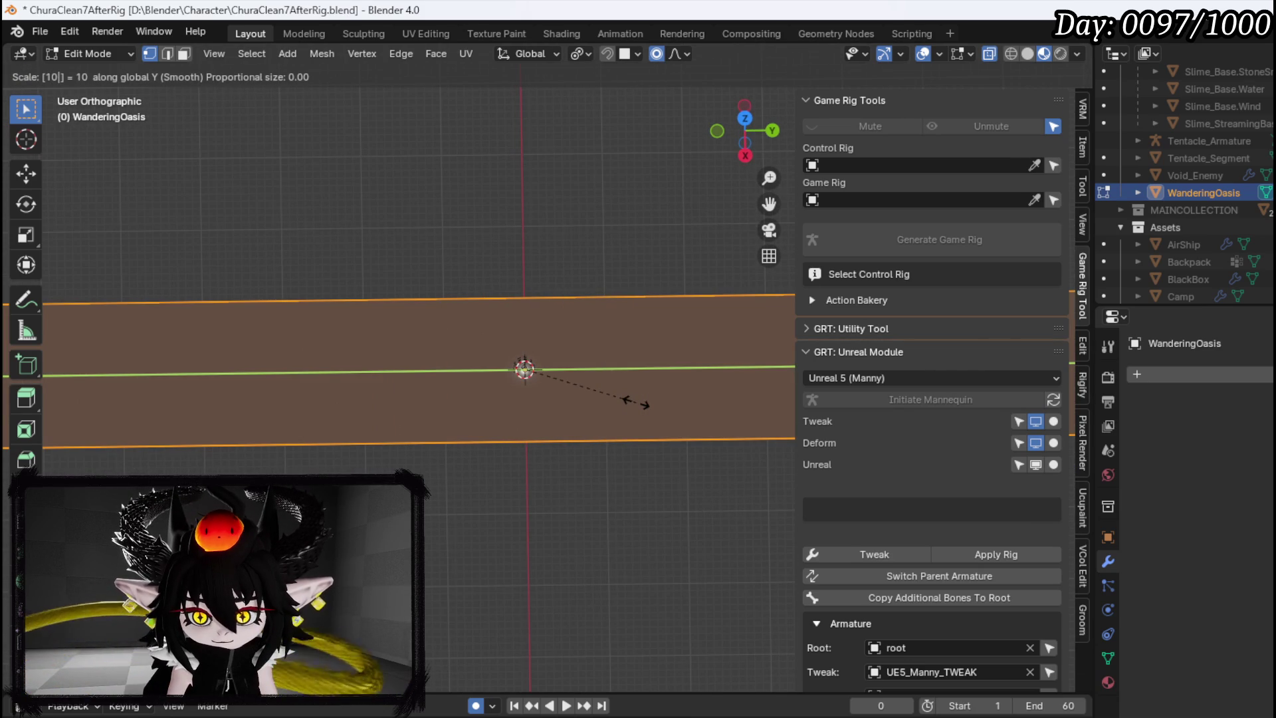
key(Escape)
scroll(636, 399, down, 8)
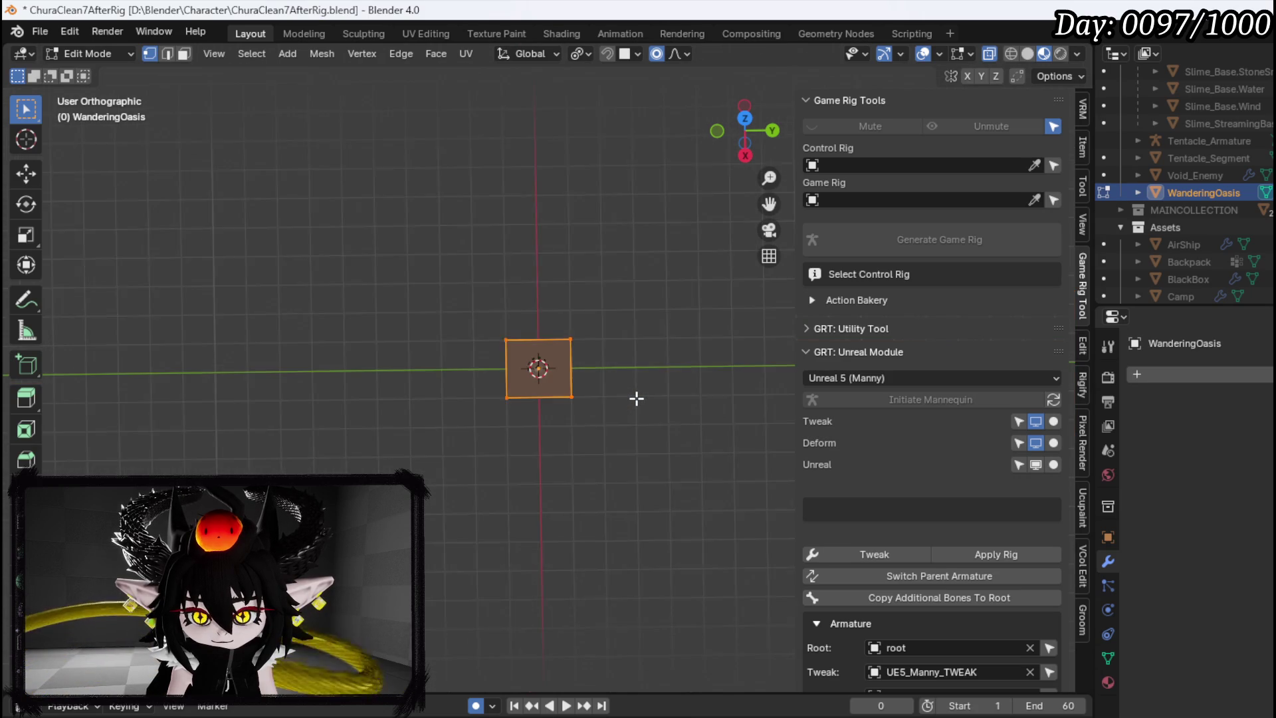
scroll(636, 399, down, 2)
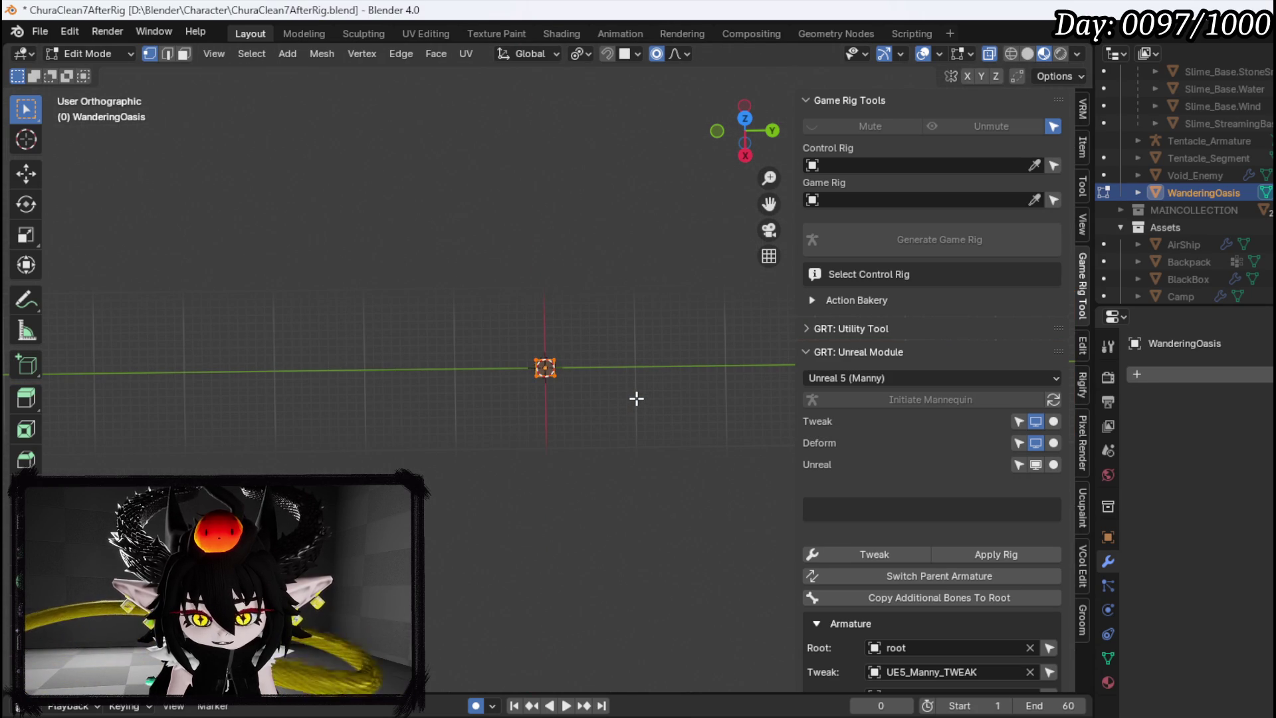
text(s)
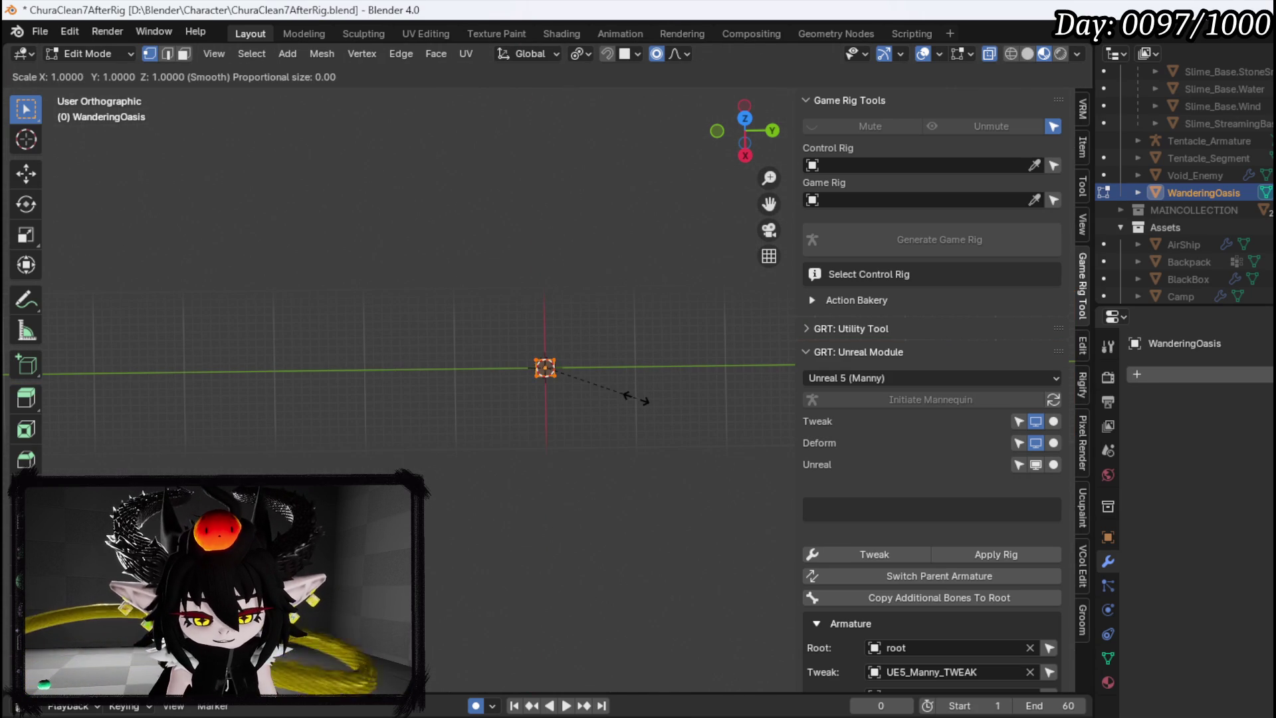
text(5)
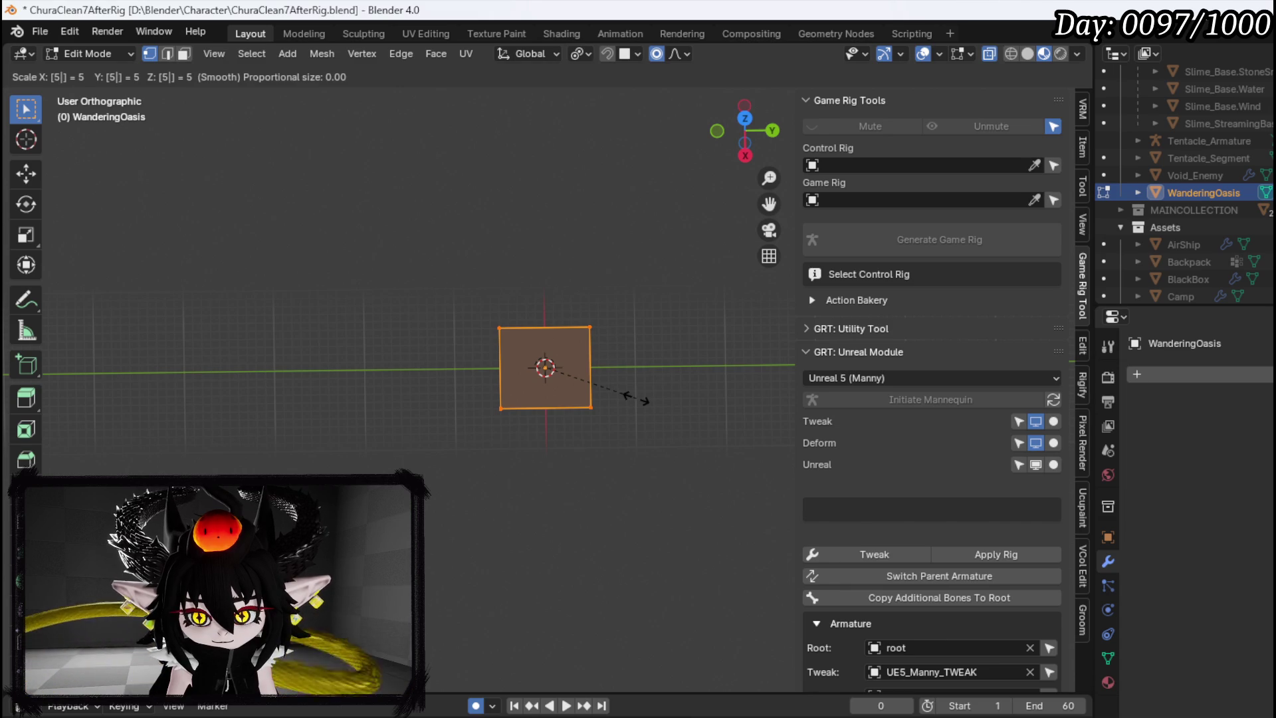
key(Escape)
Scale the plane 5× along Y, then 5× along X into a large square
text(sy5)
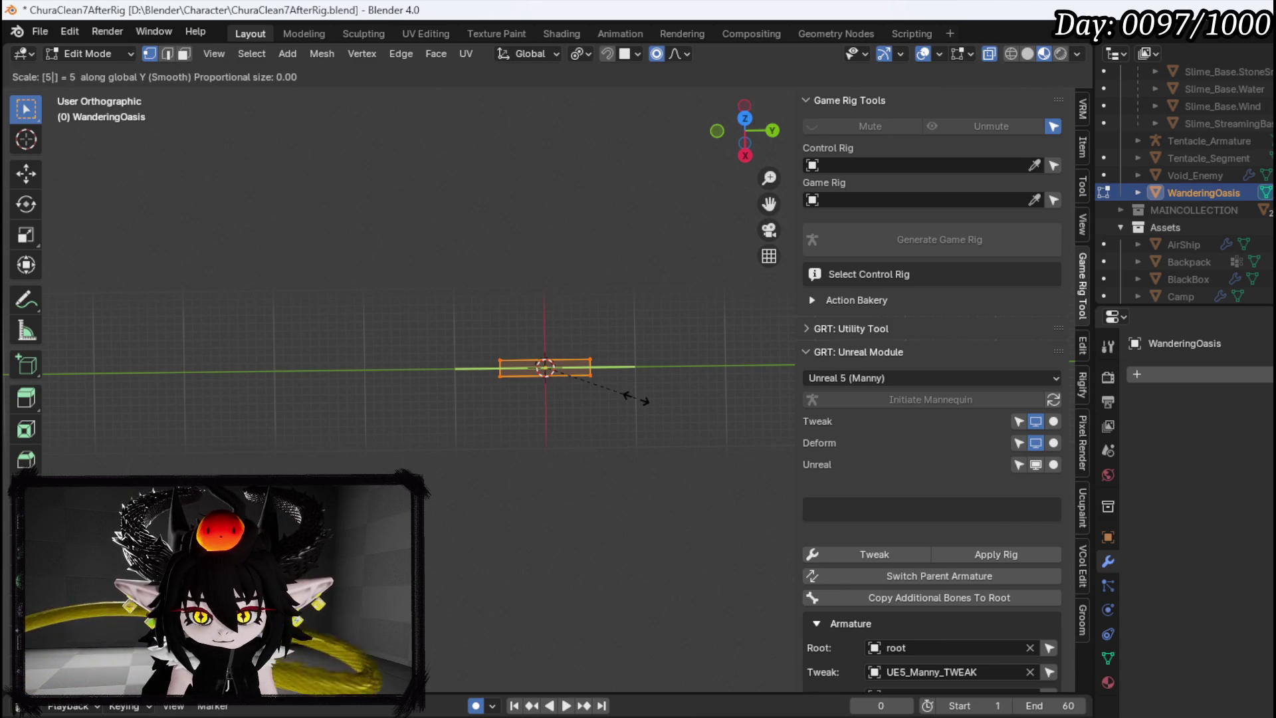
key(Return)
key(s)
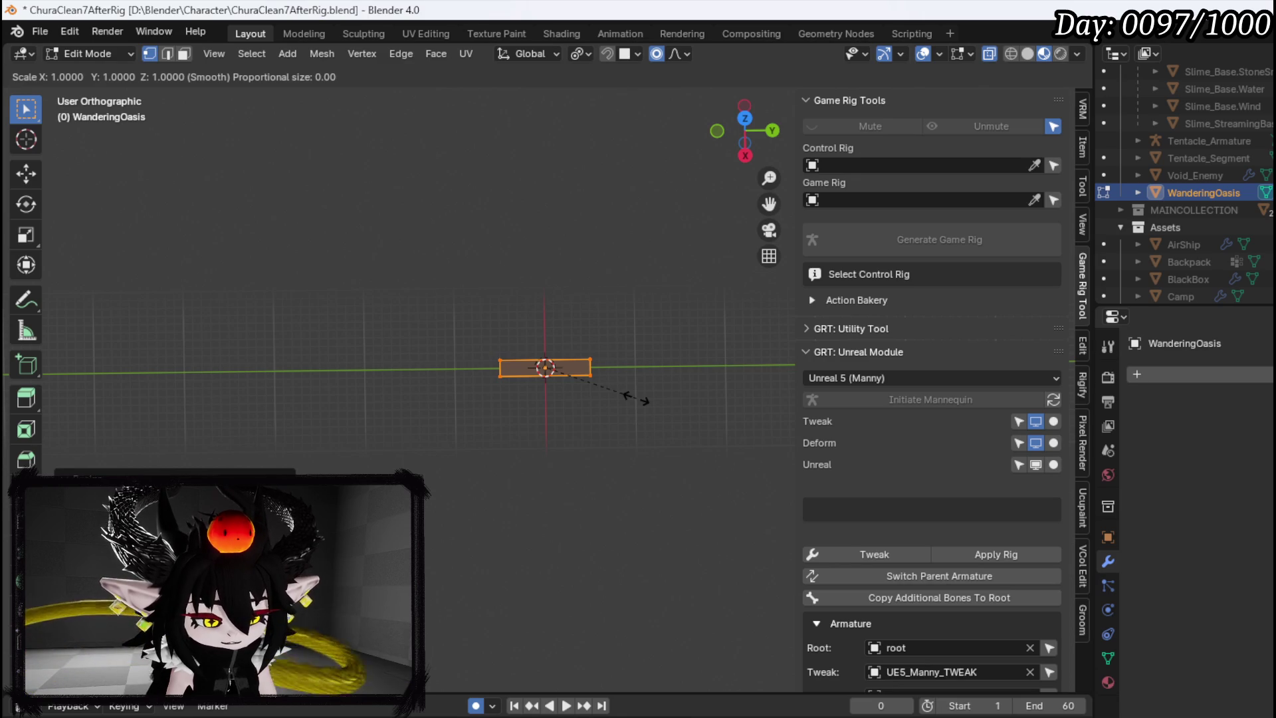
text(x)
text(5)
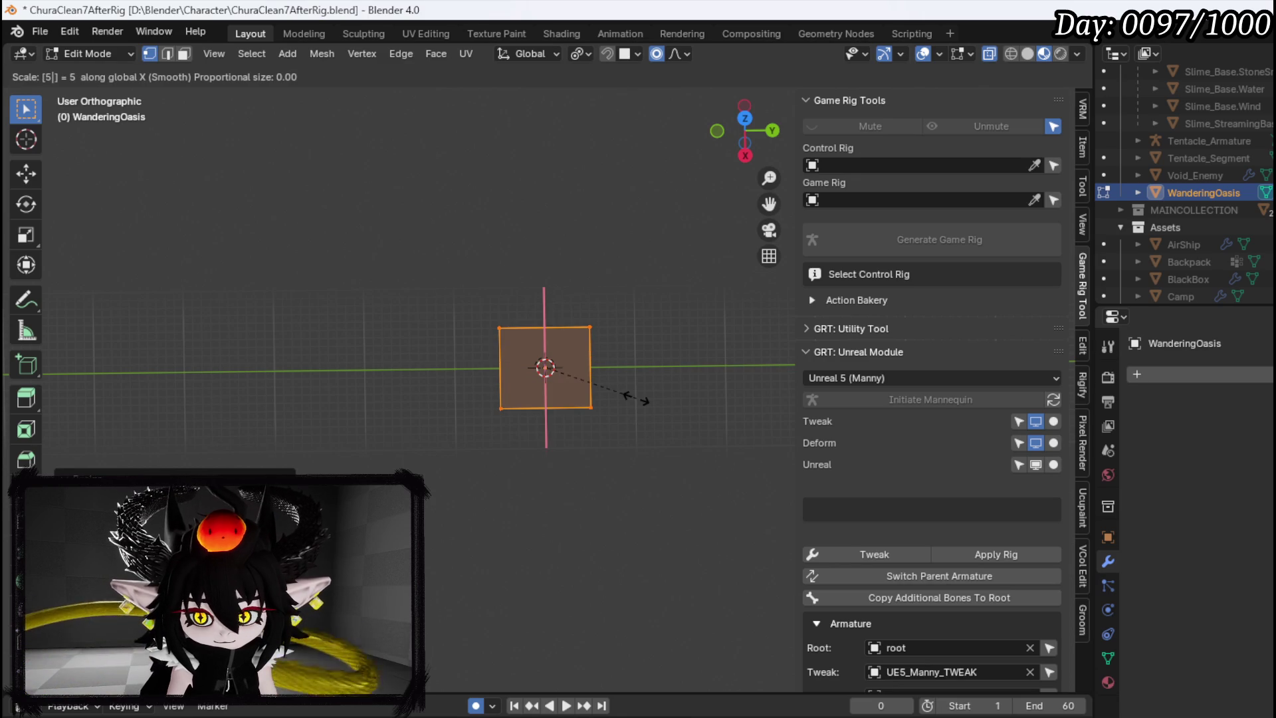
key(Return)
scroll(618, 399, up, 12)
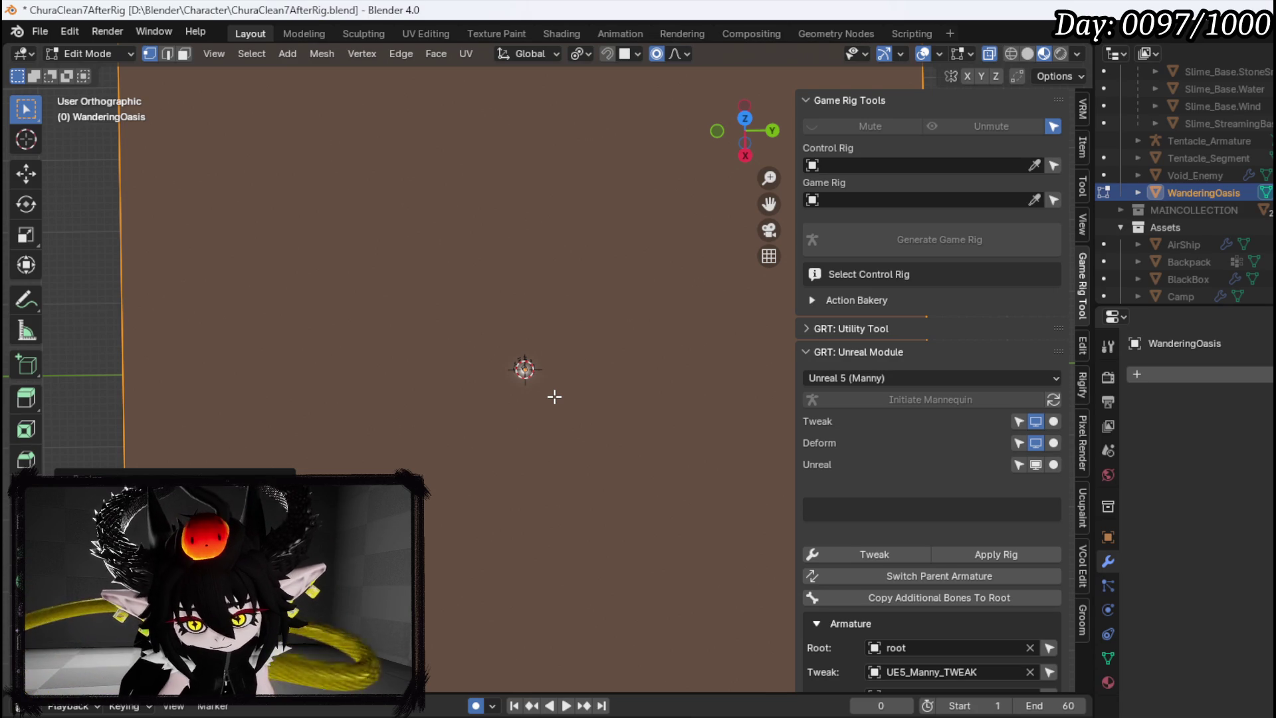
Narrow the plane along X to about 0.82 of its width
mouse_move(562, 407)
mouse_down()
mouse_move(669, 319)
mouse_move(505, 399)
mouse_move(558, 467)
mouse_move(590, 439)
mouse_up()
key(s)
key(x)
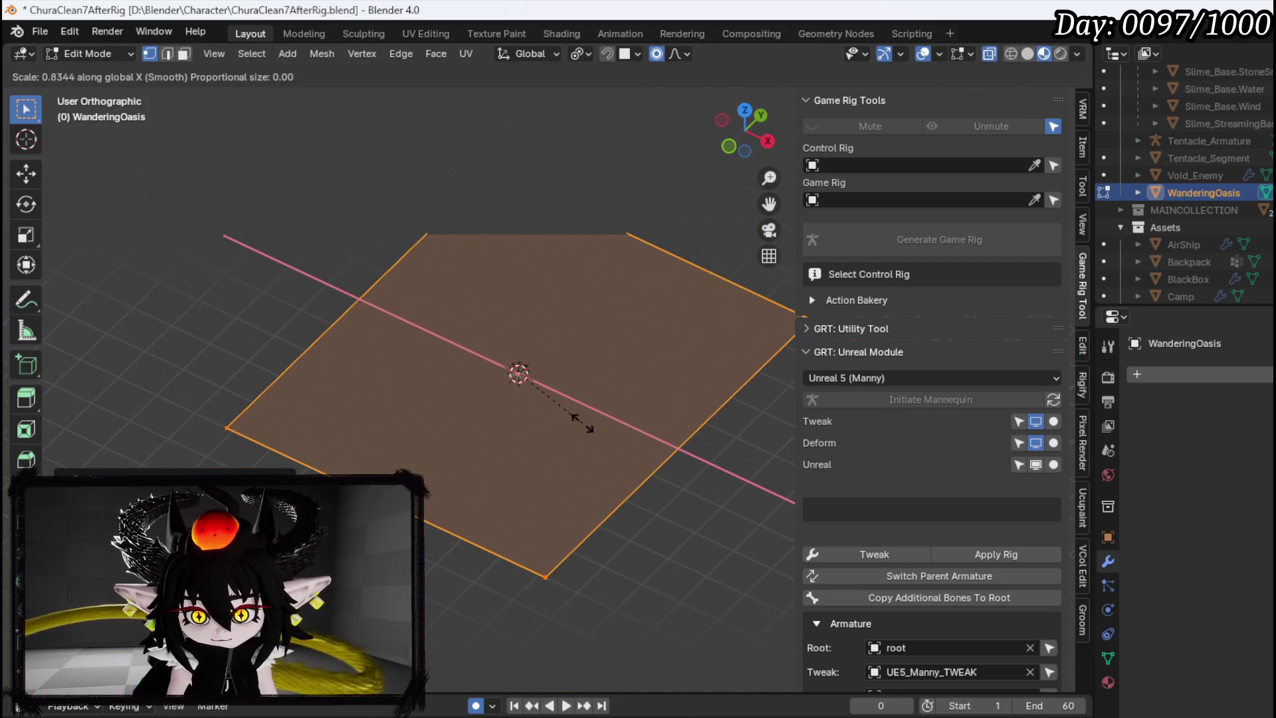
click(580, 422)
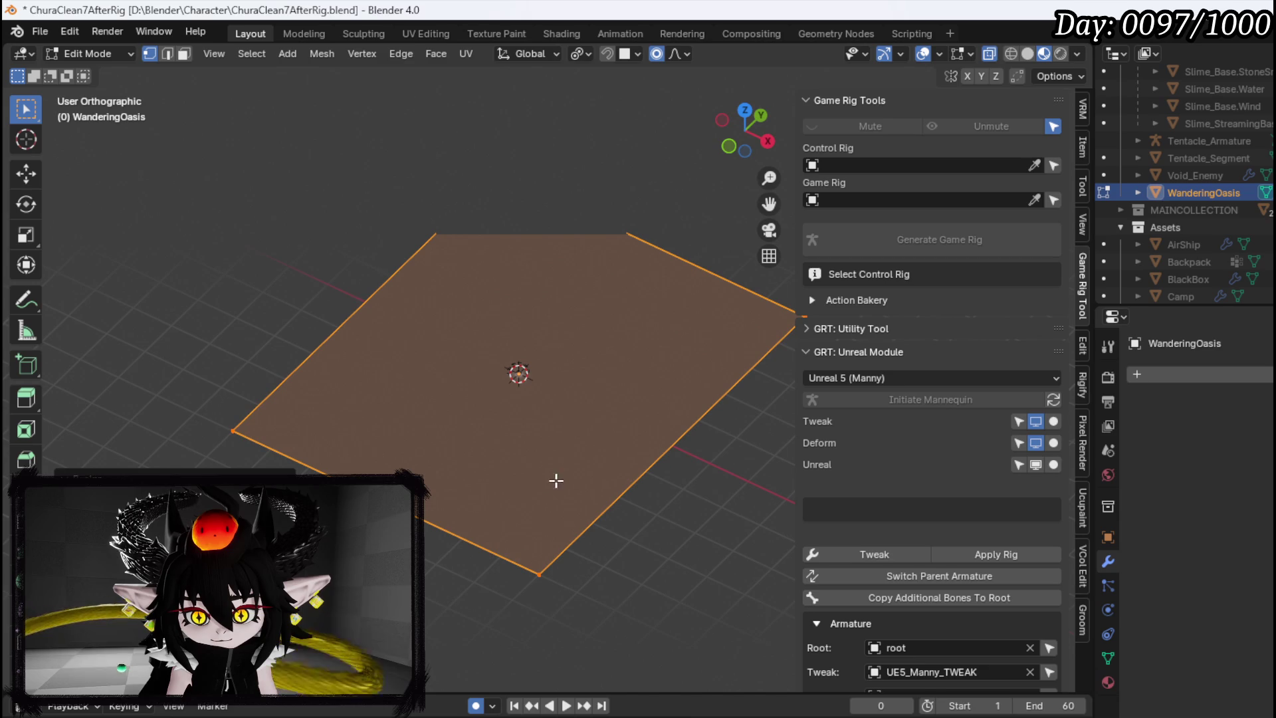
Add two centred crossing loop cuts, splitting the plane into a 2×2 grid
key(ctrl+r)
click(665, 449)
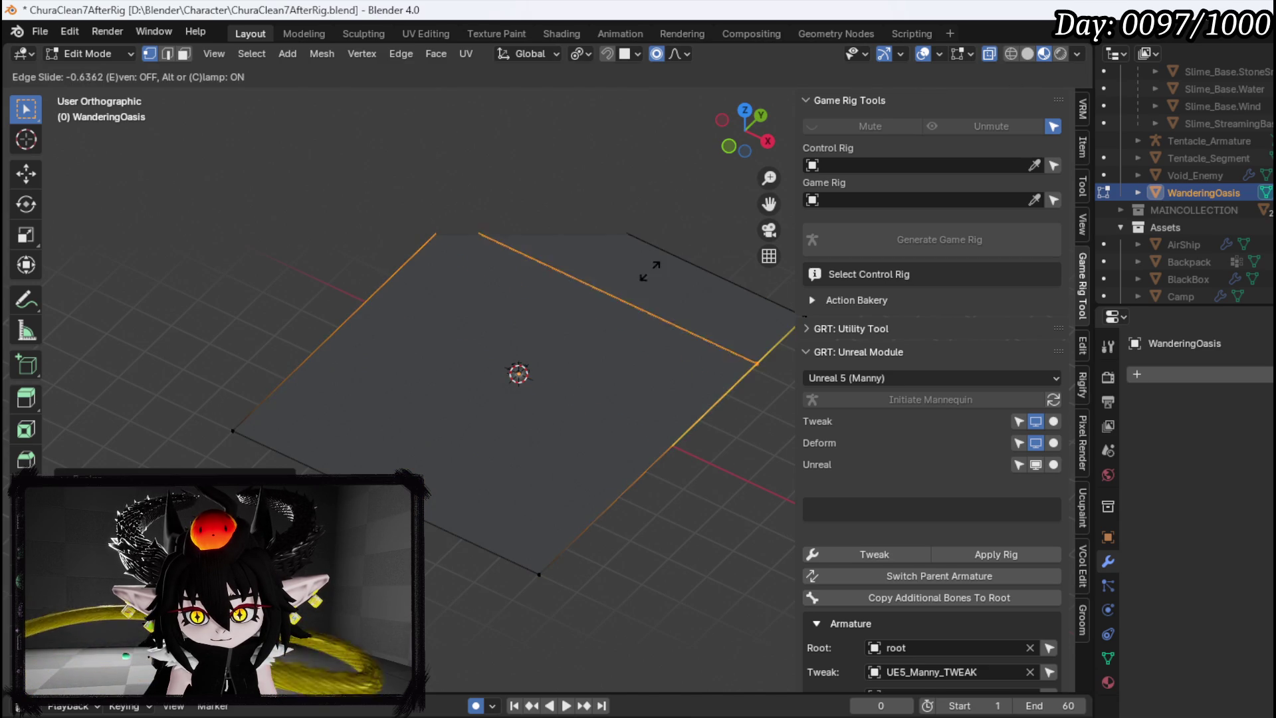
right_click(651, 271)
key(ctrl+r)
click(644, 247)
right_click(644, 247)
Select the left half of the plane's vertices from a near top-down view
click(539, 573)
mouse_move(586, 546)
mouse_down()
mouse_move(621, 572)
mouse_move(590, 478)
mouse_move(618, 493)
mouse_move(596, 471)
mouse_up()
drag(286, 214, 434, 585)
Delete the left-half vertices and add a Mirror modifier to the mesh
key(x)
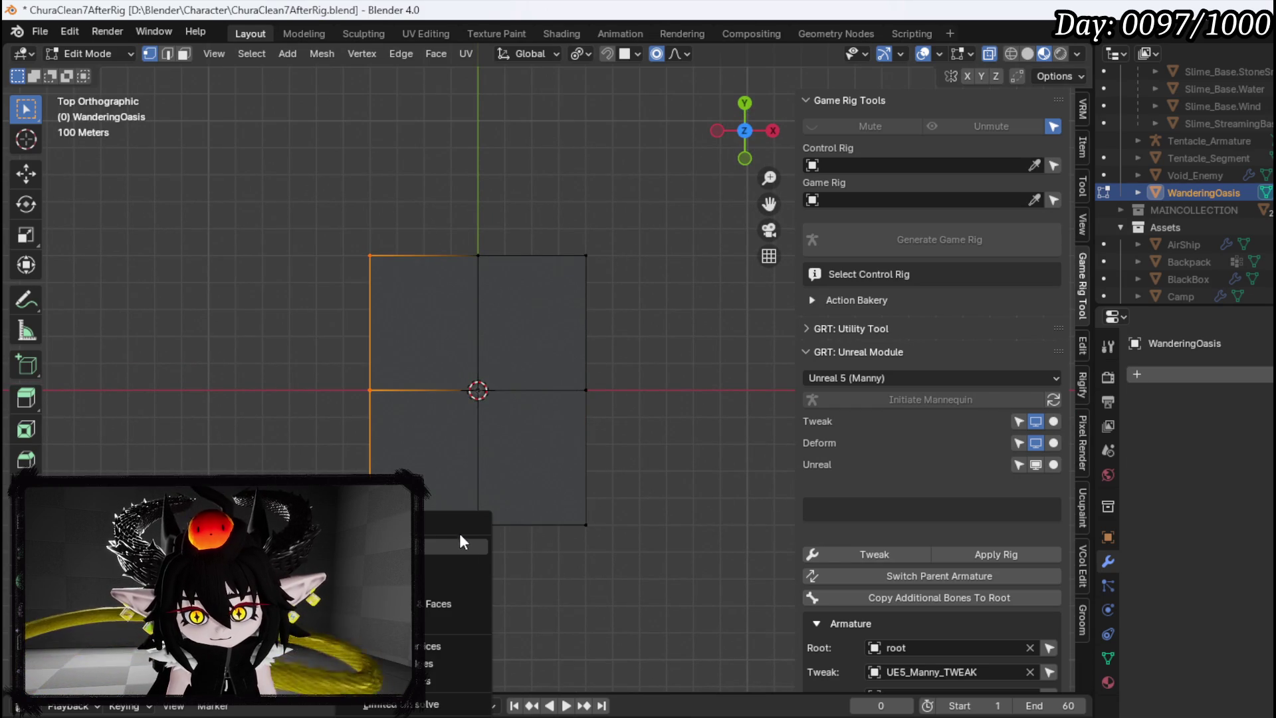
click(459, 535)
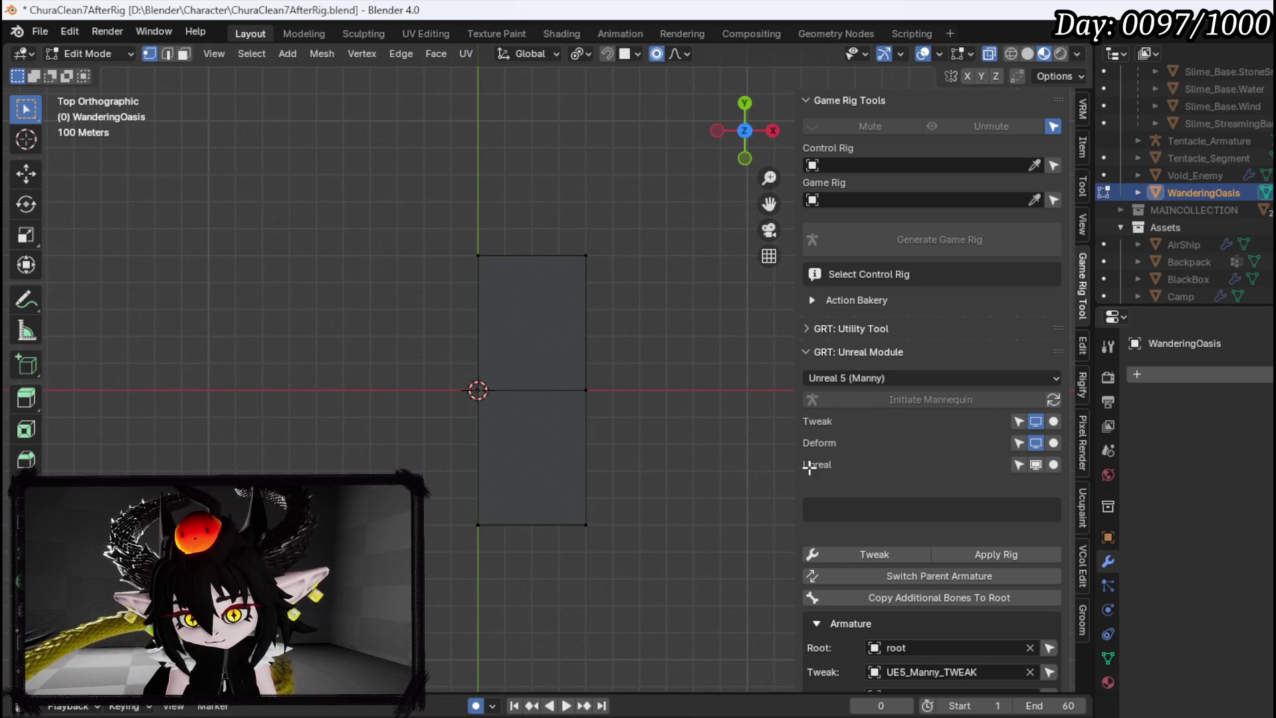
click(1174, 376)
mouse_move(1173, 439)
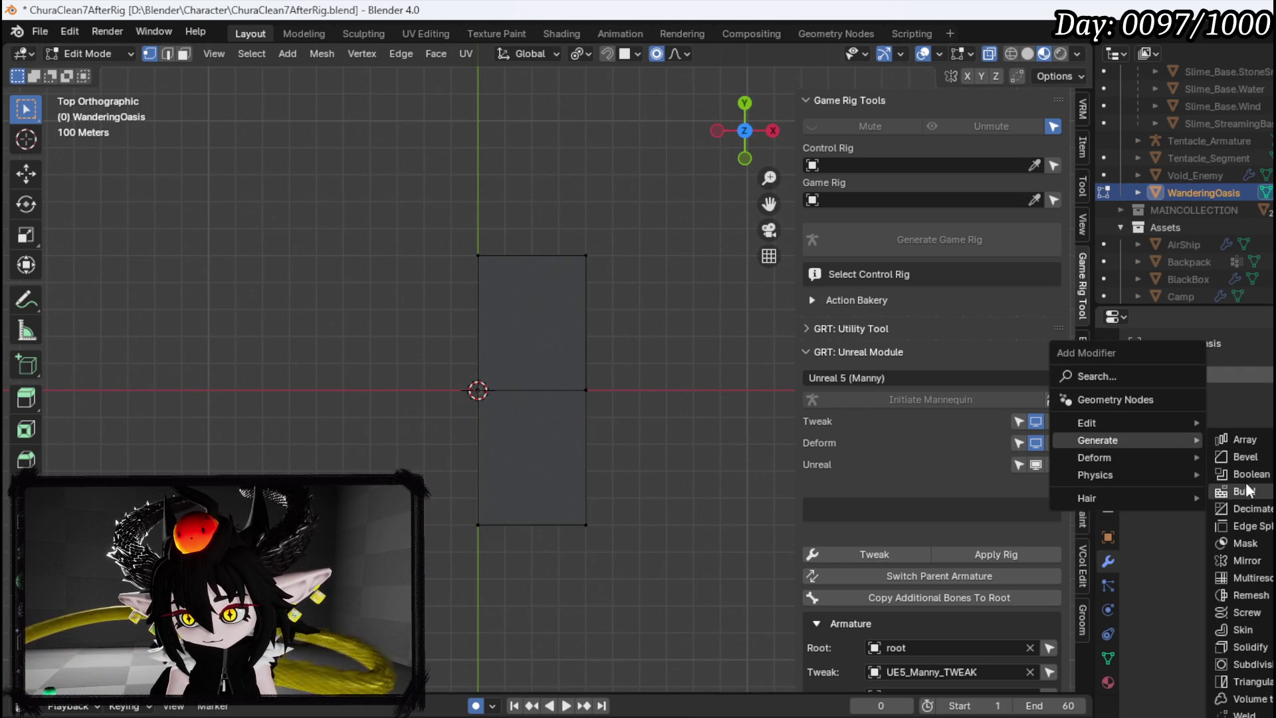
click(1246, 561)
Move the bottom-right and top-right corner vertices to create an irregular outline
click(586, 524)
key(g)
click(656, 516)
click(585, 255)
key(g)
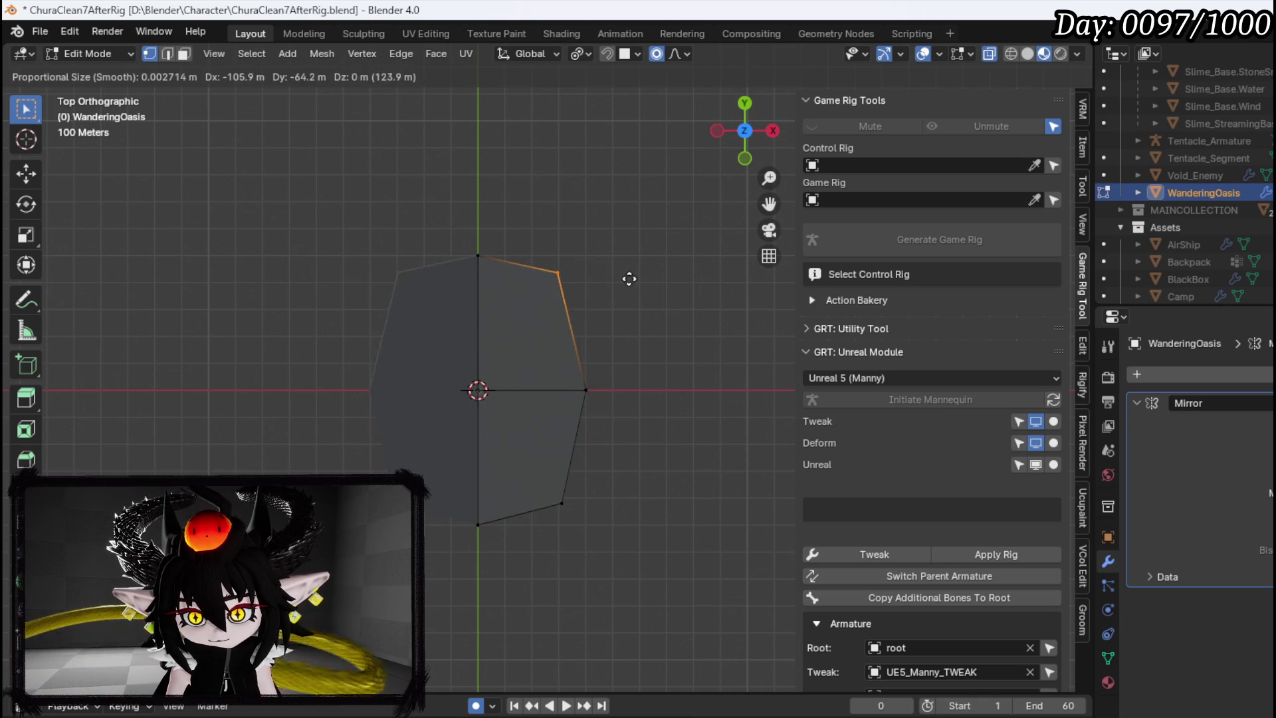
click(629, 299)
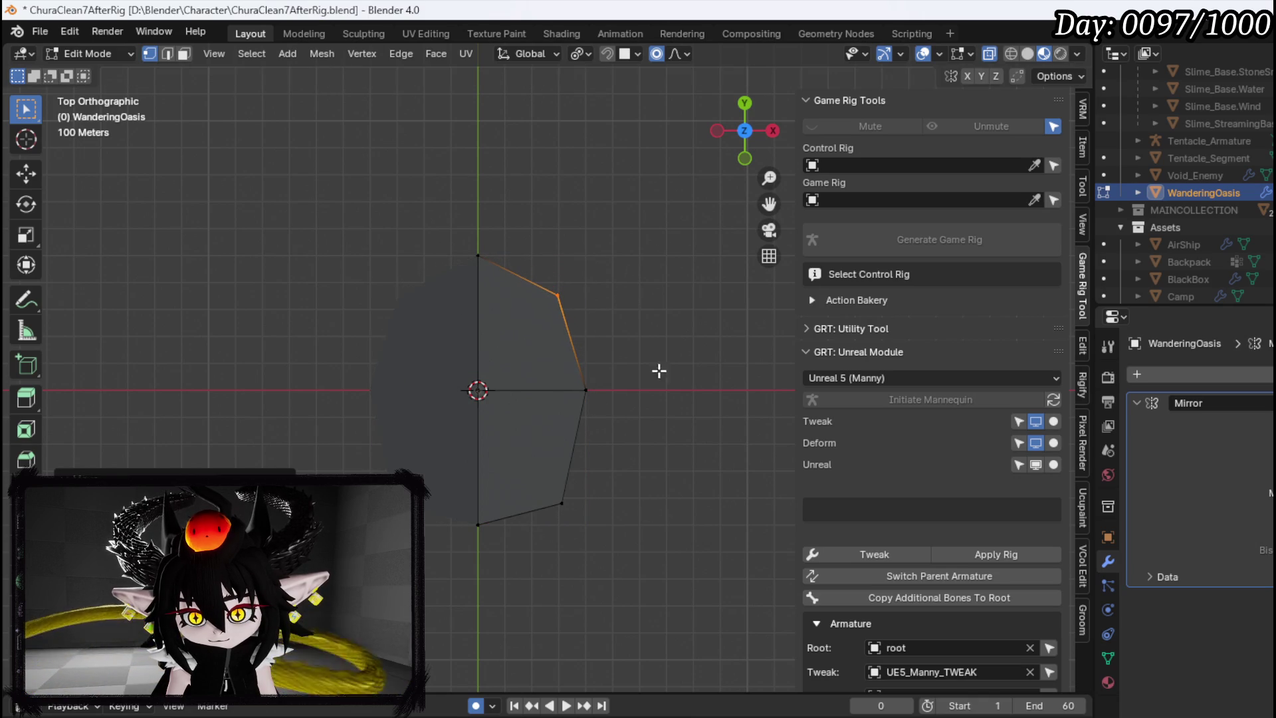
Select the entire mesh and orbit around it to inspect the new outline
drag(650, 361, 533, 303)
scroll(616, 295, up, 4)
scroll(549, 364, up, 2)
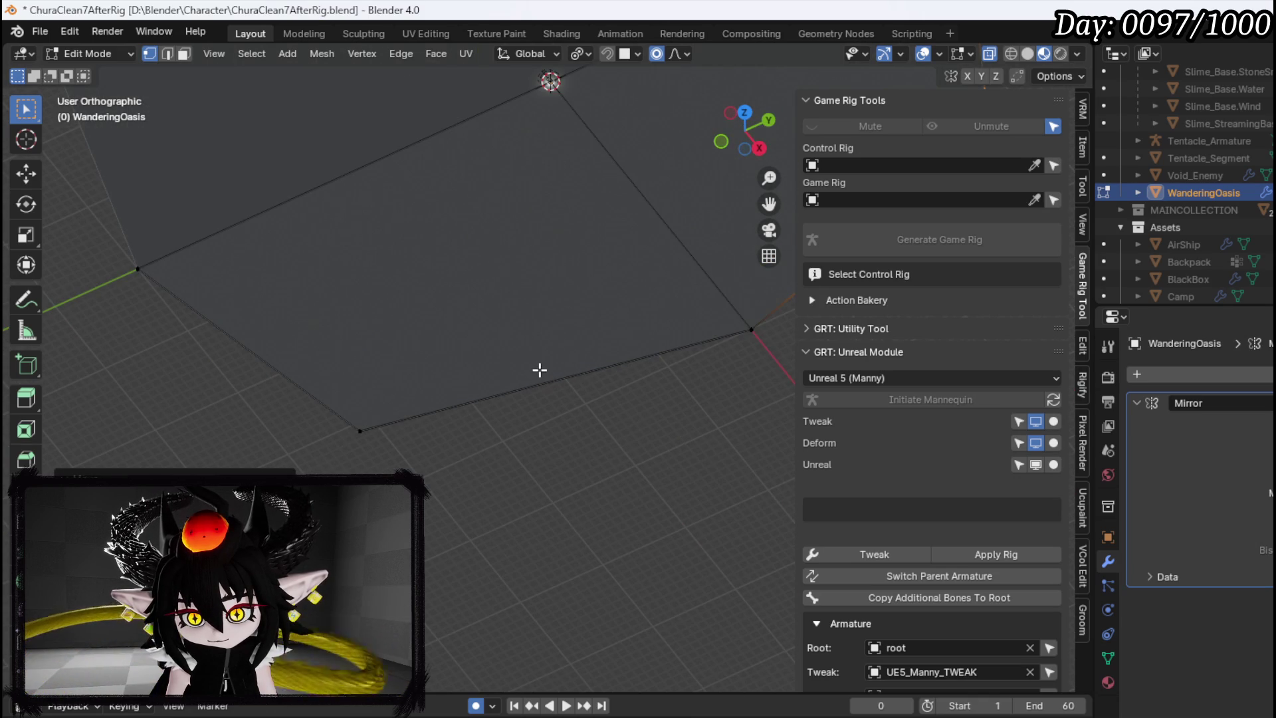
key(a)
drag(631, 325, 612, 350)
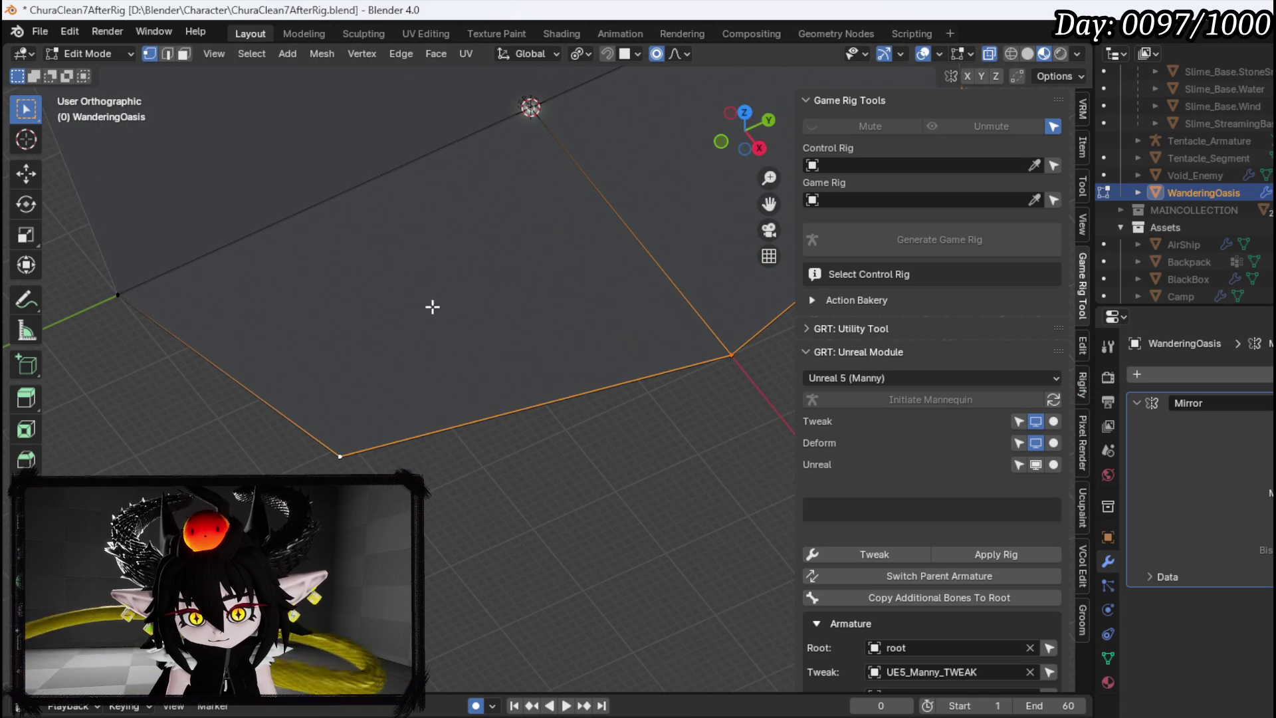
drag(136, 285, 191, 252)
mouse_move(127, 284)
mouse_down()
mouse_move(293, 234)
mouse_move(476, 208)
mouse_move(405, 202)
mouse_move(339, 224)
mouse_up()
mouse_move(544, 168)
mouse_down()
mouse_move(510, 159)
mouse_move(516, 240)
mouse_up()
mouse_move(347, 188)
mouse_down()
mouse_move(513, 157)
mouse_move(491, 211)
mouse_up()
key(i)
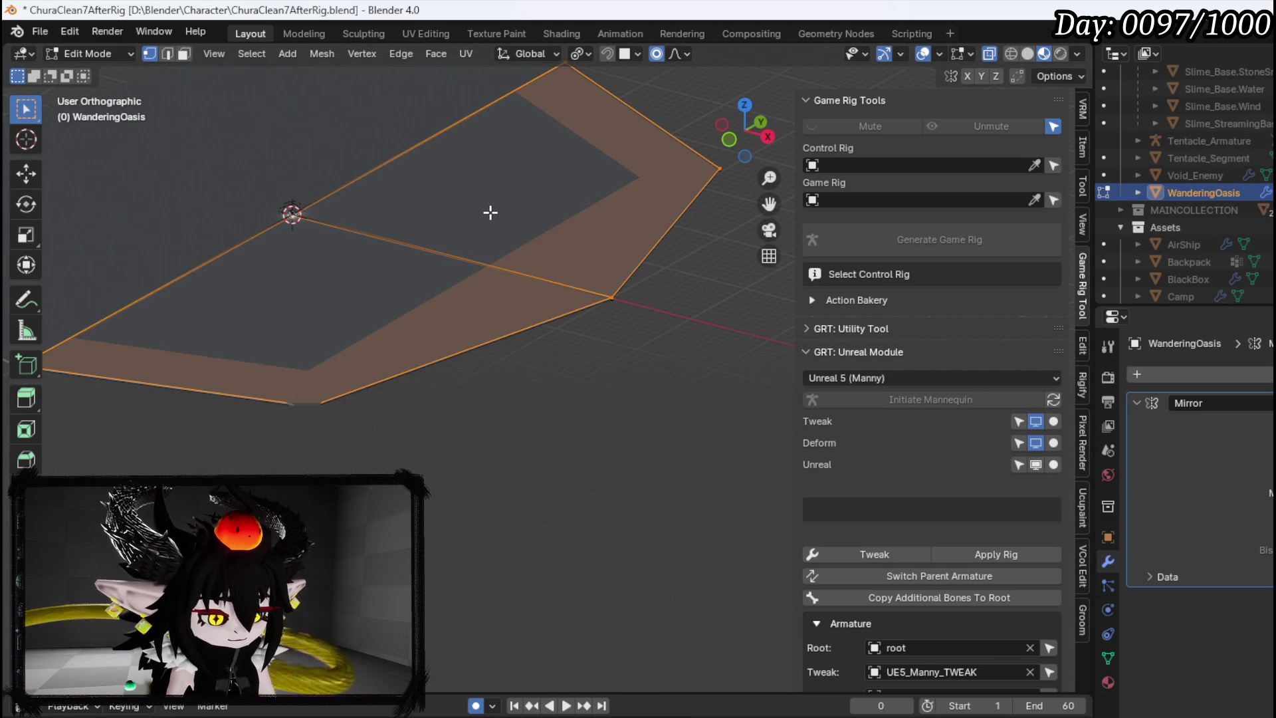
key(ctrl+z)
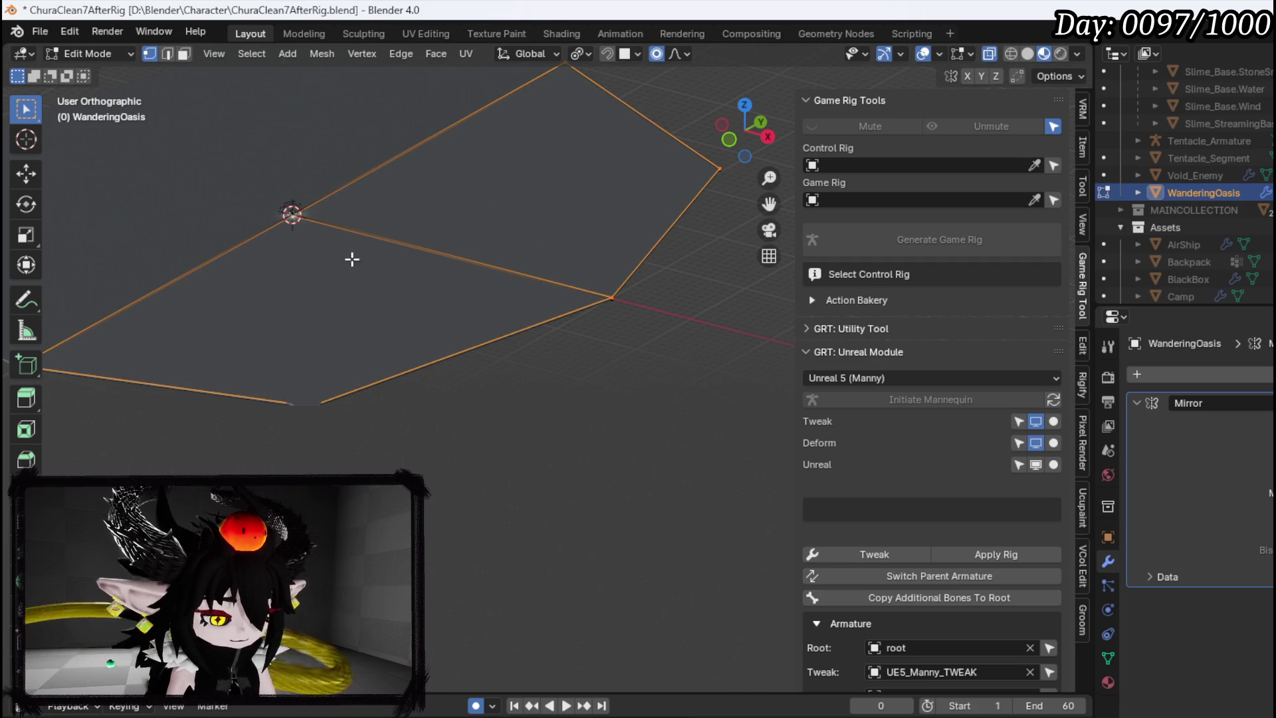
key(e)
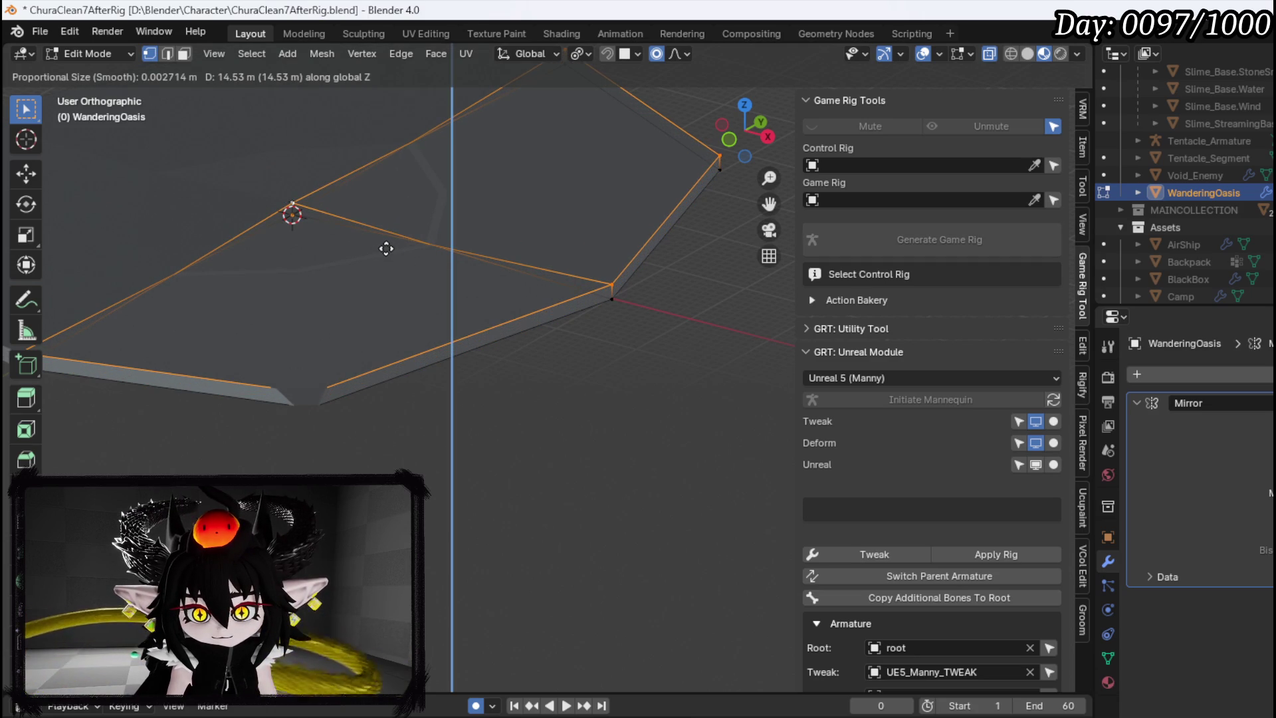
click(386, 248)
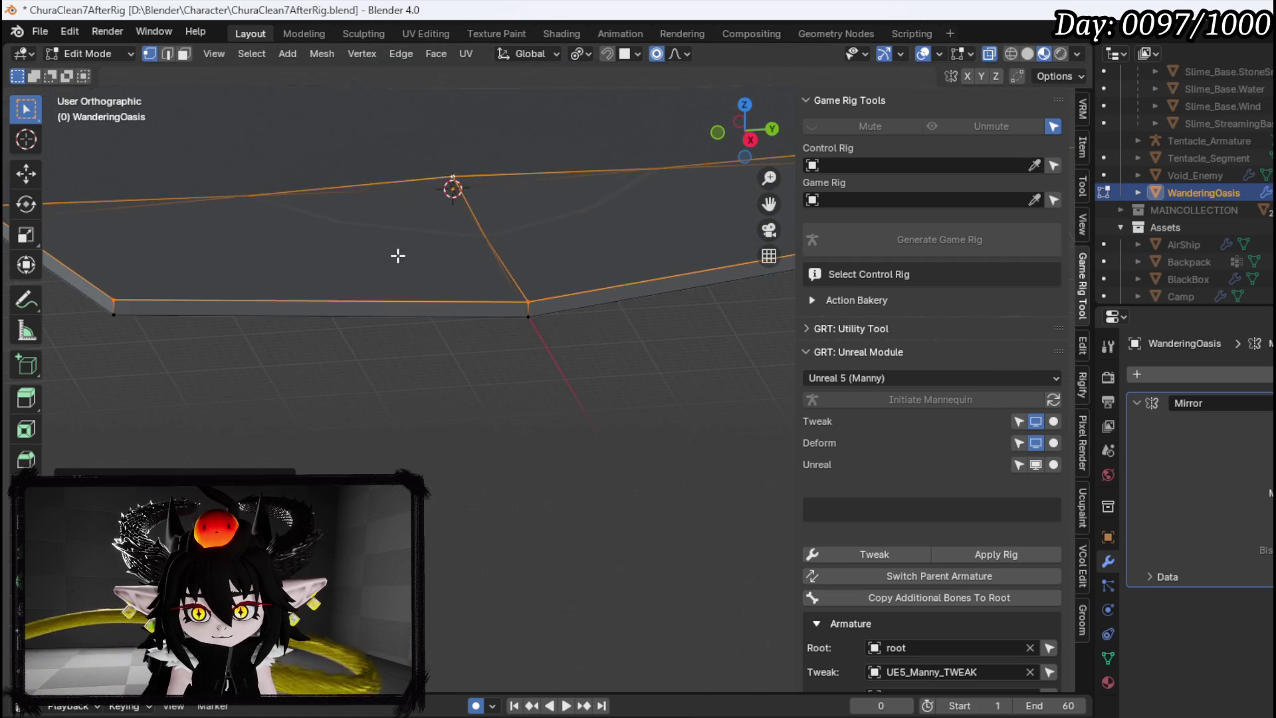
mouse_move(279, 251)
mouse_down()
mouse_move(282, 276)
mouse_move(273, 253)
mouse_move(315, 275)
mouse_up()
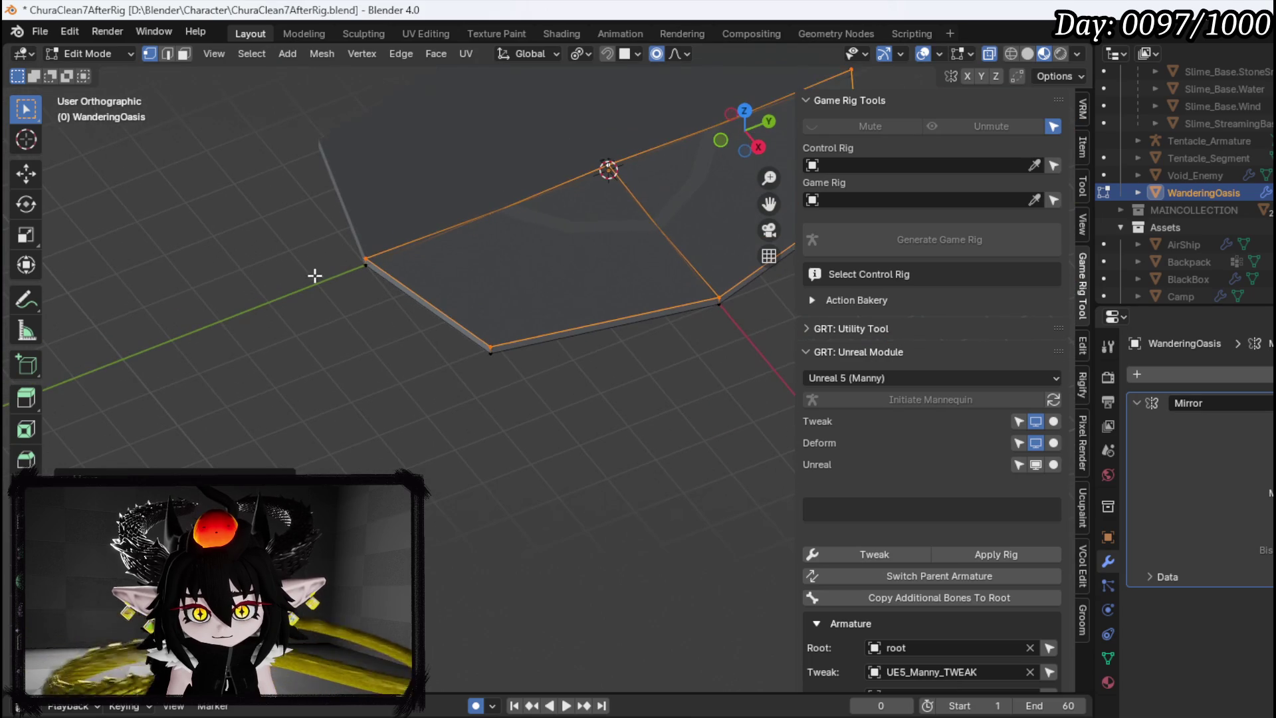
click(230, 158)
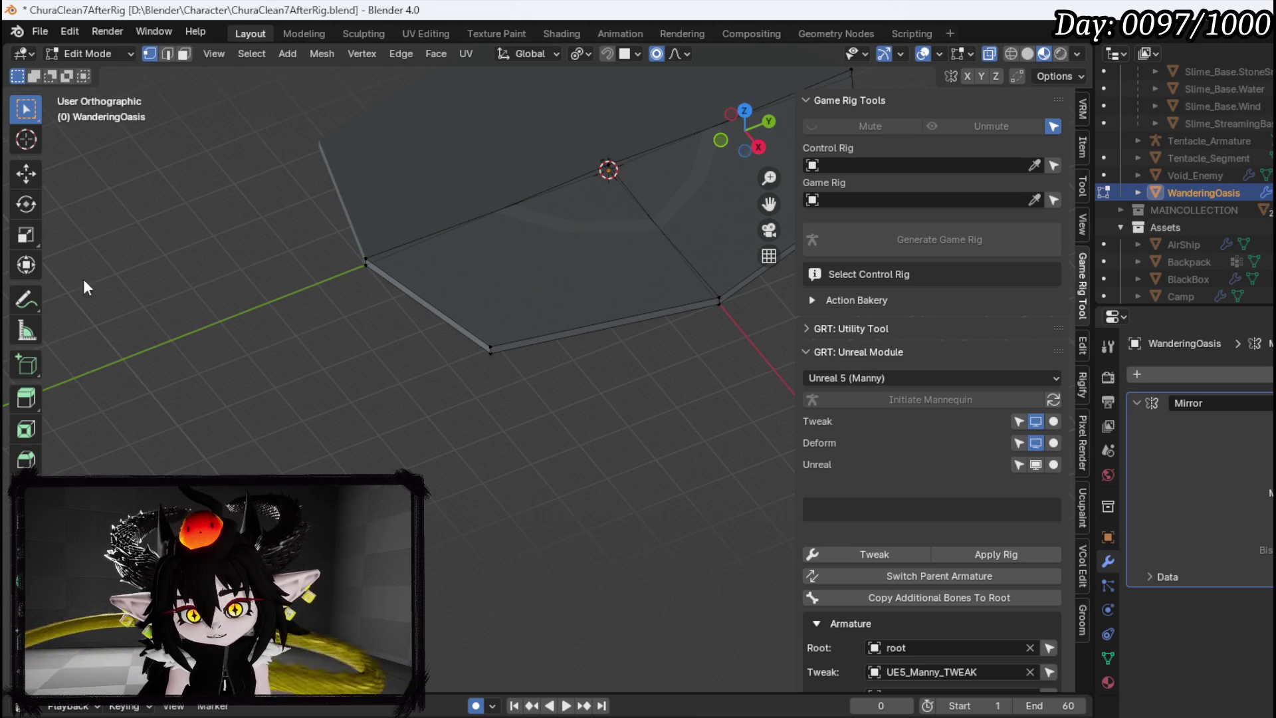
drag(345, 303, 333, 353)
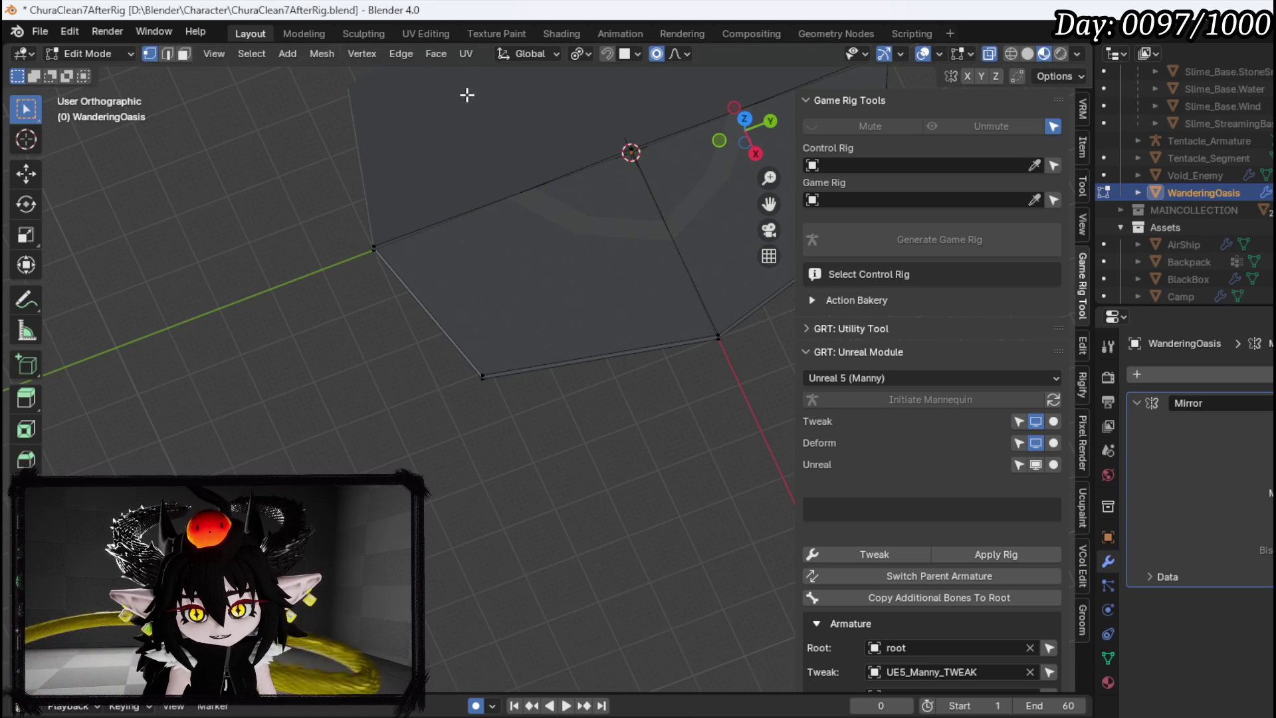
mouse_move(459, 213)
mouse_down()
mouse_move(498, 242)
mouse_move(470, 204)
mouse_up()
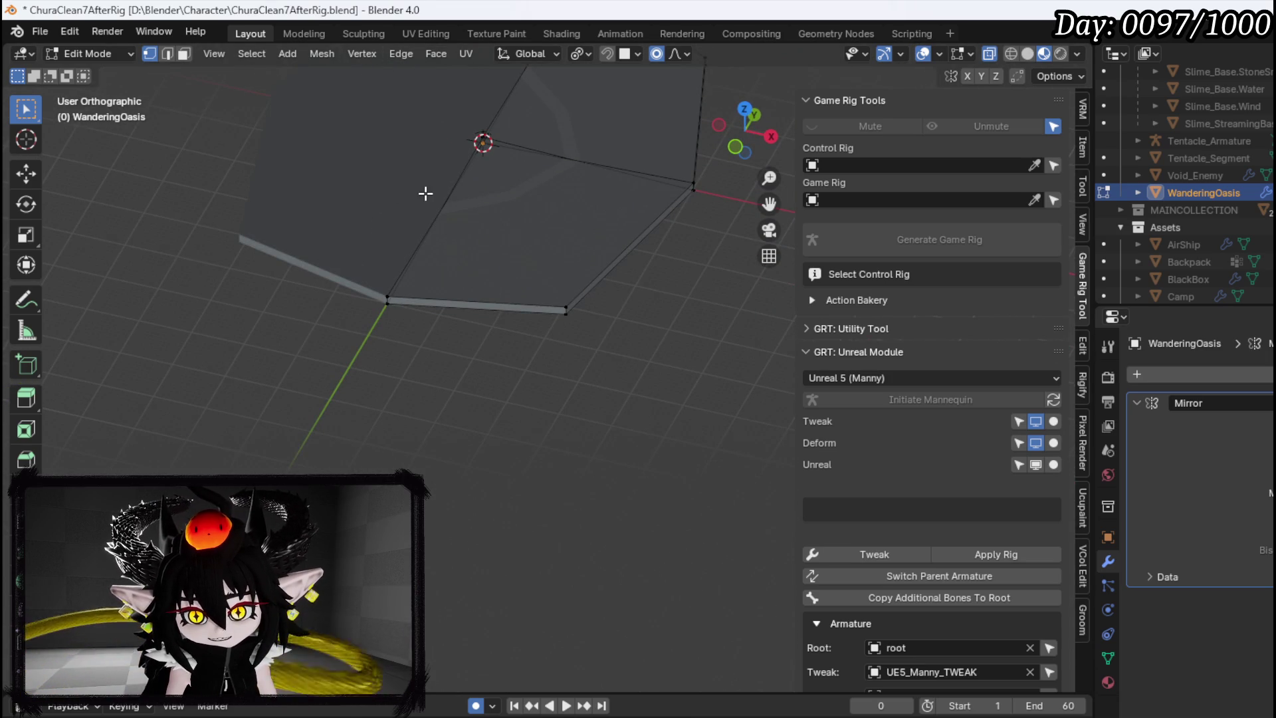
drag(385, 202, 246, 214)
mouse_move(416, 248)
mouse_down()
mouse_move(396, 216)
mouse_move(348, 224)
mouse_up()
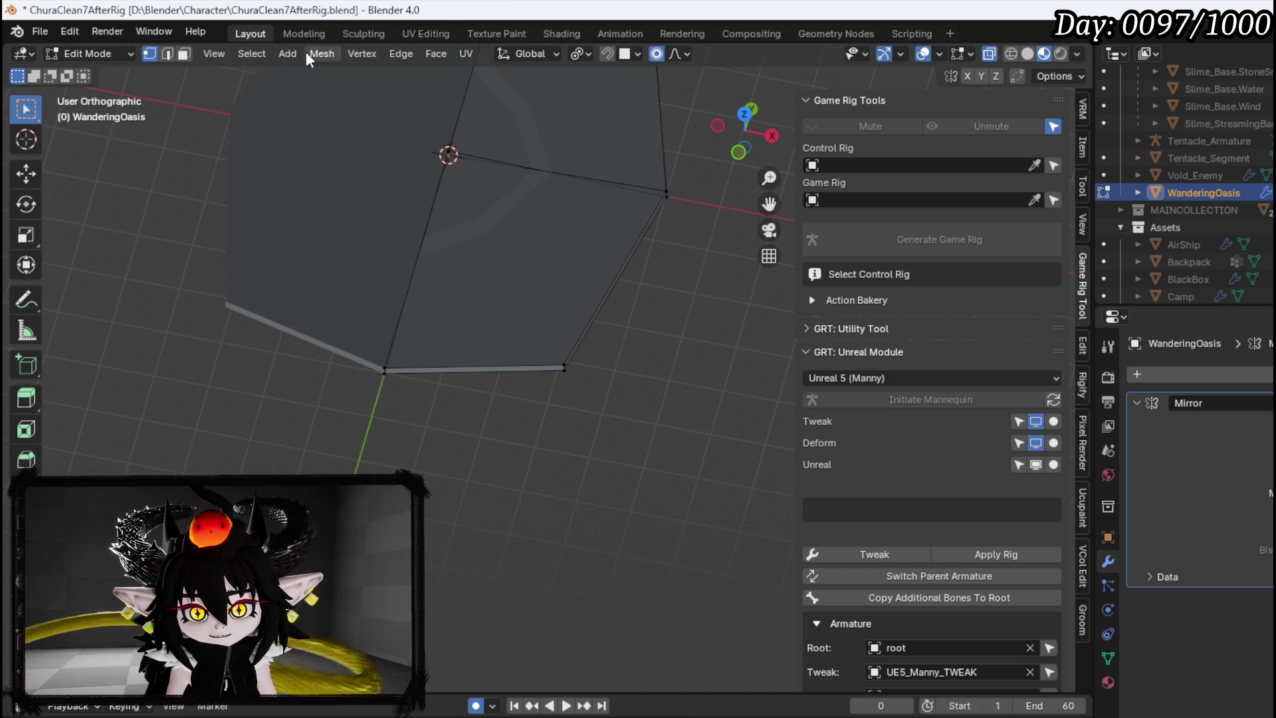
Add a circle and move it along Y to sit left of the plate
click(287, 57)
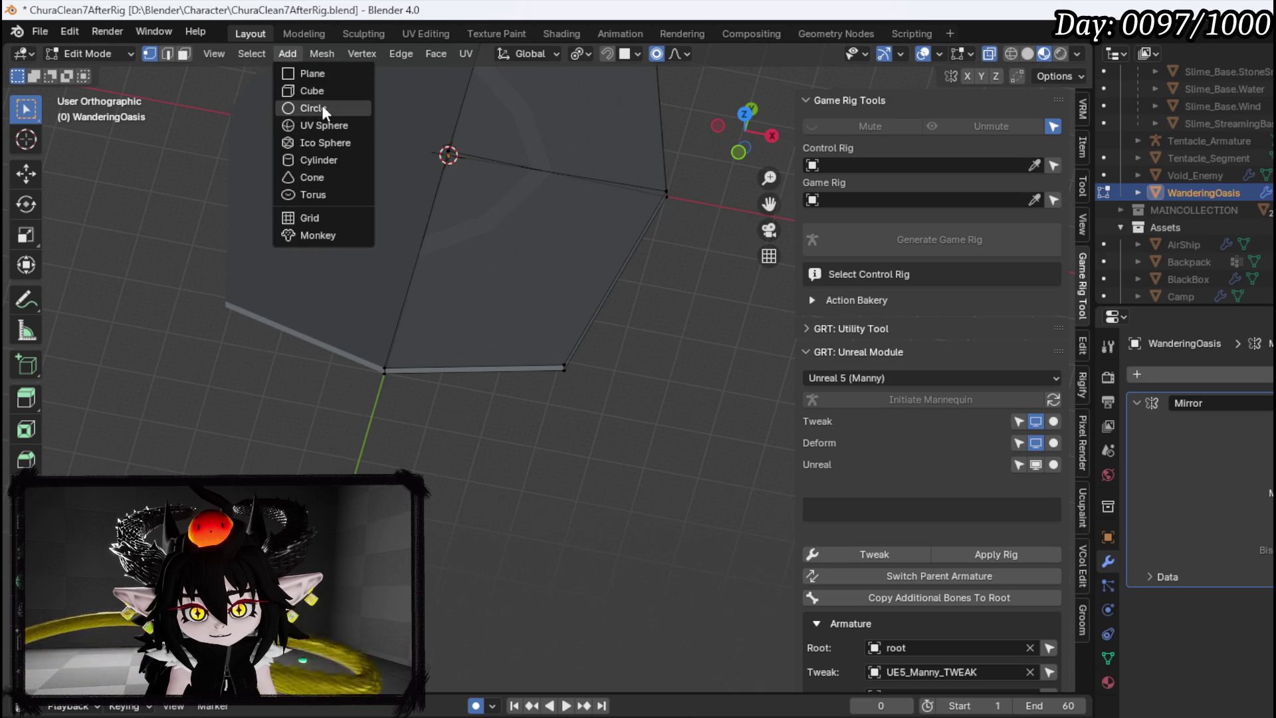
click(322, 108)
mouse_move(507, 270)
mouse_down()
mouse_move(328, 254)
mouse_move(440, 282)
mouse_up()
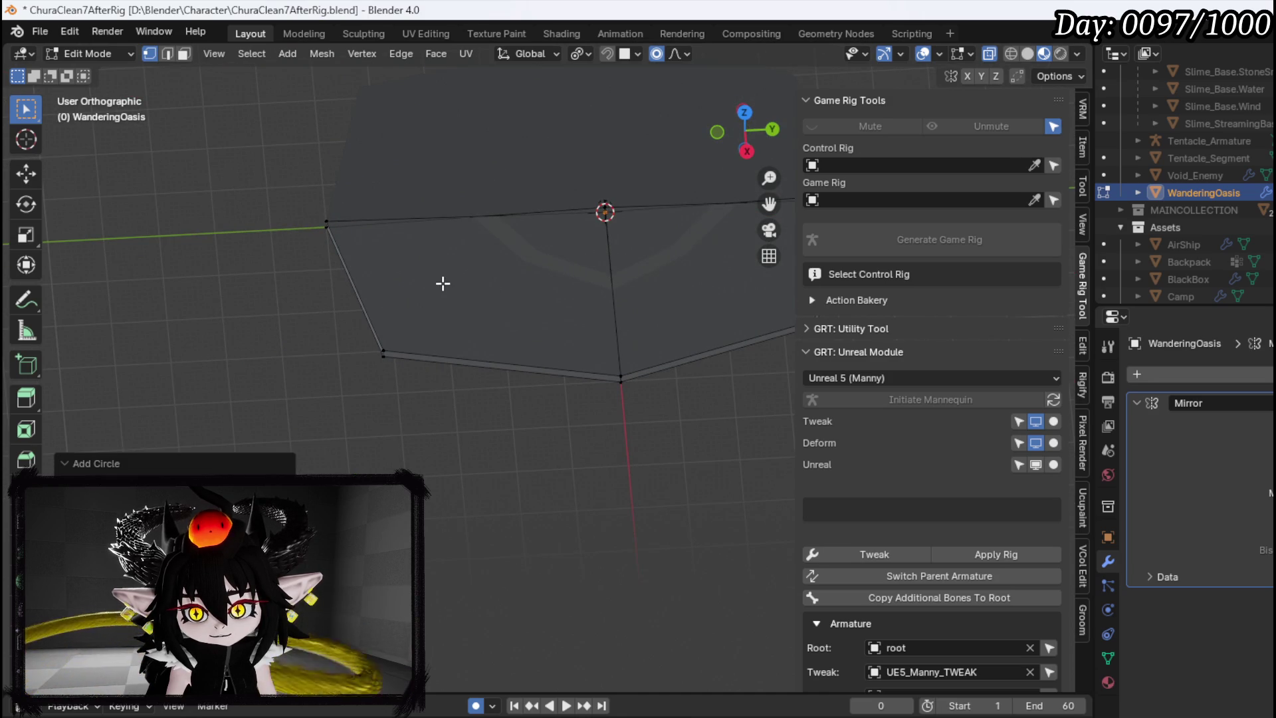
key(g)
key(x)
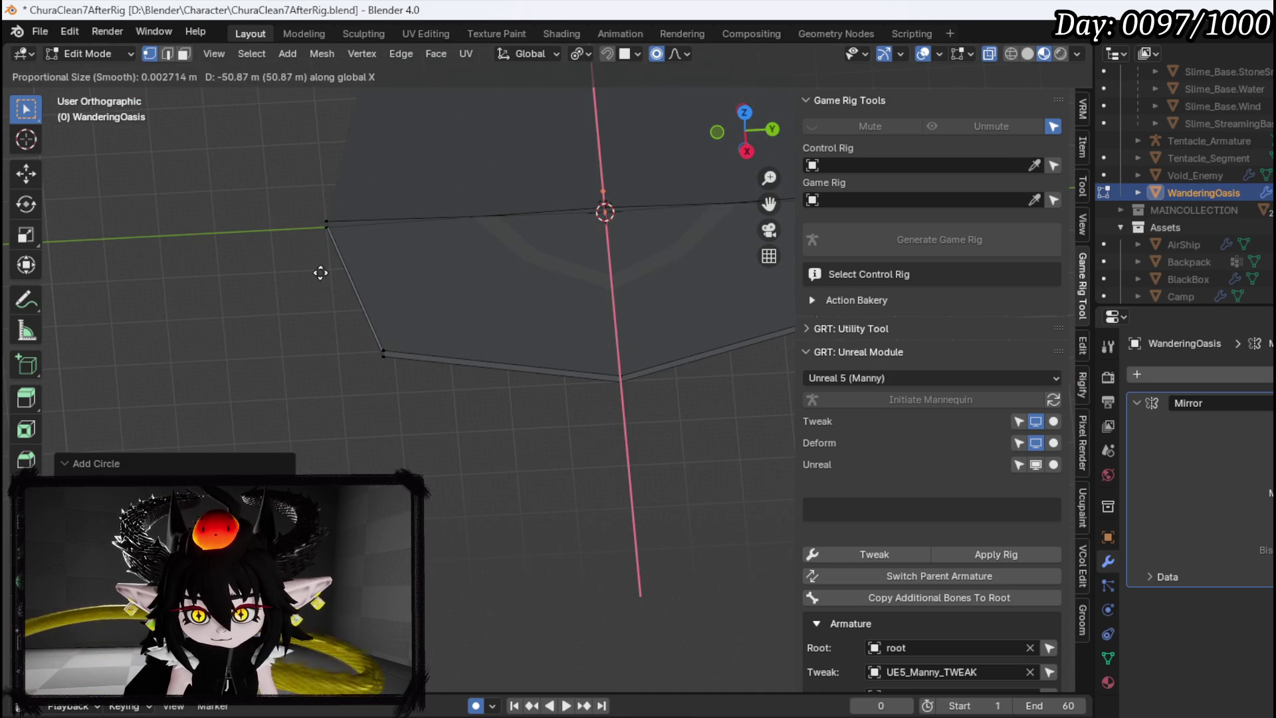
key(y)
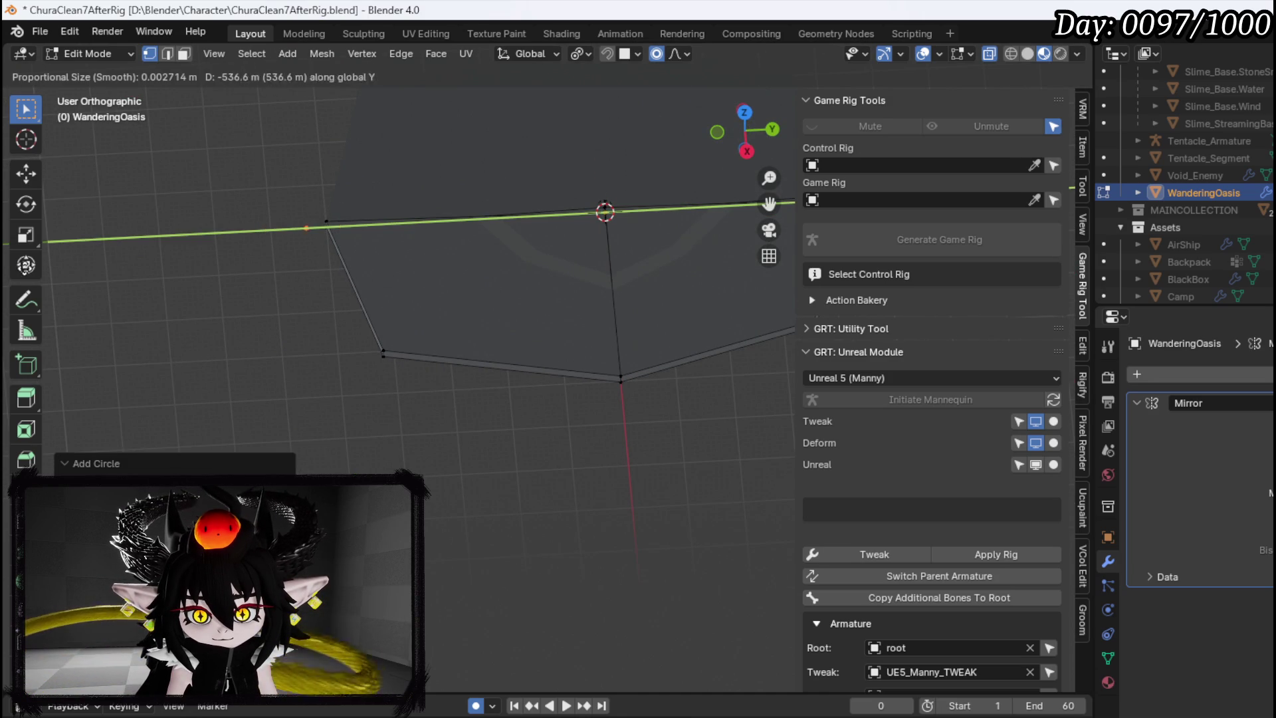
key(y)
key(y)
click(339, 272)
key(g)
click(343, 300)
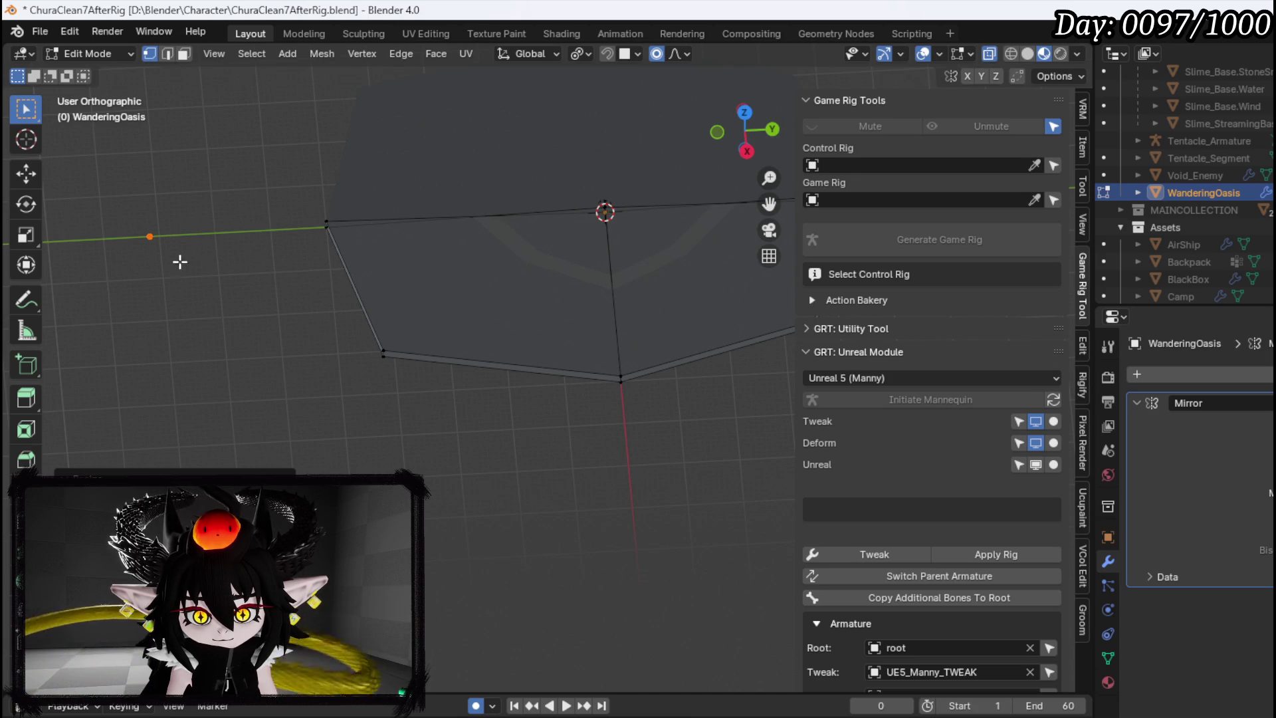
Shrink the circle in several passes to a smaller size
key(s)
scroll(358, 310, down, 3)
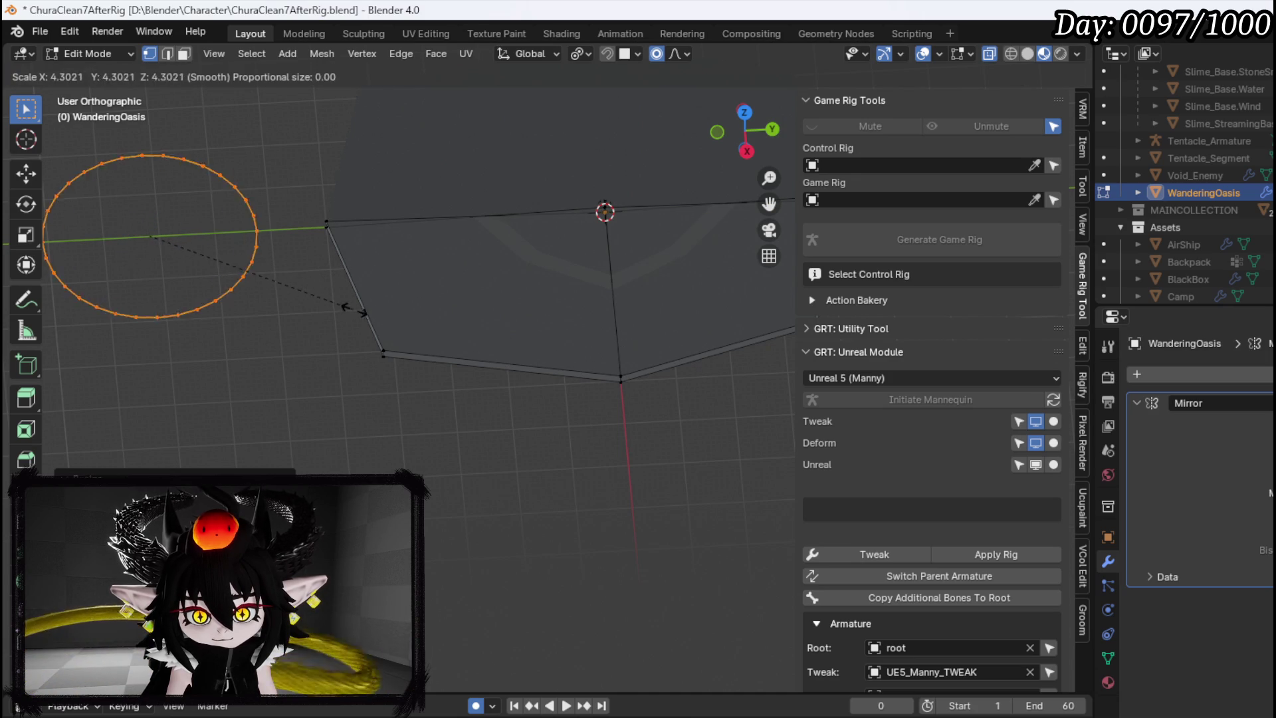
click(319, 296)
key(s)
click(342, 300)
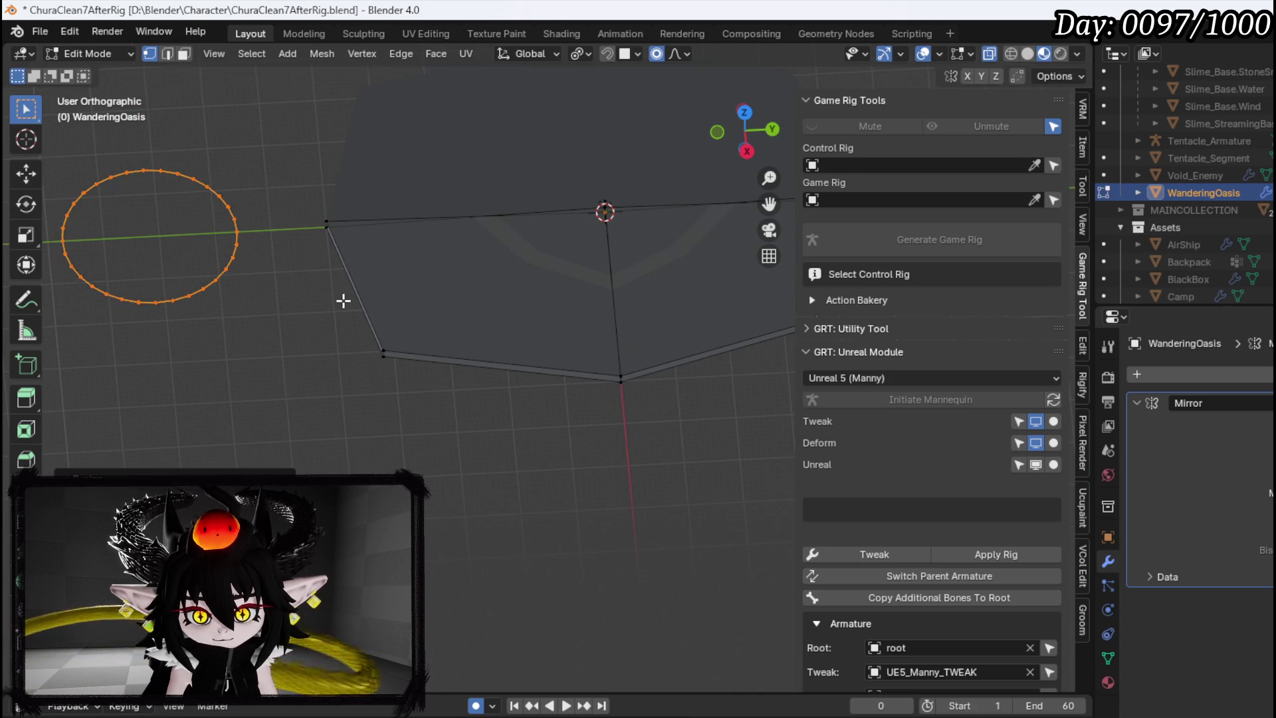
key(s)
click(401, 299)
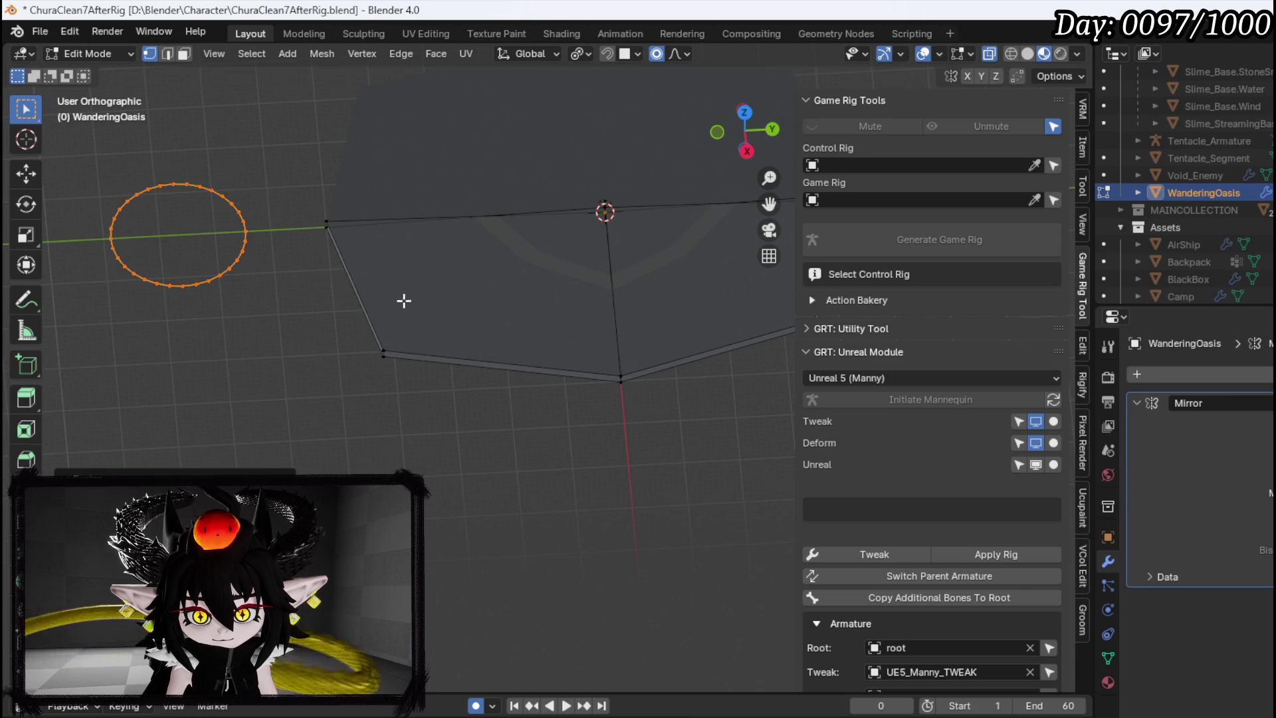
Delete half of the circle's vertices in top view, leaving a half-circle strip
key(KP_7)
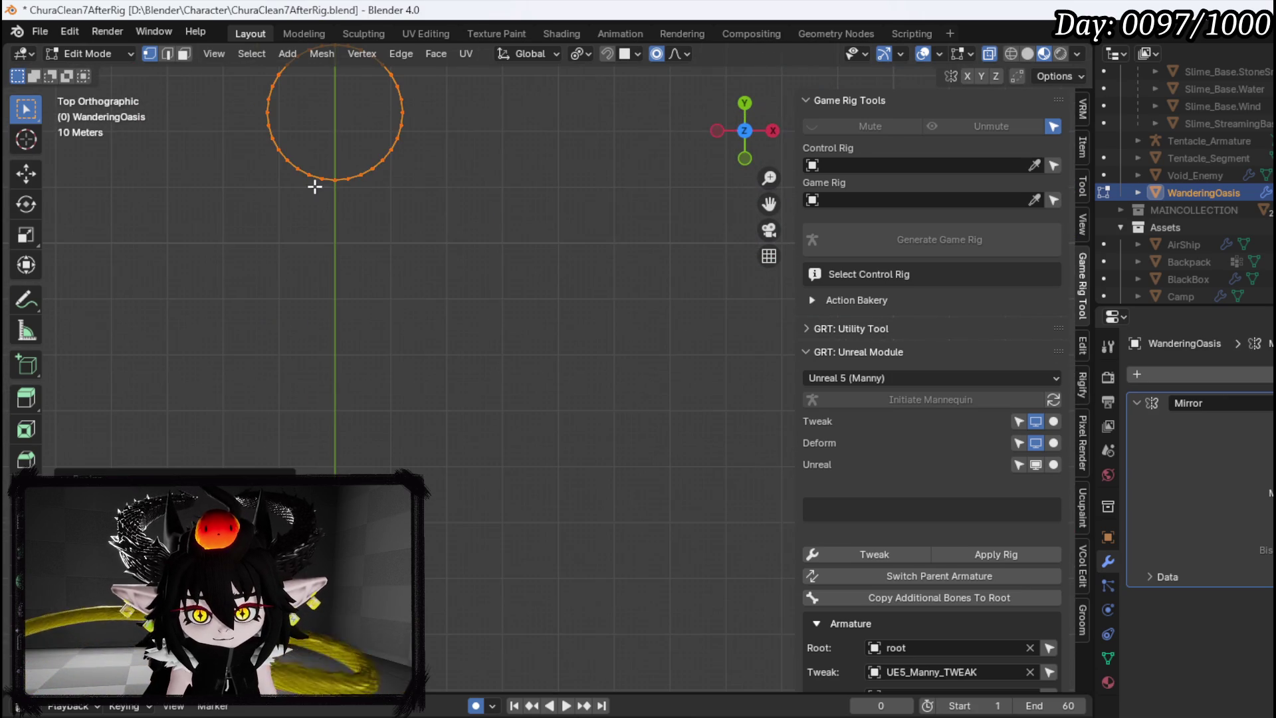
mouse_move(338, 185)
mouse_down()
mouse_move(485, 412)
mouse_move(711, 325)
mouse_move(352, 361)
mouse_up()
key(x)
click(485, 412)
In right view, place the strip just below plate level and tilt it
key(KP_3)
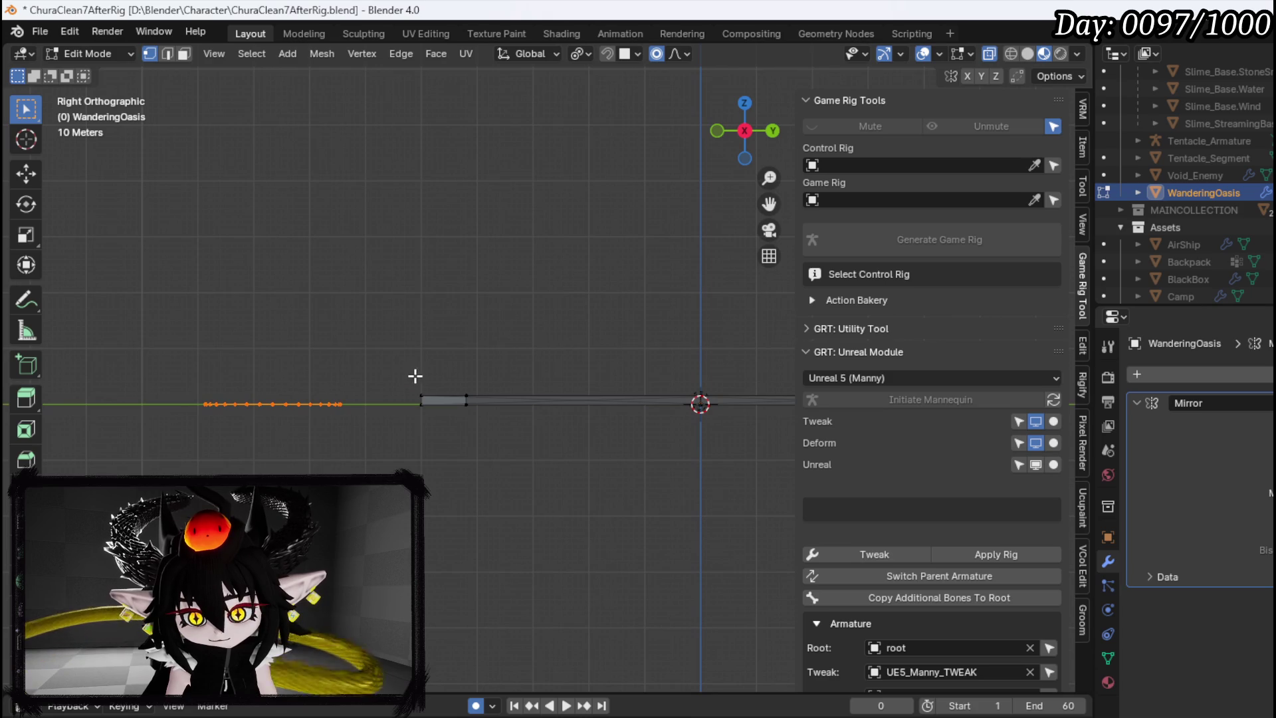
key(g)
click(484, 398)
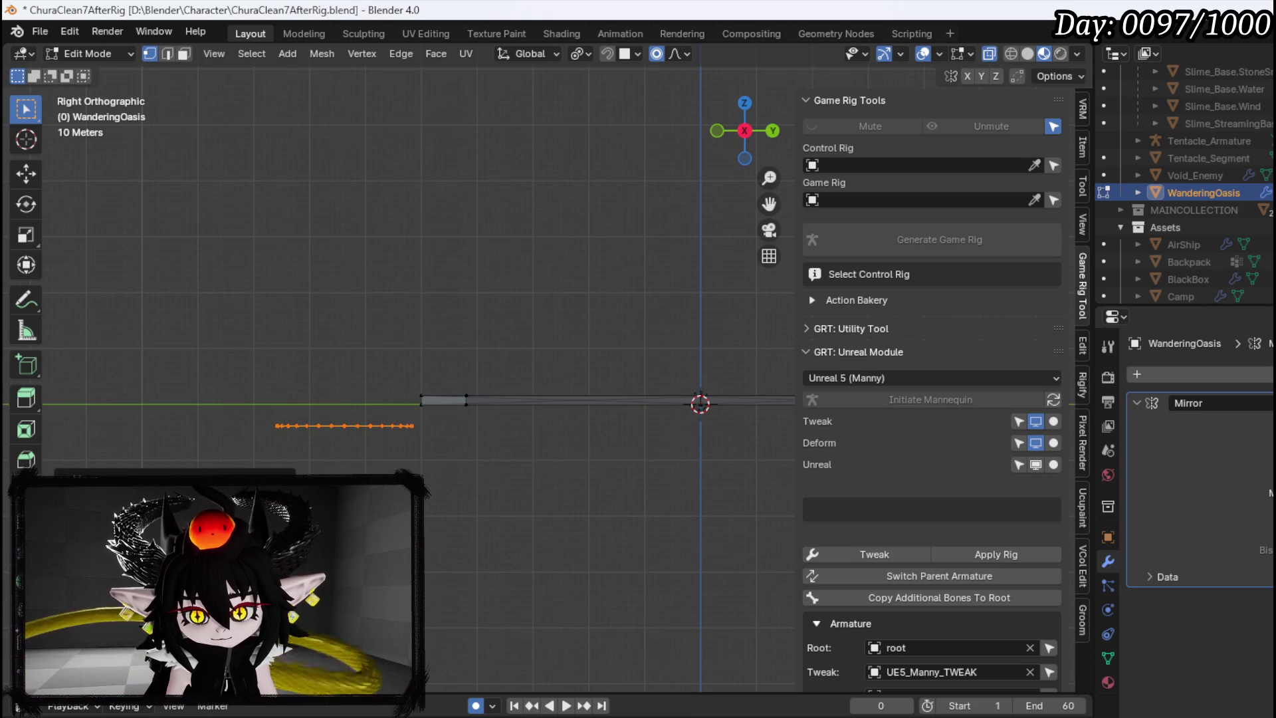
key(r)
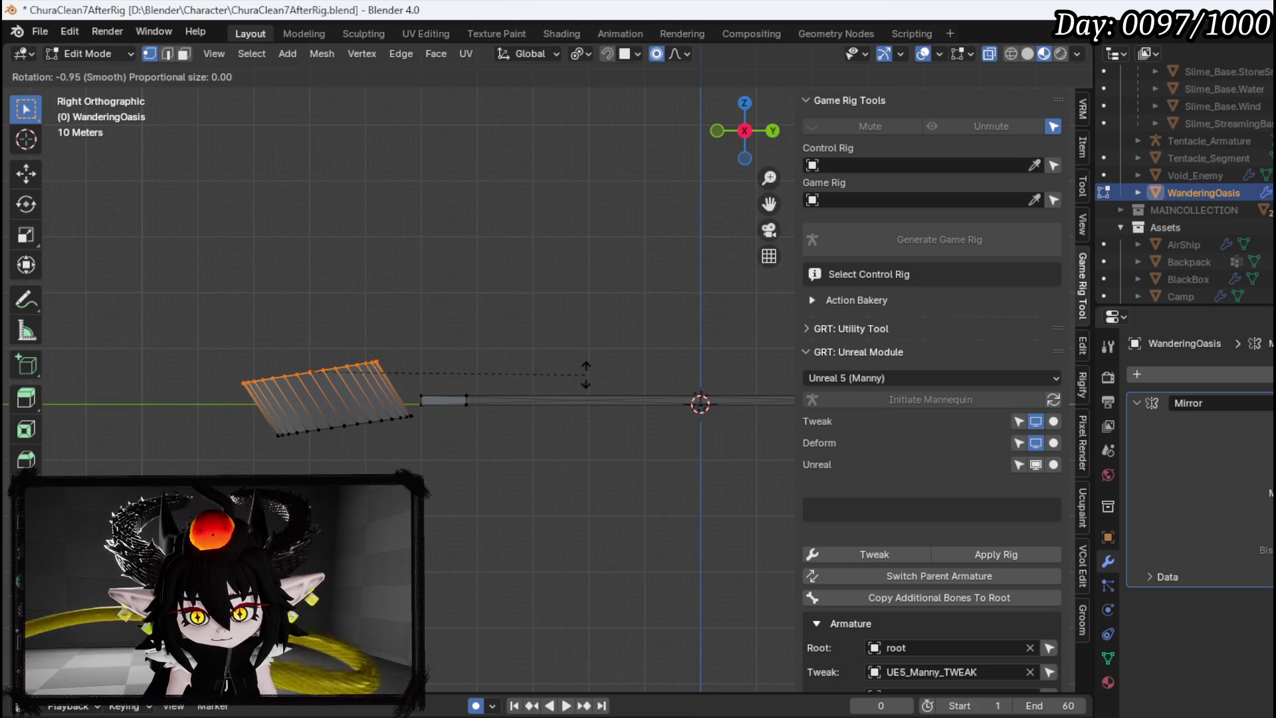
click(565, 352)
Extrude the strip vertically and flatten the new top edge along Z
key(e)
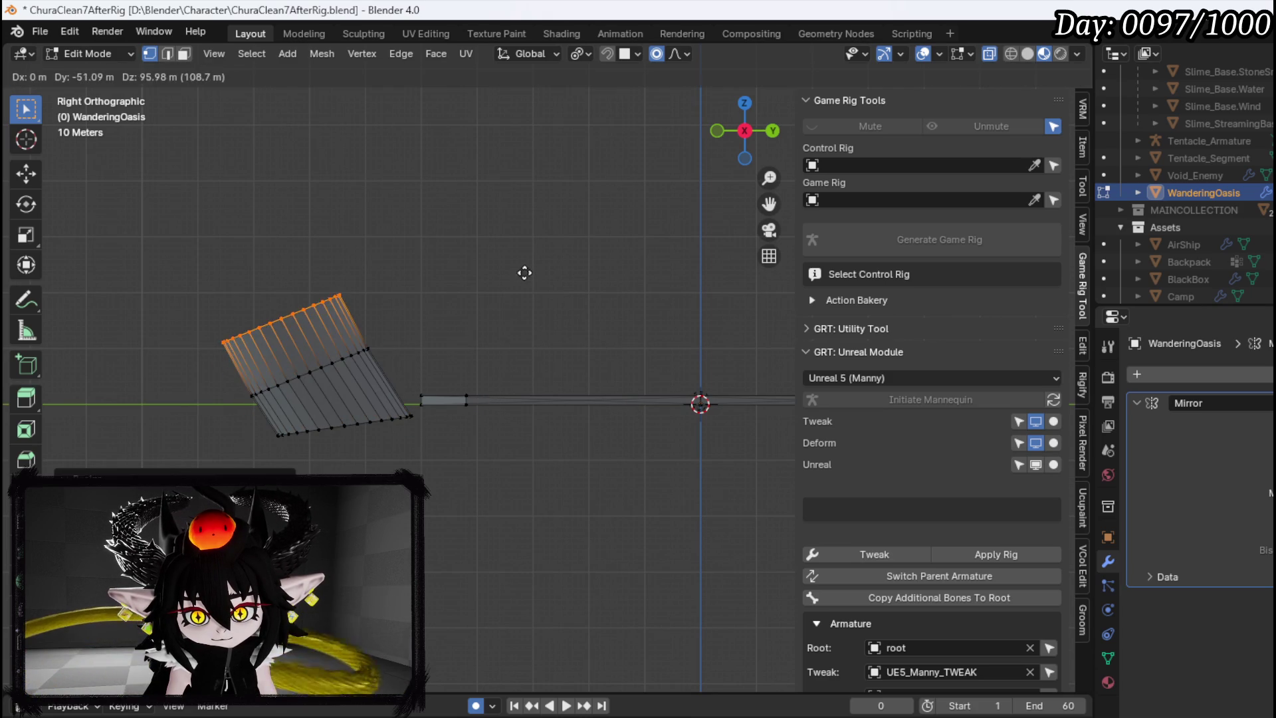
key(z)
click(576, 277)
key(s)
key(z)
click(508, 324)
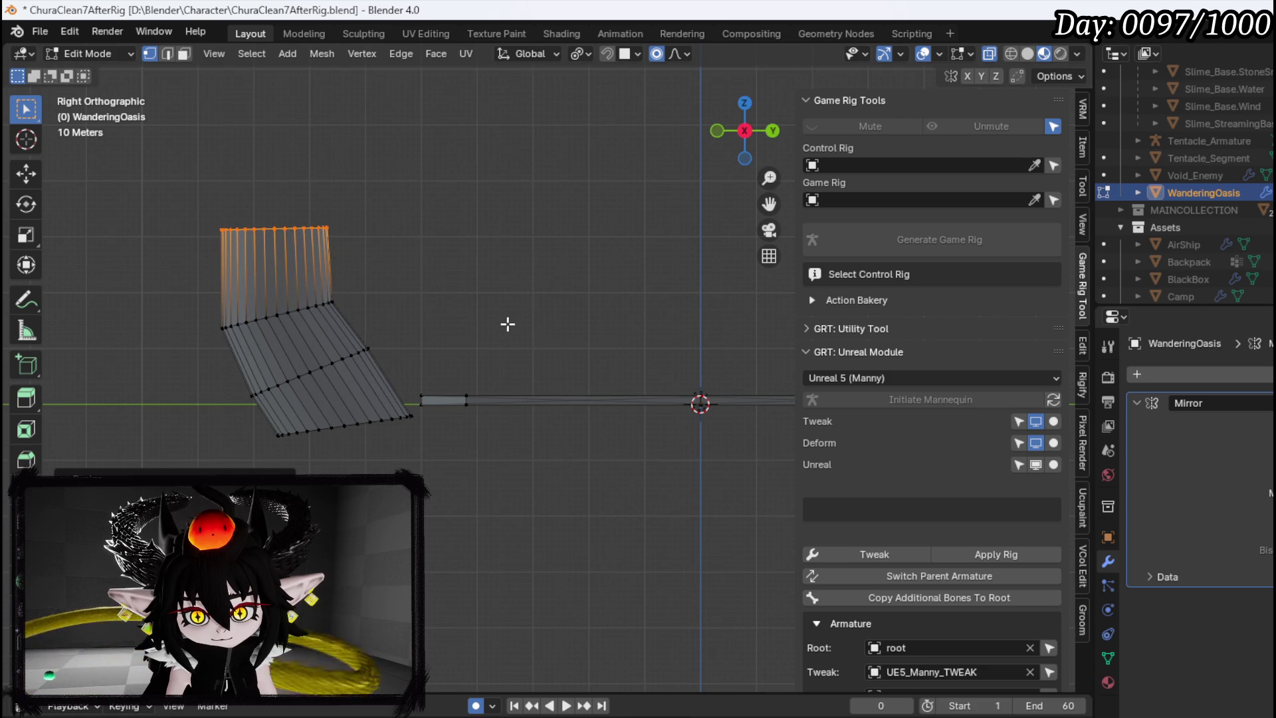
Extrude a second upward segment and tilt its top row into shape
key(e)
click(546, 227)
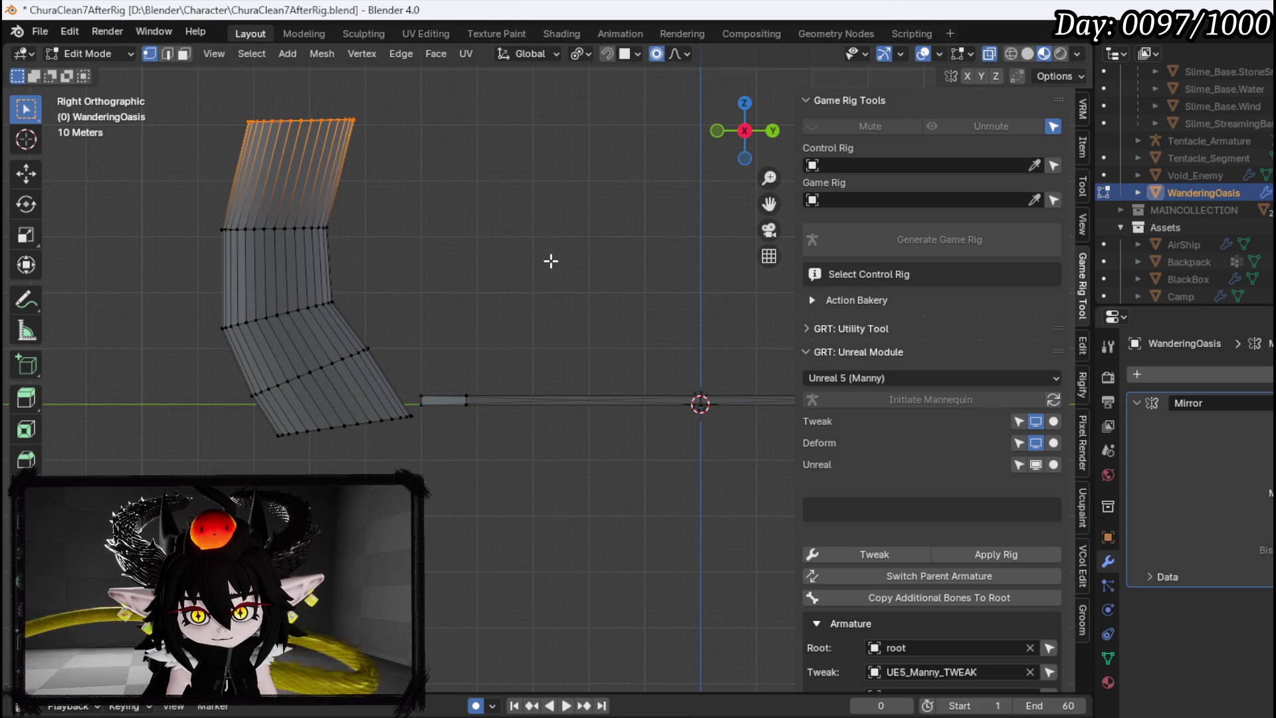
key(r)
click(559, 228)
key(r)
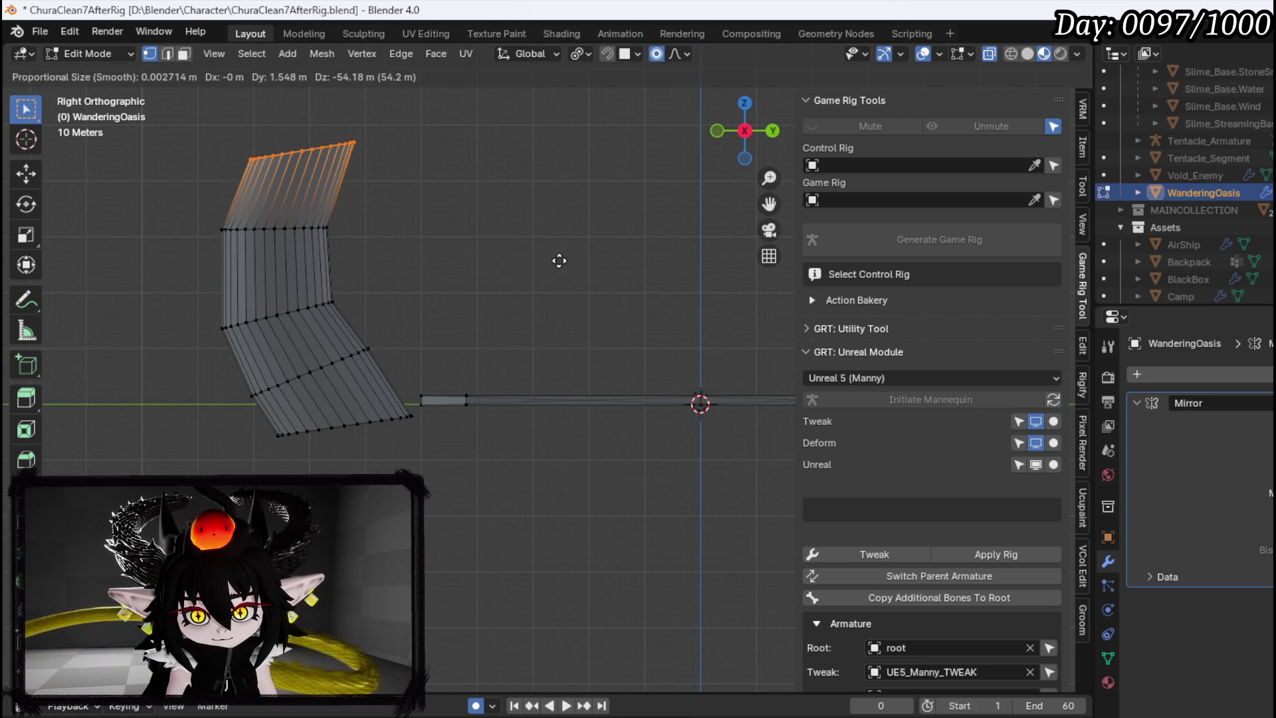
click(558, 250)
key(r)
click(584, 262)
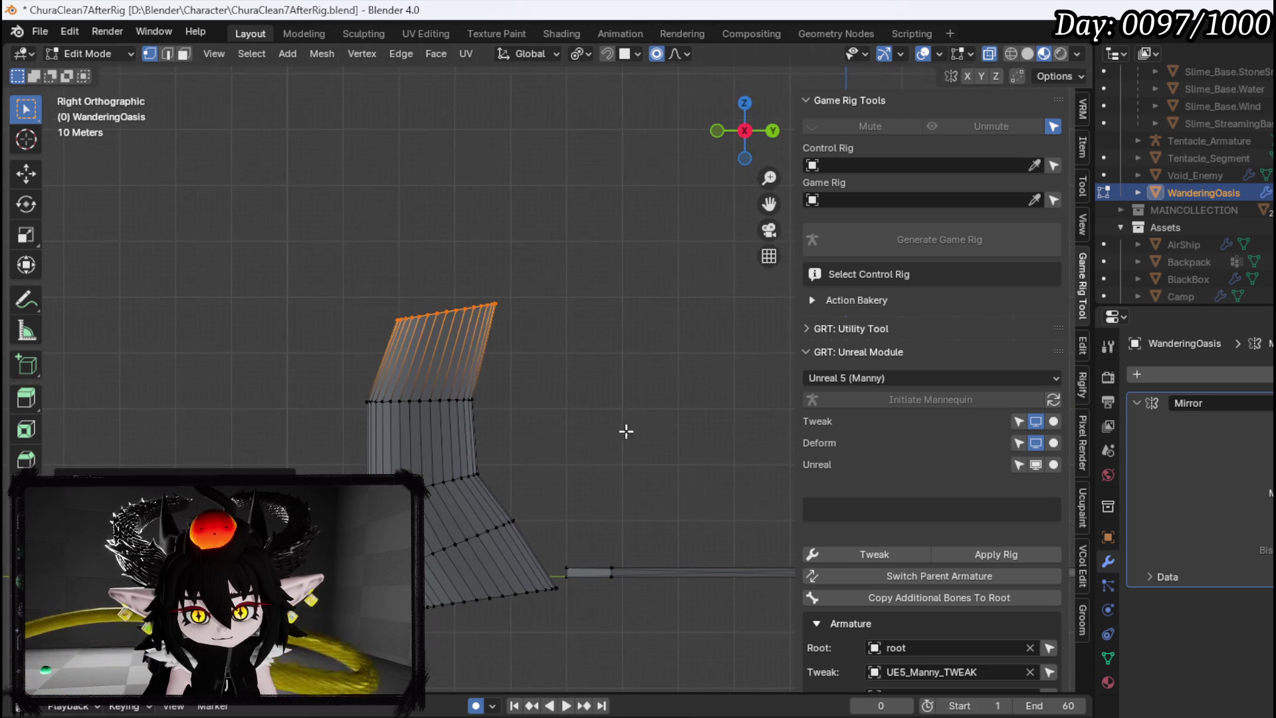
Extrude a third segment, then tilt, lower and resize its top row
key(e)
click(586, 279)
key(r)
click(560, 202)
key(g)
click(592, 262)
key(s)
click(657, 299)
key(s)
click(688, 300)
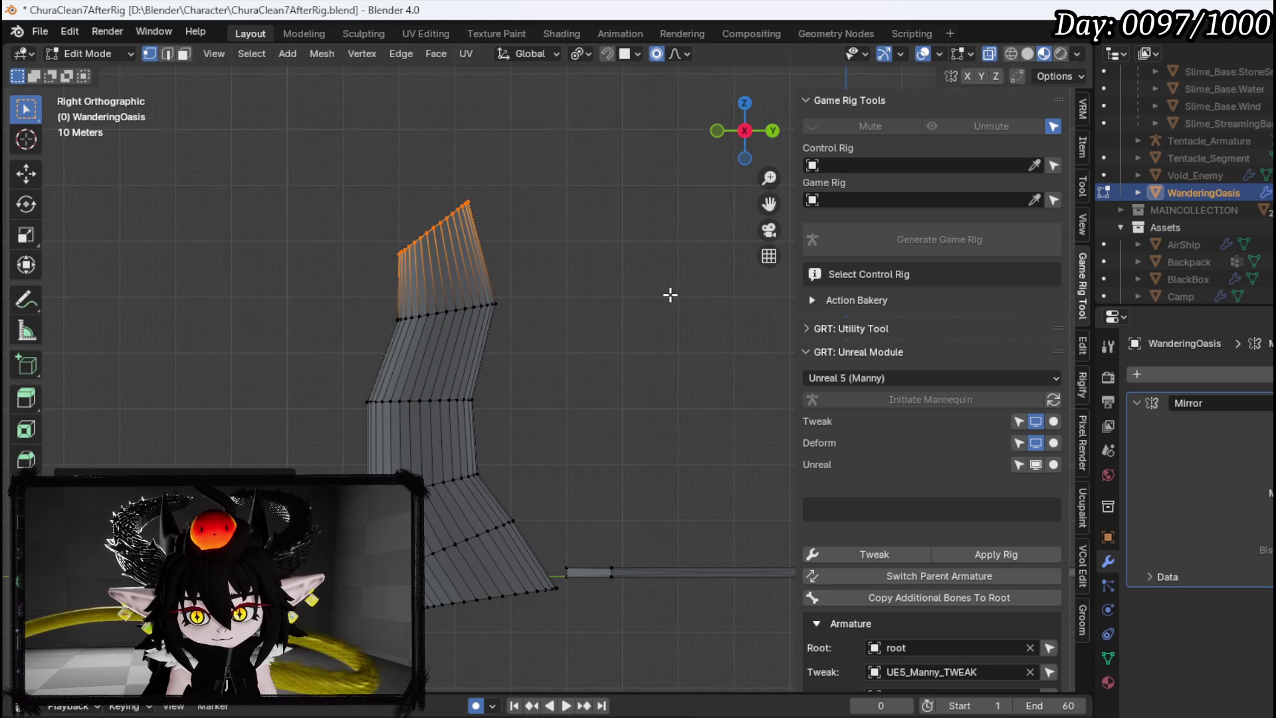
Rotate the top row in several passes to set the ramp's final bend
key(r)
click(577, 210)
key(r)
click(546, 237)
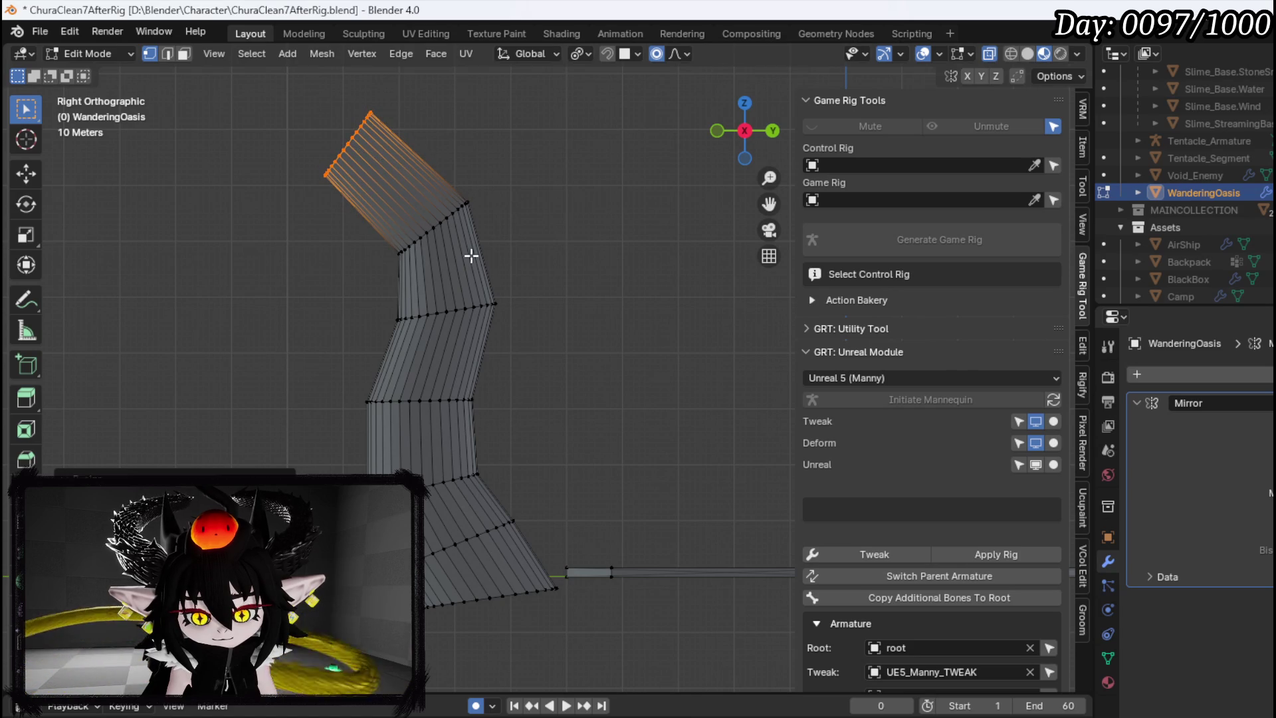
key(r)
click(574, 392)
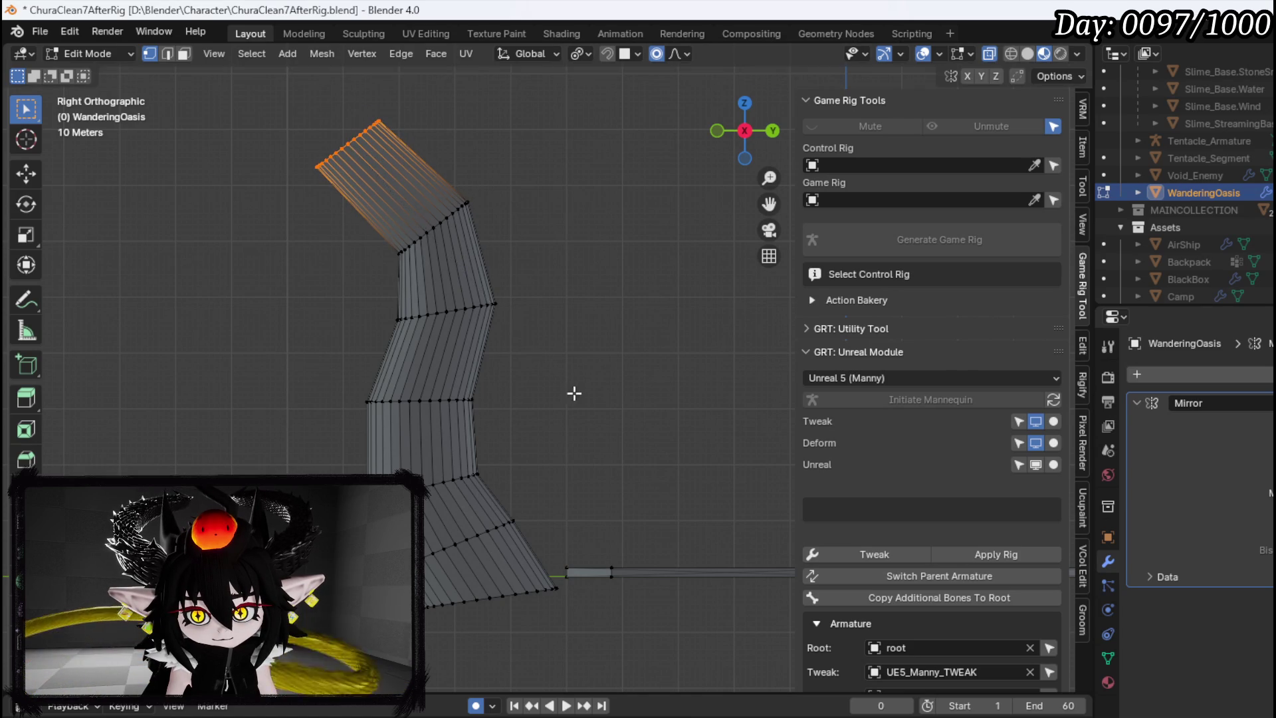
scroll(514, 362, down, 5)
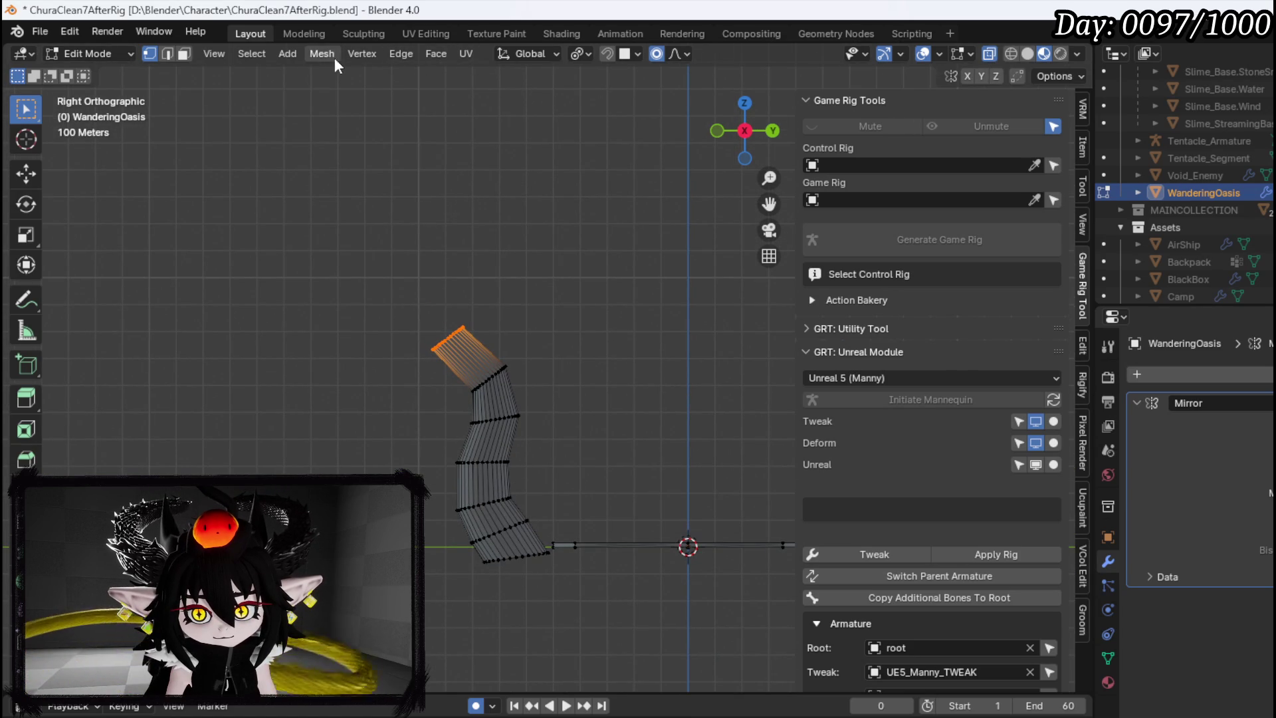
click(290, 54)
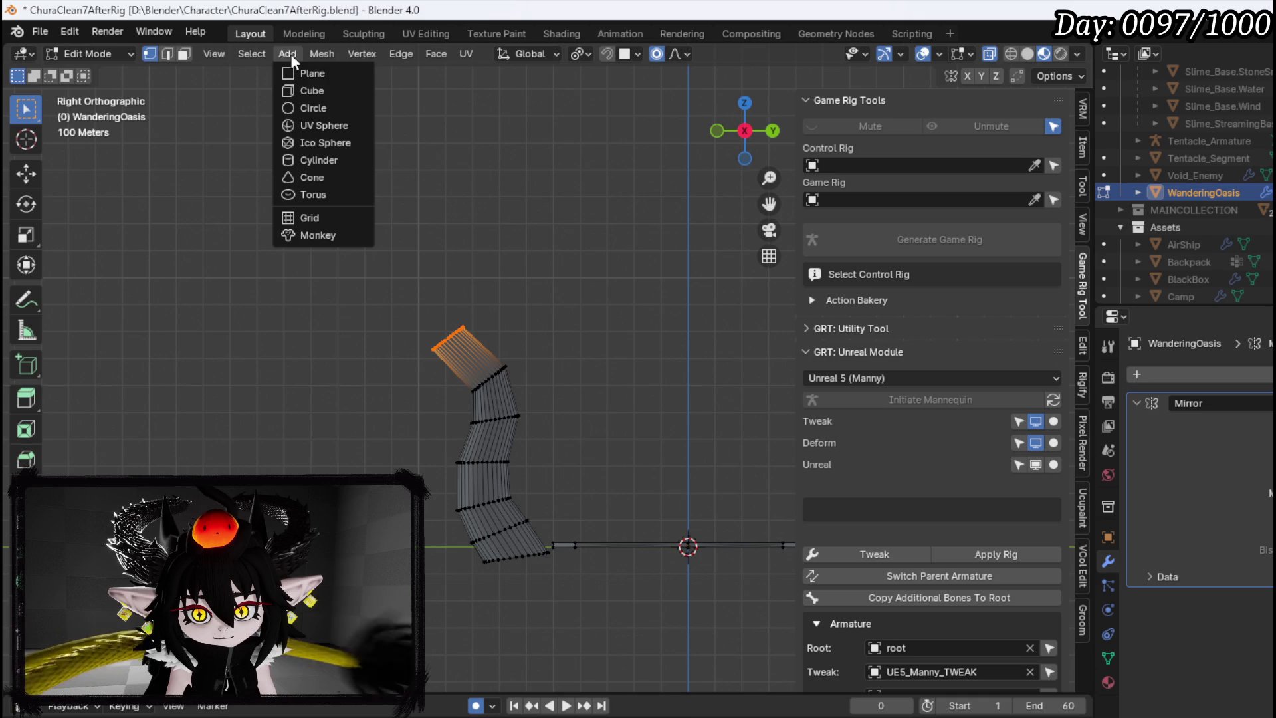
Add a cube, scale it up in three passes, rotate it about 21 degrees, and place it atop the ramp
click(317, 89)
key(s)
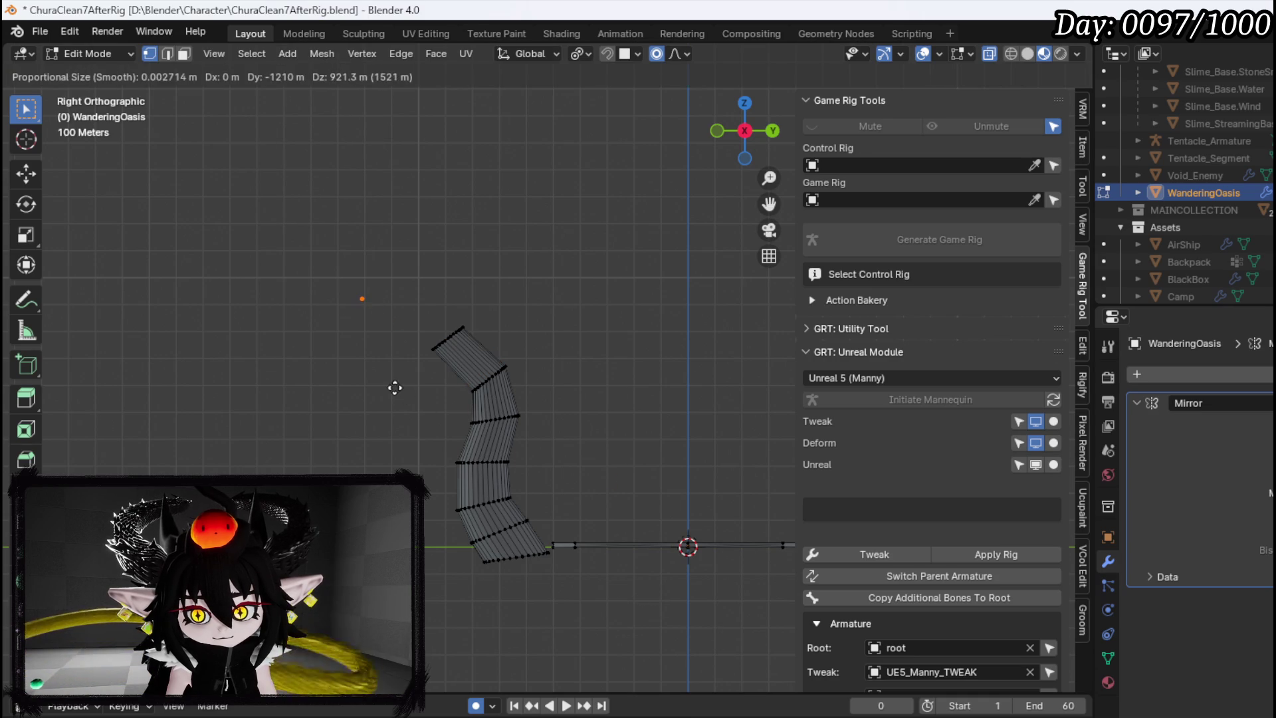
click(658, 519)
key(s)
click(590, 465)
key(s)
click(516, 414)
key(r)
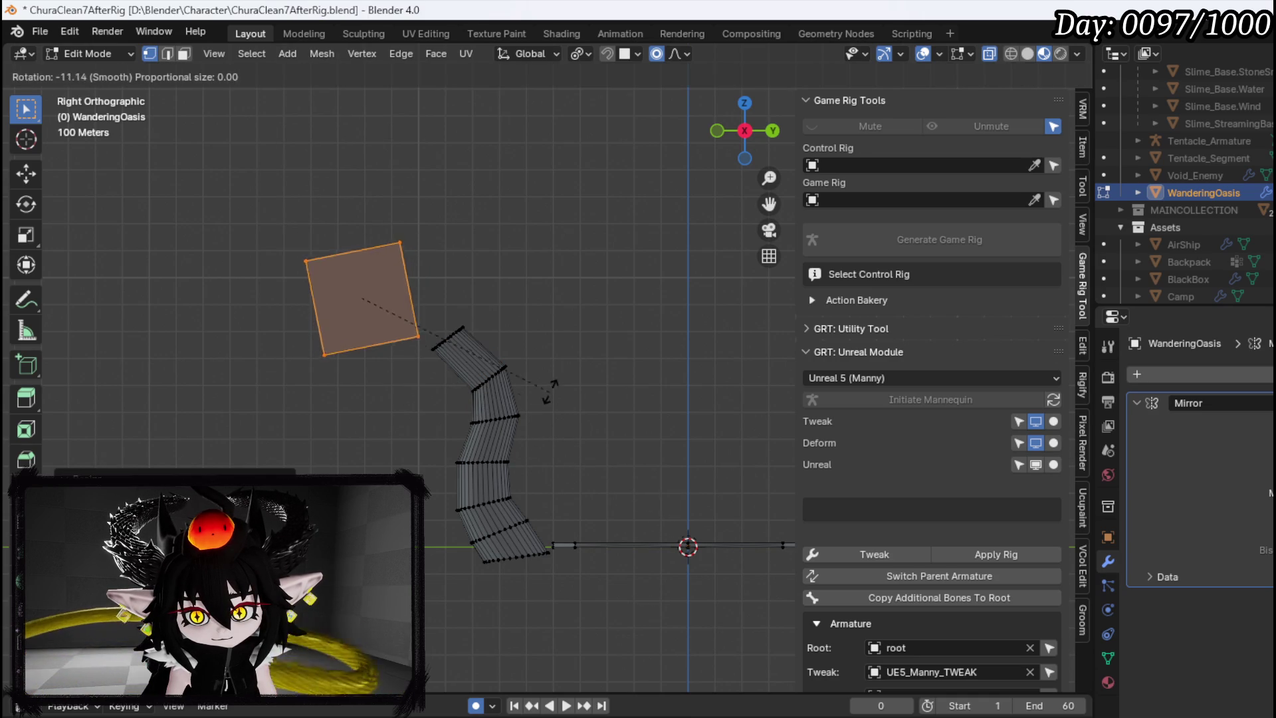
click(547, 352)
key(g)
click(610, 363)
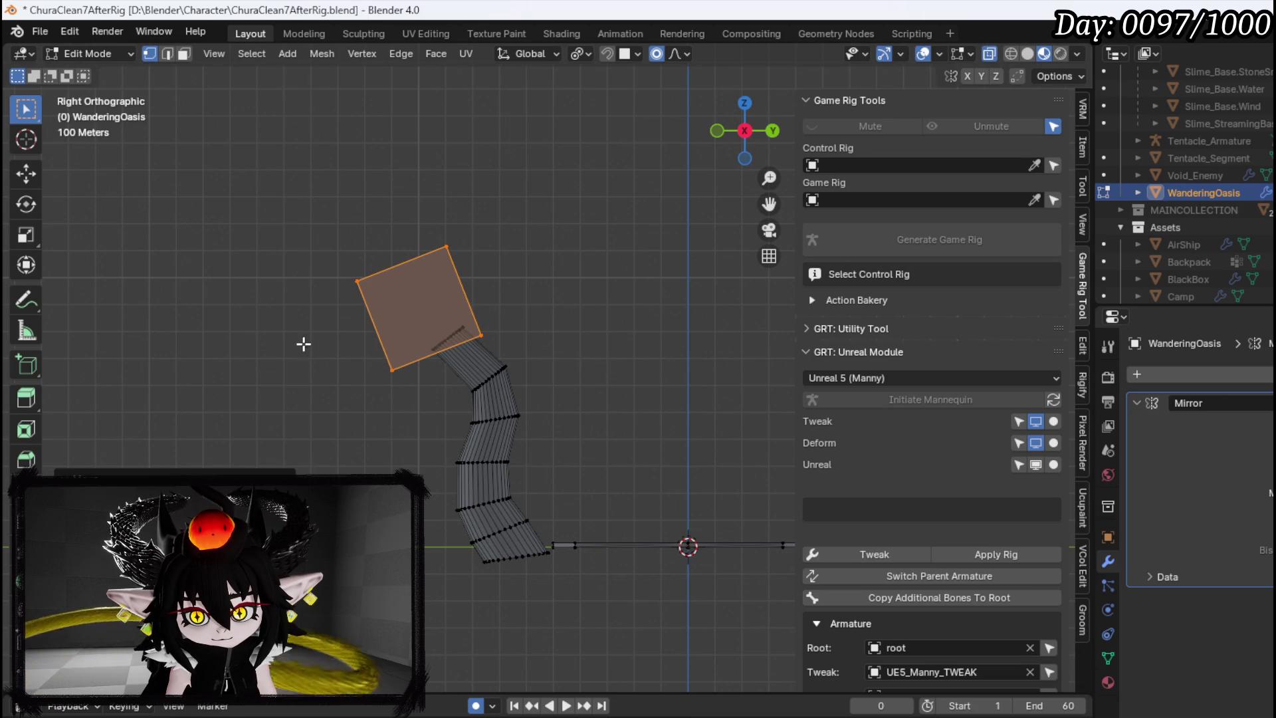
In front view, delete the square's left column of vertices
key(KP_1)
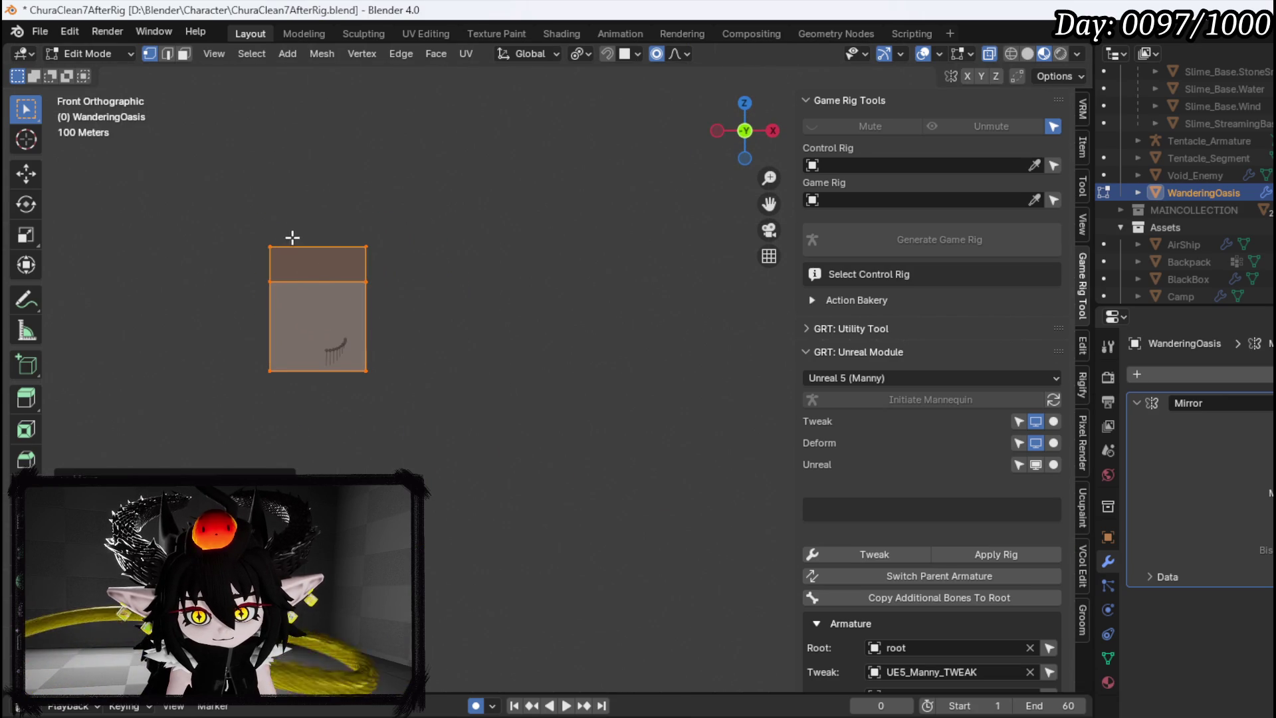
click(320, 244)
drag(303, 254, 384, 456)
key(x)
click(384, 456)
drag(382, 377, 511, 297)
In Right Orthographic view, pull the base's corner, top, left, bottom and right vertices outward
key(KP_3)
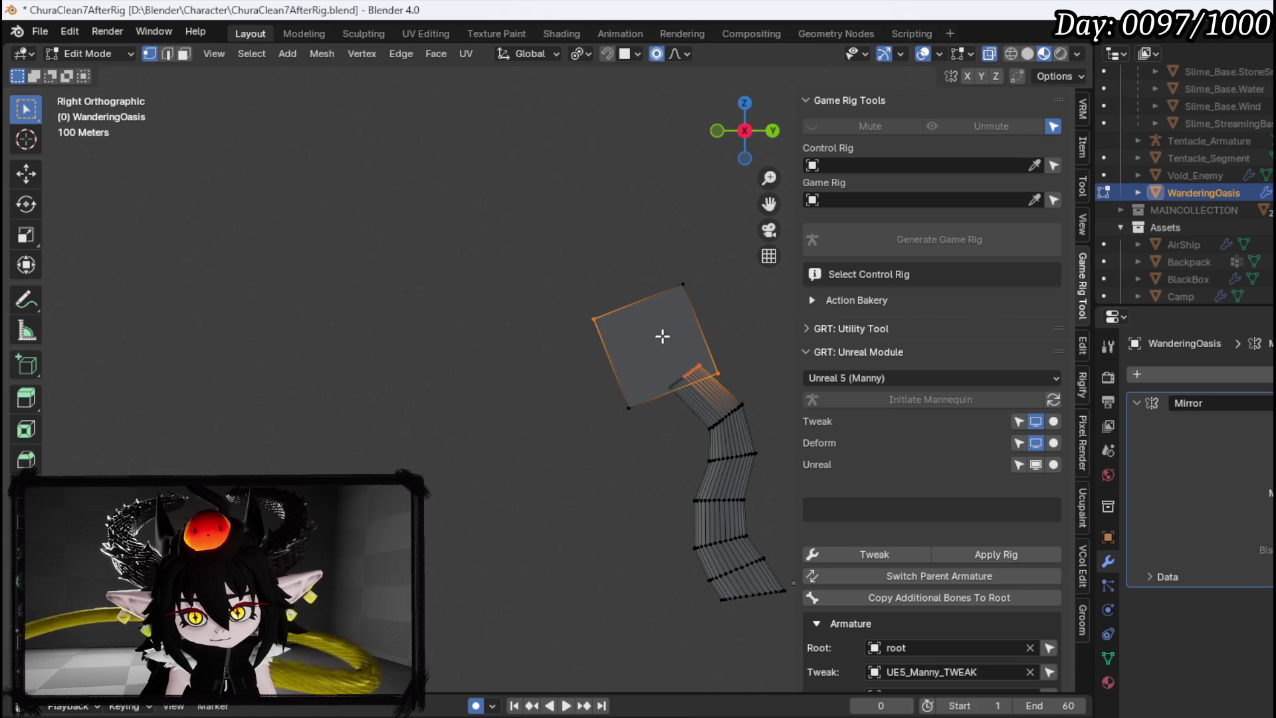
click(662, 336)
drag(584, 325, 631, 286)
key(g)
click(657, 328)
click(683, 285)
key(g)
click(762, 291)
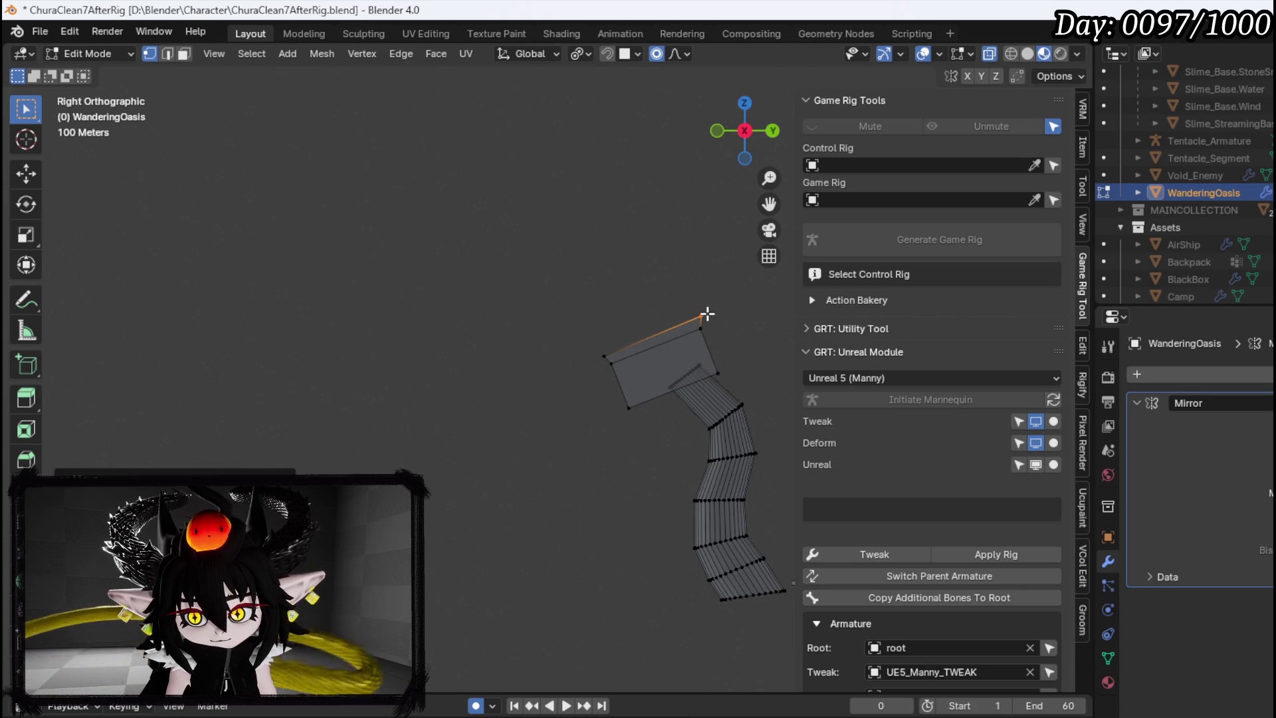
scroll(536, 356, up, 3)
drag(393, 399, 436, 364)
key(g)
click(430, 451)
click(436, 447)
key(g)
click(433, 431)
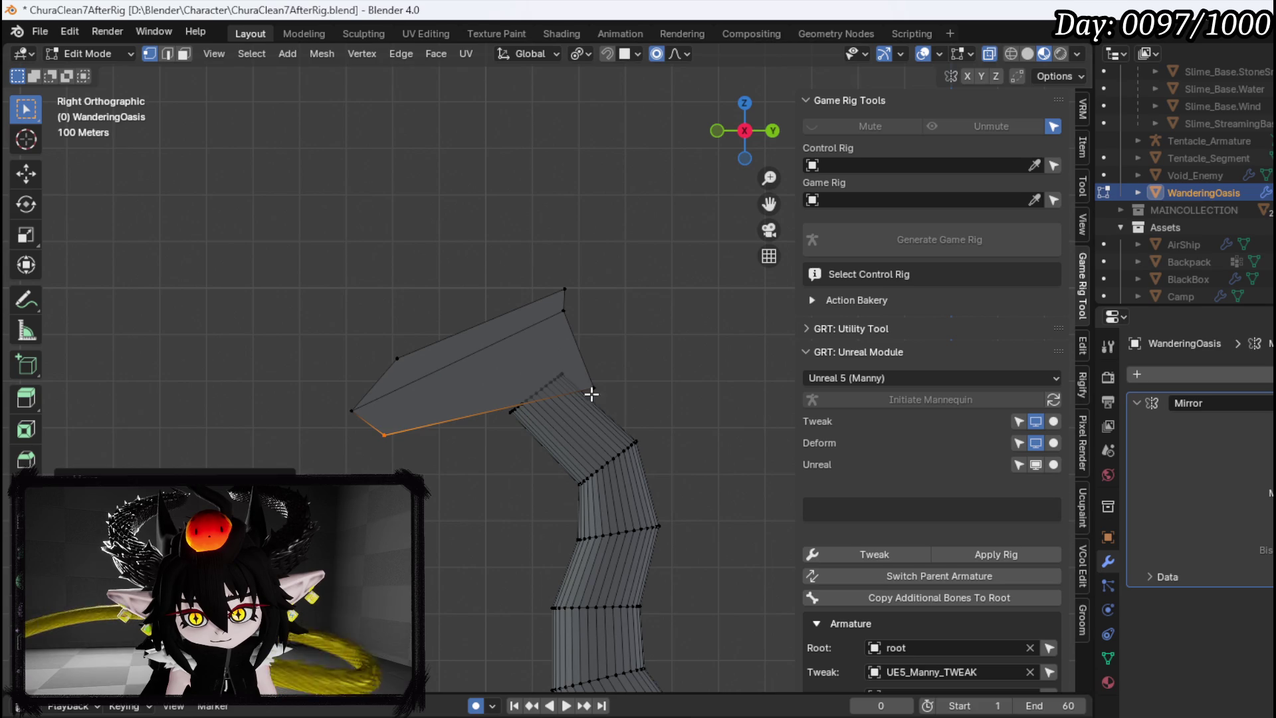
click(593, 387)
key(g)
click(755, 355)
Refine the middle, bottom, right, left and top-left vertices into a tapered, angled plate outline
drag(530, 322, 614, 304)
key(g)
right_click(671, 329)
key(g)
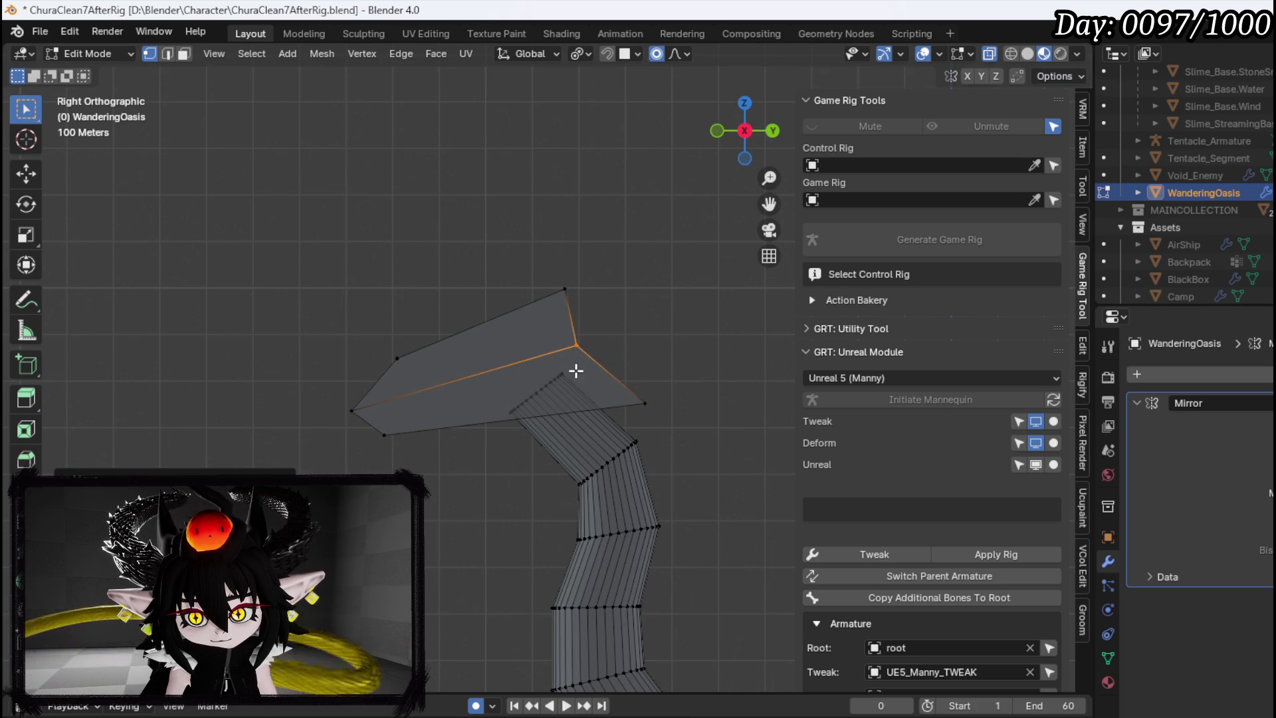
click(575, 370)
drag(398, 399, 447, 365)
key(g)
click(472, 406)
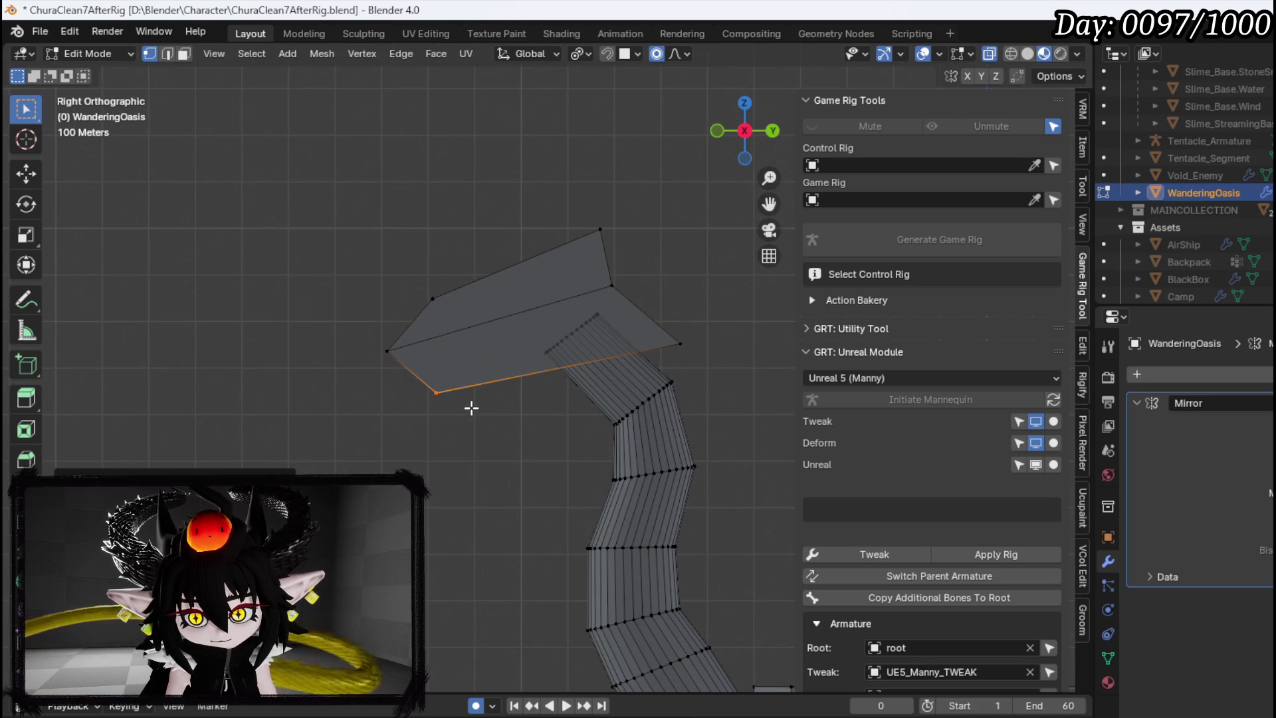
click(676, 345)
key(g)
click(711, 326)
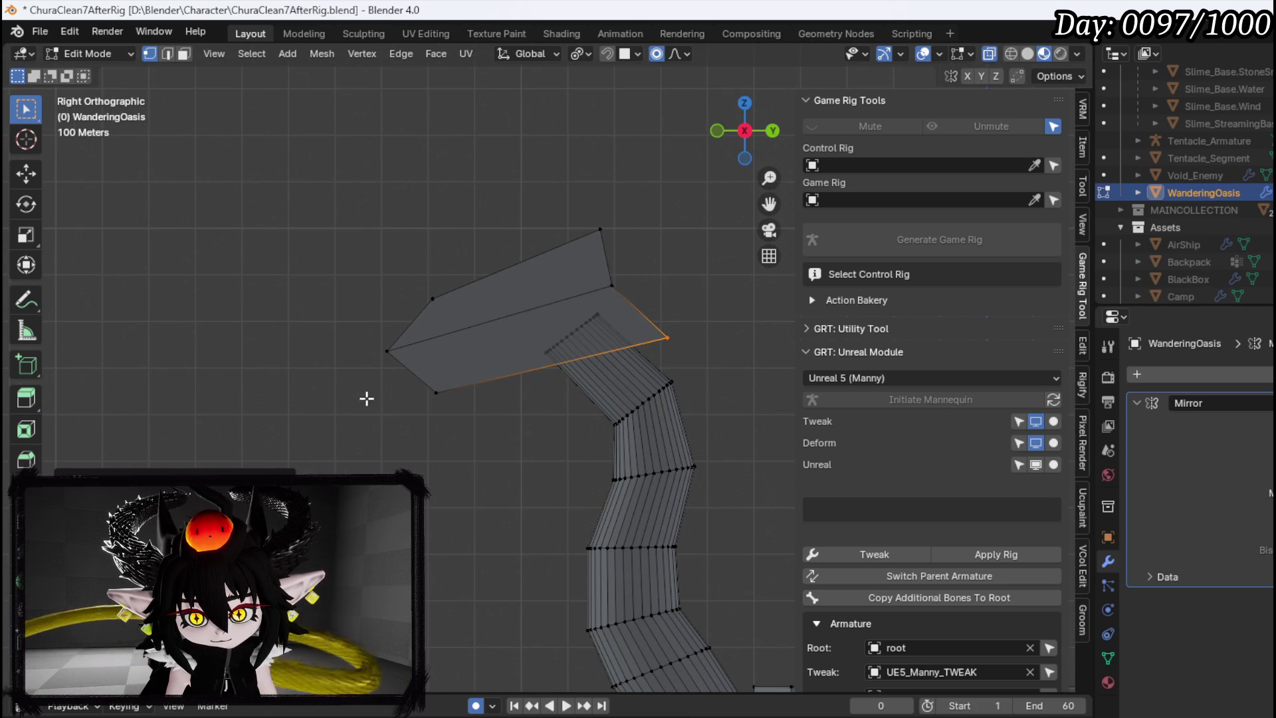
click(387, 350)
key(g)
click(456, 356)
drag(356, 327, 472, 262)
key(g)
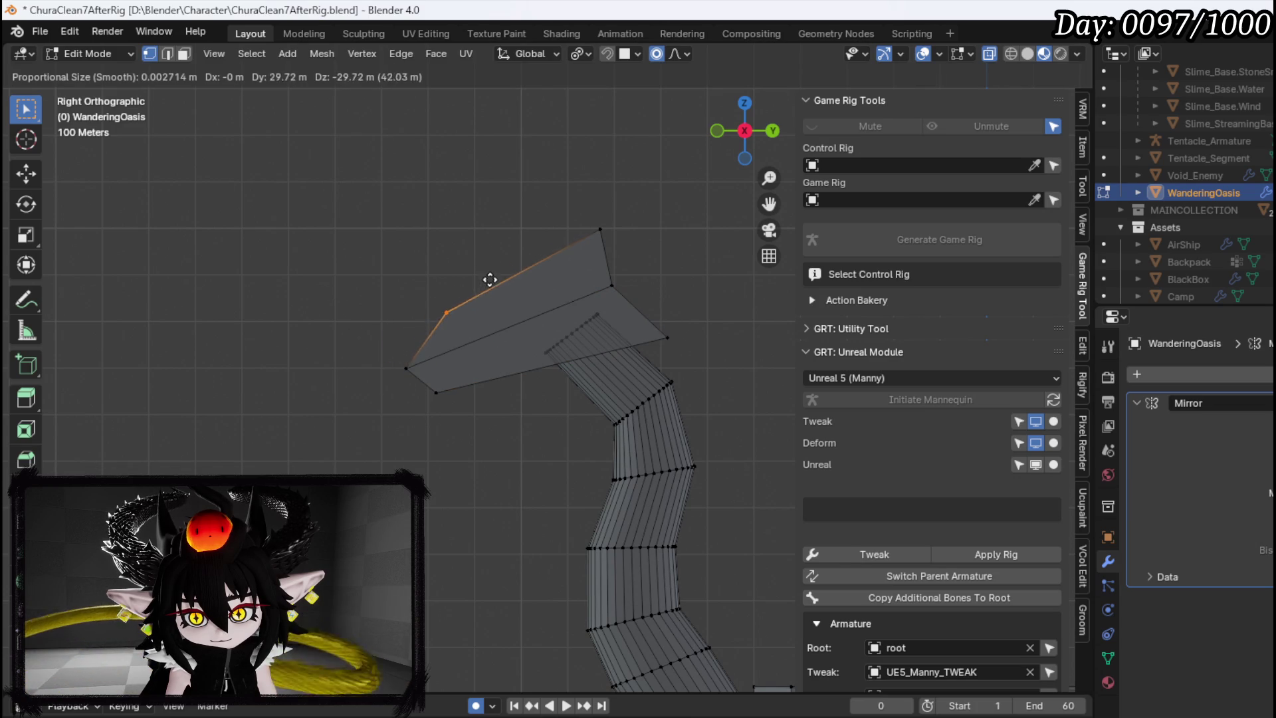
click(498, 281)
key(g)
click(531, 290)
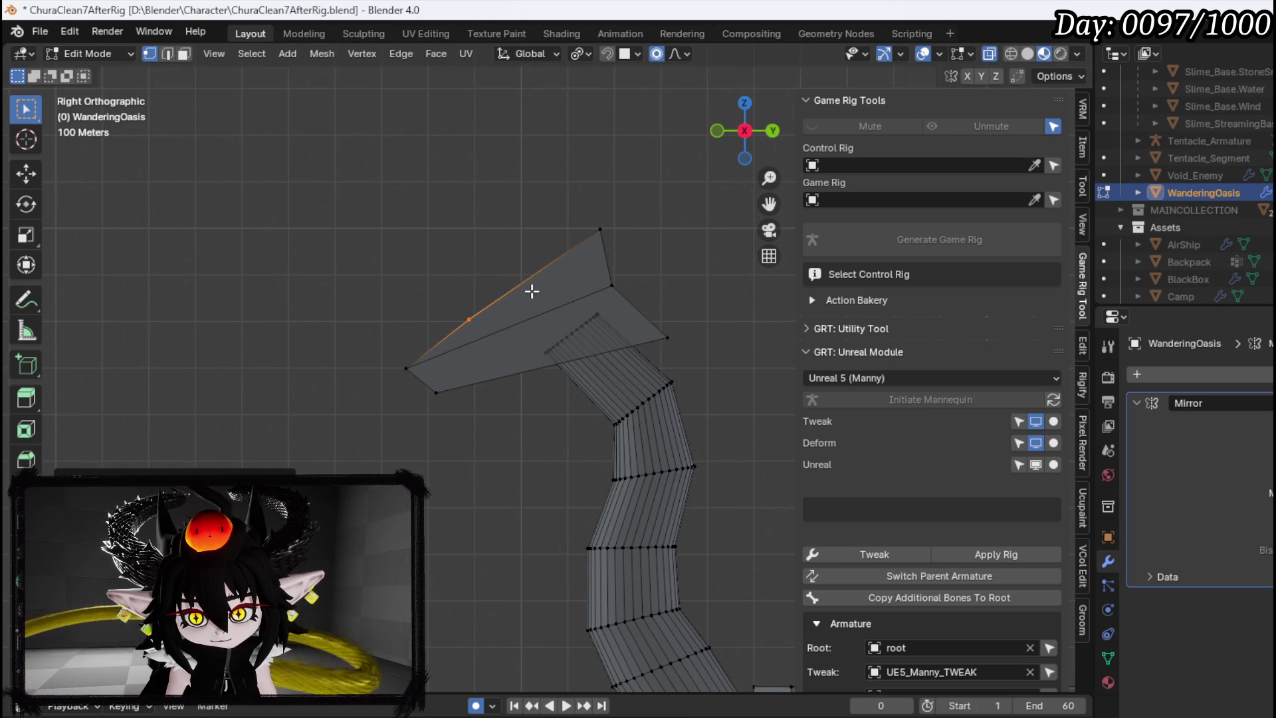
mouse_move(531, 291)
mouse_down()
mouse_move(521, 288)
mouse_move(622, 331)
mouse_move(407, 416)
mouse_up()
Shift the vertices where the ramp meets the base along the X axis
click(521, 395)
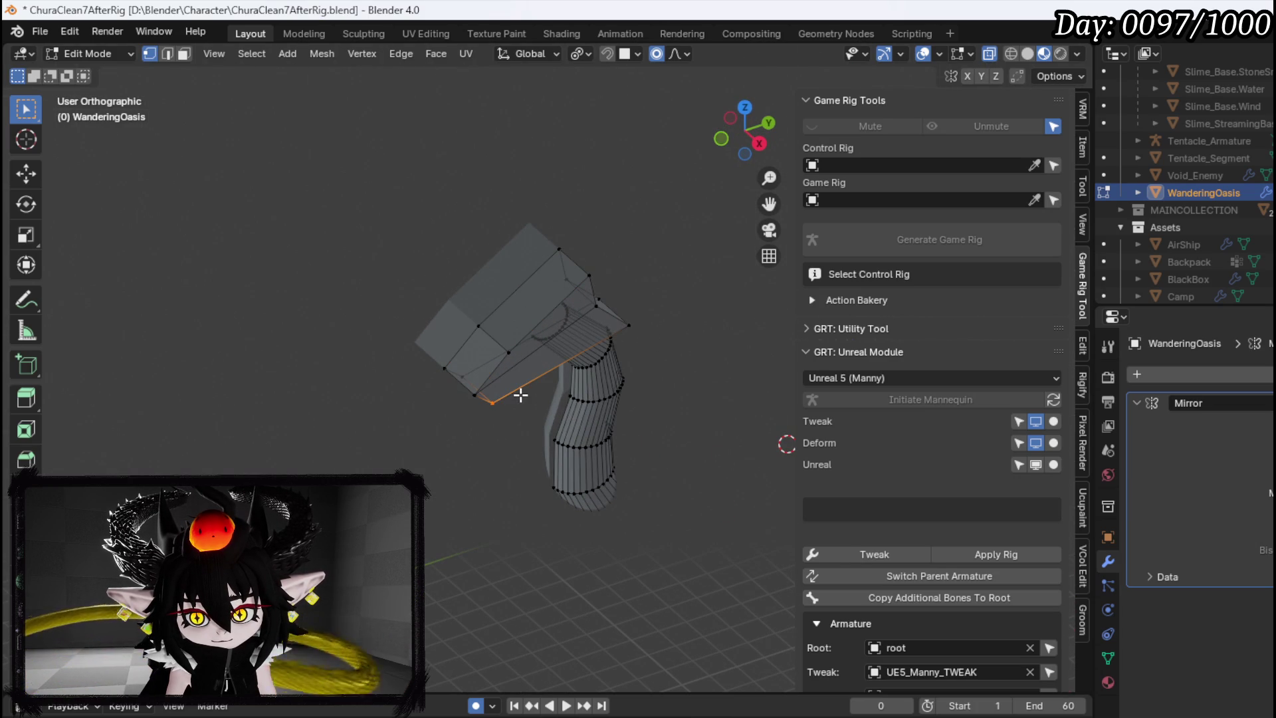
shift+click(471, 399)
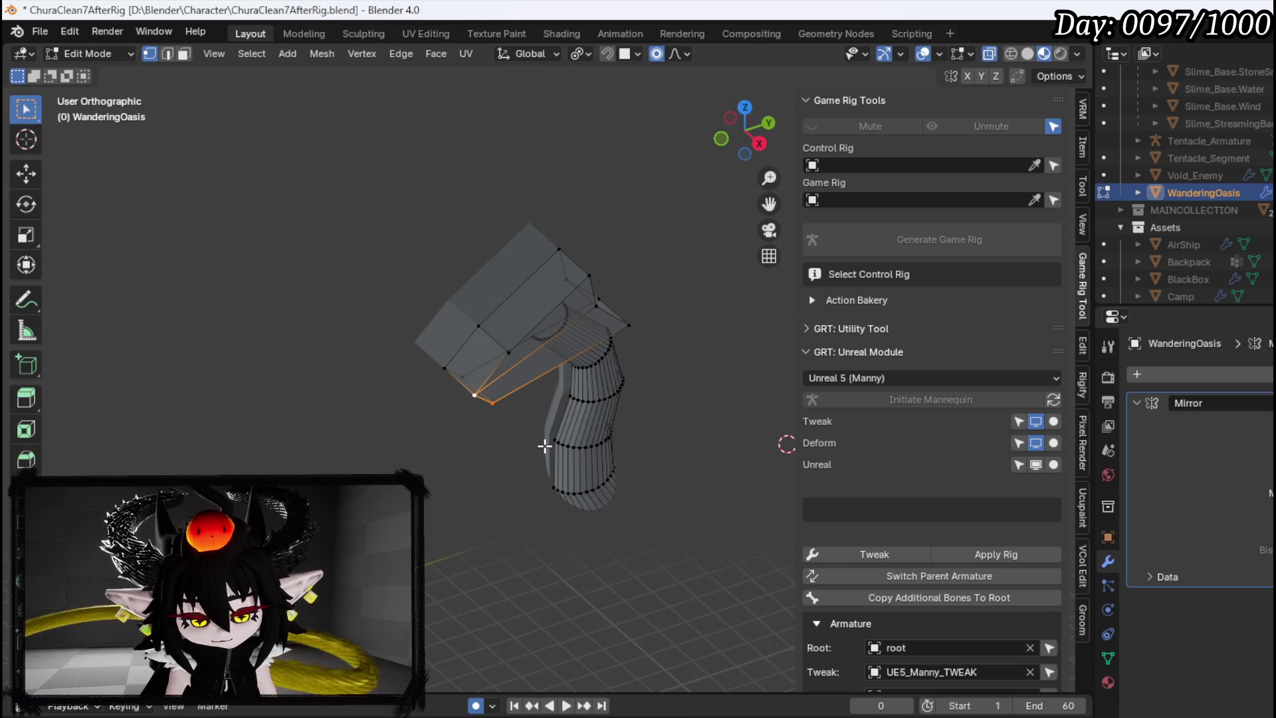
key(g)
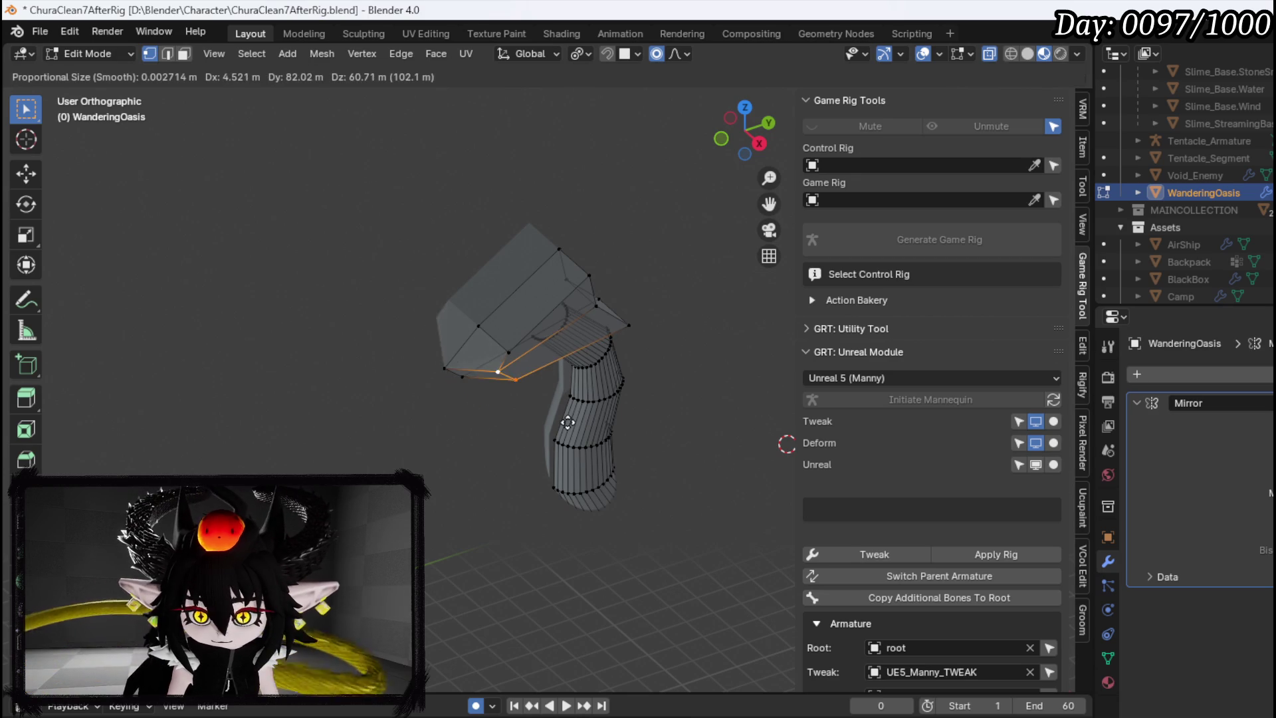
key(Escape)
shift+click(508, 352)
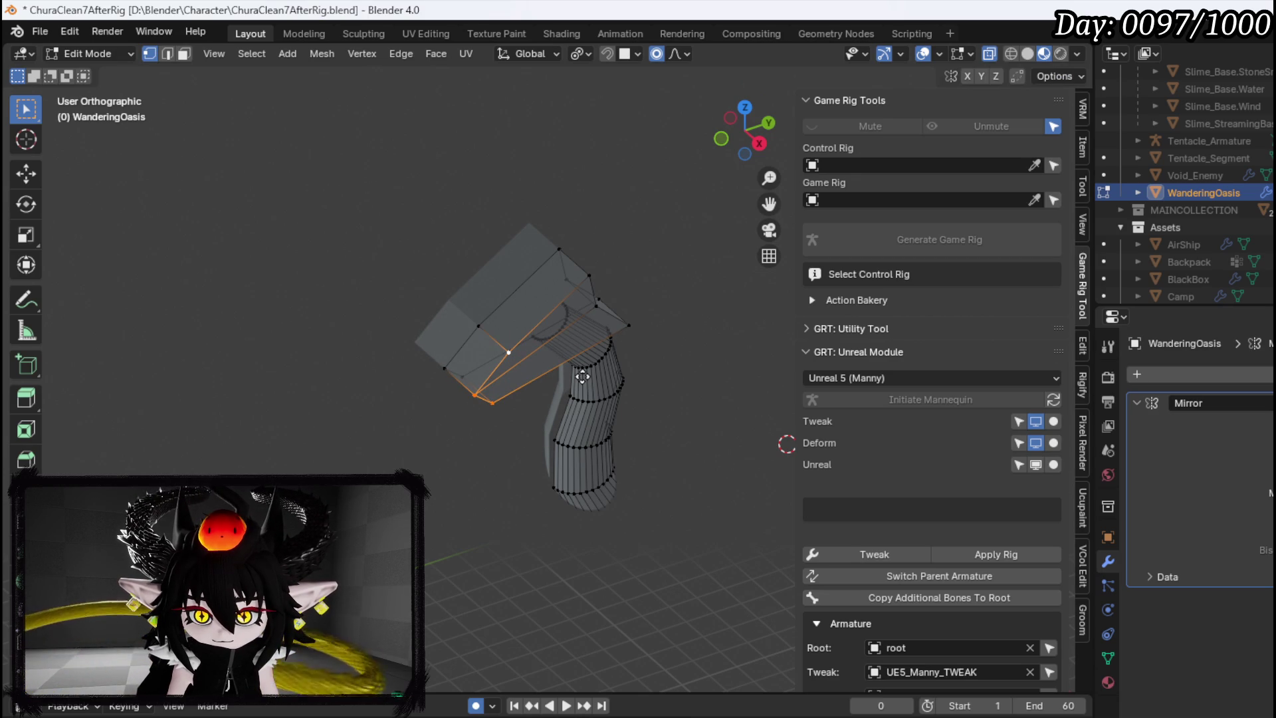
key(g)
key(x)
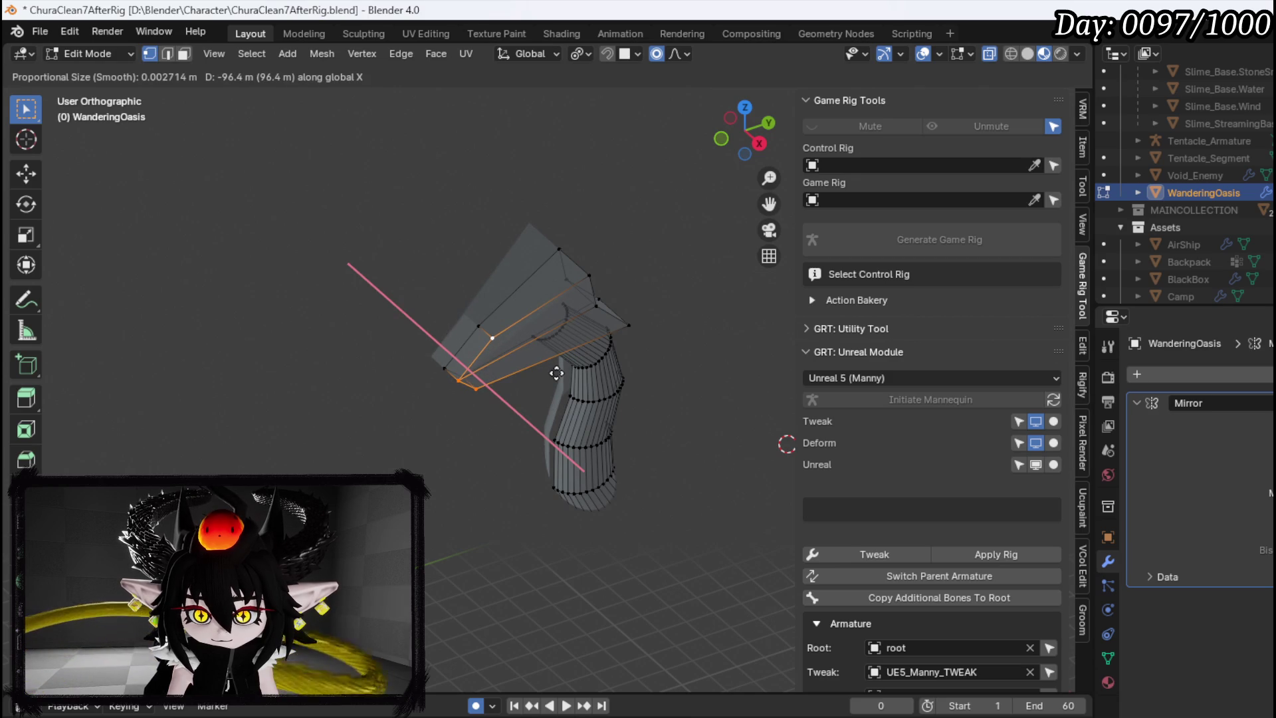
key(Escape)
Try moving the ramp's vertical edge loop along X, then cancel it and view the ramp from another angle
mouse_move(585, 332)
mouse_down()
mouse_move(638, 273)
mouse_move(694, 257)
mouse_move(621, 355)
mouse_up()
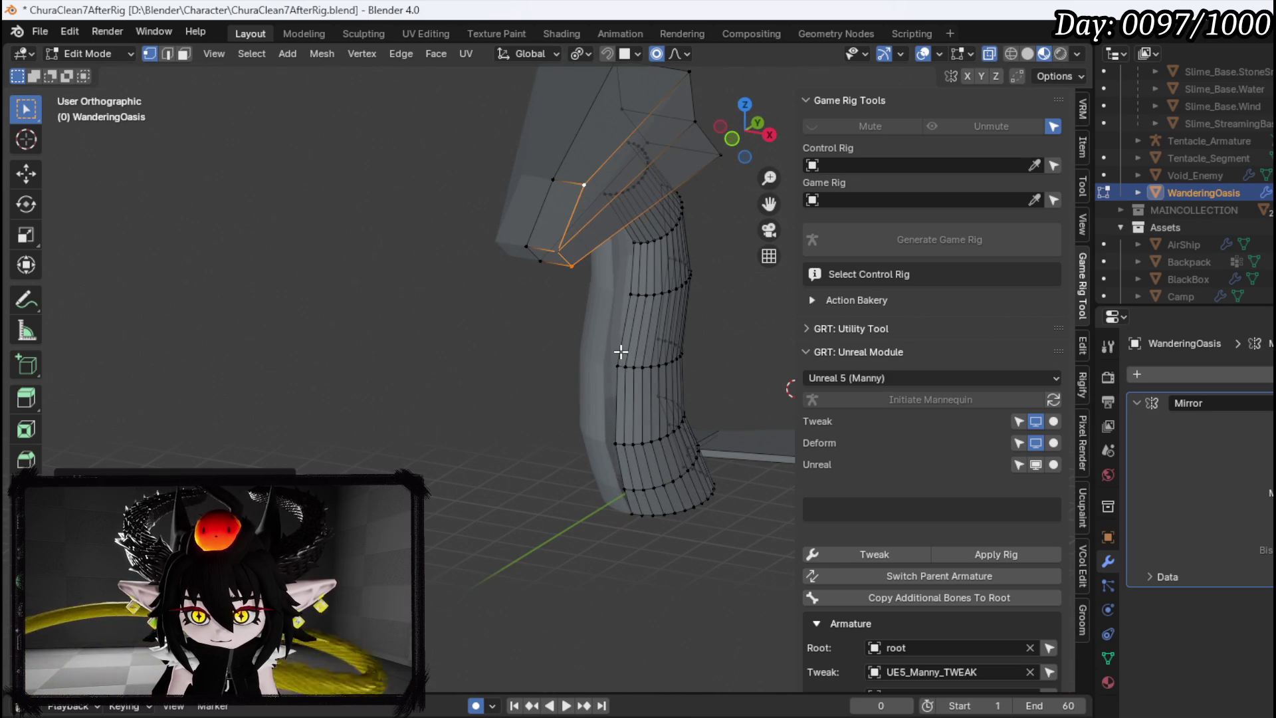
alt+click(621, 356)
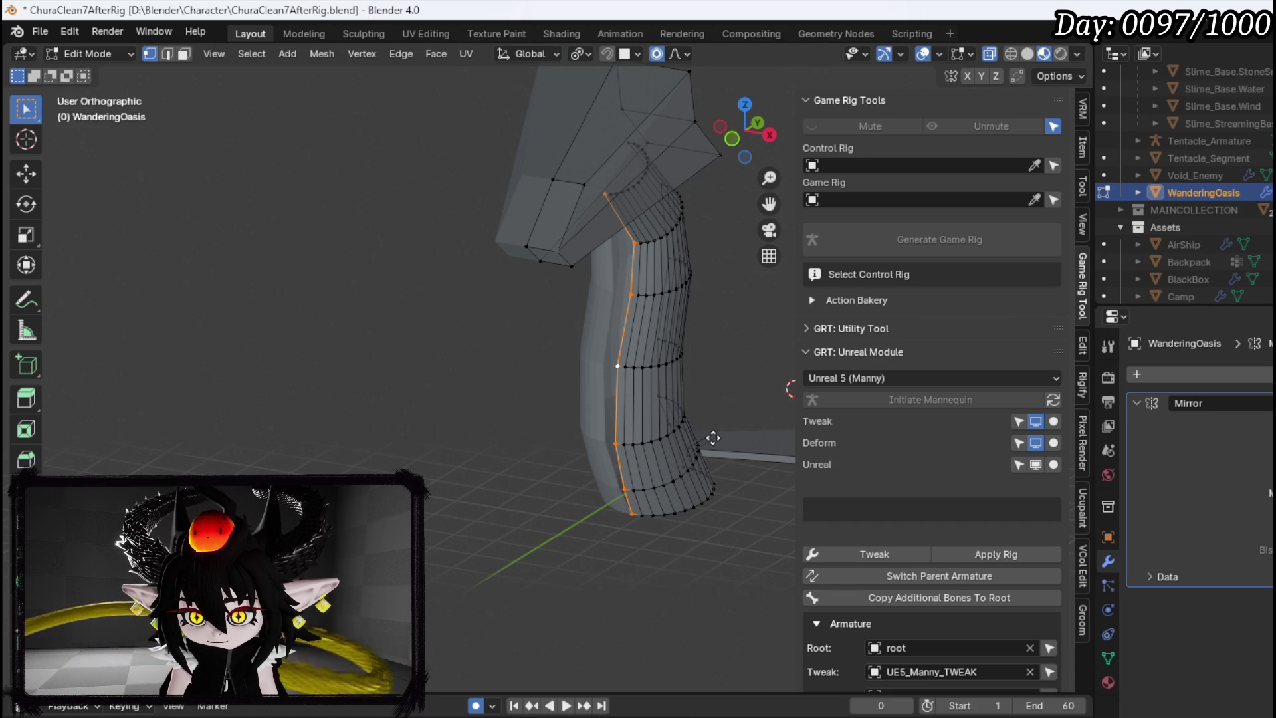
key(g)
key(x)
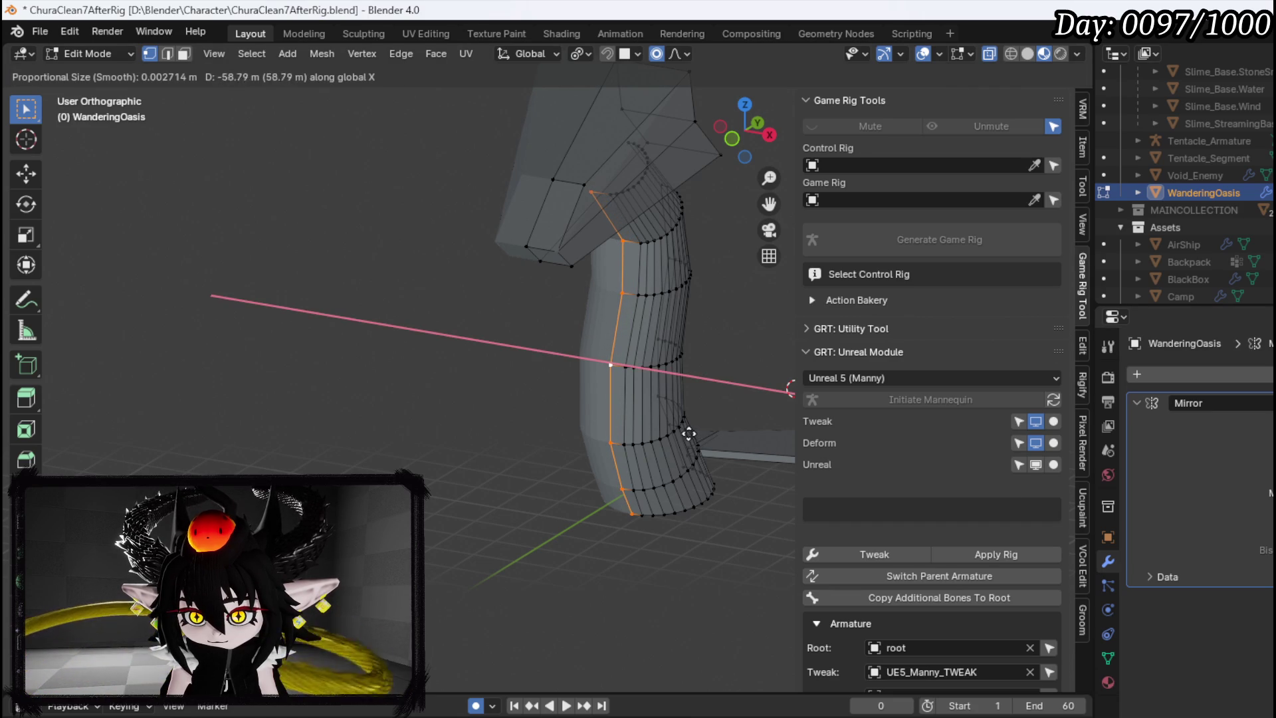
right_click(689, 434)
mouse_move(684, 418)
mouse_down()
mouse_move(608, 371)
mouse_move(363, 452)
mouse_up()
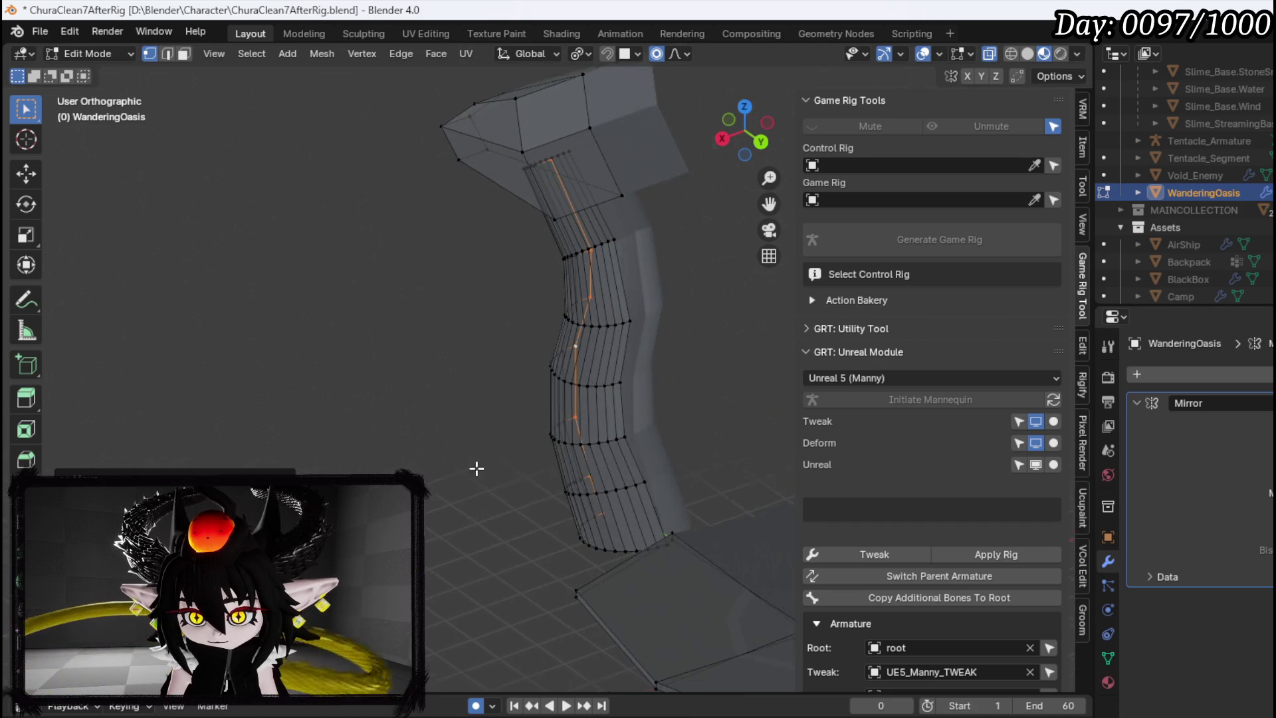
drag(528, 455, 511, 438)
Move the ramp's right-side edge loop along Y, then nudge it along X
click(524, 432)
alt+click(529, 432)
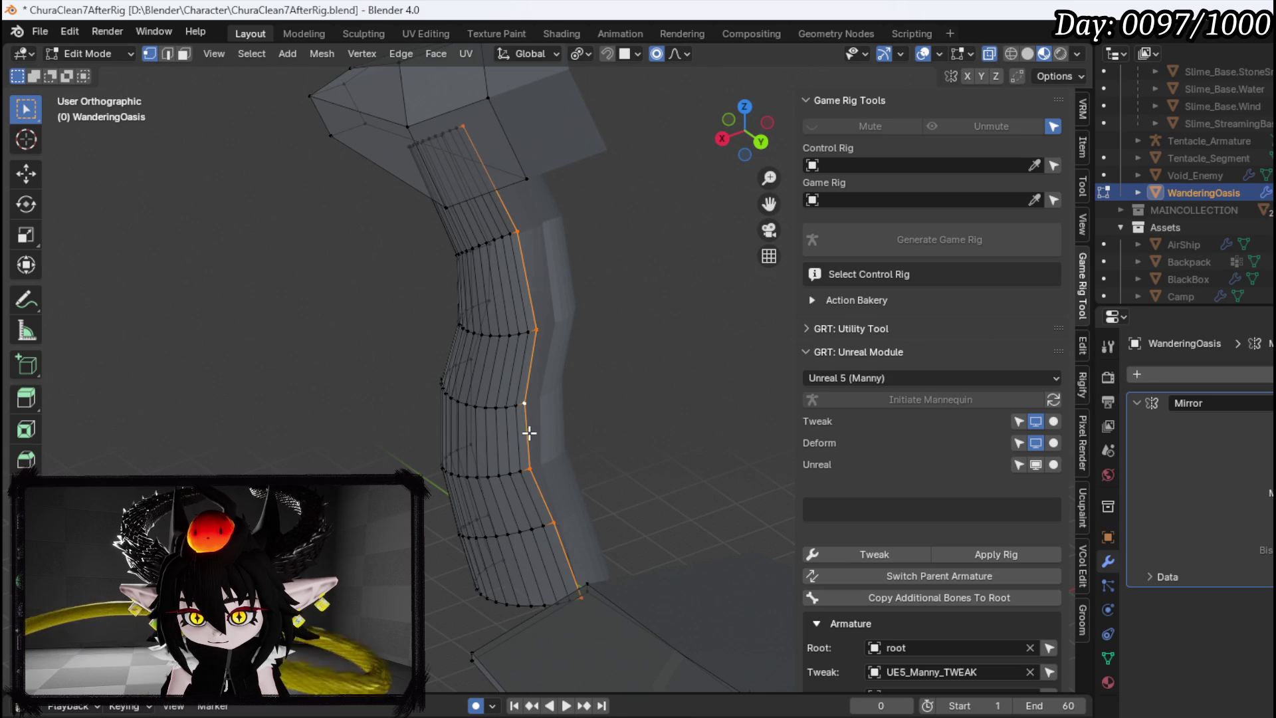
key(g)
key(y)
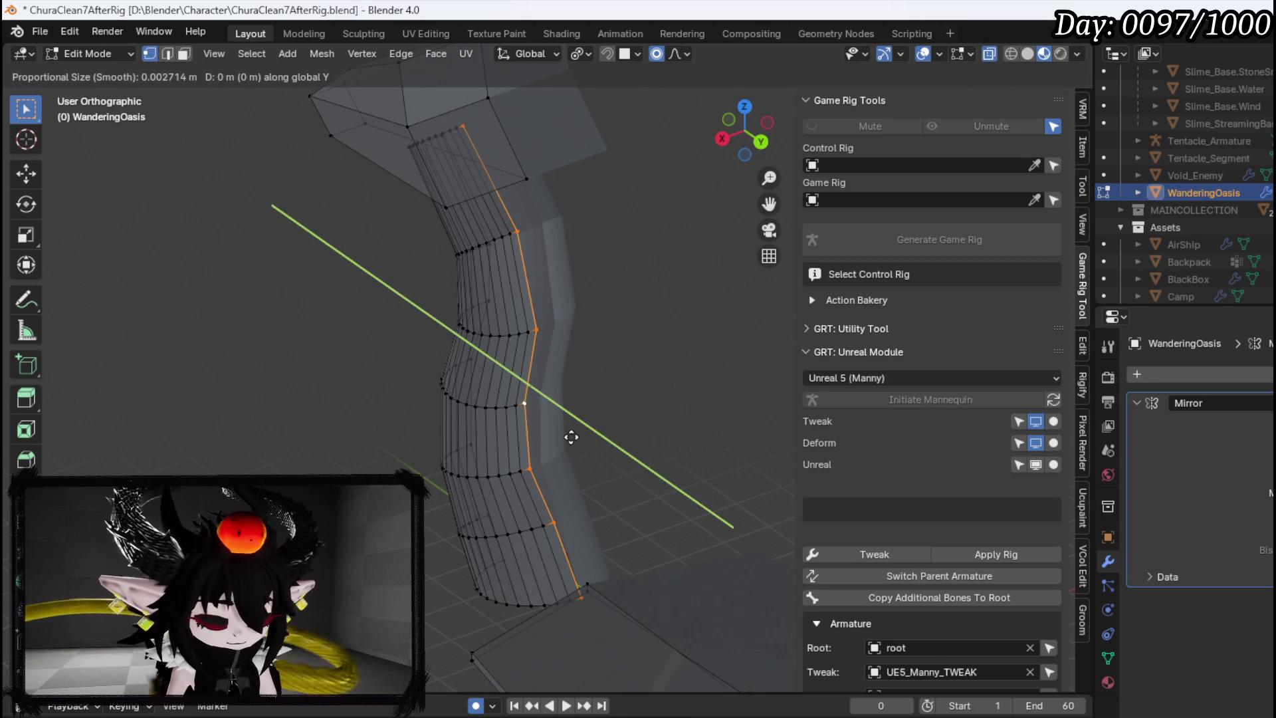
click(579, 435)
key(g)
key(x)
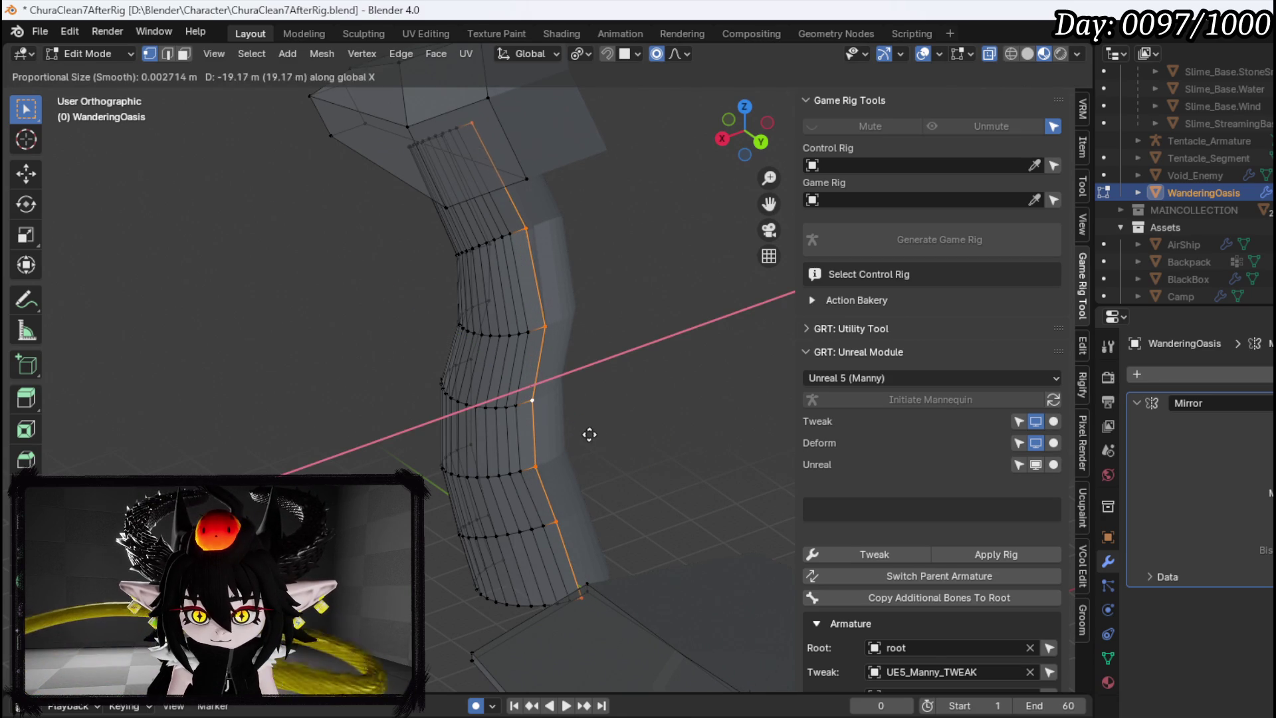
click(614, 429)
mouse_move(650, 463)
mouse_down()
mouse_move(763, 470)
mouse_move(401, 319)
mouse_move(484, 410)
mouse_move(568, 437)
mouse_move(459, 425)
mouse_move(426, 408)
mouse_move(578, 421)
mouse_move(567, 419)
mouse_move(632, 344)
mouse_up()
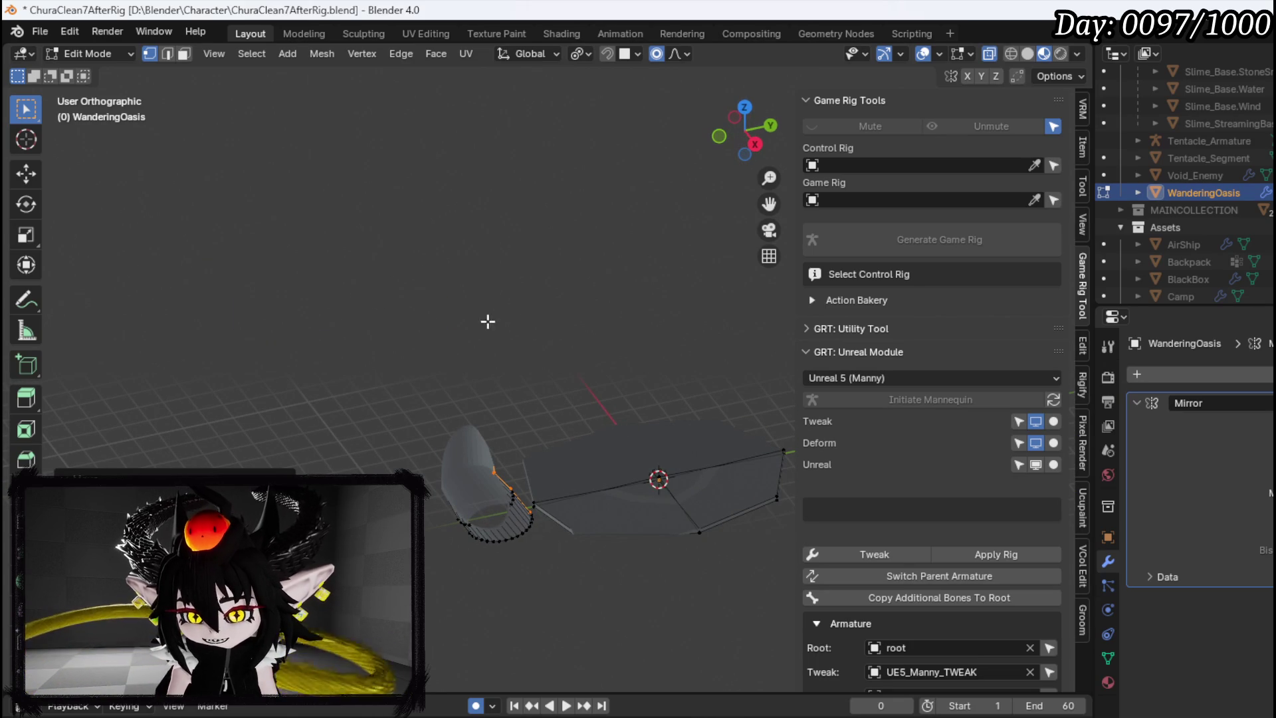
Return to Object Mode and apply Shade Smooth to the platform meshes
click(39, 31)
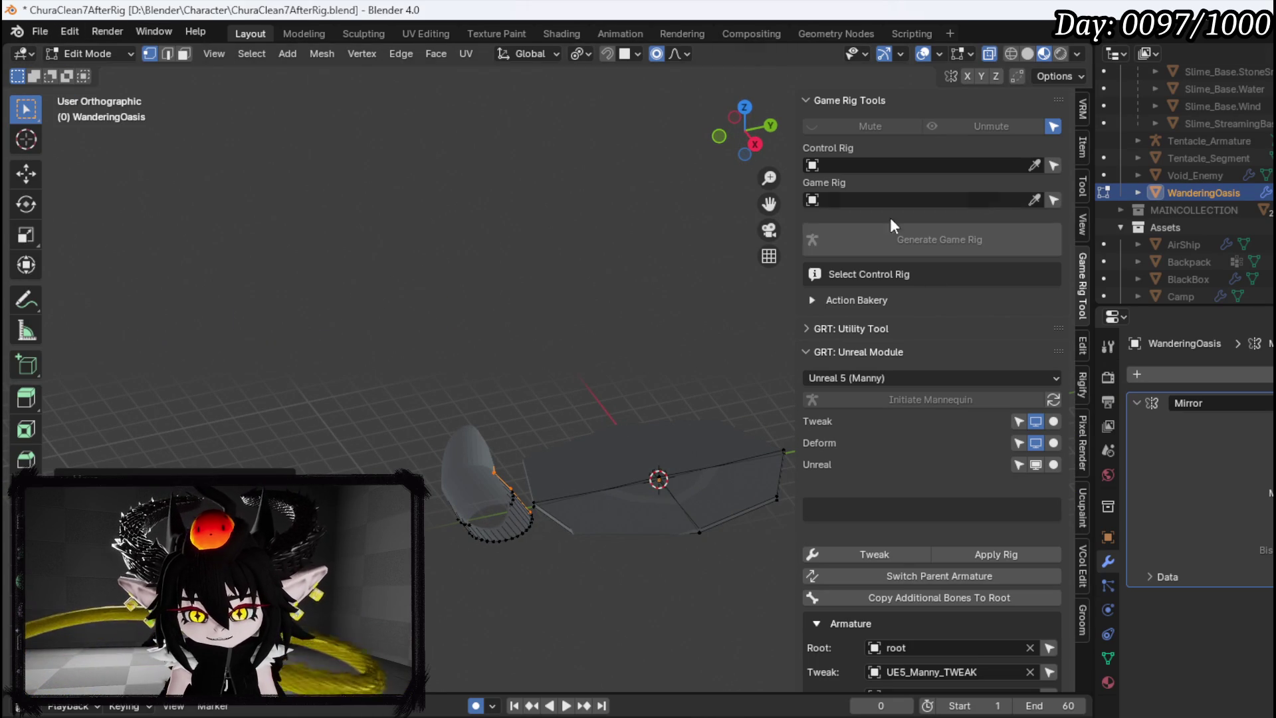
click(87, 53)
click(93, 77)
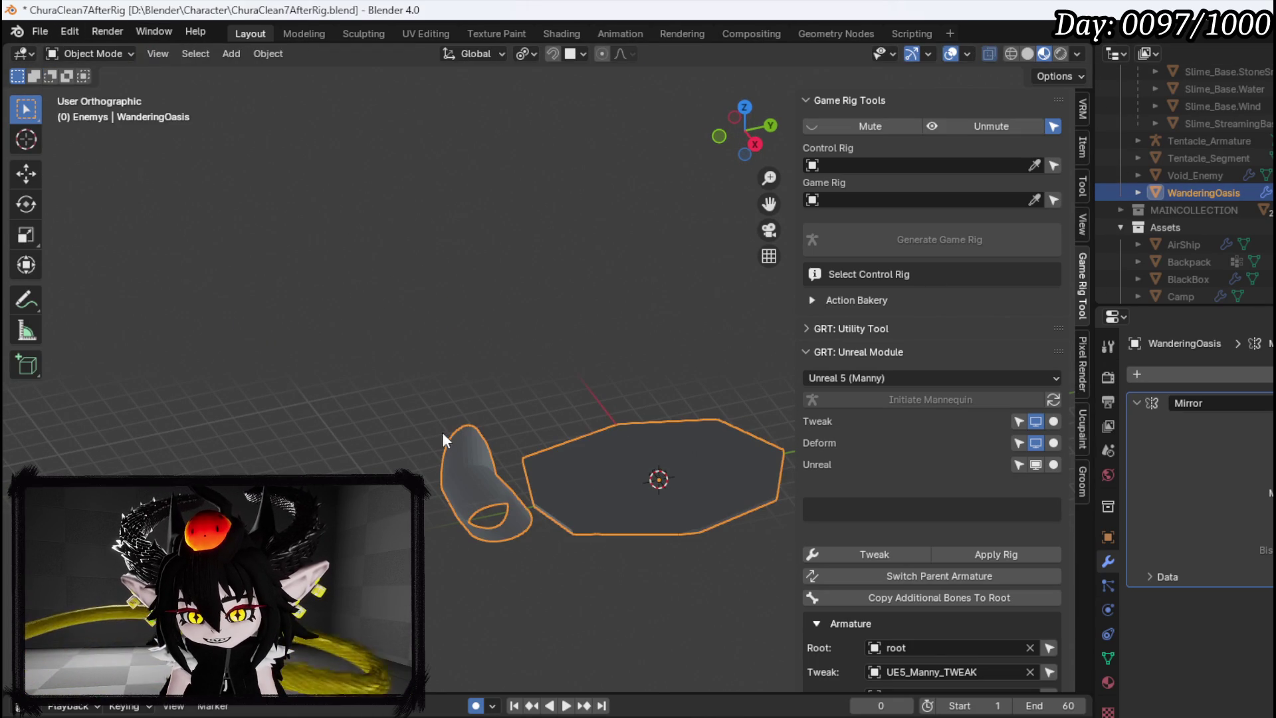
right_click(460, 469)
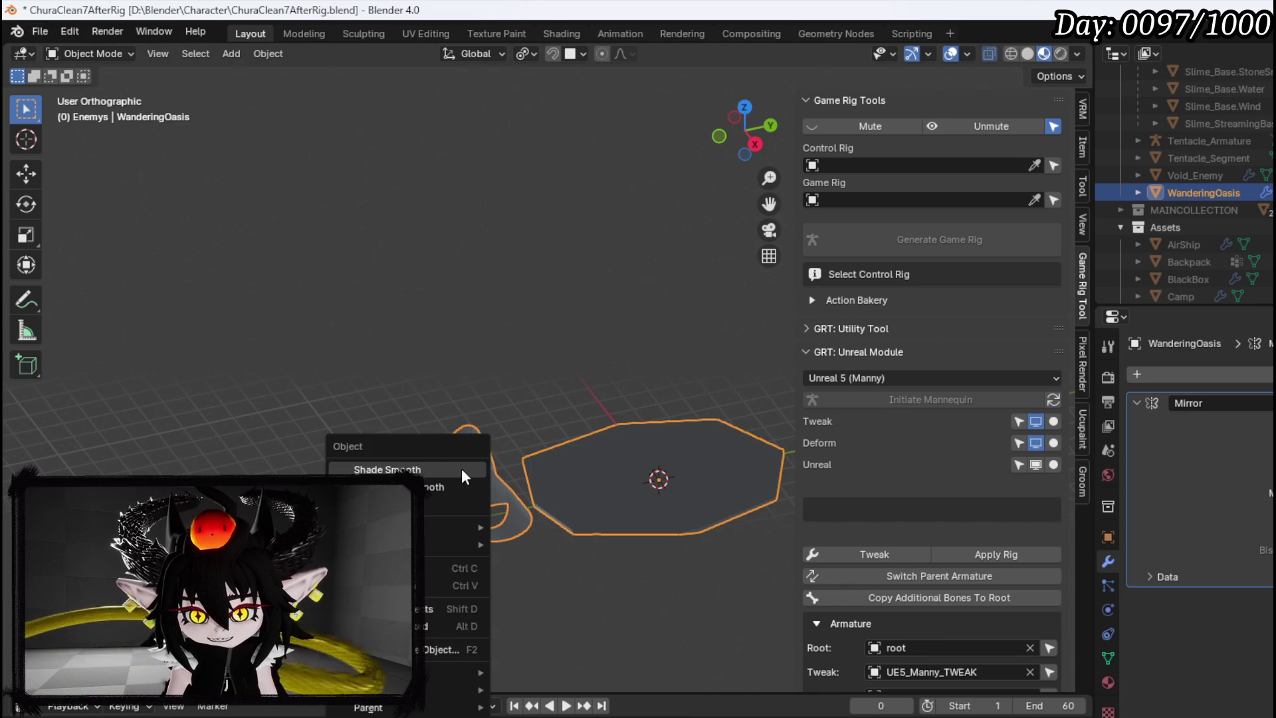
click(461, 467)
Open the FBX export dialog, cancel it, and save the blend file
click(40, 31)
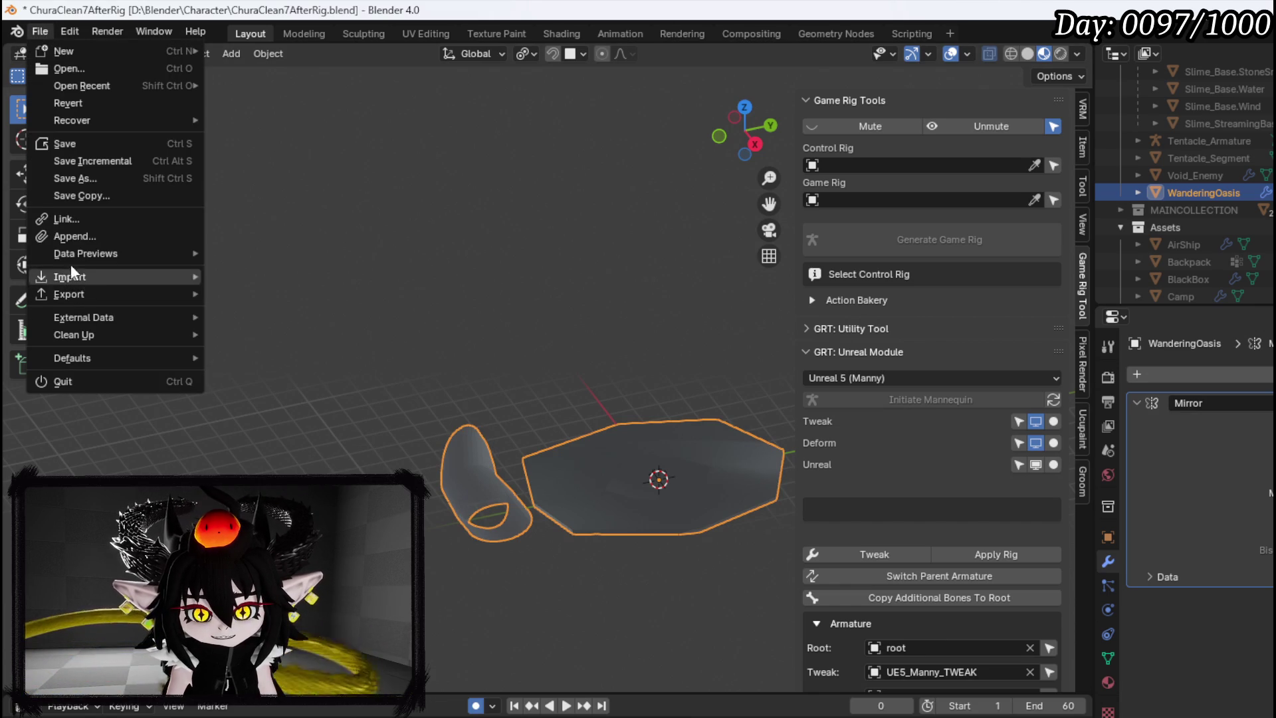
mouse_move(82, 297)
click(293, 446)
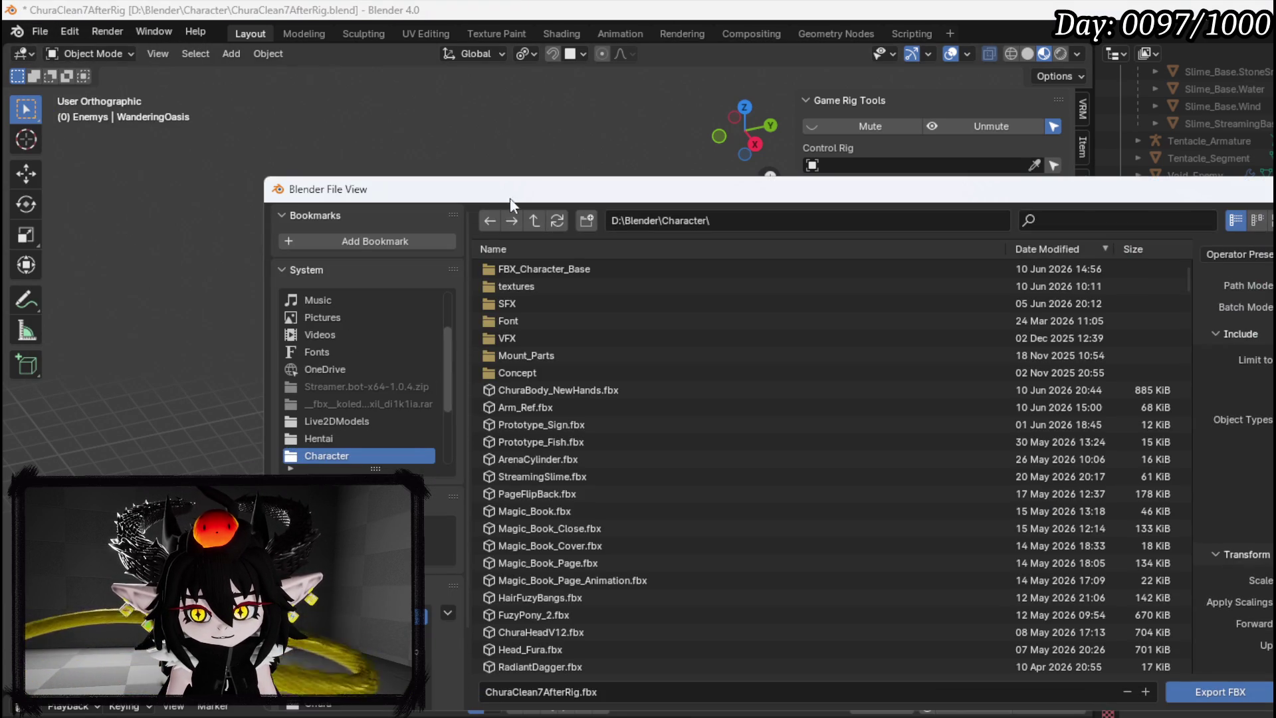
key(Escape)
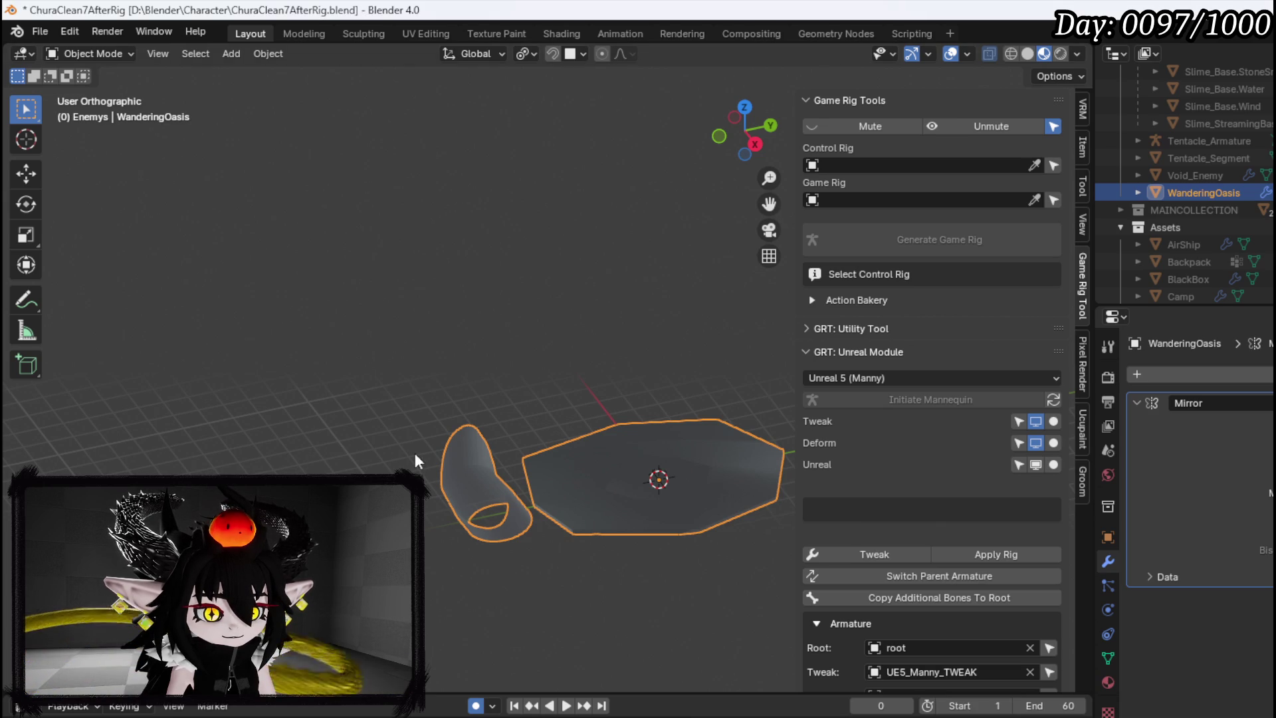
click(40, 31)
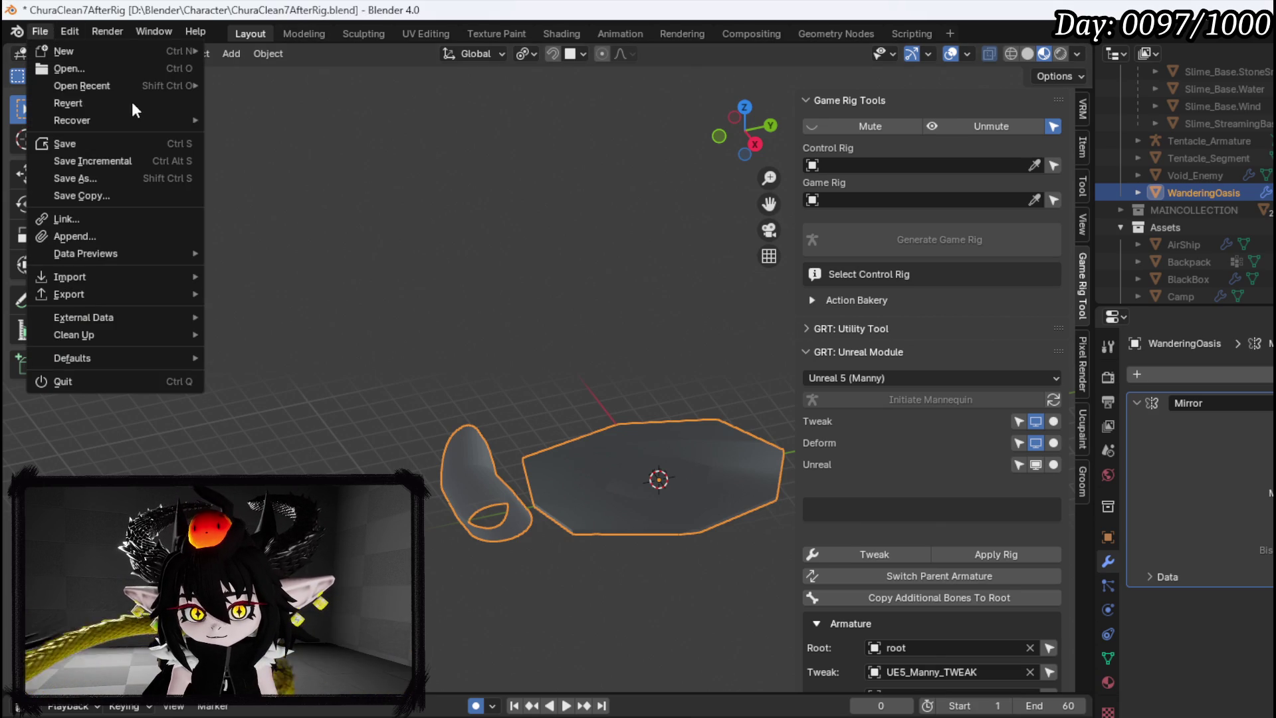
click(75, 145)
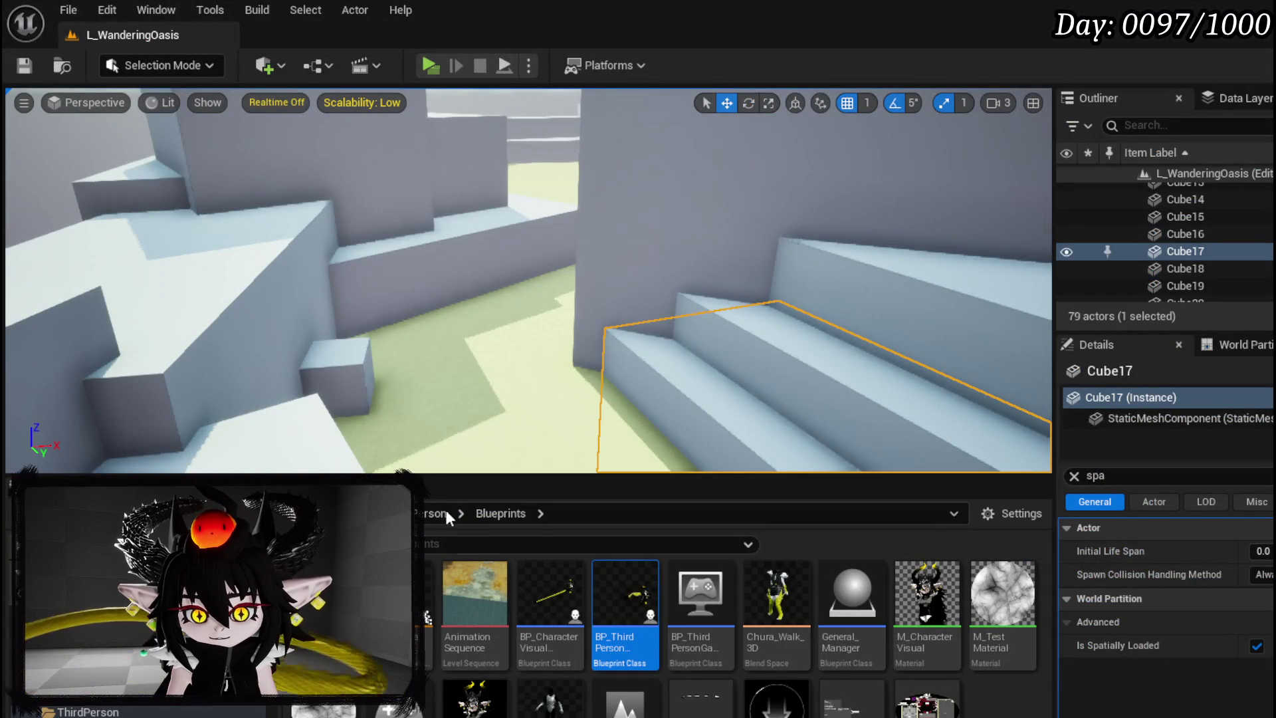
Go to Desert > DesertWorldMap > Mesh and import the WanderingOasis FBX with default options
click(372, 513)
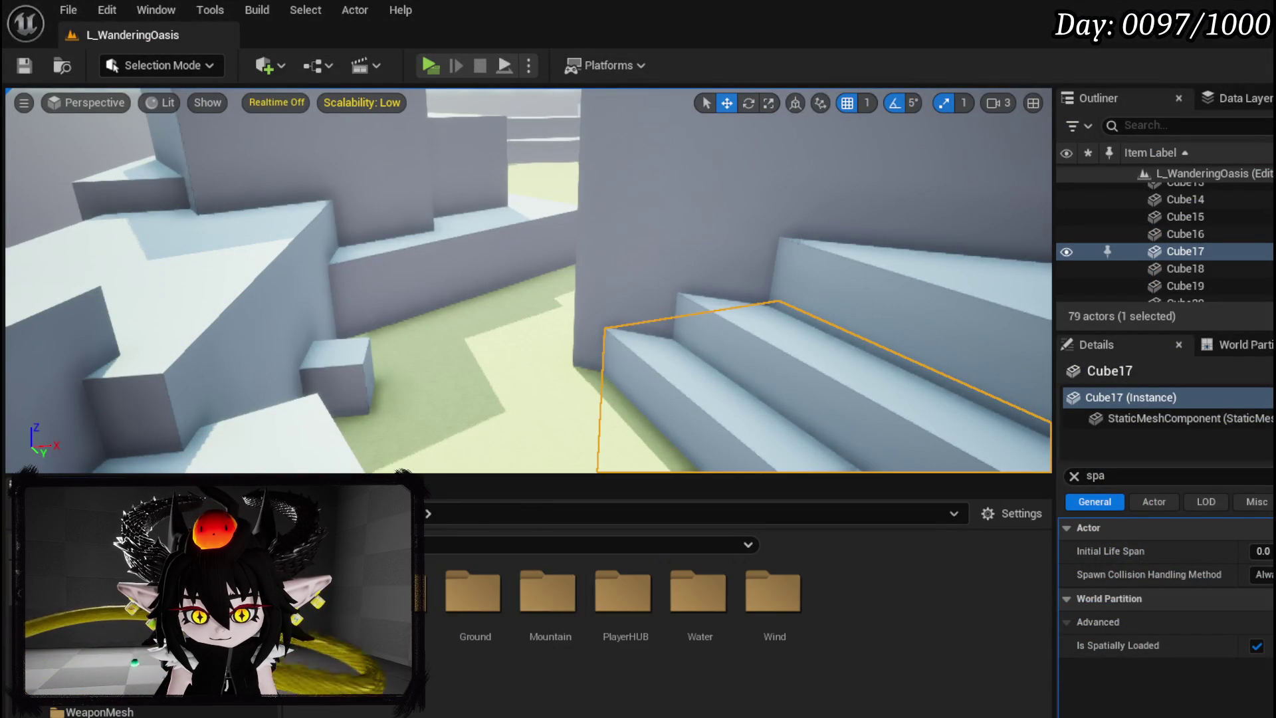
double_click(474, 592)
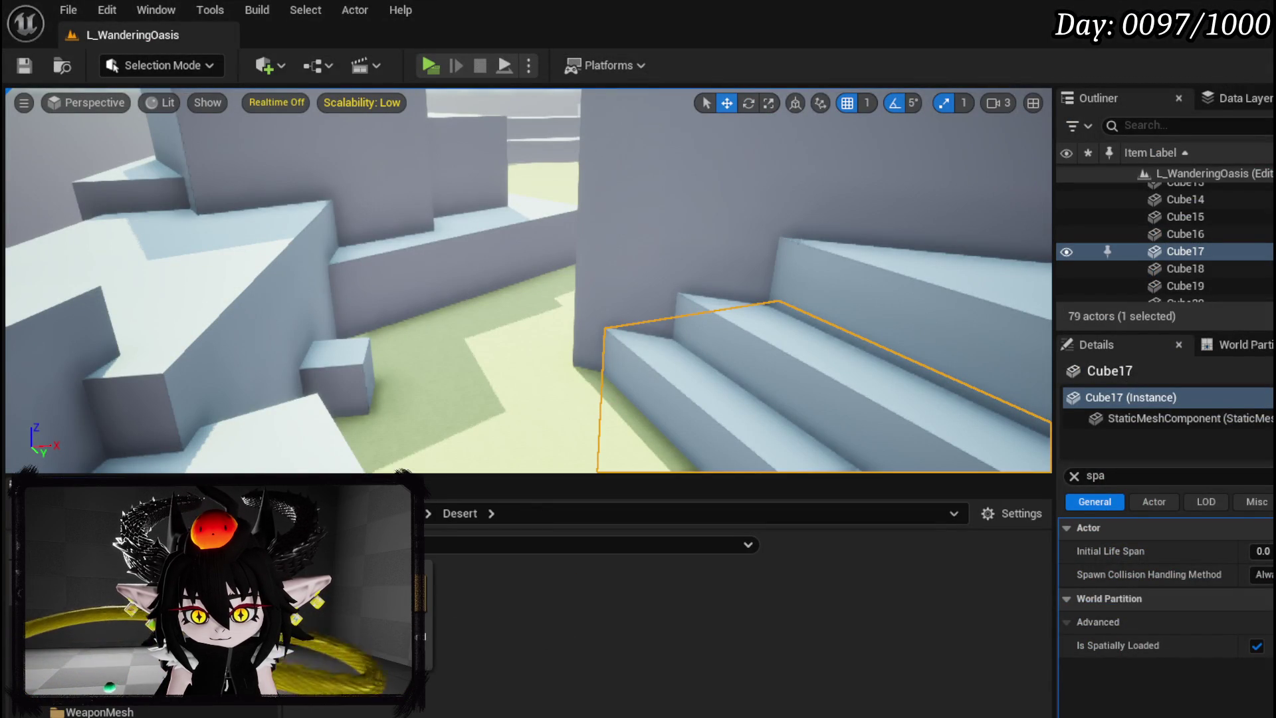
double_click(427, 596)
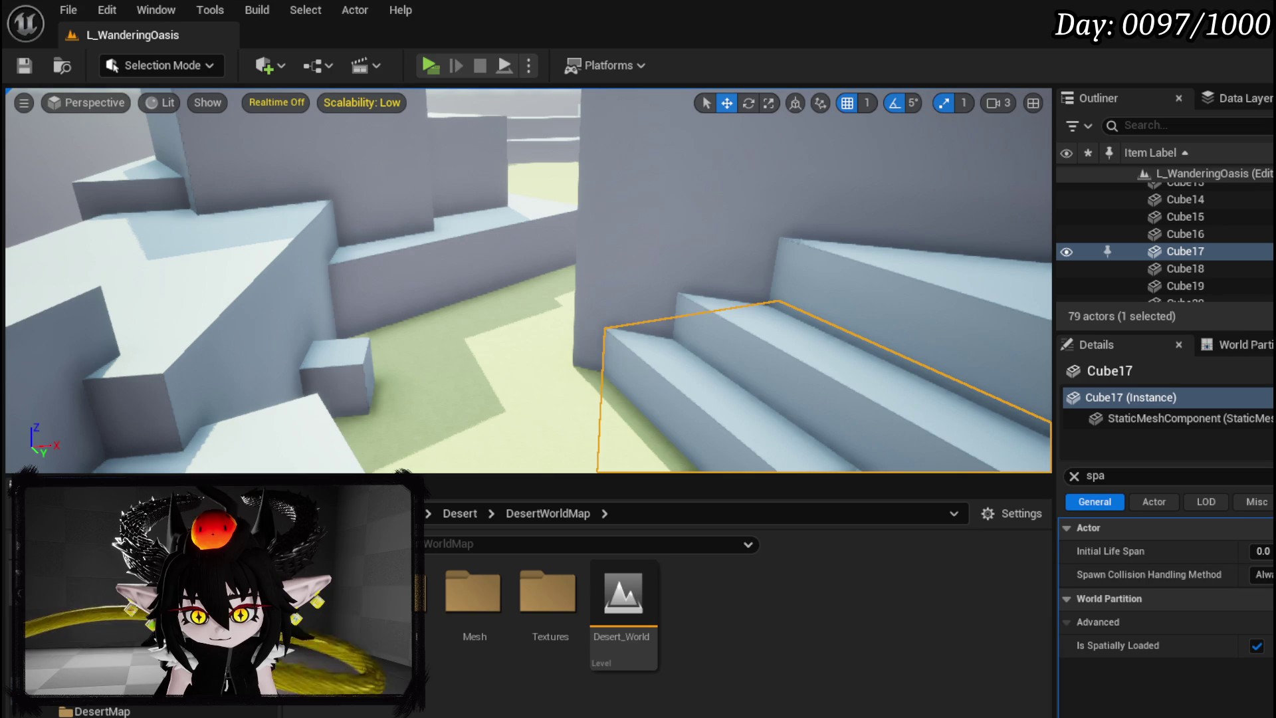
double_click(472, 592)
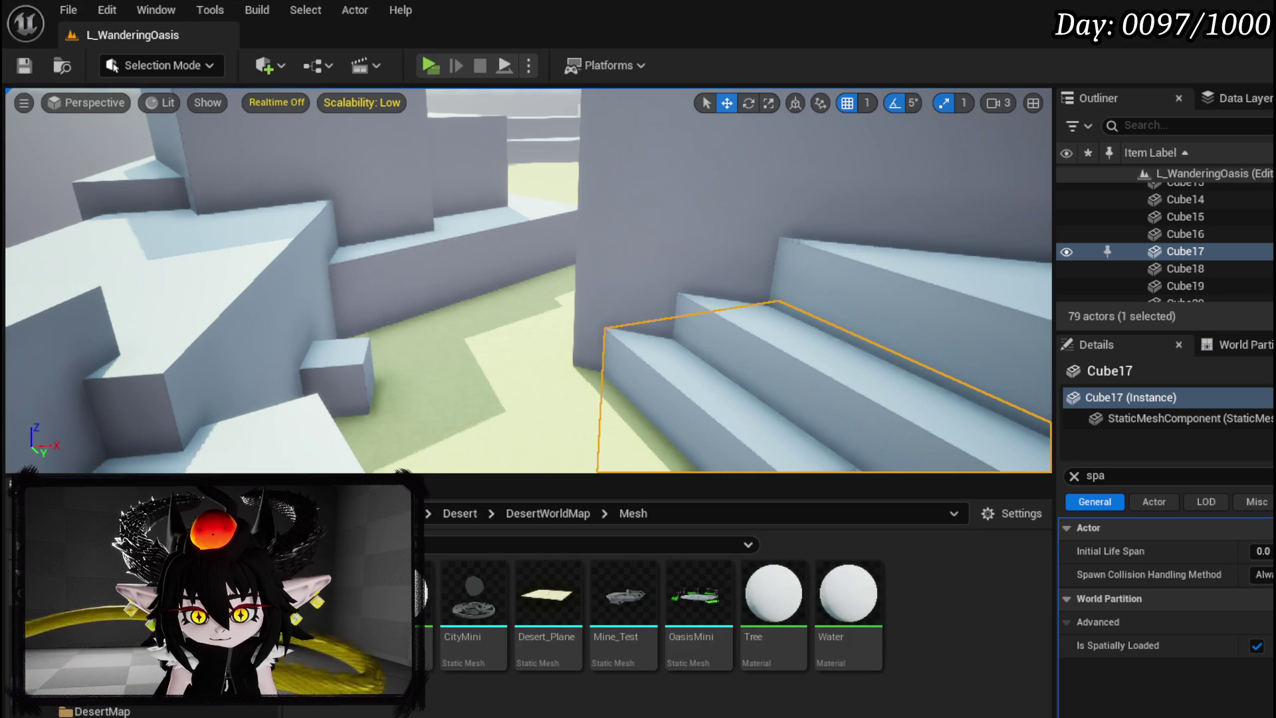
click(100, 513)
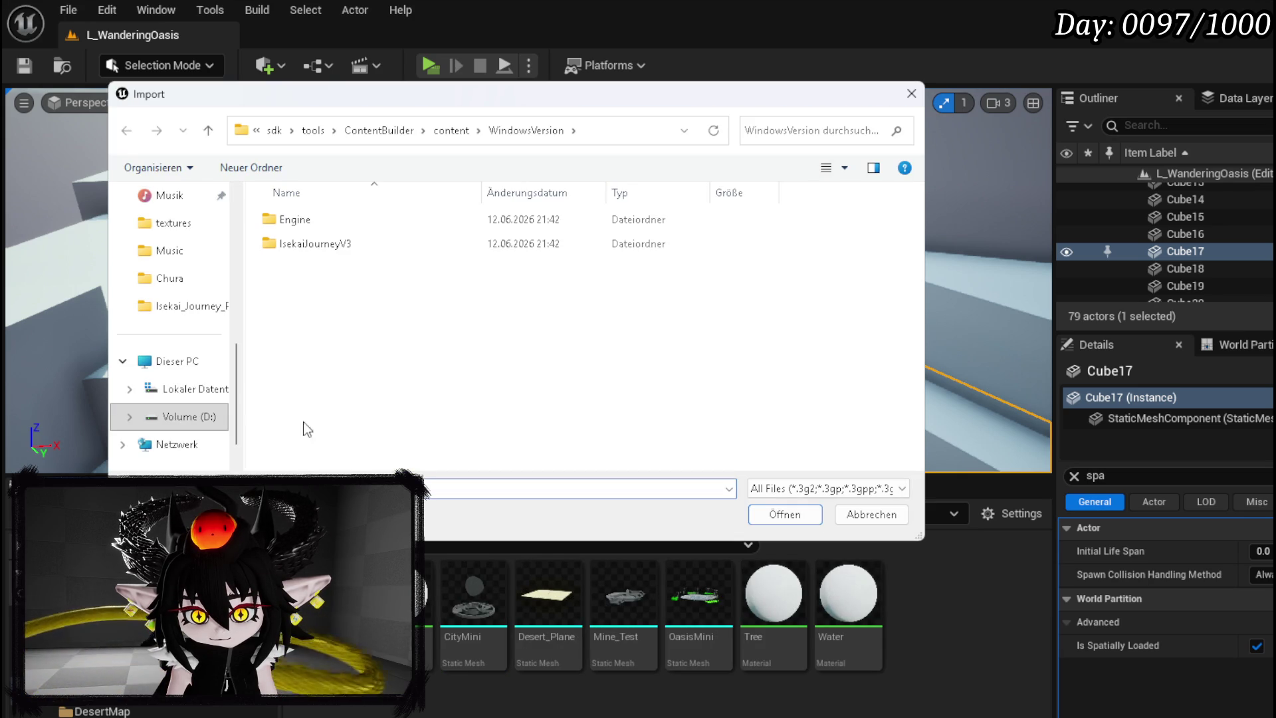
key(Escape)
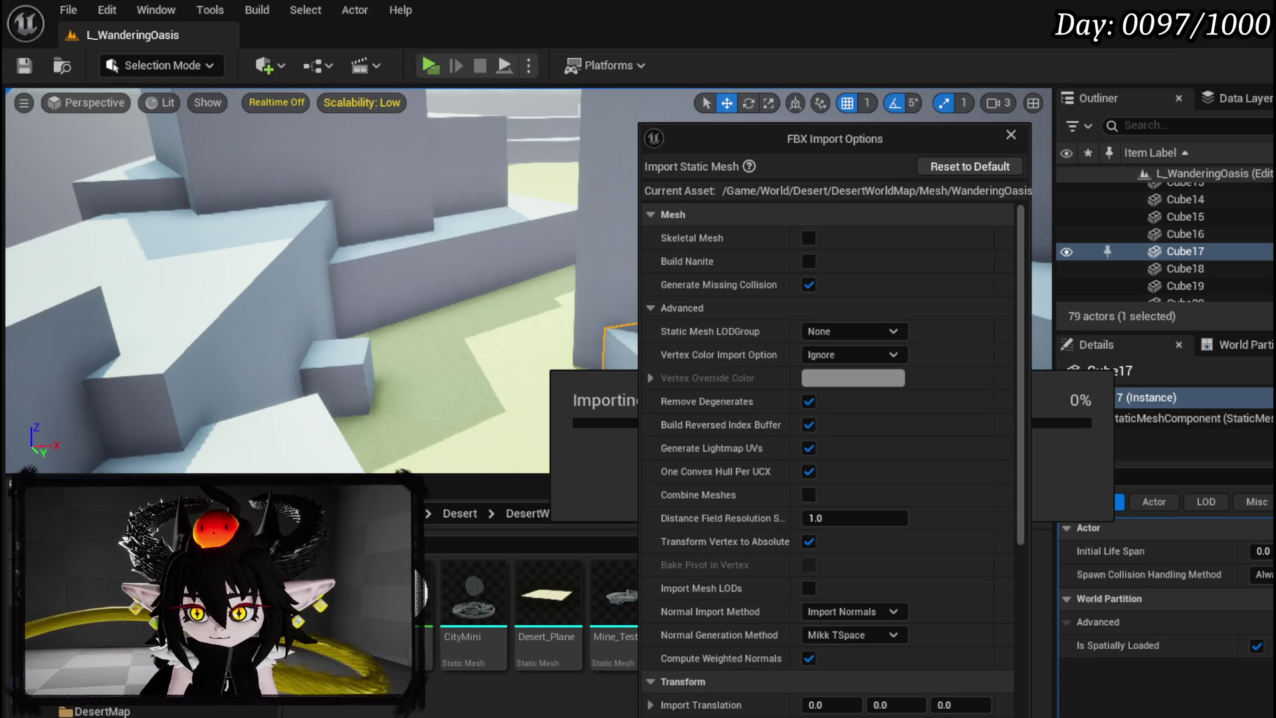
key(Return)
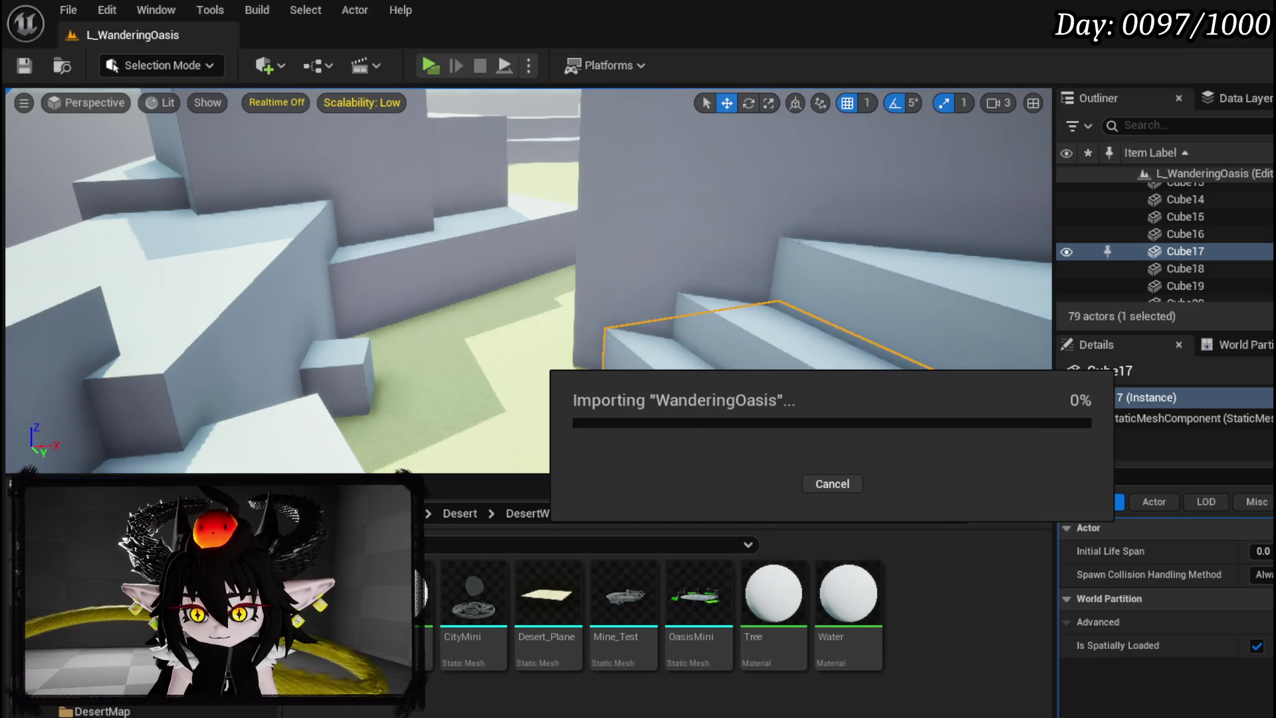
Open the WanderingOasis mesh, orbit its preview, then close the mesh and Blueprint editors
mouse_move(924, 656)
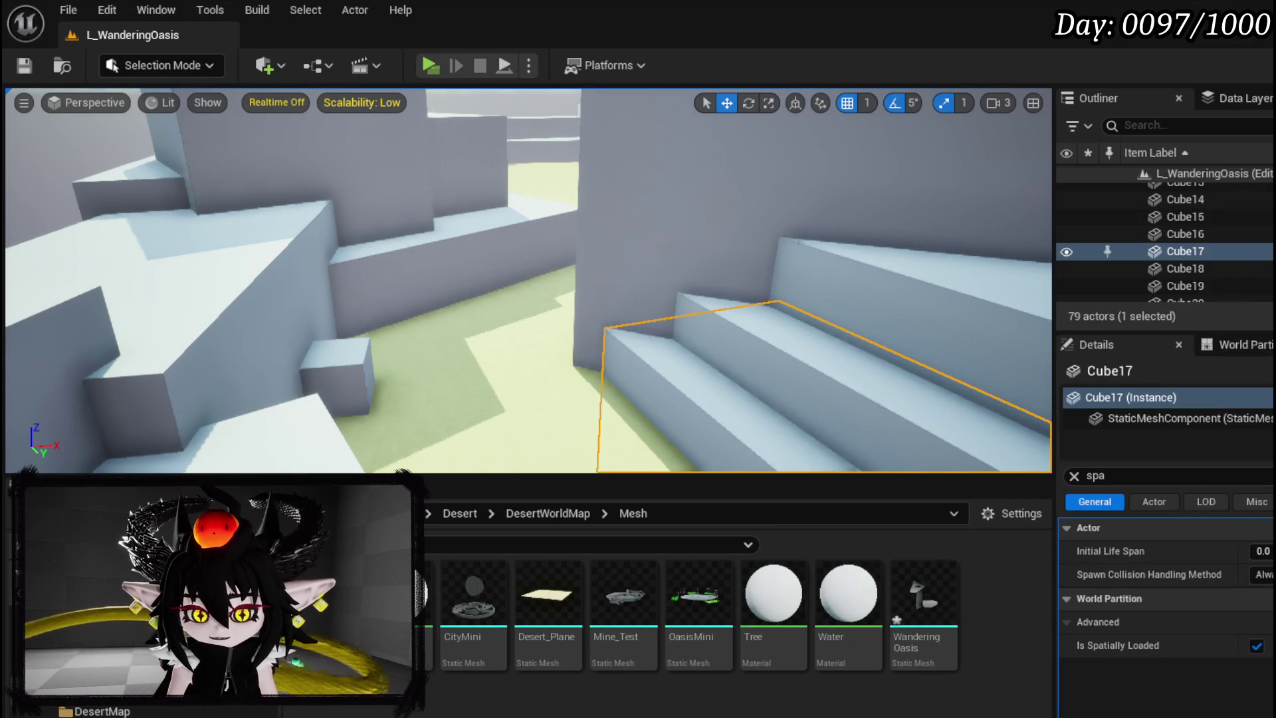
double_click(924, 601)
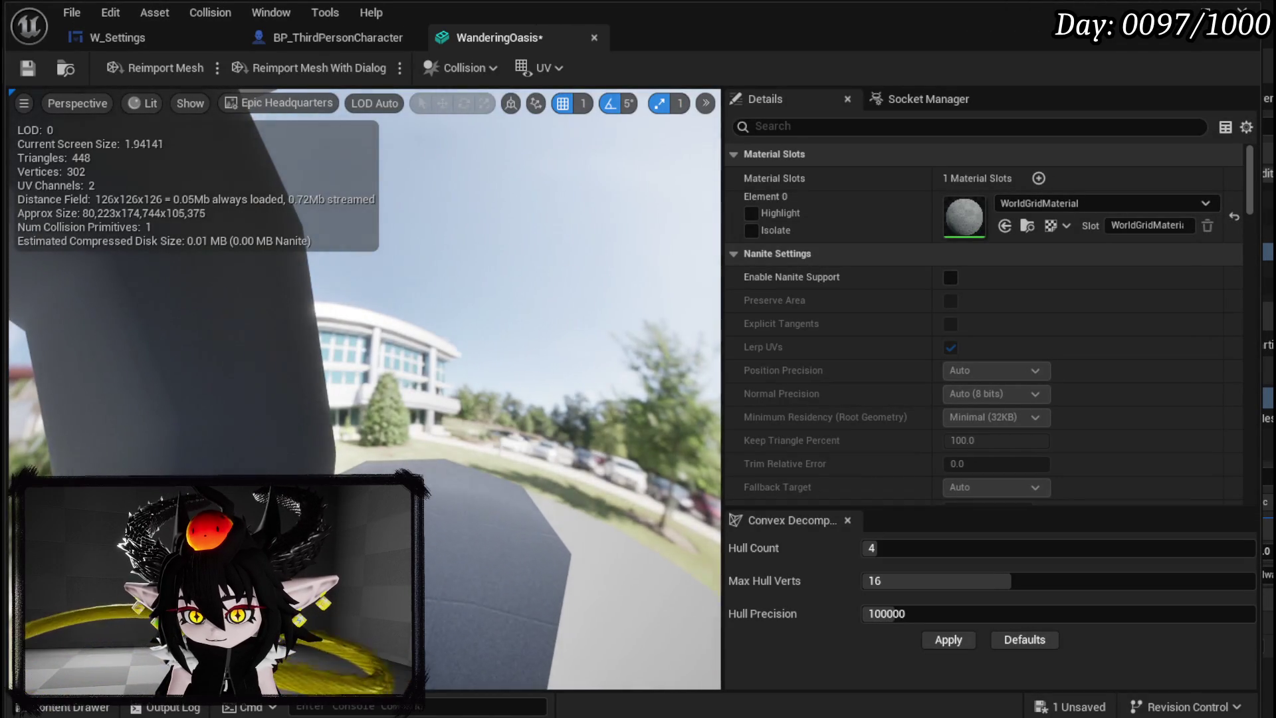
mouse_move(460, 505)
mouse_down()
mouse_move(405, 502)
mouse_move(460, 505)
mouse_up()
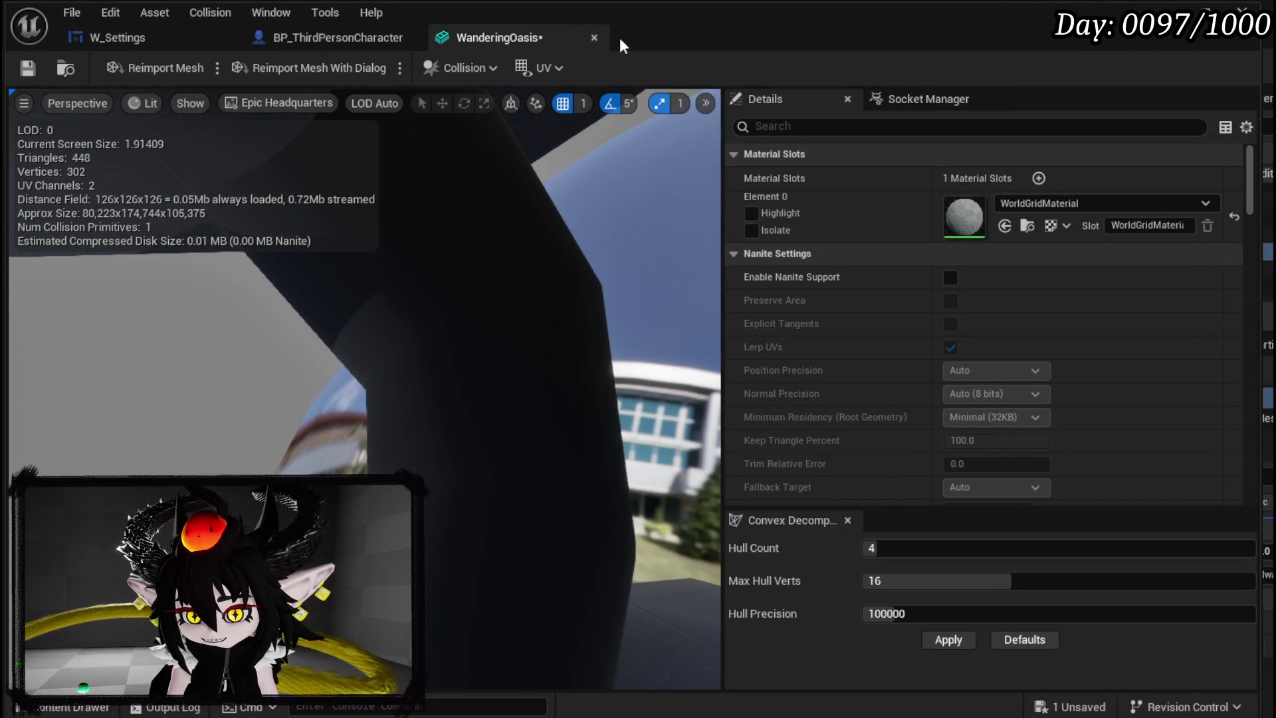
click(594, 37)
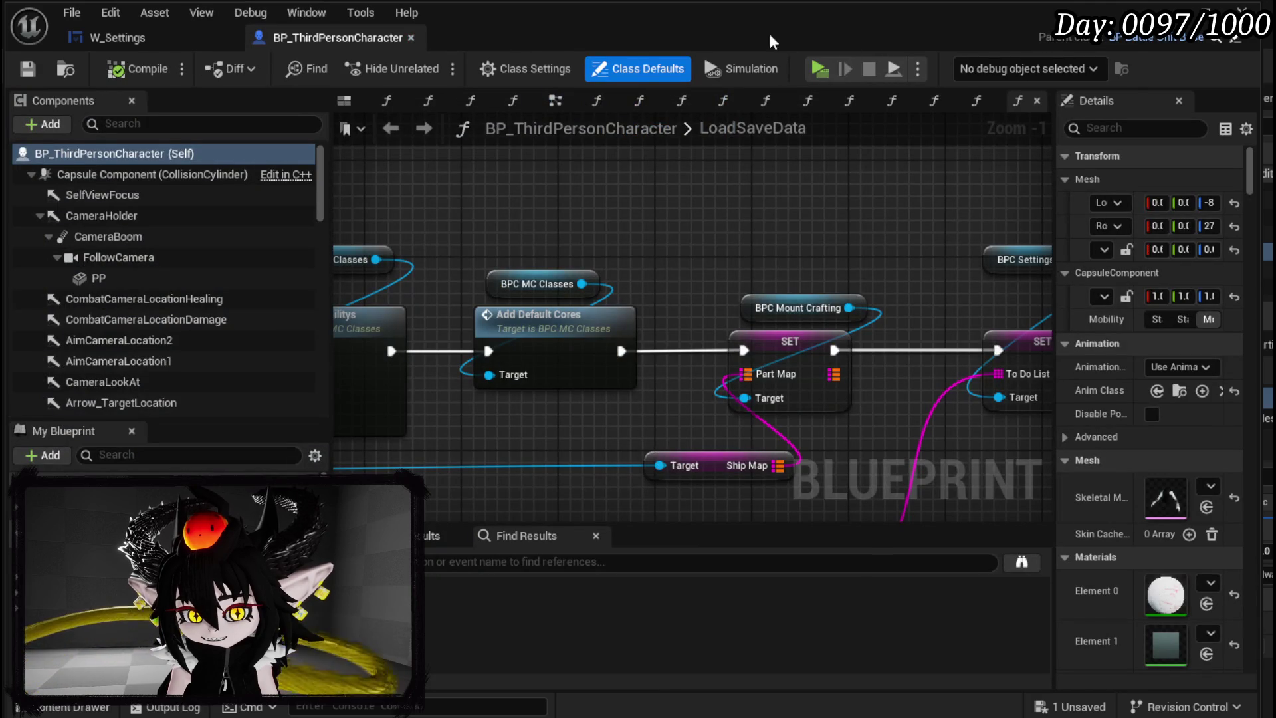
click(1241, 8)
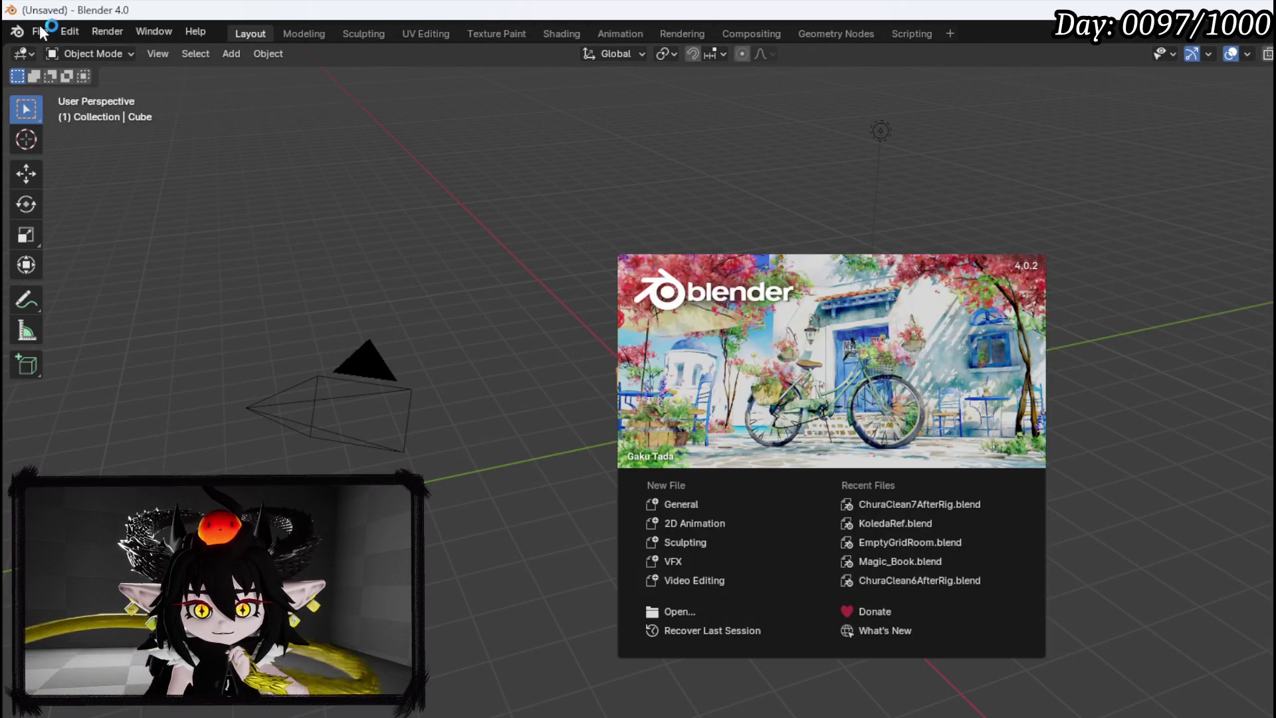
Open the recent ChuraClean7AfterRig.blend project and turn on Face Orientation overlay
click(40, 30)
mouse_move(94, 86)
click(260, 86)
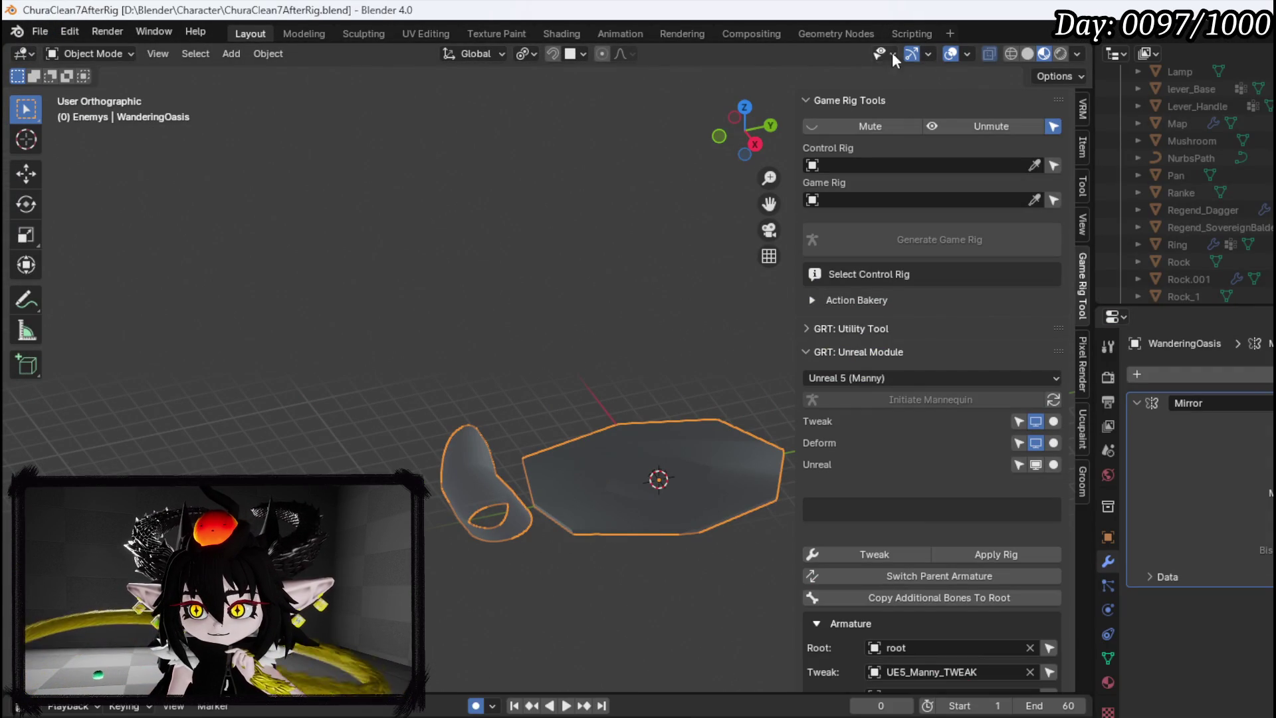
click(967, 54)
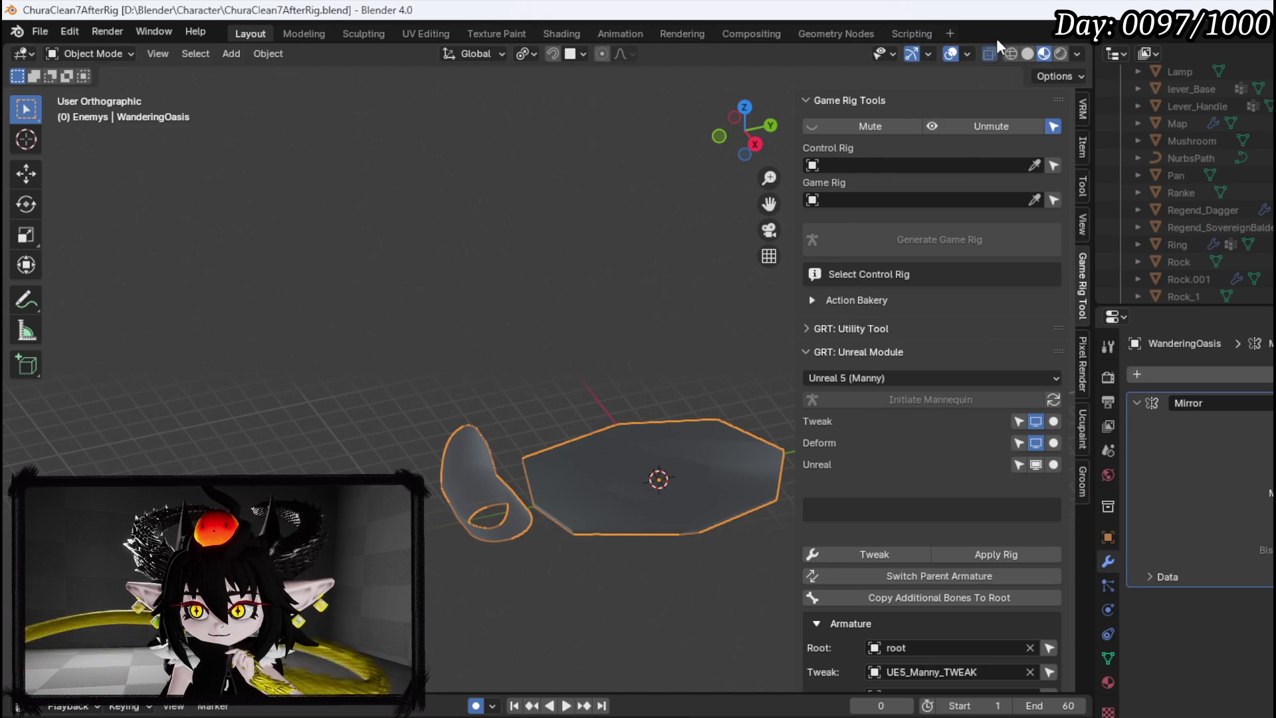
click(967, 55)
In Edit Mode, select all of the platform mesh and flip its face normals, then inspect the ramp
key(ctrl+alt+f)
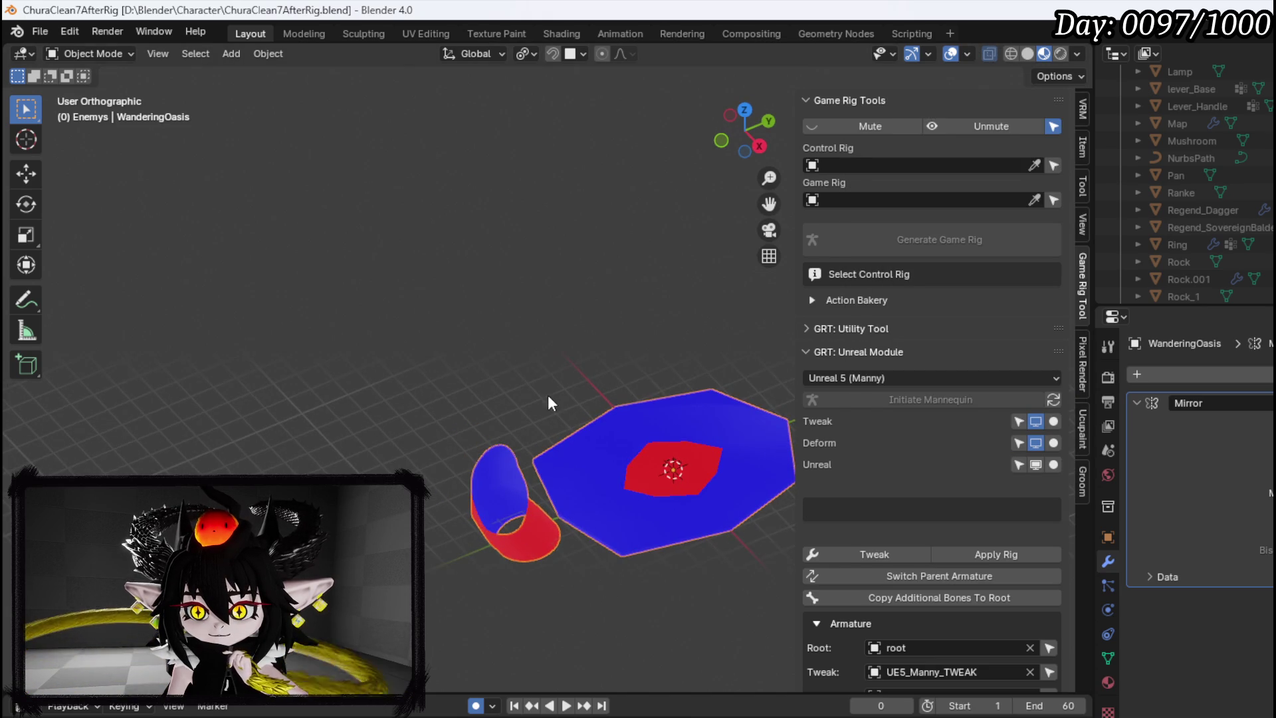
scroll(549, 404, up, 5)
scroll(430, 324, right, 2)
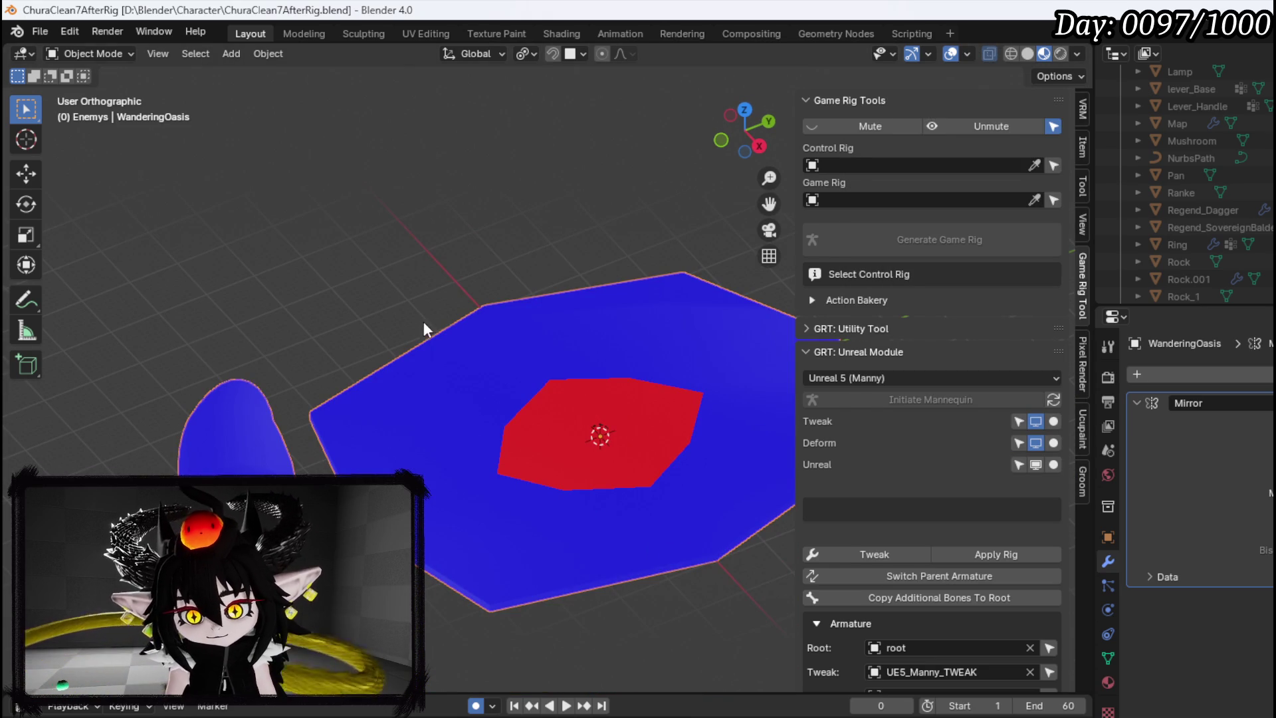
click(93, 53)
click(99, 97)
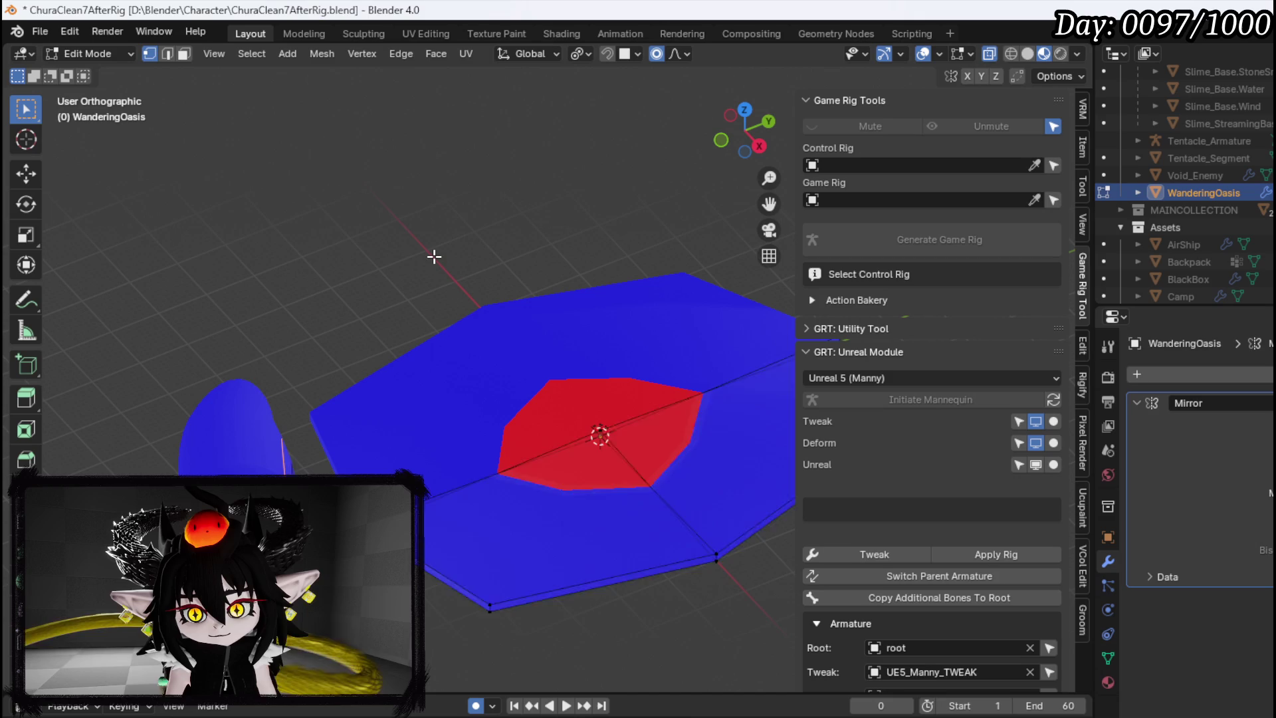
key(a)
key(shift+n)
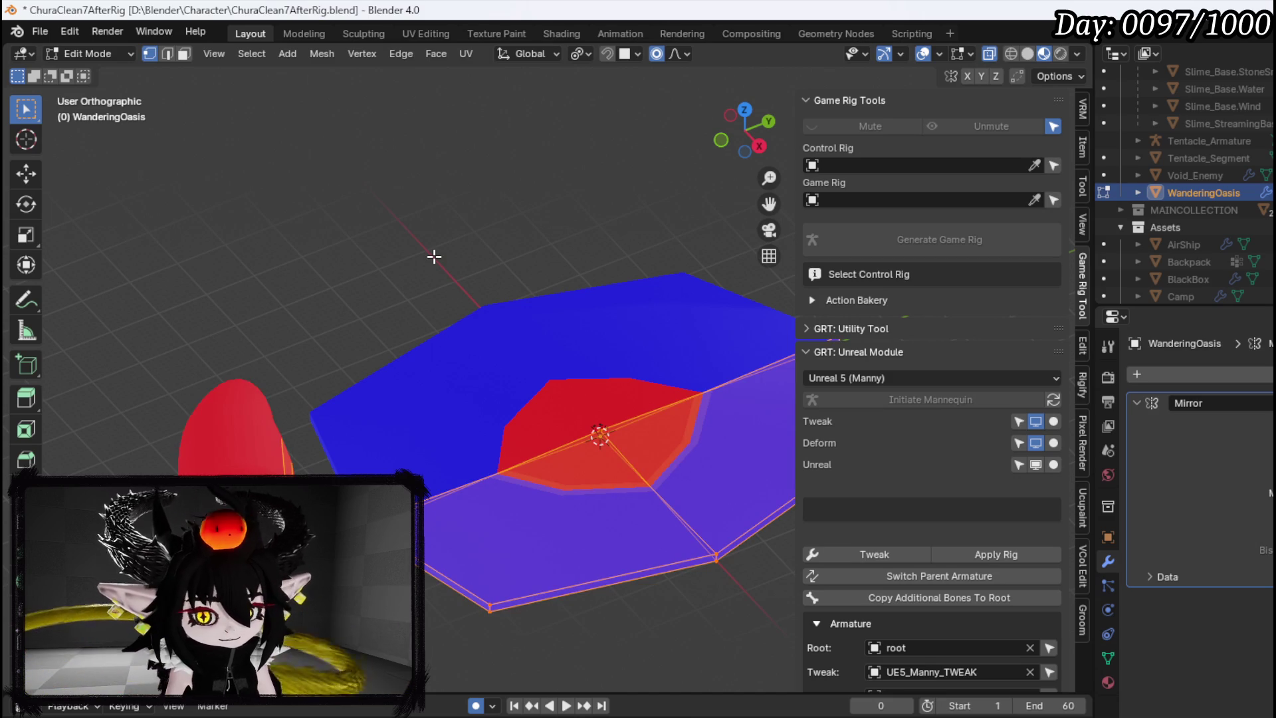
key(KP_4)
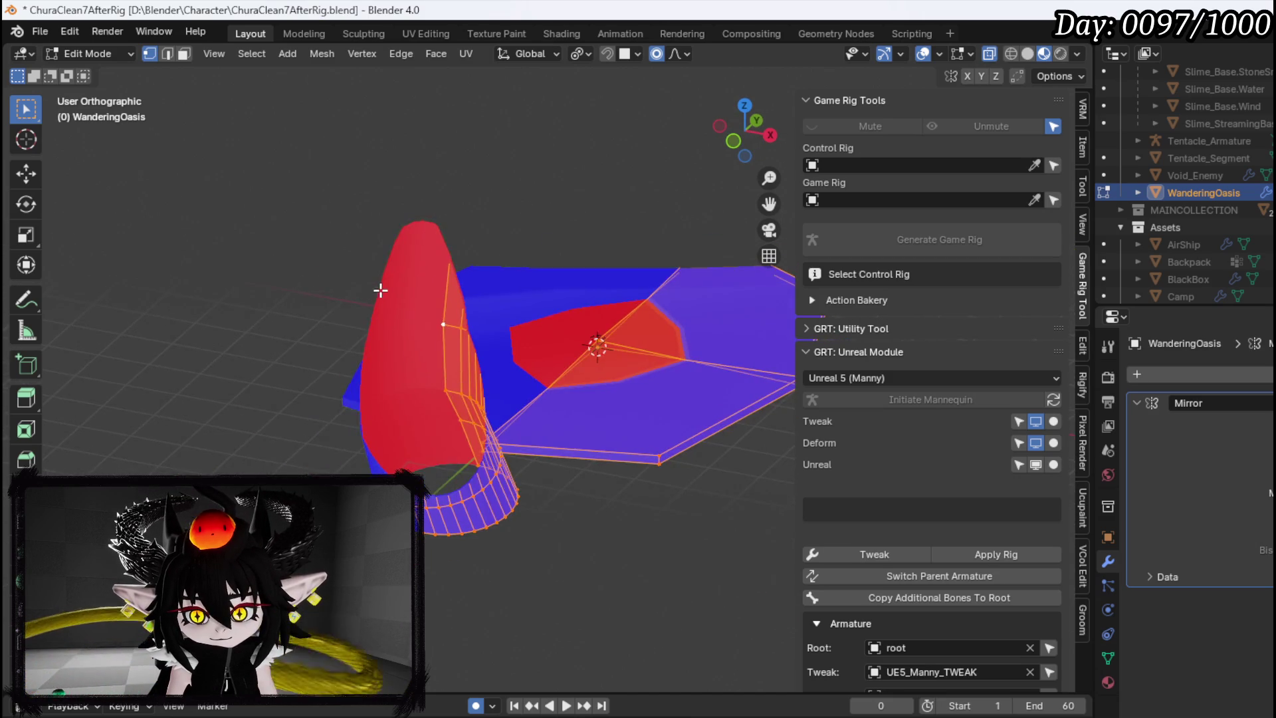
scroll(384, 288, up, 5)
mouse_move(393, 287)
mouse_down()
mouse_move(452, 372)
mouse_move(510, 416)
mouse_move(552, 356)
mouse_move(509, 503)
mouse_move(536, 472)
mouse_up()
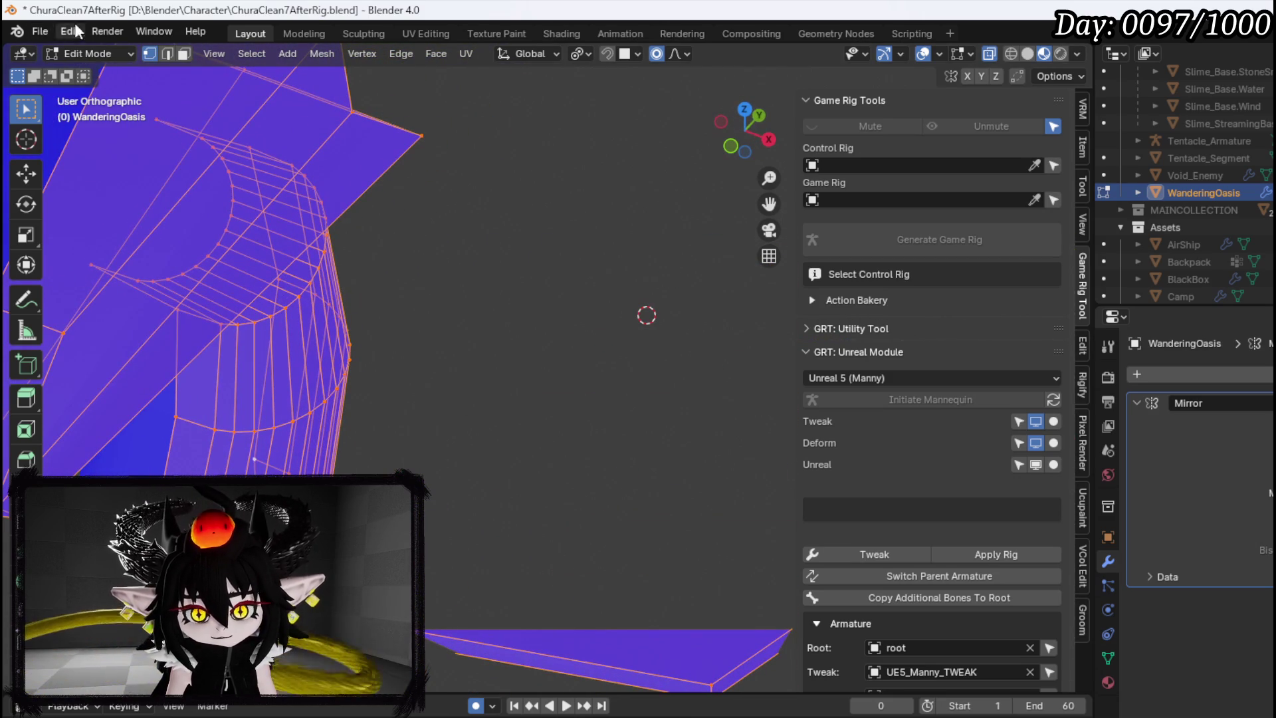
Save the blend file
click(40, 31)
click(73, 143)
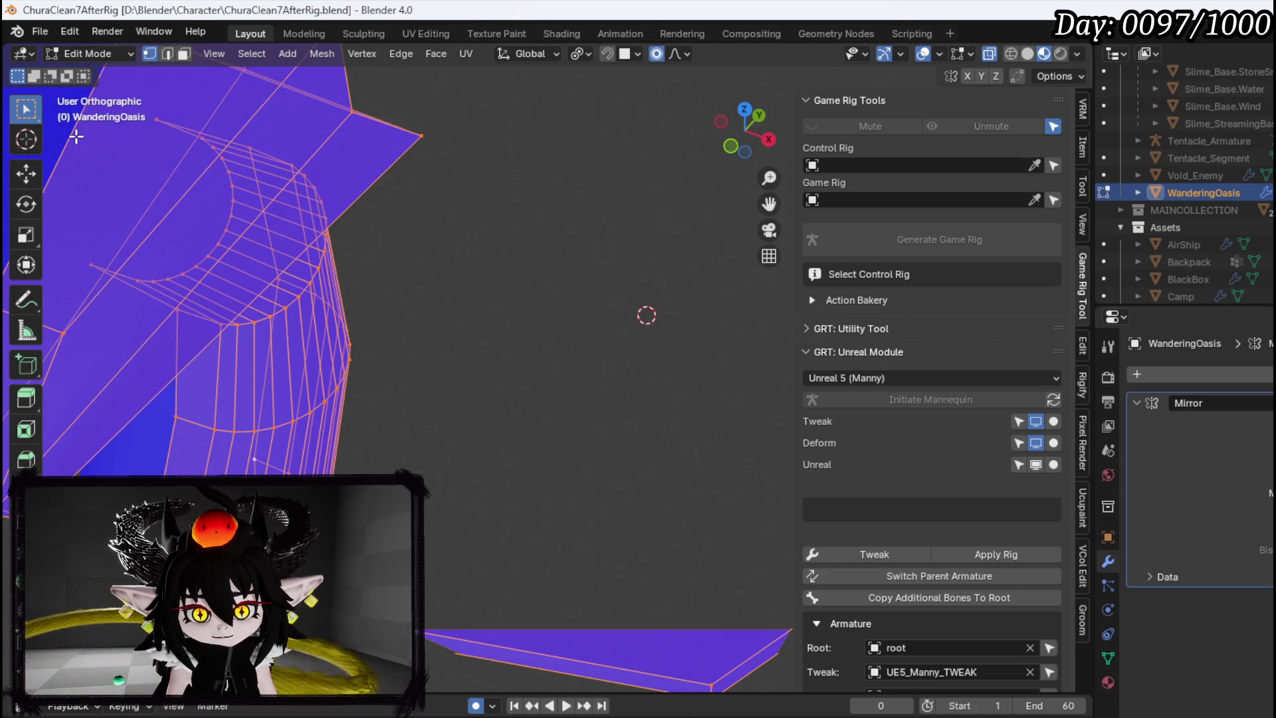
click(40, 32)
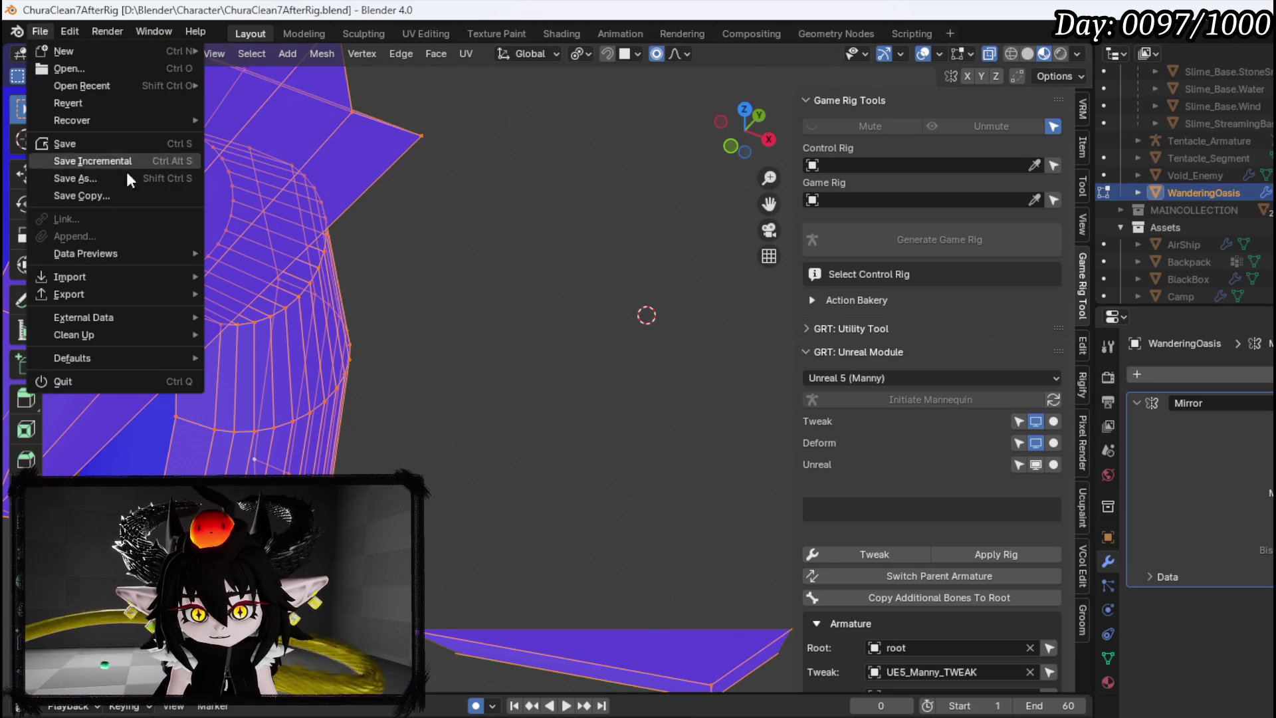
Export WanderingOasis.fbx to D:\Blender\Character and save the blend file
mouse_move(70, 293)
click(281, 452)
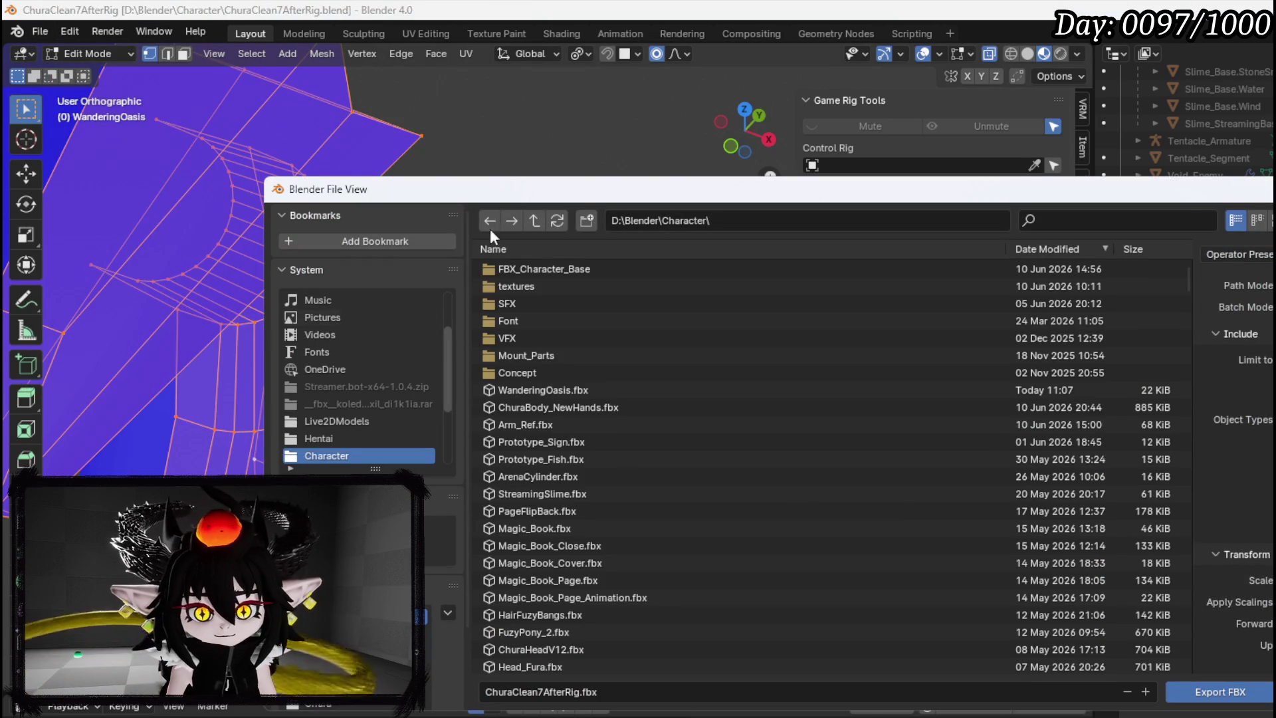
key(Return)
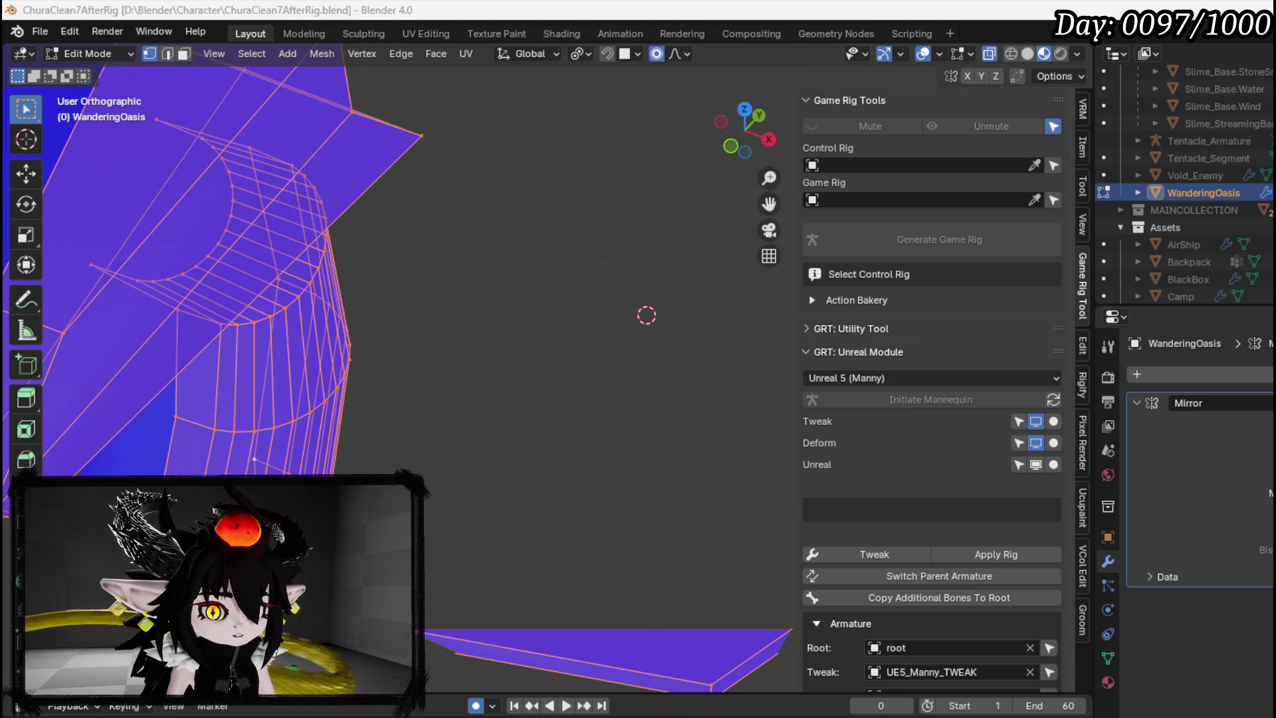
click(41, 31)
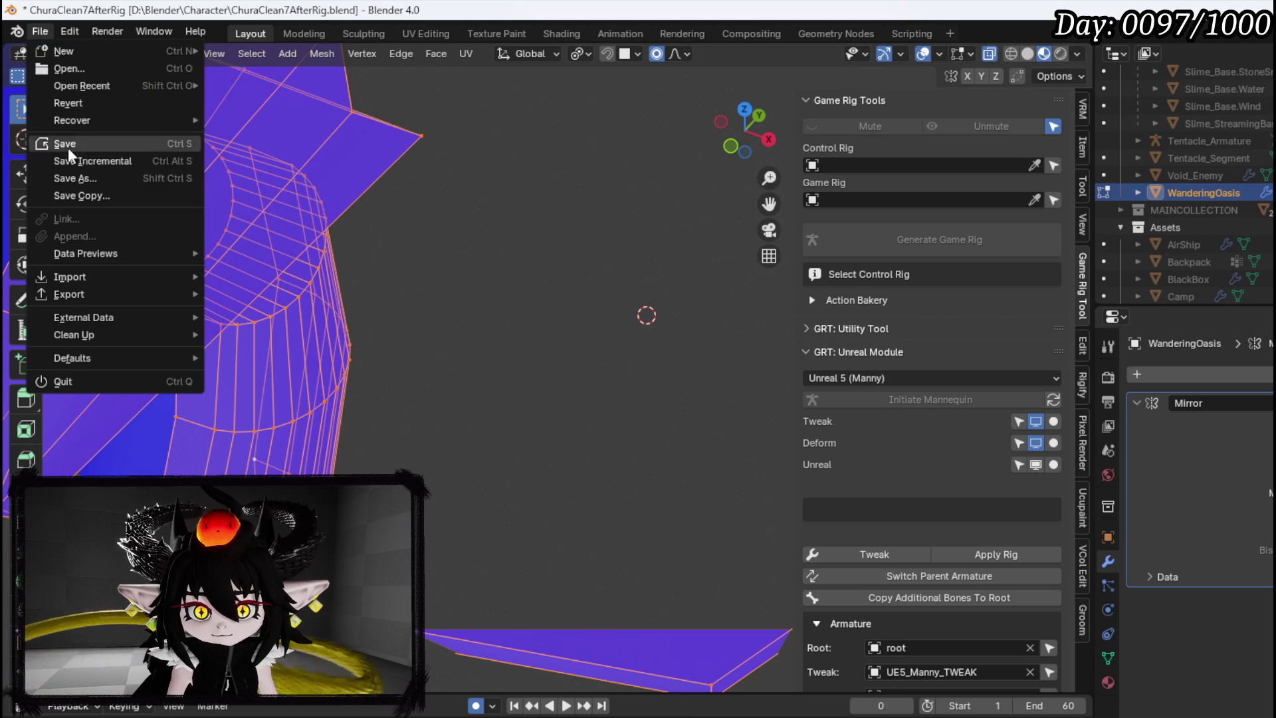
click(73, 141)
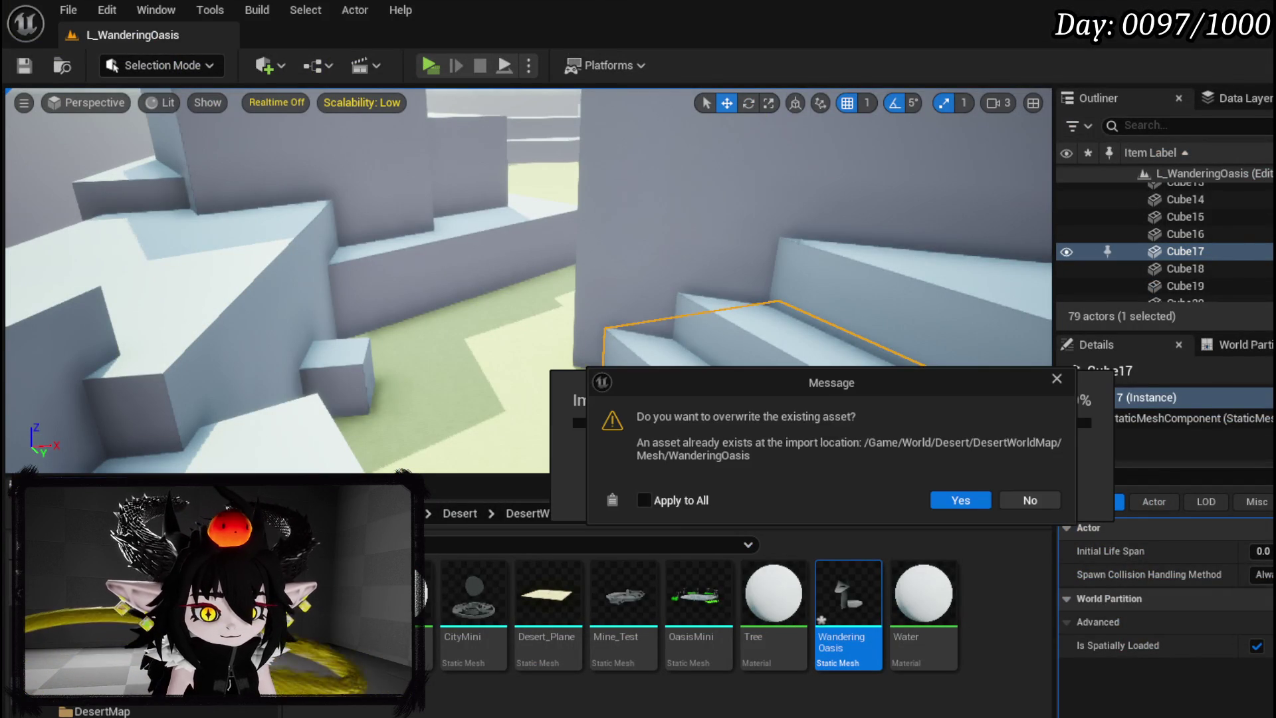
Overwrite the existing WanderingOasis asset and save the reimported content
click(964, 501)
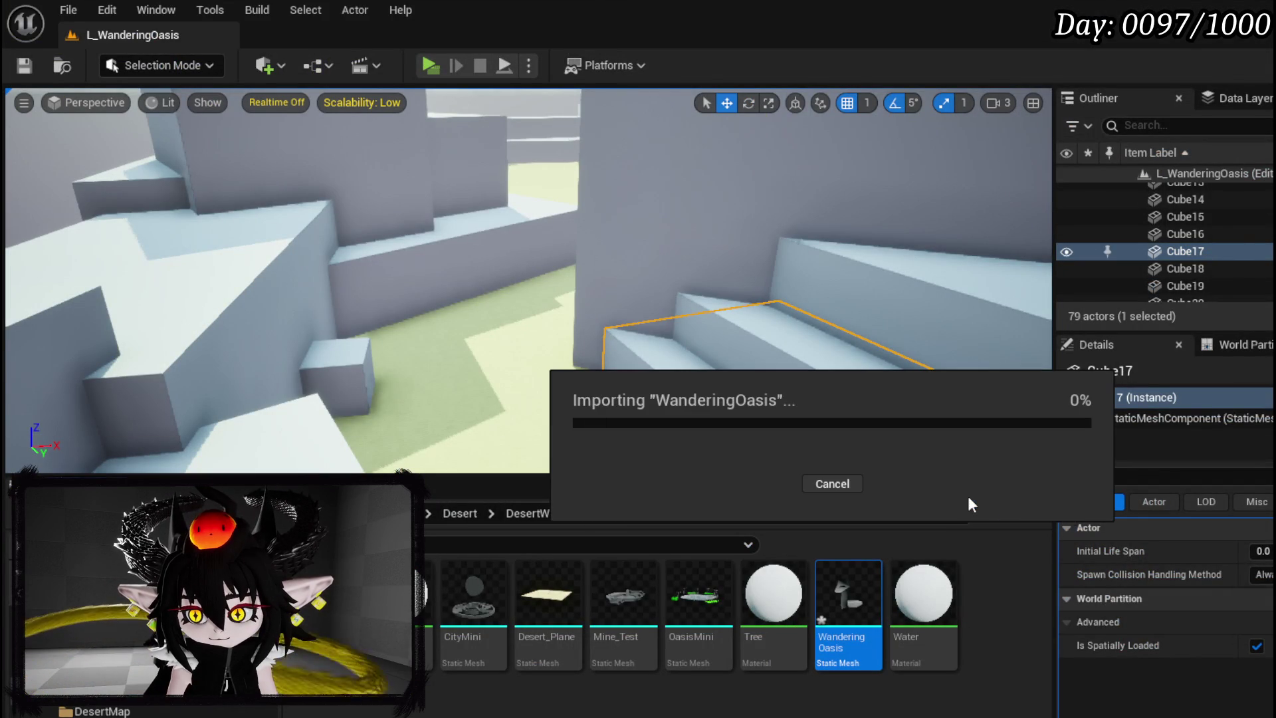
key(ctrl+s)
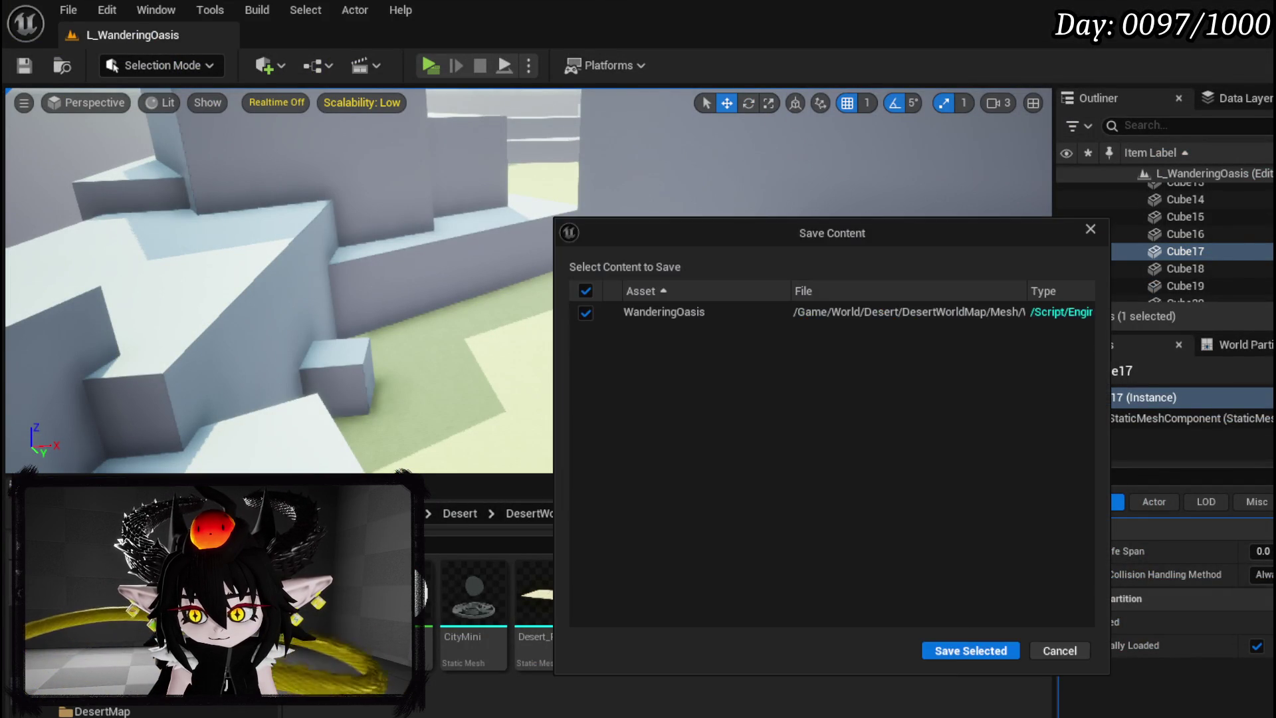
click(977, 654)
Drag the WanderingOasis mesh into the L_WanderingOasis level and fly around it to inspect it
drag(498, 362, 458, 346)
key(w)
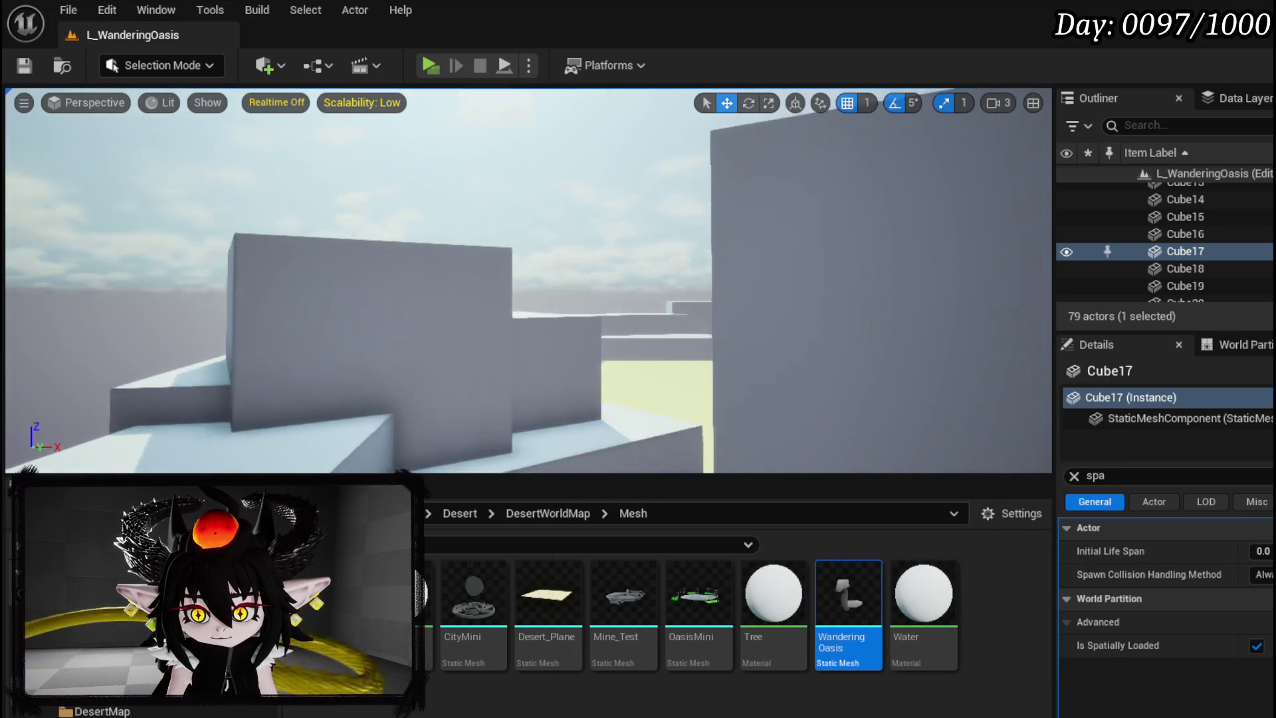
key(w)
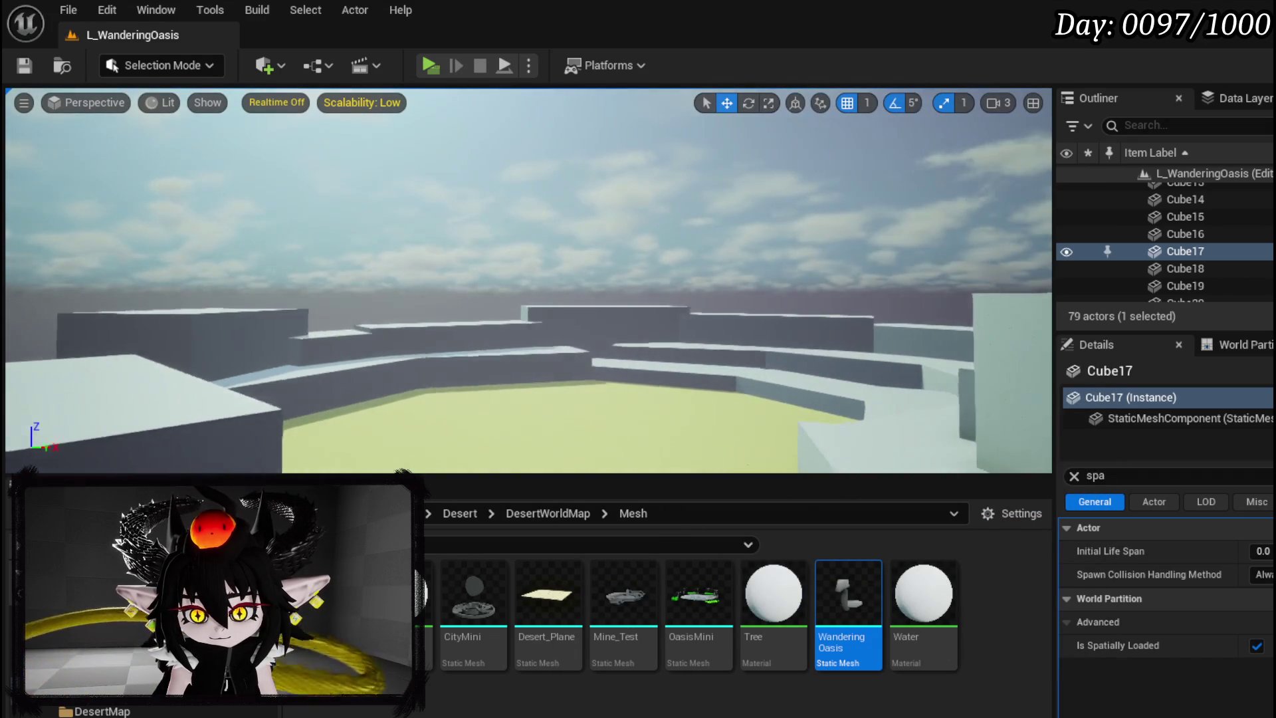
key(w)
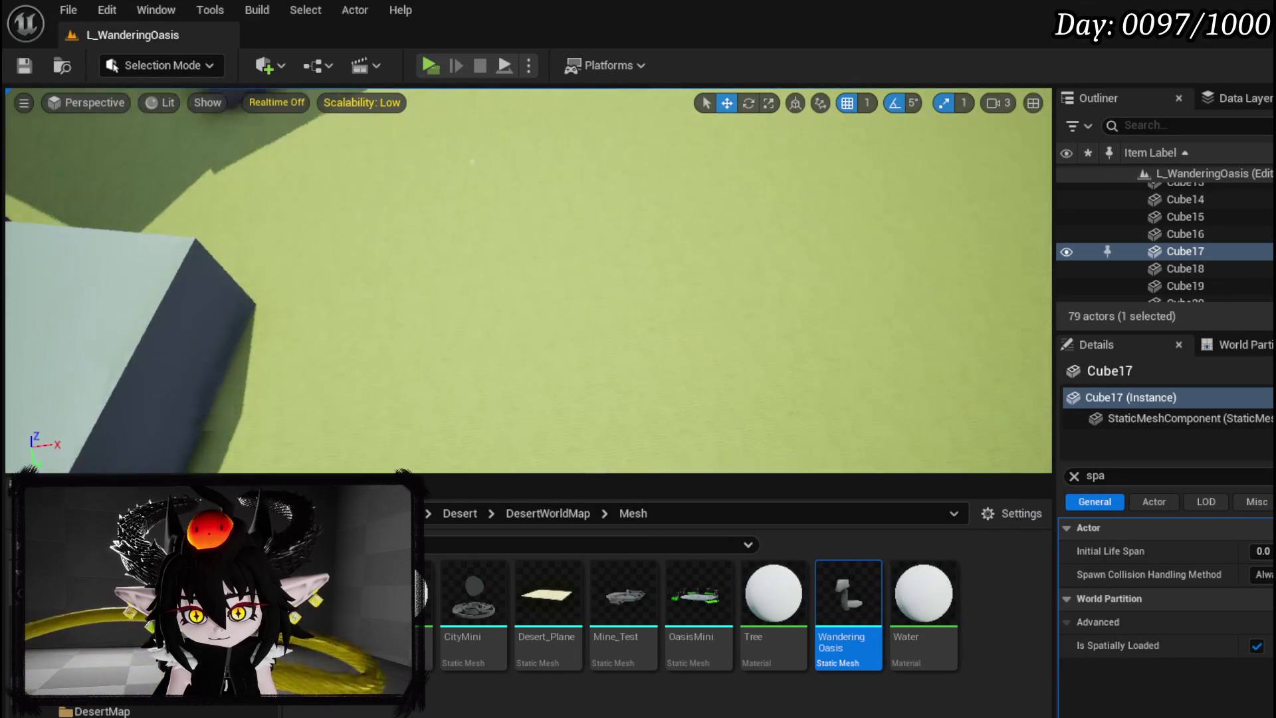
mouse_move(848, 595)
mouse_down()
mouse_move(715, 361)
mouse_move(663, 221)
mouse_up()
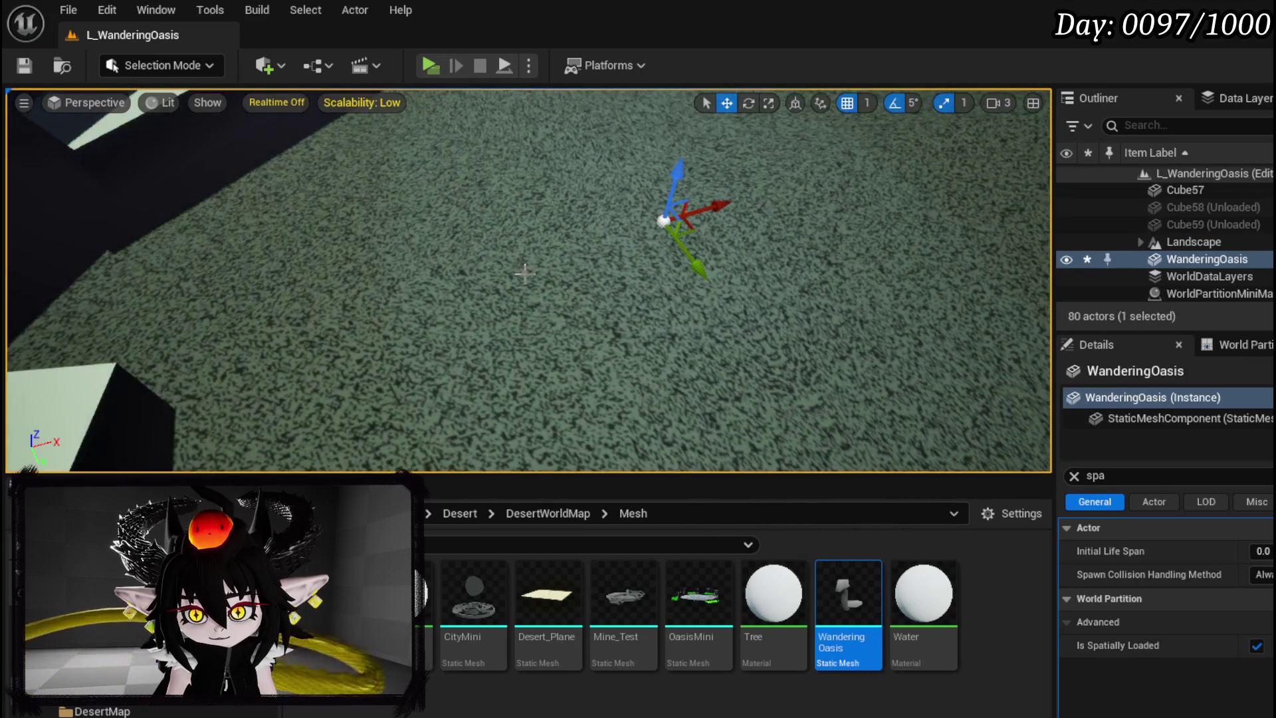
key(f)
key(w)
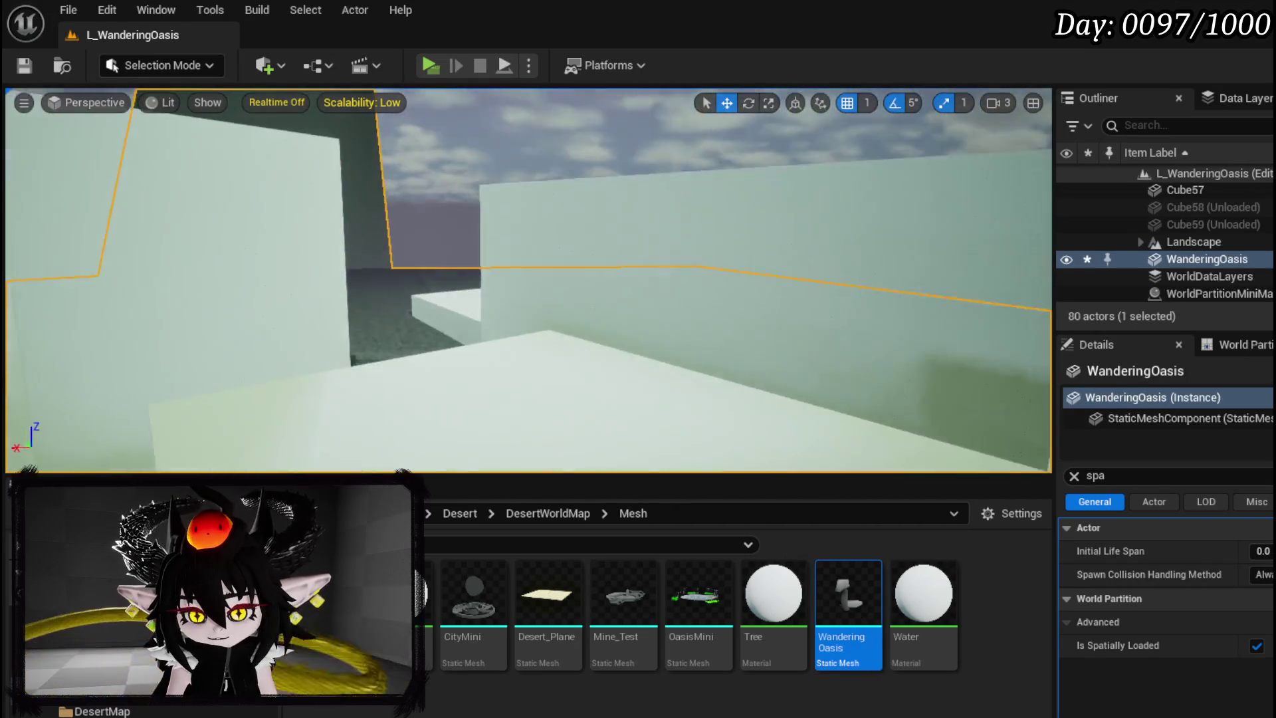
key(s)
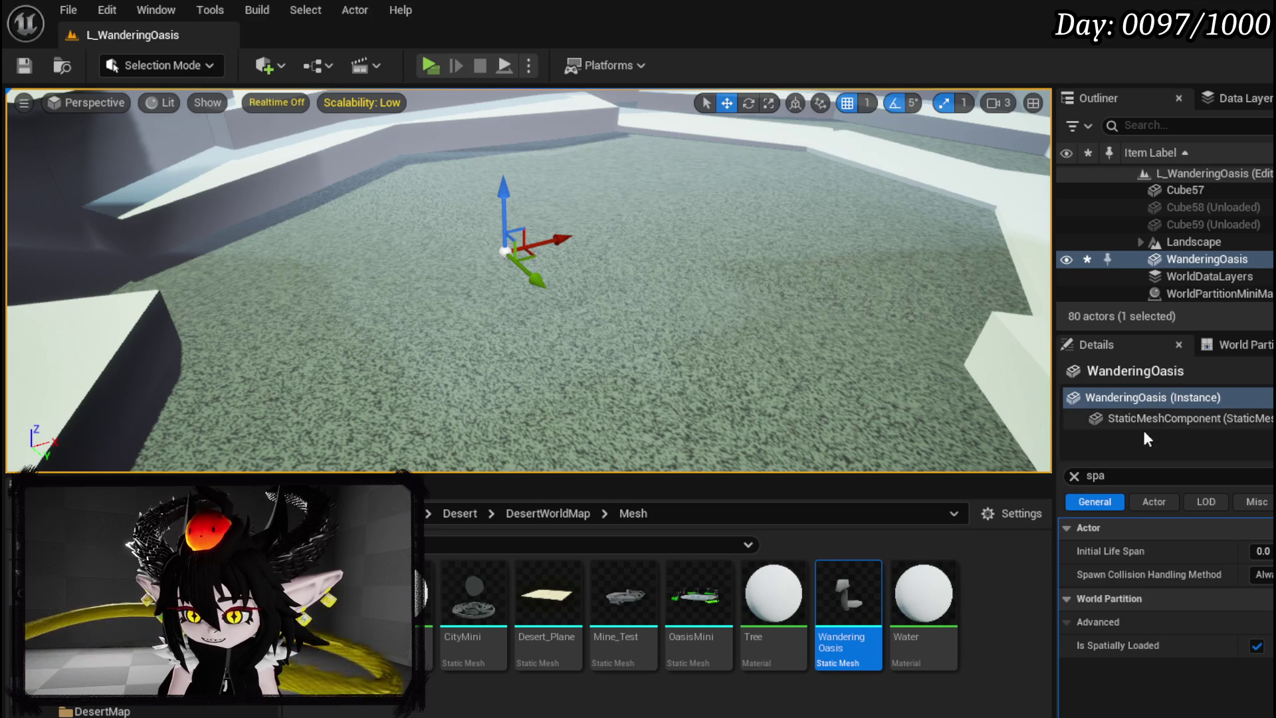
mouse_move(816, 593)
key(f)
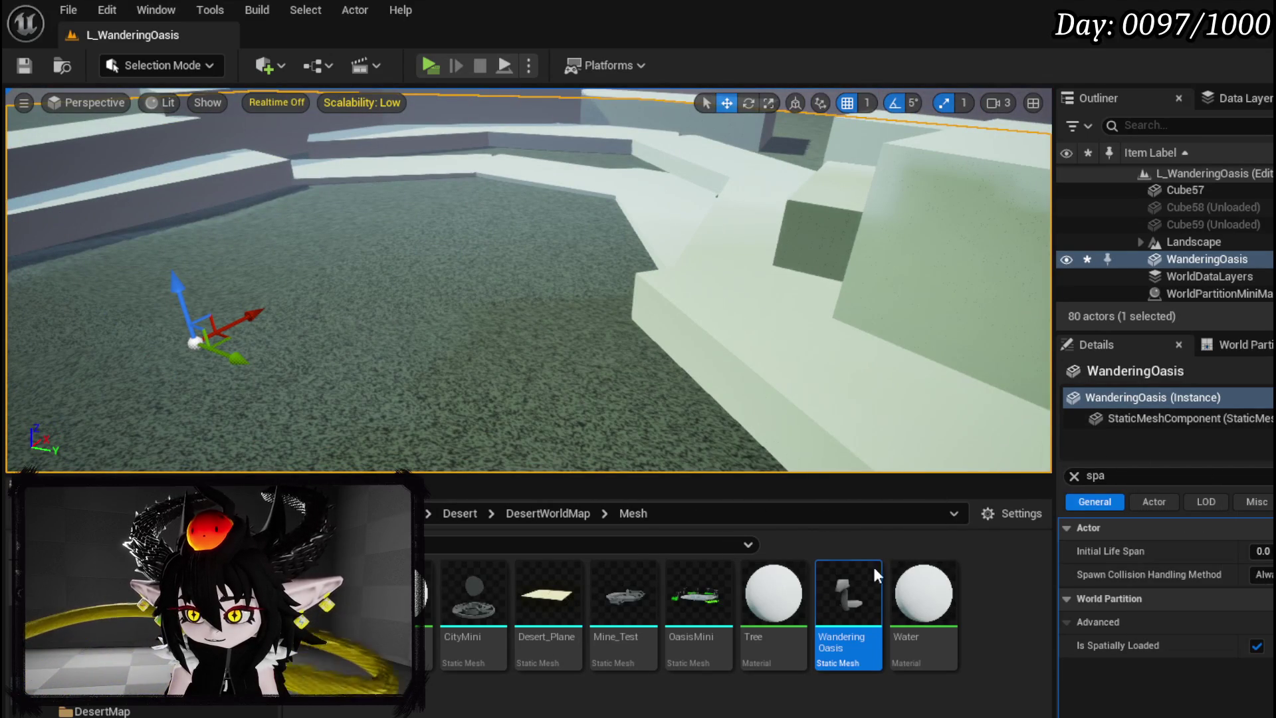
Clear the Details filter, lock uniform scale, and set the mesh's scale to 0.1
click(1069, 475)
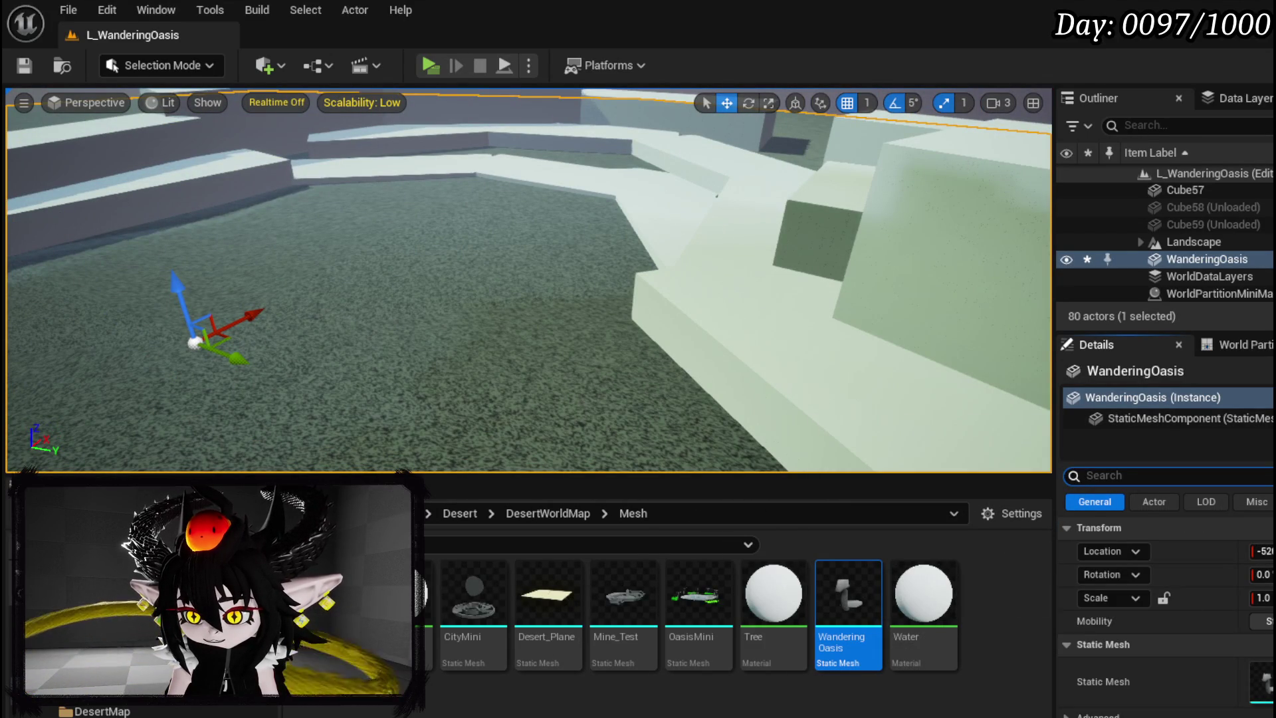
click(1163, 598)
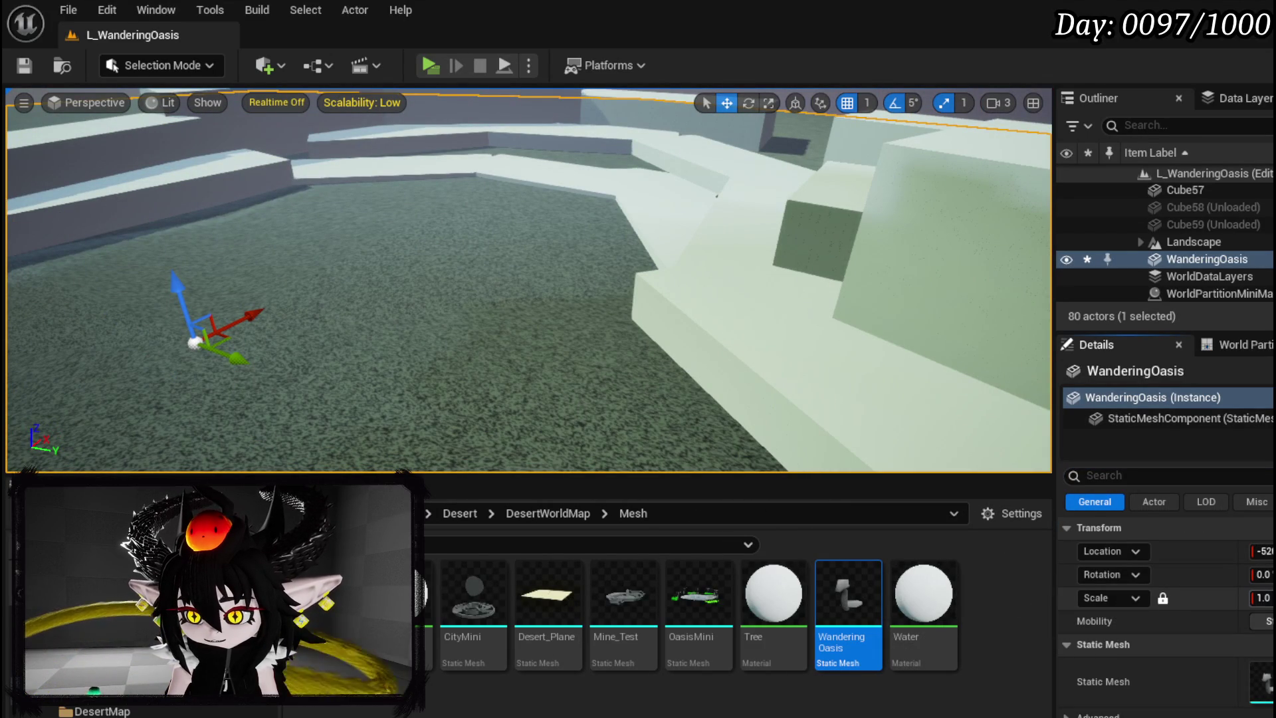
click(1262, 598)
text(0.1)
key(Return)
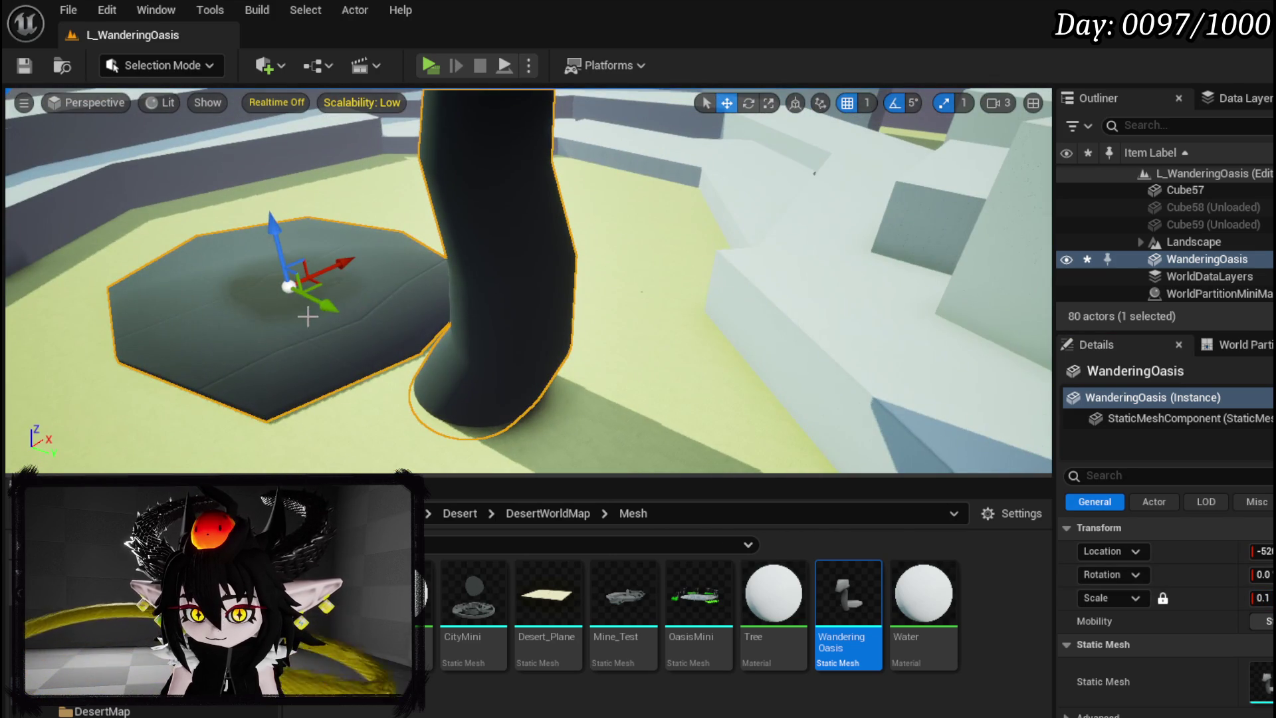
mouse_move(315, 299)
mouse_down()
mouse_move(253, 293)
mouse_move(292, 292)
mouse_up()
Rotate the mesh about its vertical axis, then settle on scale 0.03 after trying 0.01 and 0.05
key(e)
click(1261, 597)
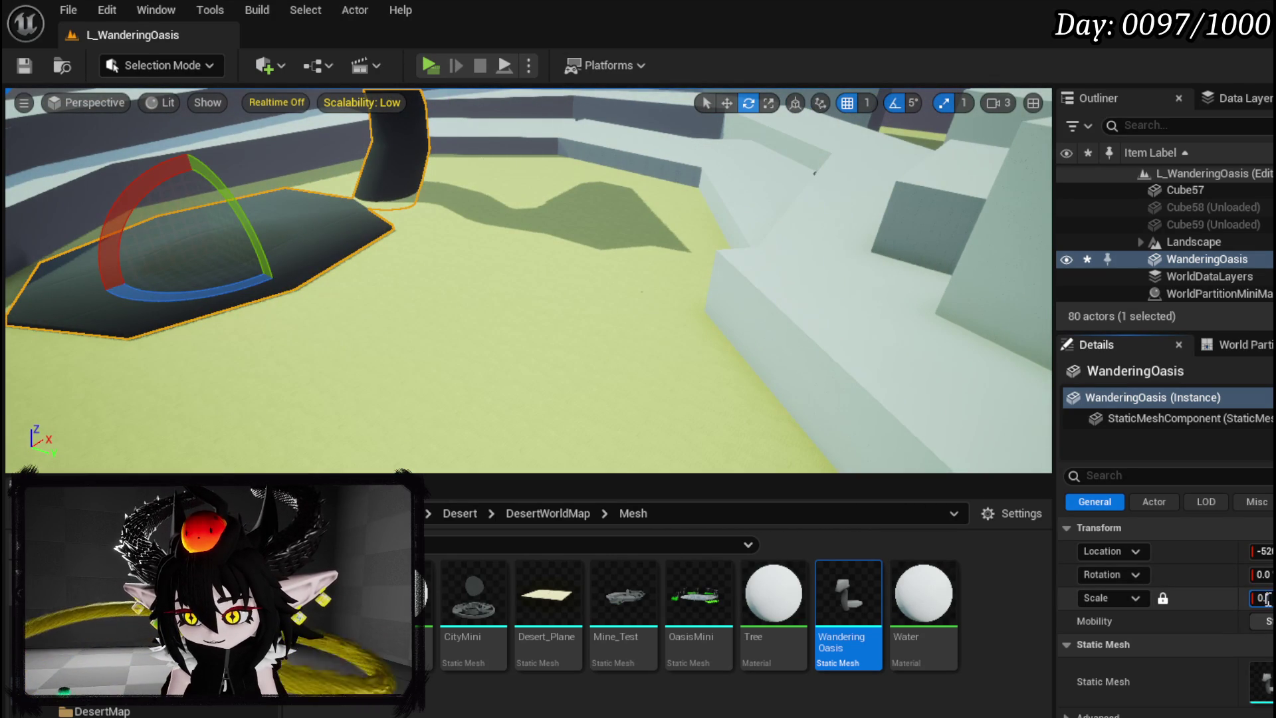
text(05)
key(f)
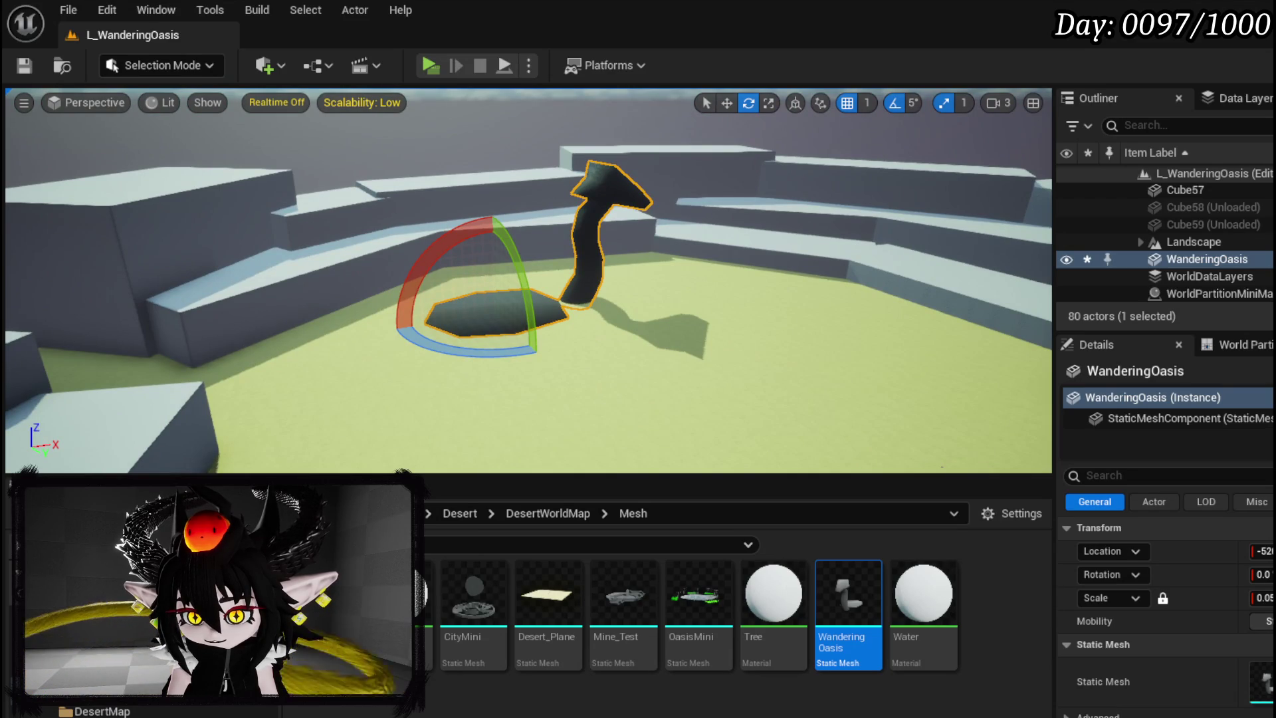
click(1261, 597)
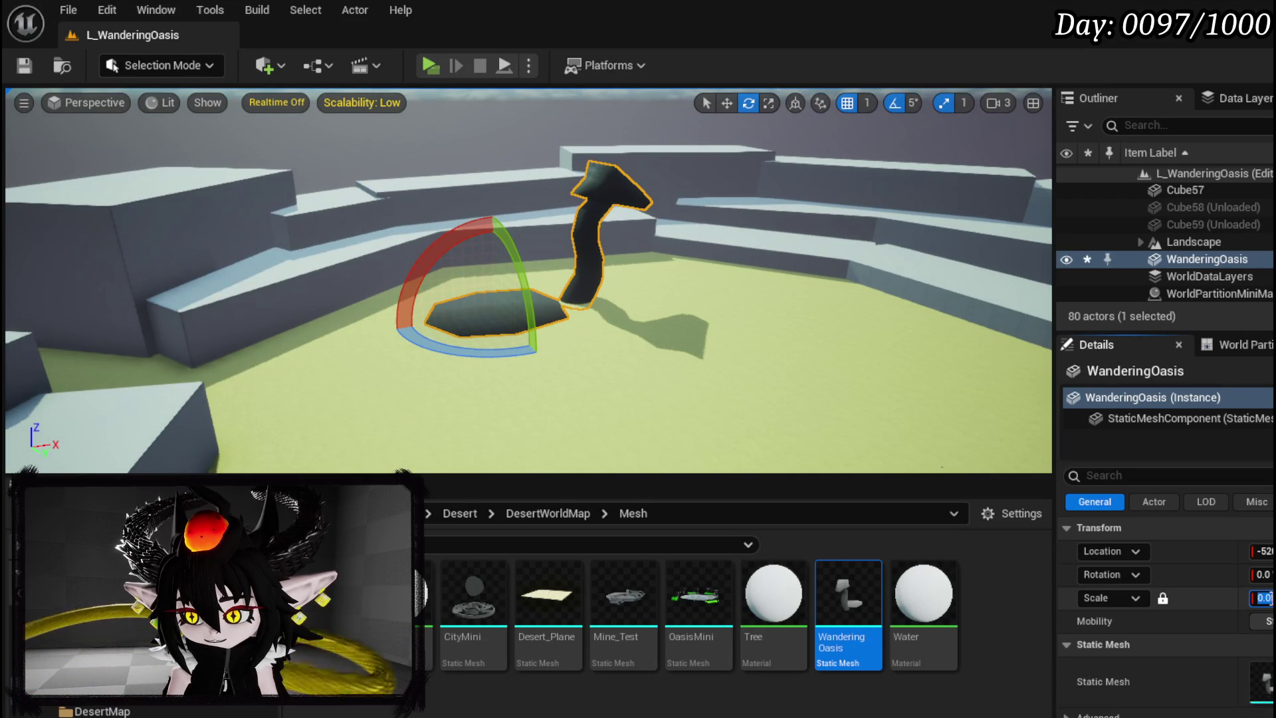
key(Return)
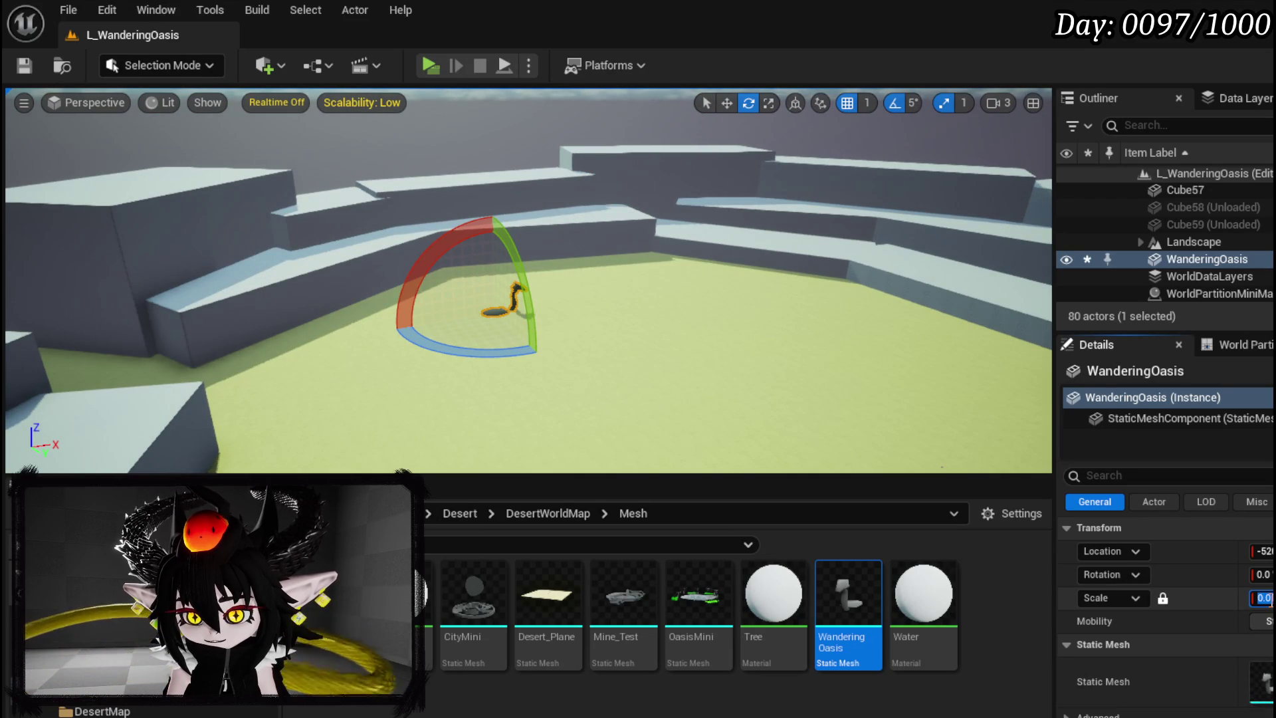
text(5)
key(Return)
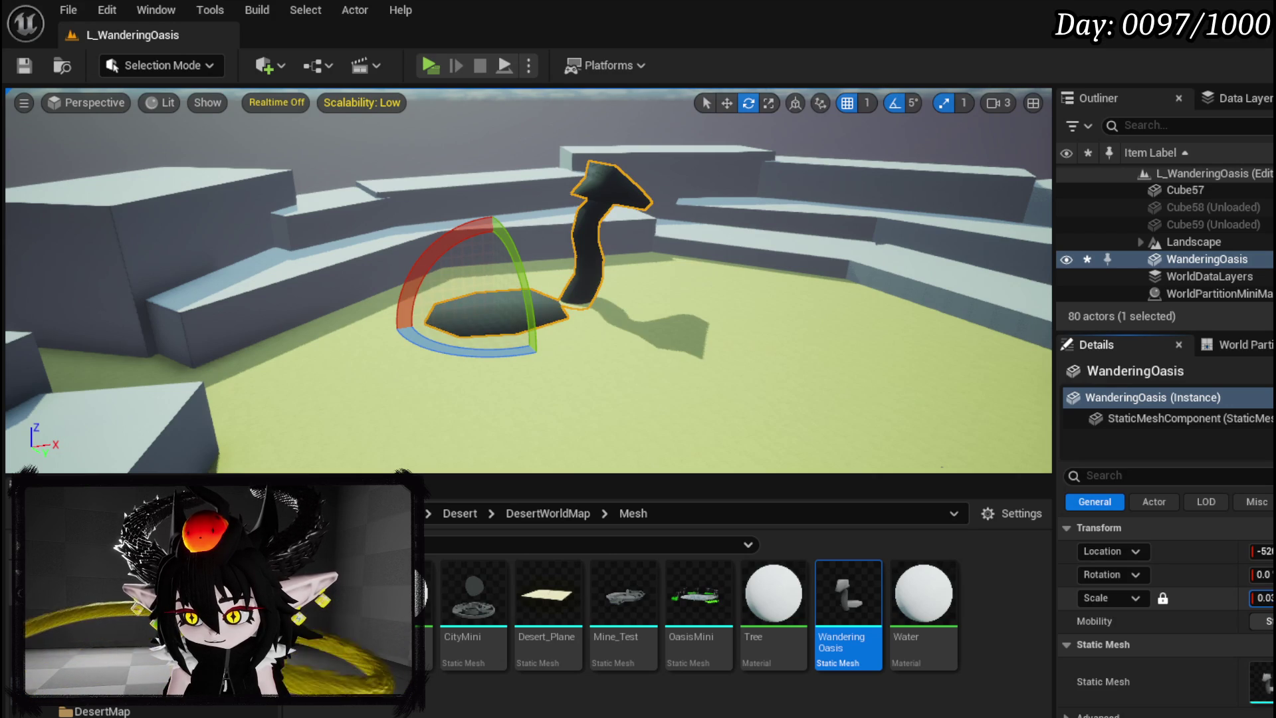
key(Return)
Move the platform to a new spot on the ground and launch the game preview
drag(787, 386, 787, 386)
key(w)
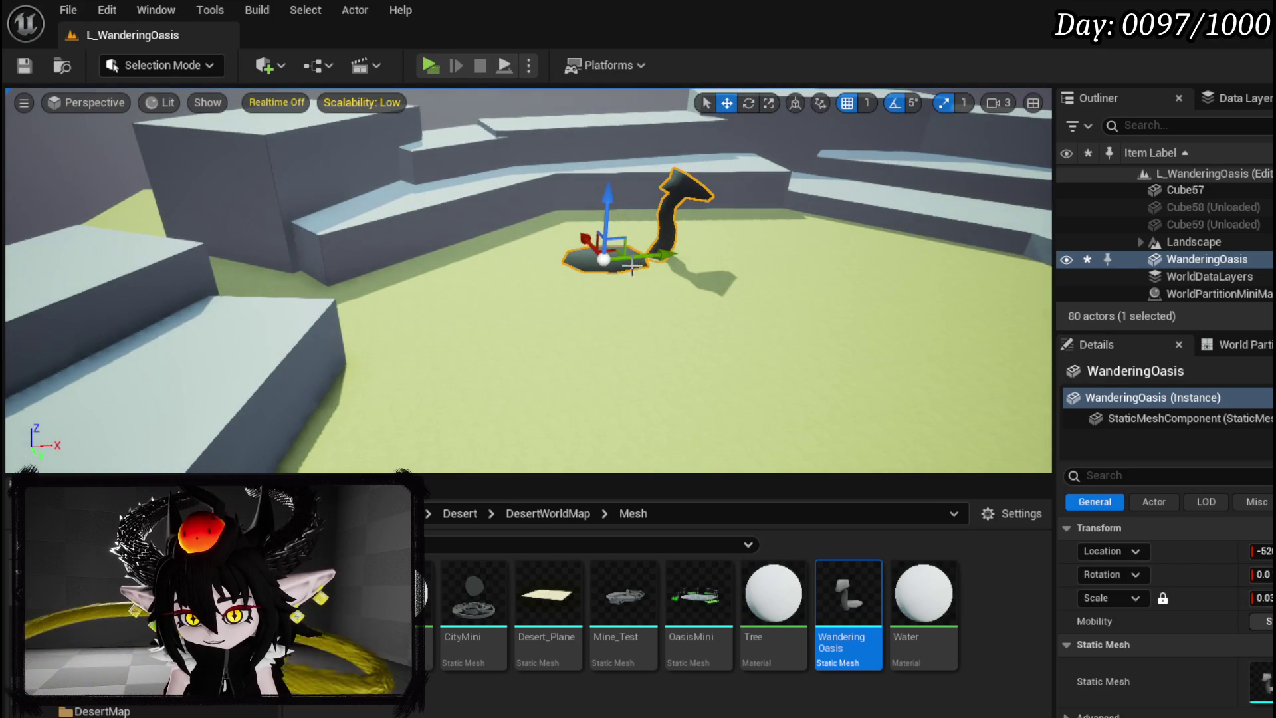
scroll(577, 319, up, 5)
drag(577, 319, 615, 333)
mouse_move(452, 331)
mouse_down()
mouse_move(491, 349)
mouse_move(188, 145)
mouse_up()
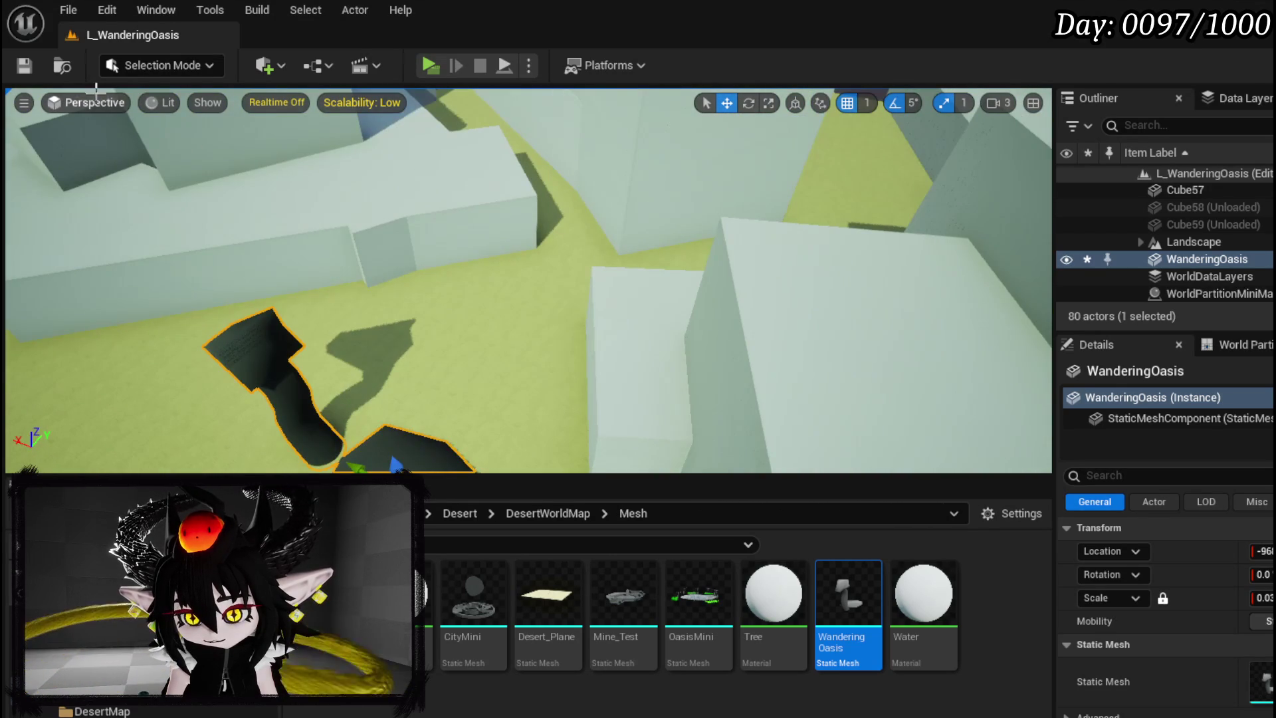
click(423, 64)
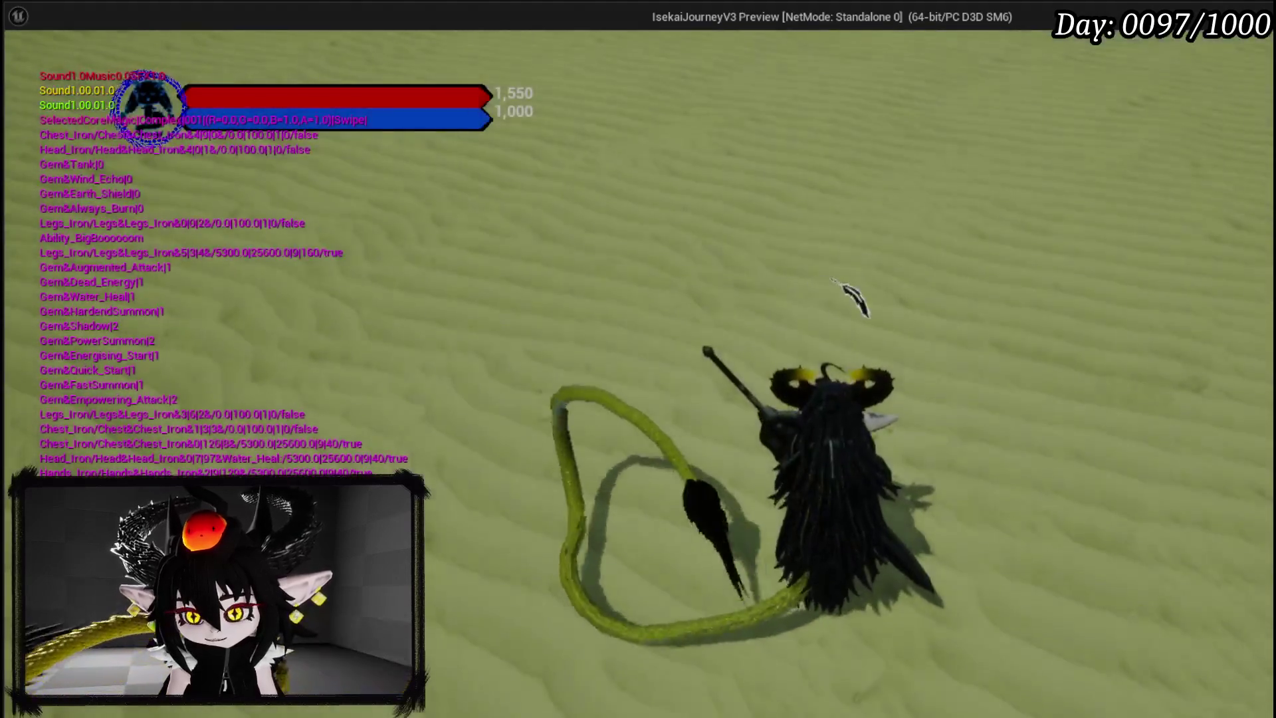
click(854, 298)
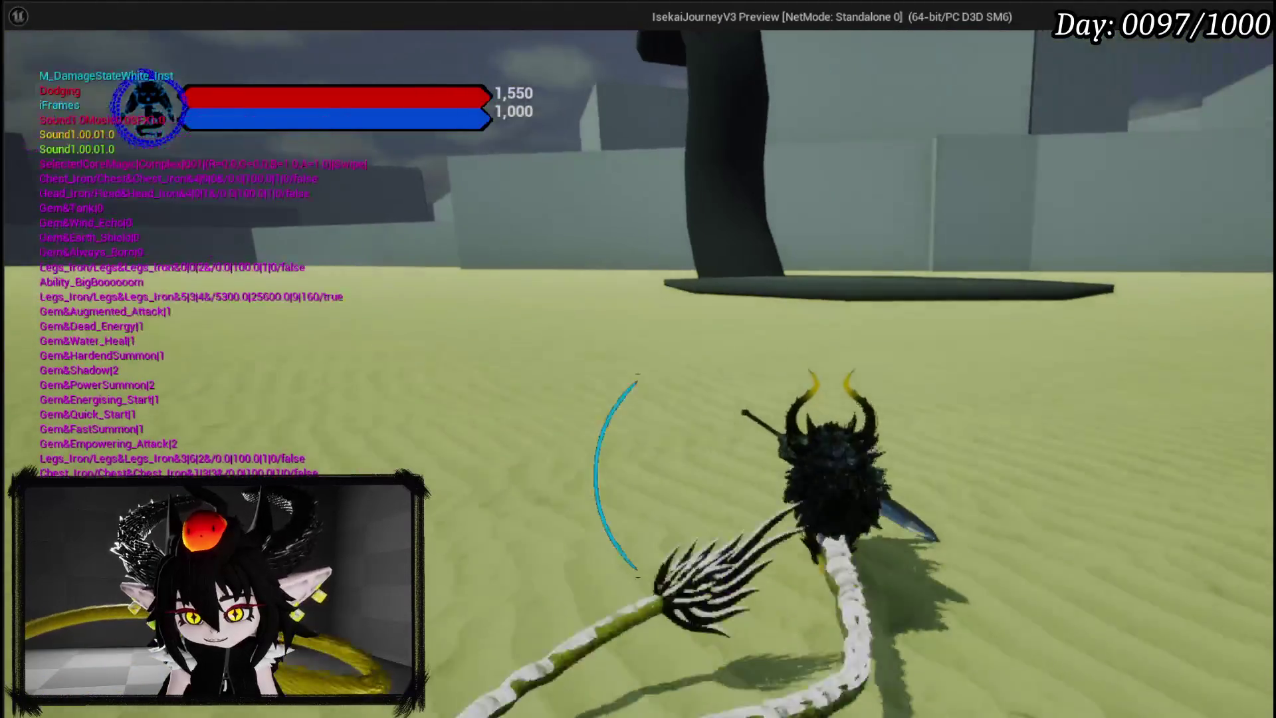
key(space)
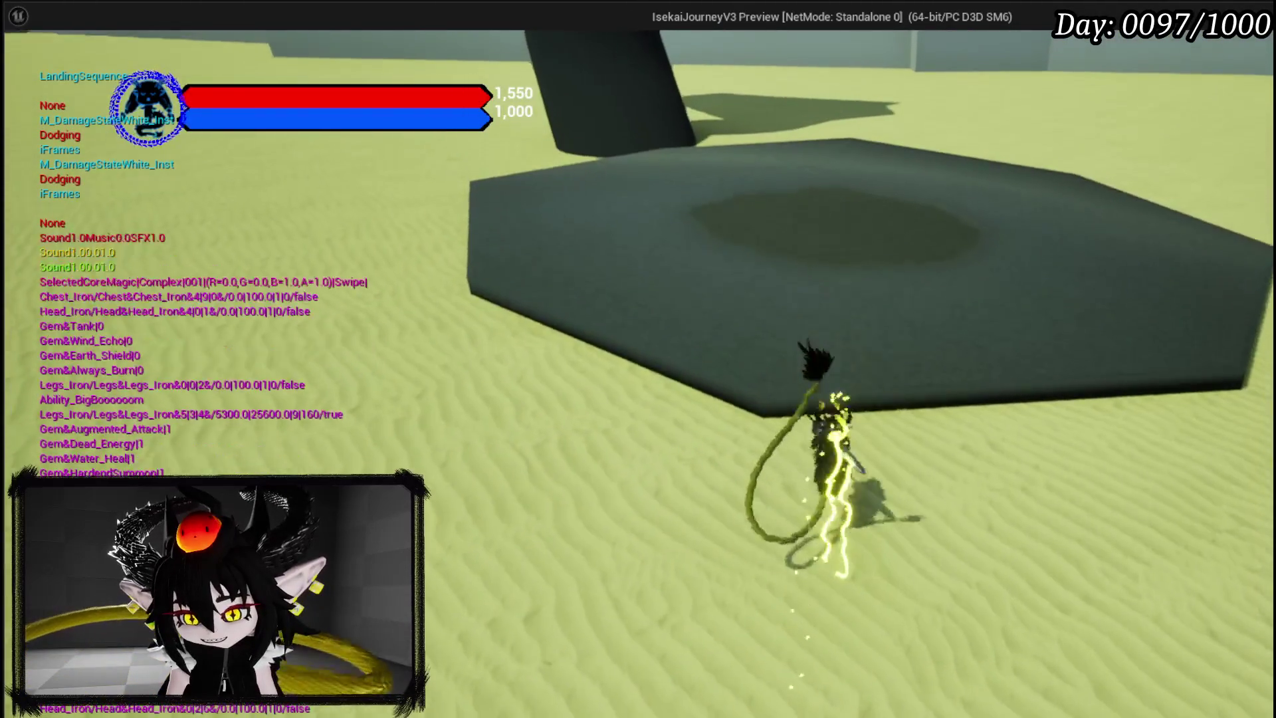
key(w)
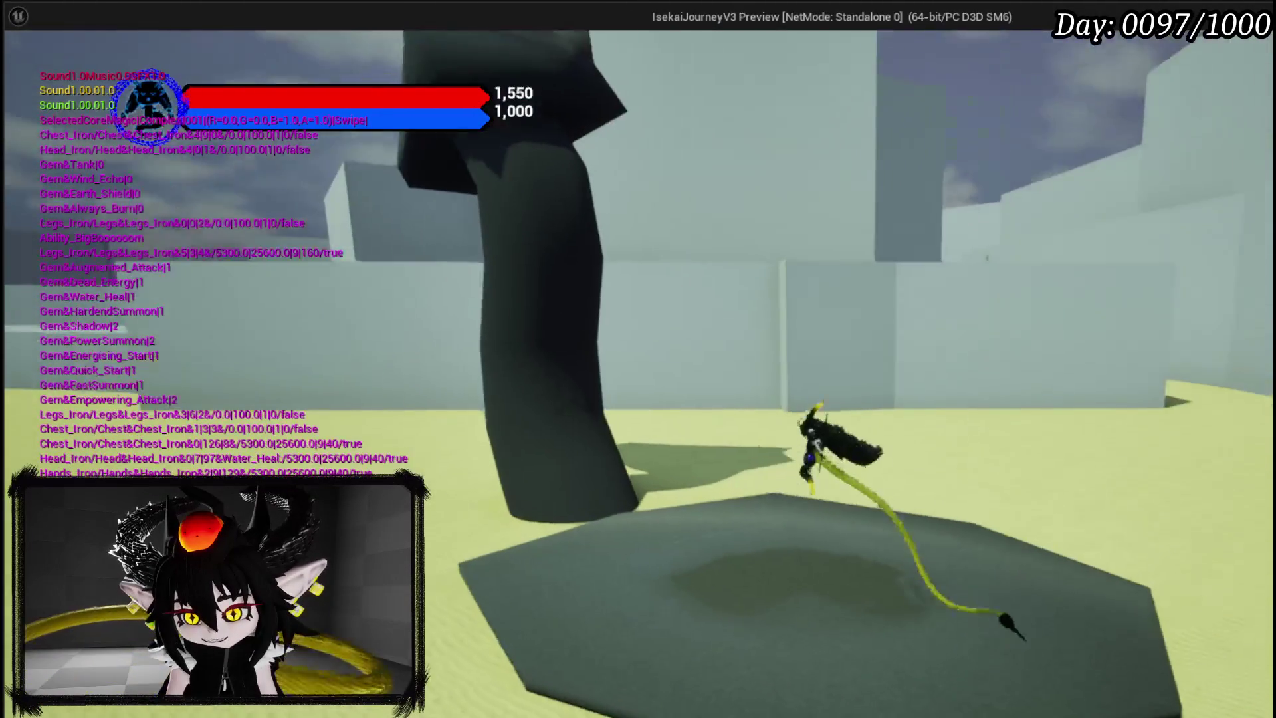
key(w)
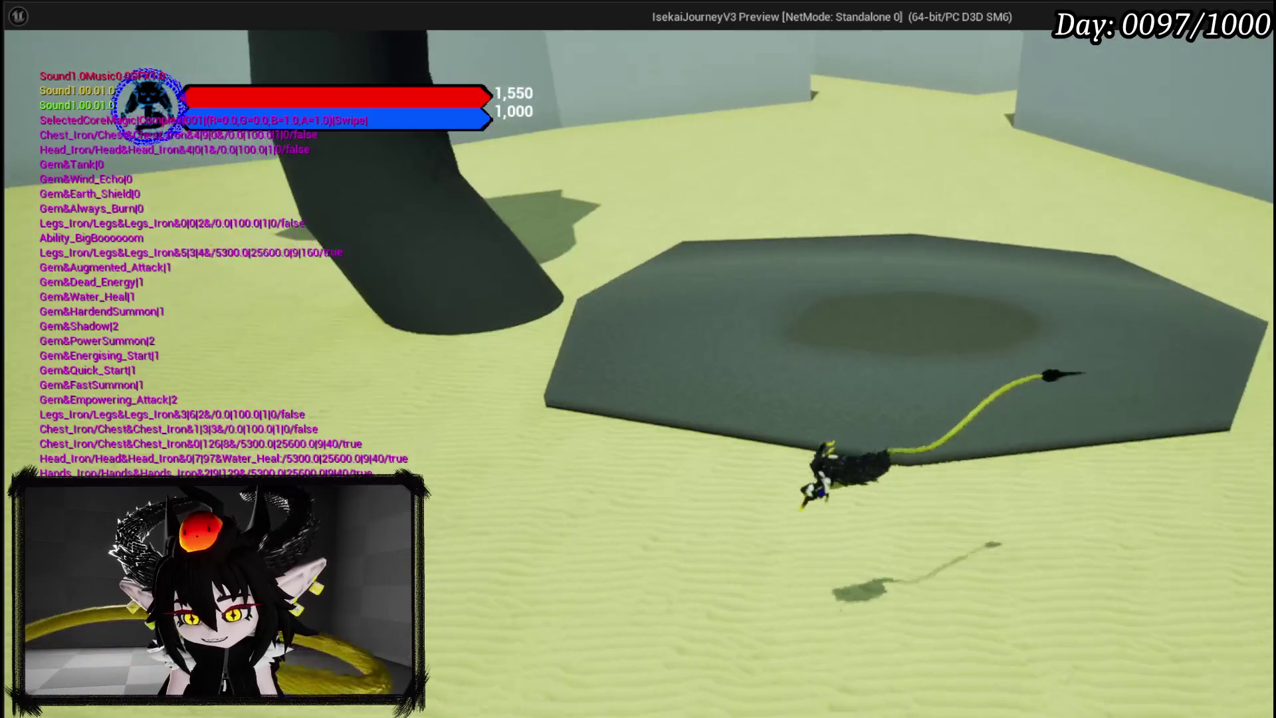
key(Escape)
key(f)
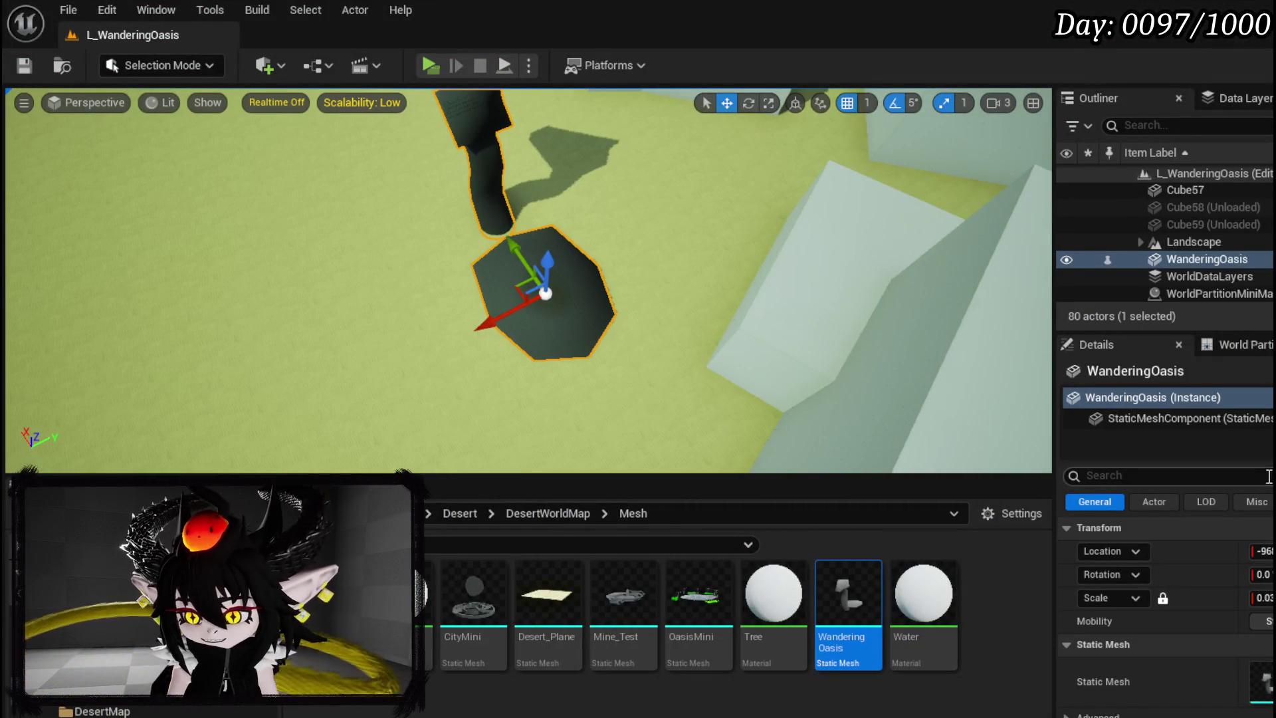
Scale the platform to 0.1, nudge it along X, rotate it, and save the level
click(1265, 597)
text(0.1)
key(Return)
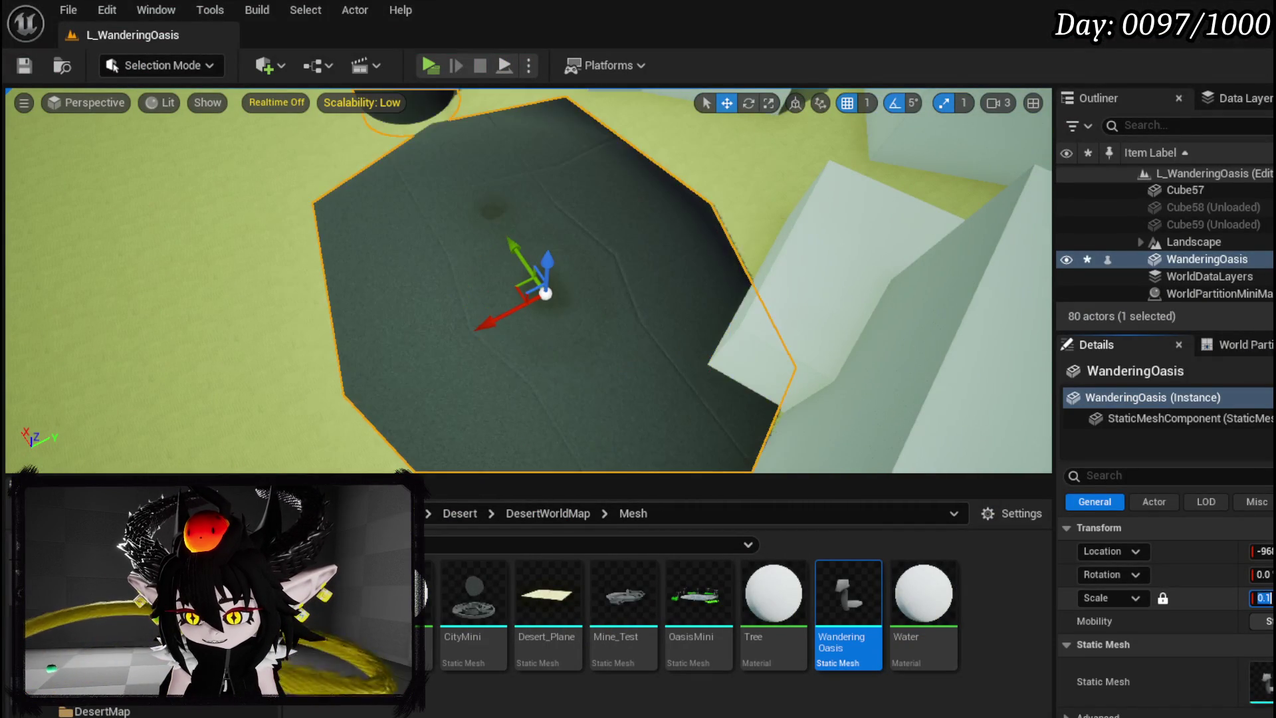
scroll(536, 259, up, 3)
mouse_move(485, 385)
mouse_down()
mouse_move(392, 309)
mouse_move(399, 336)
mouse_move(505, 266)
mouse_move(522, 323)
mouse_move(571, 382)
mouse_up()
key(e)
click(14, 67)
drag(598, 266, 824, 399)
Filter Details for 'Coll', set the Collision Preset to NoCollision, and start Play
click(1126, 476)
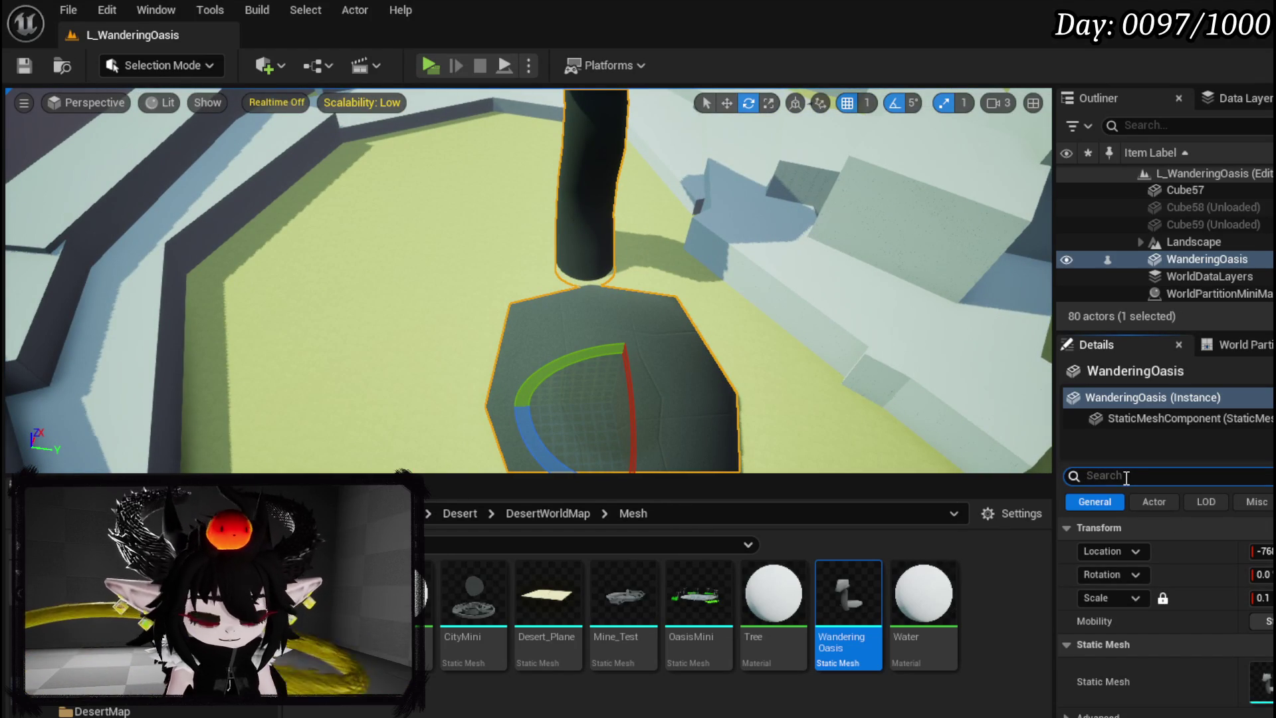
text(Coll)
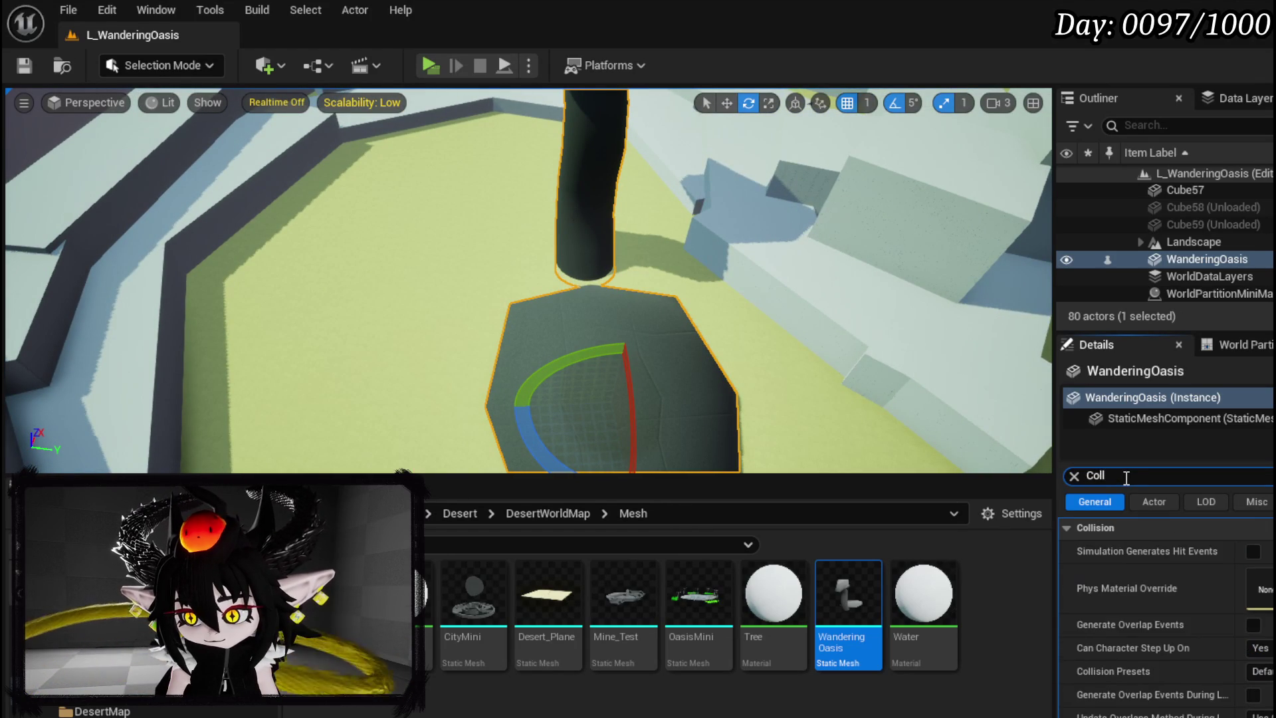
scroll(1166, 598, down, 5)
scroll(1166, 598, up, 5)
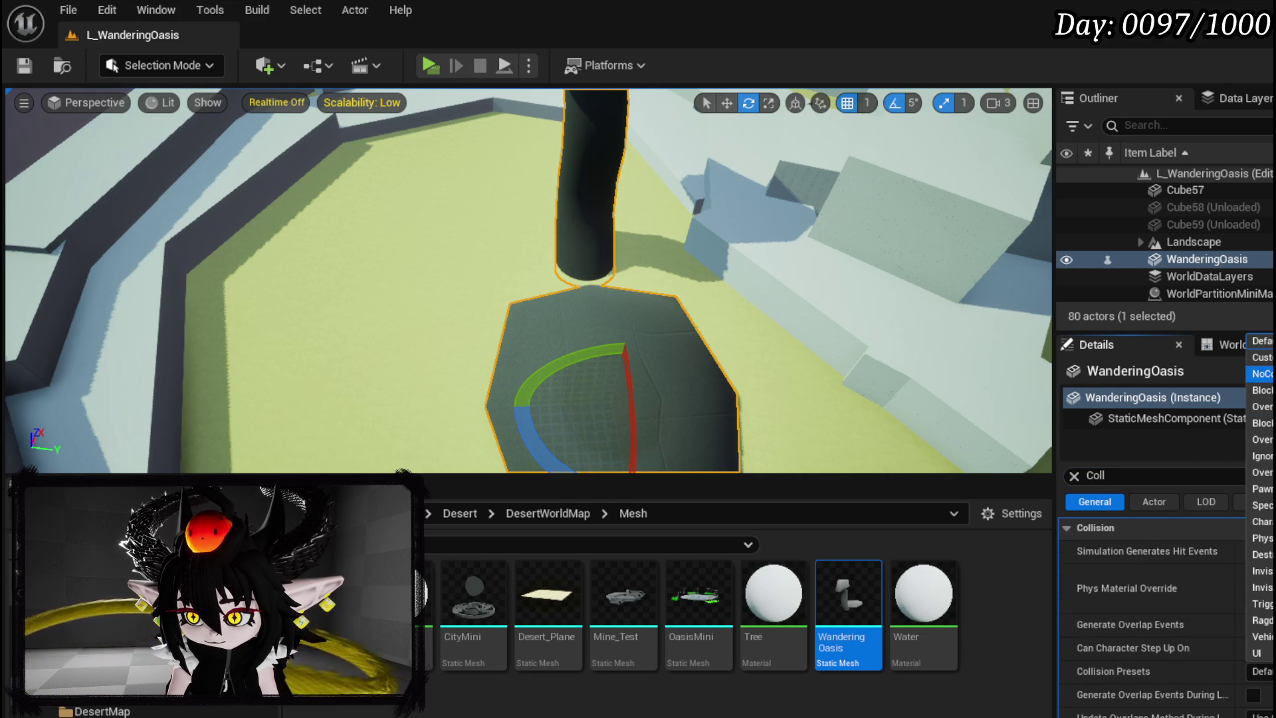
click(1196, 259)
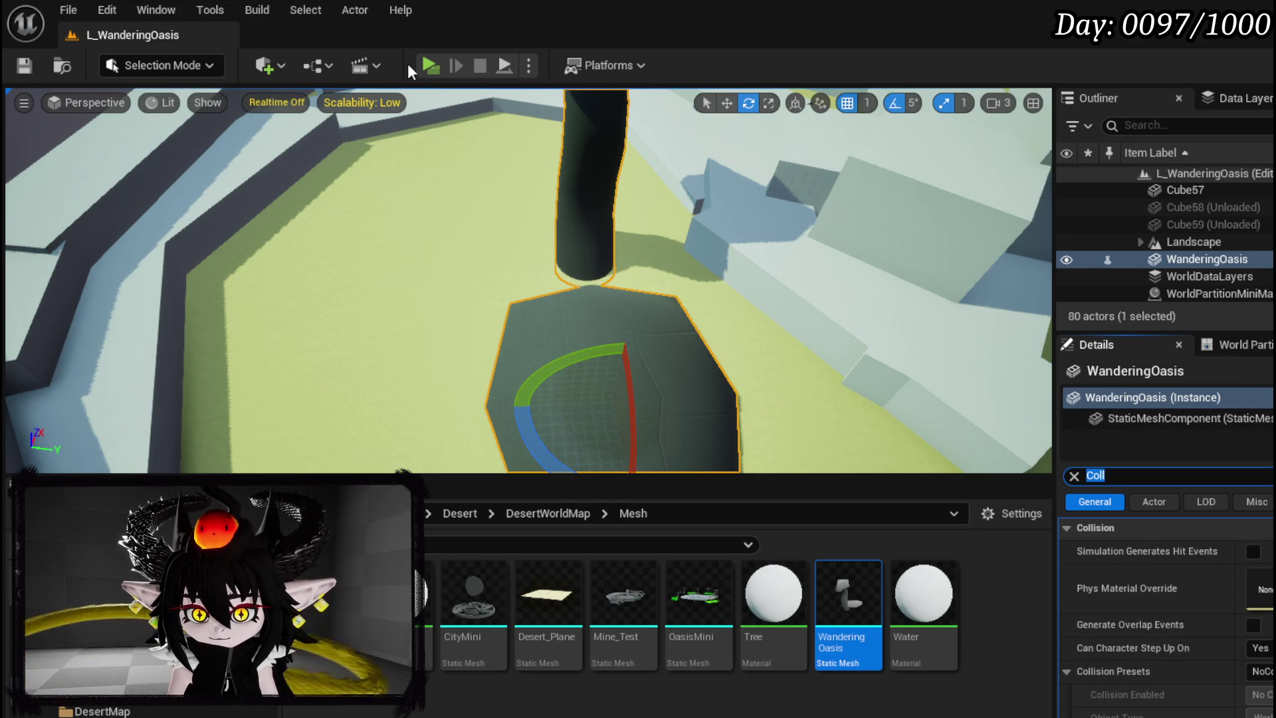
click(436, 67)
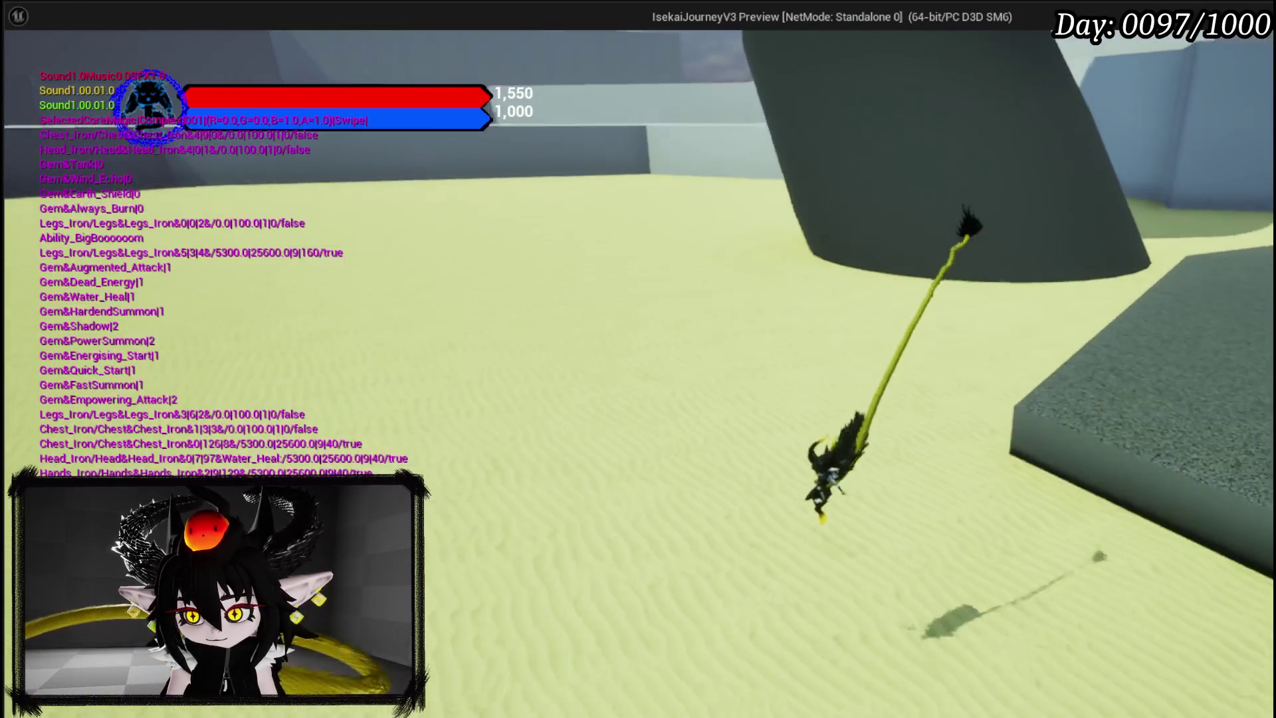
Exit the game preview and orbit the editor view around the WanderingOasis platform
key(Escape)
mouse_move(768, 182)
mouse_down()
mouse_move(824, 192)
mouse_move(653, 237)
mouse_up()
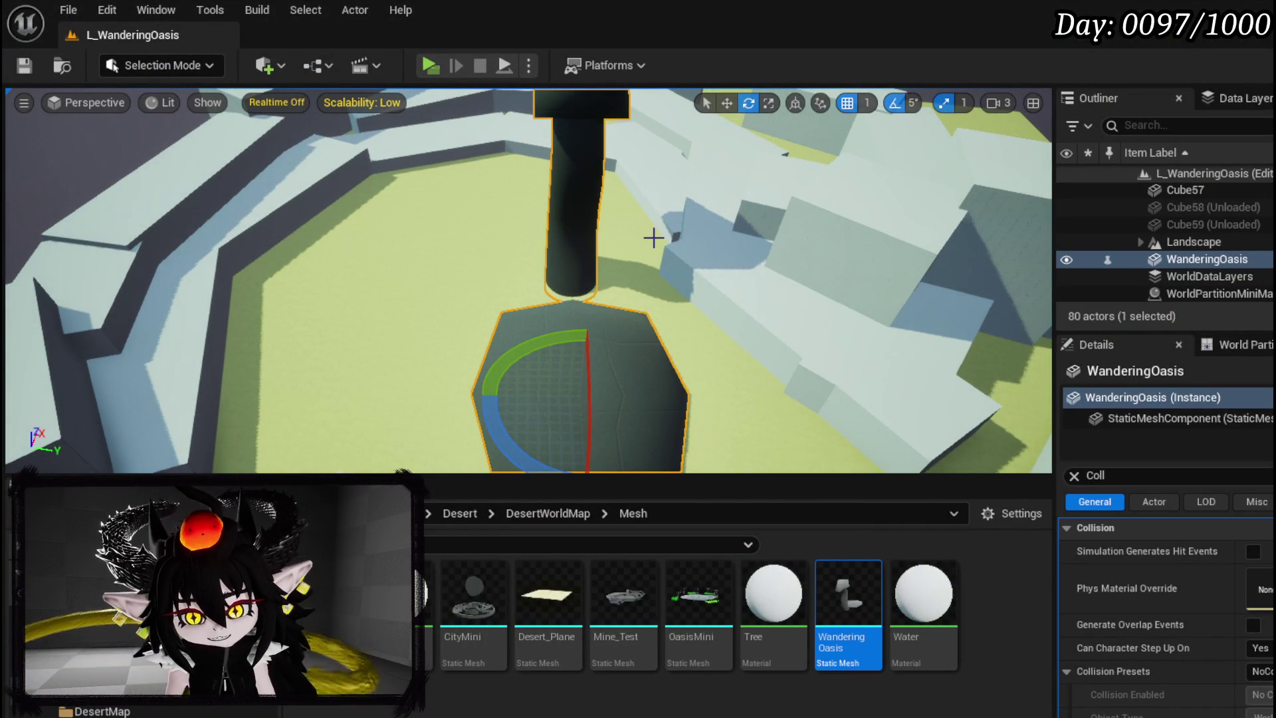
drag(653, 237, 506, 198)
drag(475, 353, 435, 331)
mouse_move(631, 356)
mouse_down()
mouse_move(615, 349)
mouse_move(630, 357)
mouse_up()
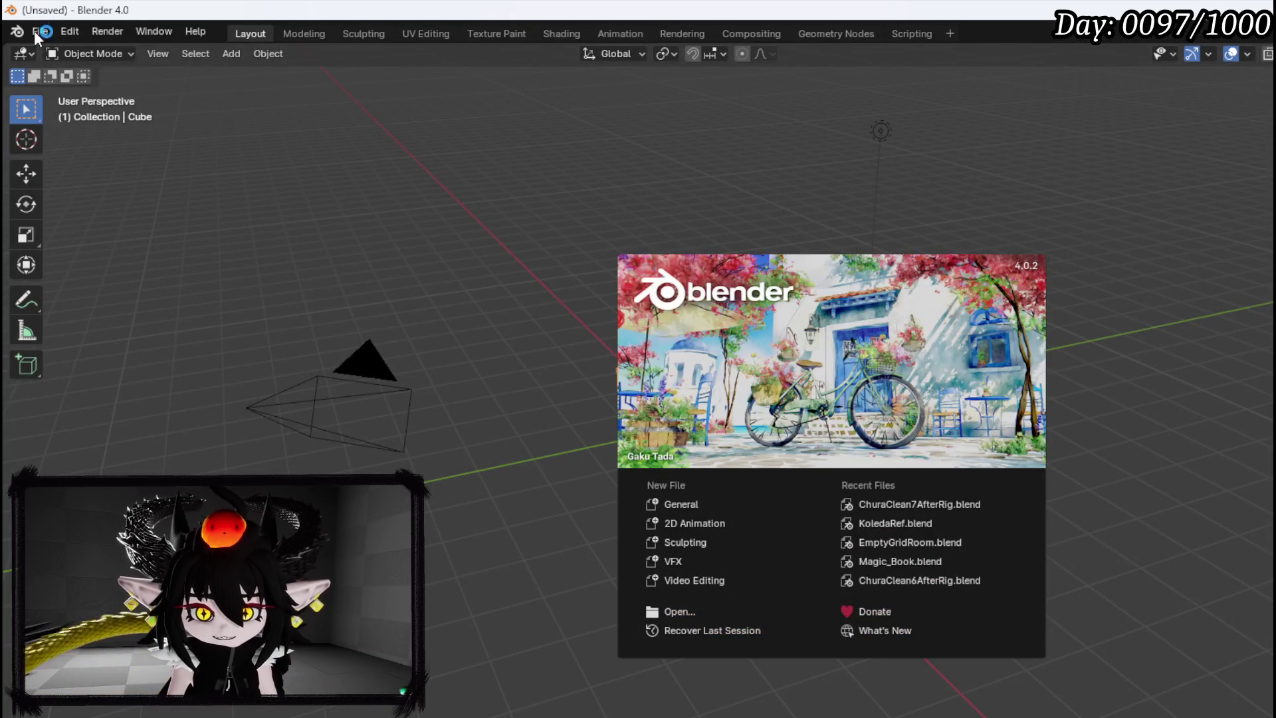
Open ChuraClean7AfterRig.blend from the recent files list
click(34, 31)
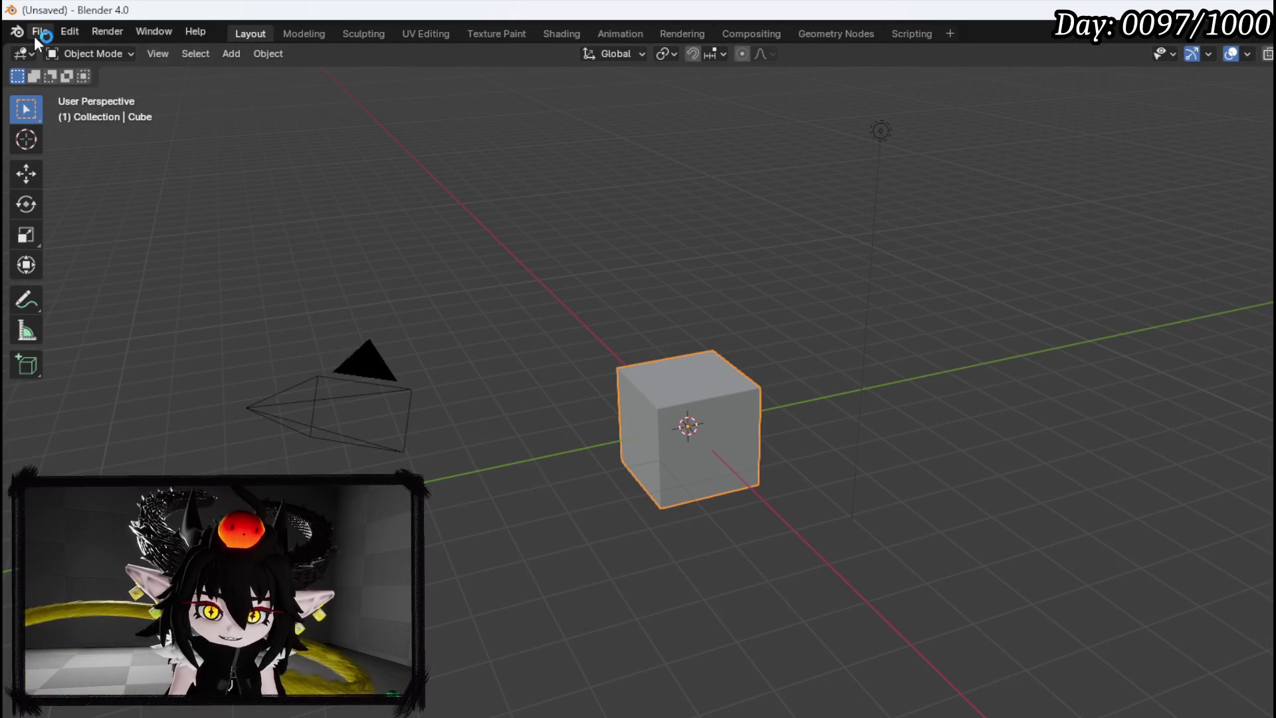
click(37, 31)
mouse_move(82, 85)
click(274, 85)
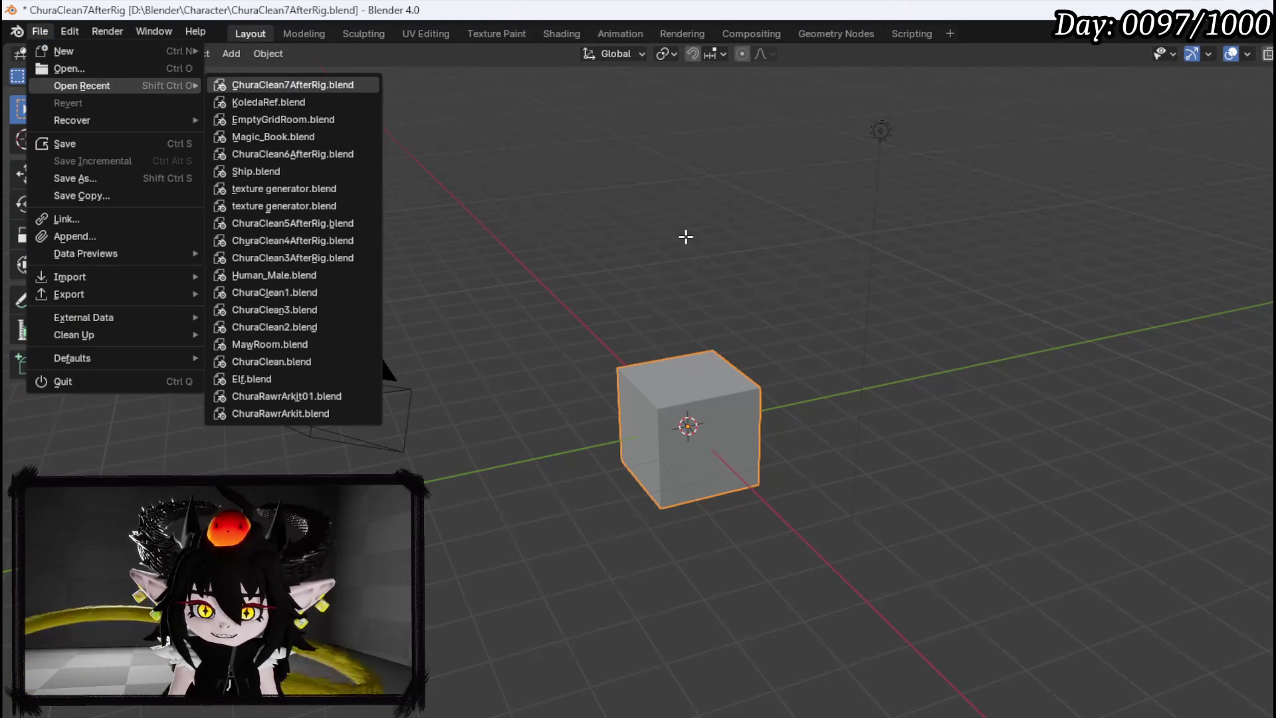
drag(560, 285, 583, 266)
Scale the selected mesh part to 0.1 and switch back to Object Mode
key(s)
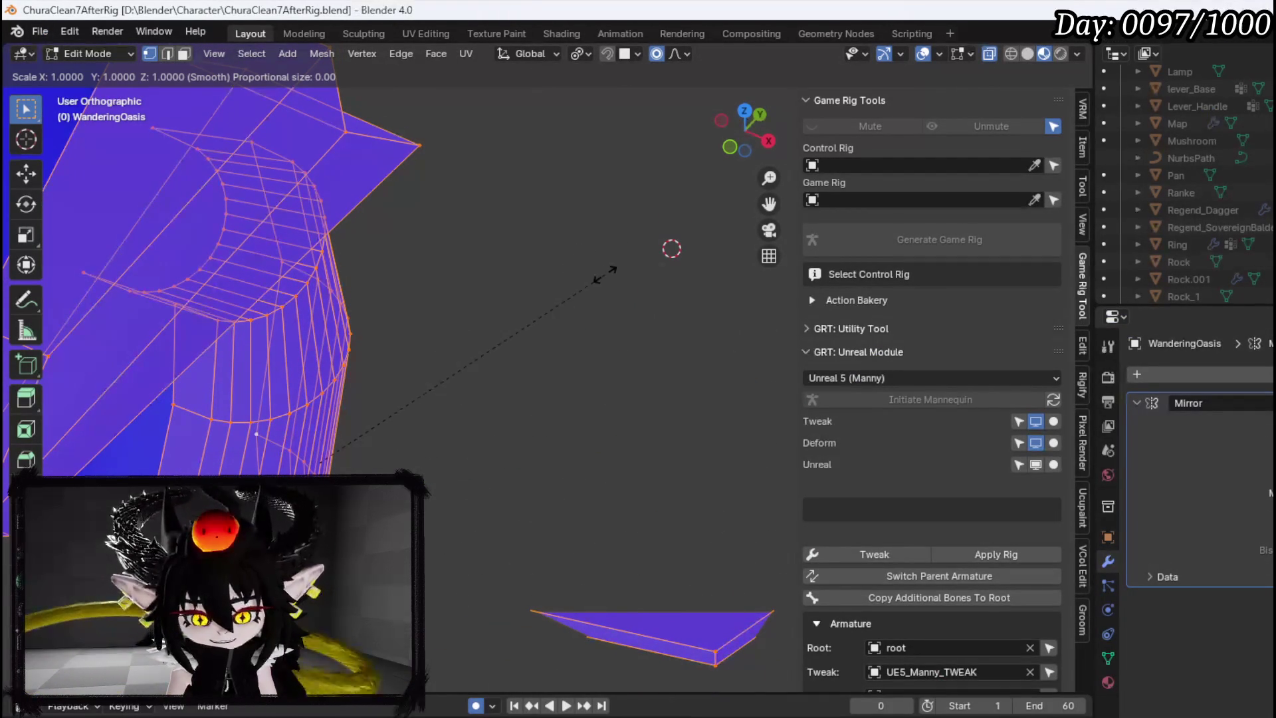
text(0)
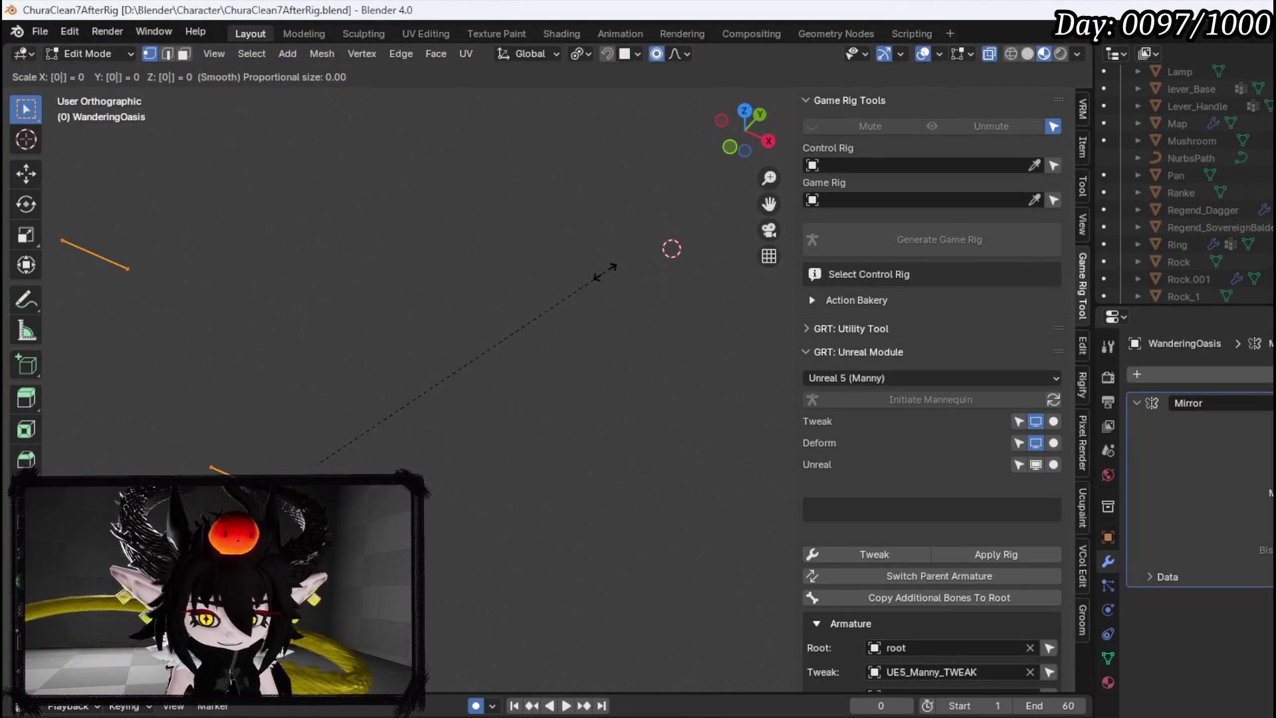
text(.1)
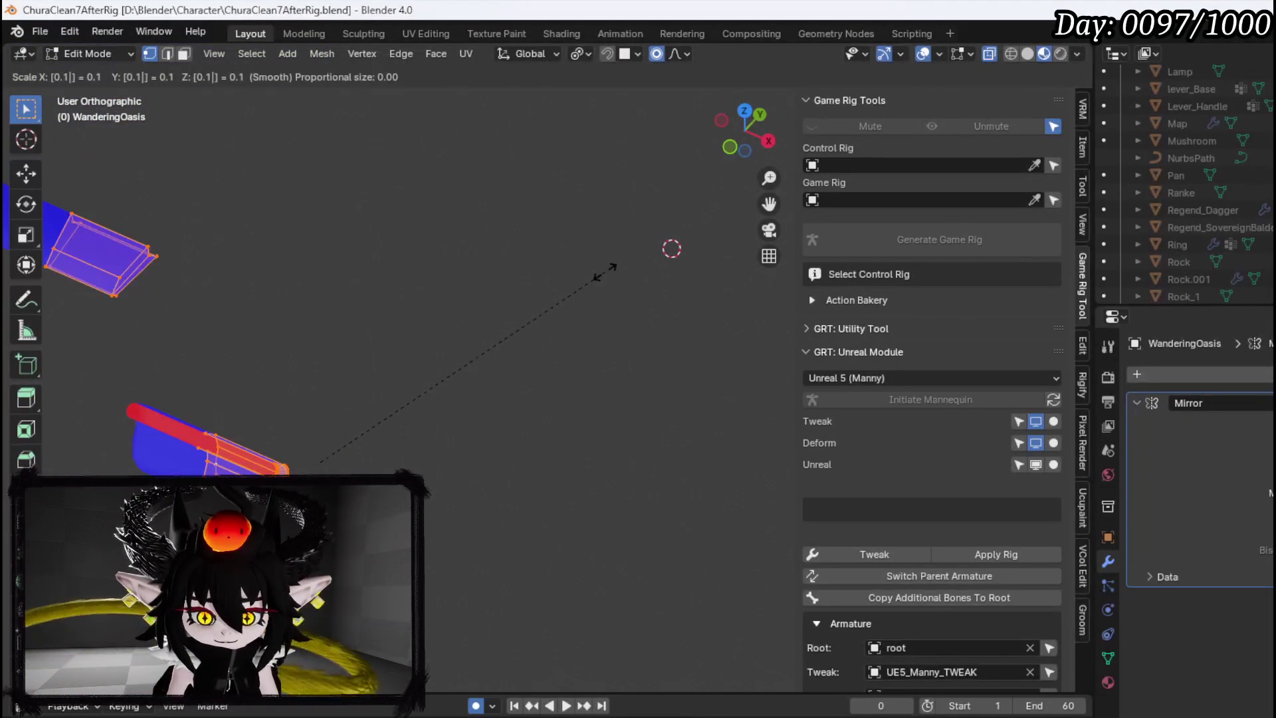
key(Return)
click(105, 54)
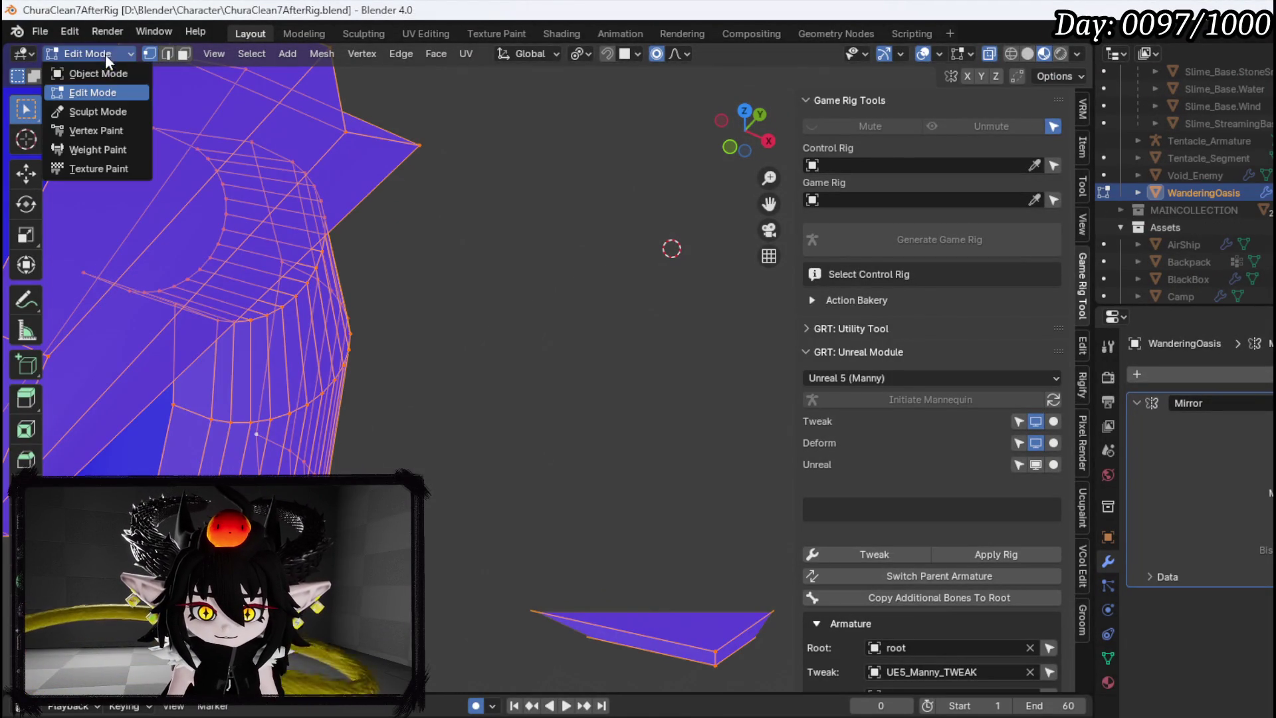
click(93, 70)
Scale the whole WanderingOasis object down to 0
right_click(608, 215)
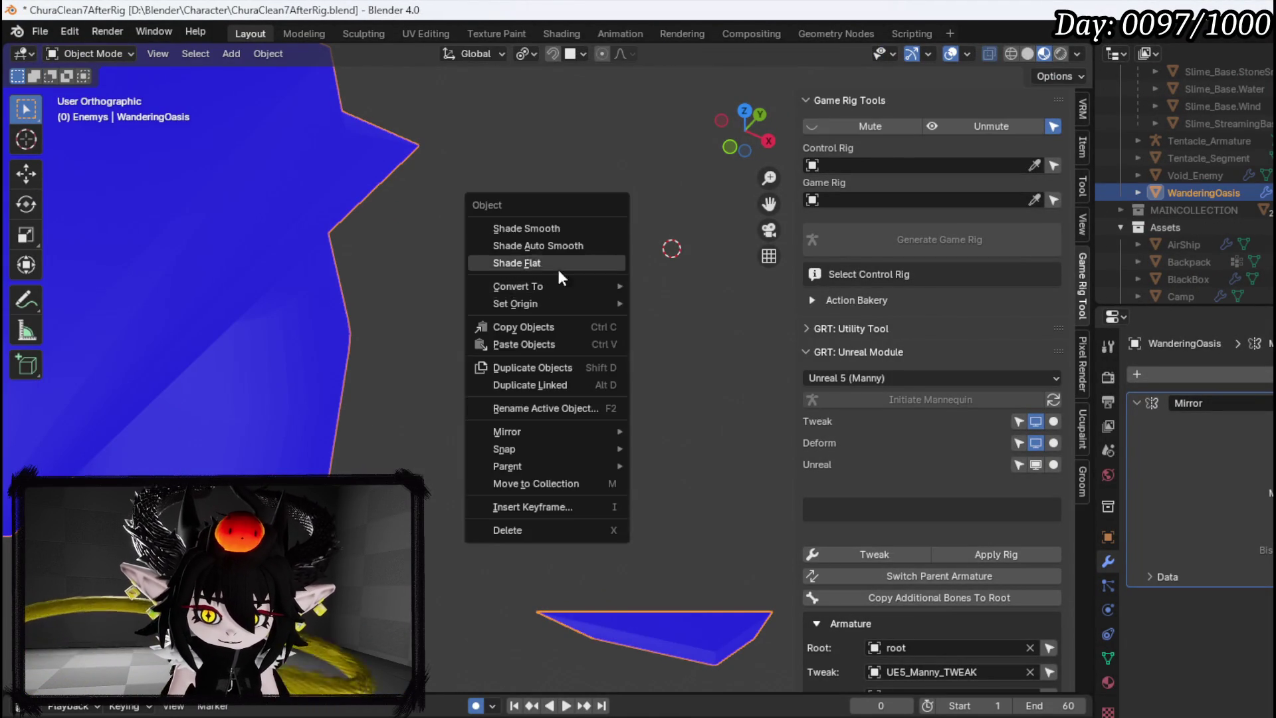
drag(440, 189, 425, 233)
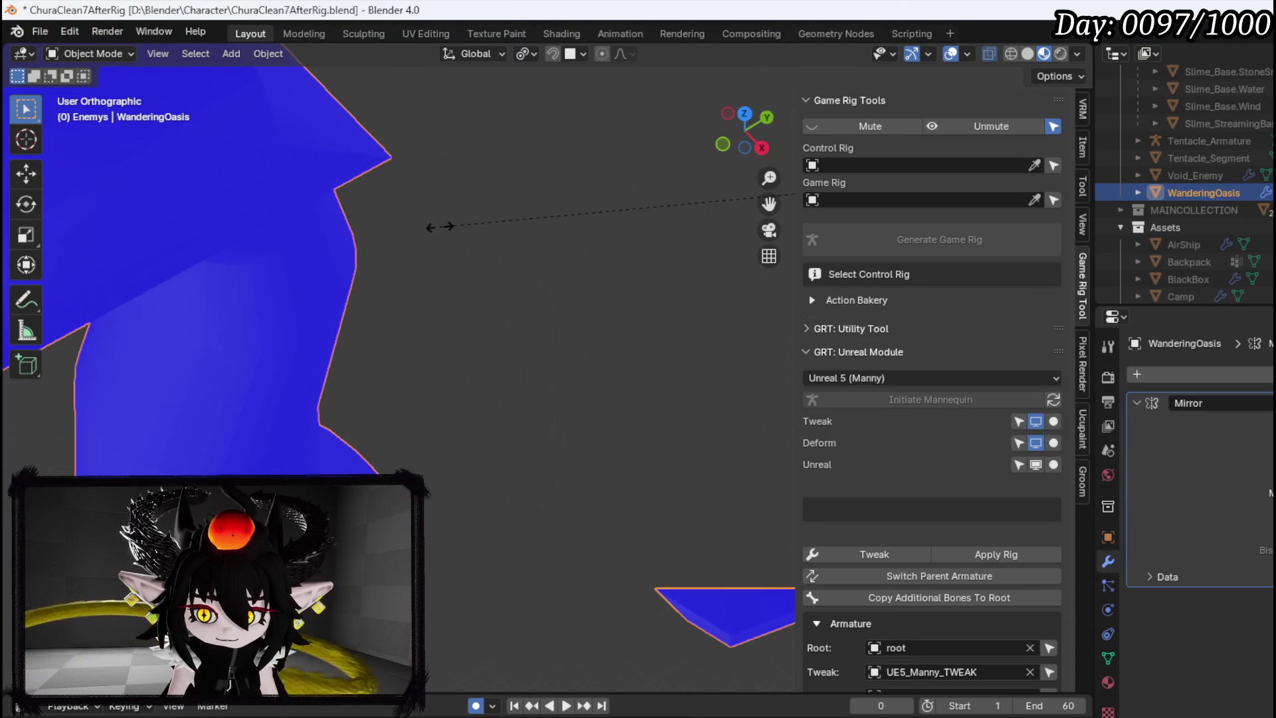
key(s)
text(0)
key(Return)
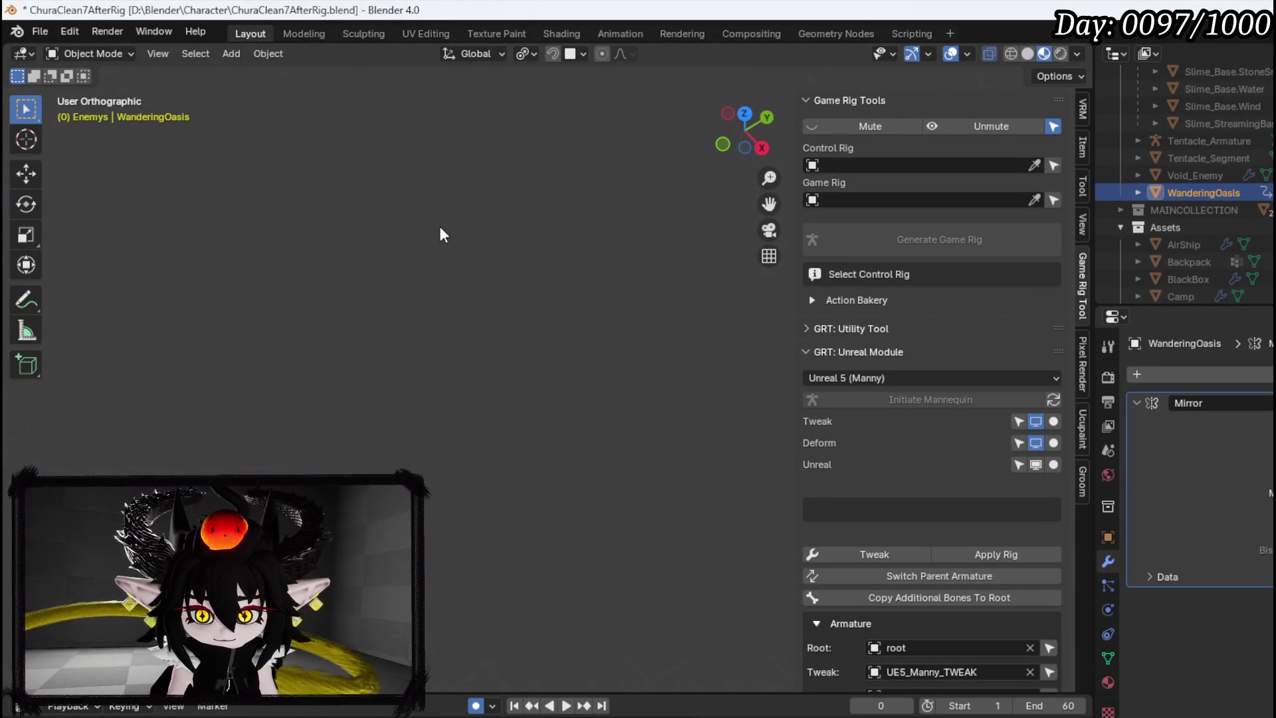
Reposition the 3D cursor and clear the WanderingOasis selection
mouse_move(465, 213)
mouse_down()
mouse_move(547, 177)
mouse_move(590, 200)
mouse_up()
right_click(513, 193)
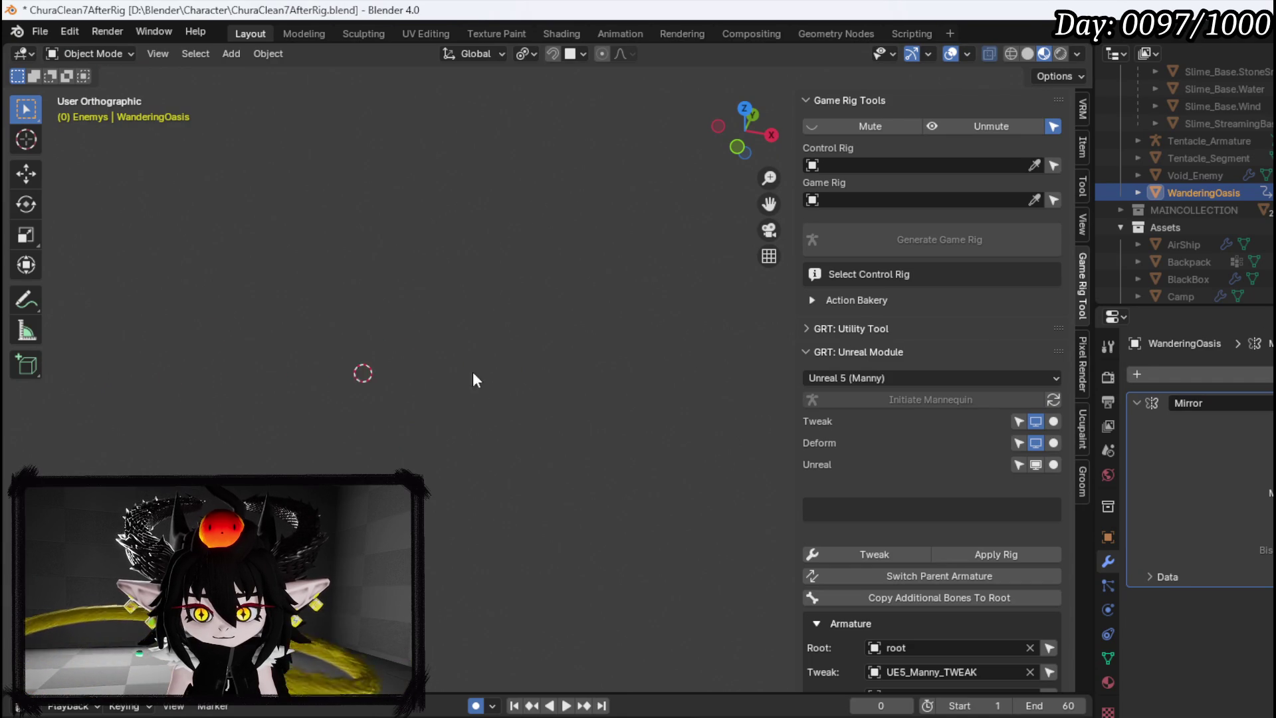
shift+right_click(546, 345)
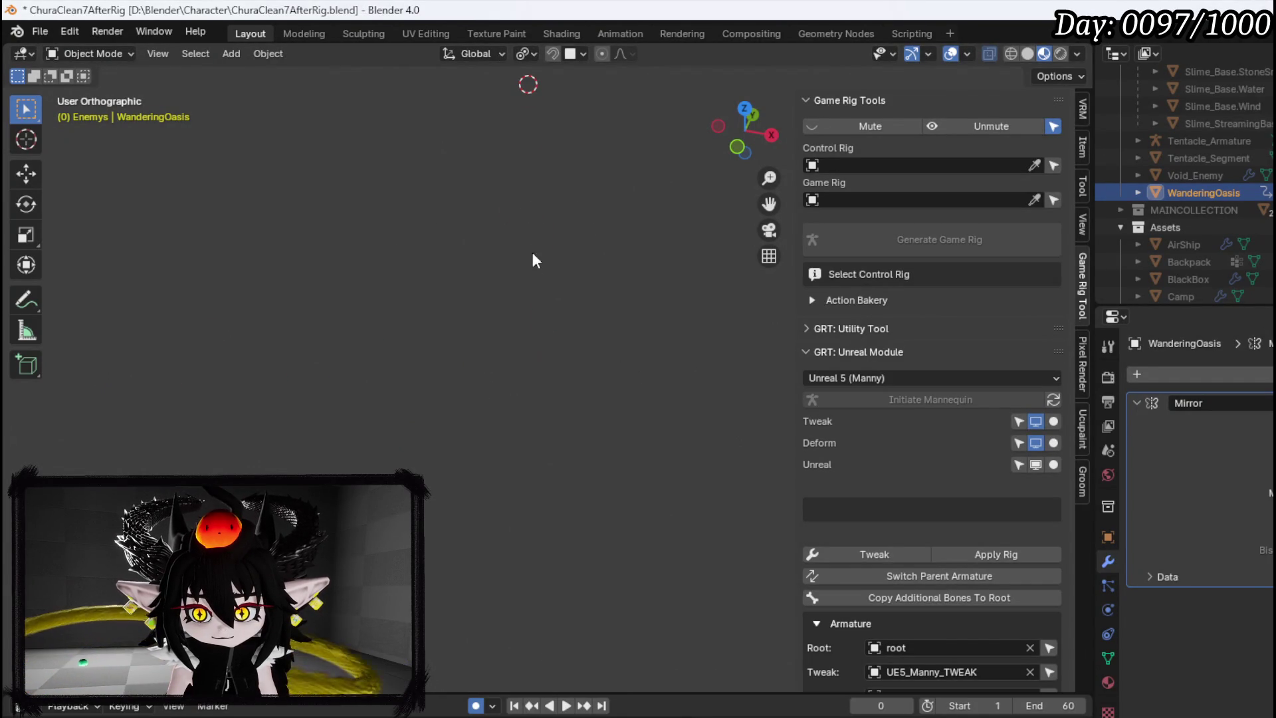
shift+right_click(542, 347)
click(573, 315)
mouse_move(573, 315)
mouse_down()
mouse_move(325, 402)
mouse_move(559, 249)
mouse_up()
scroll(1196, 199, down, 1)
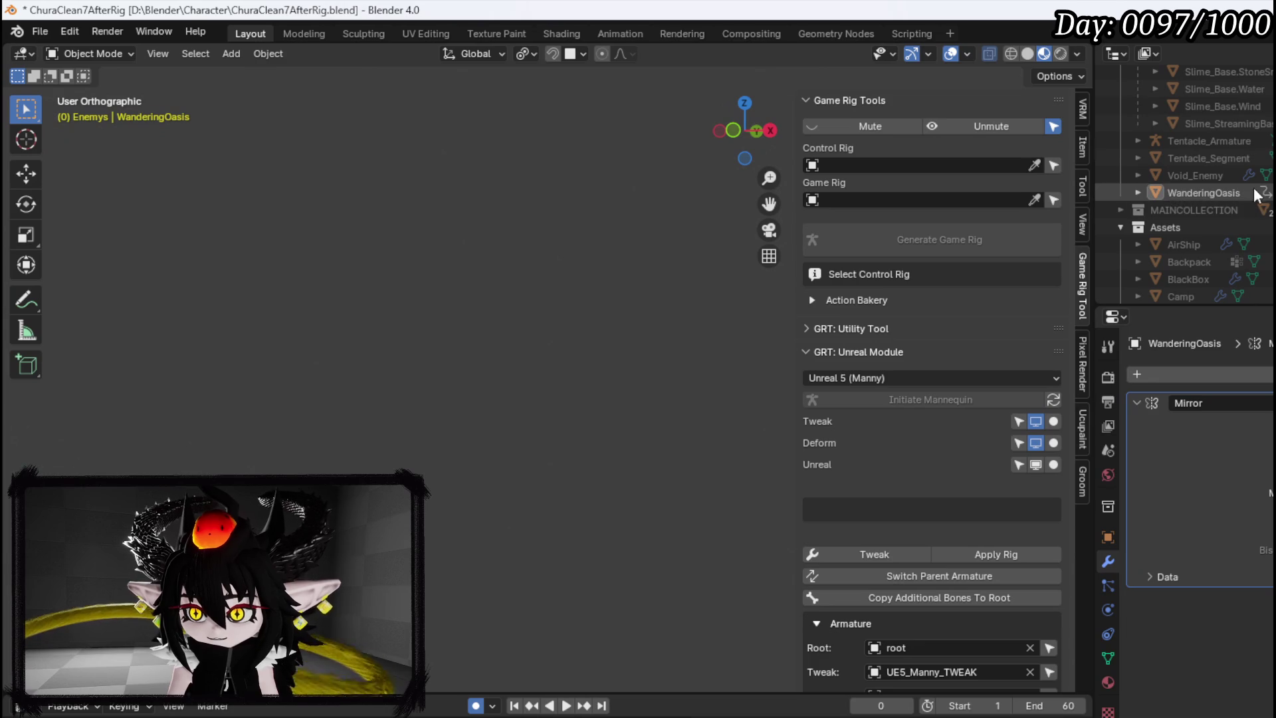
Keep the WanderingOasis name unchanged, select Void_Enemy, then reselect WanderingOasis in the Outliner
double_click(1202, 174)
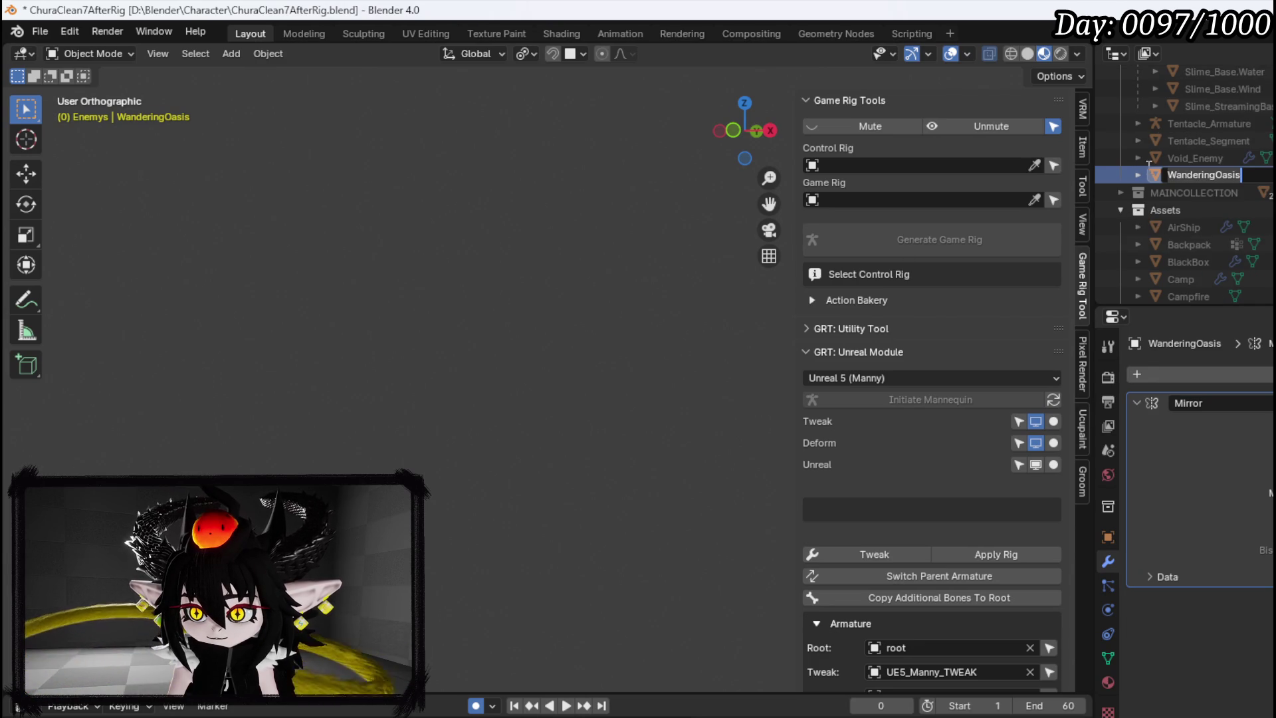
key(Return)
mouse_move(382, 307)
mouse_down()
mouse_move(450, 308)
mouse_move(307, 419)
mouse_move(456, 356)
mouse_move(398, 380)
mouse_move(535, 368)
mouse_move(584, 416)
mouse_move(393, 299)
mouse_move(435, 330)
mouse_move(321, 418)
mouse_move(536, 353)
mouse_move(529, 364)
mouse_up()
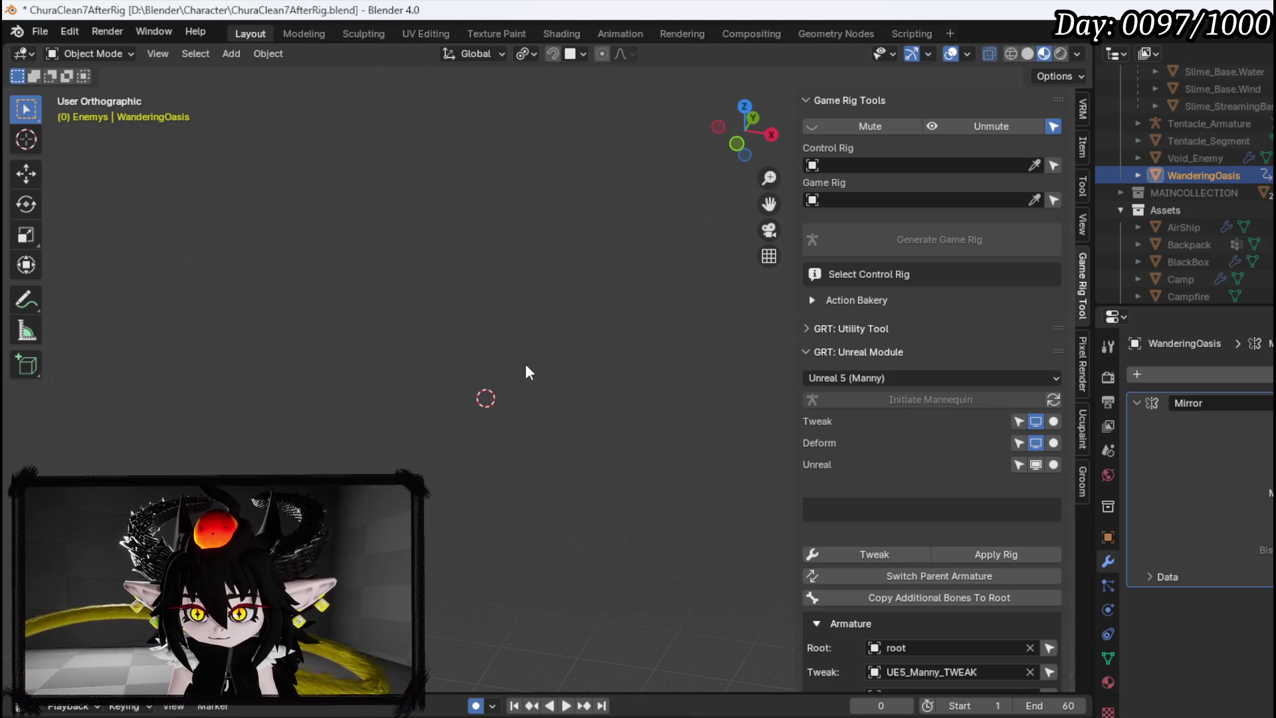
scroll(1235, 178, up, 5)
scroll(1234, 176, down, 4)
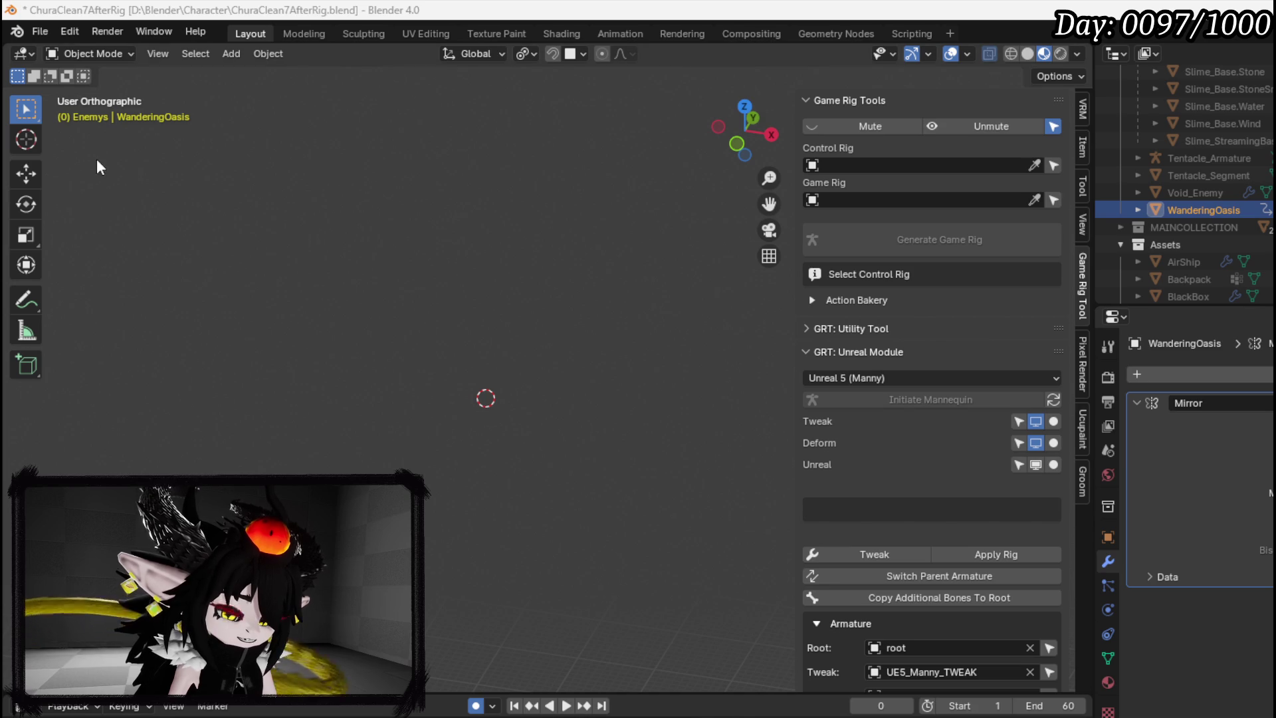
click(1199, 192)
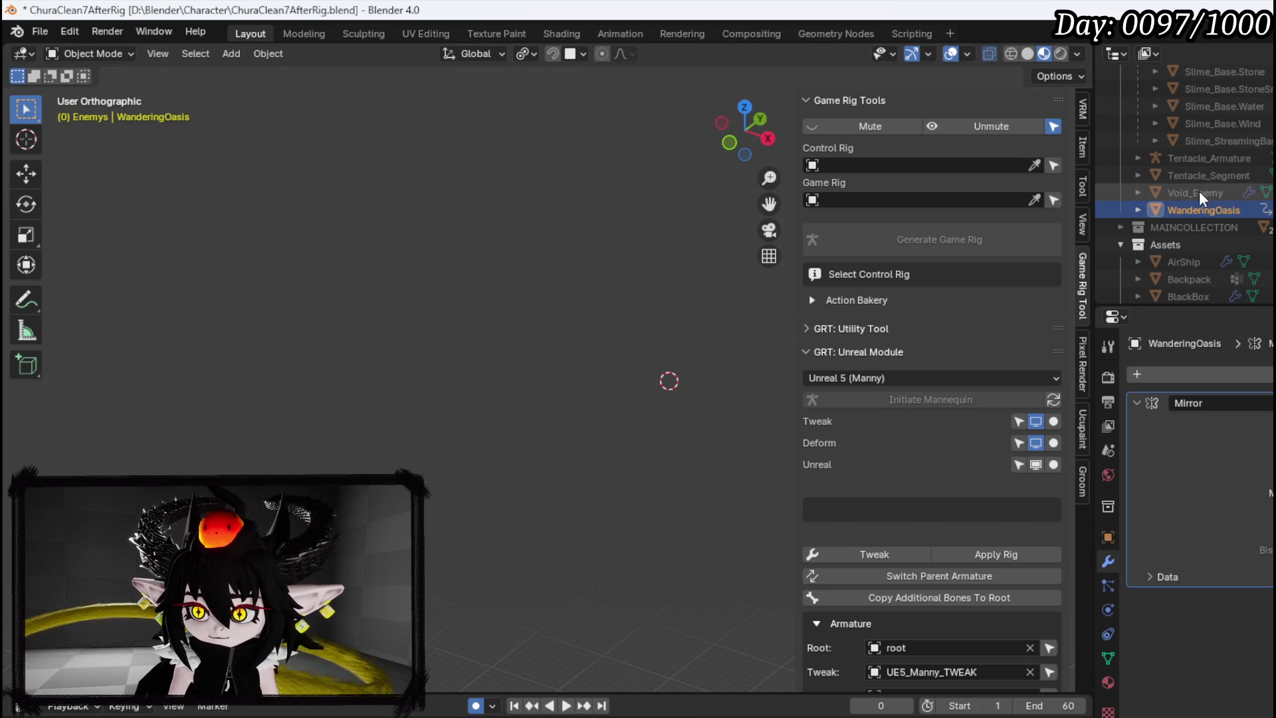
click(1193, 209)
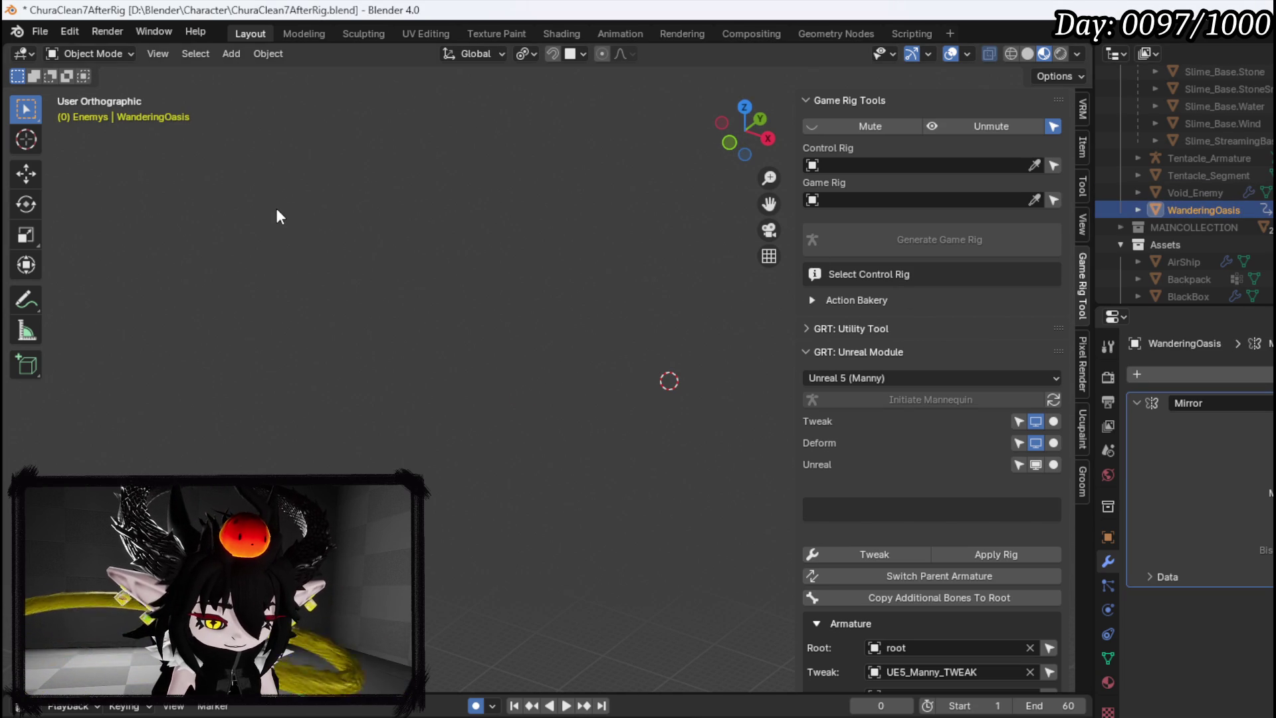
Enter Edit Mode and flatten the red area by moving it along Z
drag(551, 232, 595, 245)
scroll(595, 245, up, 10)
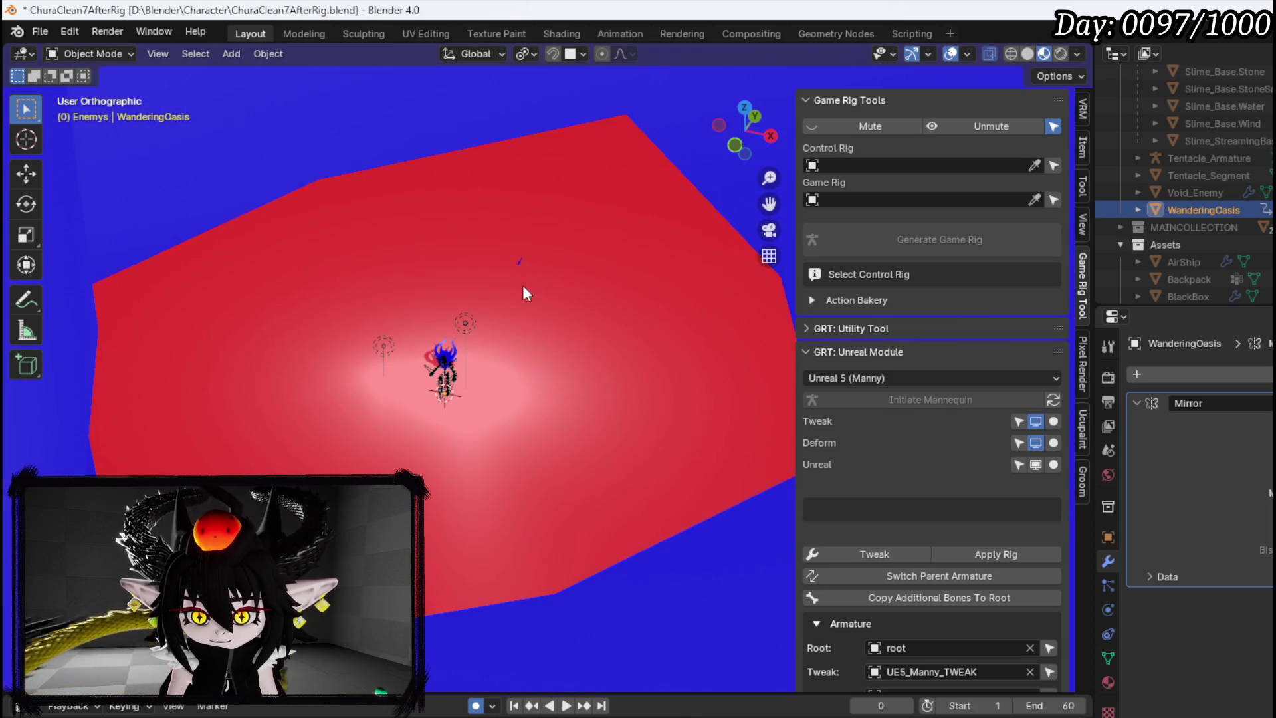
mouse_move(524, 287)
mouse_down()
mouse_move(436, 236)
mouse_move(439, 250)
mouse_move(348, 233)
mouse_up()
scroll(550, 286, down, 5)
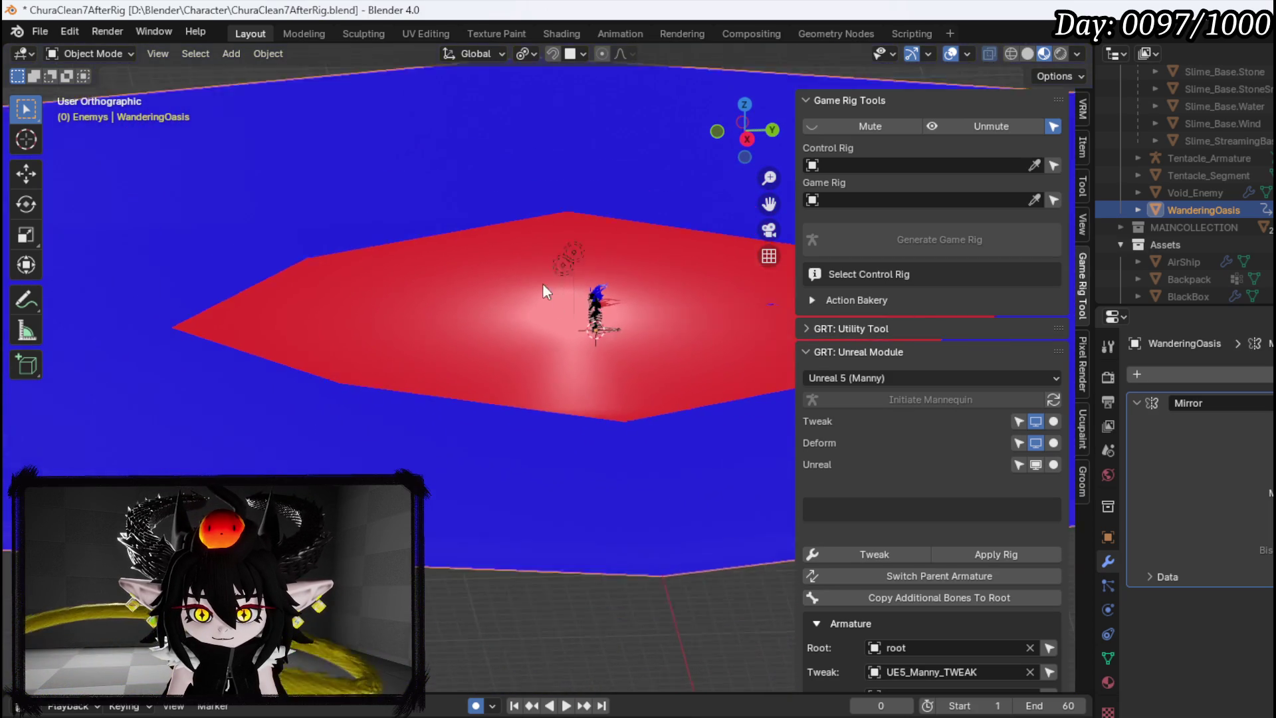
click(59, 54)
click(93, 89)
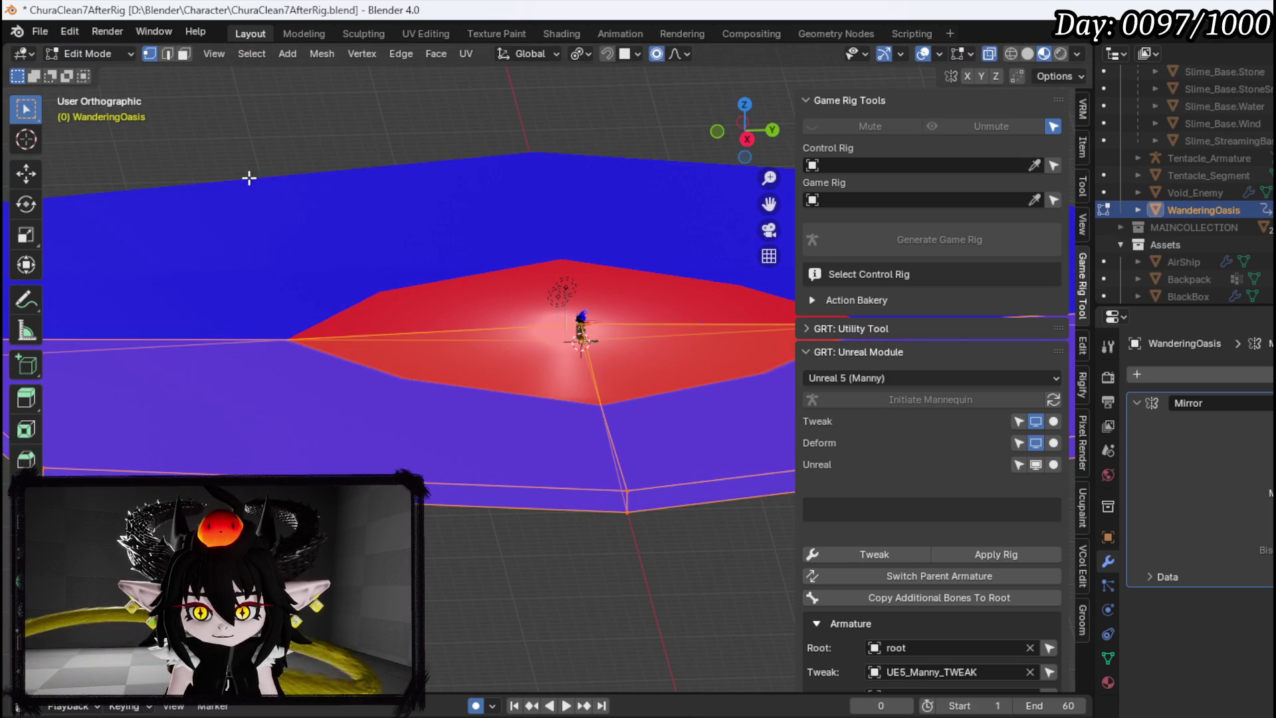
drag(374, 265, 445, 290)
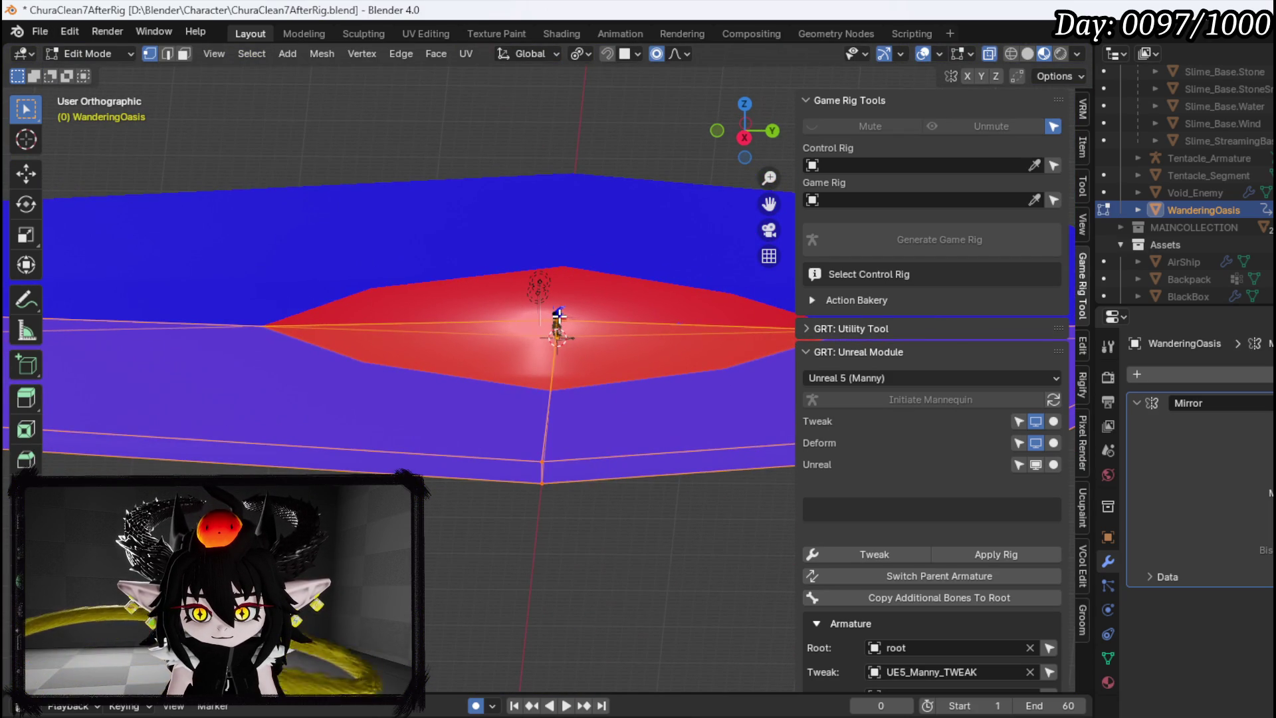
key(alt+a)
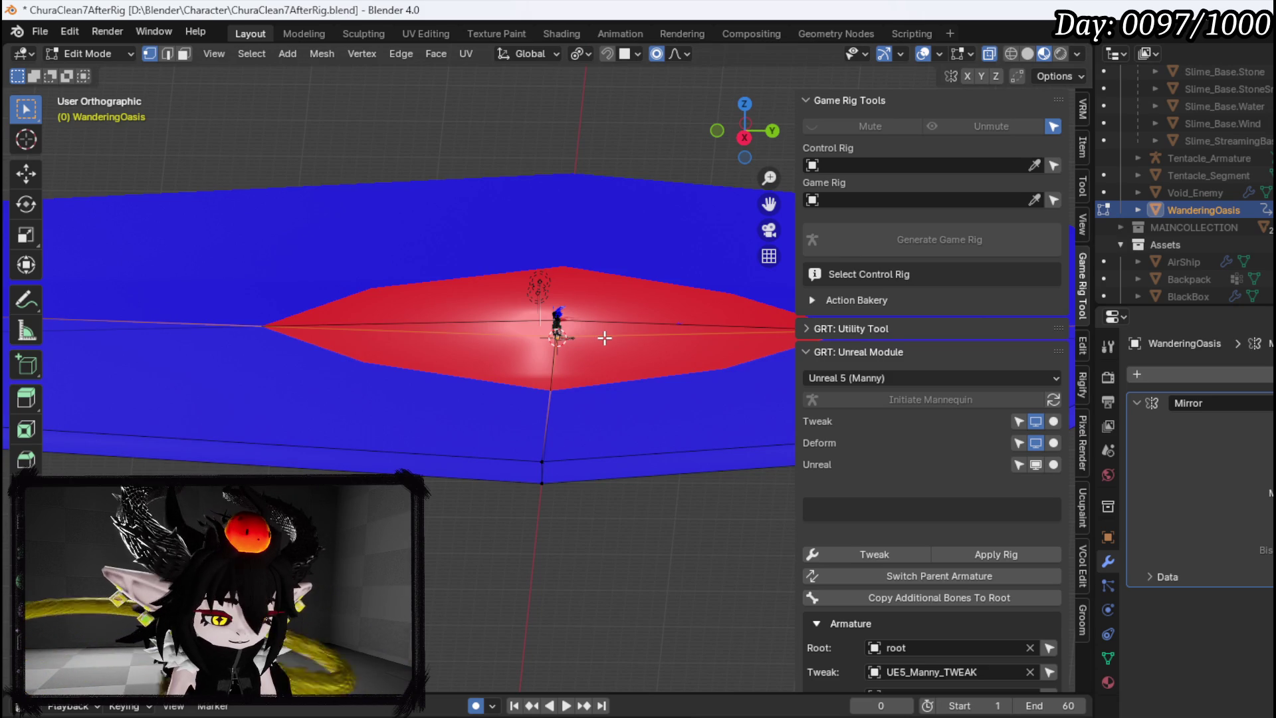
key(g)
key(z)
click(615, 332)
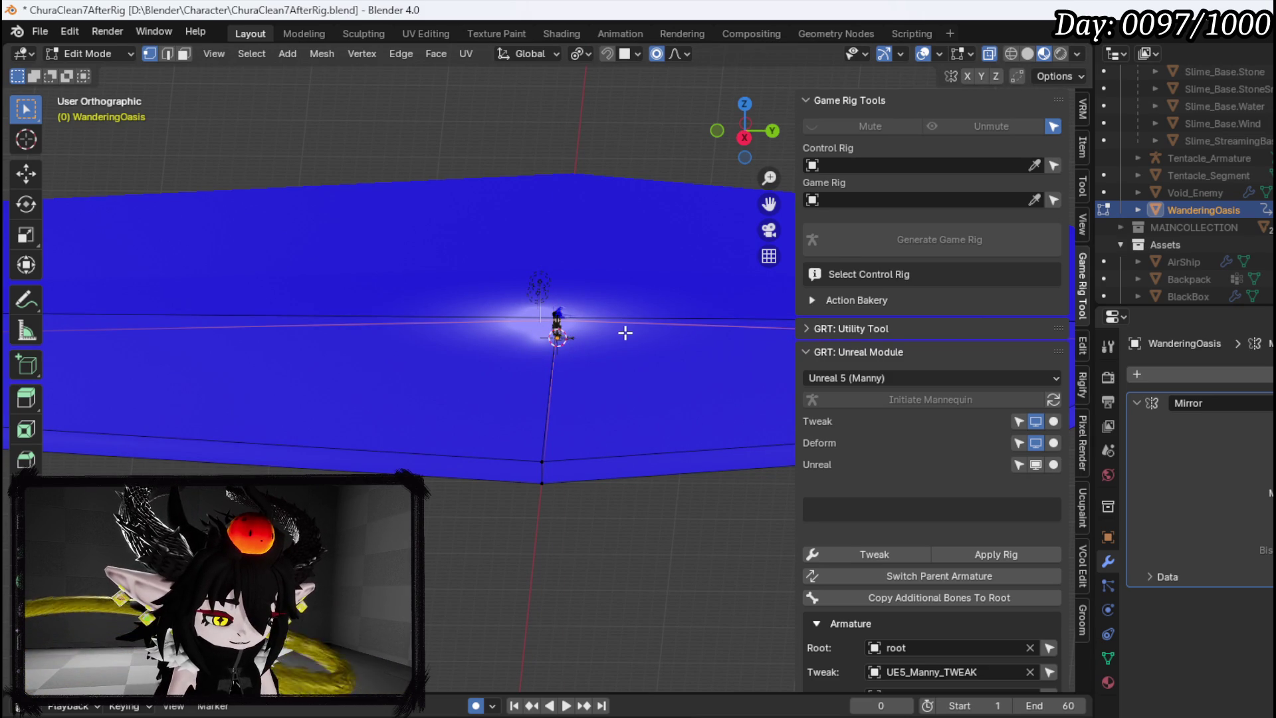
Adjust the red area vertically once more along Z
key(g)
key(z)
click(624, 375)
scroll(580, 352, down, 3)
scroll(579, 352, down, 2)
scroll(432, 336, up, 2)
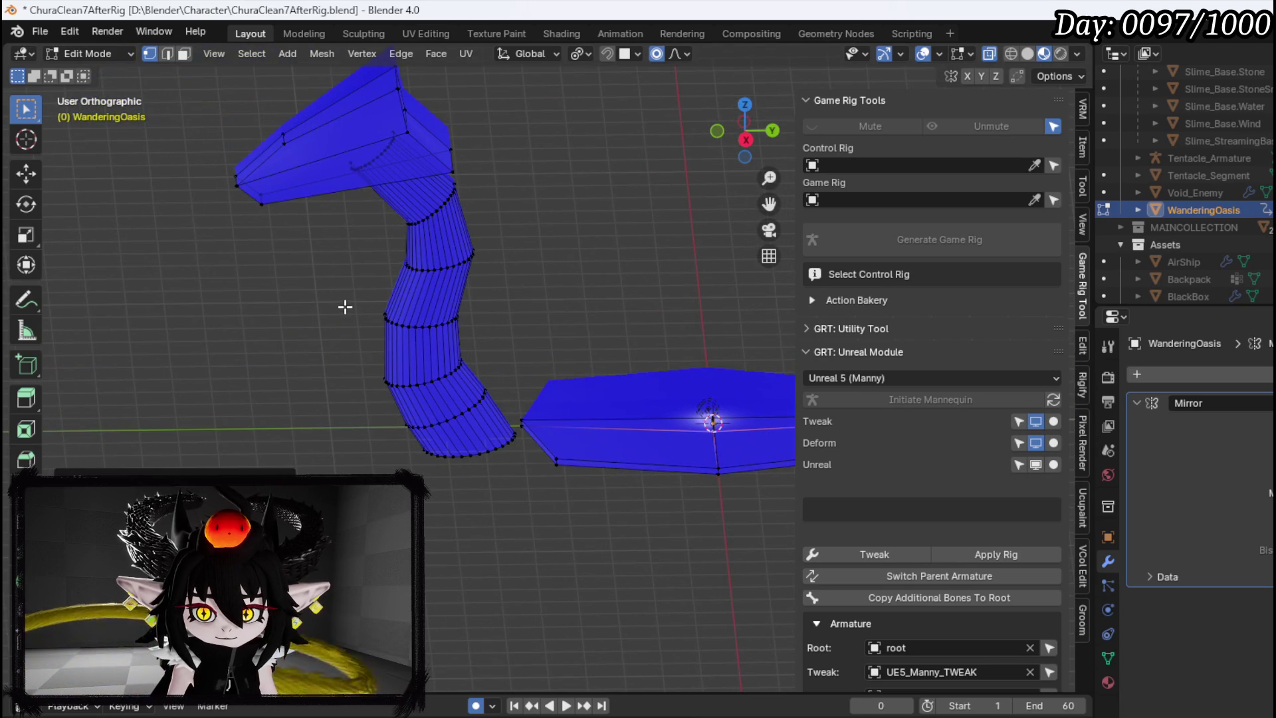
Stretch the plate's tip outward with a smooth proportional move
mouse_move(198, 301)
mouse_down()
mouse_move(470, 79)
mouse_move(506, 69)
mouse_up()
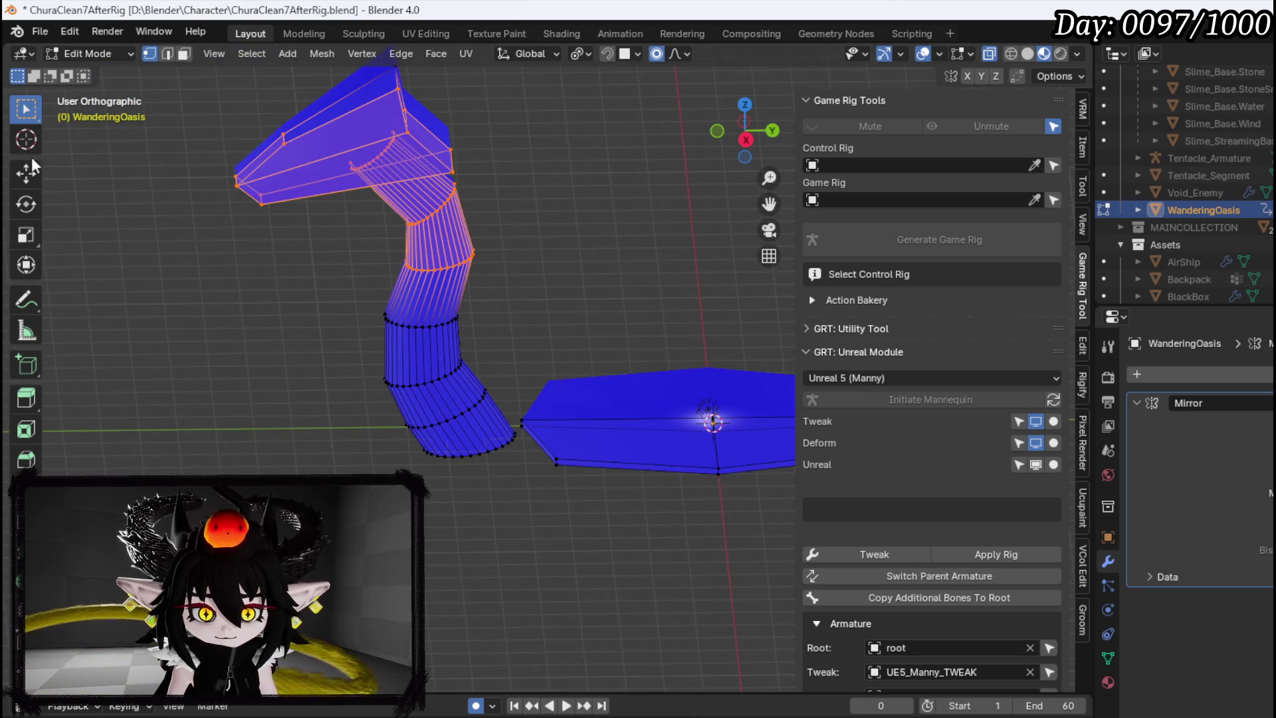
drag(494, 298, 325, 324)
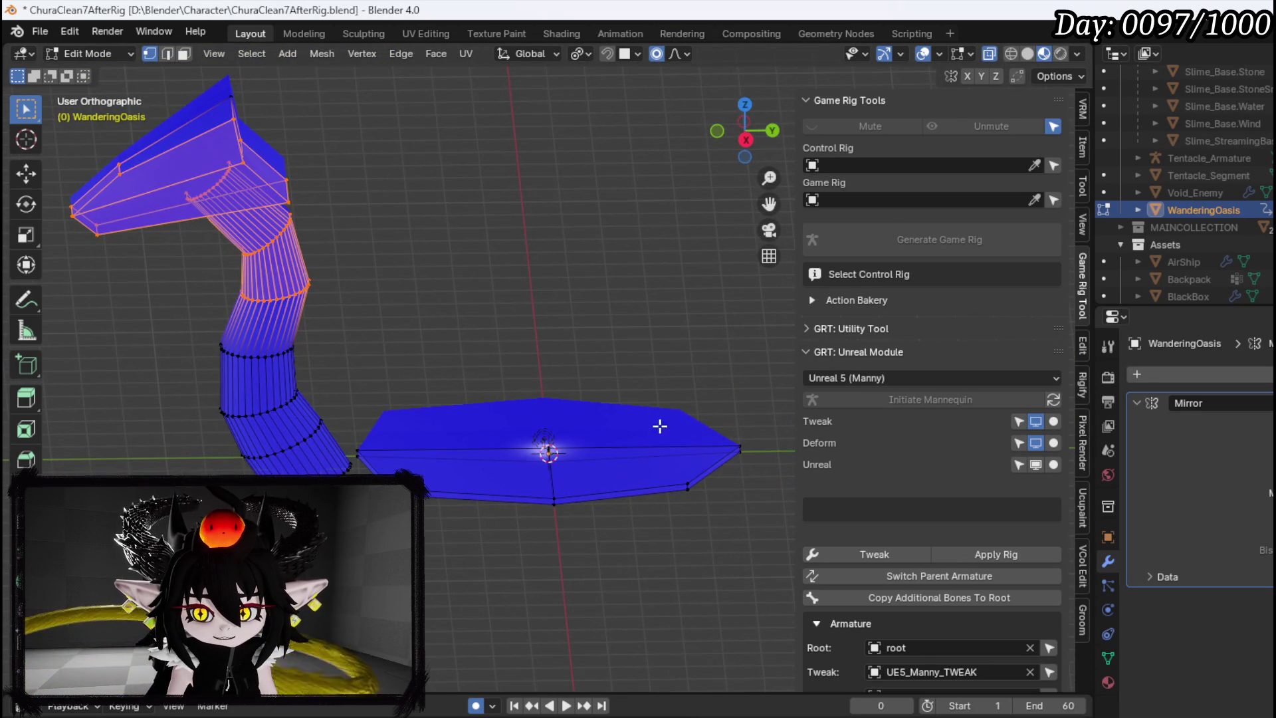
drag(660, 426, 369, 426)
key(g)
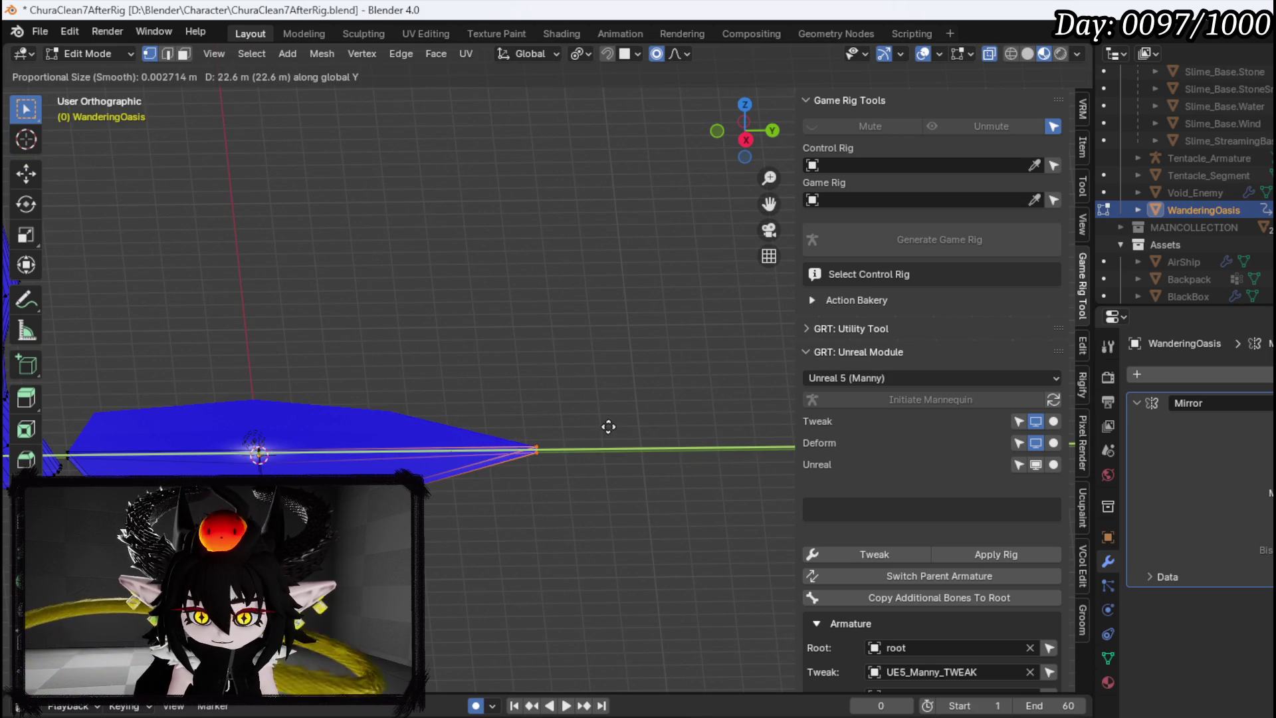
click(607, 427)
Move a vertex on the plate's lower edge along the Y axis
drag(74, 384, 416, 375)
scroll(257, 364, down, 2)
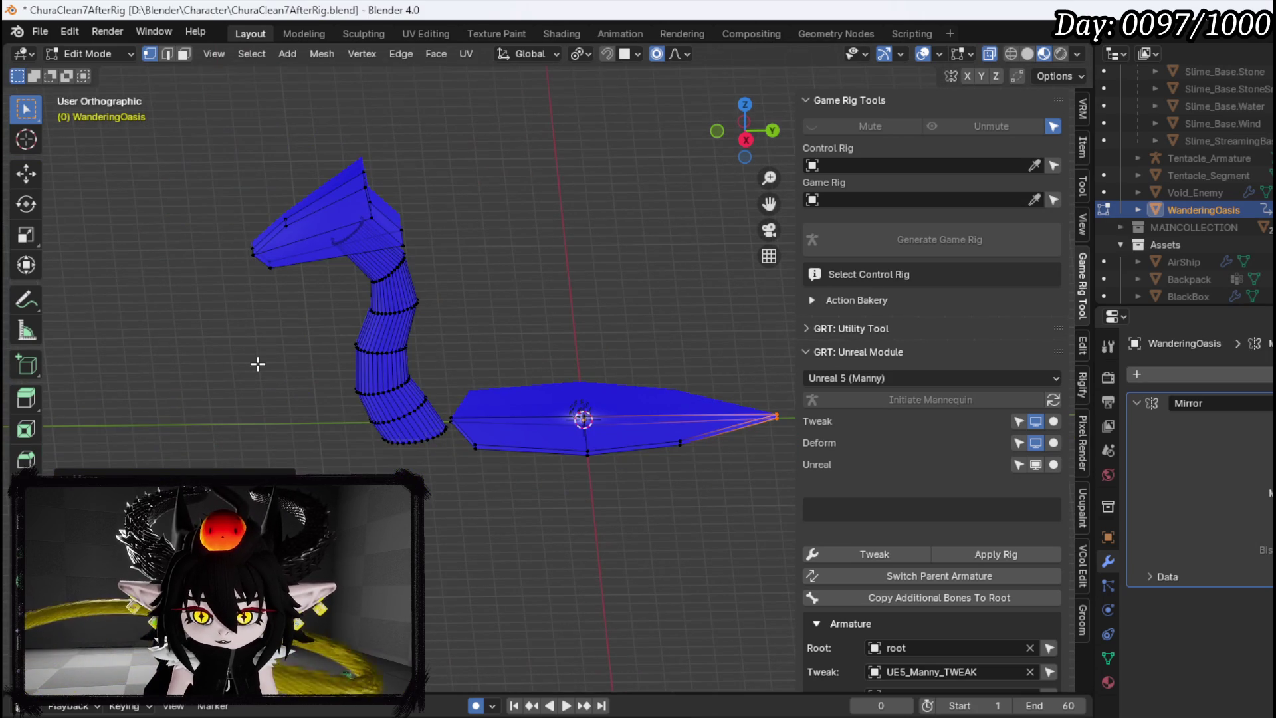
click(679, 443)
key(g)
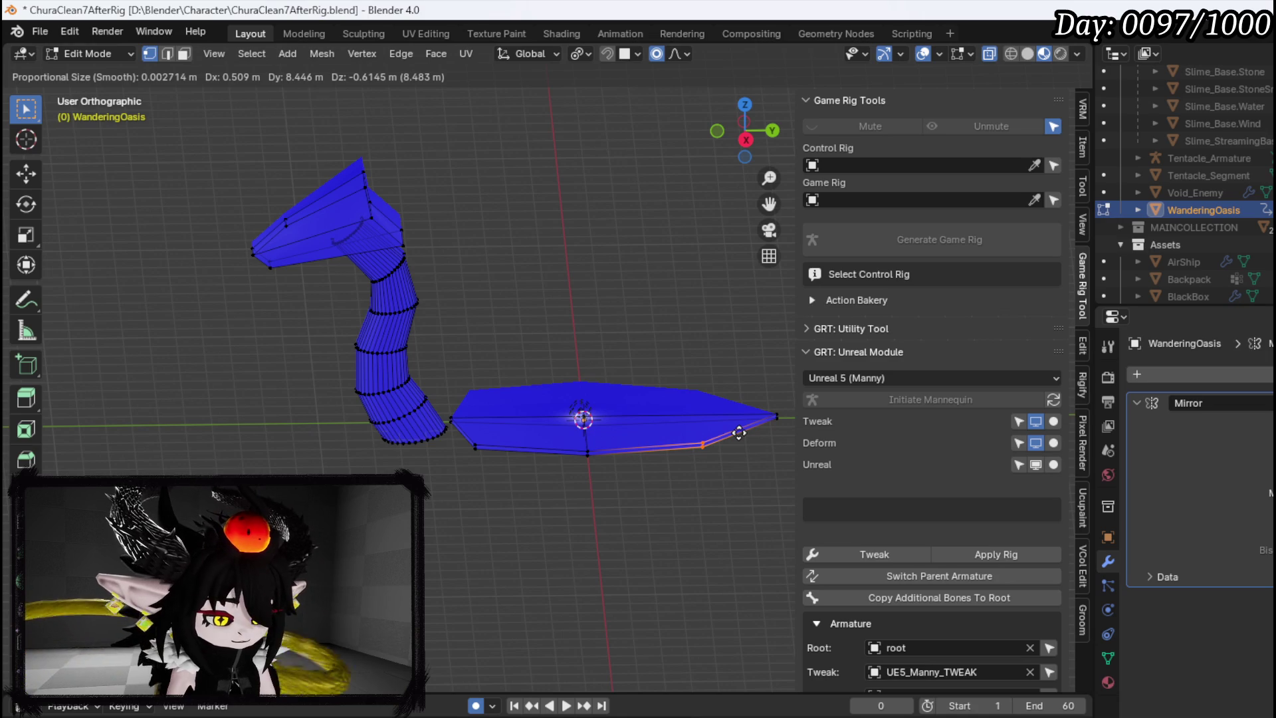
key(y)
click(739, 432)
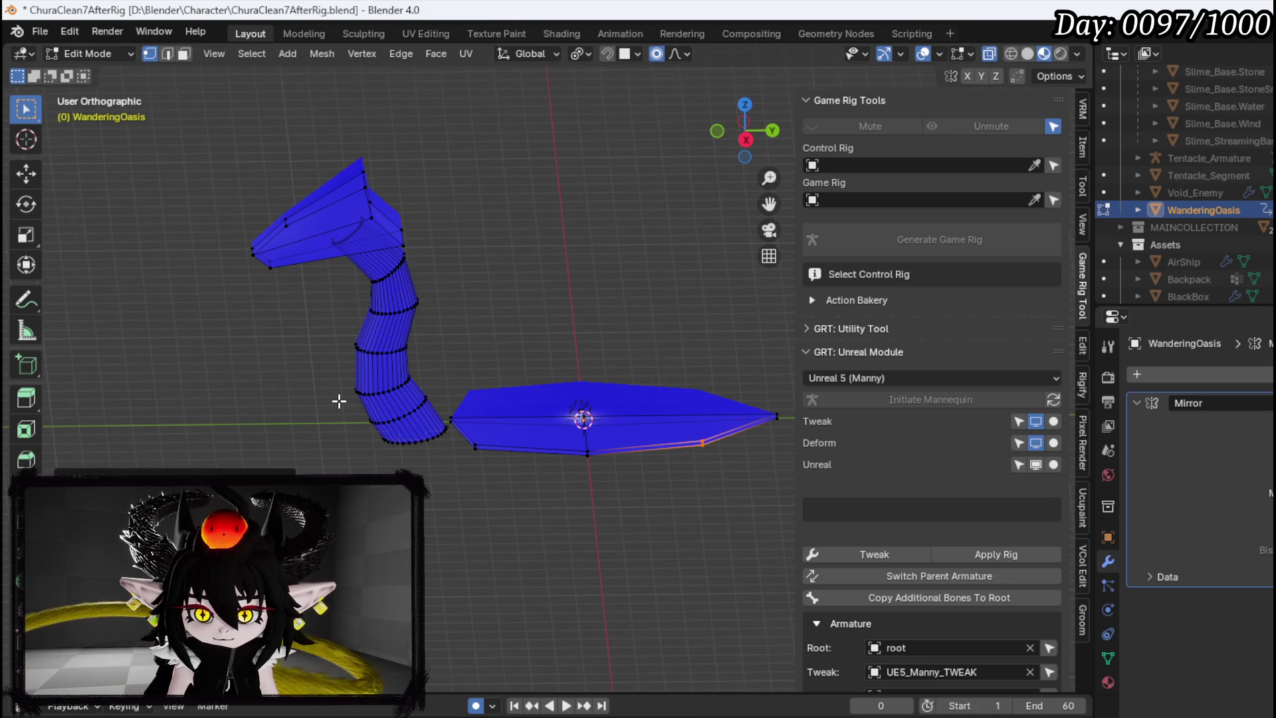
Box-select the ramp's upper and lower neck vertices and switch to the top view
drag(190, 357, 443, 137)
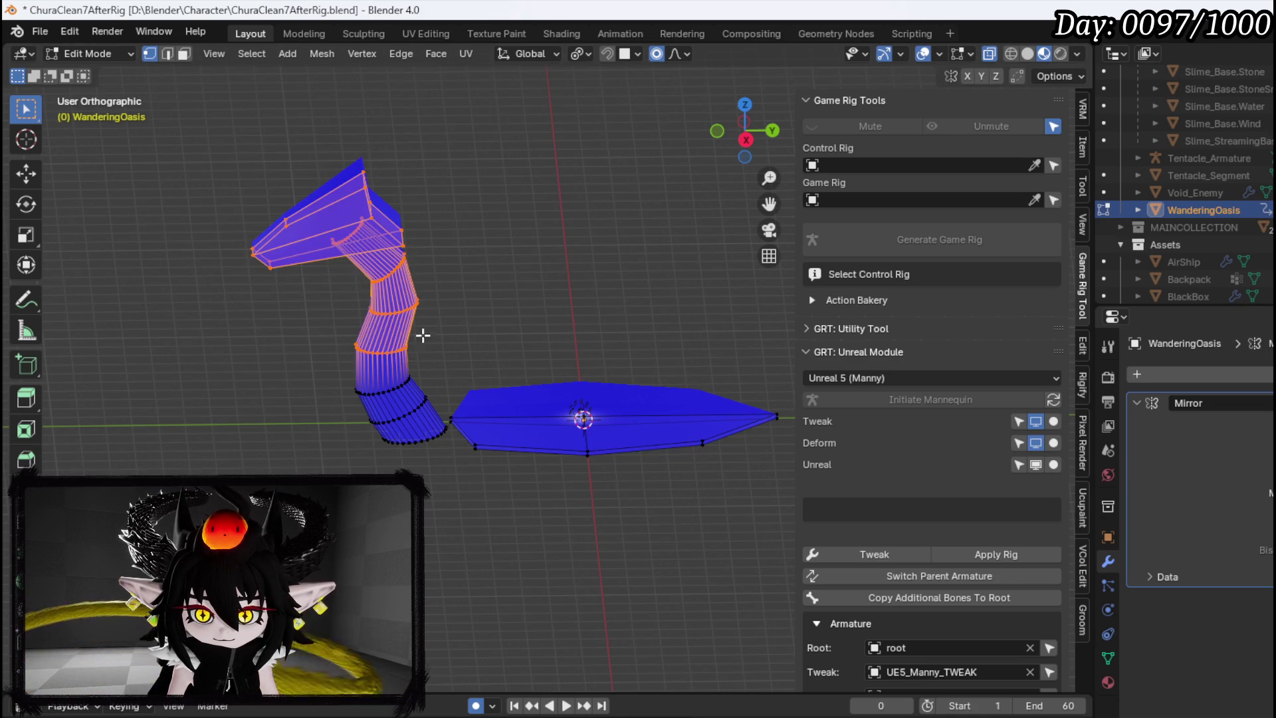
drag(326, 469, 448, 351)
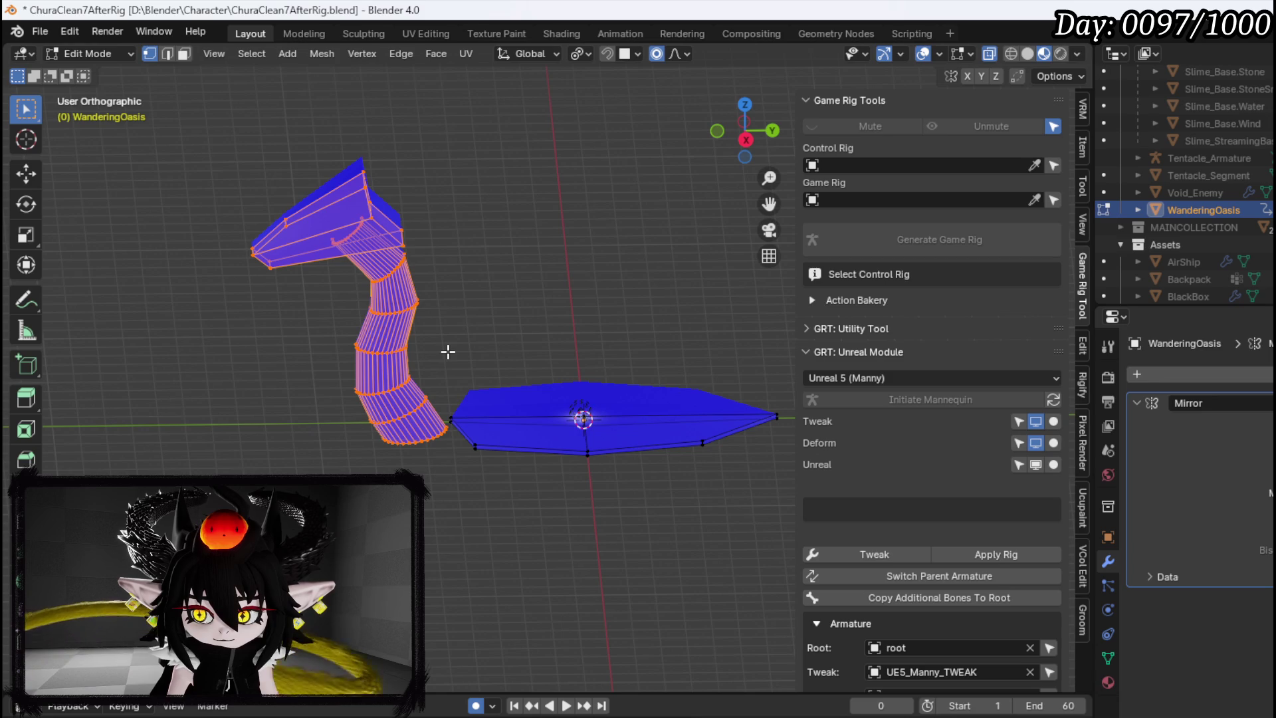
key(KP_2)
key(KP_2)
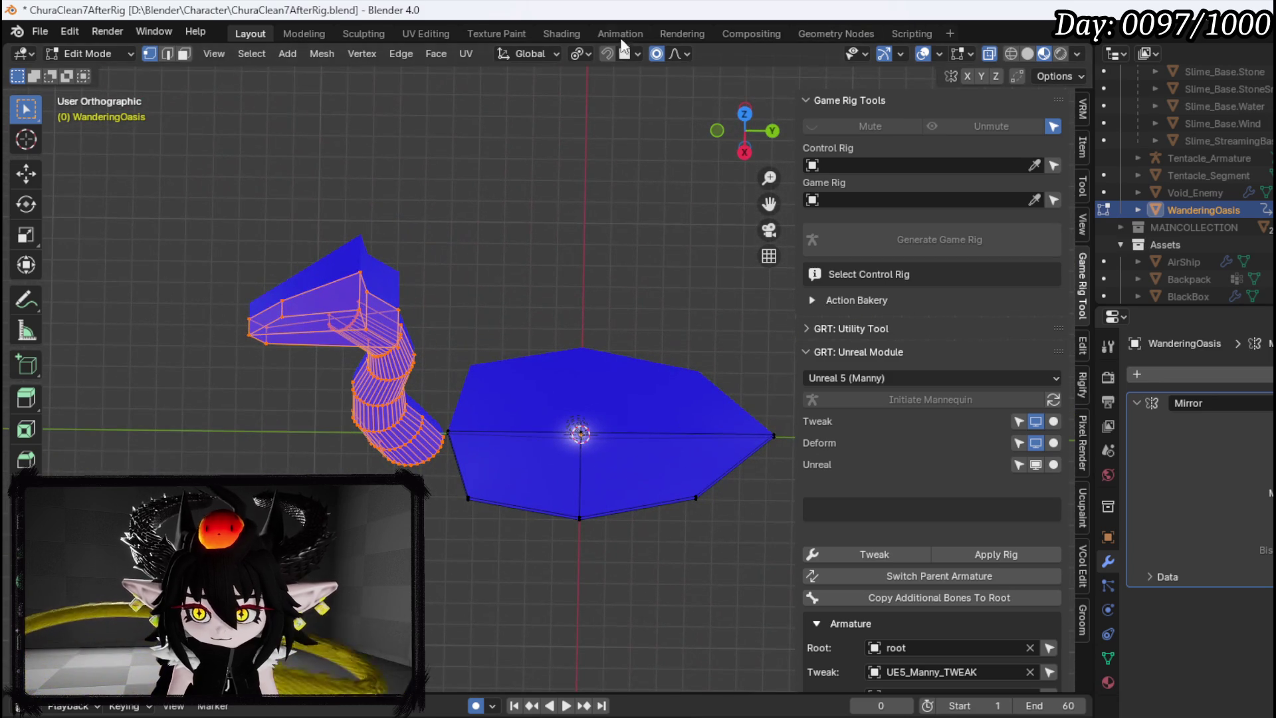
Set the pivot point to Active Element and shrink the ramp slightly
click(587, 53)
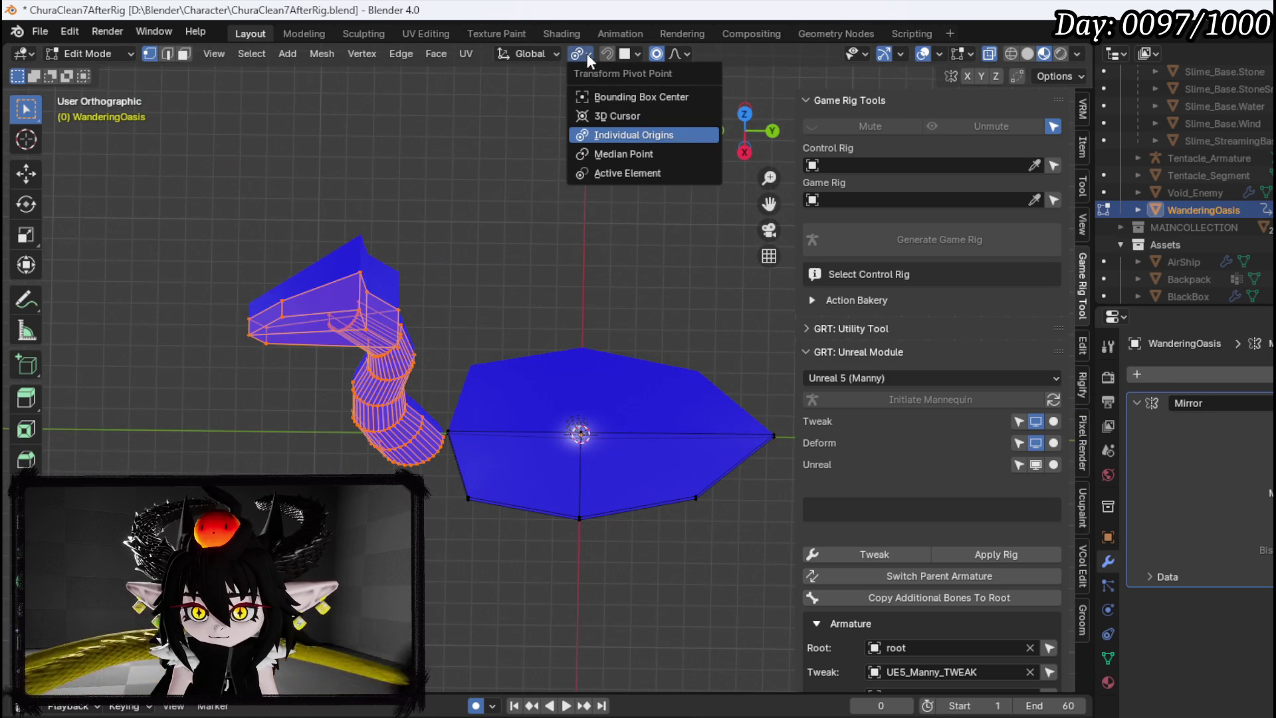
click(625, 173)
key(s)
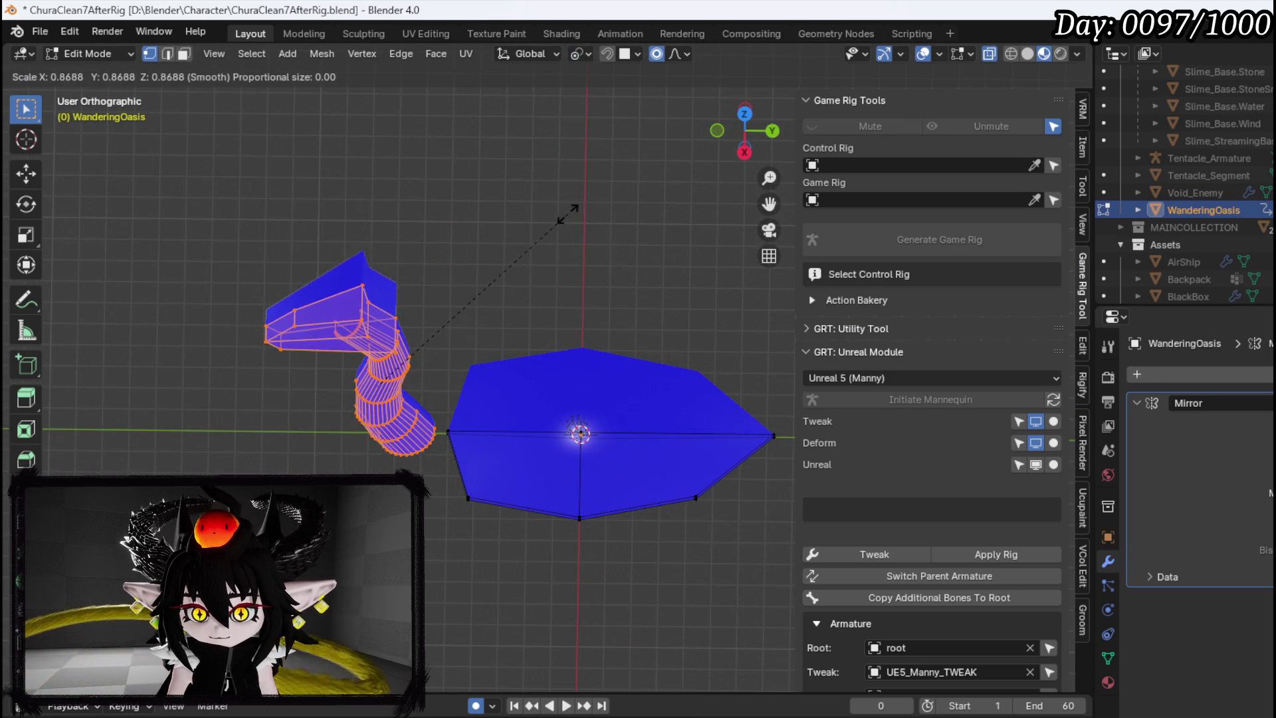
click(513, 240)
From the side view, lower the ramp along the Z axis
key(KP_1)
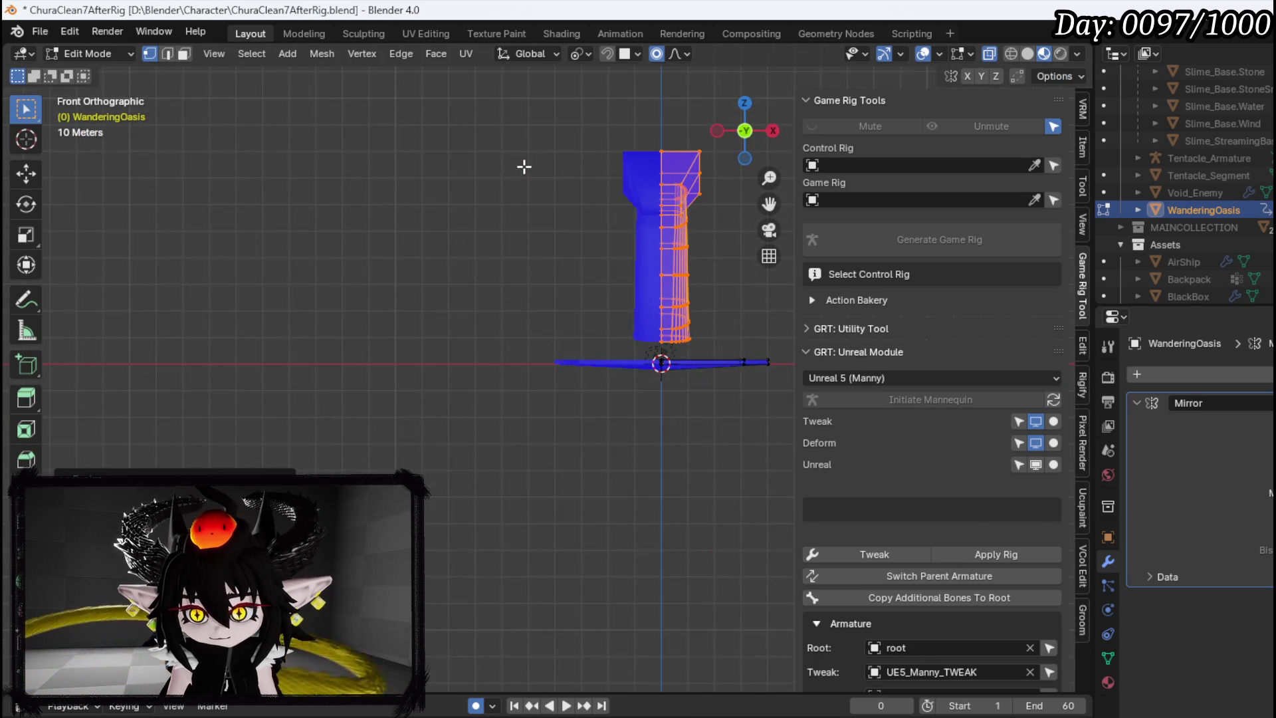
key(KP_3)
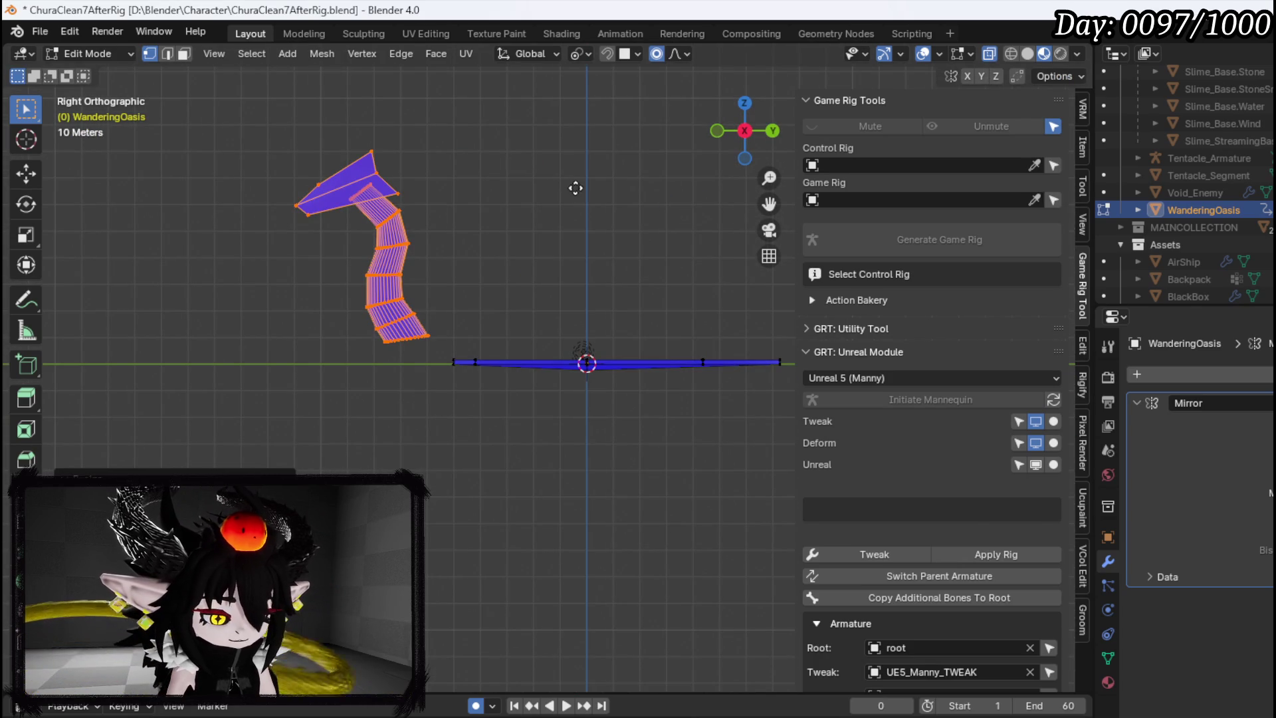
key(g)
key(z)
click(573, 244)
Shift the ramp sideways along X and inspect both meshes from several angles
mouse_move(573, 243)
mouse_down()
mouse_move(555, 276)
mouse_move(592, 297)
mouse_move(521, 328)
mouse_move(436, 295)
mouse_move(518, 273)
mouse_up()
key(g)
key(x)
click(603, 248)
mouse_move(603, 248)
mouse_down()
mouse_move(509, 225)
mouse_move(622, 213)
mouse_up()
mouse_move(465, 225)
mouse_down()
mouse_move(606, 206)
mouse_move(385, 210)
mouse_move(459, 208)
mouse_move(489, 270)
mouse_up()
scroll(501, 222, up, 5)
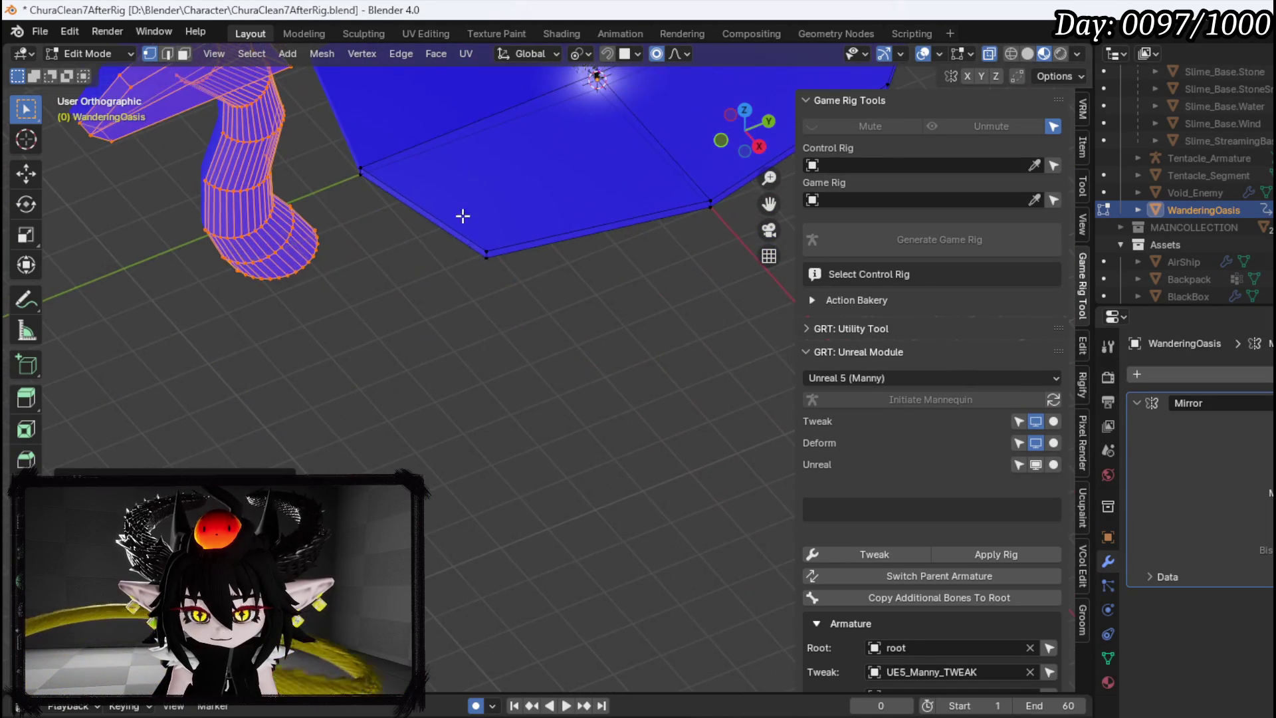
scroll(465, 245, down, 5)
mouse_move(472, 339)
mouse_down()
mouse_move(601, 259)
mouse_move(710, 248)
mouse_move(649, 271)
mouse_move(353, 285)
mouse_move(612, 333)
mouse_move(615, 287)
mouse_move(430, 301)
mouse_up()
scroll(354, 285, down, 2)
scroll(615, 288, up, 2)
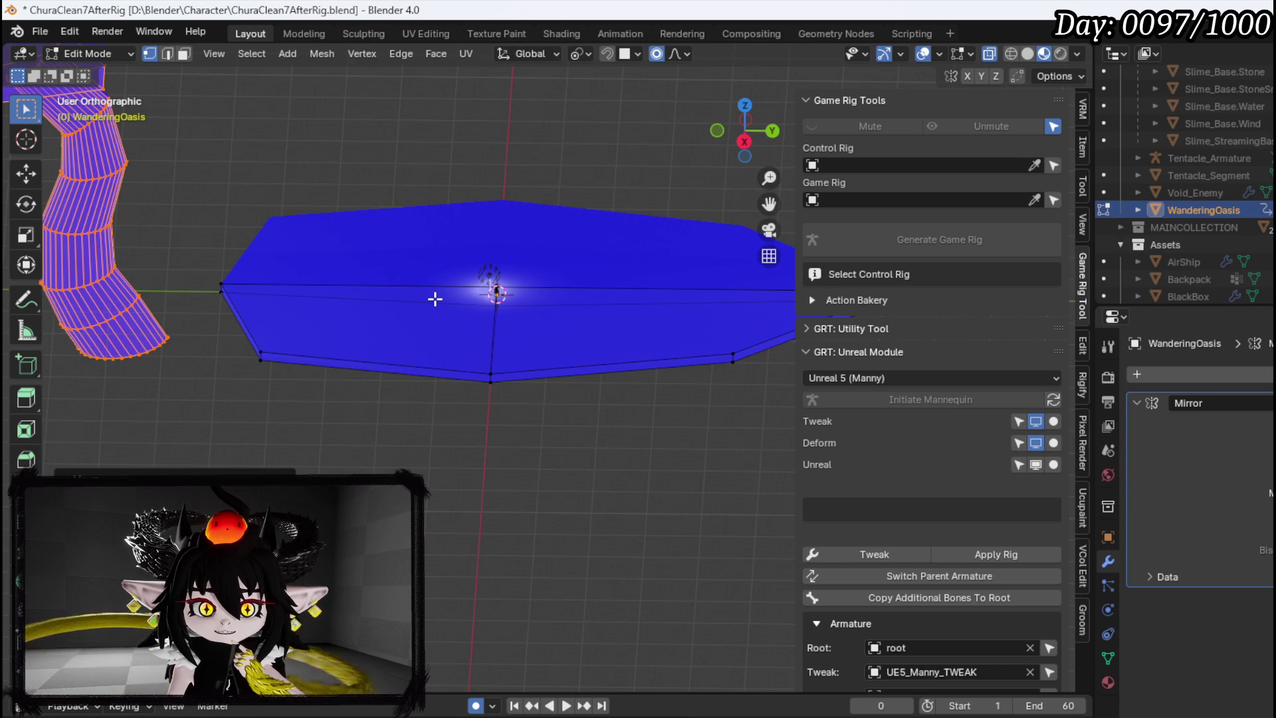
Box-select the plate's lower vertices and widen them along X
scroll(435, 299, down, 2)
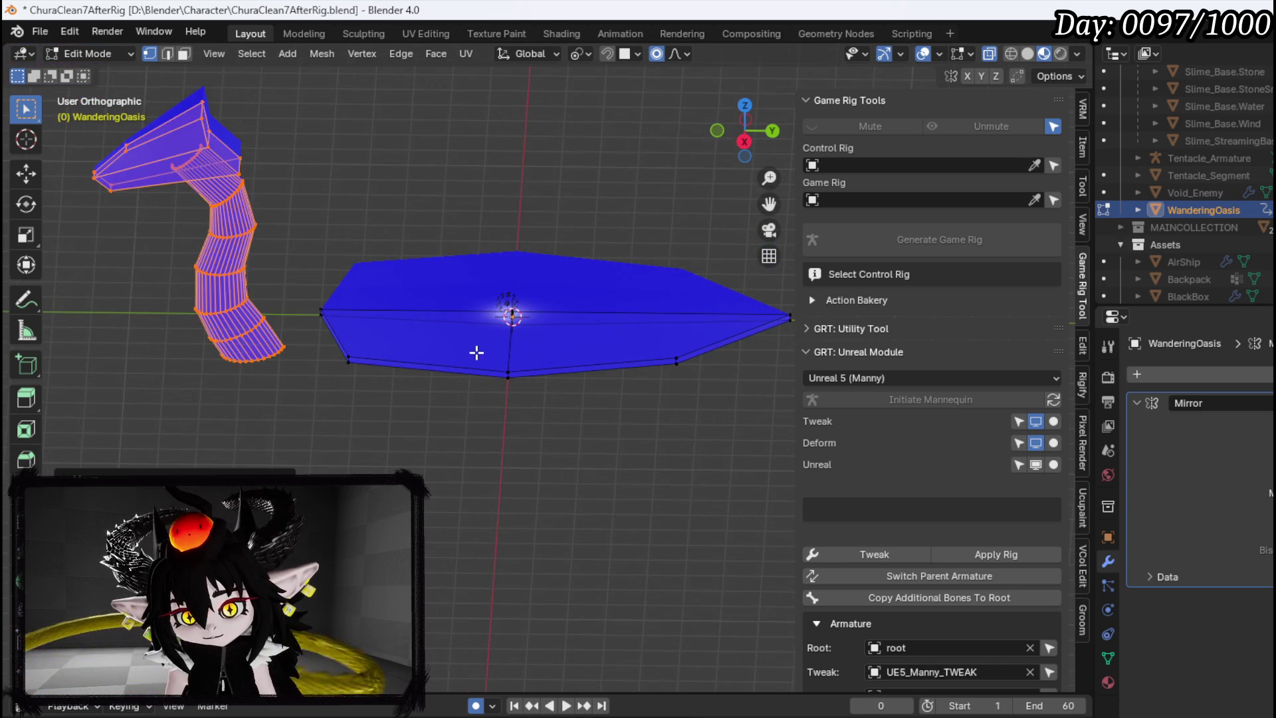
scroll(433, 341, right, 2)
mouse_move(251, 379)
mouse_down()
mouse_move(484, 248)
mouse_move(740, 205)
mouse_up()
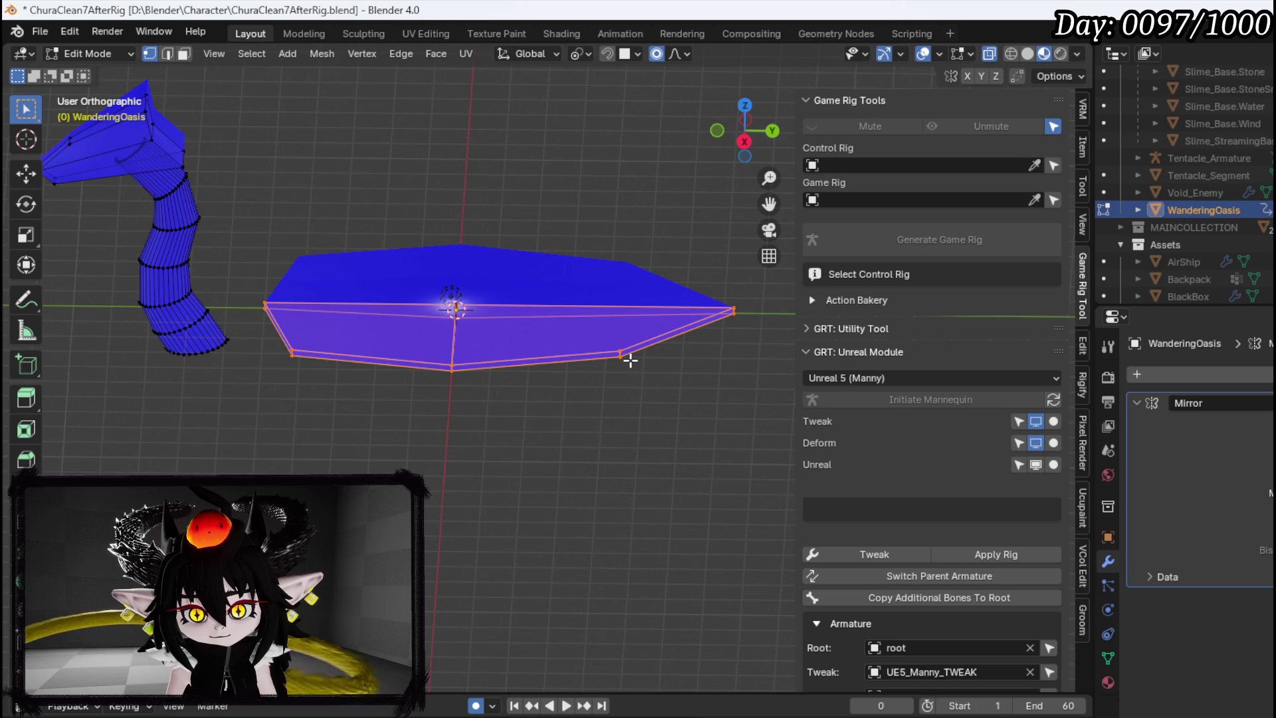
key(s)
key(x)
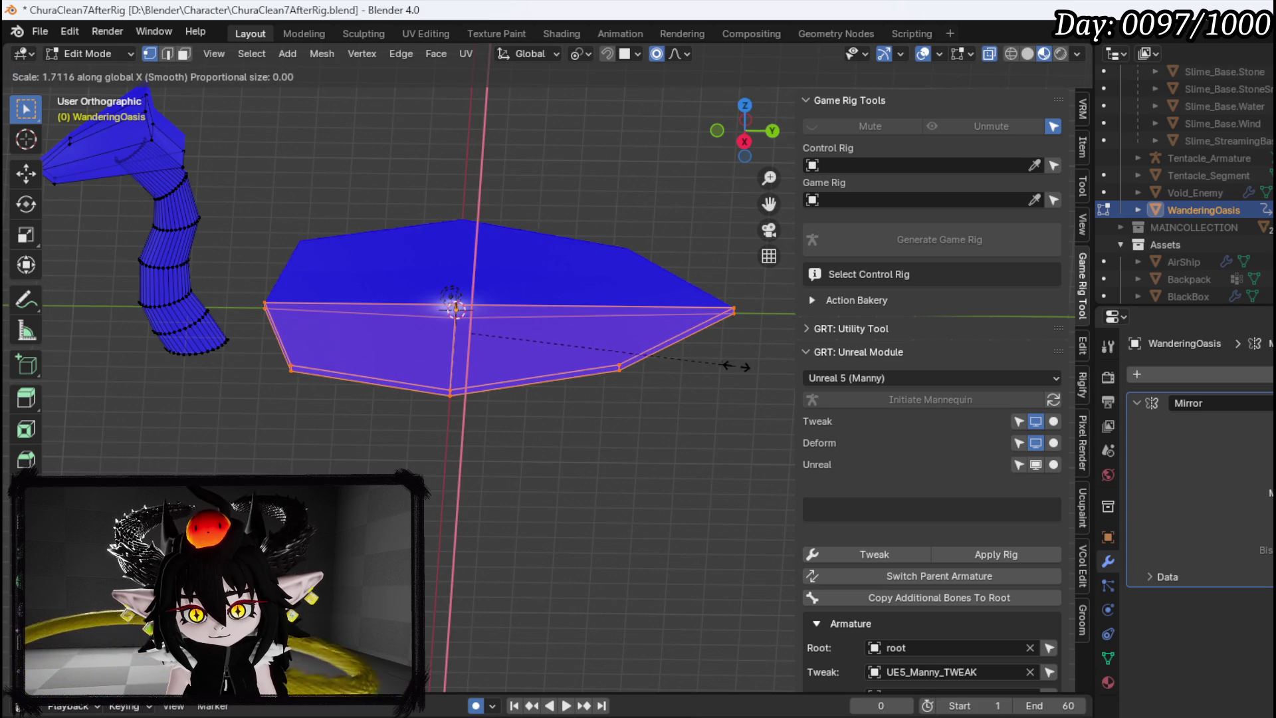
click(738, 366)
Stretch the selected plate vertices along the Y axis
mouse_move(739, 366)
mouse_down()
mouse_move(703, 379)
mouse_move(683, 432)
mouse_up()
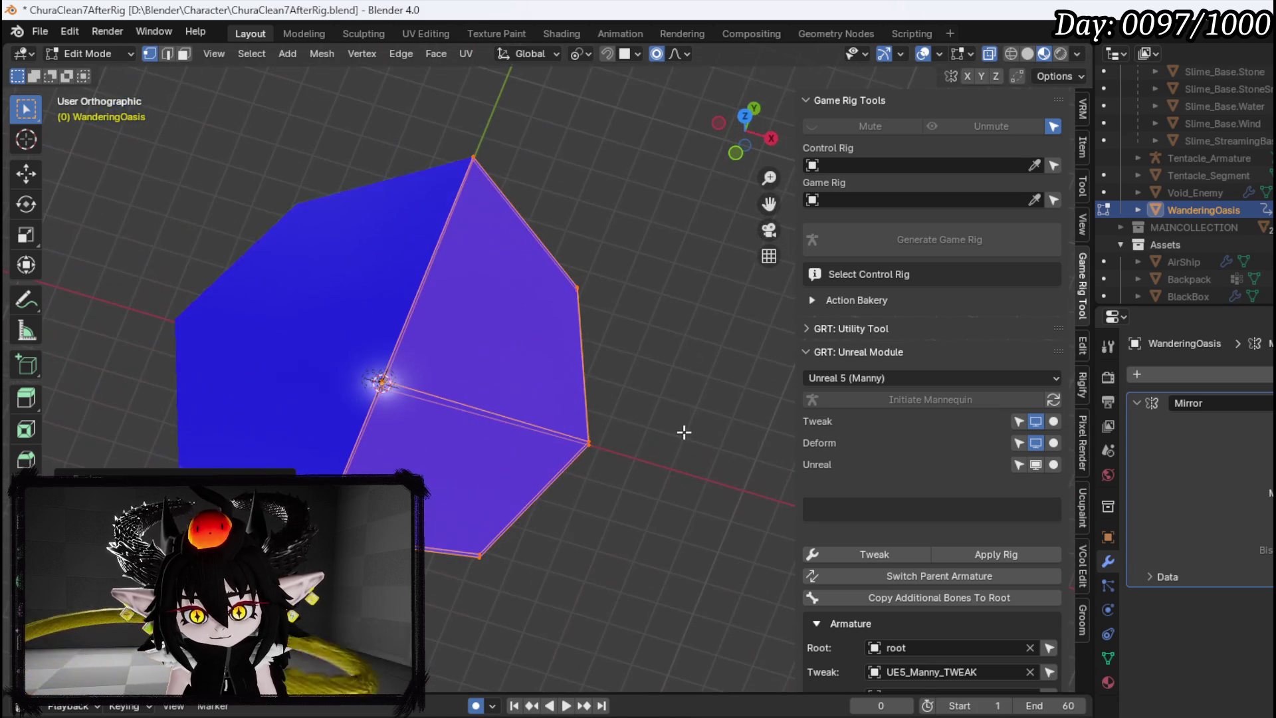
key(s)
key(Escape)
key(s)
key(y)
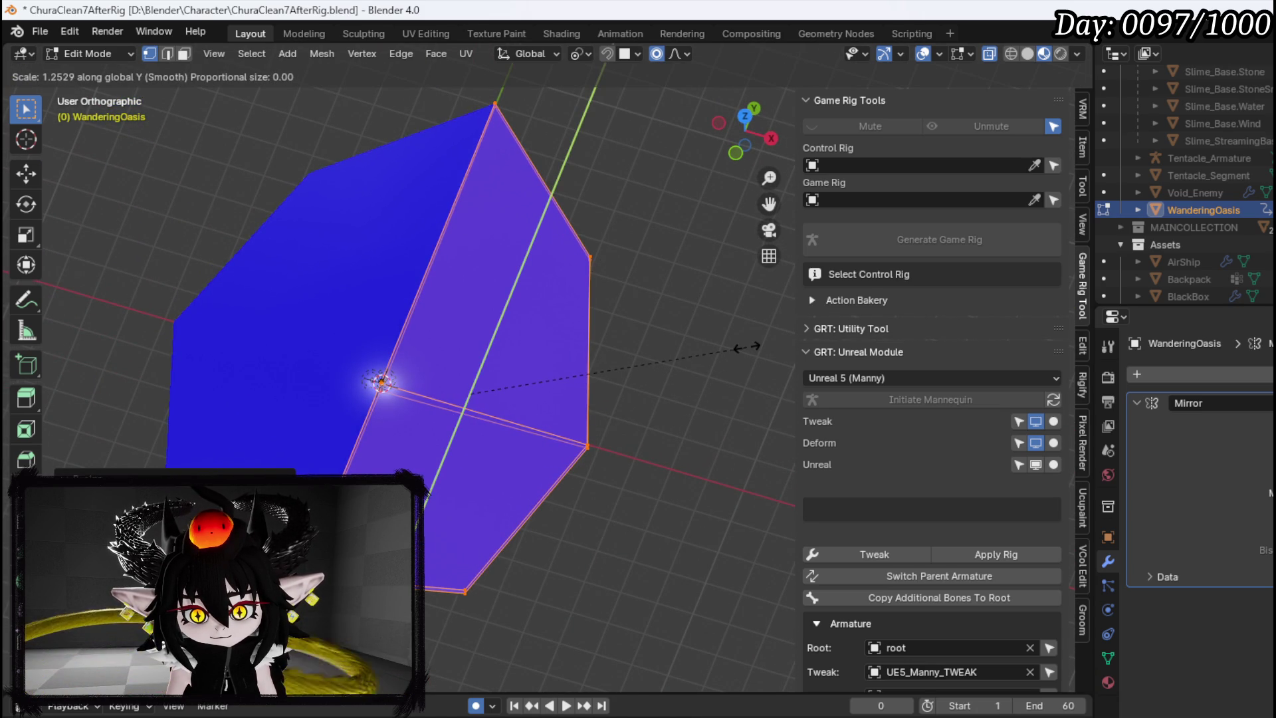
click(749, 344)
Nudge the stretched vertices into place, then deselect all and switch to the right side view
mouse_move(570, 366)
mouse_down()
mouse_move(453, 318)
mouse_move(539, 294)
mouse_move(747, 304)
mouse_move(469, 322)
mouse_move(407, 285)
mouse_move(544, 259)
mouse_move(525, 294)
mouse_up()
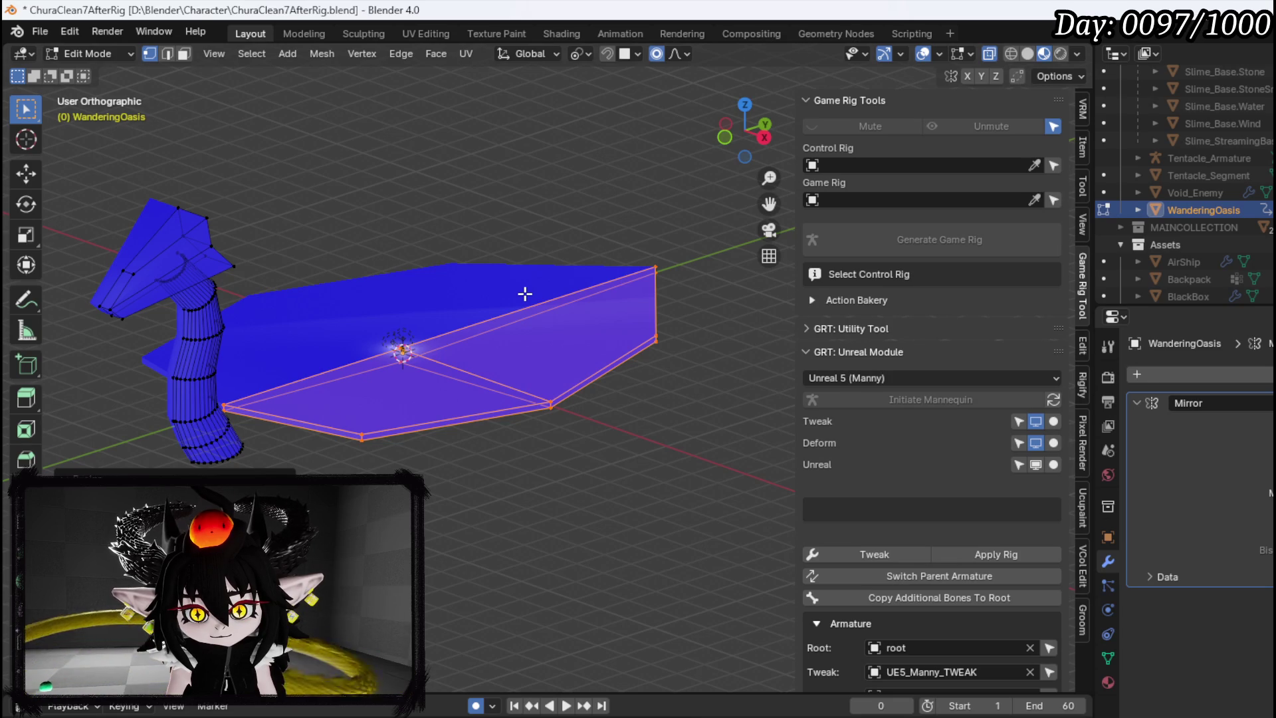
drag(525, 294, 479, 319)
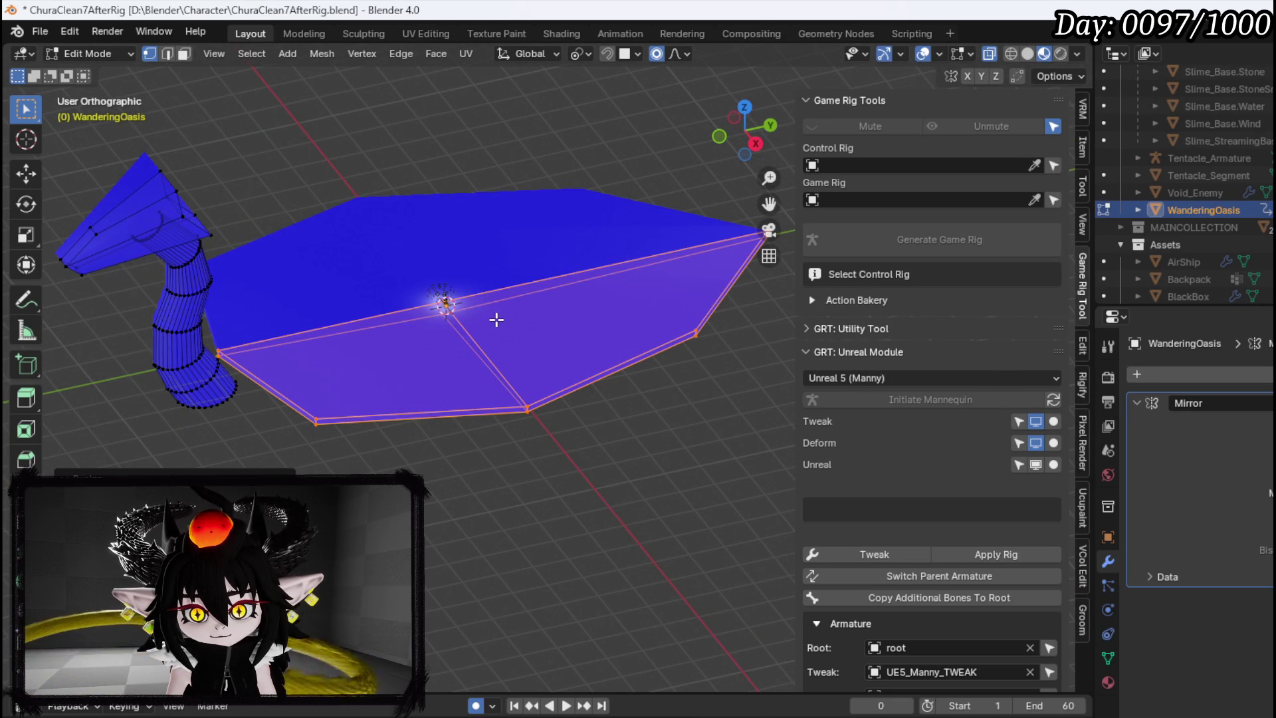
key(g)
click(505, 320)
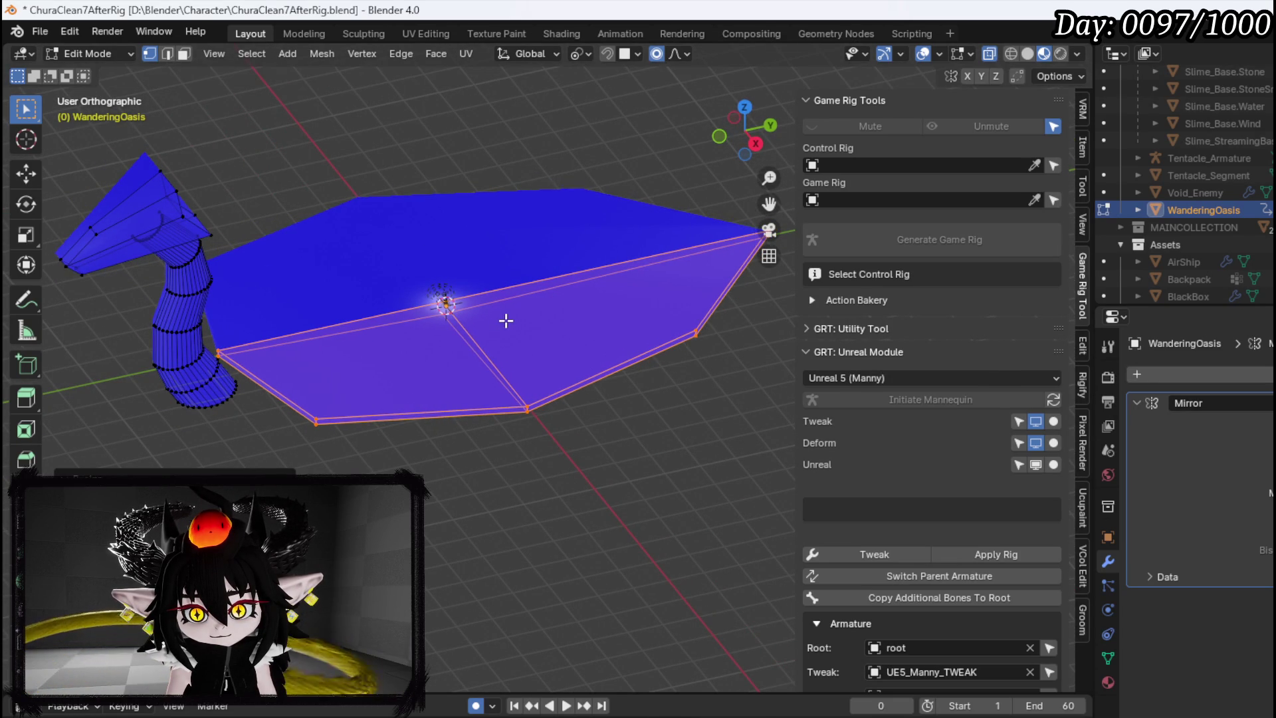
scroll(505, 321, down, 4)
key(g)
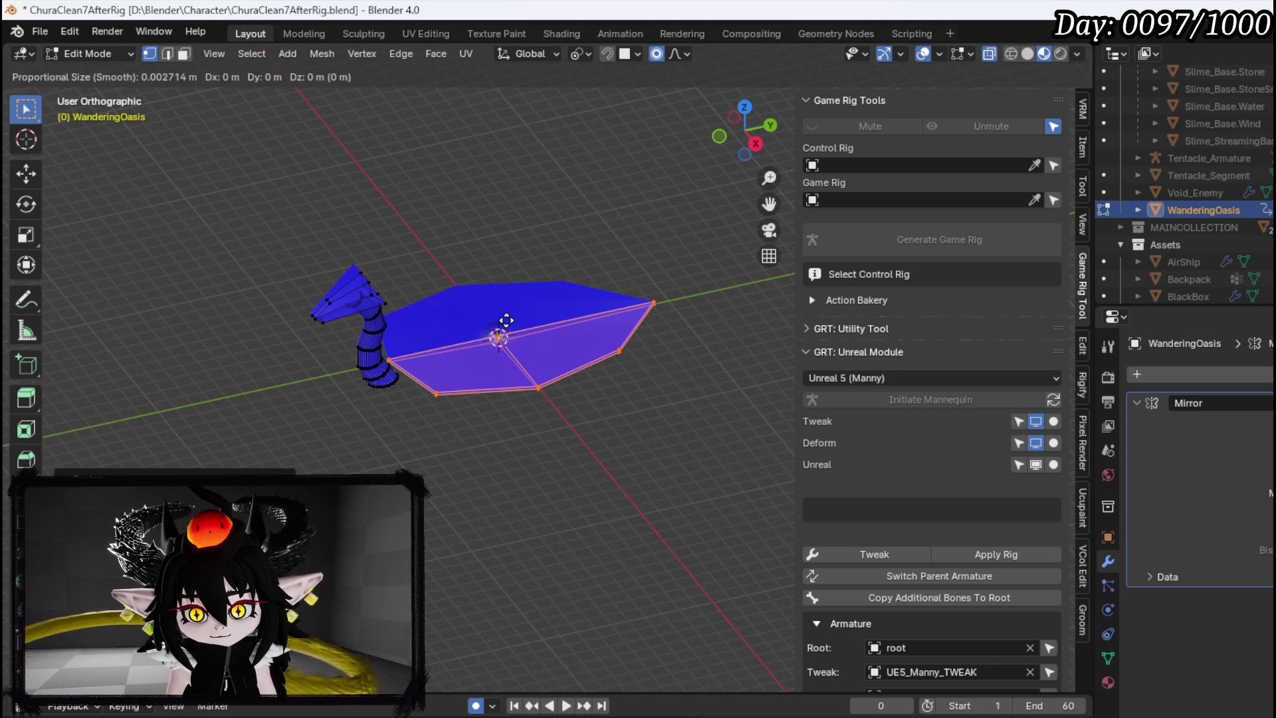
key(Escape)
mouse_move(547, 307)
mouse_down()
mouse_move(582, 350)
mouse_move(385, 331)
mouse_up()
key(alt+a)
key(KP_3)
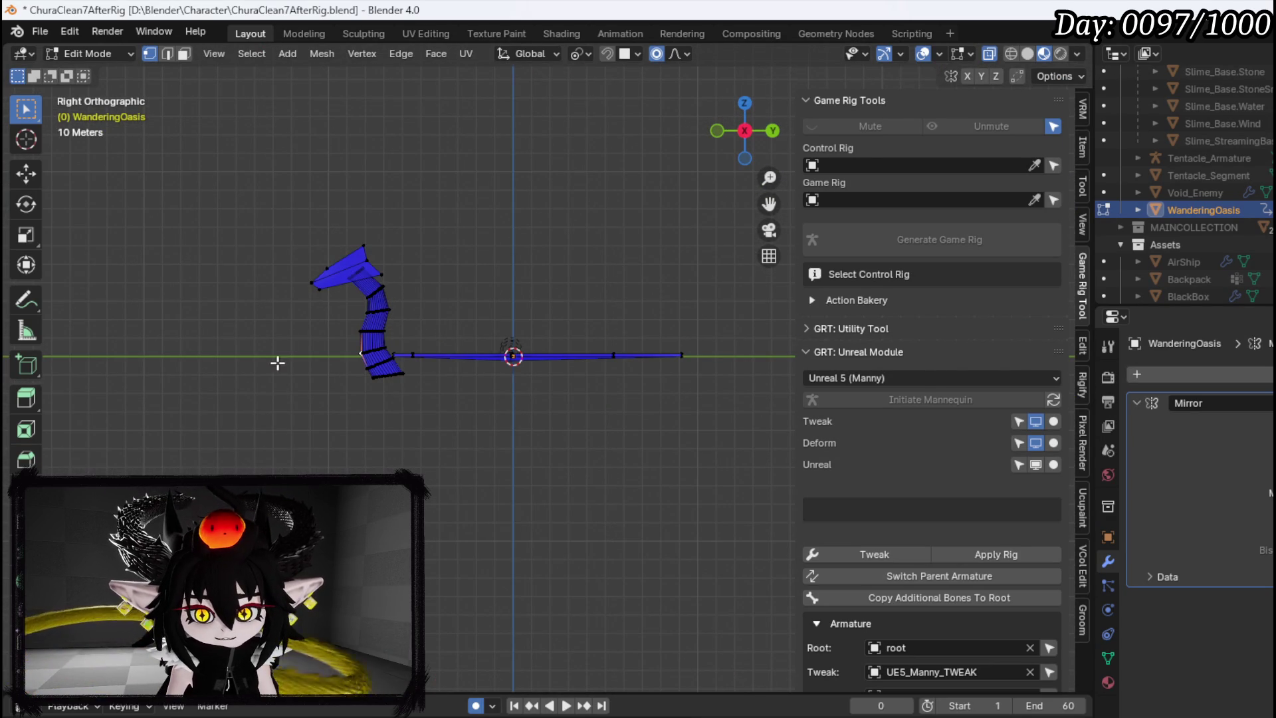
Select the whole ramp and move it to the left, away from the plate
drag(260, 325, 390, 213)
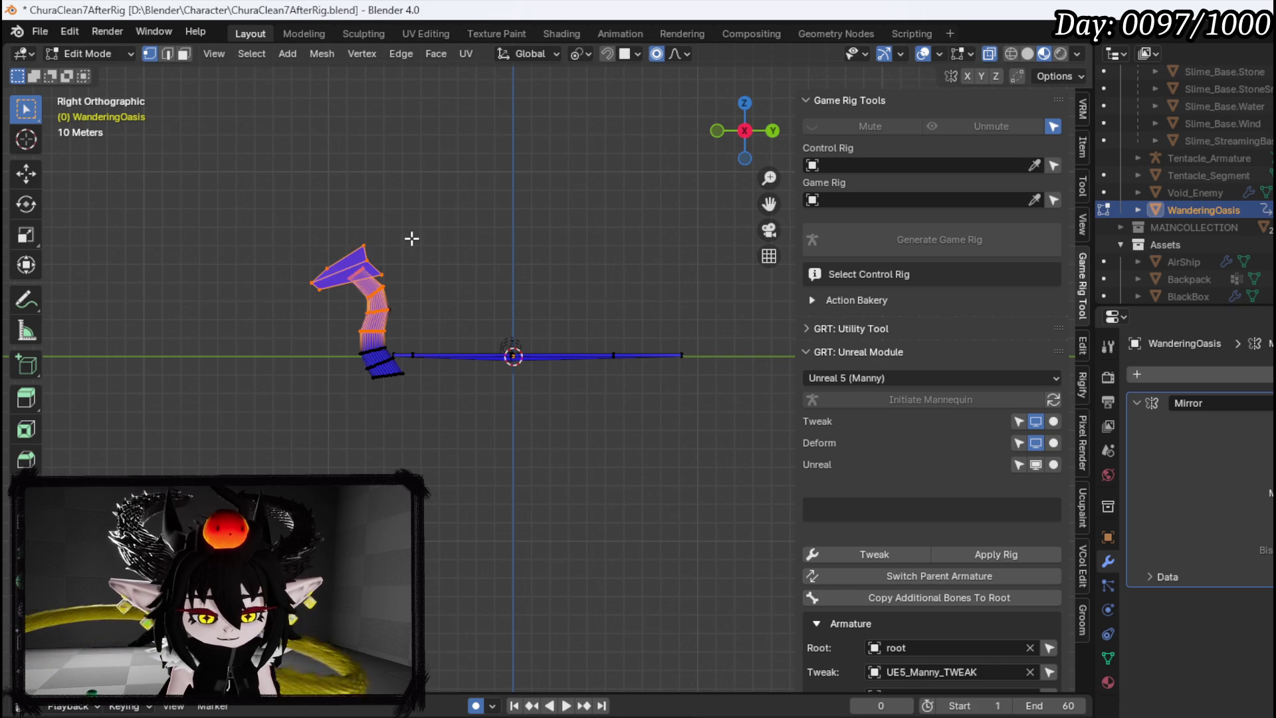
key(ctrl+l)
key(g)
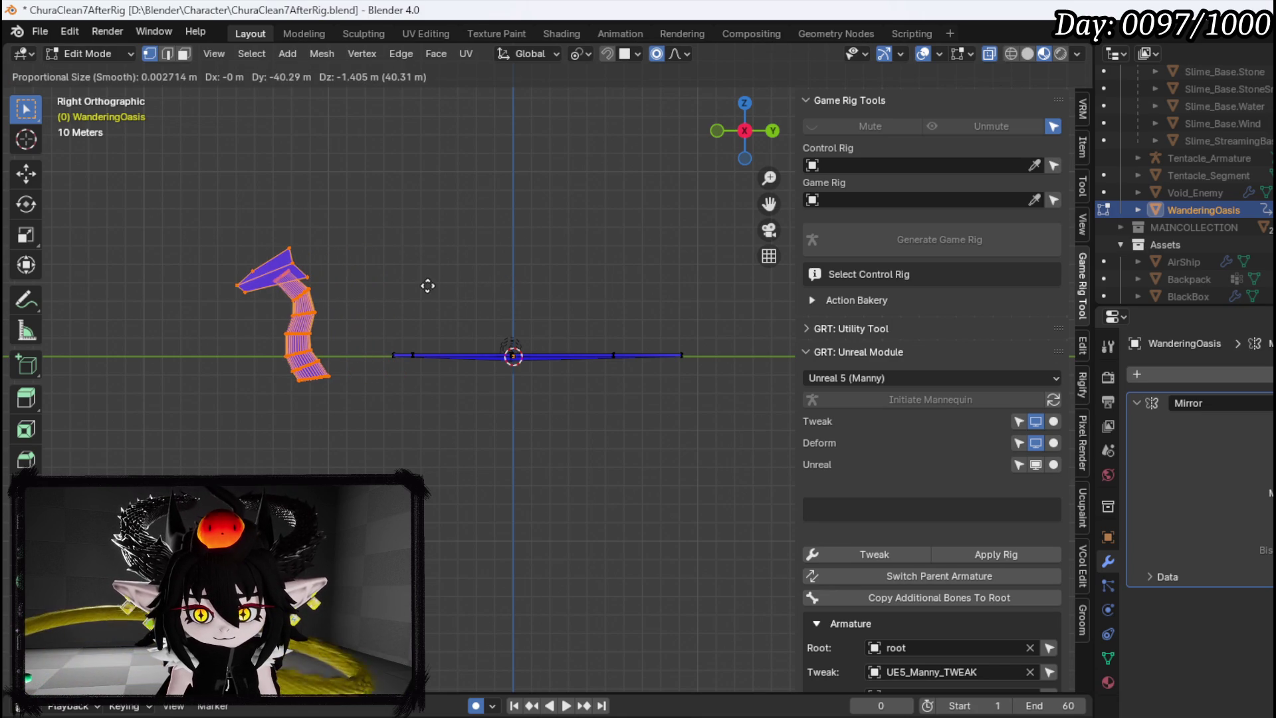
right_click(313, 280)
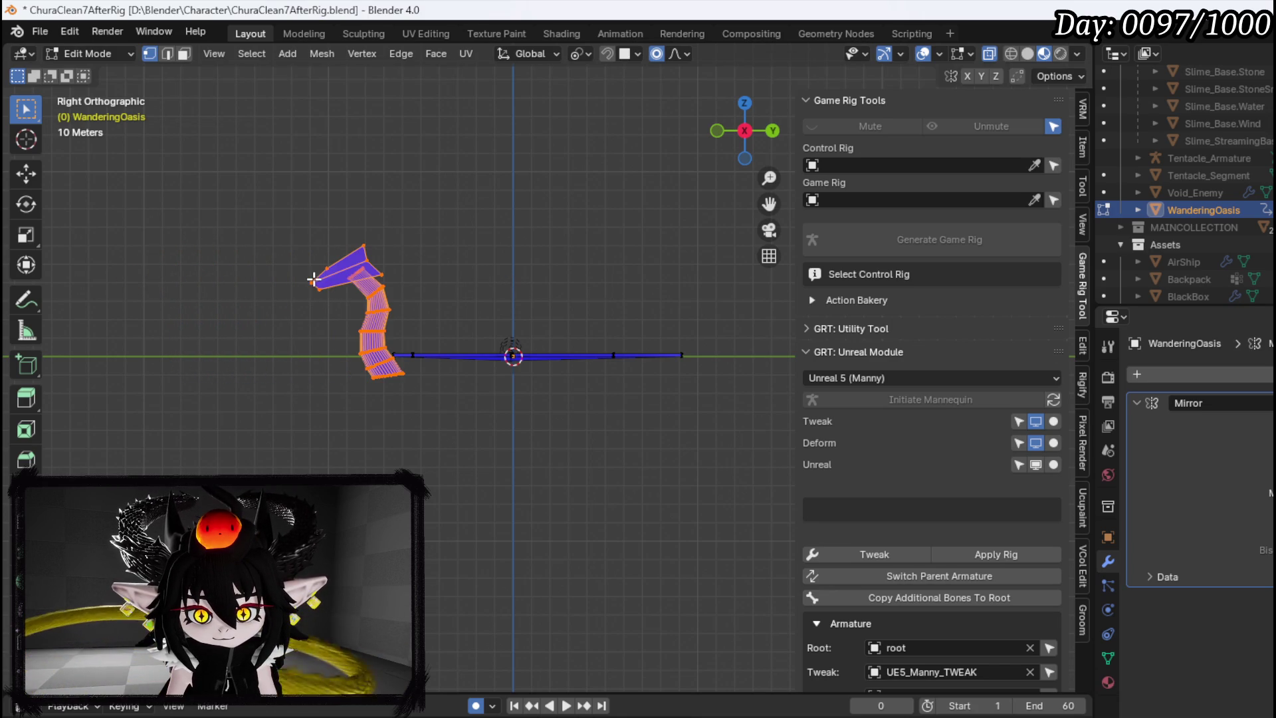
key(g)
click(155, 338)
click(300, 369)
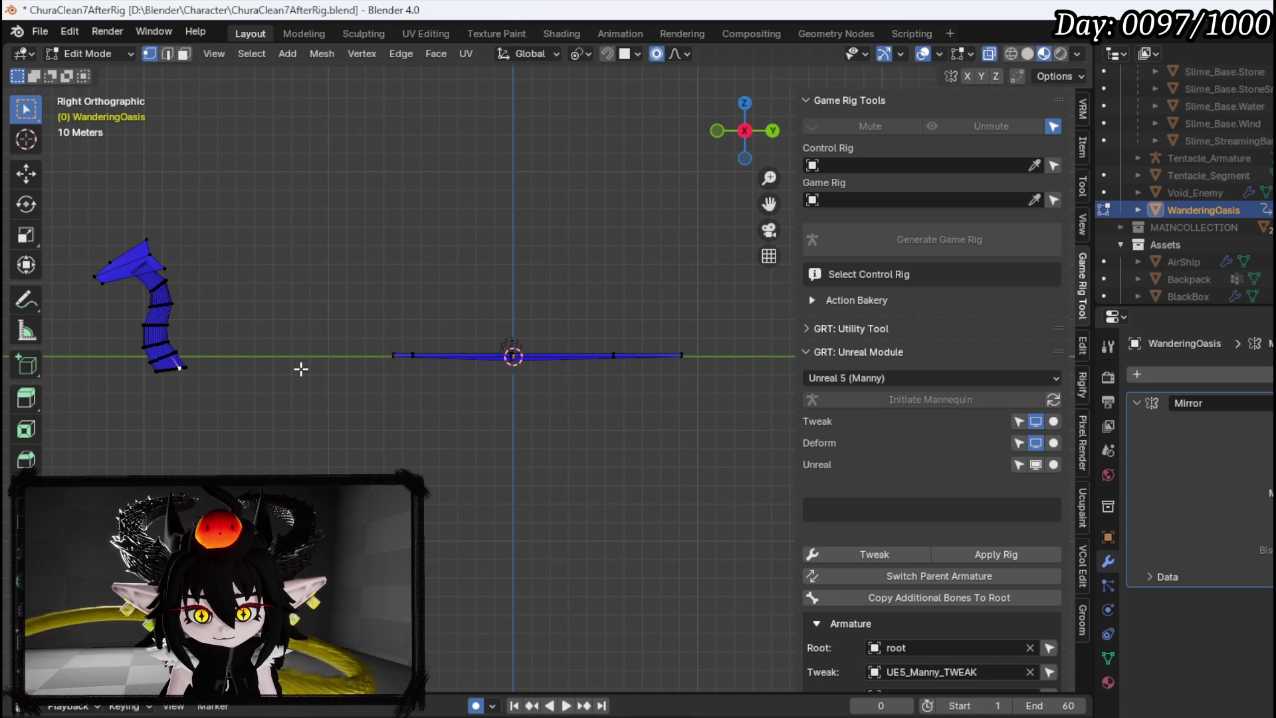
key(ctrl+z)
Enlarge the ramp and bend it twice with proportional falloff
key(s)
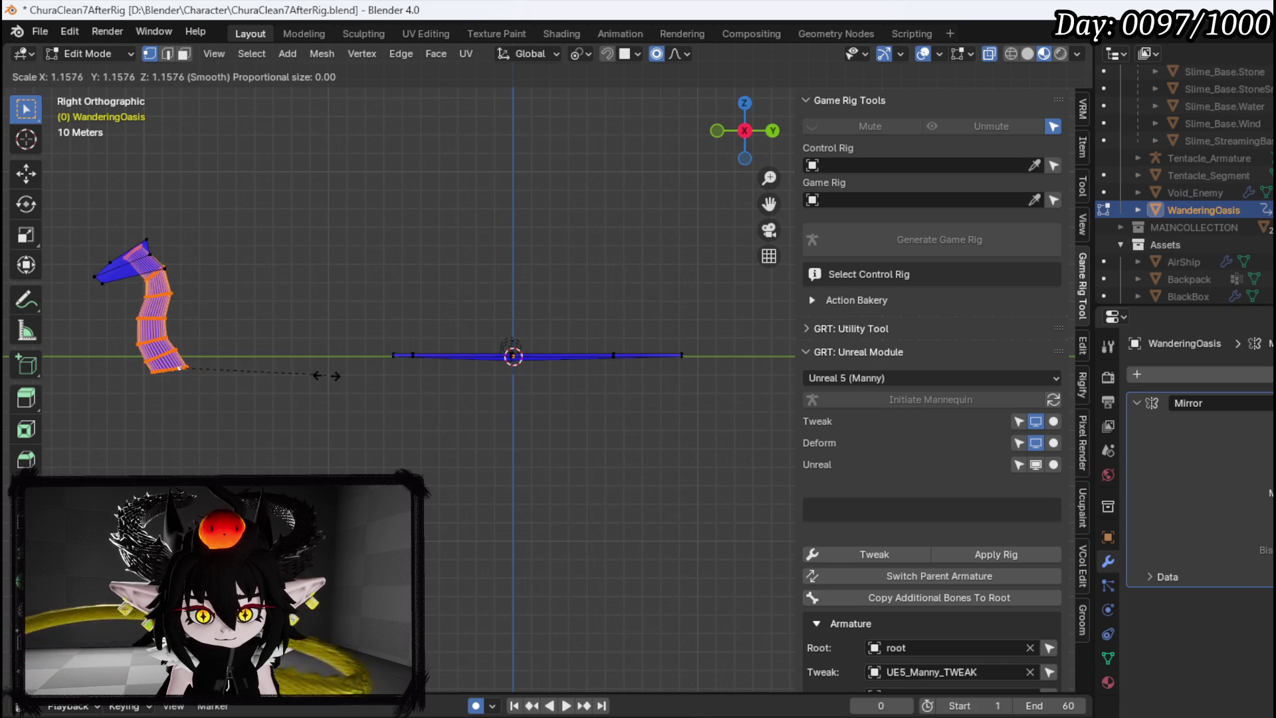
click(421, 398)
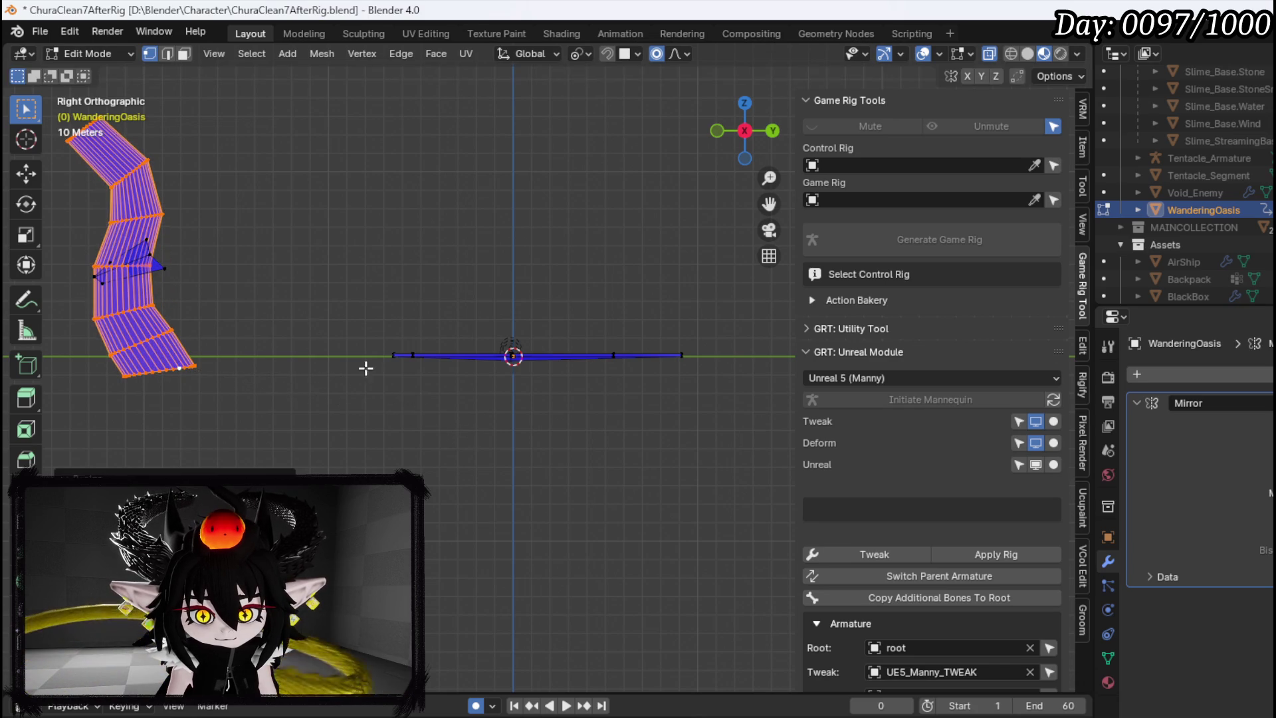
key(g)
click(398, 388)
key(g)
click(436, 388)
Narrow the ramp along the Y axis
key(y)
click(437, 391)
key(g)
key(y)
key(Escape)
mouse_move(284, 293)
mouse_down()
mouse_move(436, 353)
mouse_move(359, 390)
mouse_up()
Squash the ramp further along Y with falloff, then orbit around the base plate
key(g)
key(y)
key(Escape)
key(s)
key(y)
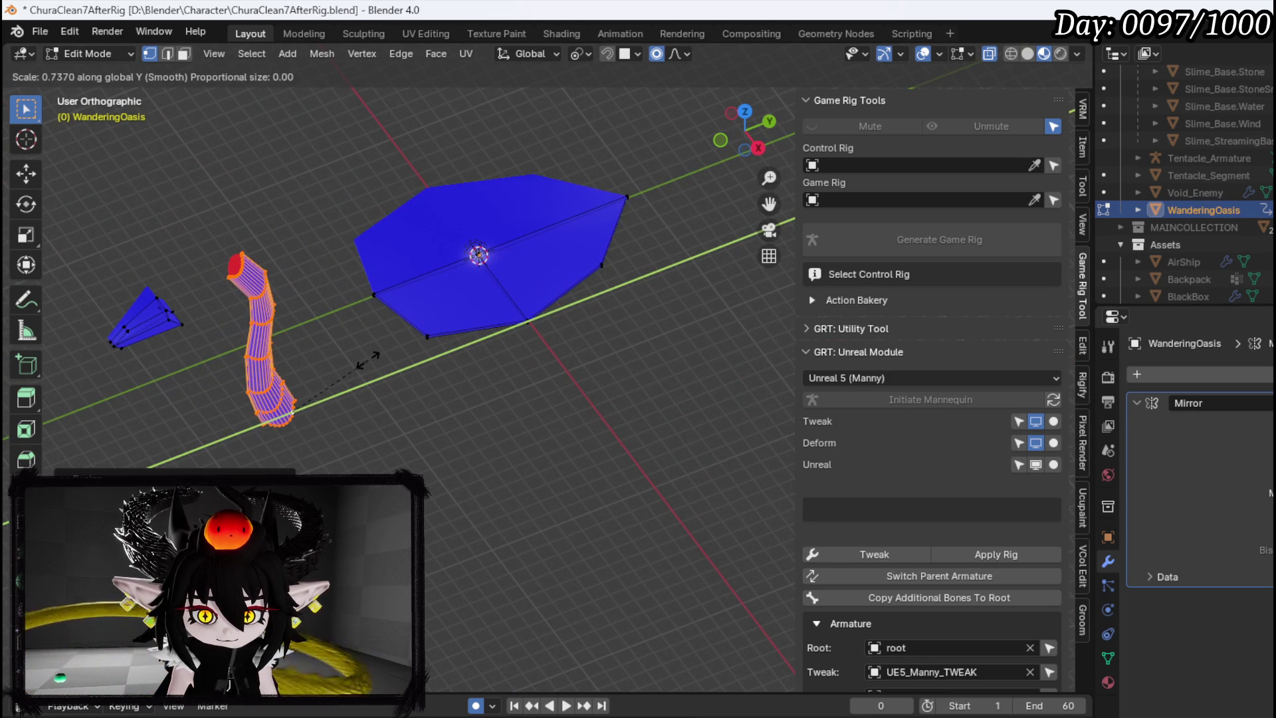
click(374, 360)
key(g)
key(Escape)
drag(327, 364, 495, 352)
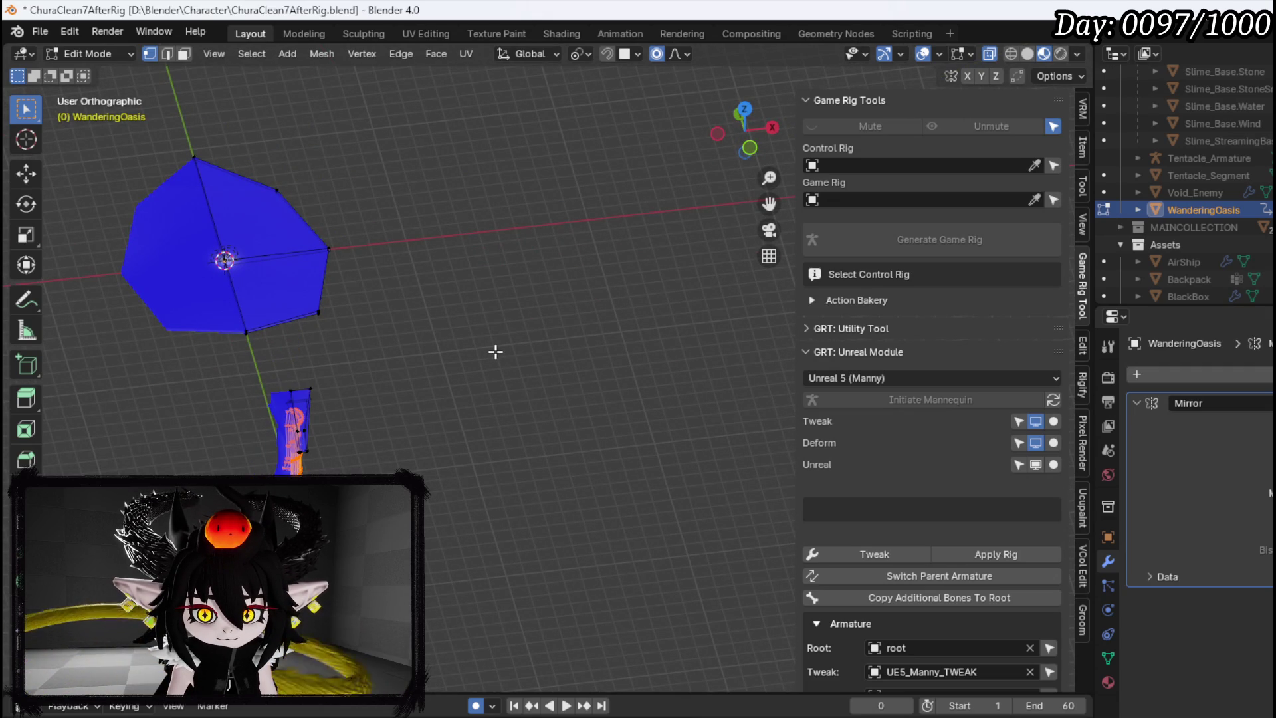
mouse_move(495, 352)
mouse_down()
mouse_move(399, 362)
mouse_move(433, 305)
mouse_up()
Grow a selection from a bottom plate vertex and stretch those faces along X
click(501, 269)
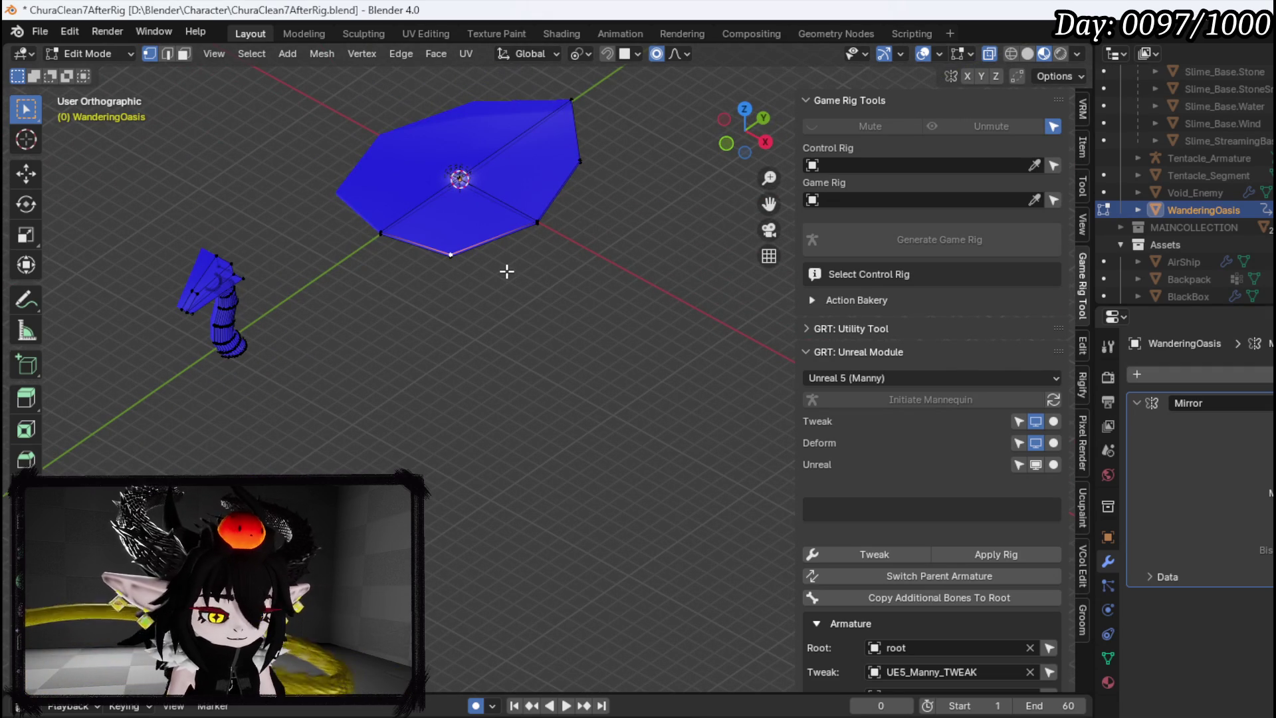
key(ctrl+KP_Add)
key(s)
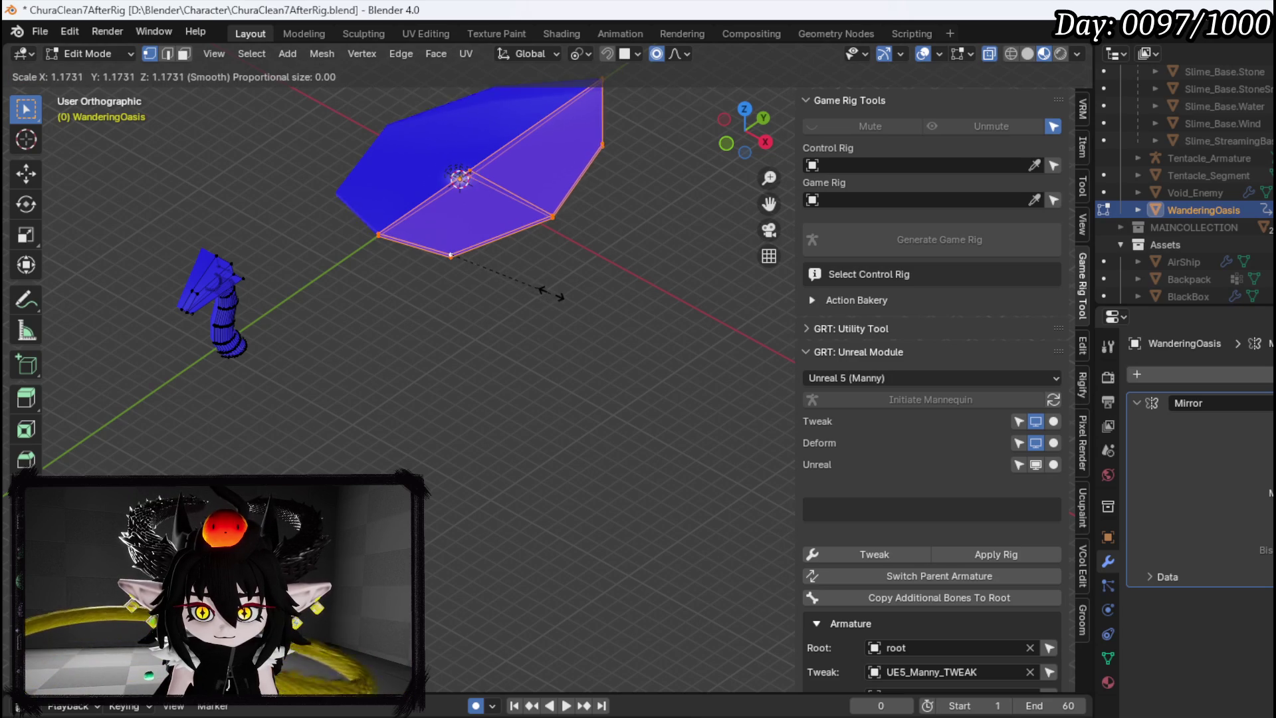
right_click(584, 294)
key(s)
key(x)
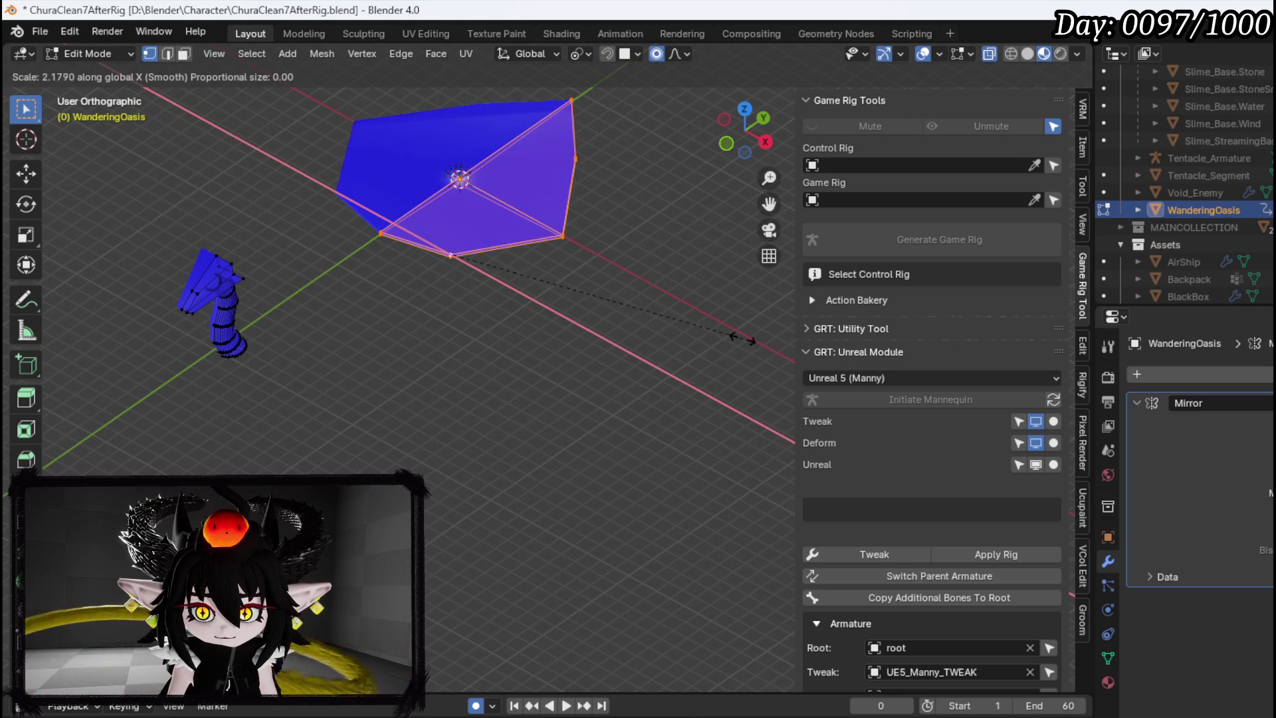
click(674, 328)
In top view, widen the plate by moving its right-side vertices along X
key(KP_7)
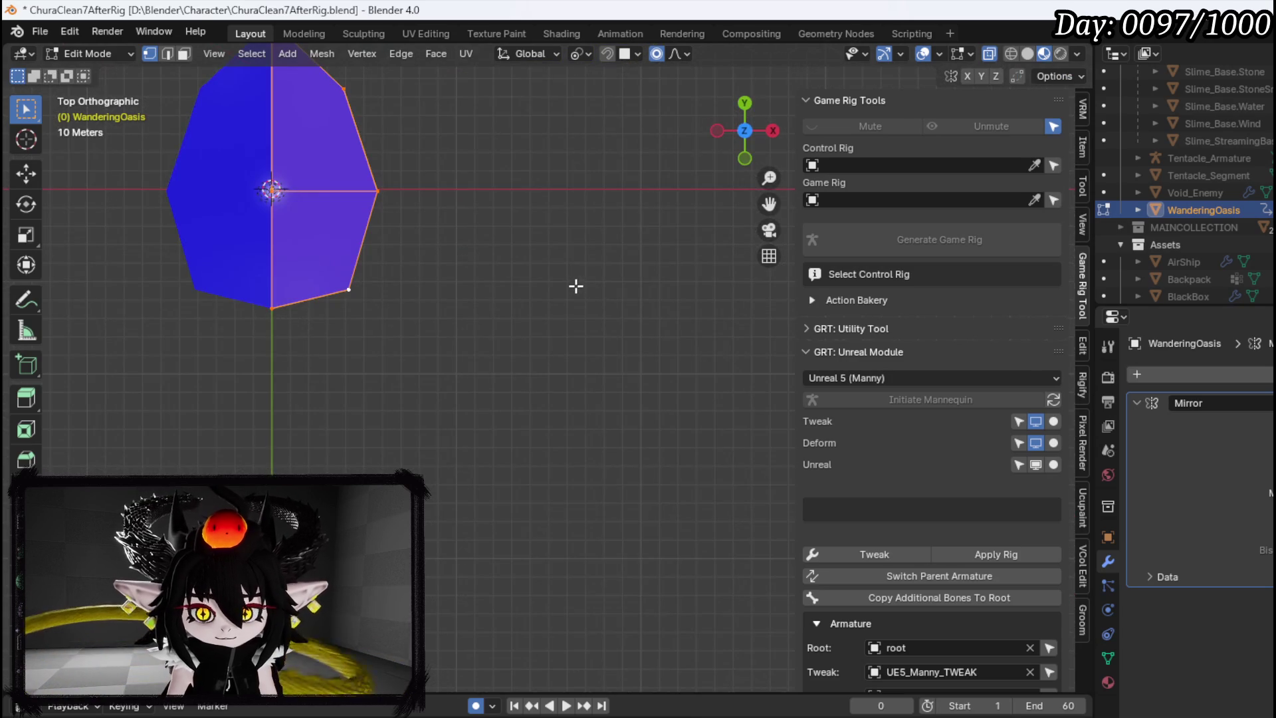
drag(403, 411, 495, 184)
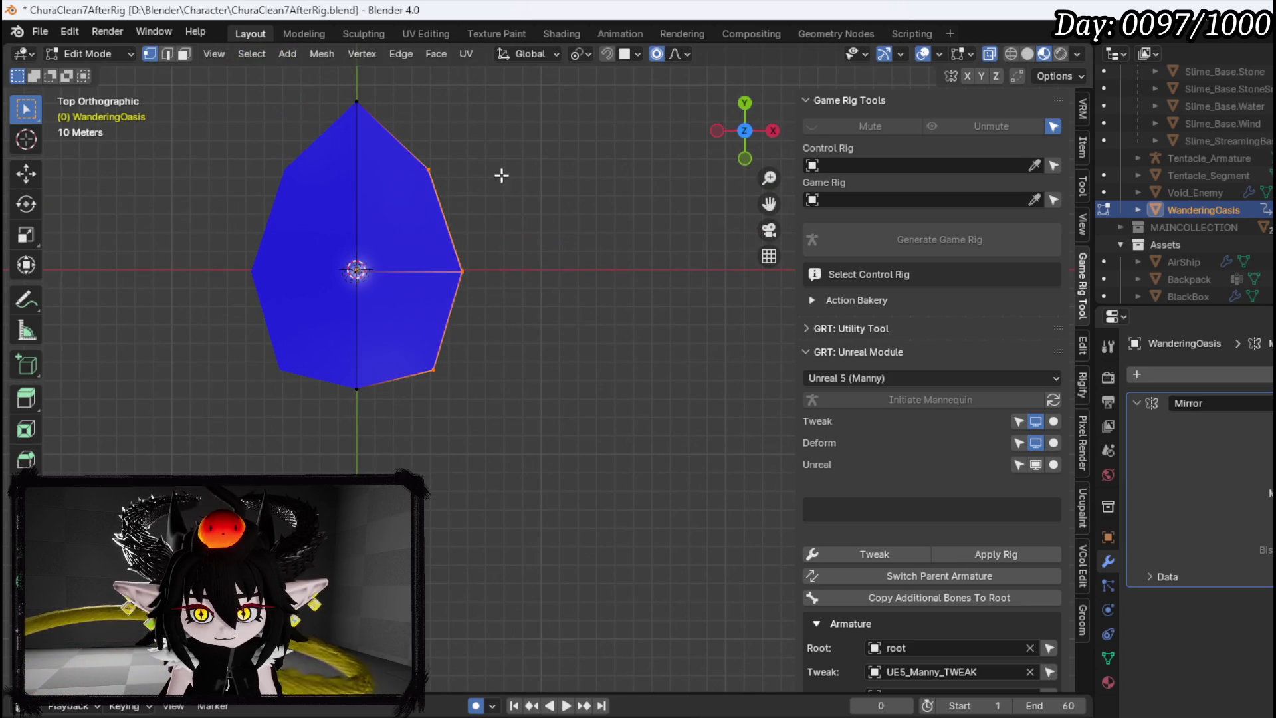
key(g)
key(x)
click(596, 182)
Extrude the lower-right edge outward, then extend, rotate and shift it down-left
mouse_move(336, 429)
mouse_down()
mouse_move(412, 356)
mouse_move(547, 339)
mouse_up()
key(e)
click(576, 501)
key(g)
click(589, 532)
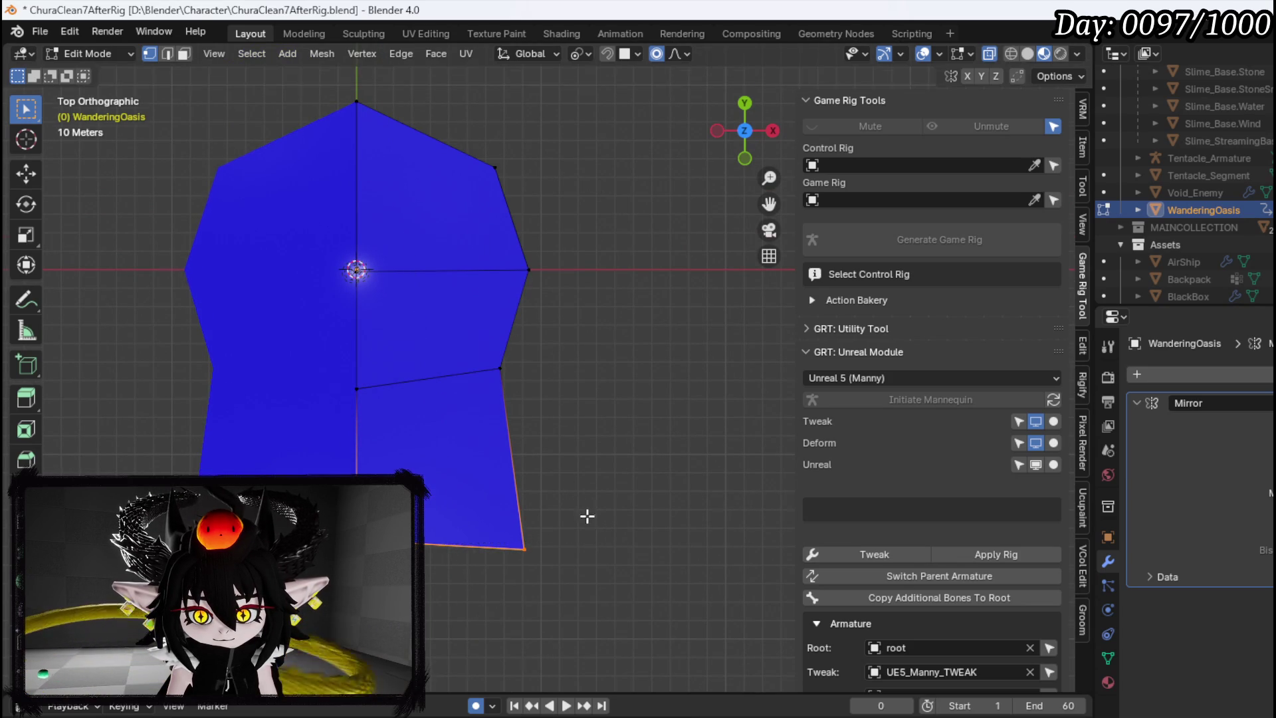
drag(589, 526, 603, 341)
key(r)
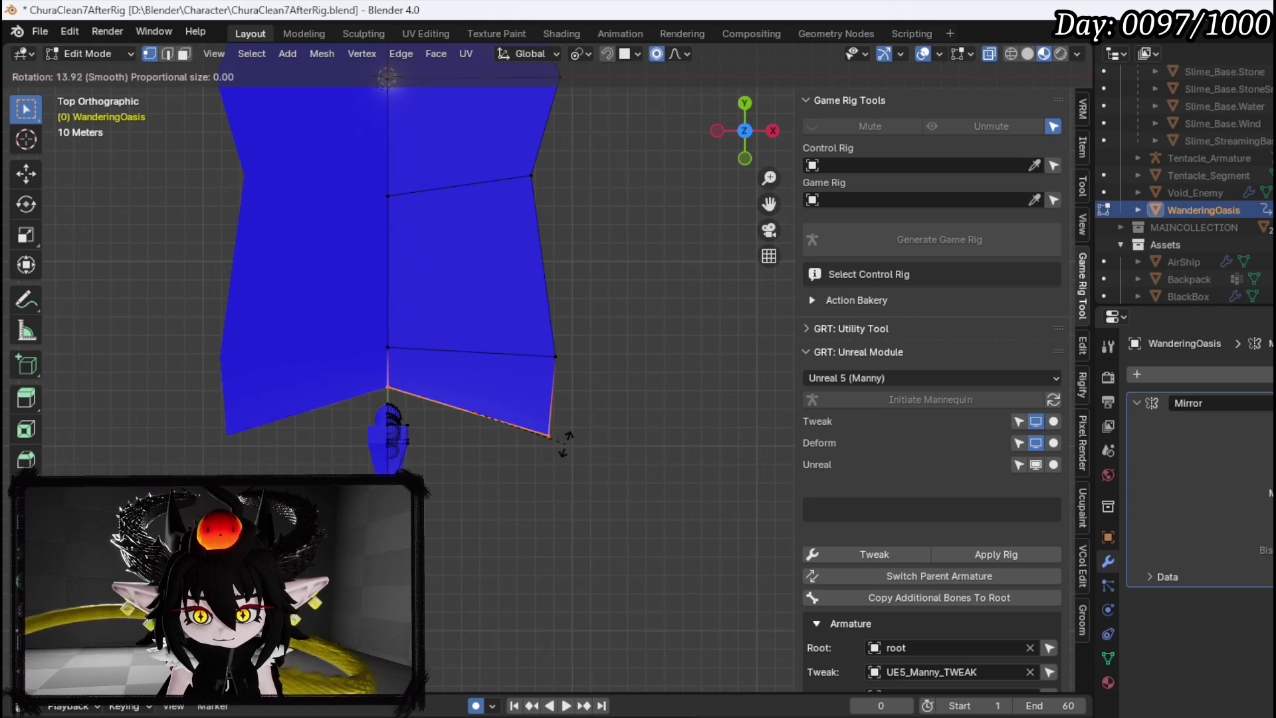
click(564, 441)
key(g)
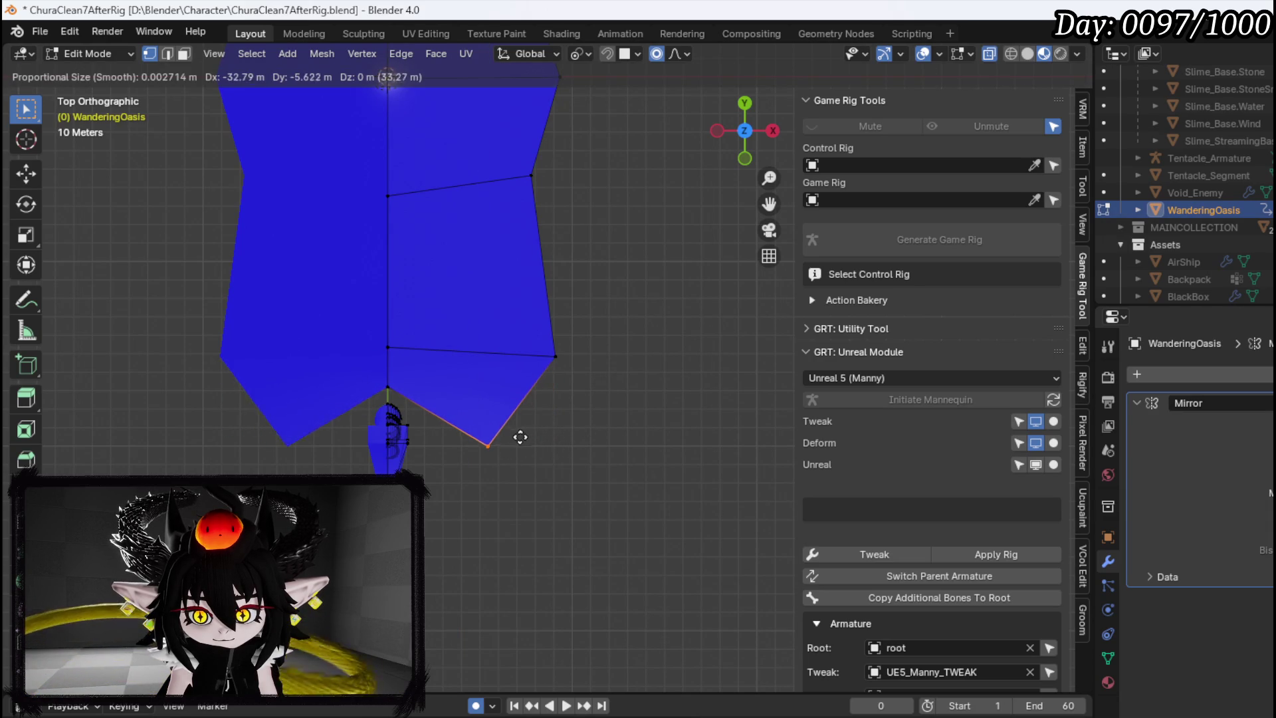
click(520, 436)
Extend the plate's top edge outward from a corner vertex, then reposition and rotate it
mouse_move(469, 317)
mouse_down()
mouse_move(412, 333)
mouse_move(331, 257)
mouse_move(323, 303)
mouse_move(228, 313)
mouse_up()
scroll(442, 342, up, 3)
scroll(588, 371, down, 3)
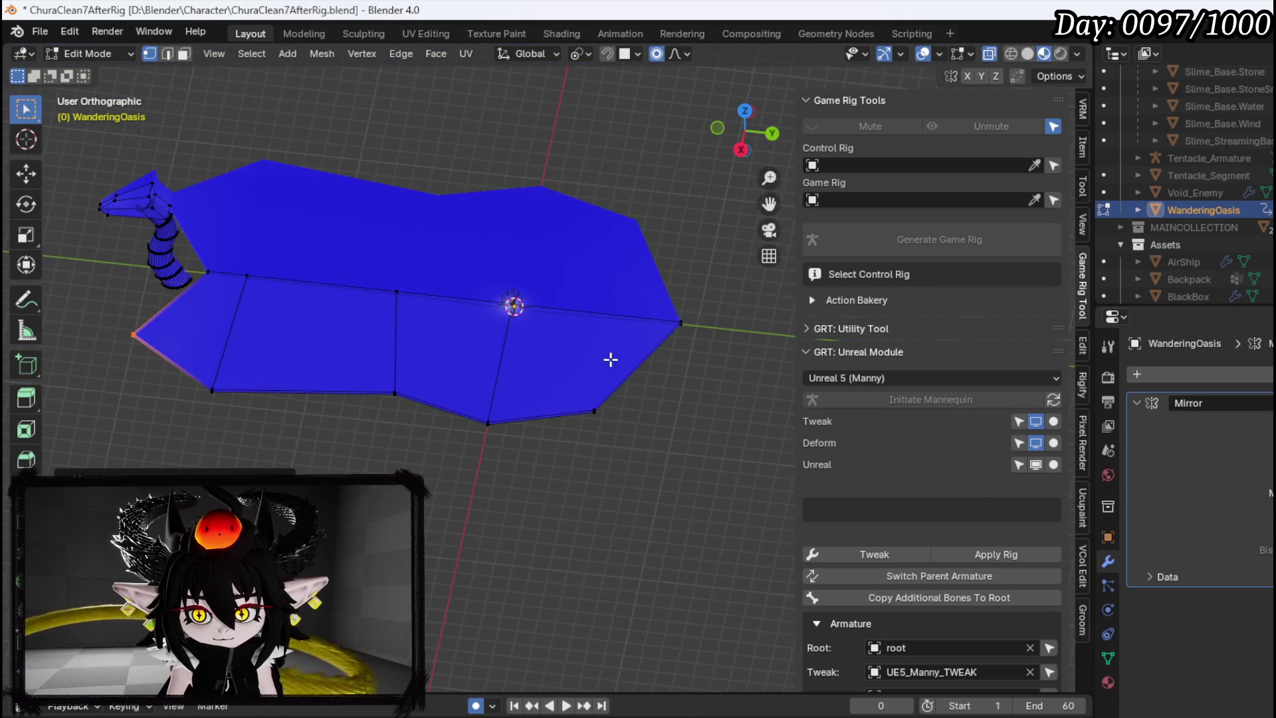
click(681, 323)
key(KP_7)
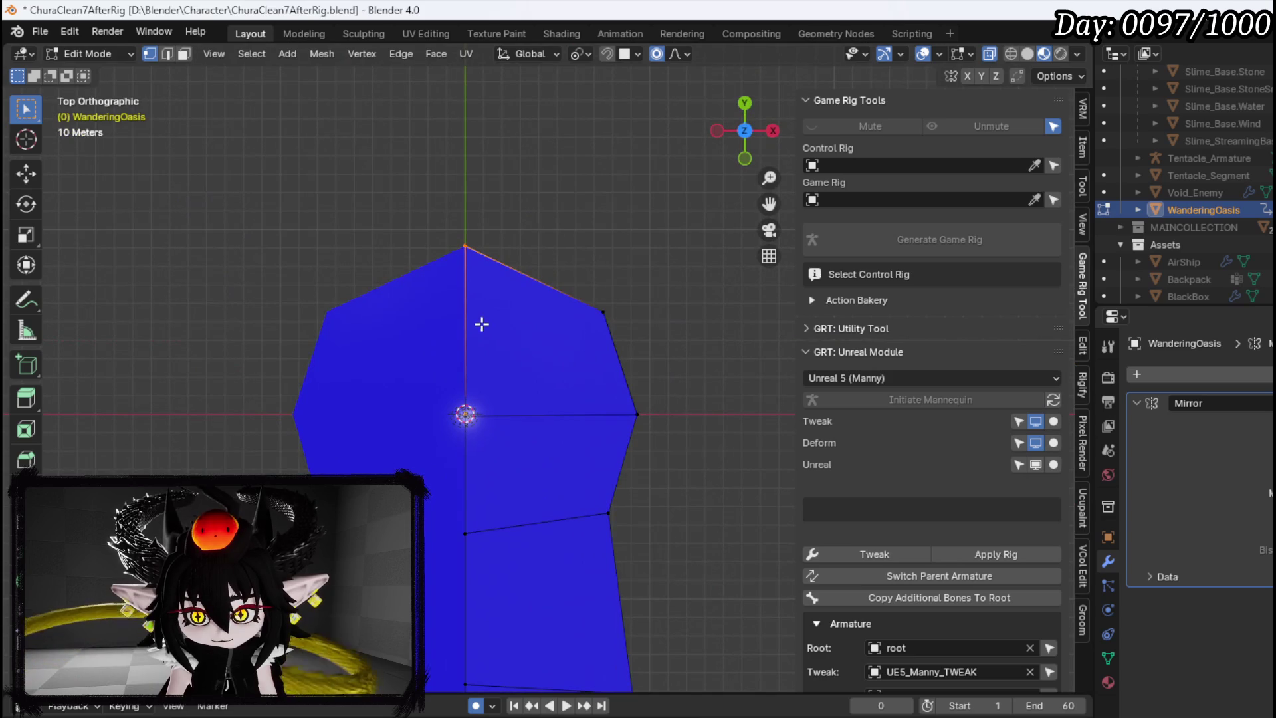
key(s)
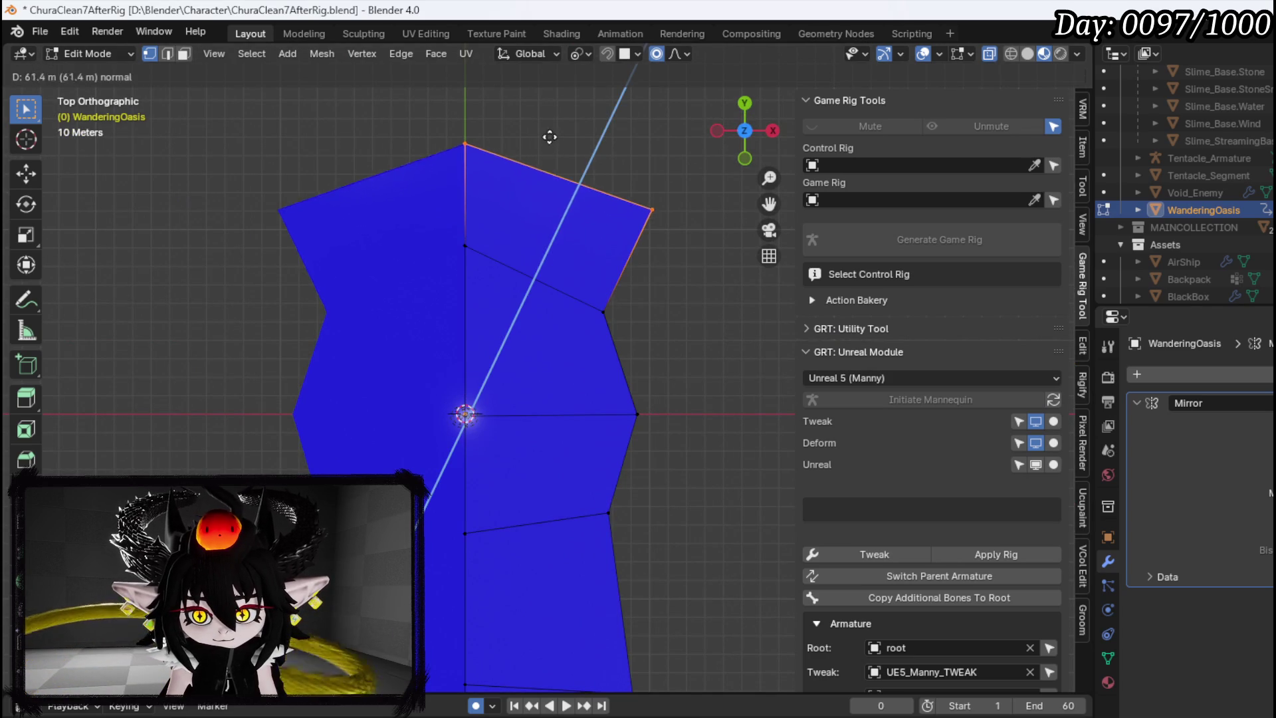
click(520, 401)
key(g)
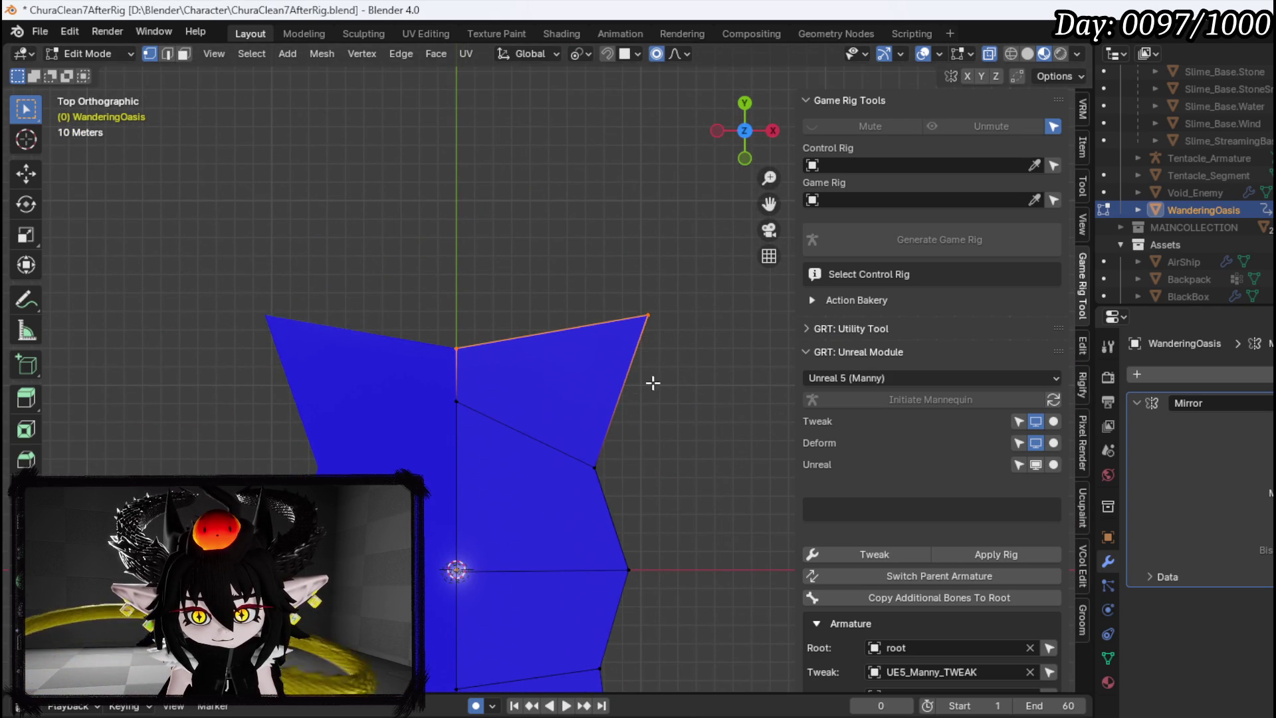
click(512, 347)
key(r)
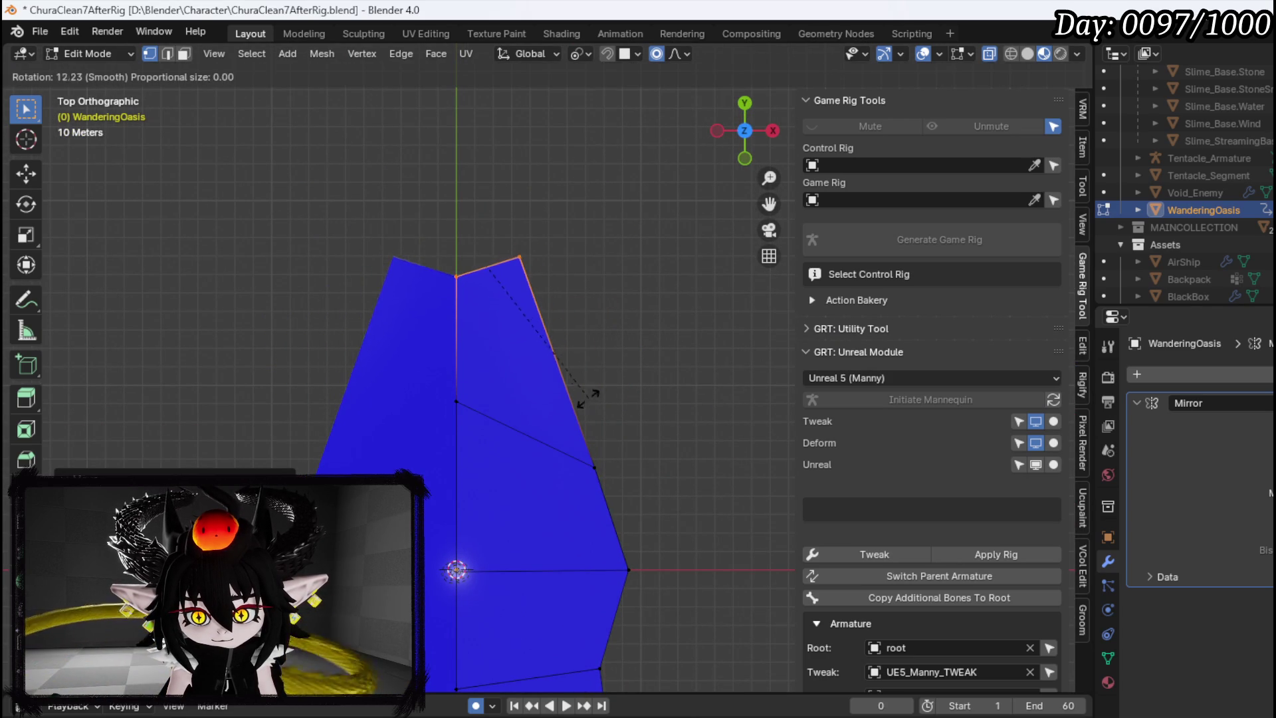
click(590, 372)
mouse_move(573, 307)
mouse_down()
mouse_move(490, 352)
mouse_move(399, 242)
mouse_move(412, 362)
mouse_move(445, 322)
mouse_move(536, 321)
mouse_move(555, 346)
mouse_move(505, 362)
mouse_move(485, 407)
mouse_move(547, 407)
mouse_up()
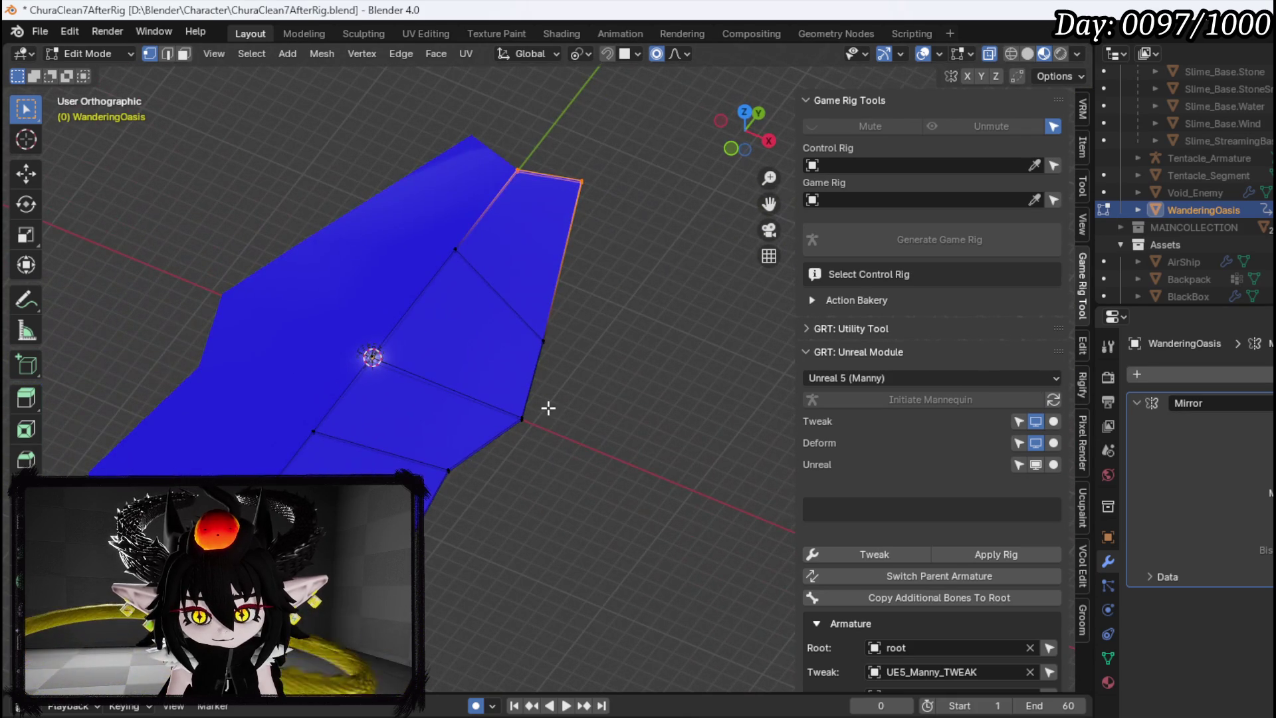
Push a right-outline vertex outward with smooth proportional editing
click(436, 501)
key(KP_7)
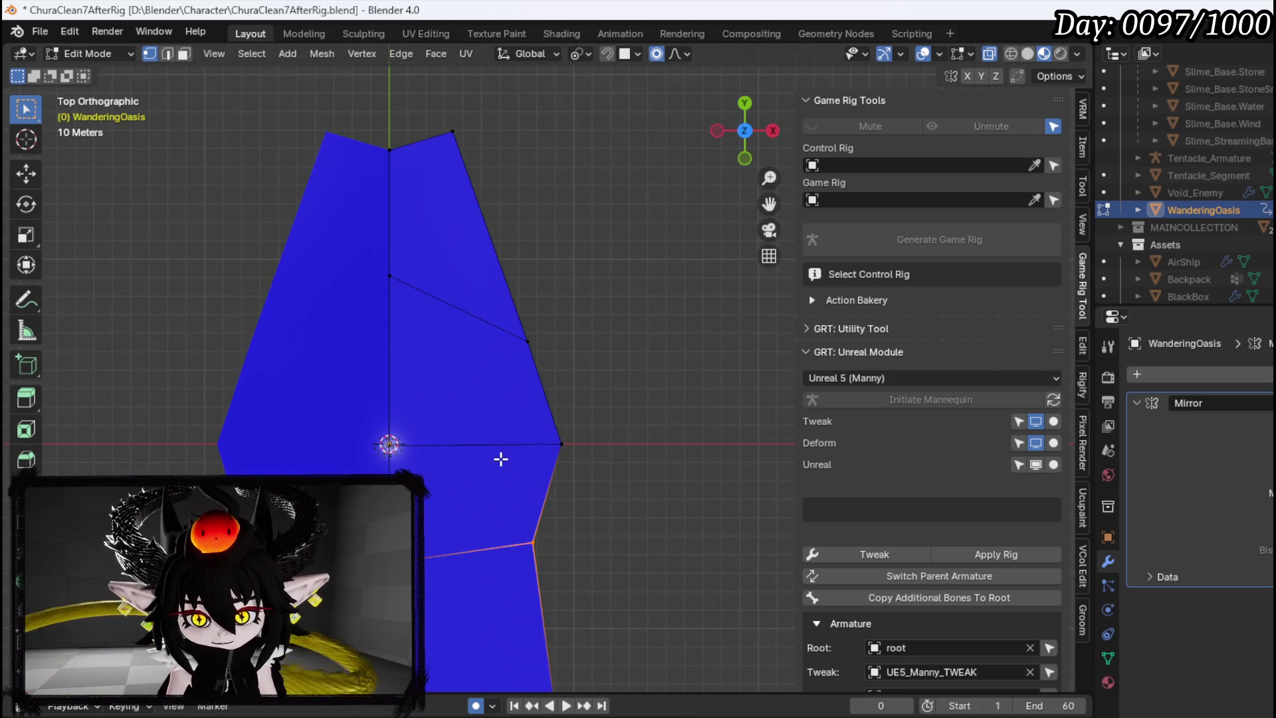
drag(566, 495, 445, 276)
key(g)
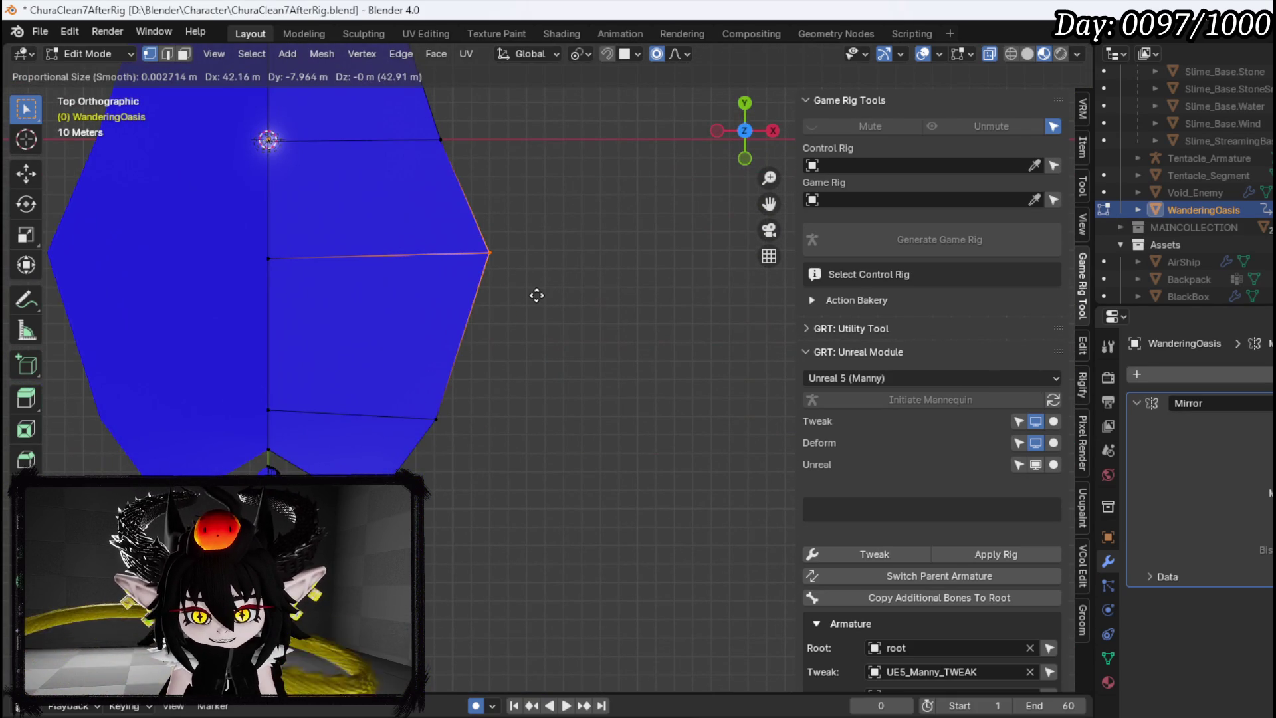
click(572, 307)
mouse_move(500, 234)
mouse_down()
mouse_move(304, 327)
mouse_move(247, 302)
mouse_move(384, 302)
mouse_move(305, 307)
mouse_move(358, 347)
mouse_up()
click(315, 325)
scroll(357, 322, up, 3)
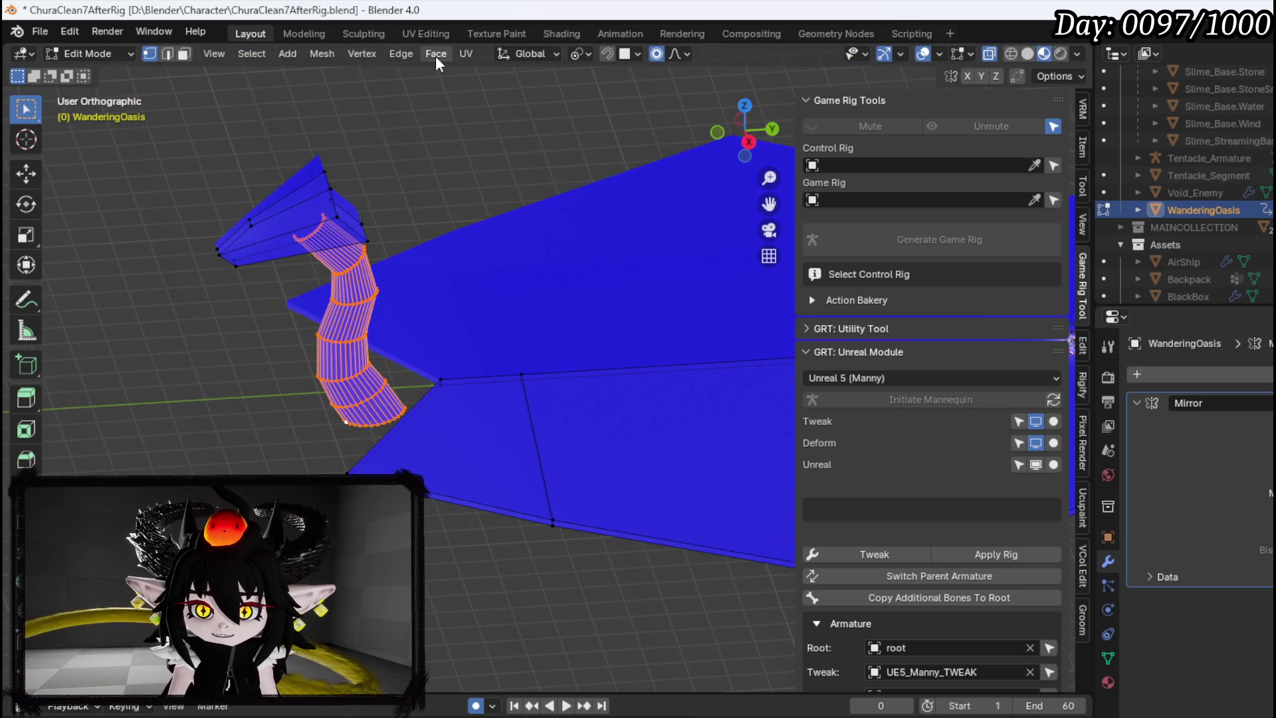
Open and close the Add menu without adding anything, then orbit around the plate
click(288, 56)
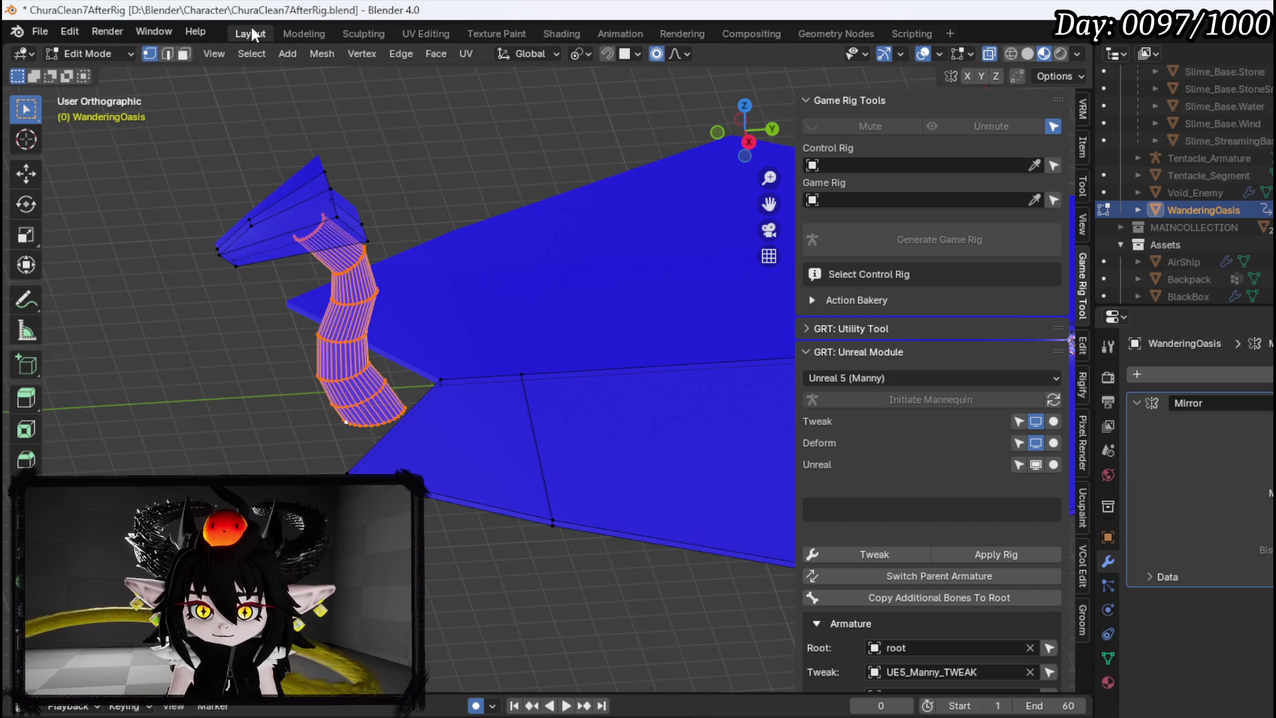
click(292, 53)
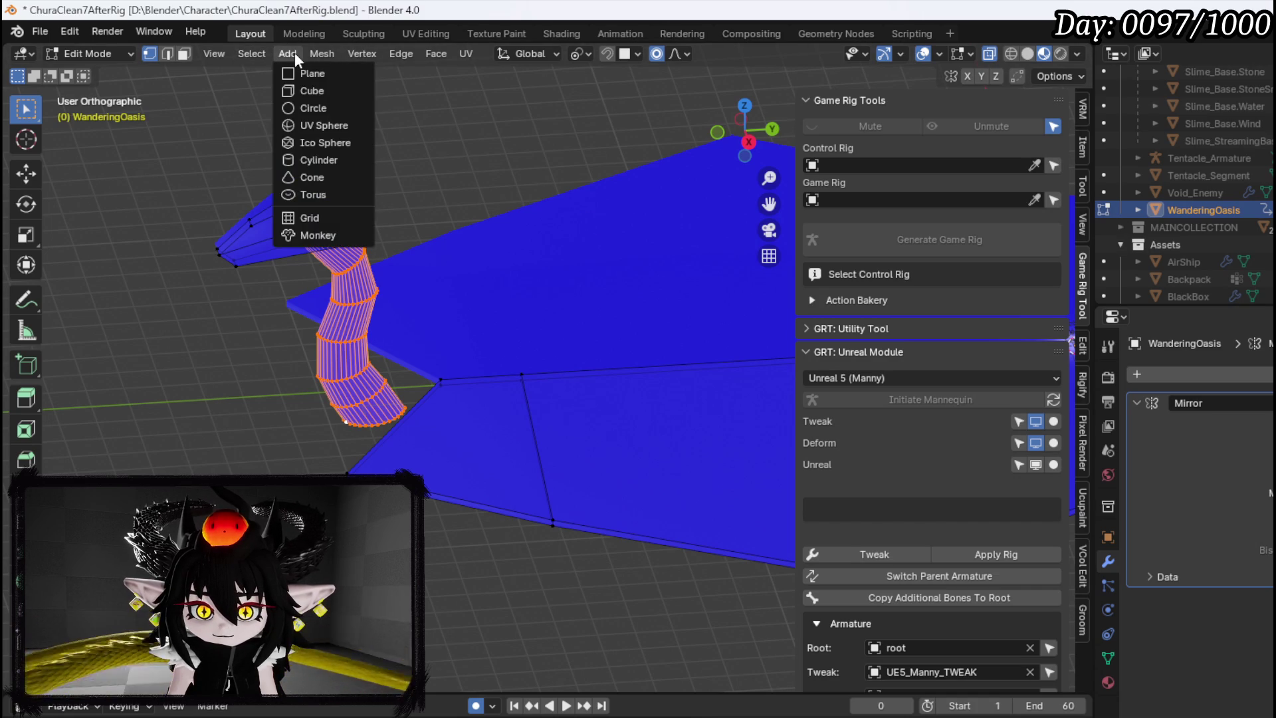
key(r)
click(418, 179)
mouse_move(418, 180)
mouse_down()
mouse_move(293, 179)
mouse_move(530, 200)
mouse_move(573, 197)
mouse_move(529, 162)
mouse_move(580, 179)
mouse_up()
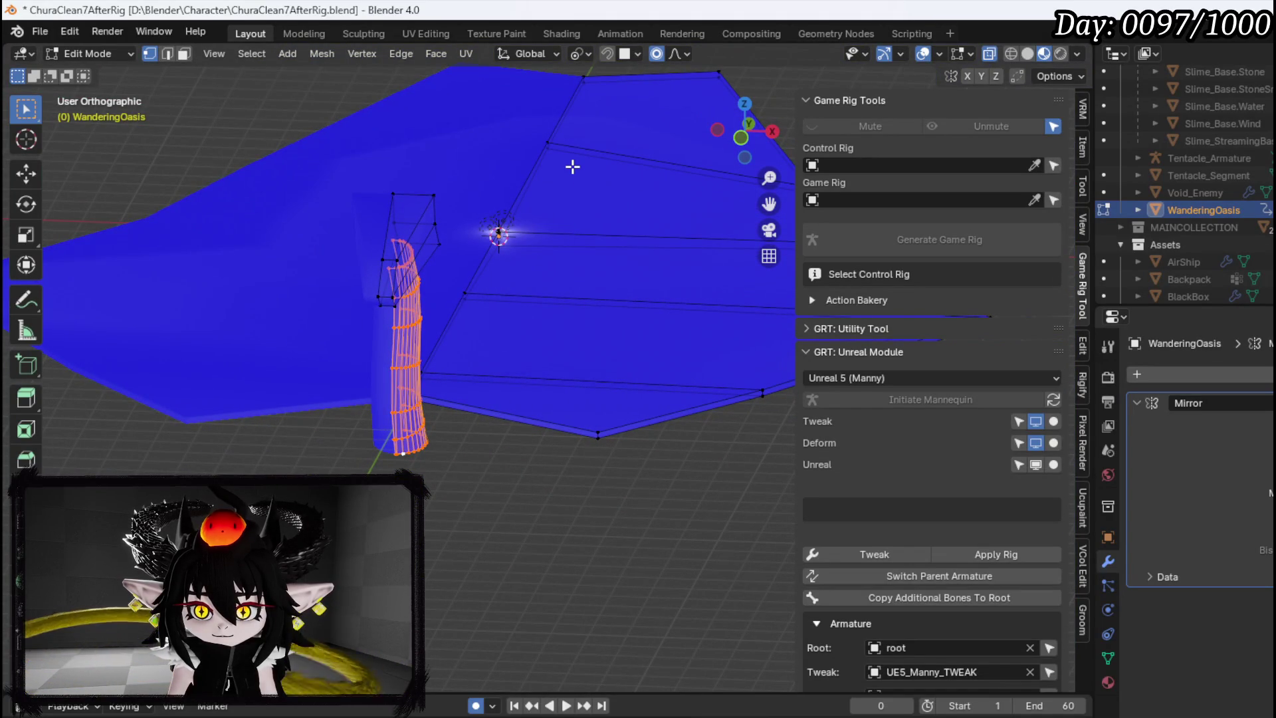
scroll(572, 166, down, 3)
mouse_move(572, 167)
mouse_down()
mouse_move(461, 206)
mouse_move(500, 204)
mouse_up()
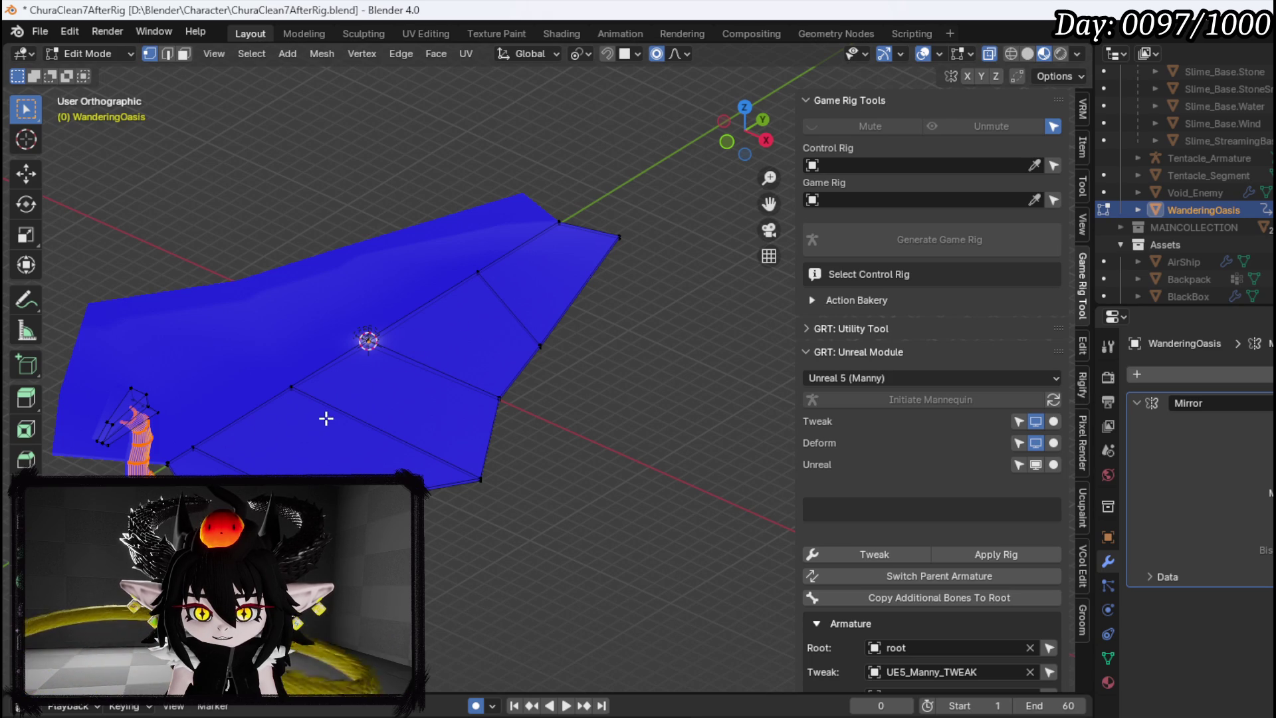
mouse_move(302, 408)
mouse_down()
mouse_move(222, 396)
mouse_move(313, 356)
mouse_move(251, 346)
mouse_up()
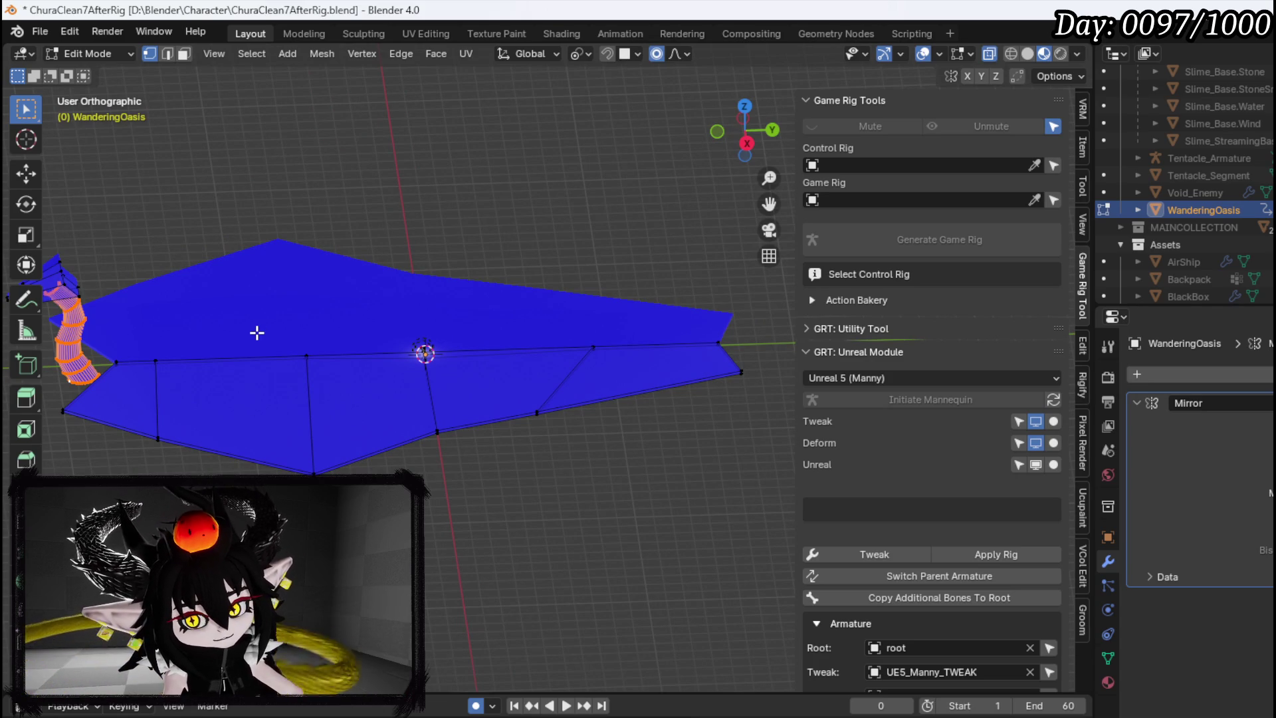
drag(264, 322, 252, 312)
In top view, pull the right-side outline vertices outward to taper that side
click(521, 408)
key(KP_7)
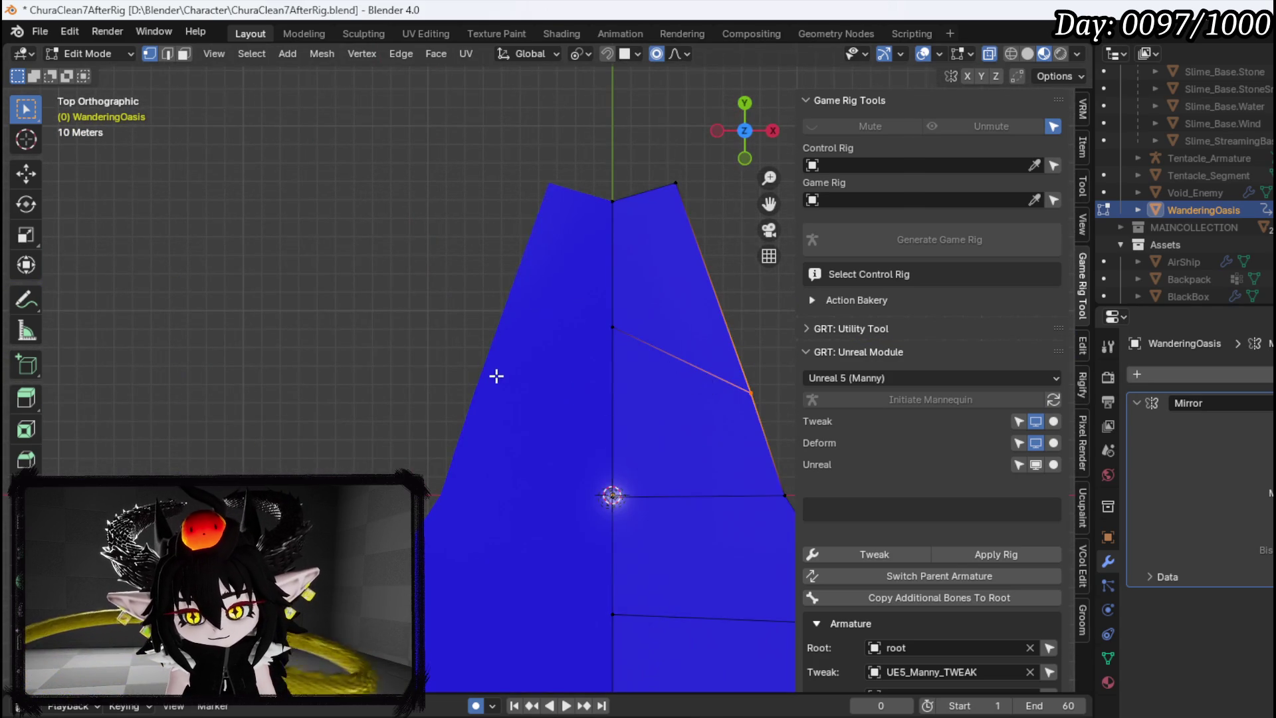
scroll(499, 377, right, 5)
key(g)
click(592, 341)
click(441, 329)
key(g)
click(505, 336)
click(551, 332)
key(g)
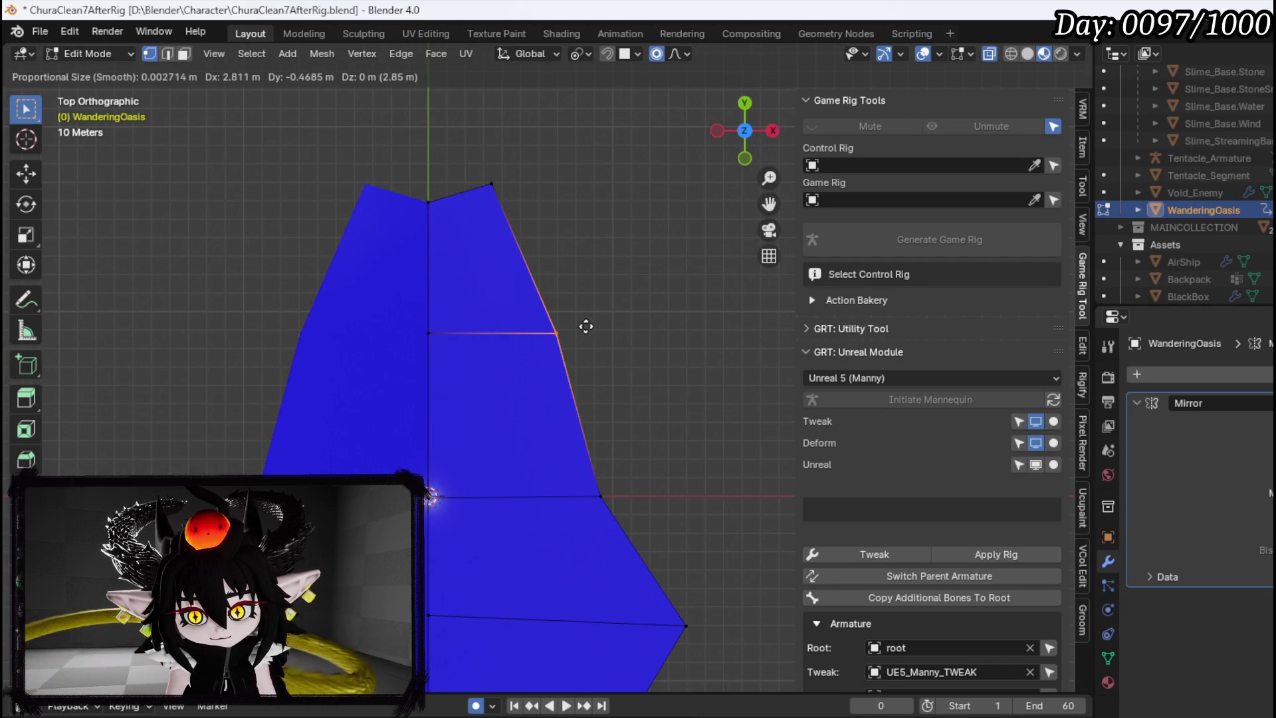
click(584, 327)
Select the whole ramp piece with L and orbit to view it from above
scroll(587, 295, down, 5)
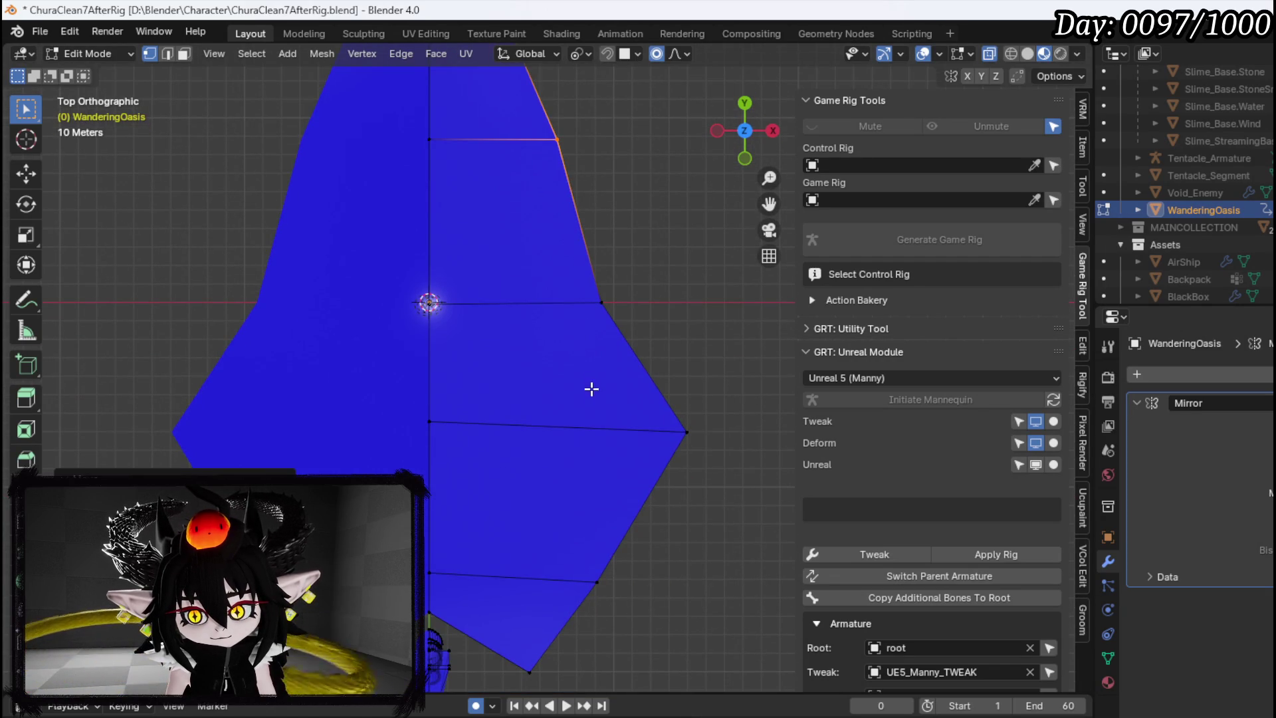
scroll(591, 385, down, 5)
mouse_move(434, 520)
mouse_down()
mouse_move(239, 376)
mouse_move(459, 443)
mouse_up()
key(l)
drag(527, 515, 664, 506)
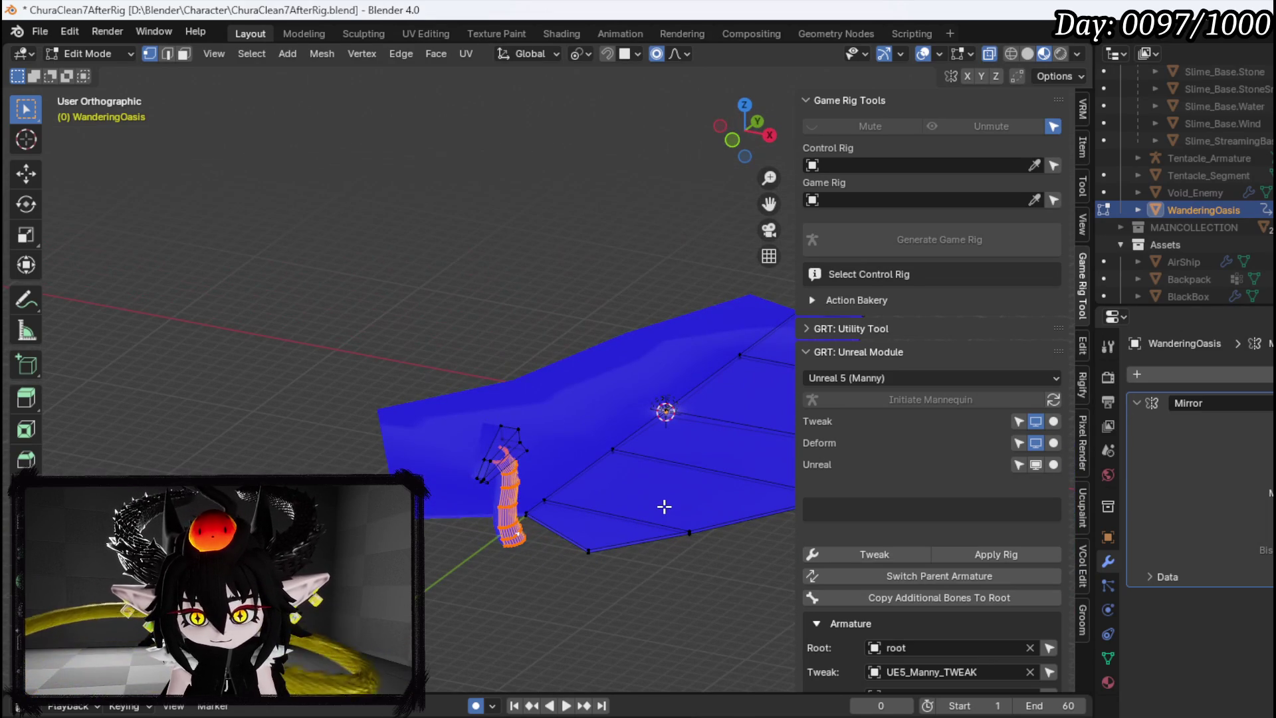
Stretch the ramp taller along Z and tilt it in side view
key(z)
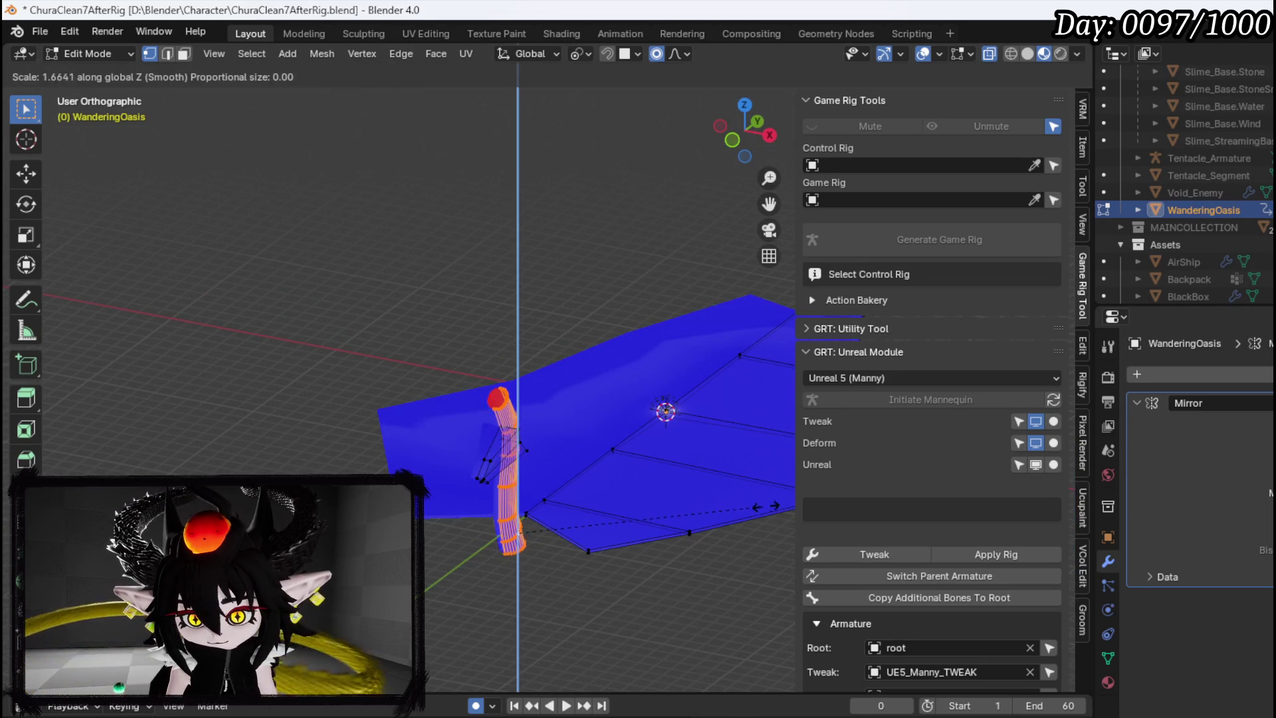
click(736, 427)
mouse_move(736, 427)
mouse_down()
mouse_move(435, 391)
mouse_move(517, 387)
mouse_up()
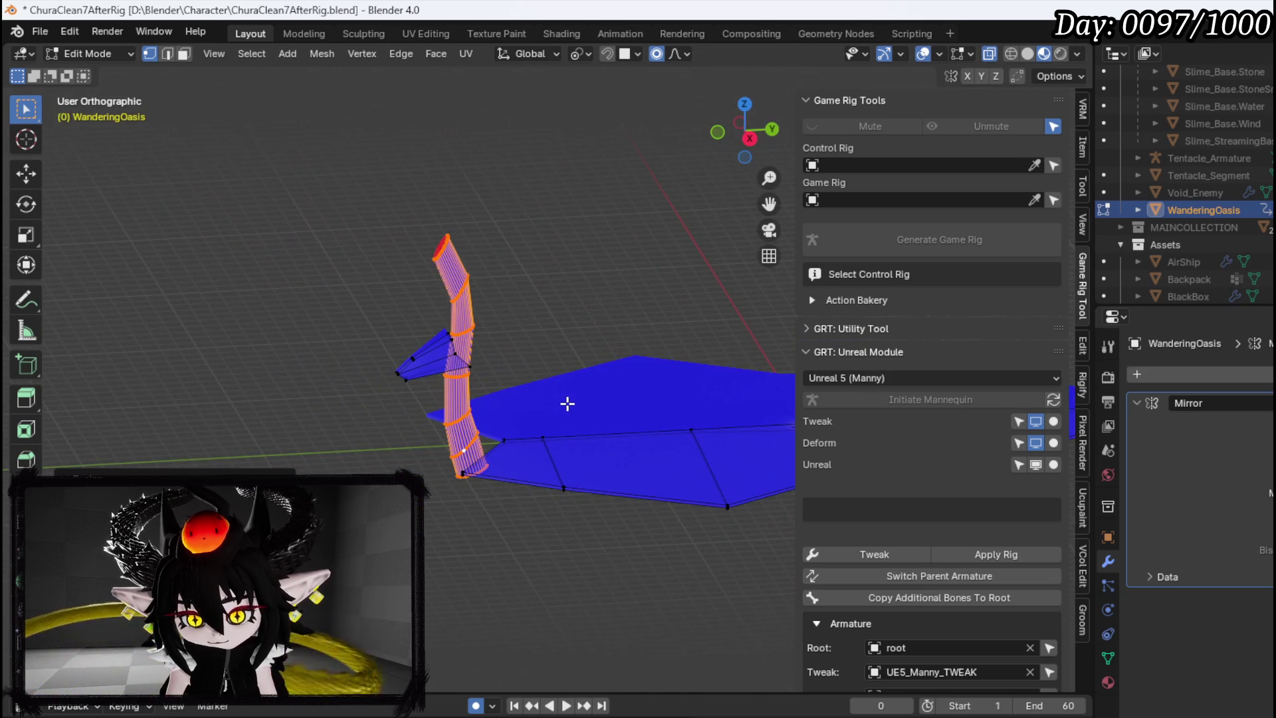
key(KP_3)
key(r)
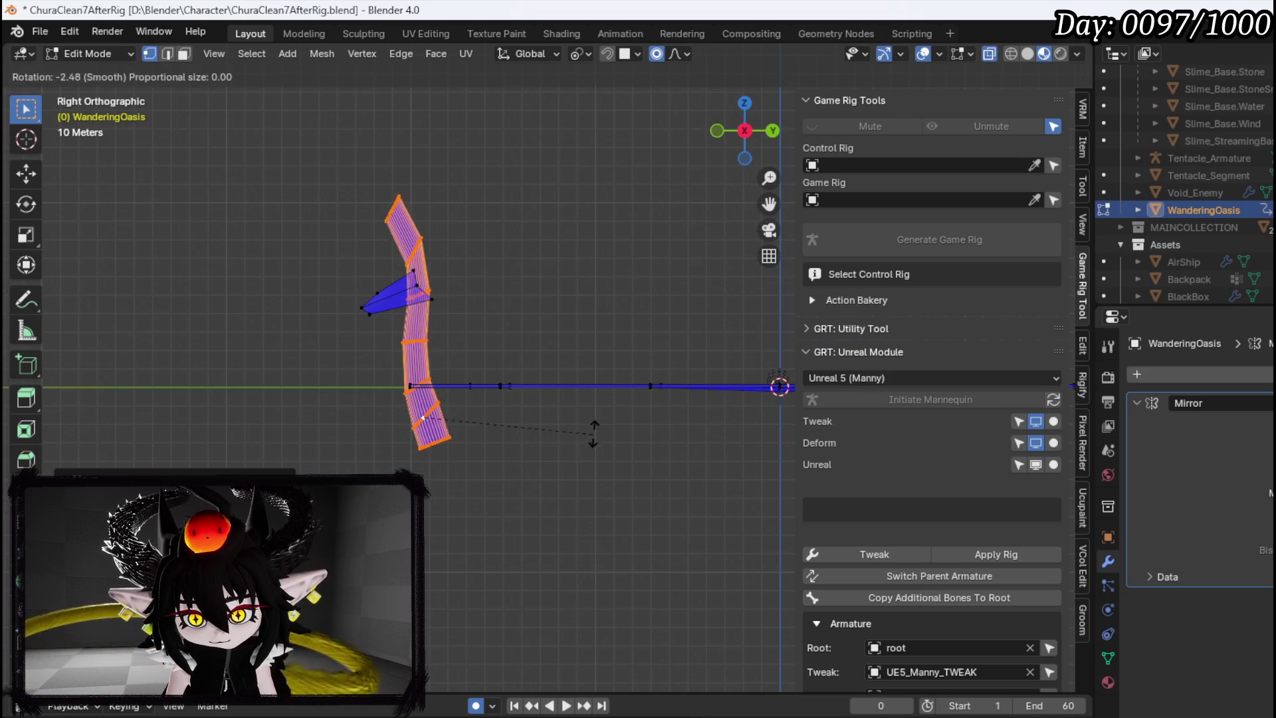
click(490, 364)
Move the fin onto the ramp's tip and save ChuraClean7AfterRig.blend
click(365, 317)
key(ctrl+l)
key(g)
click(443, 287)
key(g)
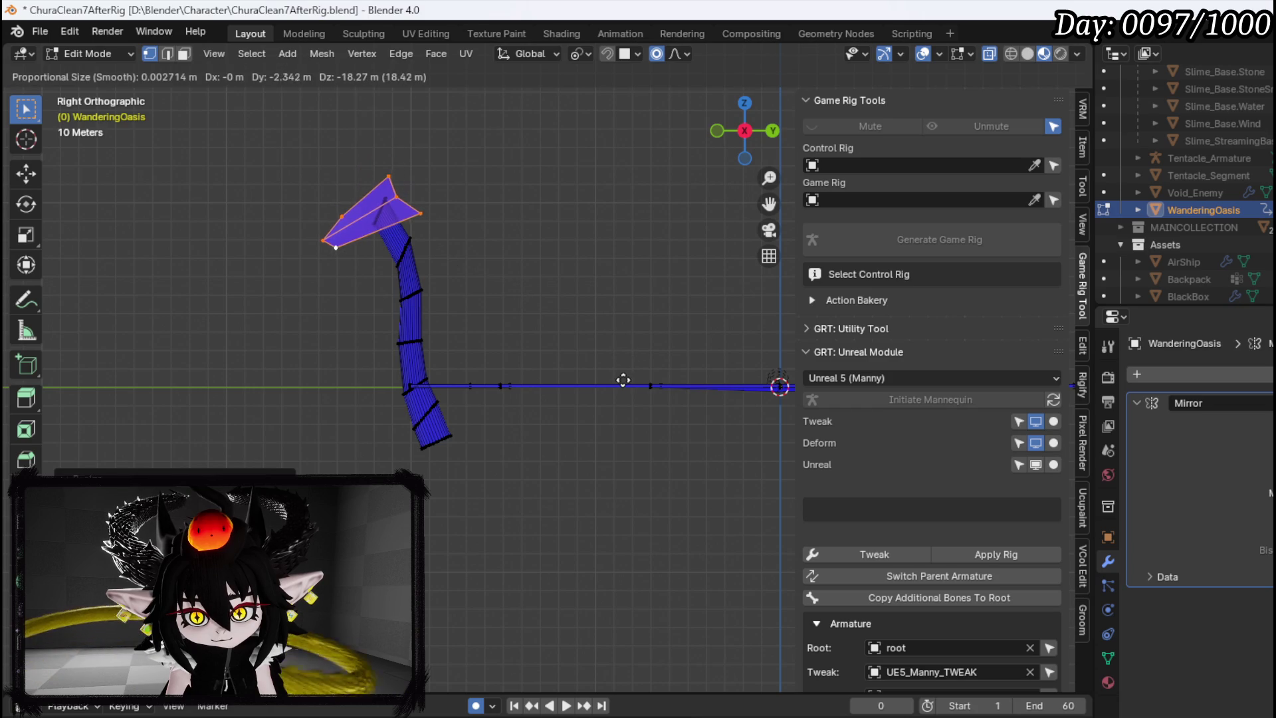
click(618, 376)
mouse_move(618, 376)
mouse_down()
mouse_move(399, 319)
mouse_move(546, 370)
mouse_move(650, 379)
mouse_move(729, 362)
mouse_move(699, 353)
mouse_move(621, 270)
mouse_move(516, 361)
mouse_move(416, 370)
mouse_move(461, 374)
mouse_move(297, 343)
mouse_up()
click(40, 31)
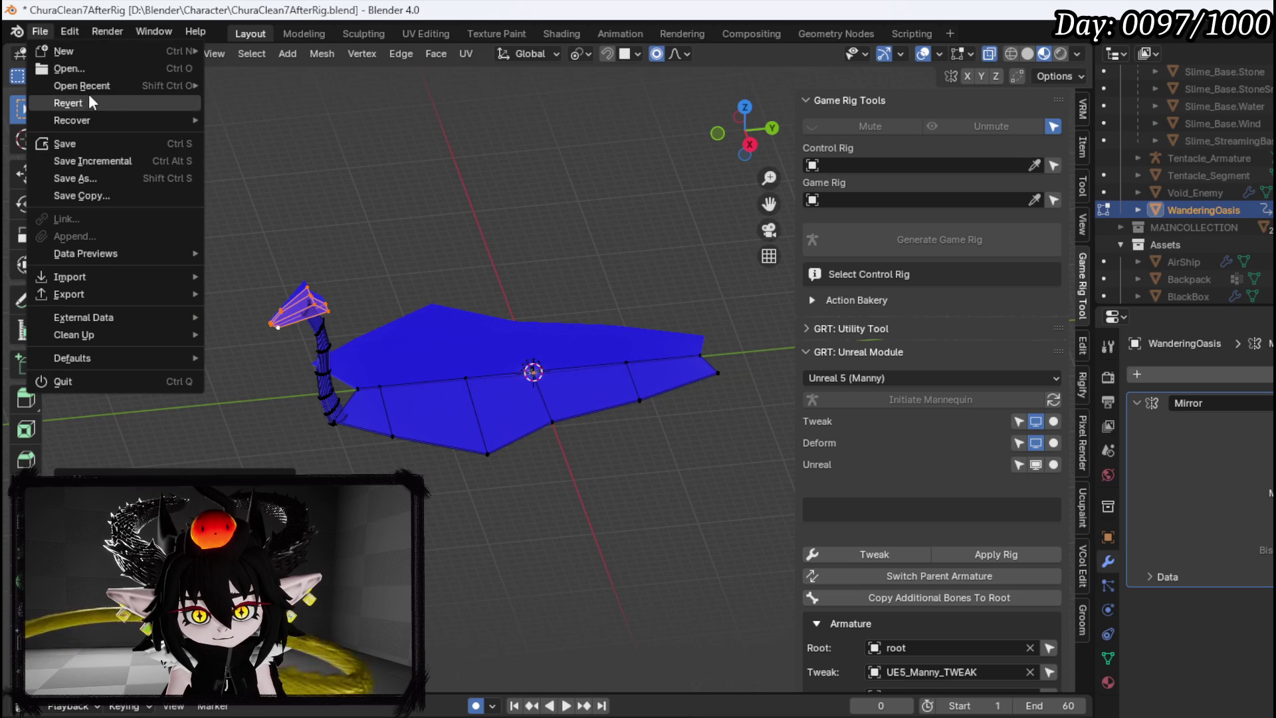
click(76, 144)
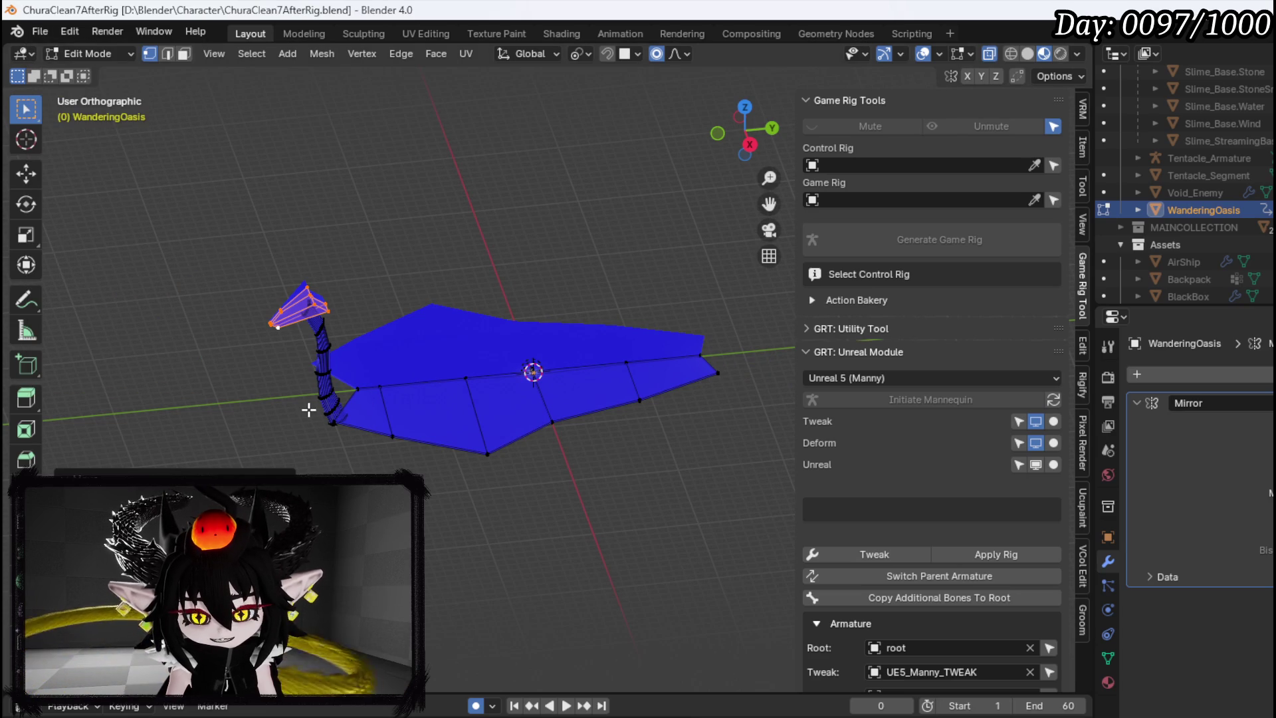
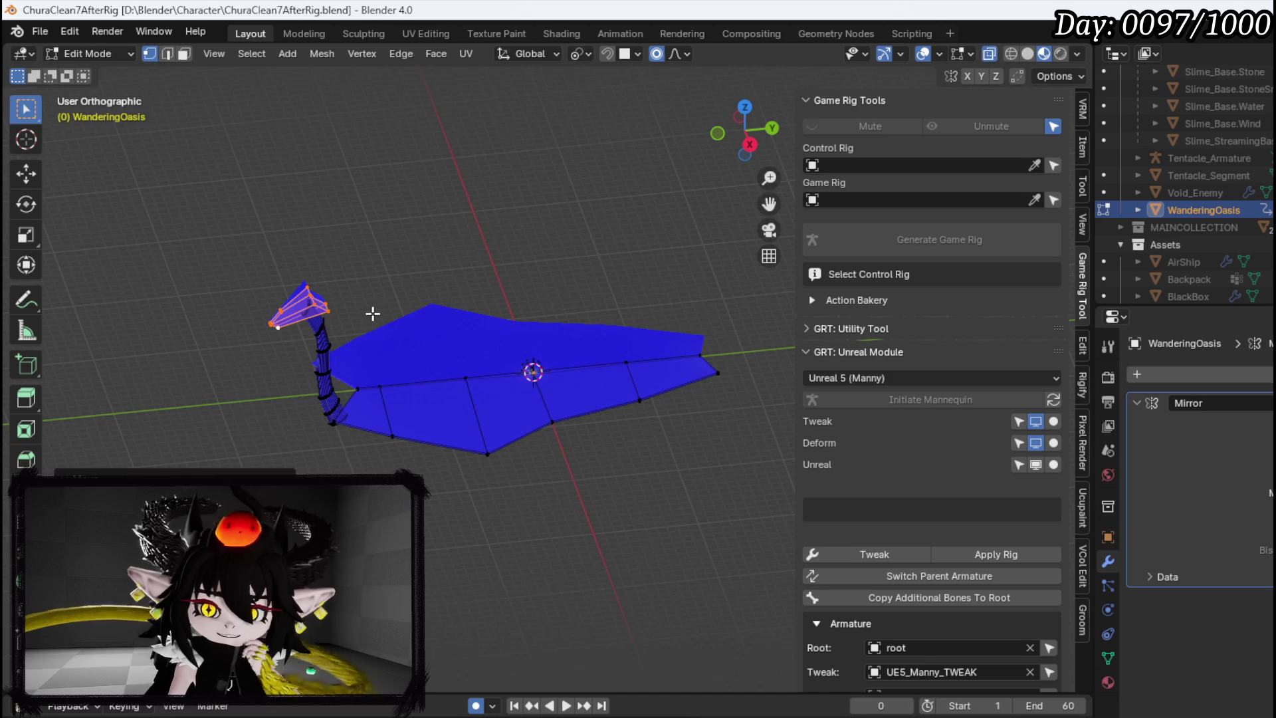
Box-select the neck and front faces, then return the mesh to Object Mode
mouse_move(270, 453)
mouse_down()
mouse_move(356, 286)
mouse_move(405, 275)
mouse_up()
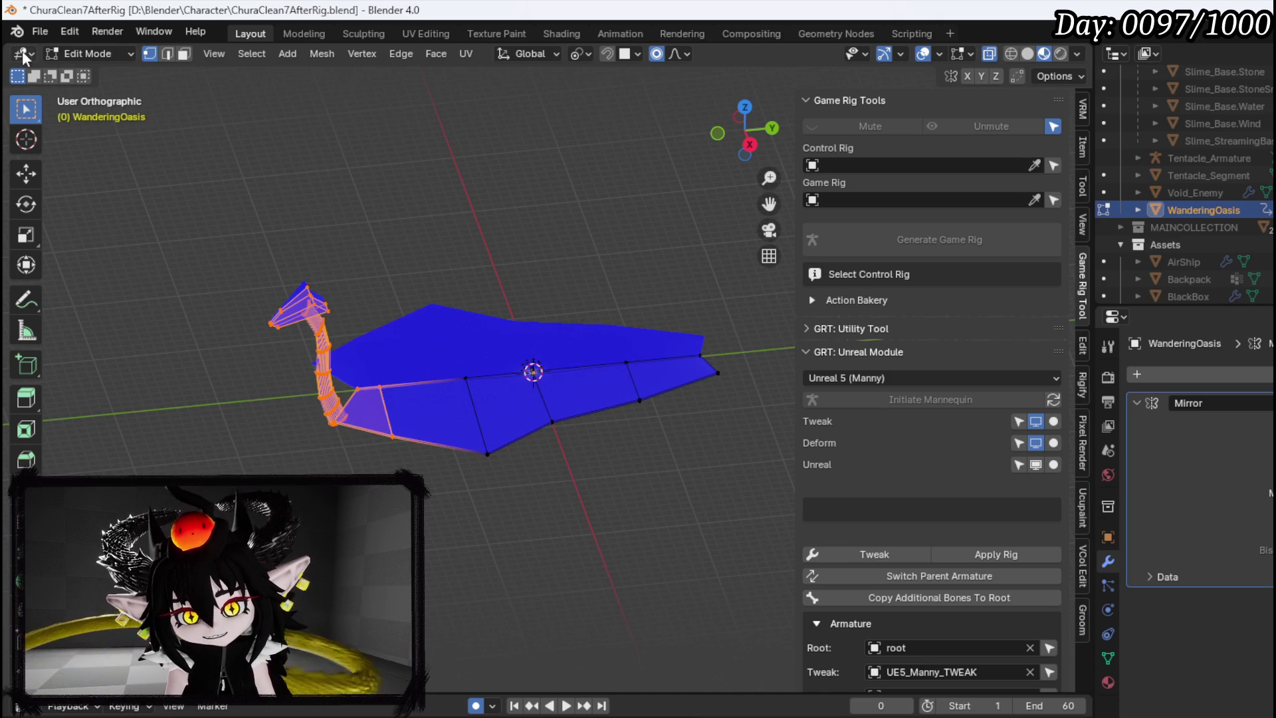
click(95, 59)
click(79, 52)
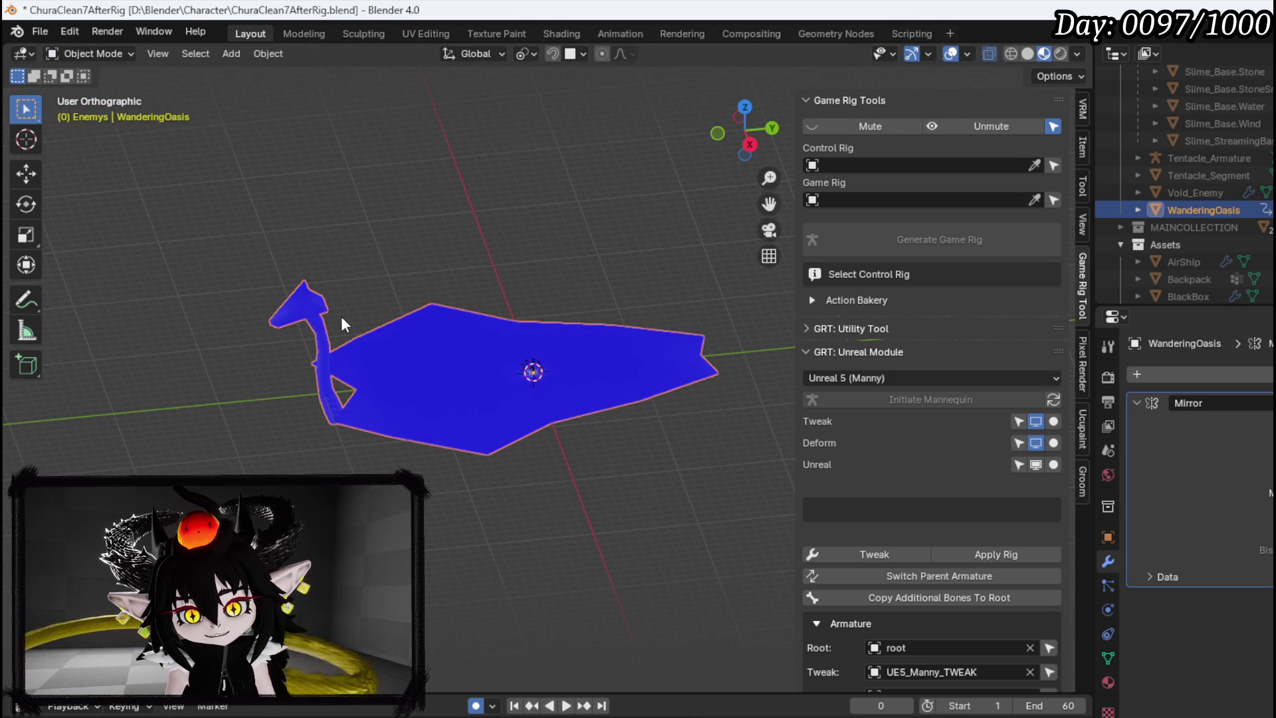
right_click(289, 307)
Attempt an FBX export of the WanderingOasis mesh, then save the blend file
click(38, 31)
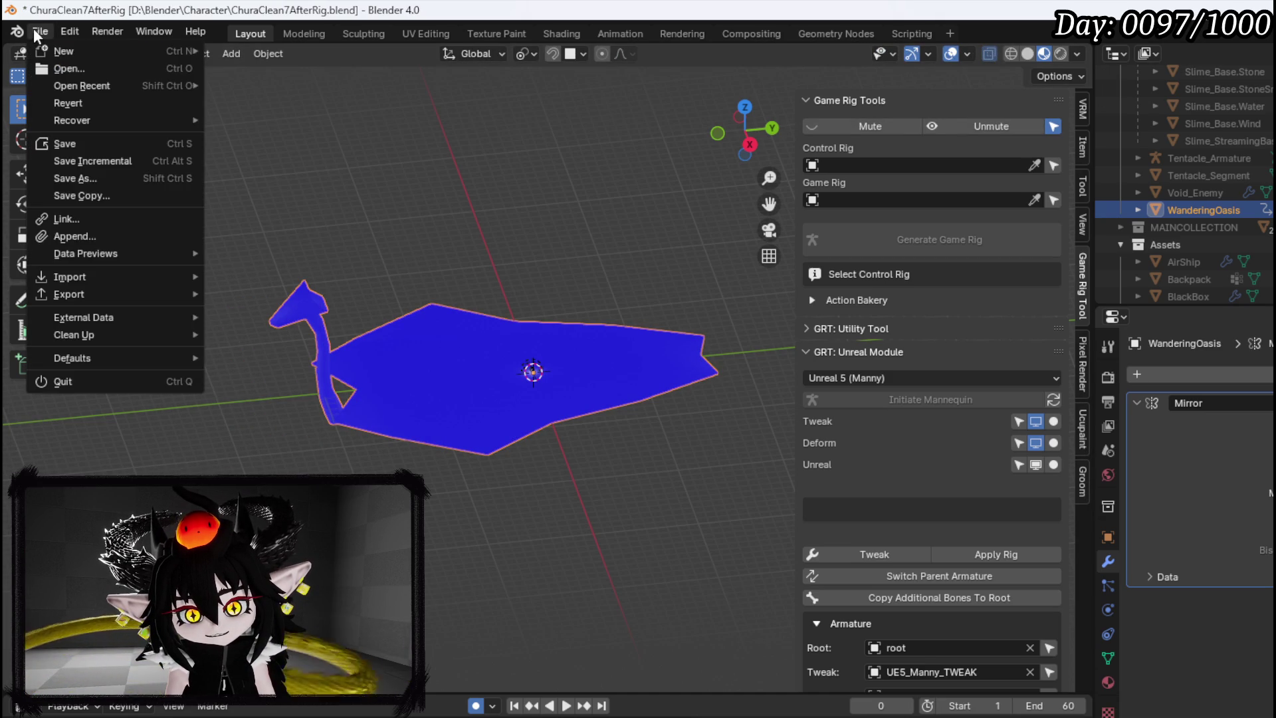
mouse_move(90, 297)
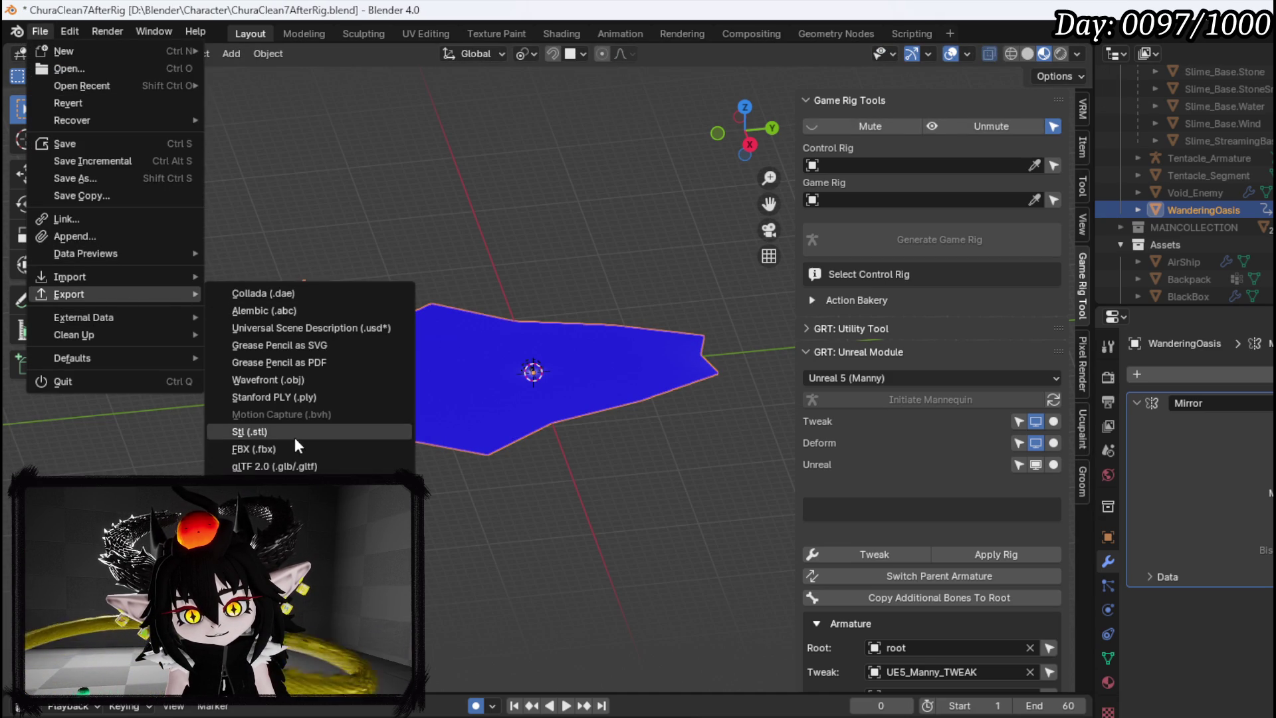
click(282, 451)
key(Escape)
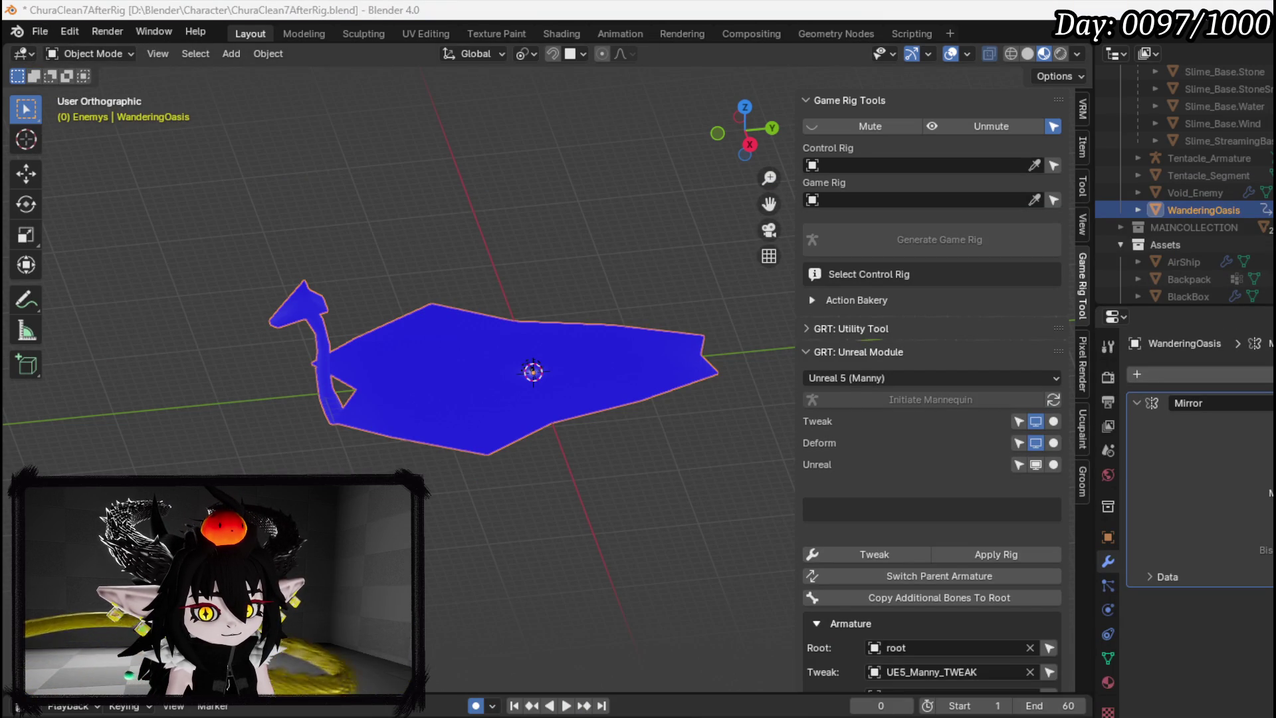
click(35, 32)
click(69, 143)
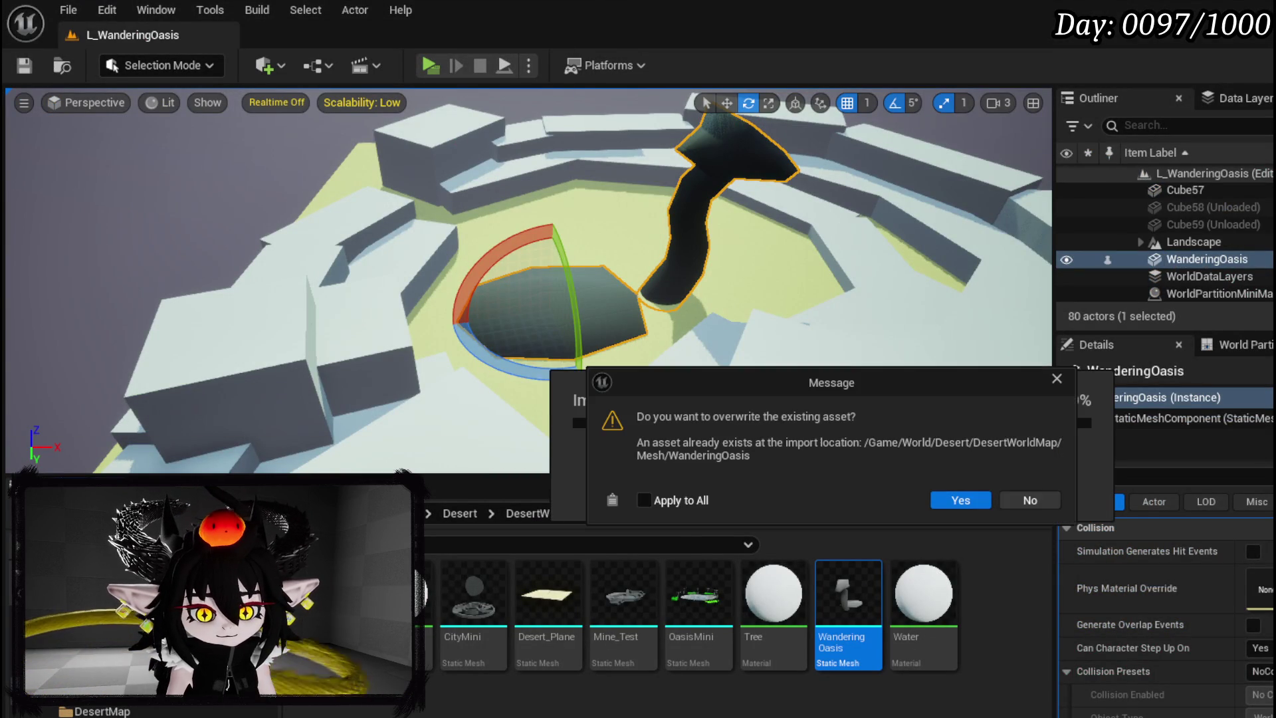
Overwrite the existing WanderingOasis asset with the reimported mesh and save it
click(931, 509)
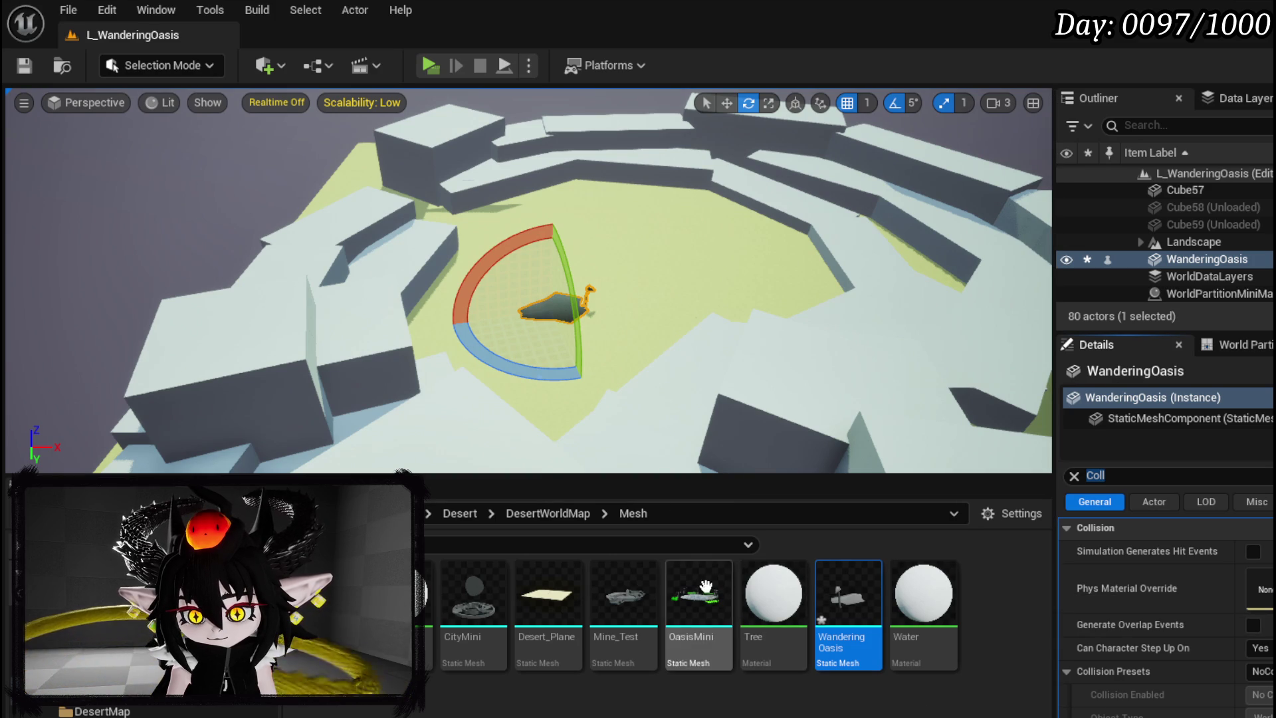
key(ctrl+s)
click(970, 652)
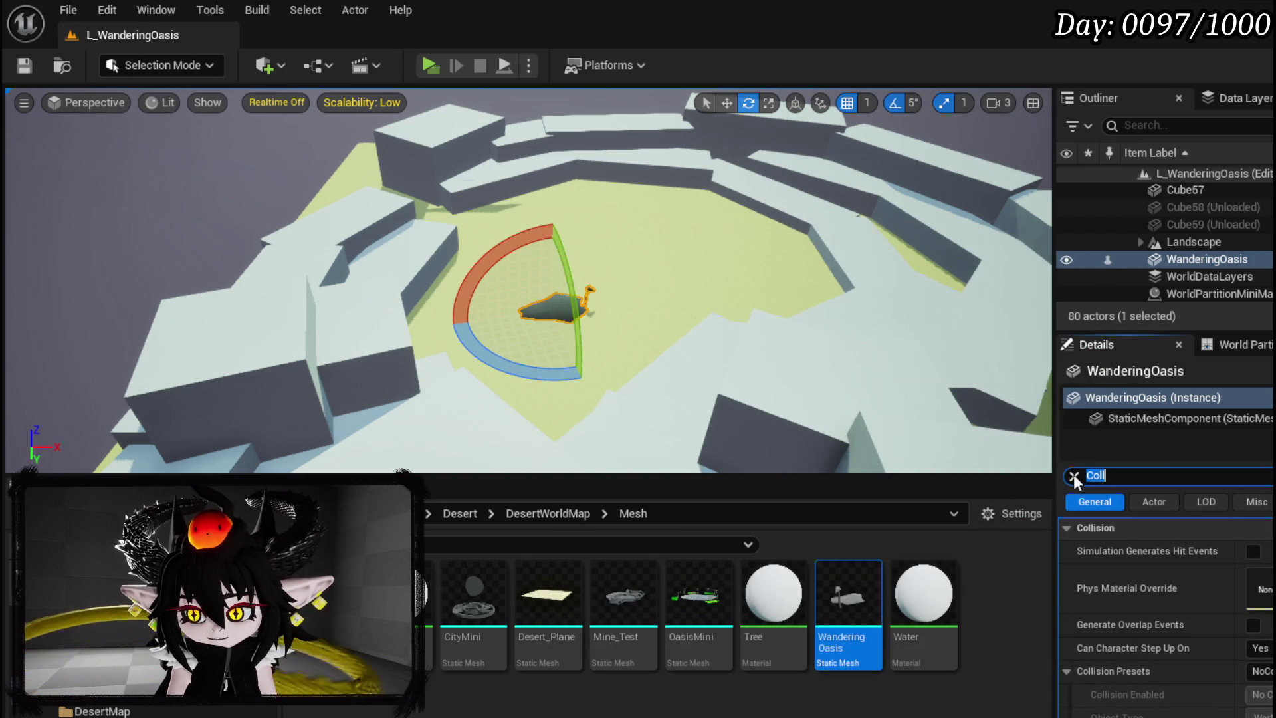
Clear the Details filter and set the WanderingOasis scale from 0.1 to 1.0
click(1074, 475)
click(1262, 597)
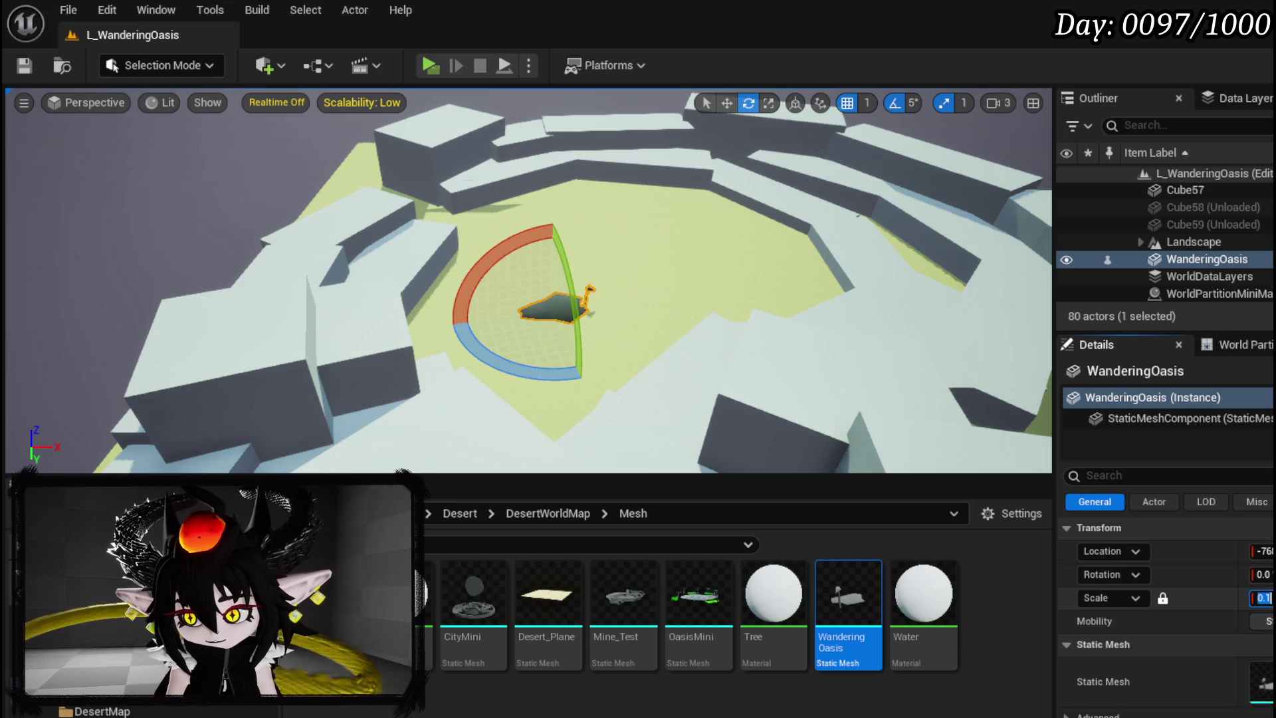
text(1)
key(Return)
mouse_move(546, 385)
mouse_down()
mouse_move(547, 346)
mouse_move(531, 372)
mouse_move(540, 395)
mouse_move(525, 402)
mouse_move(482, 401)
mouse_move(421, 374)
mouse_move(418, 309)
mouse_up()
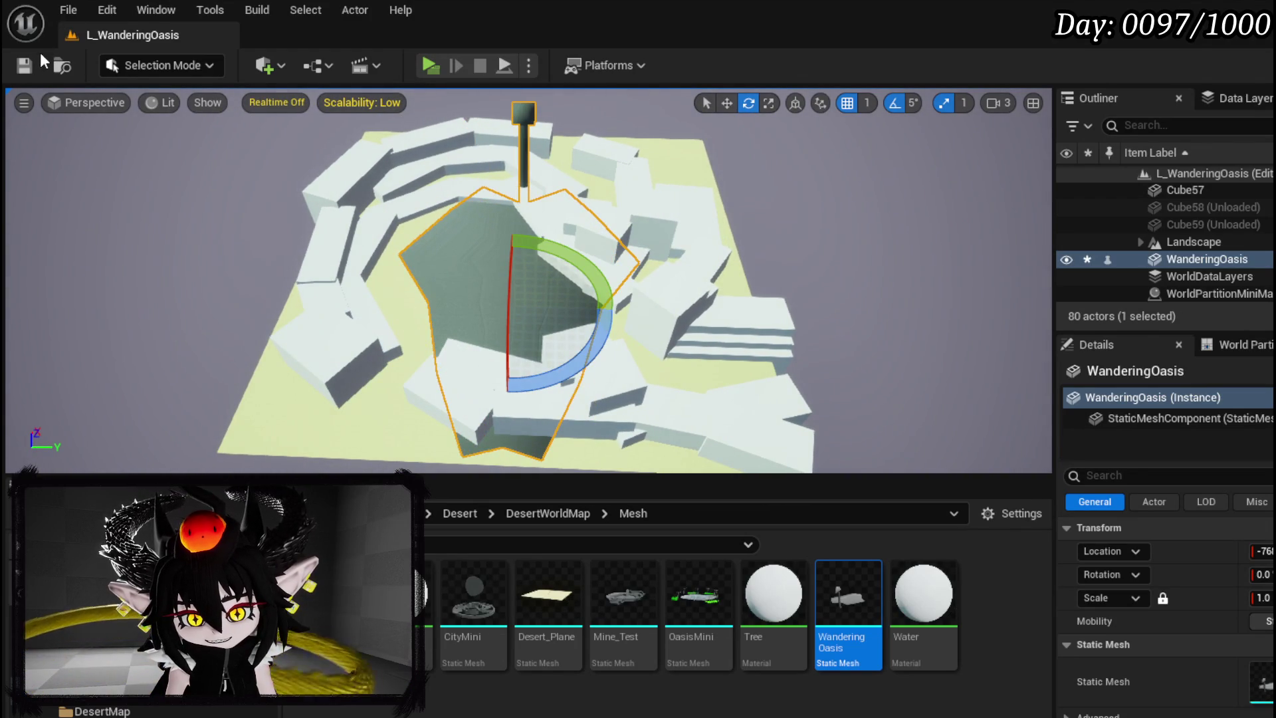
Raise the viewport camera speed to 8
scroll(764, 170, up, 3)
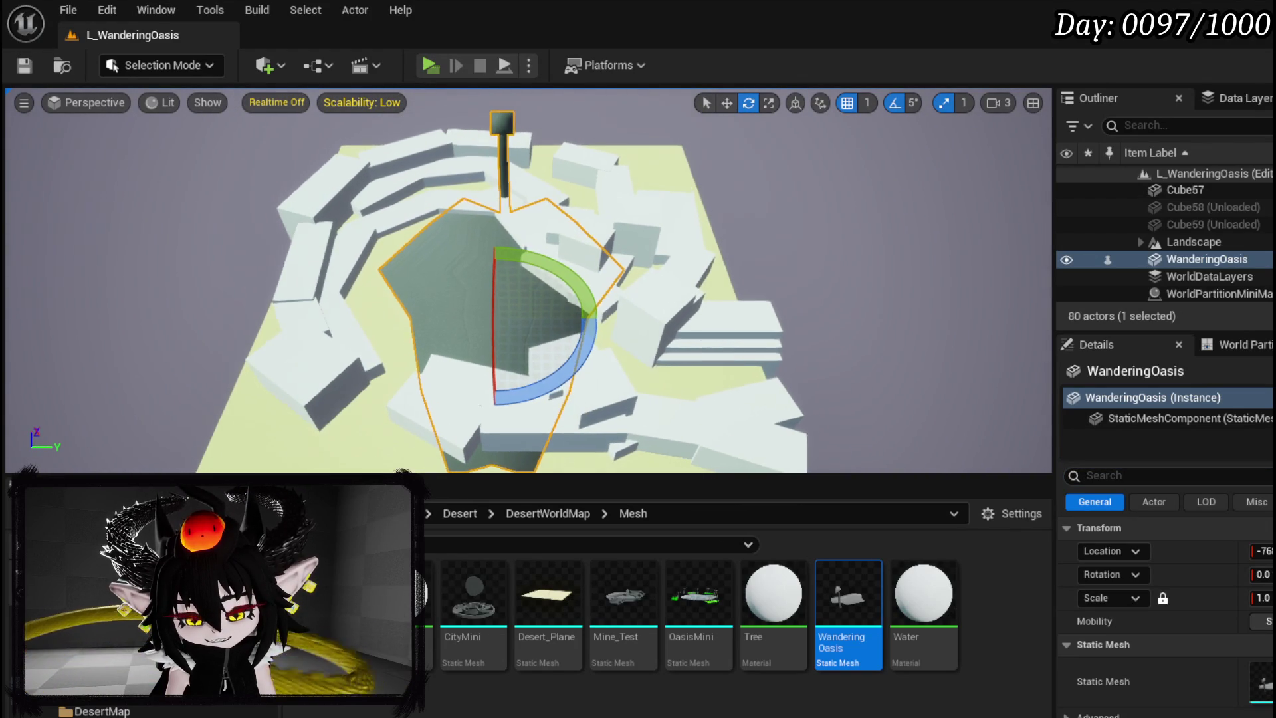
click(1005, 104)
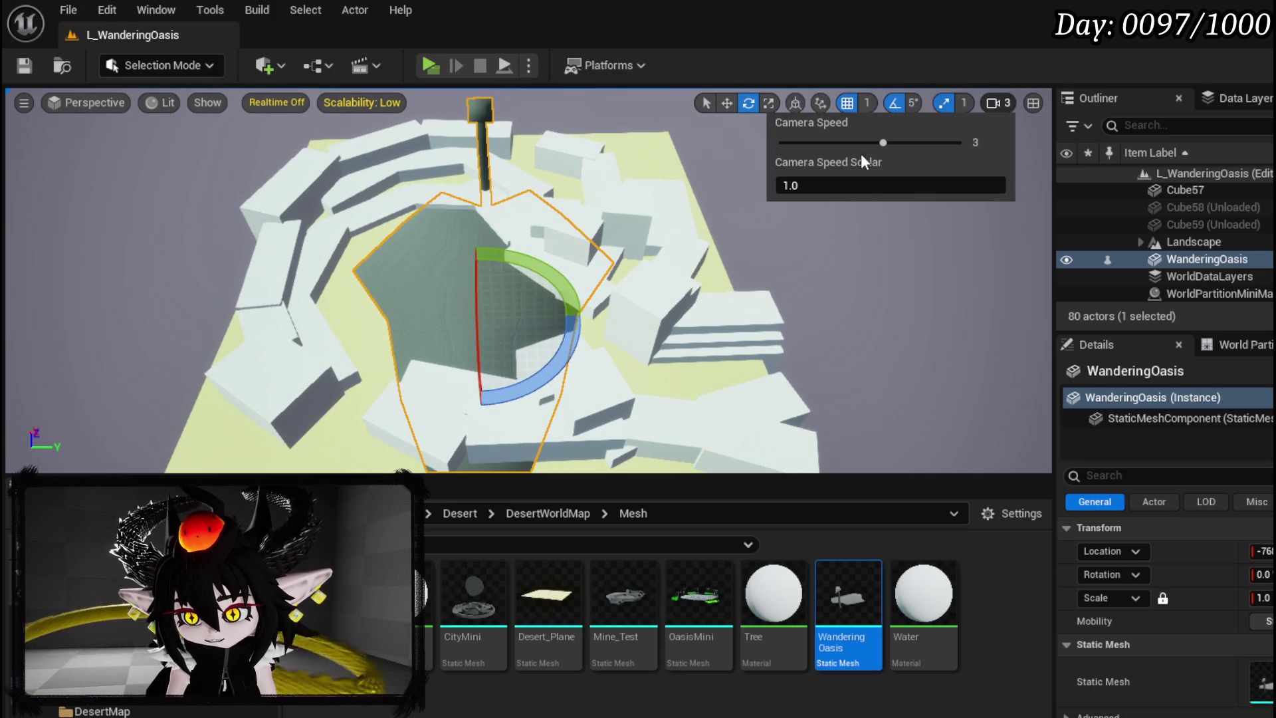
drag(878, 142, 960, 142)
mouse_move(821, 103)
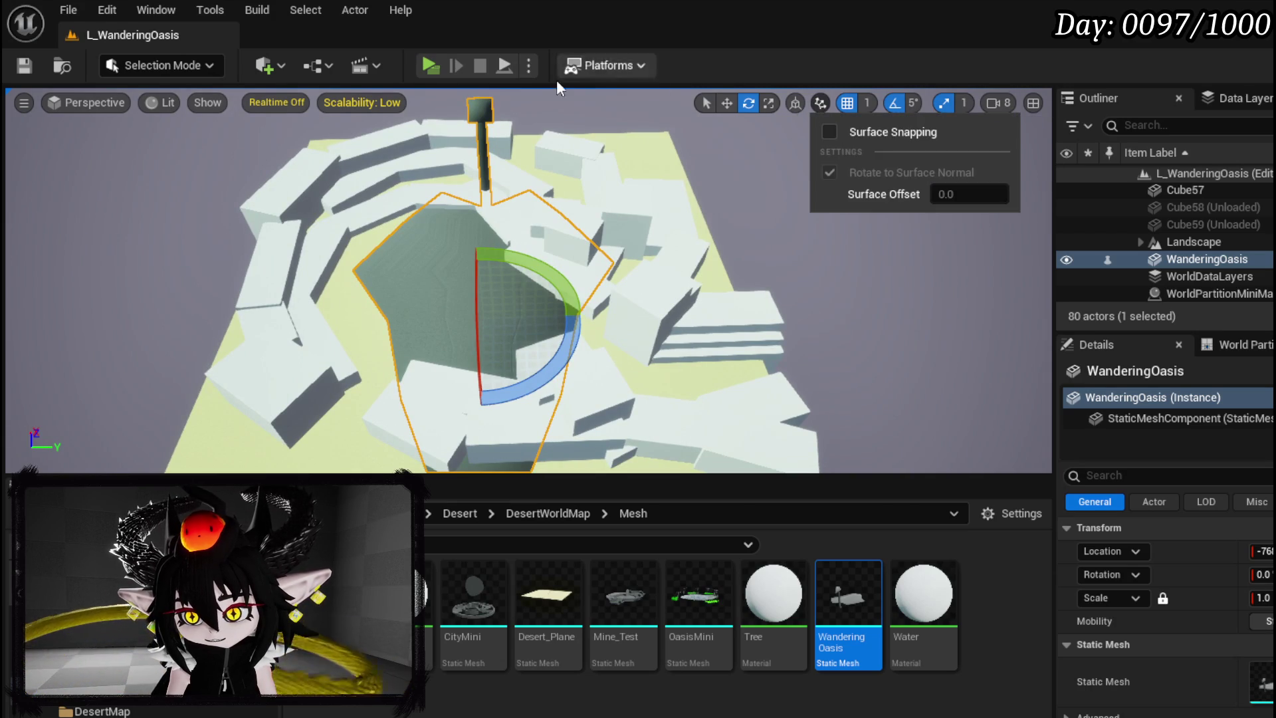
Fly around the viewport to inspect the enlarged oasis basin from across and above
scroll(598, 199, up, 5)
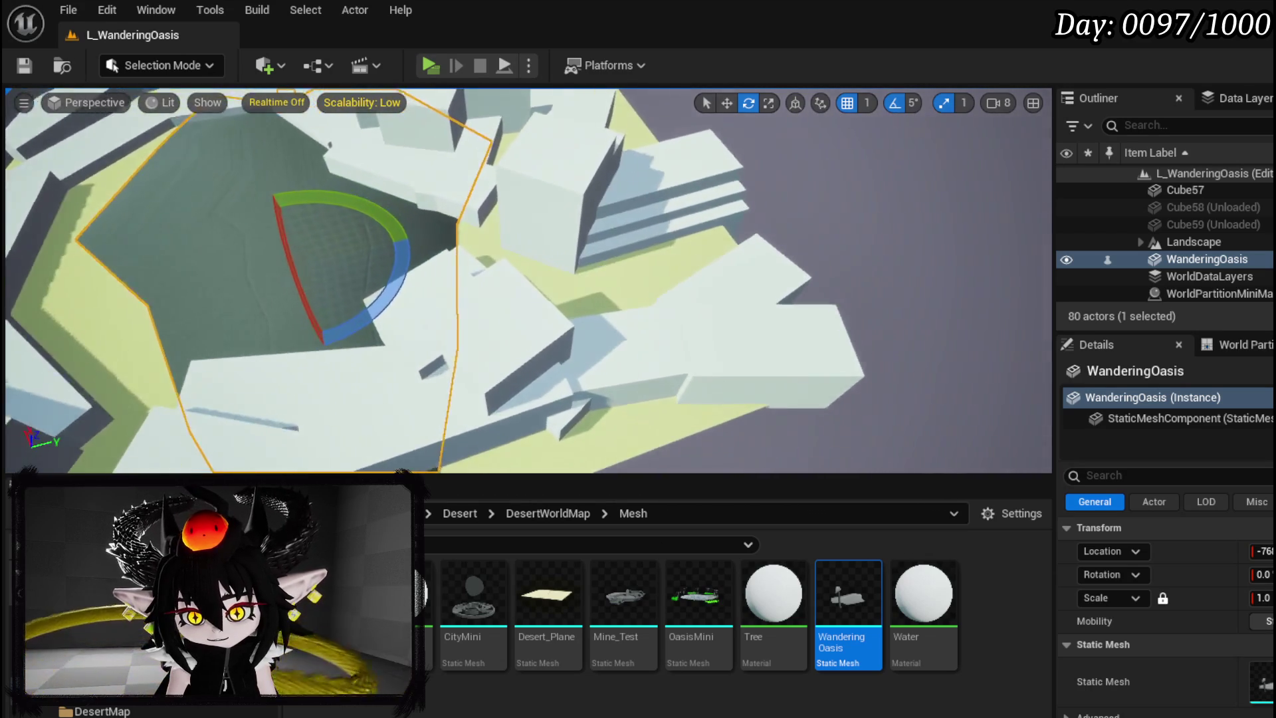
scroll(531, 280, up, 5)
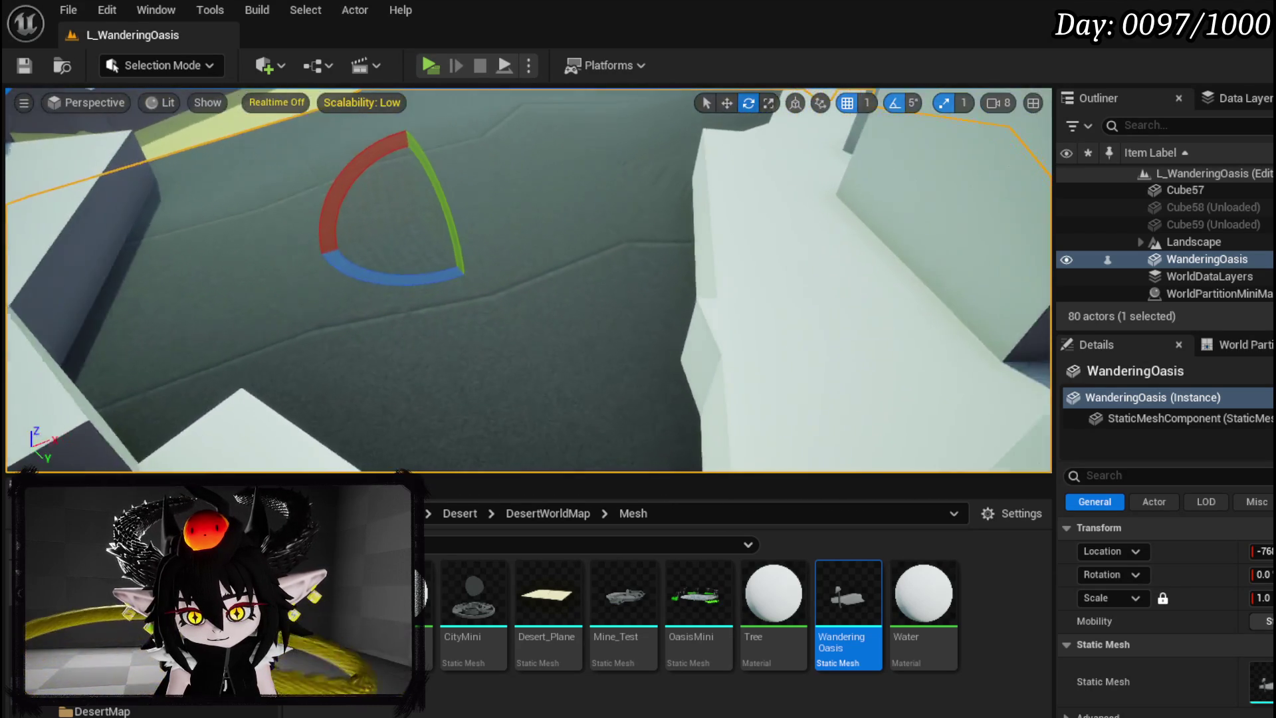
scroll(458, 194, up, 5)
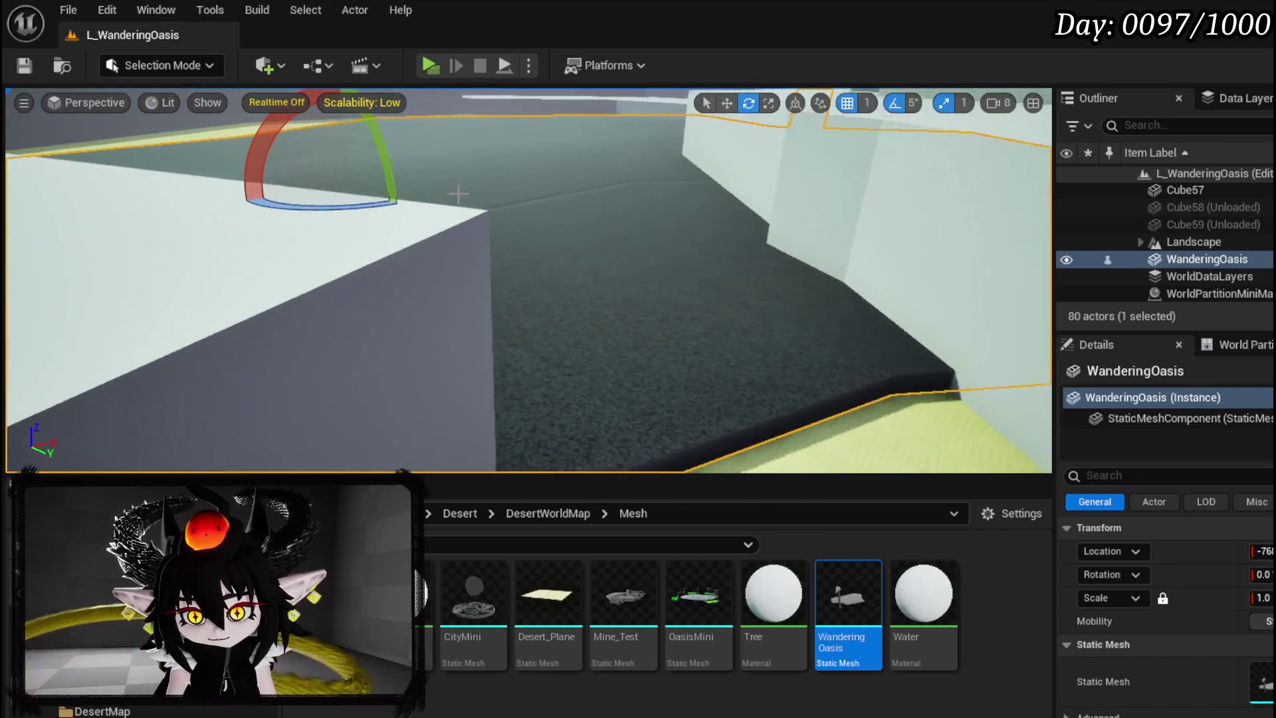
drag(458, 194, 459, 194)
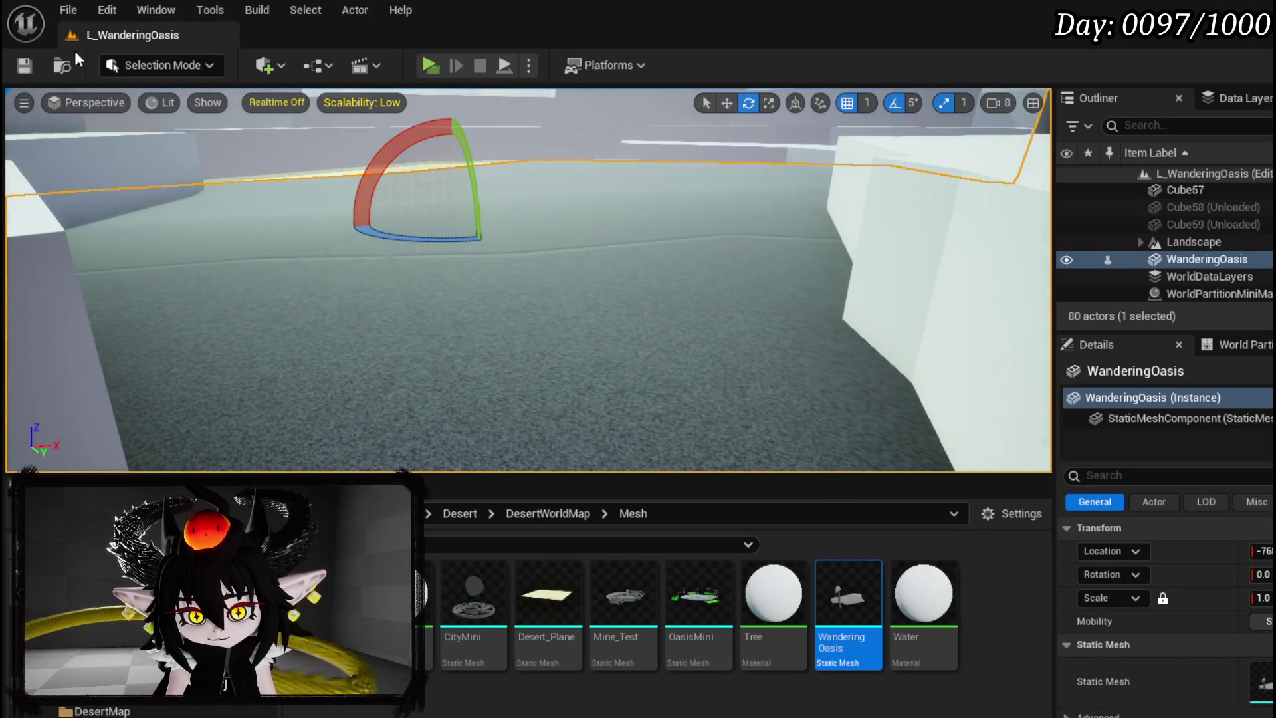
drag(563, 215, 563, 214)
drag(774, 184, 774, 184)
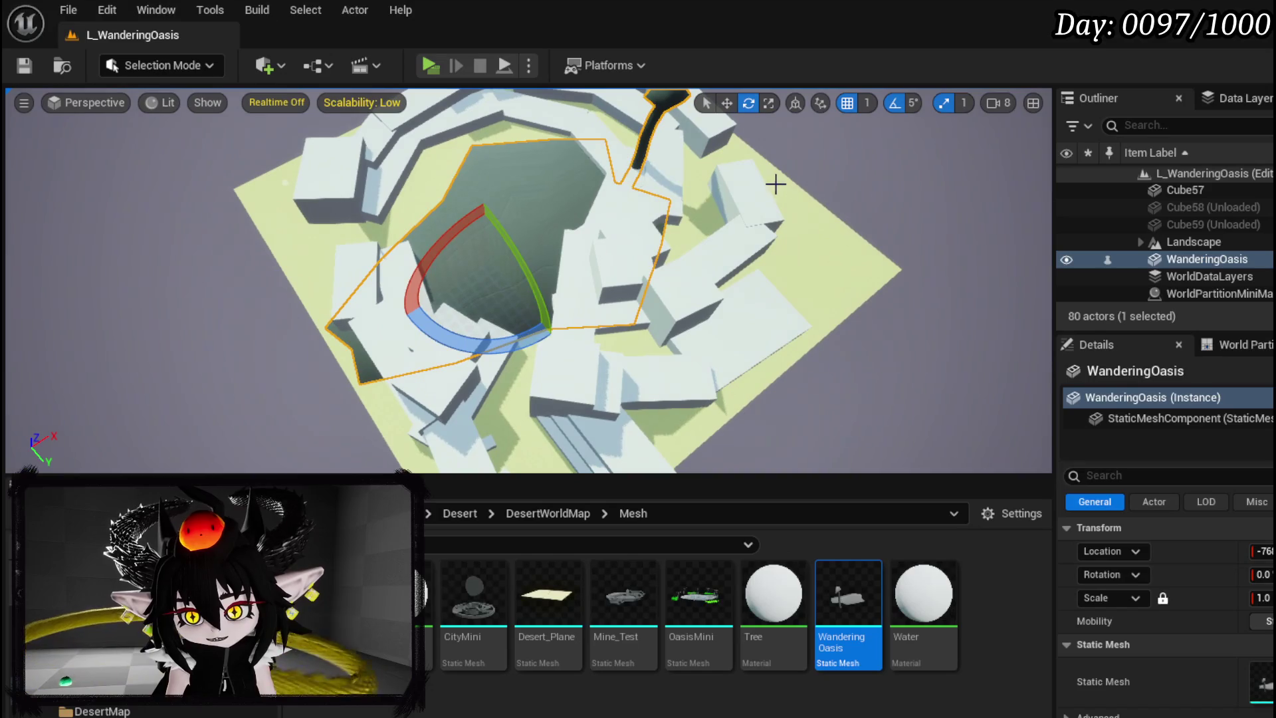
click(897, 221)
drag(897, 221, 897, 221)
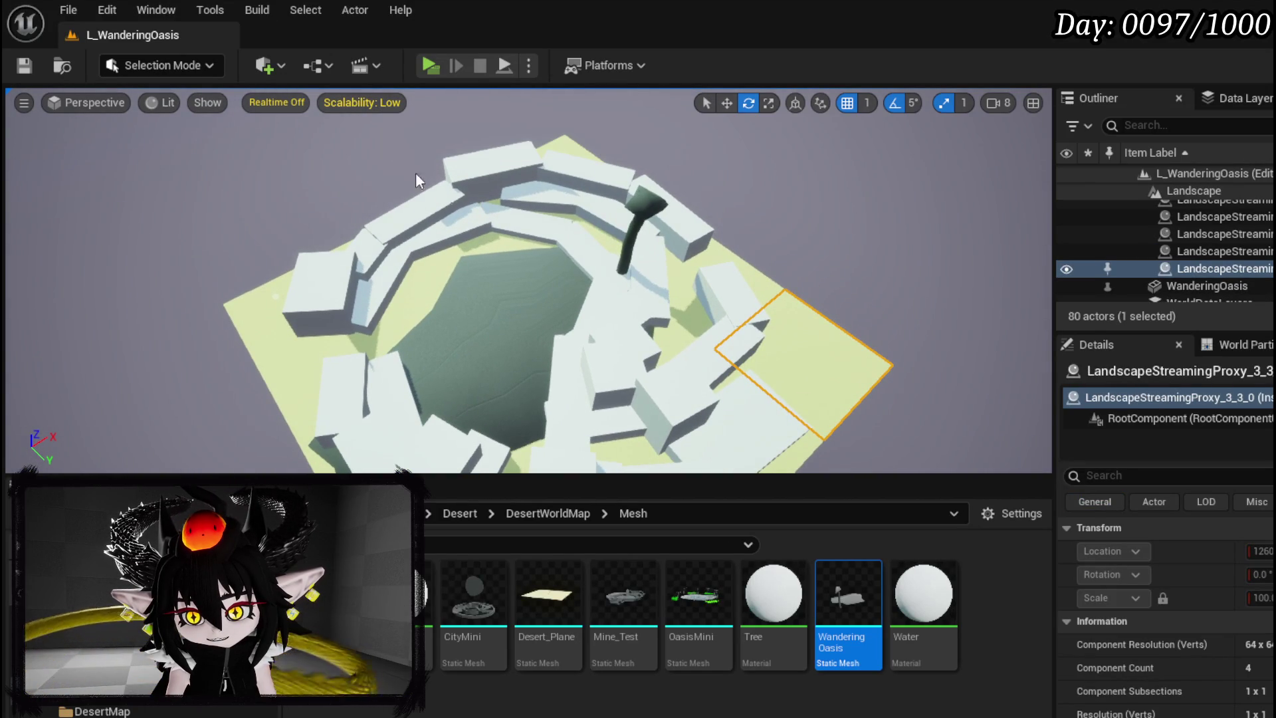
drag(535, 193, 549, 195)
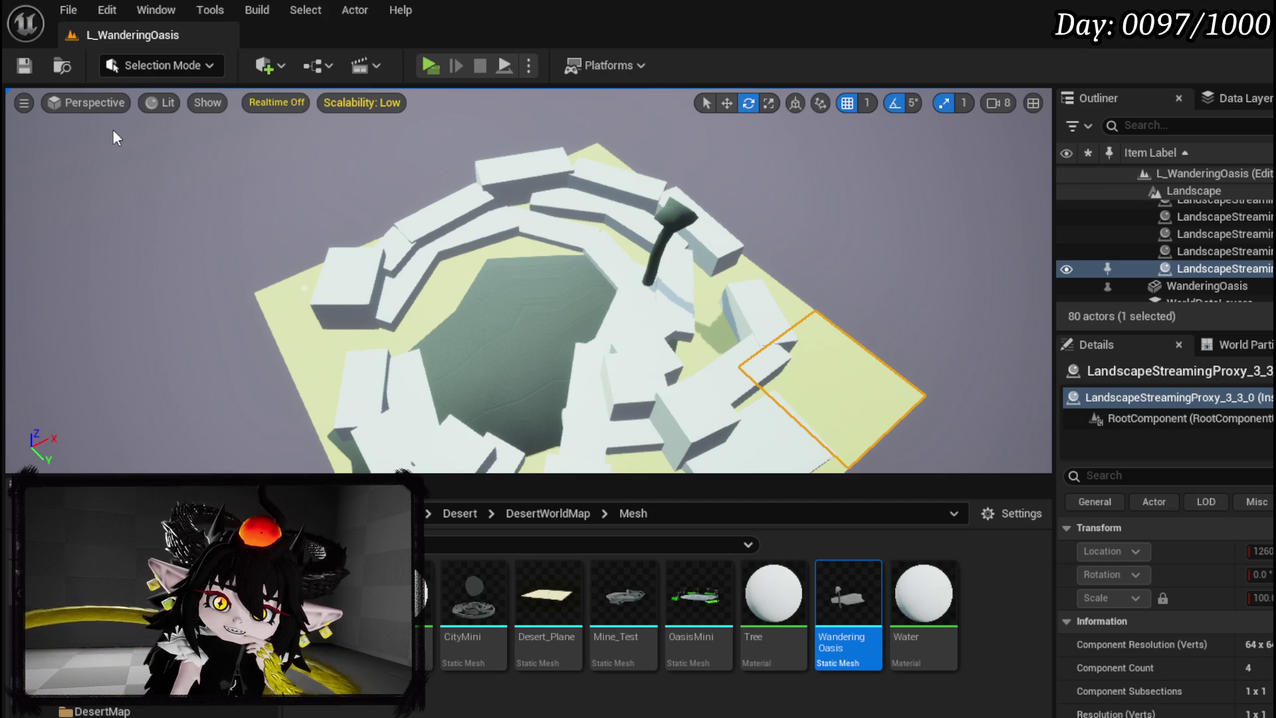
Switch the editor to Landscape mode and show the Manage tools
click(154, 65)
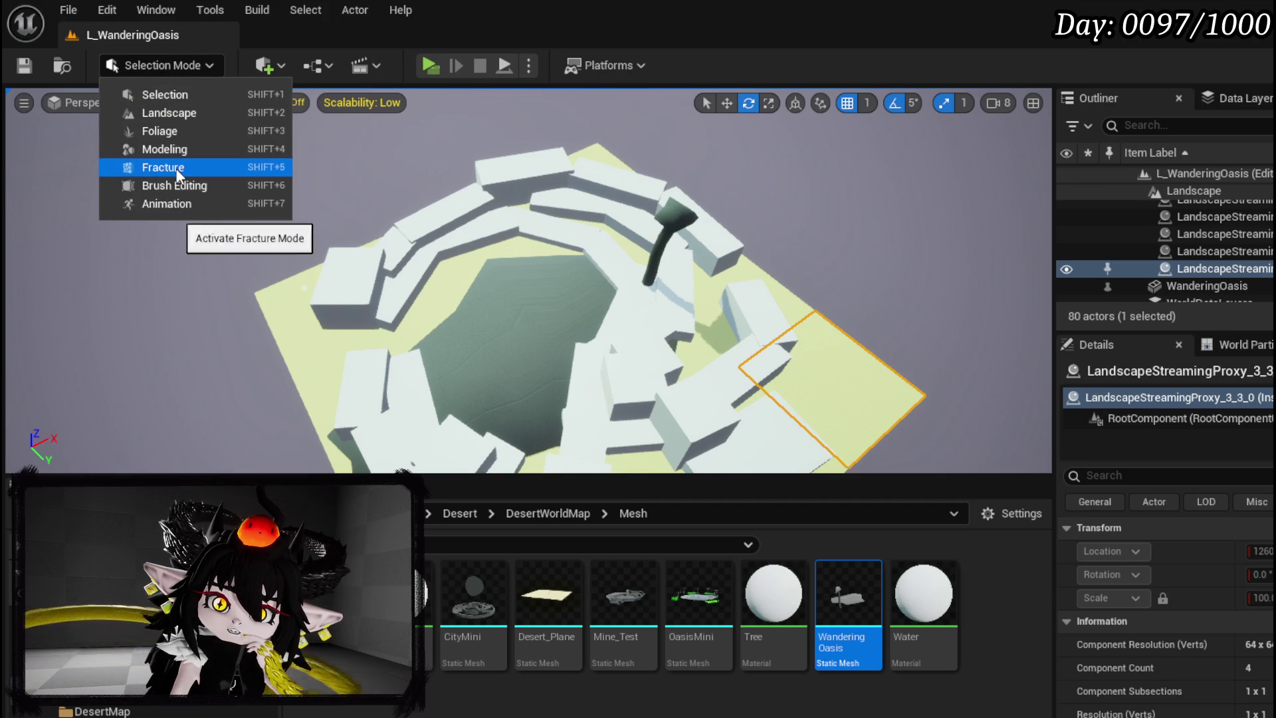
click(180, 117)
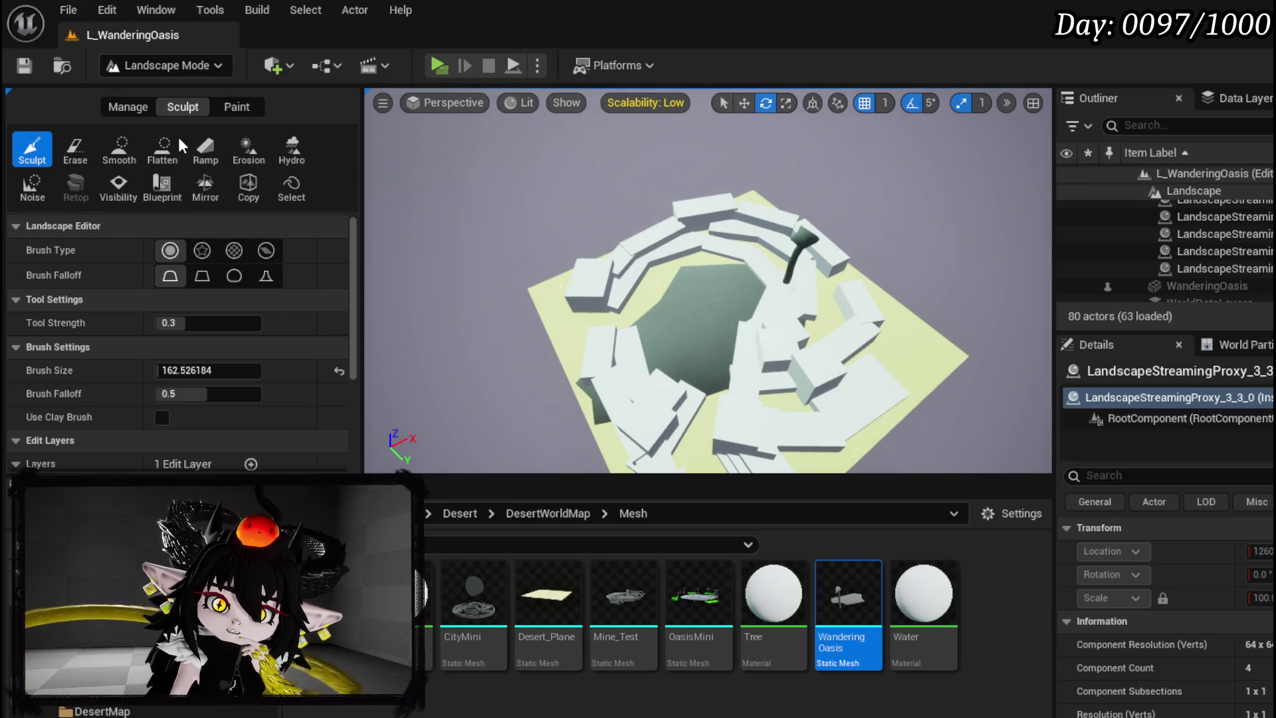
scroll(292, 228, down, 2)
scroll(292, 228, up, 2)
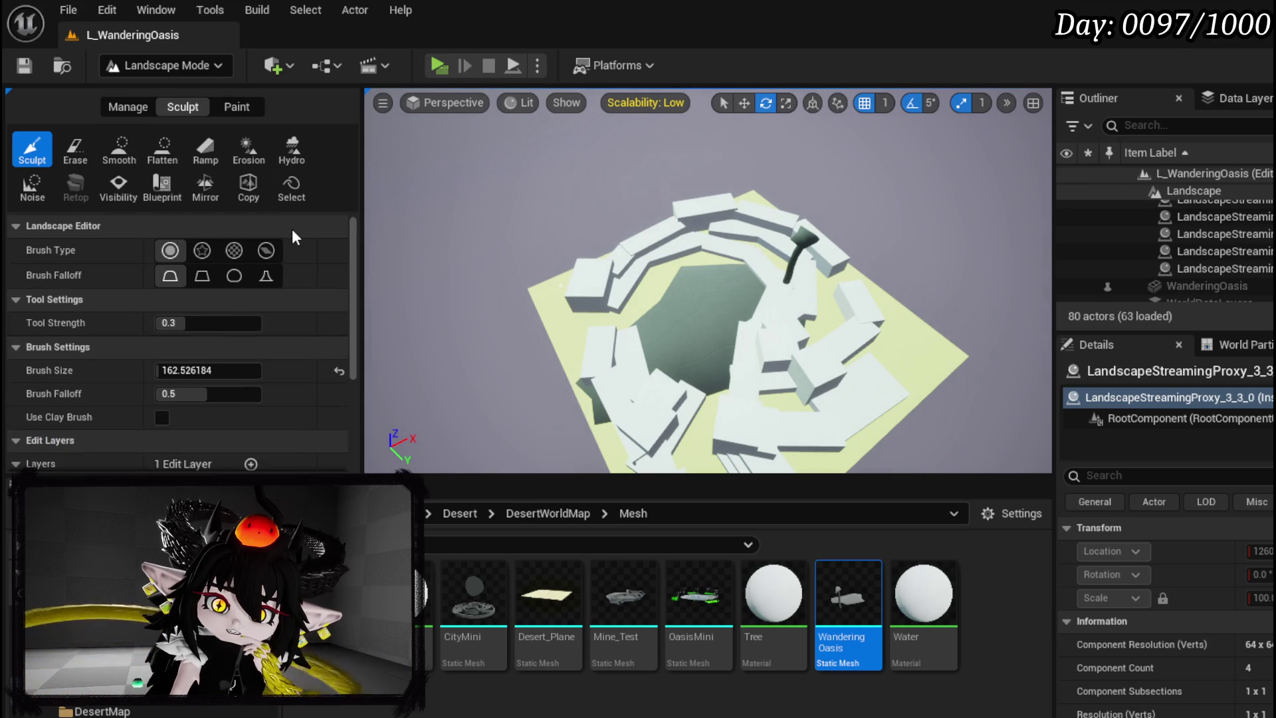
click(129, 113)
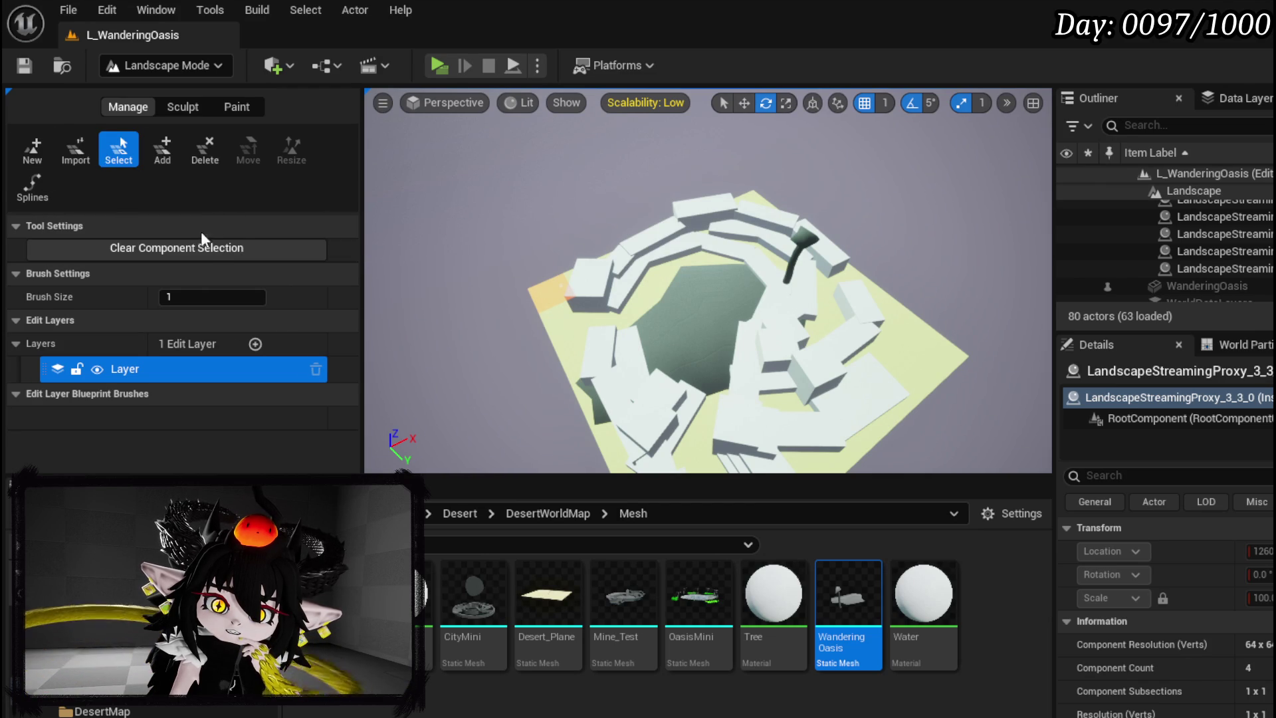
Select the landscape component at the terrain's left corner and begin a new landscape setup
click(186, 108)
click(129, 106)
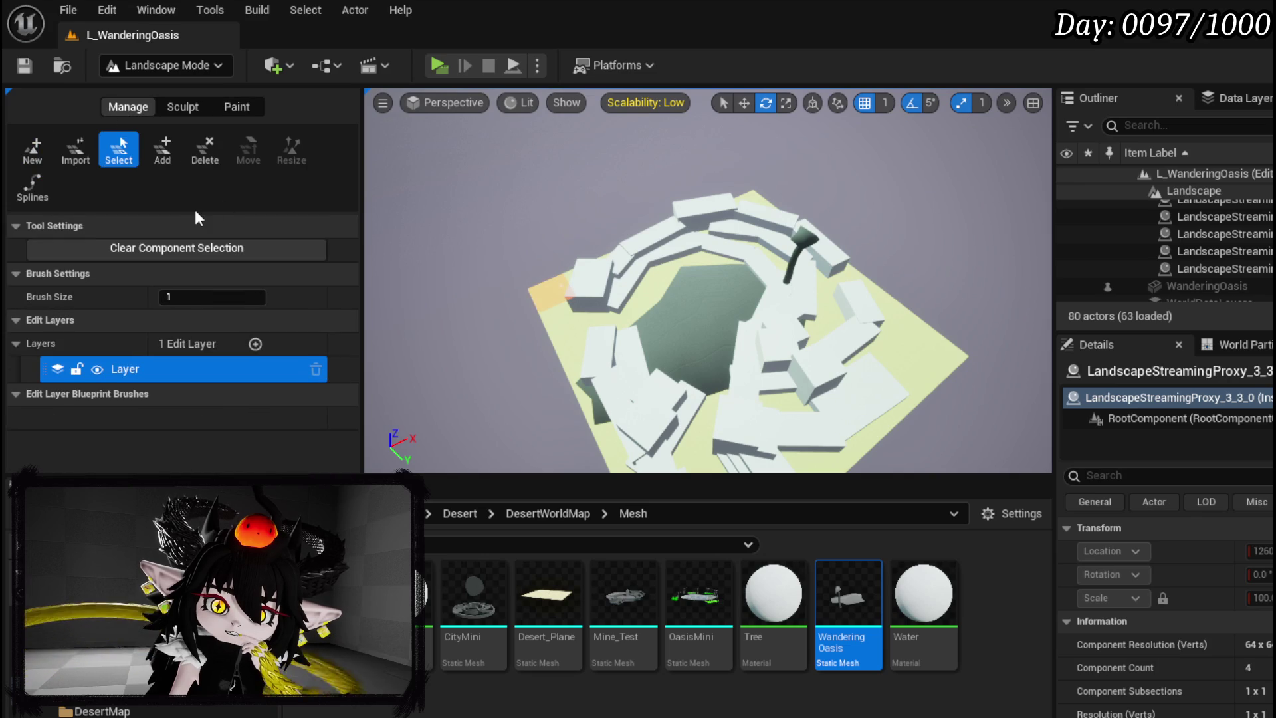
click(551, 298)
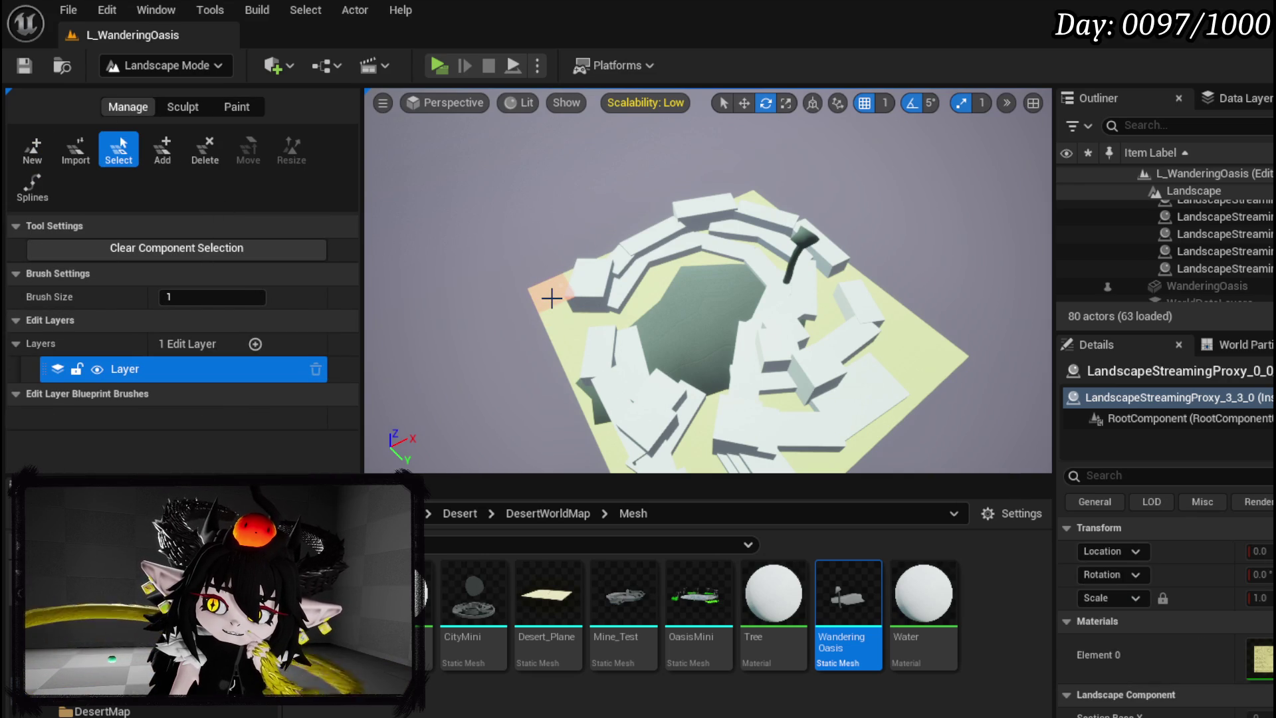
click(22, 161)
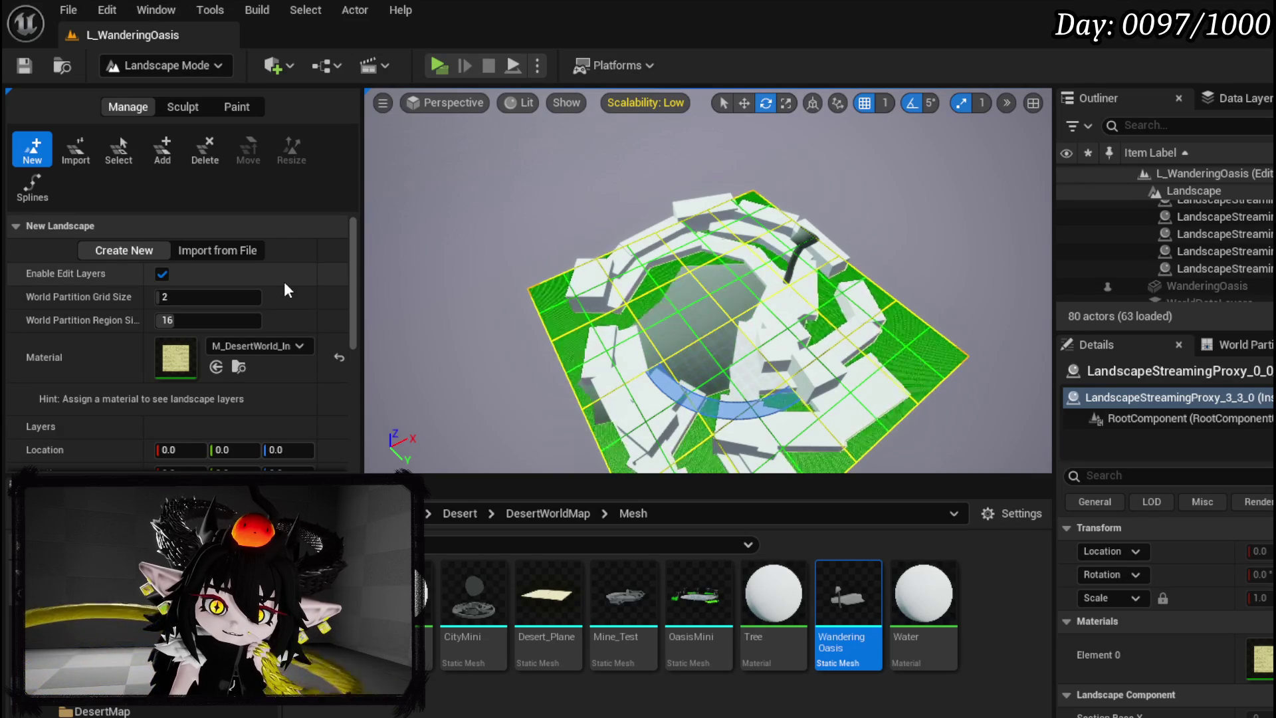
Set the new landscape's scale to 200
scroll(285, 284, down, 3)
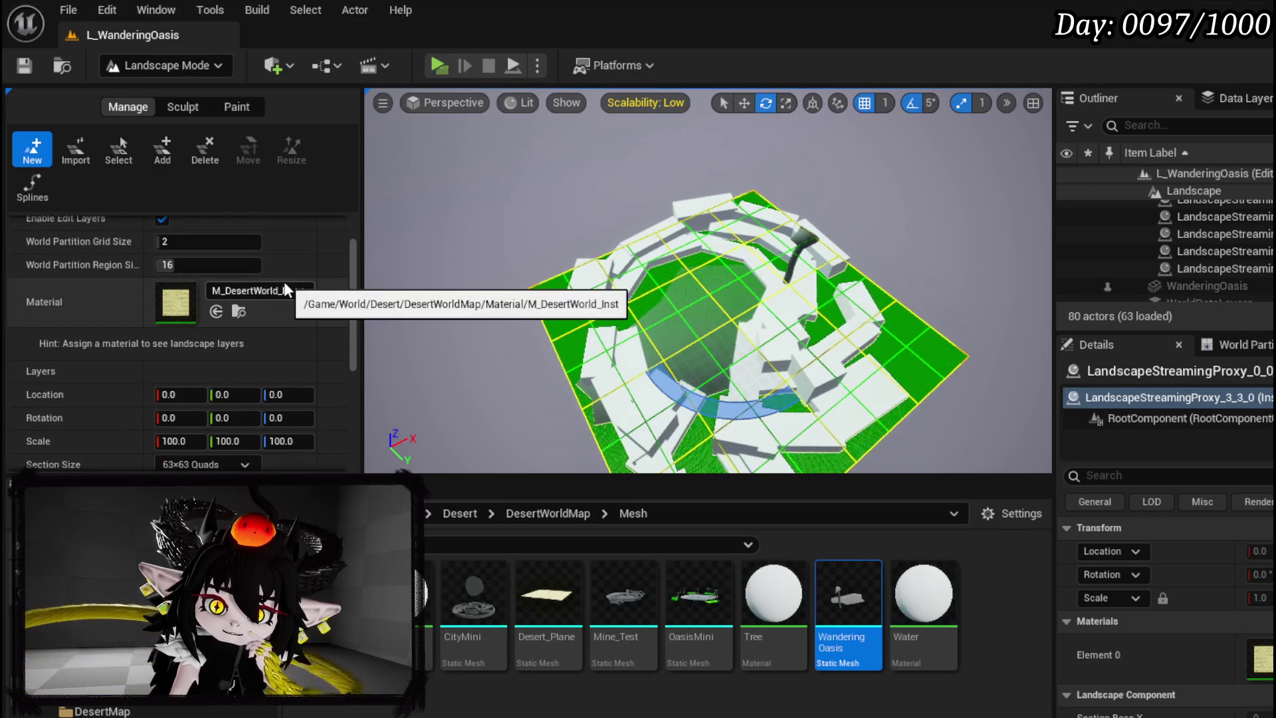
scroll(285, 284, down, 1)
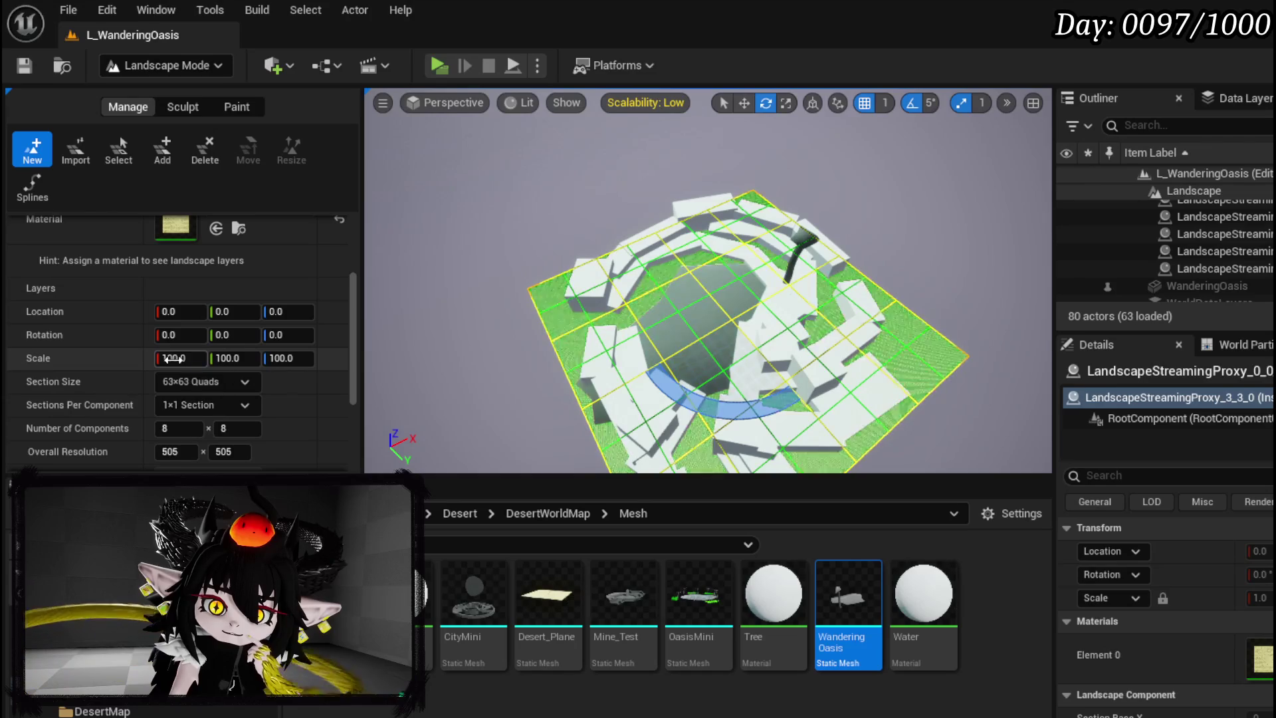
text(2)
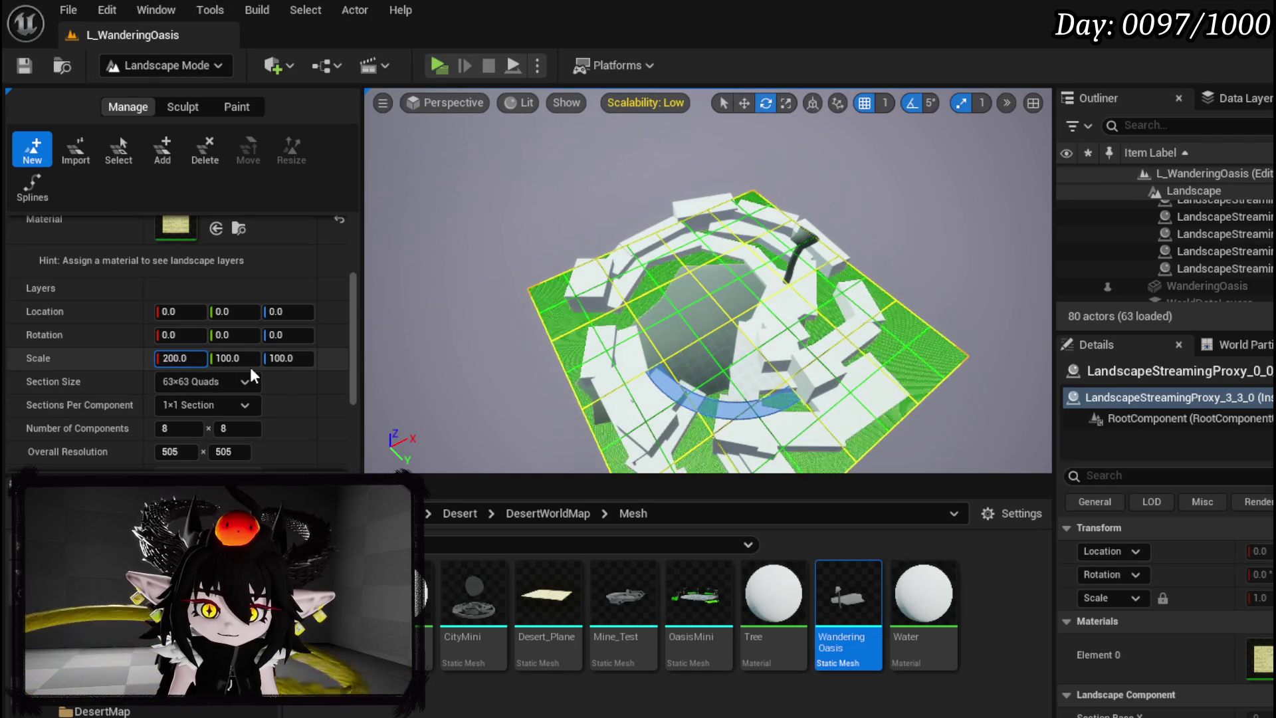
key(Return)
scroll(707, 279, up, 3)
scroll(708, 279, down, 3)
scroll(708, 279, up, 1)
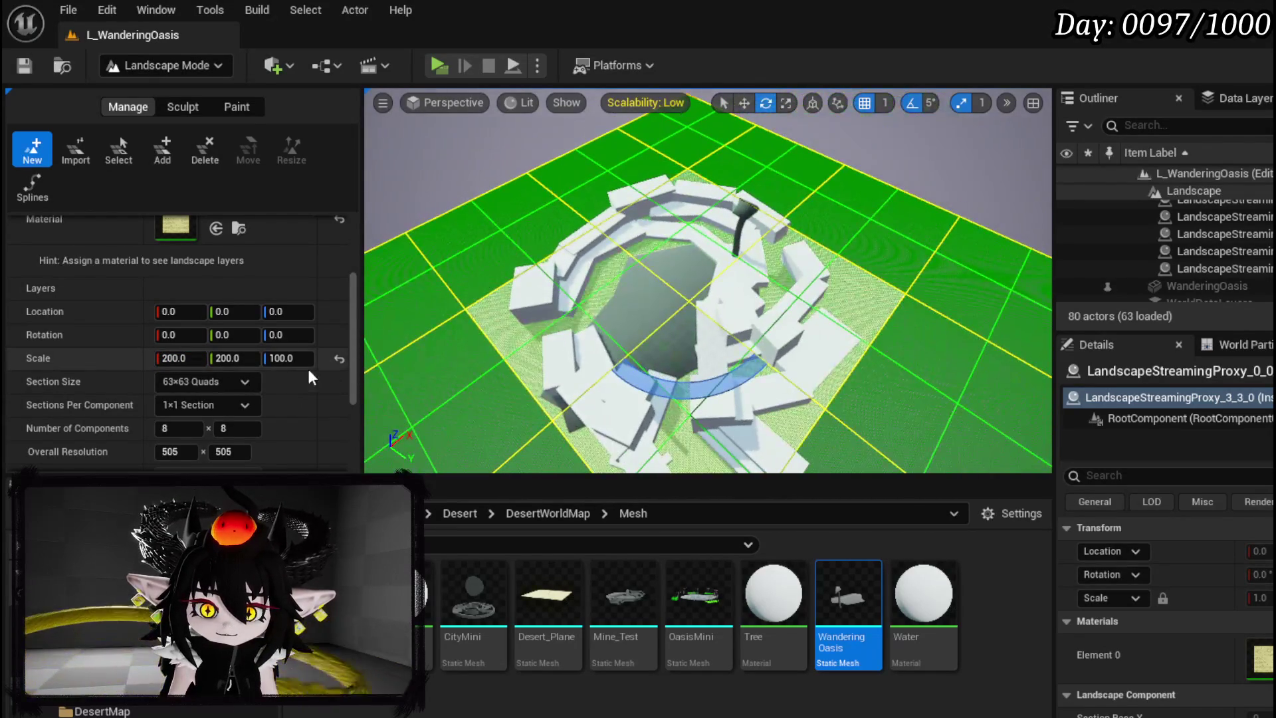
Raise the landscape X scale to 300, then to 400
click(172, 359)
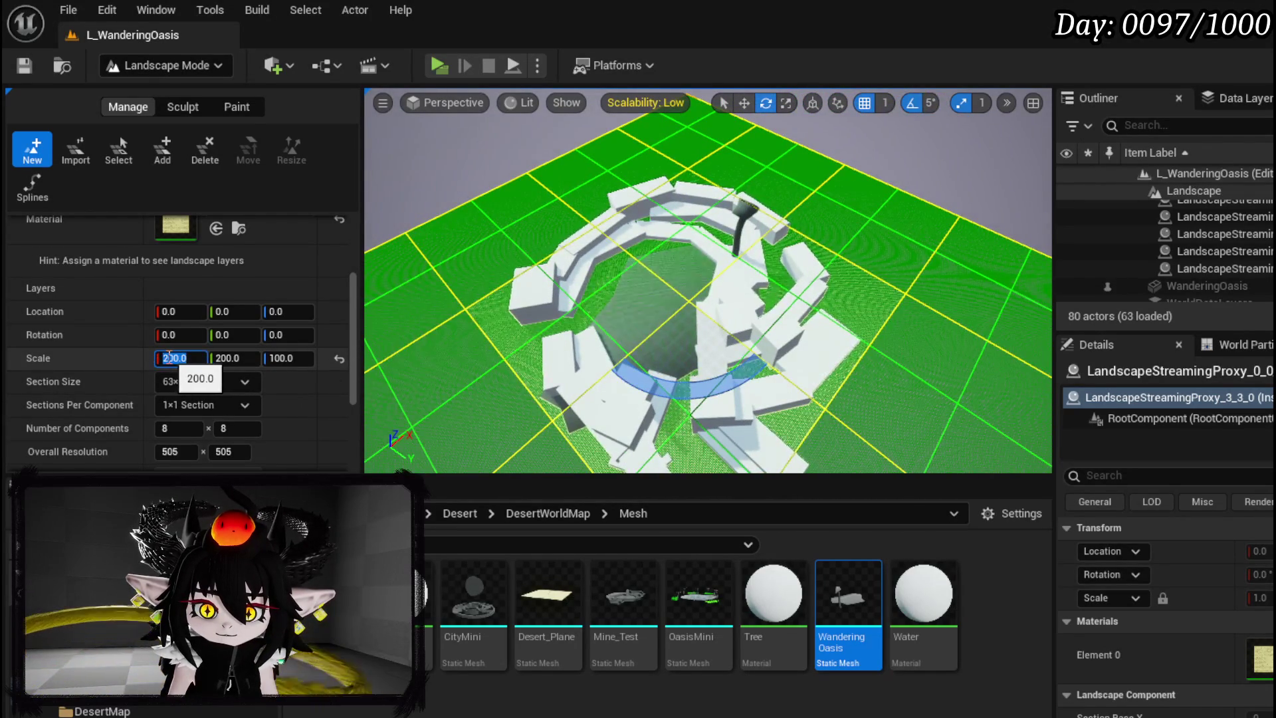
text(300)
key(Return)
drag(924, 209, 891, 226)
click(173, 359)
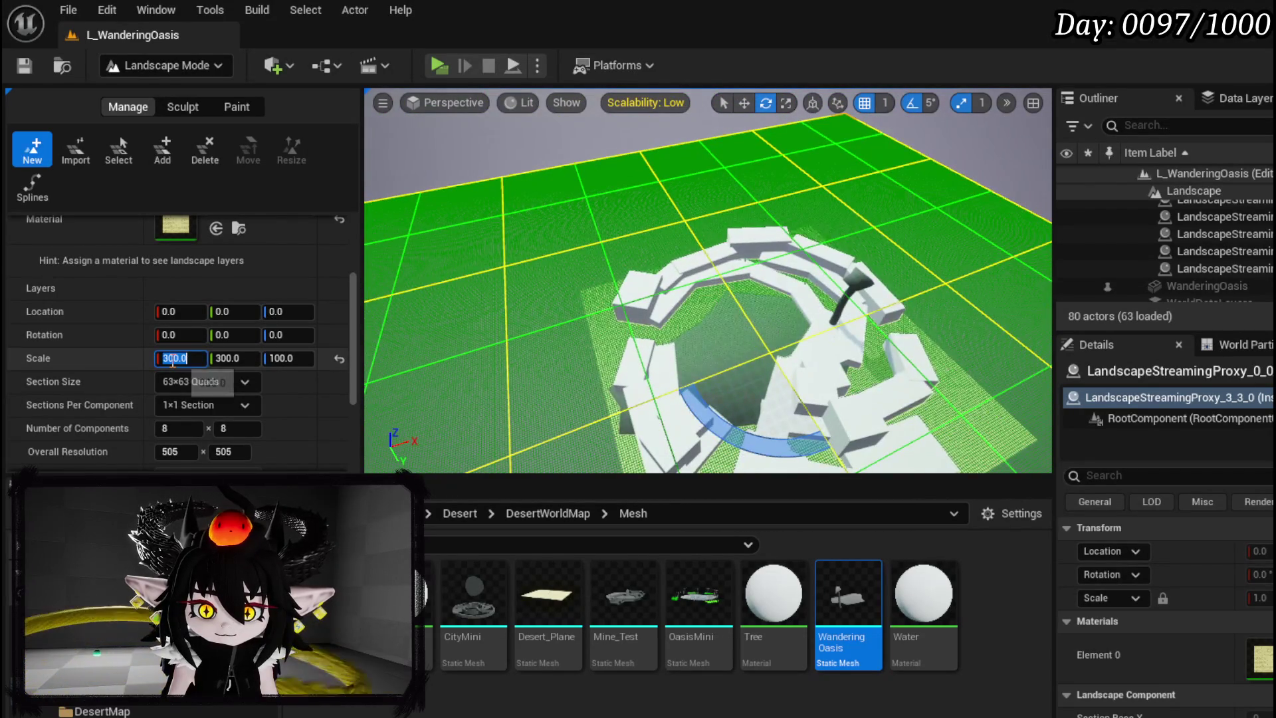
text(400)
key(Return)
Frame the landscape proxy and create the new landscape at scale 400
mouse_move(659, 259)
mouse_down()
mouse_move(606, 275)
mouse_move(652, 260)
mouse_up()
scroll(225, 278, down, 3)
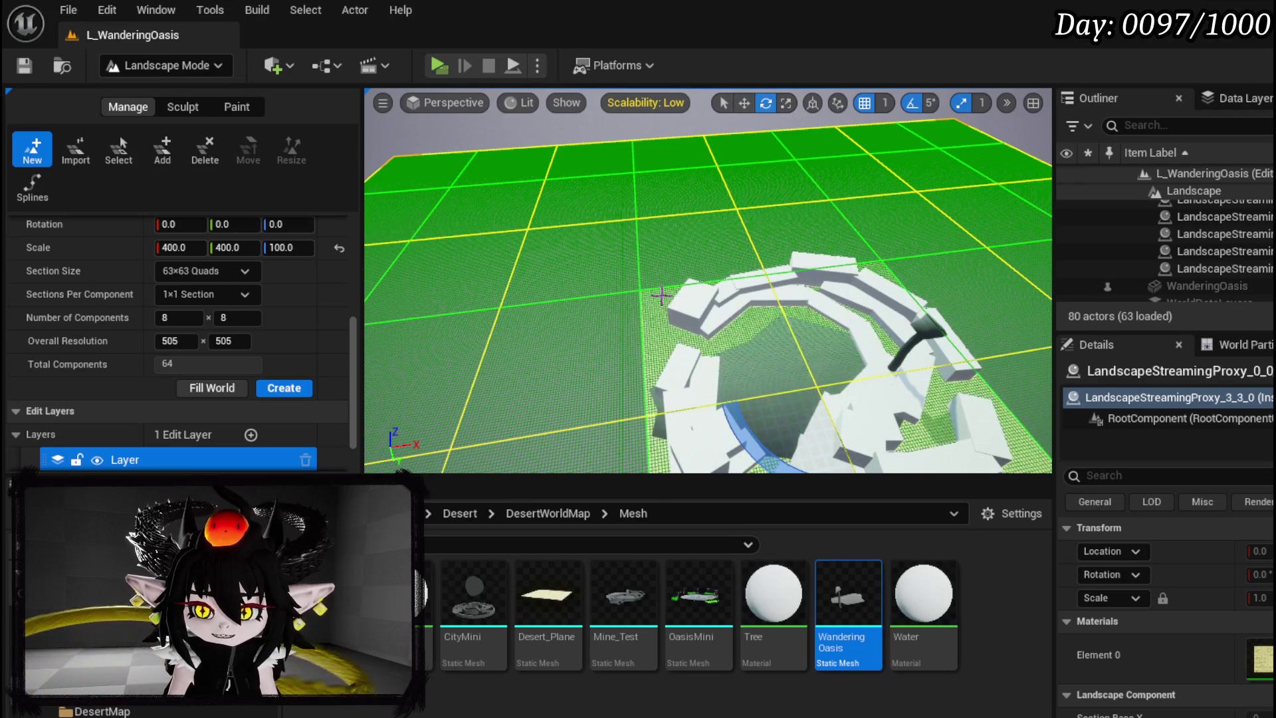
key(f)
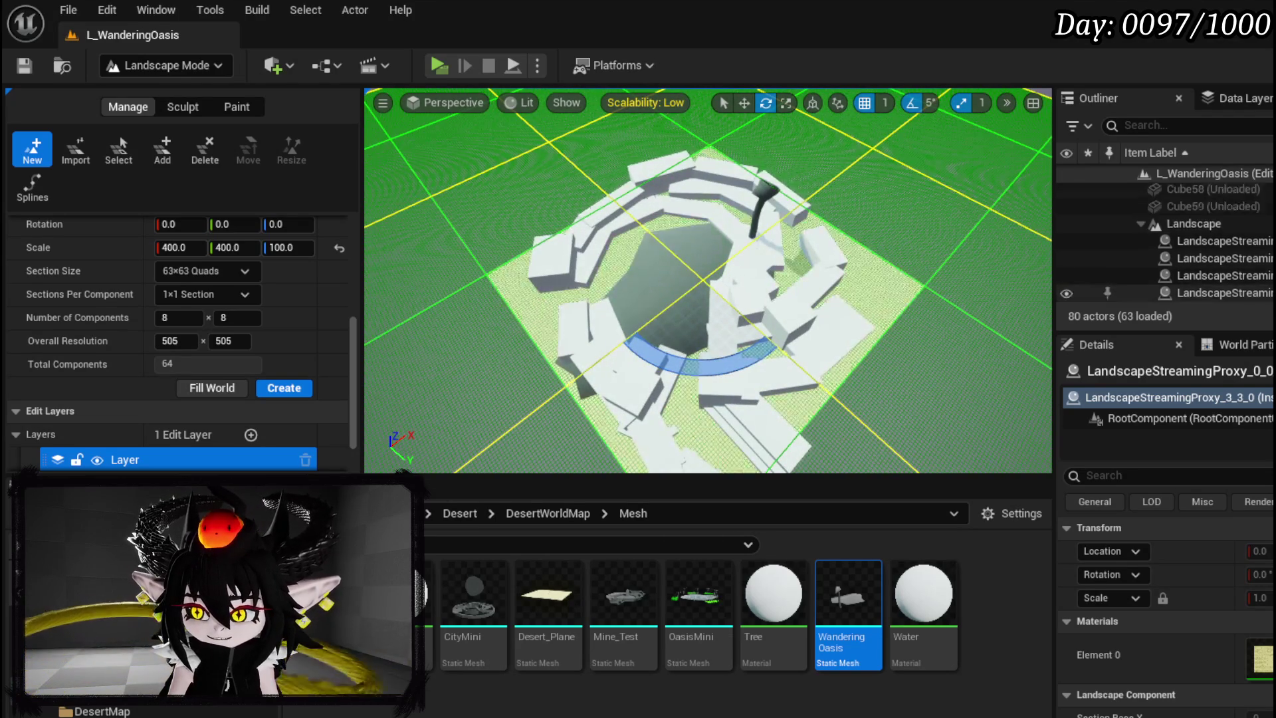
click(296, 389)
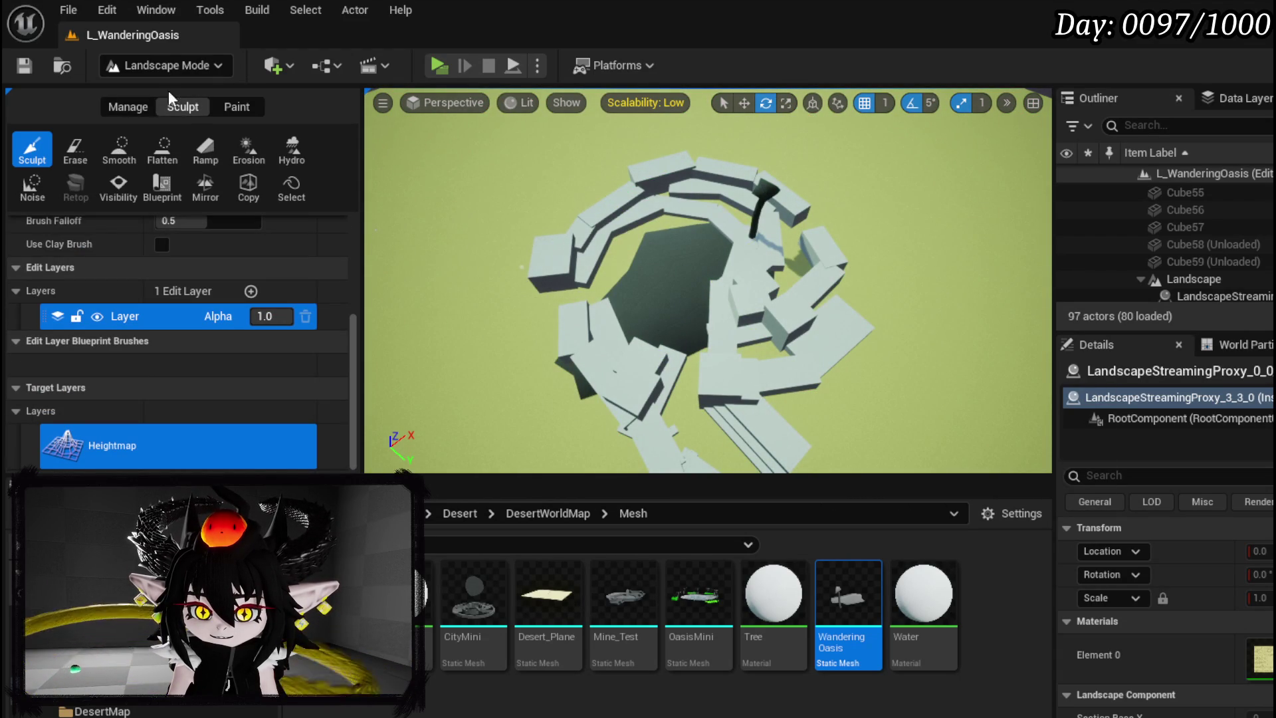
Use Manage > Select to pick landscape components across the oasis area
click(129, 106)
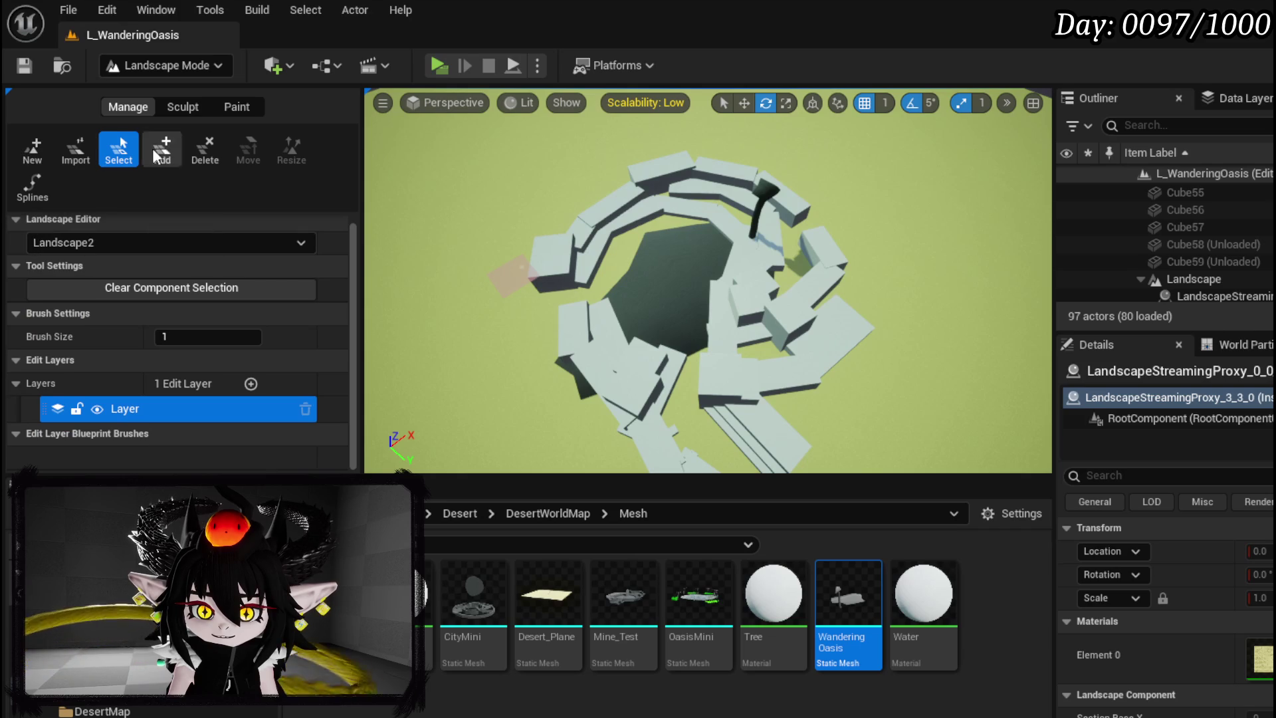
click(506, 277)
mouse_move(523, 315)
mouse_down()
mouse_move(458, 304)
mouse_move(578, 199)
mouse_move(696, 146)
mouse_up()
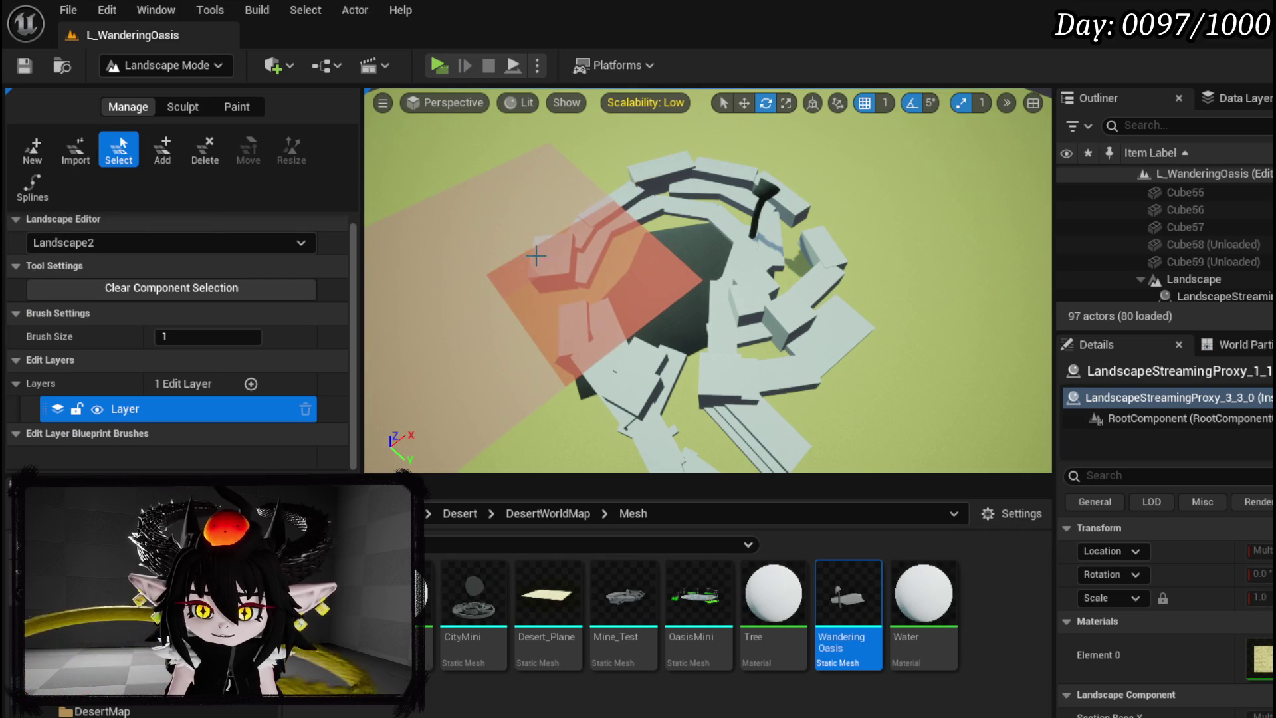
mouse_move(848, 234)
mouse_down()
mouse_move(784, 253)
mouse_move(761, 188)
mouse_move(683, 229)
mouse_up()
click(1006, 224)
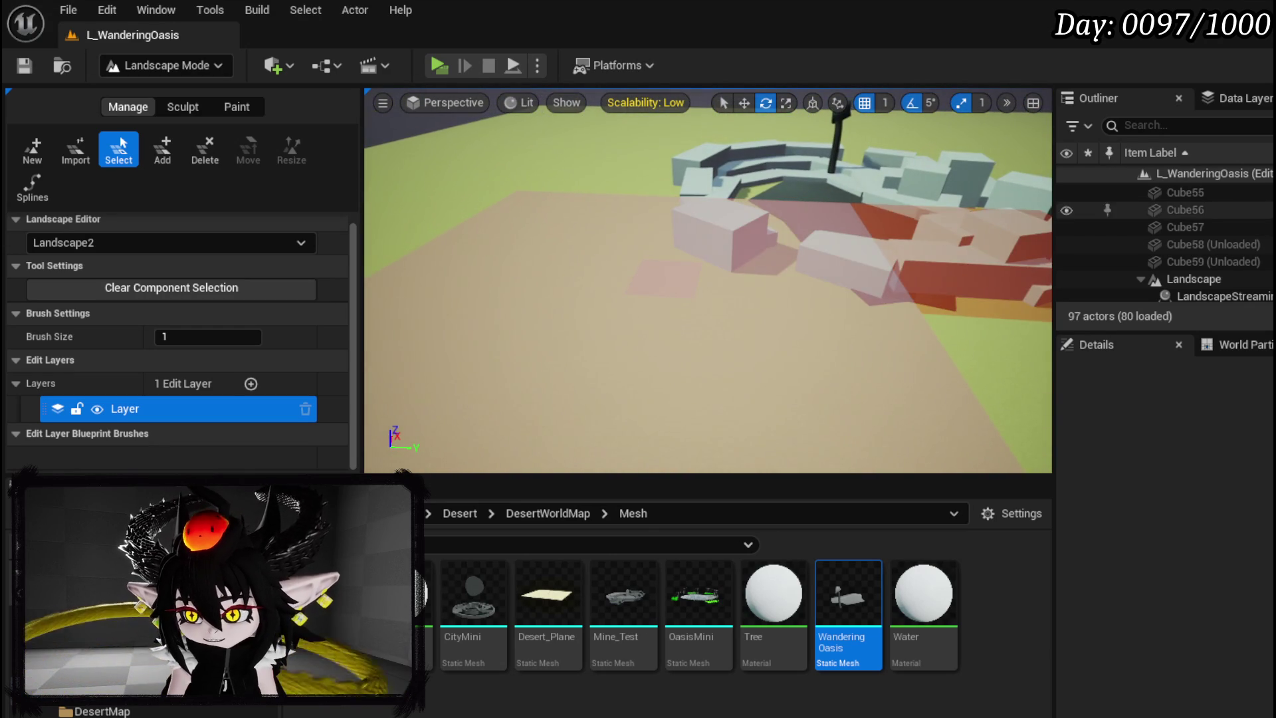
Select the first landscape streaming proxies in the Outliner and delete one
scroll(1162, 239, up, 10)
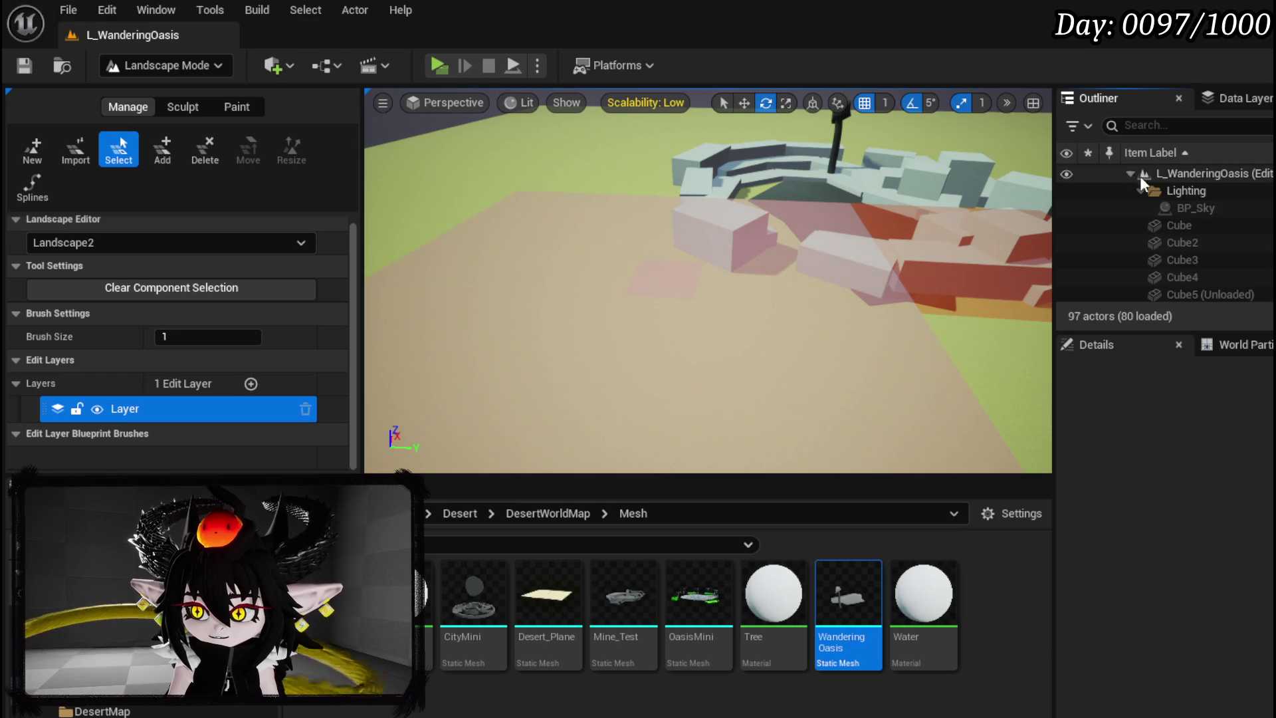
scroll(1129, 208, down, 5)
scroll(1163, 243, down, 10)
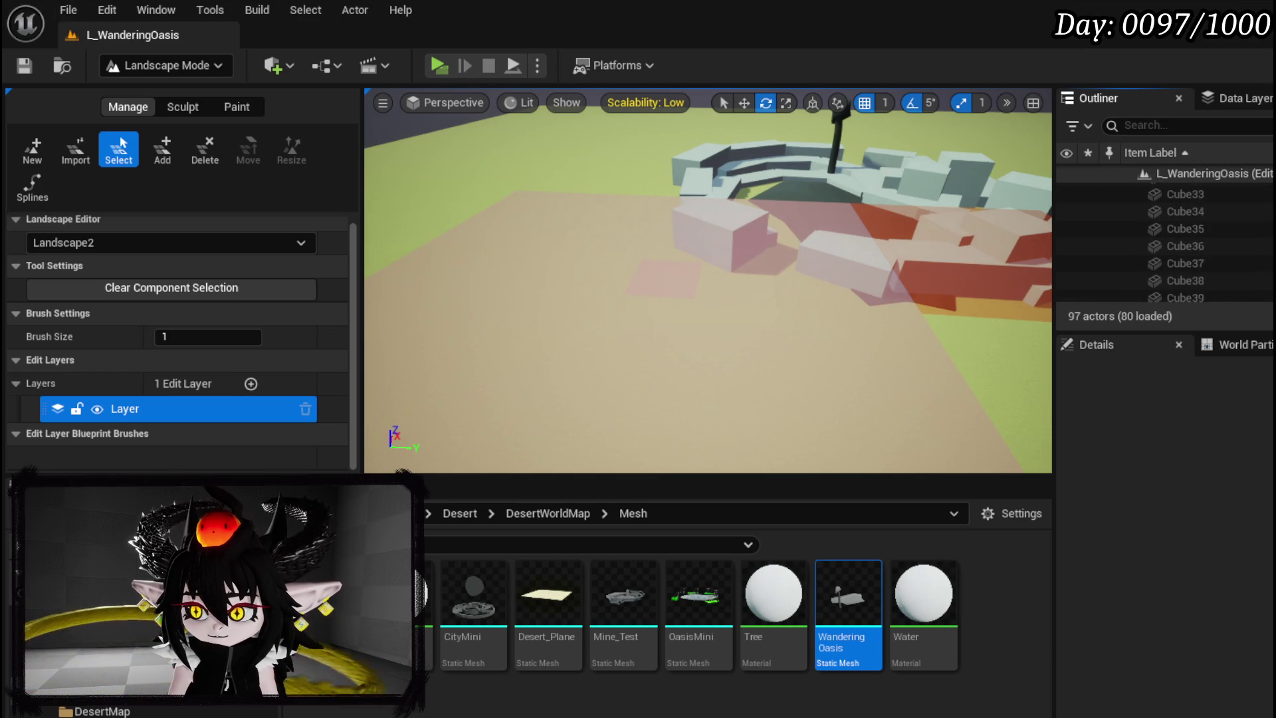
click(1252, 209)
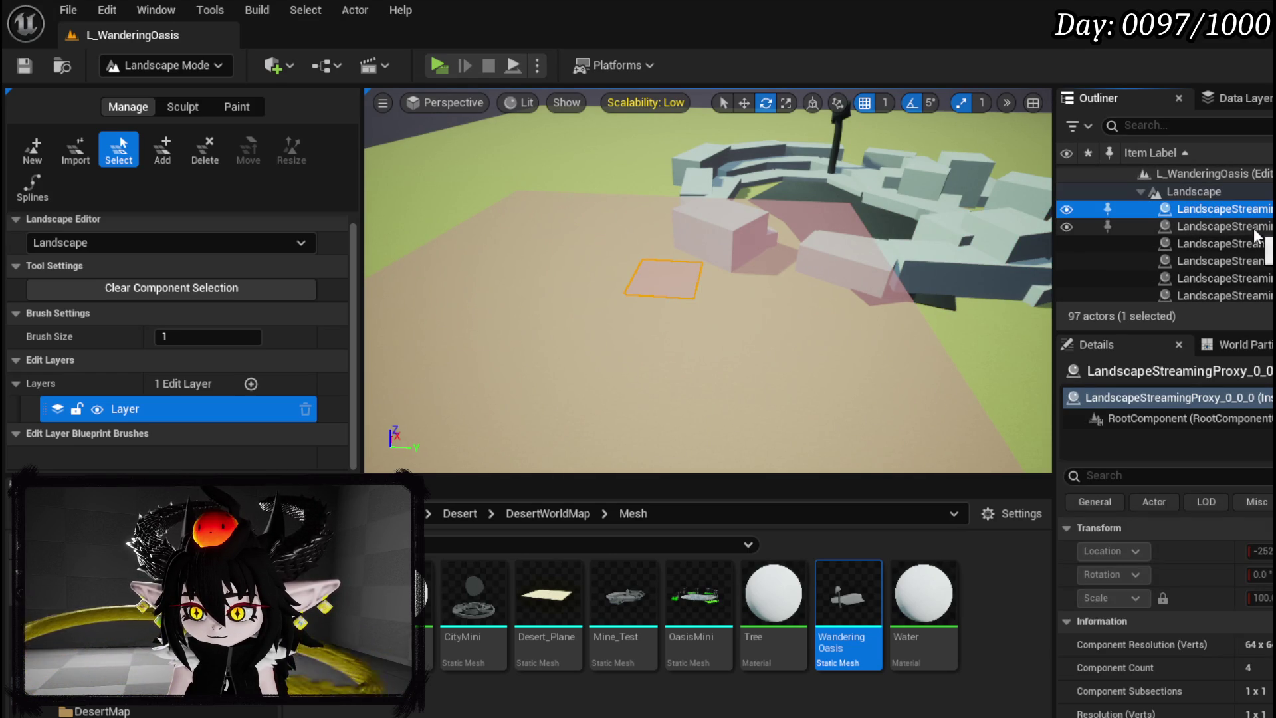
click(1255, 224)
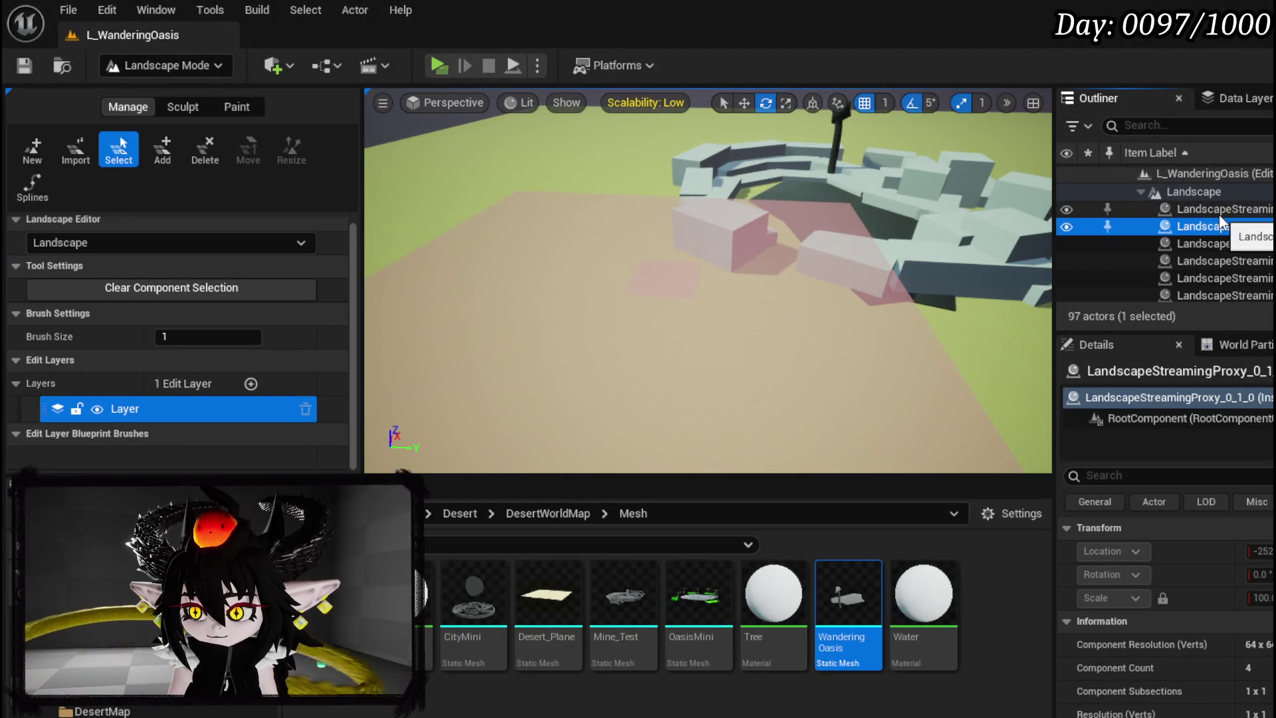
click(1218, 214)
key(Delete)
click(1219, 214)
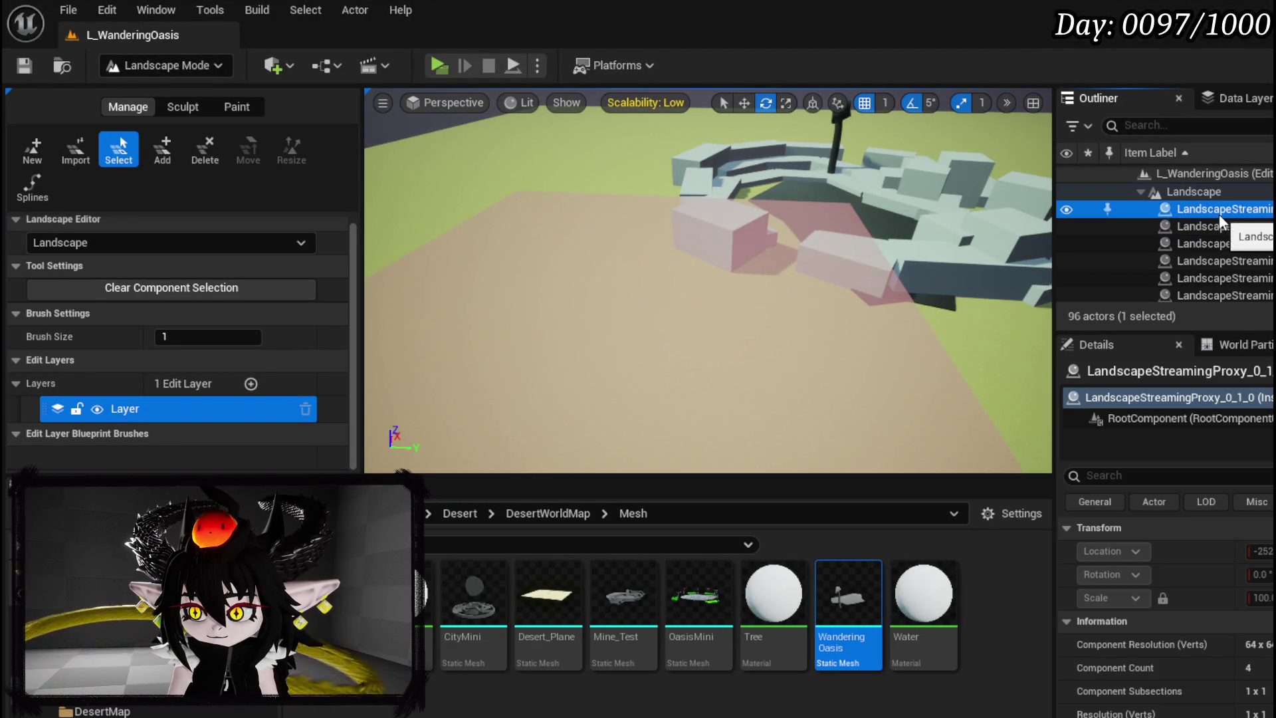
key(f)
Select all remaining landscape streaming proxies in the Outliner and delete them
scroll(707, 280, up, 10)
scroll(708, 281, down, 10)
scroll(708, 281, down, 10)
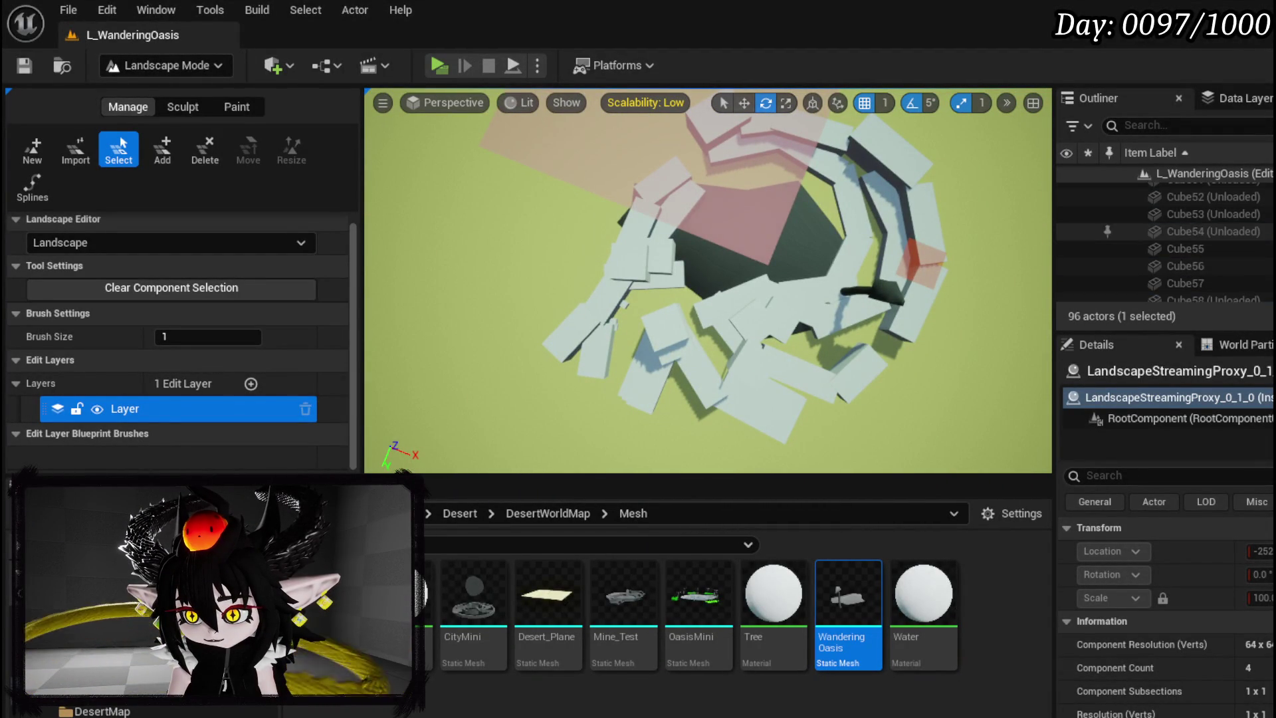
click(1226, 226)
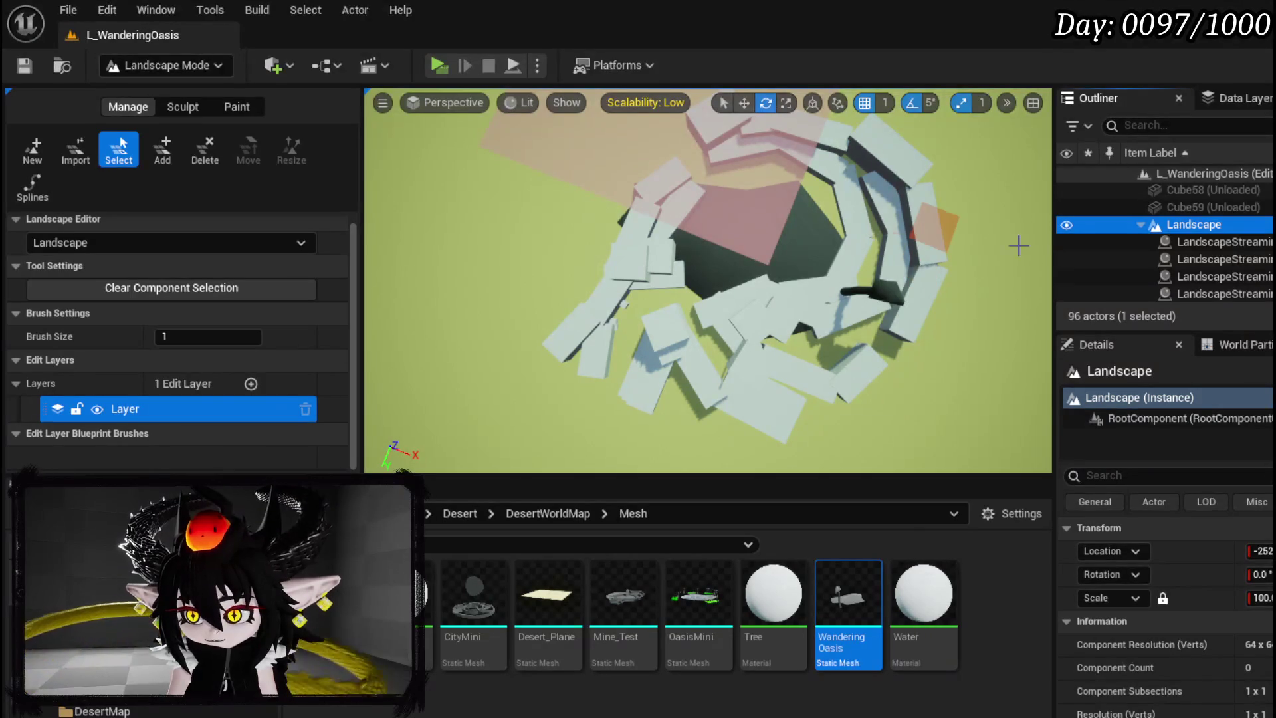
right_click(1186, 223)
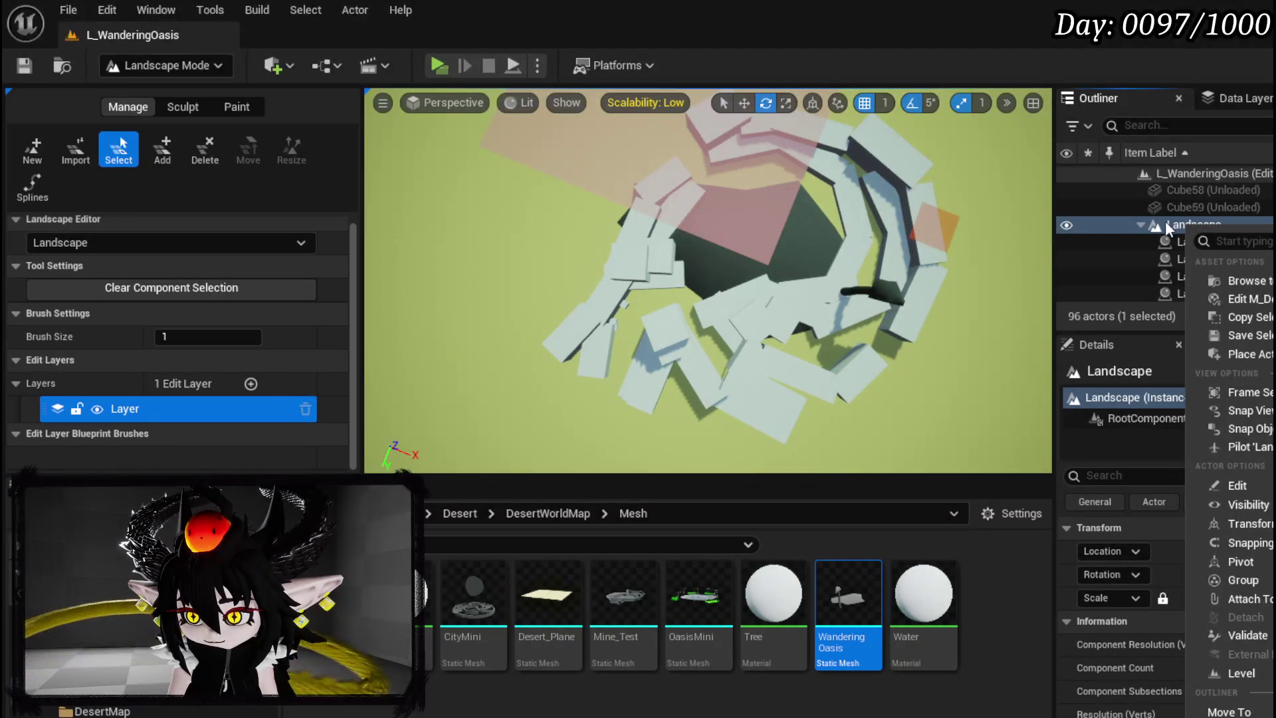
key(Escape)
click(1214, 241)
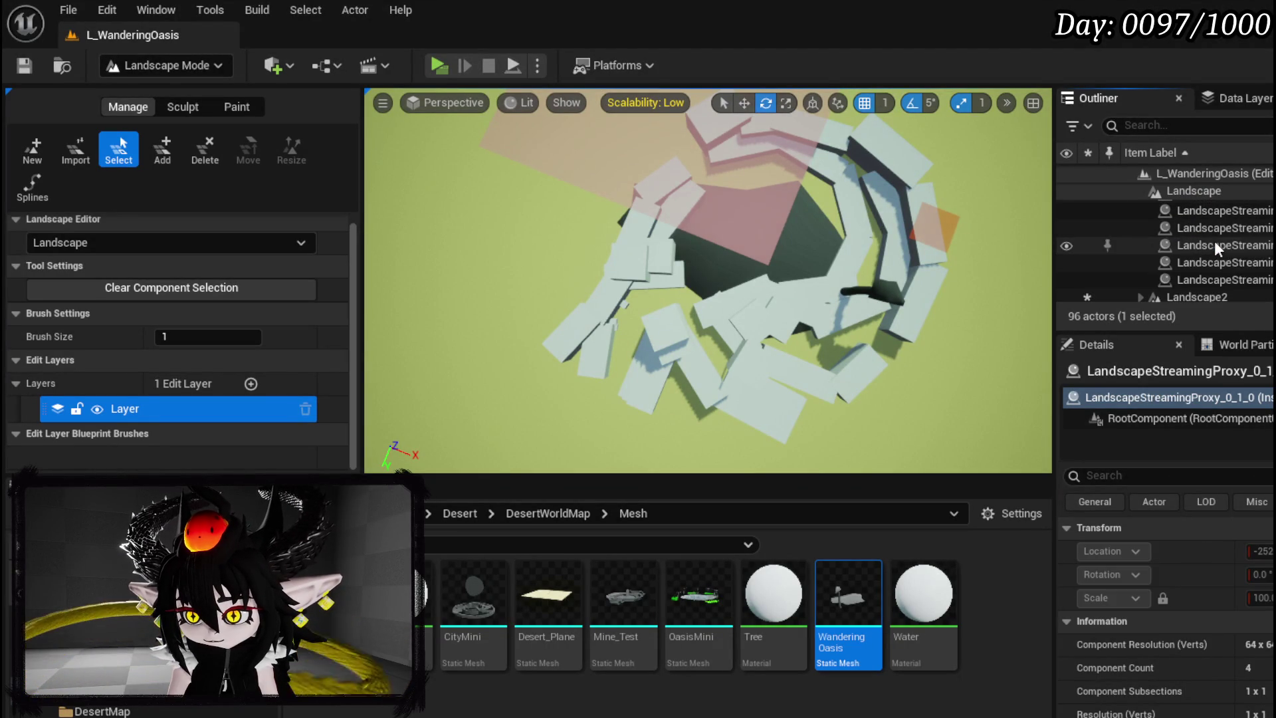
shift+click(1202, 280)
key(Delete)
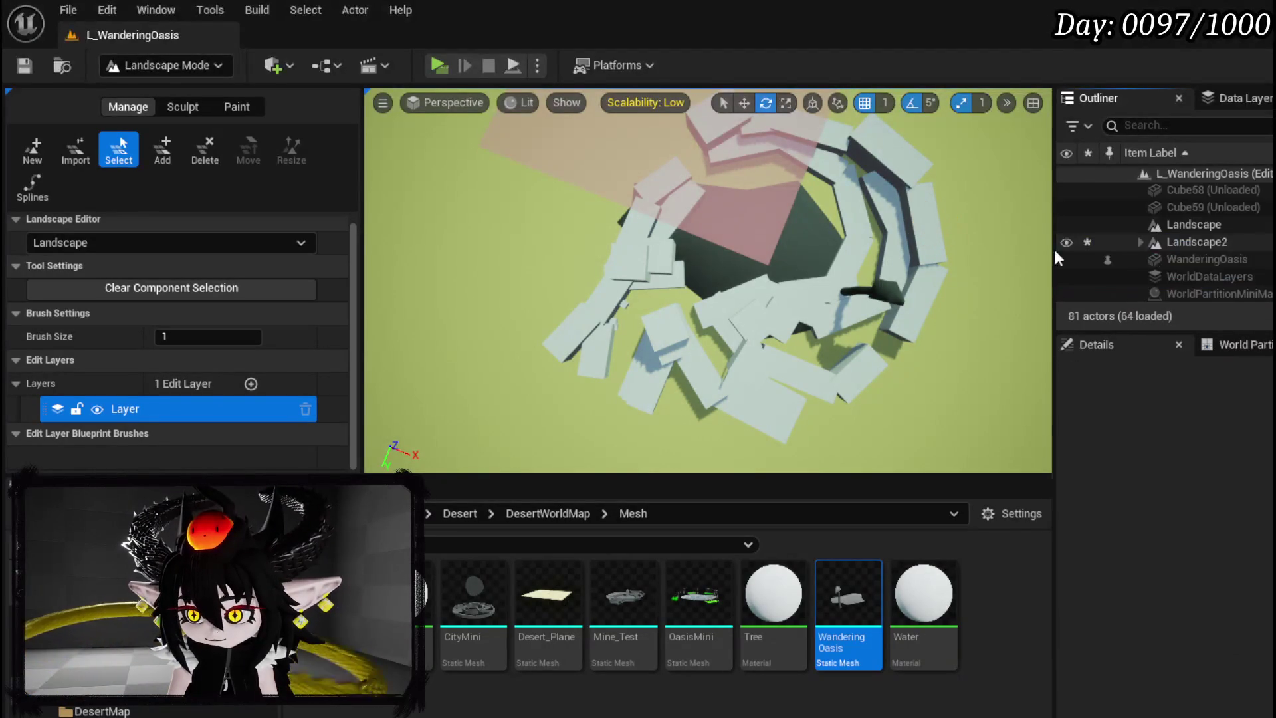
Delete the old Landscape actor and save the level
click(1216, 222)
key(Delete)
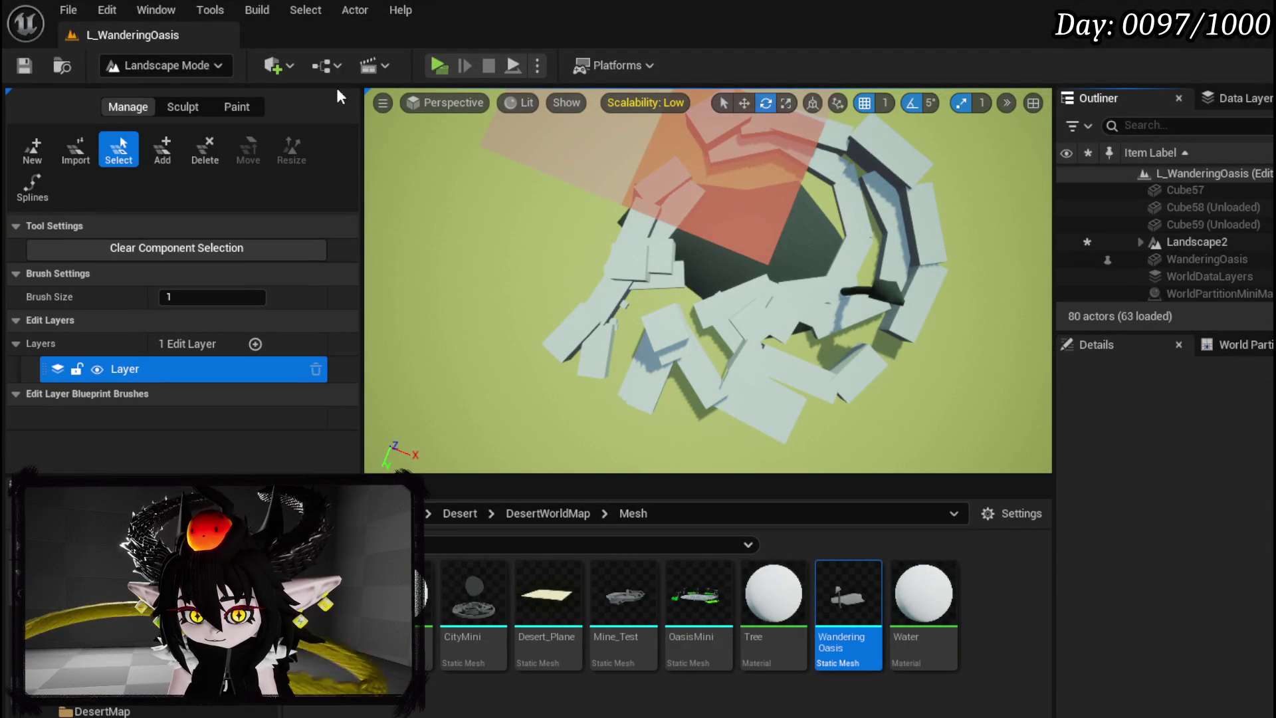
click(11, 64)
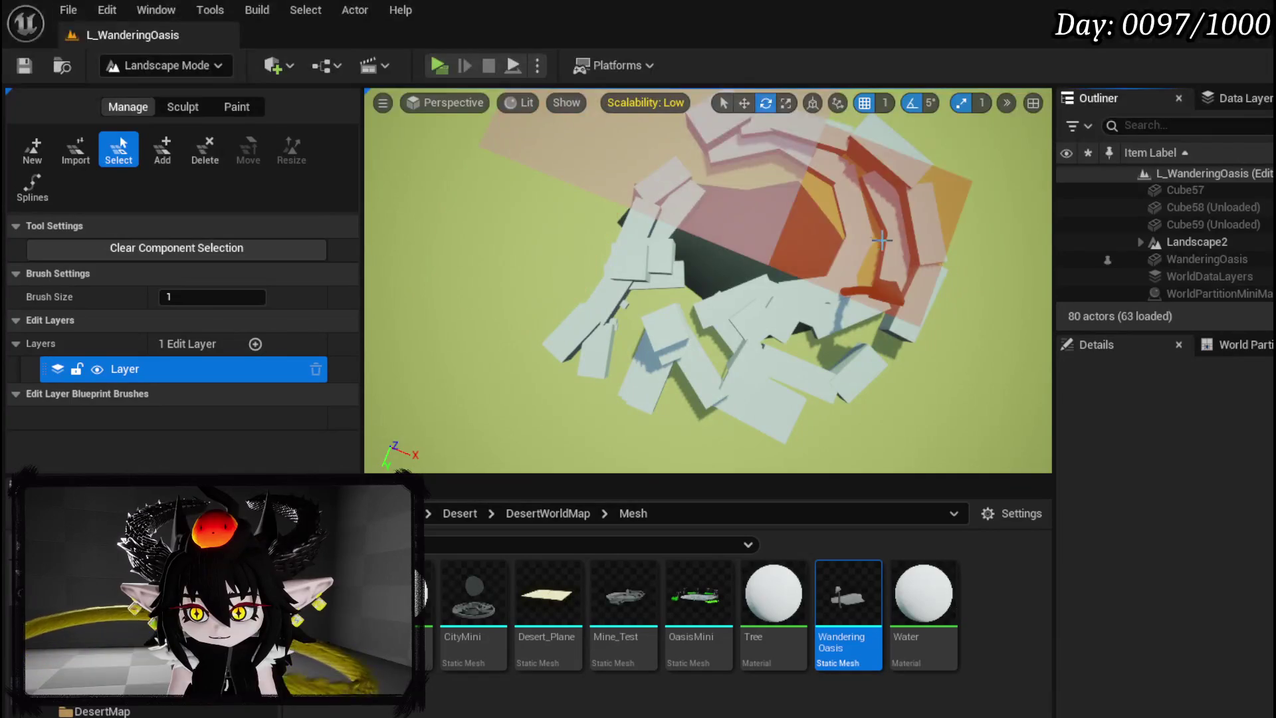
click(121, 67)
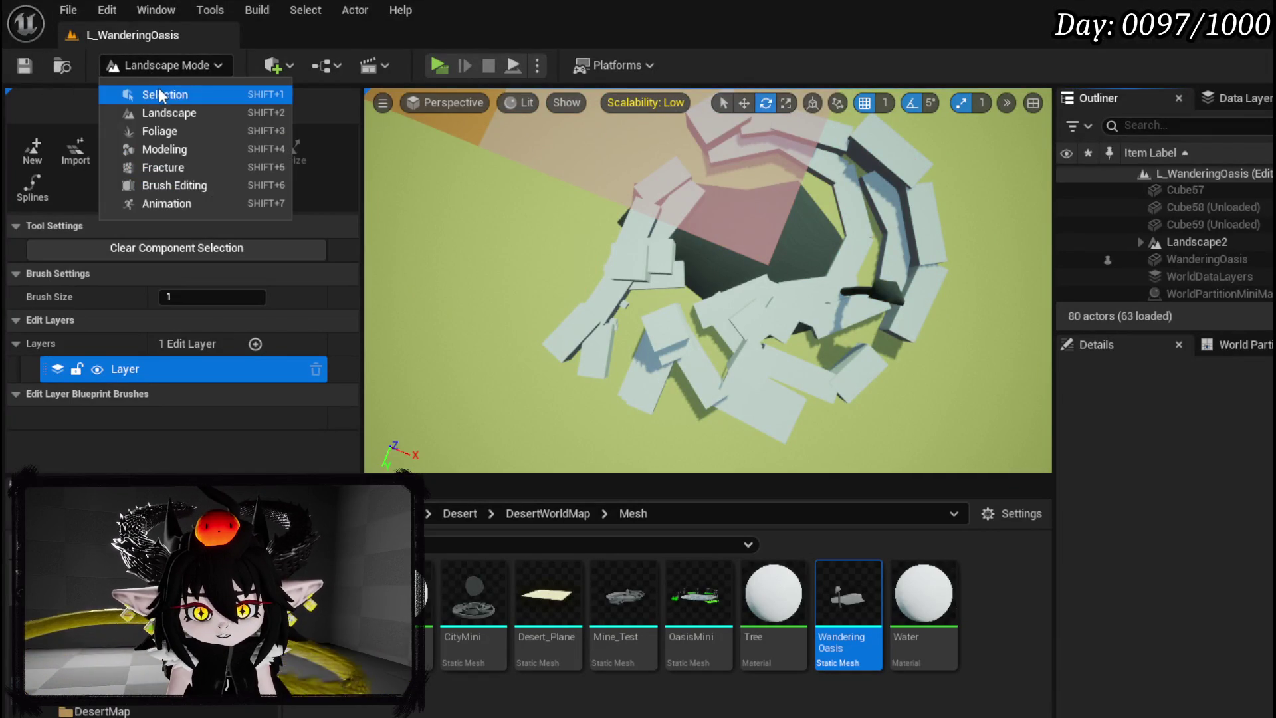
Select five of the cluttered cubes near the gap in the block ring
click(160, 91)
mouse_move(528, 279)
mouse_down()
mouse_move(478, 260)
mouse_move(451, 286)
mouse_move(432, 252)
mouse_up()
click(641, 279)
ctrl+click(641, 246)
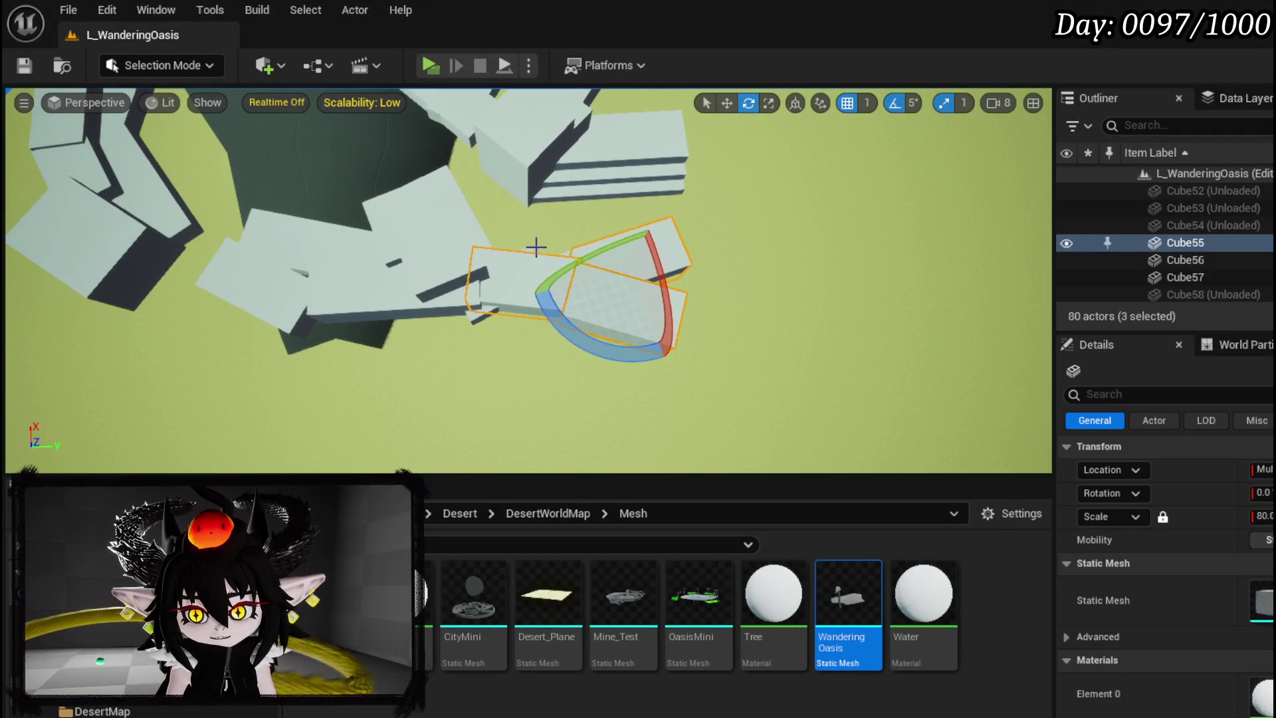
ctrl+click(571, 244)
ctrl+click(452, 282)
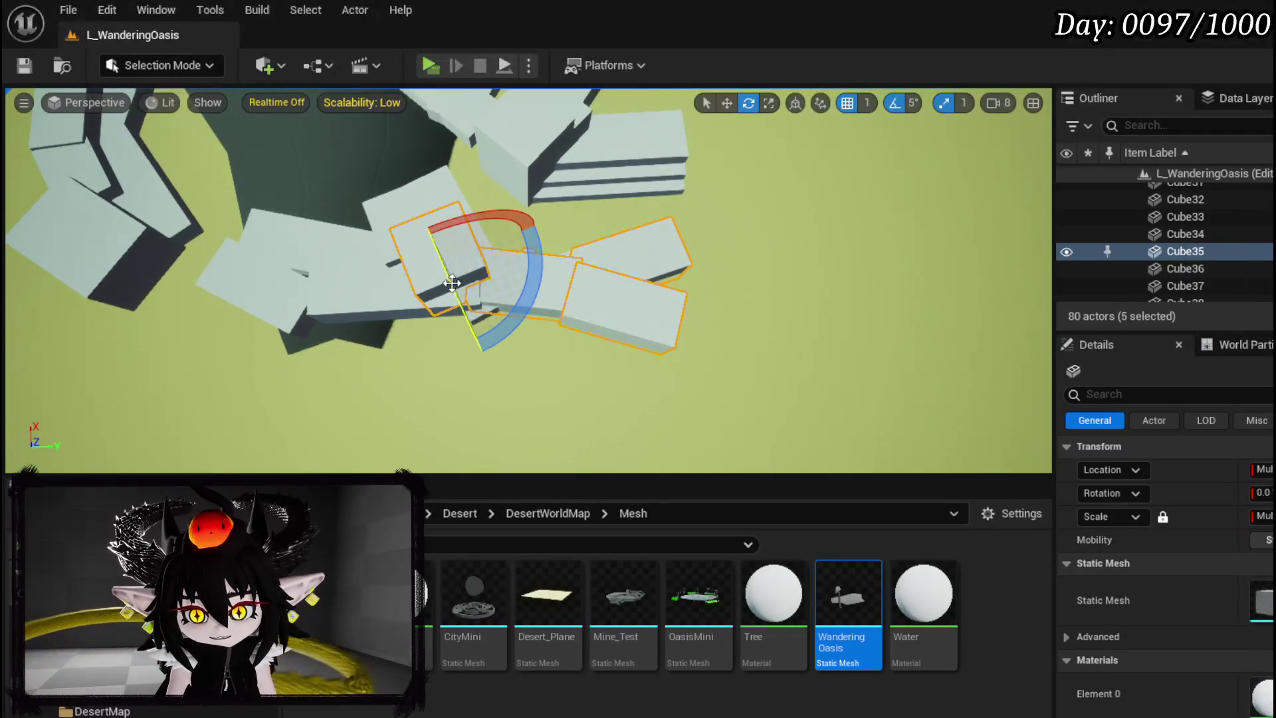
ctrl+click(389, 301)
Add three more cubes and drag the group away from the pile
key(w)
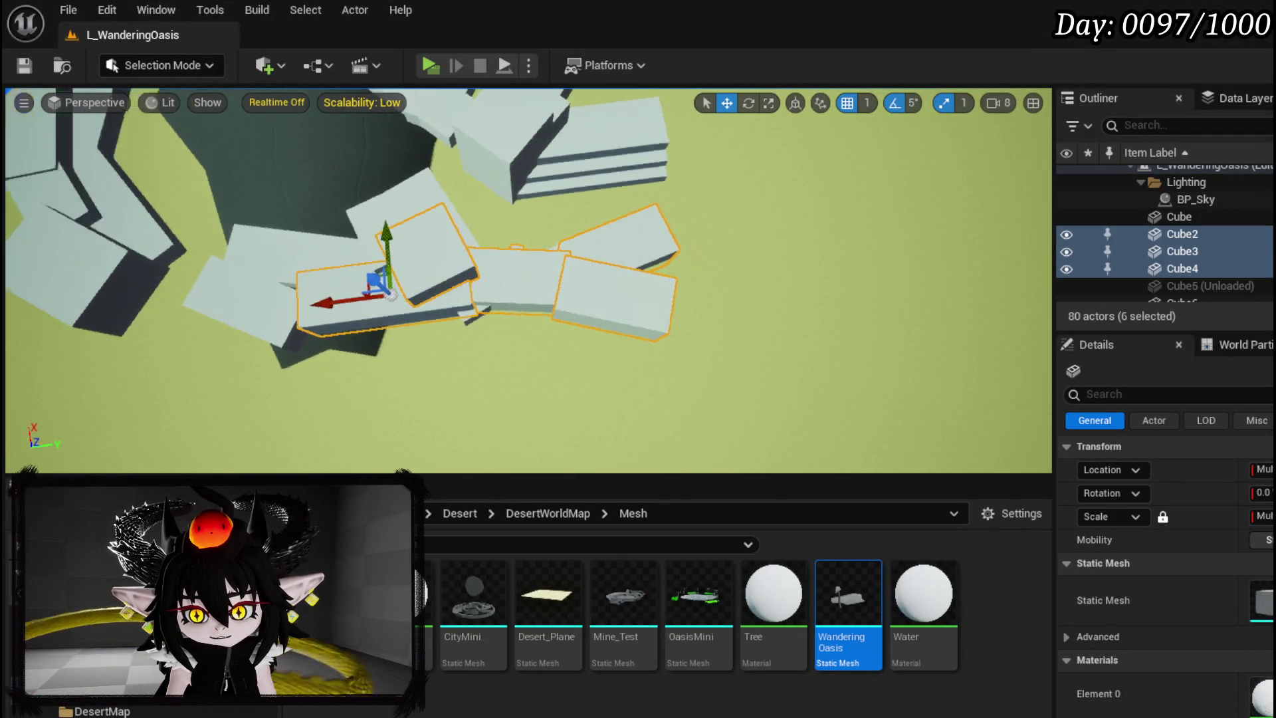
scroll(528, 279, down, 10)
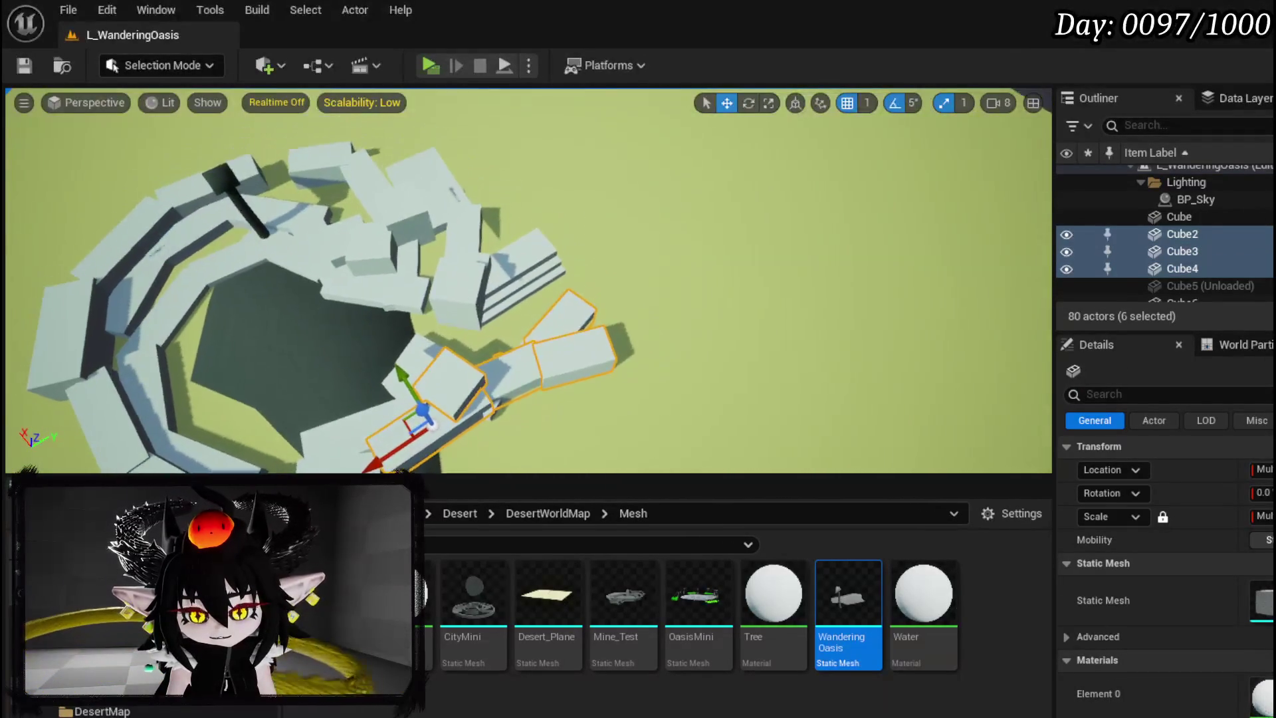
drag(509, 237, 509, 238)
ctrl+click(512, 236)
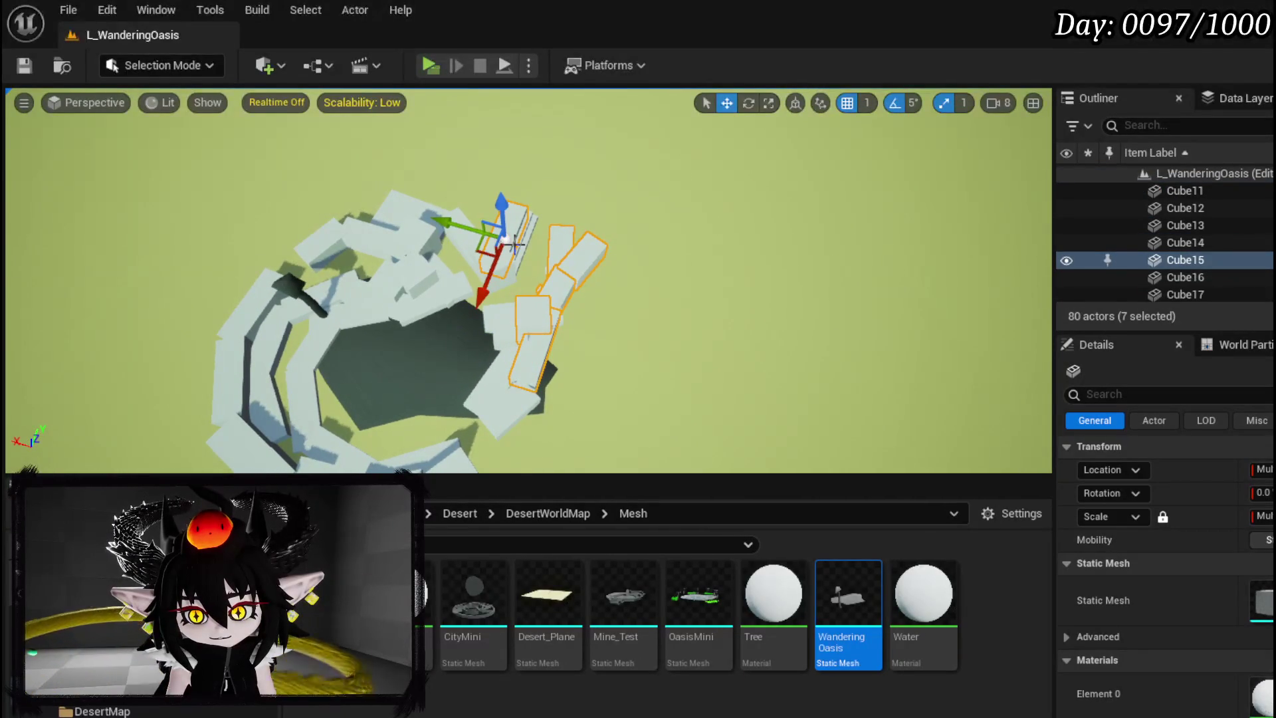
ctrl+click(519, 252)
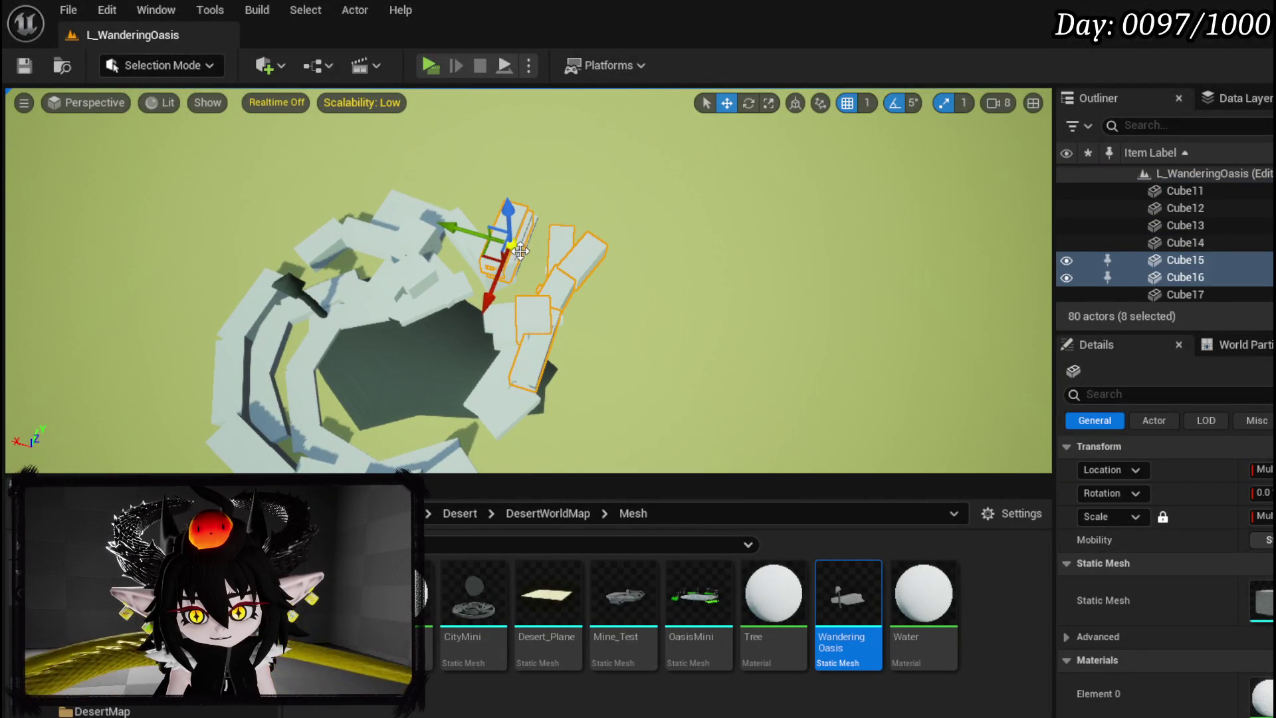
ctrl+click(535, 219)
mouse_move(496, 316)
mouse_down()
mouse_move(547, 208)
mouse_move(545, 166)
mouse_move(562, 133)
mouse_up()
key(f)
Select Cube18, Cube38 and two other cubes and move them farther out
click(513, 420)
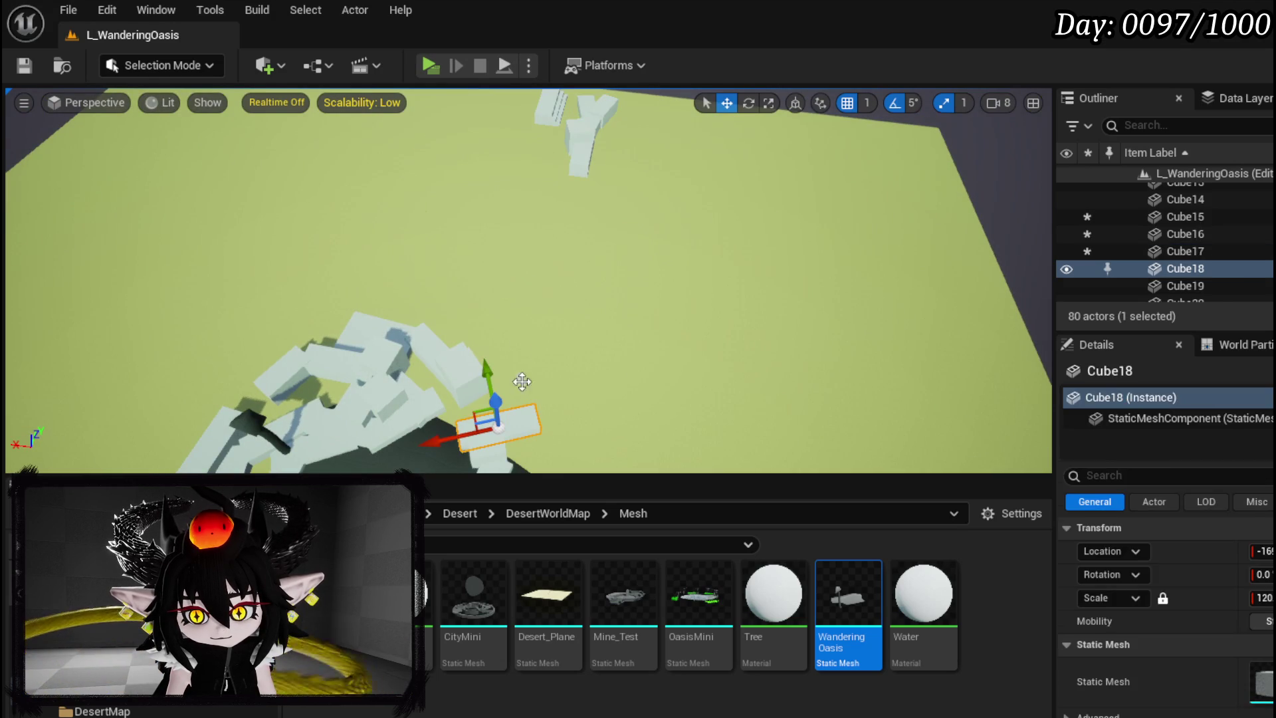
ctrl+click(521, 379)
ctrl+click(477, 369)
ctrl+click(428, 359)
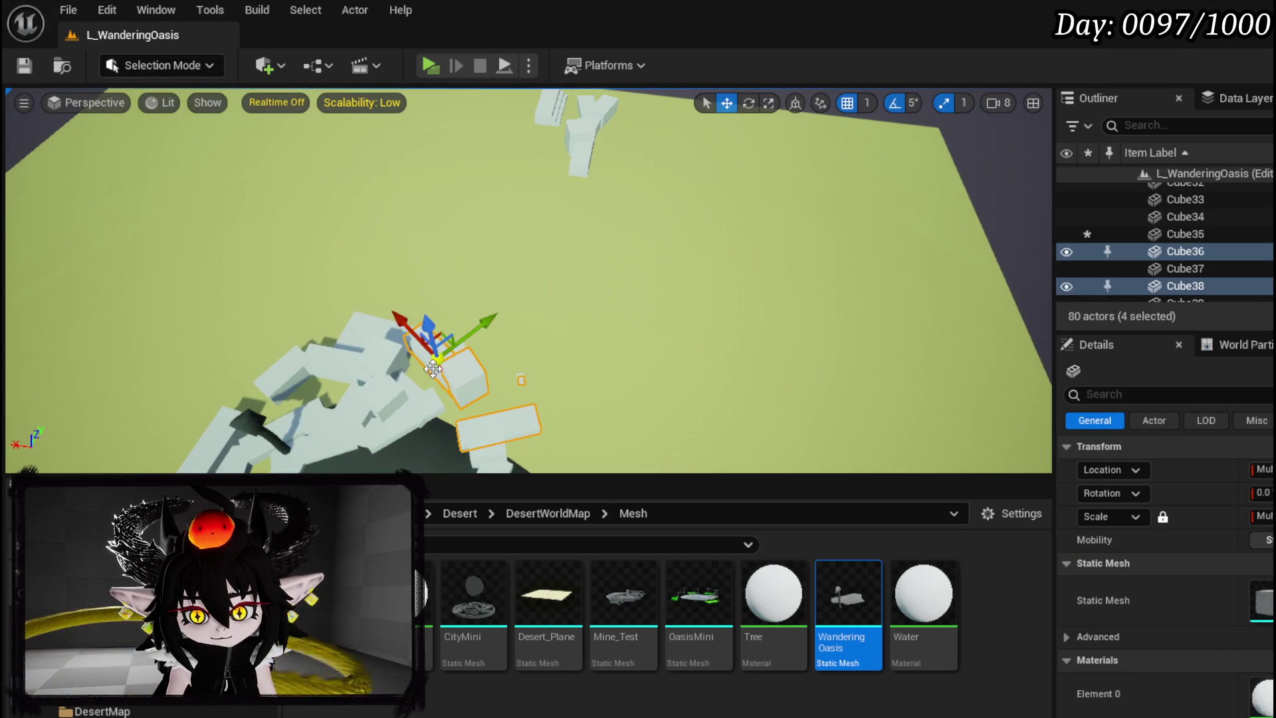
mouse_move(487, 327)
mouse_down()
mouse_move(615, 189)
mouse_move(565, 156)
mouse_move(478, 130)
mouse_move(529, 140)
mouse_move(589, 121)
mouse_up()
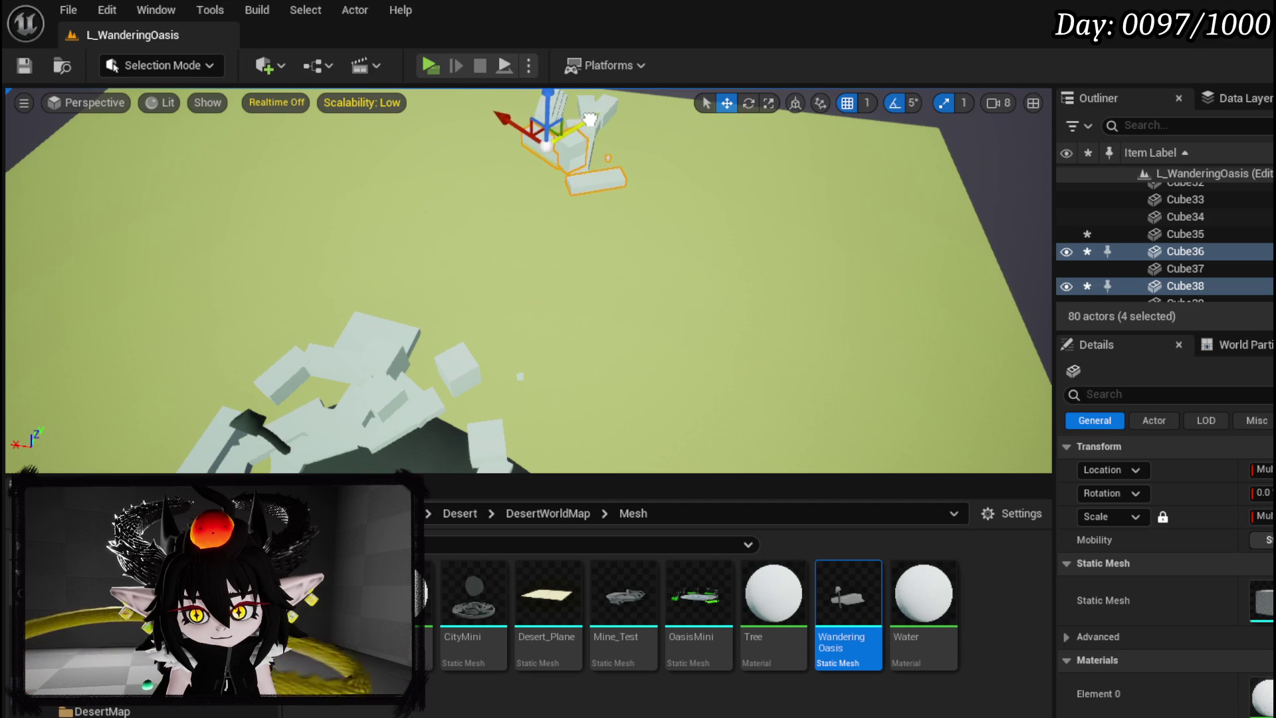
Slide three stacked cubes aside, away from the pile around the rock
drag(515, 135, 516, 277)
click(516, 276)
ctrl+click(513, 309)
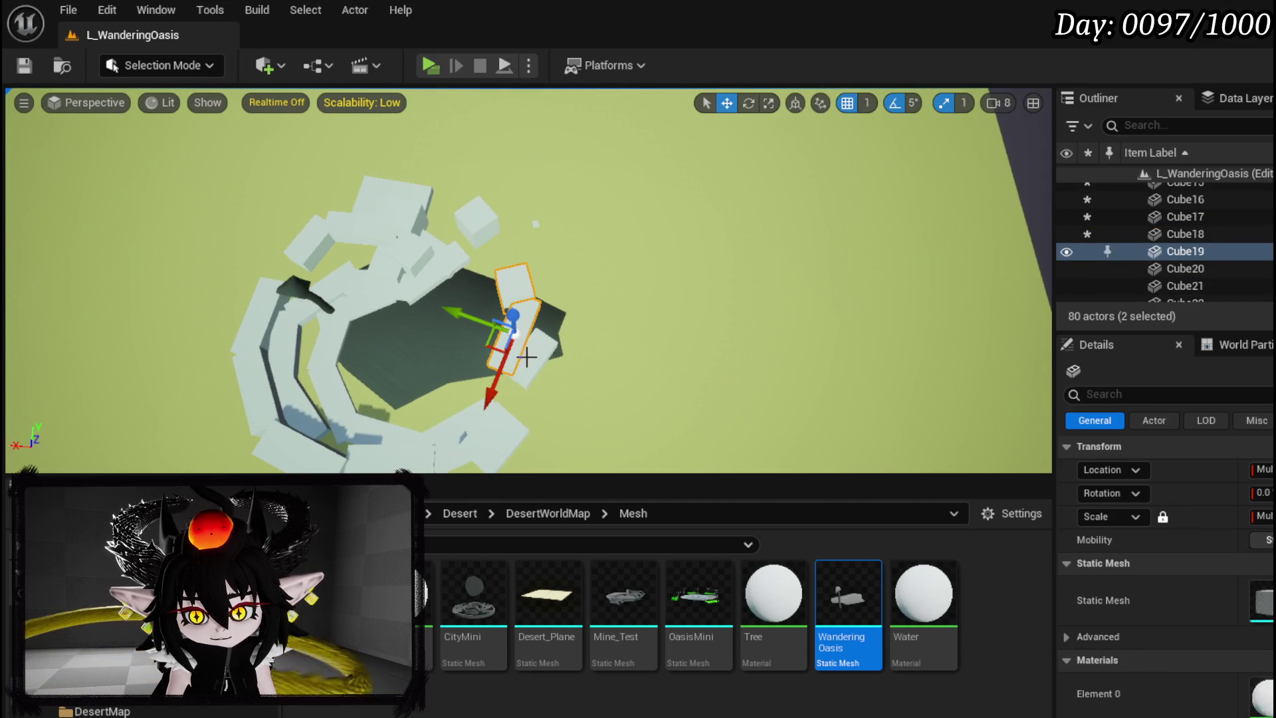
ctrl+click(500, 344)
mouse_move(487, 332)
mouse_down()
mouse_move(641, 399)
mouse_move(638, 251)
mouse_up()
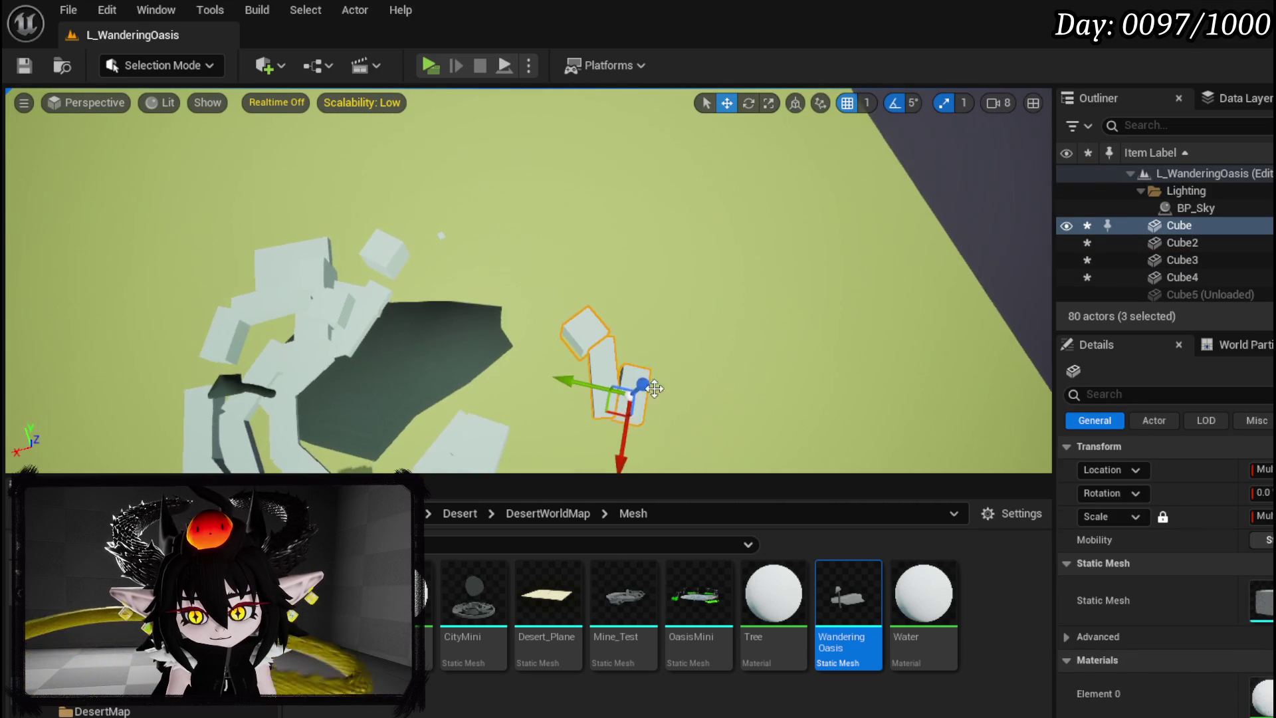
mouse_move(594, 202)
mouse_down()
mouse_move(697, 202)
mouse_move(697, 279)
mouse_up()
Select the top, arc and left-side cubes of the pile
click(560, 262)
ctrl+click(555, 236)
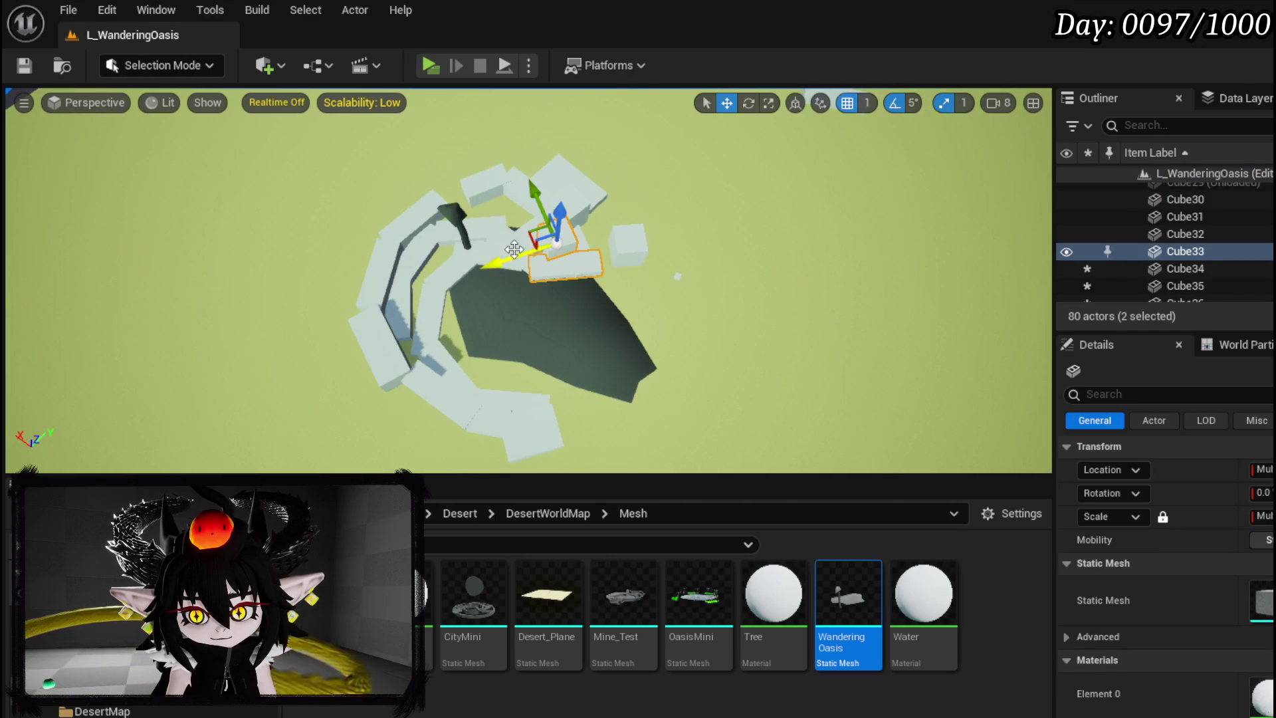
ctrl+click(495, 233)
ctrl+click(432, 309)
ctrl+click(398, 302)
ctrl+click(425, 273)
ctrl+click(447, 234)
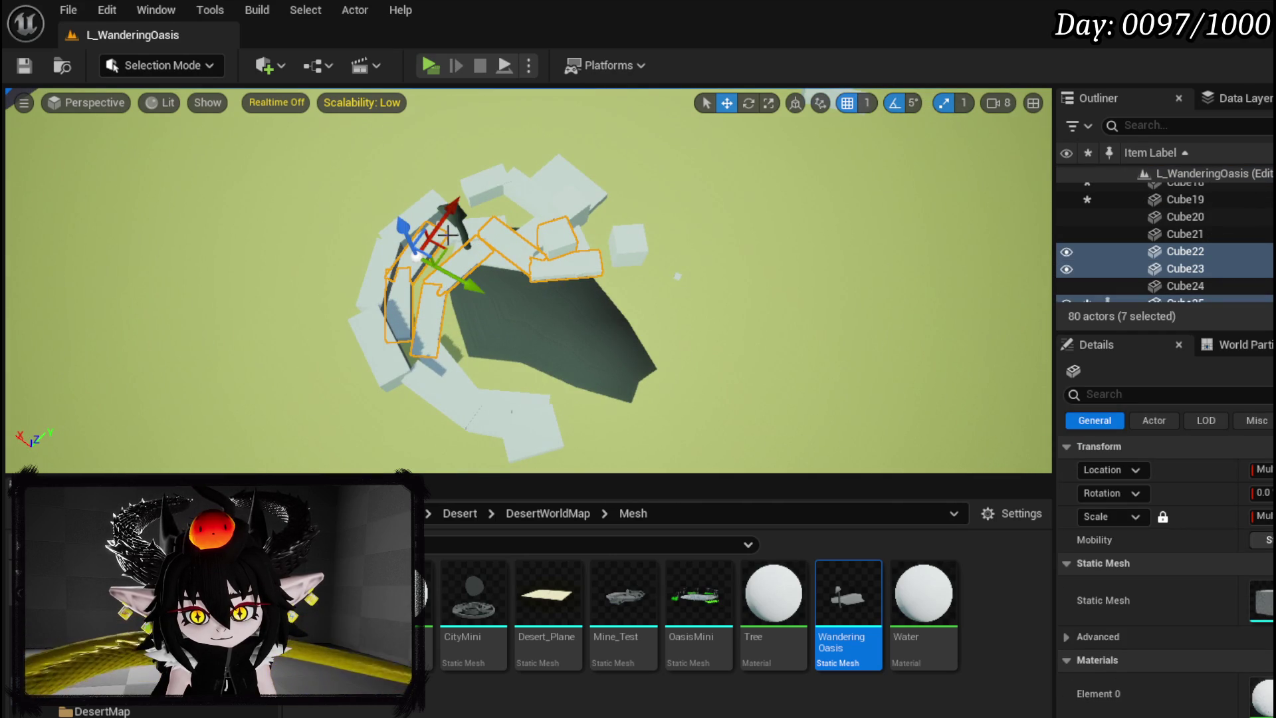
ctrl+click(488, 225)
ctrl+click(488, 178)
ctrl+click(564, 184)
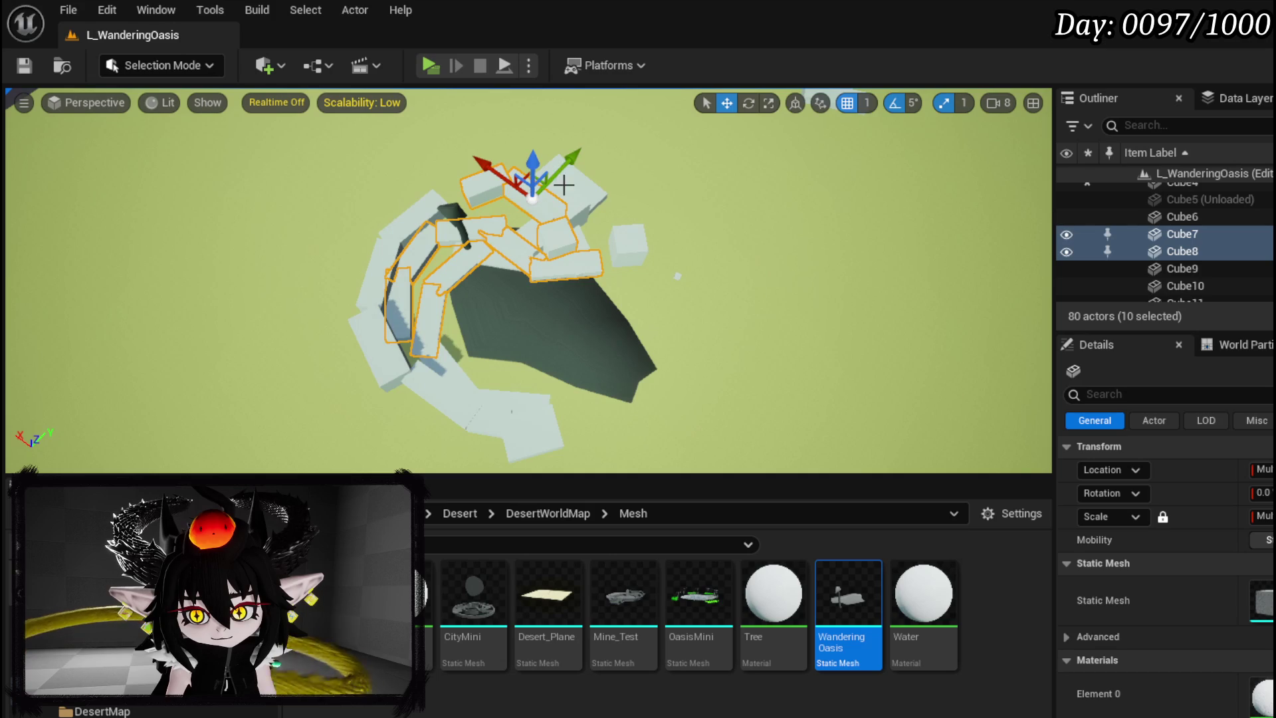
ctrl+click(408, 217)
ctrl+click(371, 293)
ctrl+click(376, 363)
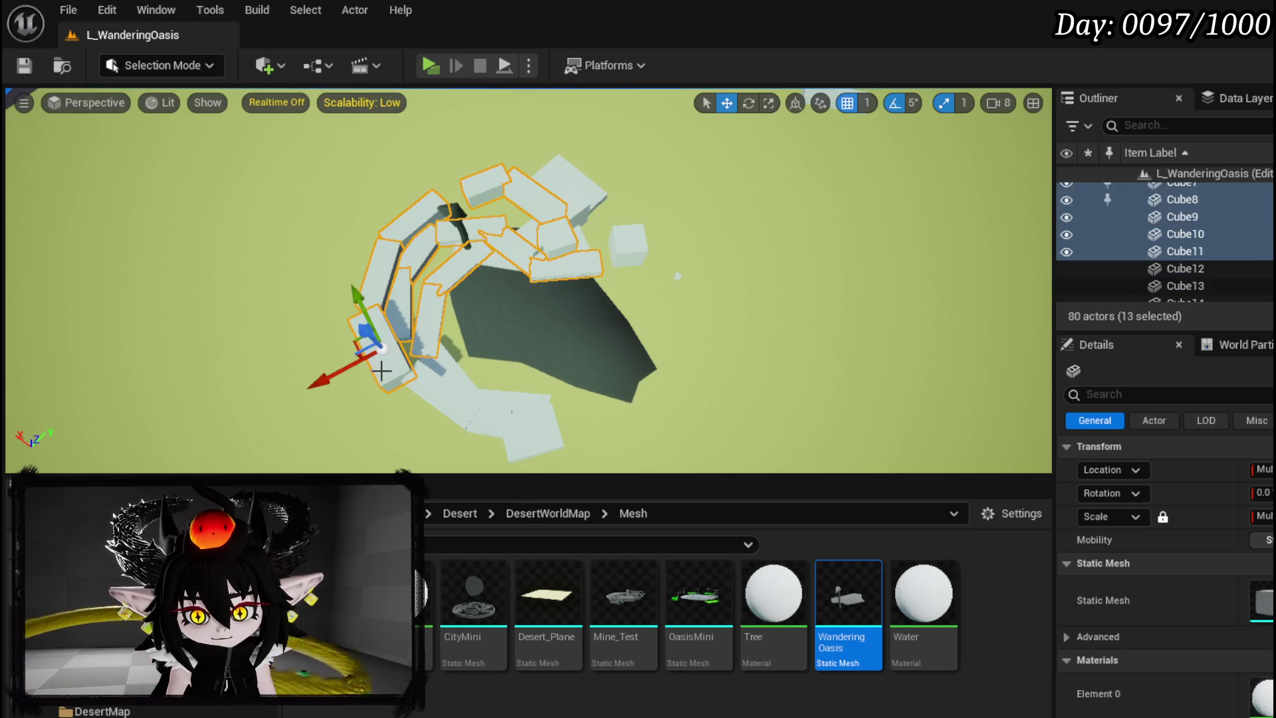
ctrl+click(465, 417)
Move four cubes sitting right next to the rock off it
mouse_move(404, 374)
mouse_down()
mouse_move(478, 299)
mouse_move(520, 390)
mouse_up()
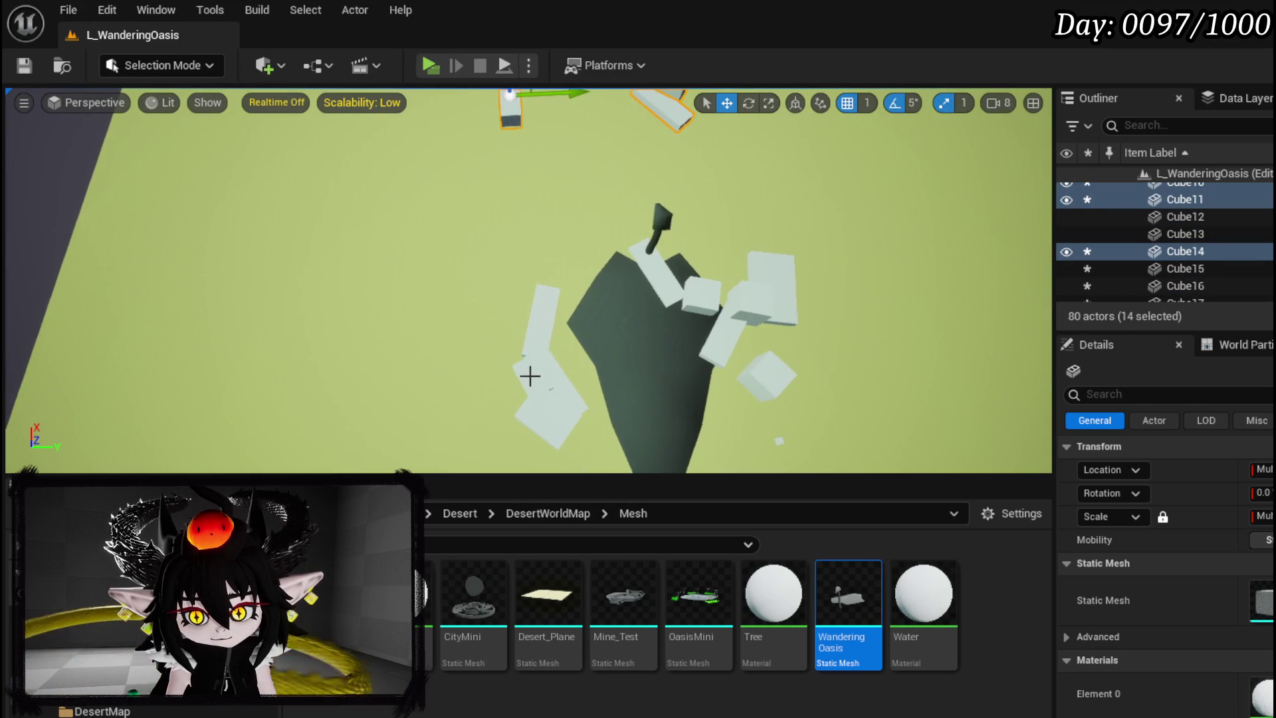
click(549, 367)
ctrl+click(530, 370)
ctrl+click(549, 422)
ctrl+click(558, 405)
mouse_move(515, 384)
mouse_down()
mouse_move(412, 266)
mouse_move(350, 362)
mouse_move(370, 321)
mouse_up()
drag(356, 219, 344, 102)
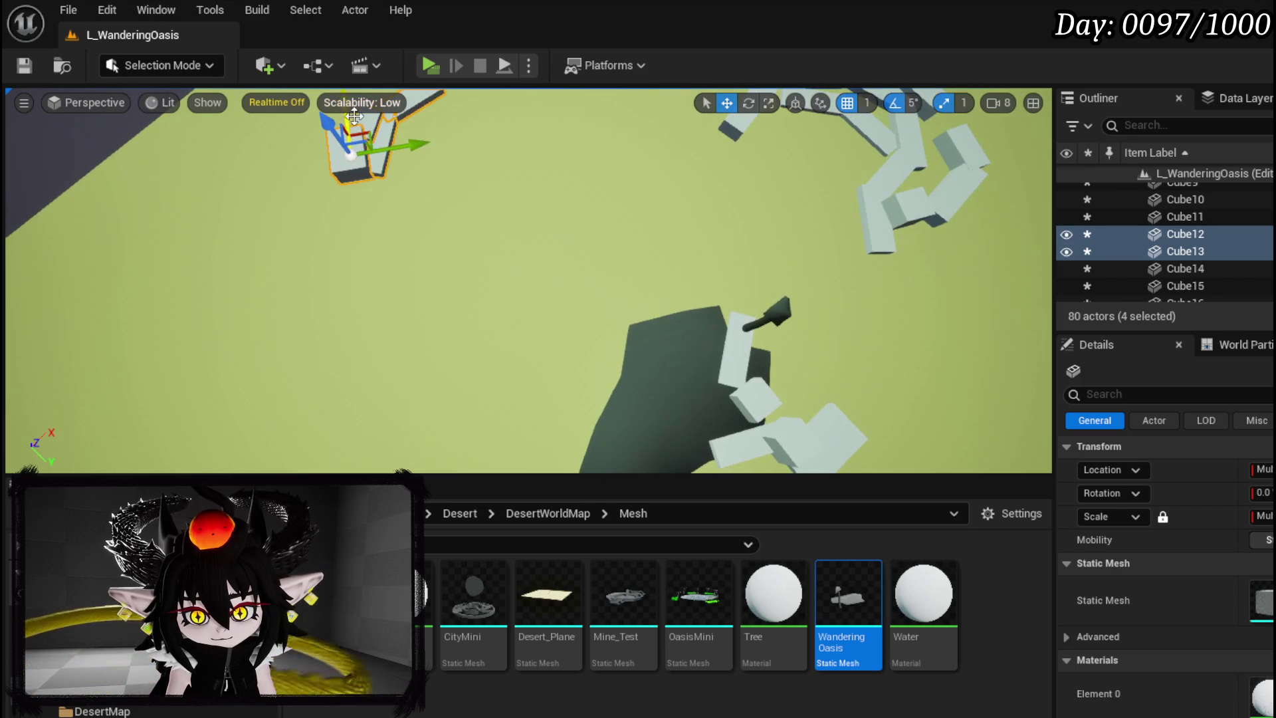
Move the eight cubes at the rock's tip off it and frame them
click(608, 244)
ctrl+click(562, 226)
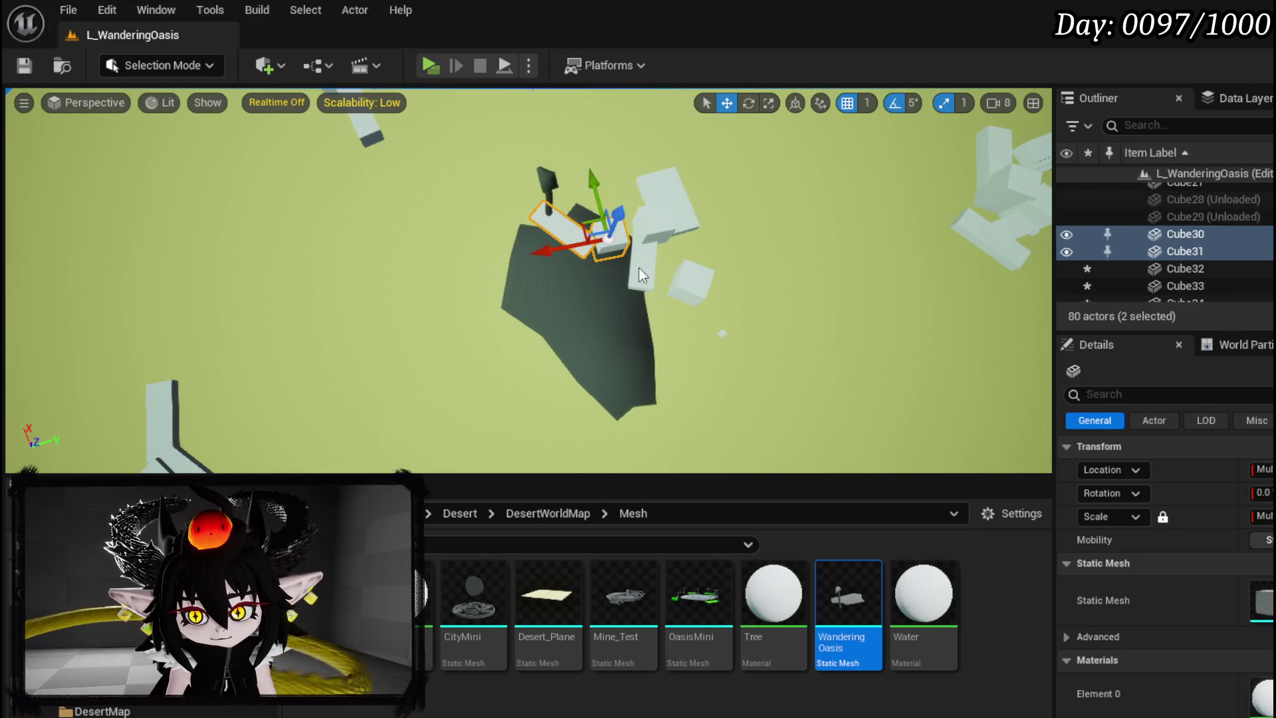
ctrl+click(639, 269)
ctrl+click(654, 222)
ctrl+click(668, 192)
ctrl+click(697, 281)
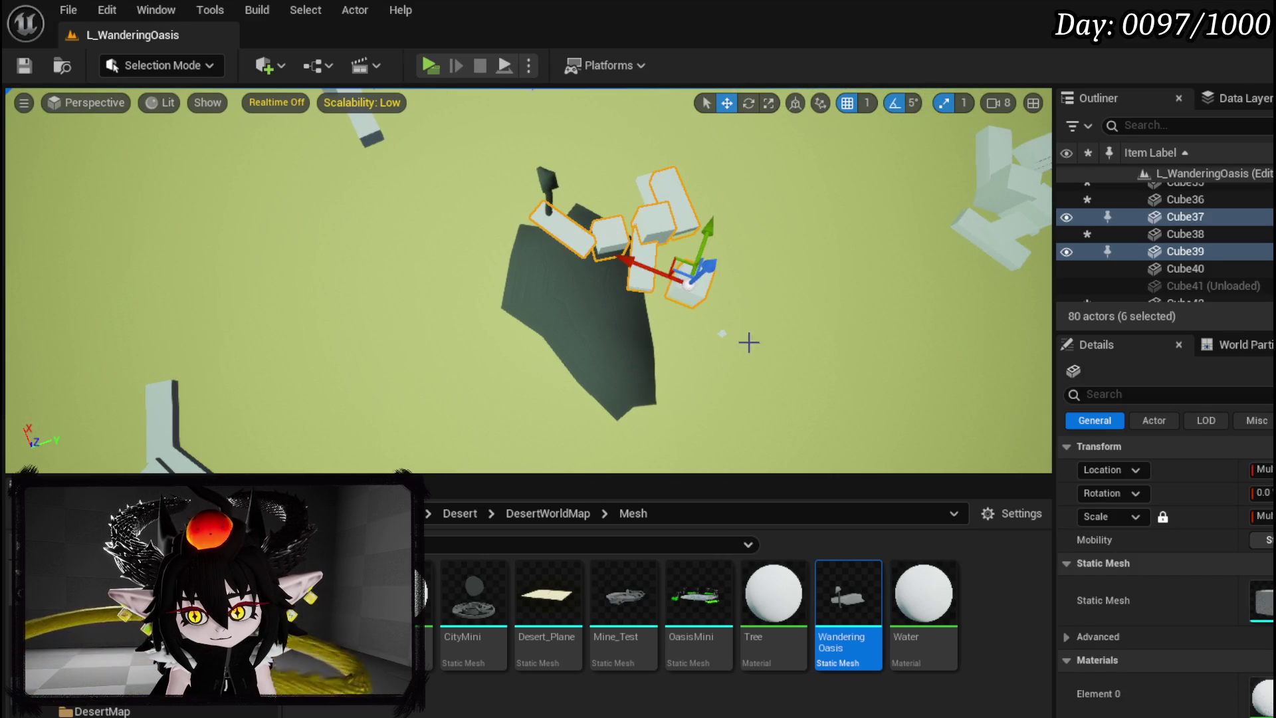
ctrl+click(671, 213)
ctrl+click(578, 227)
mouse_move(628, 138)
mouse_down()
mouse_move(834, 170)
mouse_move(970, 145)
mouse_up()
key(f)
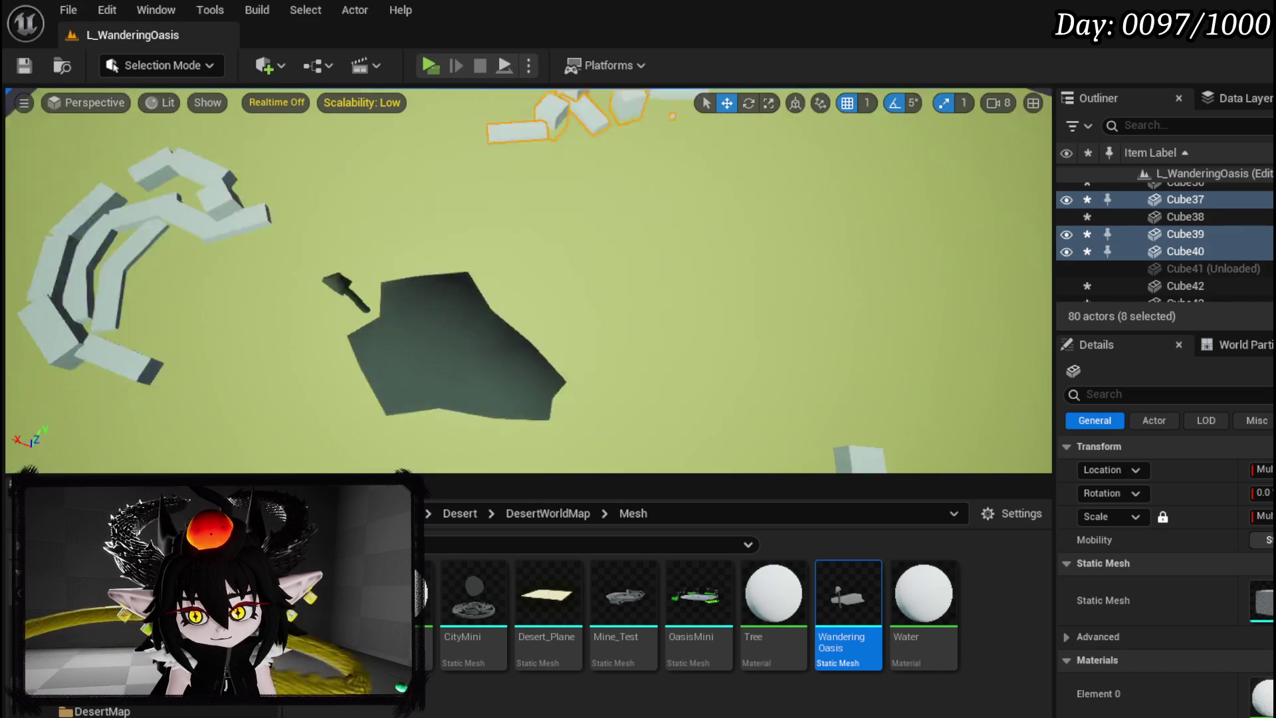
click(429, 272)
Move two end cubes out of the arc and set them up for rotation
click(579, 253)
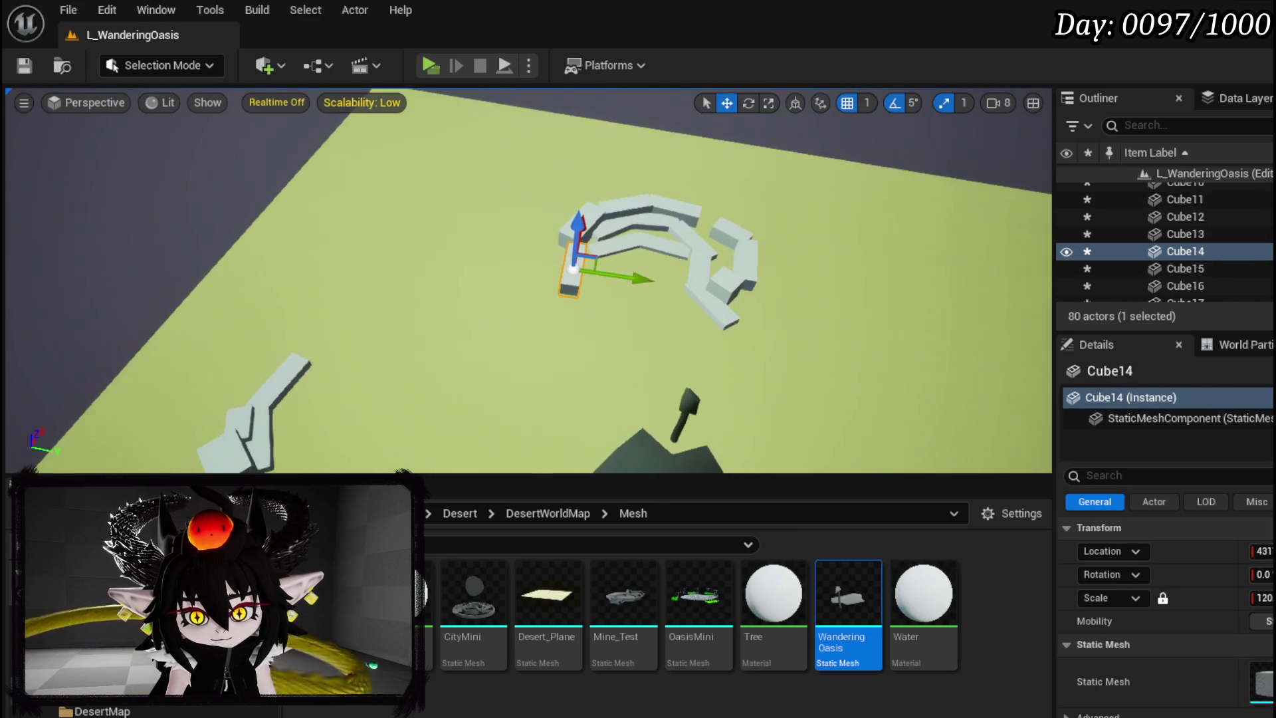
mouse_move(638, 288)
mouse_down()
mouse_move(454, 257)
mouse_move(492, 199)
mouse_move(525, 219)
mouse_up()
key(e)
click(554, 225)
key(w)
mouse_move(605, 276)
mouse_down()
mouse_move(442, 192)
mouse_move(453, 202)
mouse_up()
key(e)
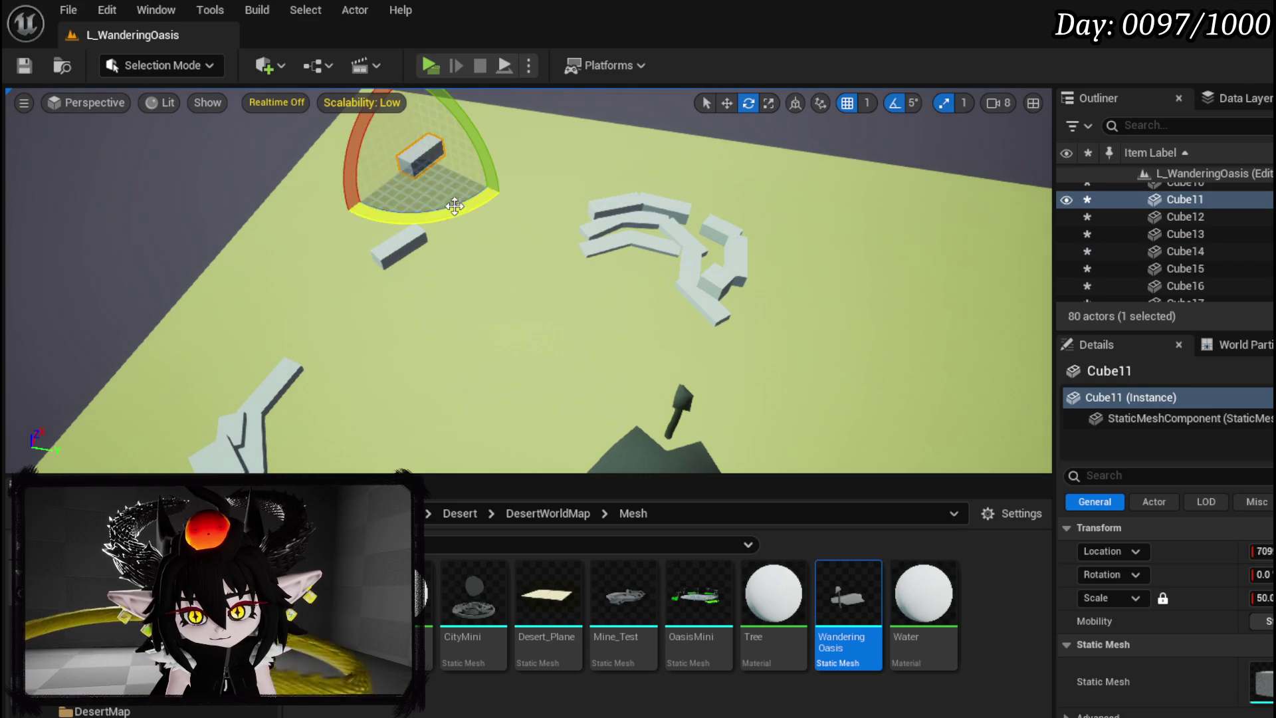
Move a cluster of seven cubes together to a new spot
click(615, 208)
ctrl+click(603, 226)
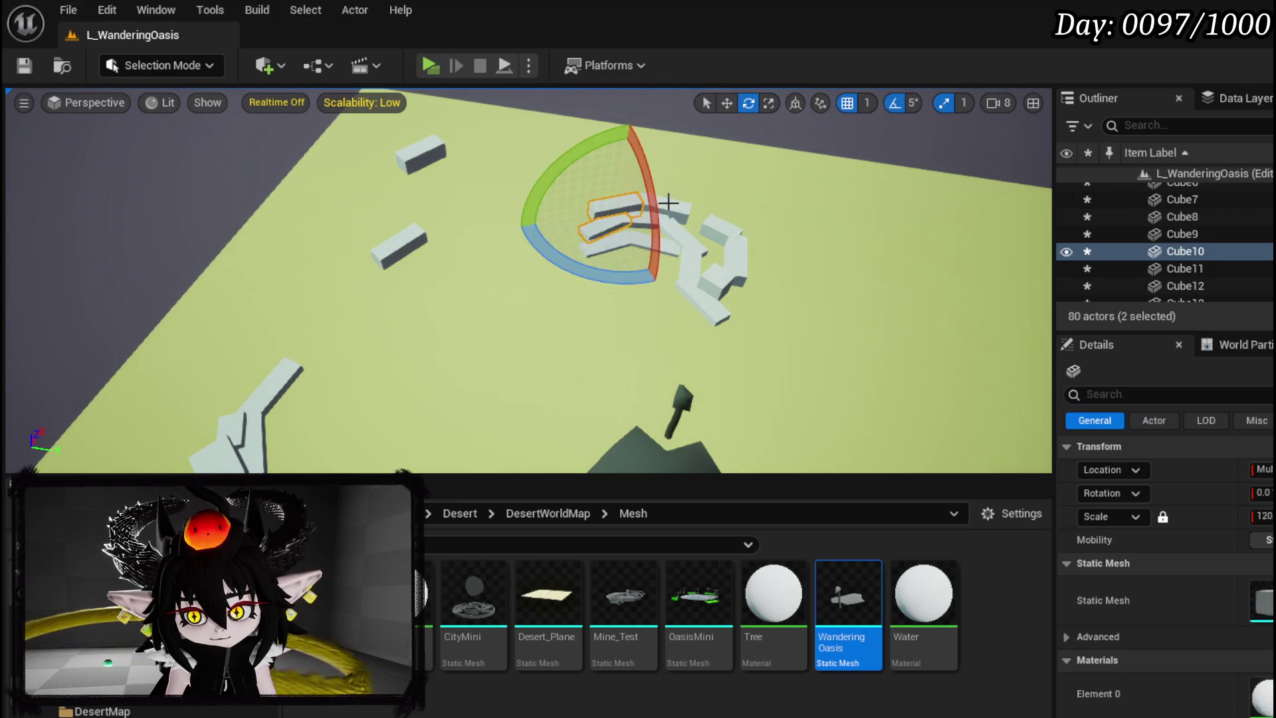
ctrl+click(664, 206)
ctrl+click(648, 219)
ctrl+click(684, 239)
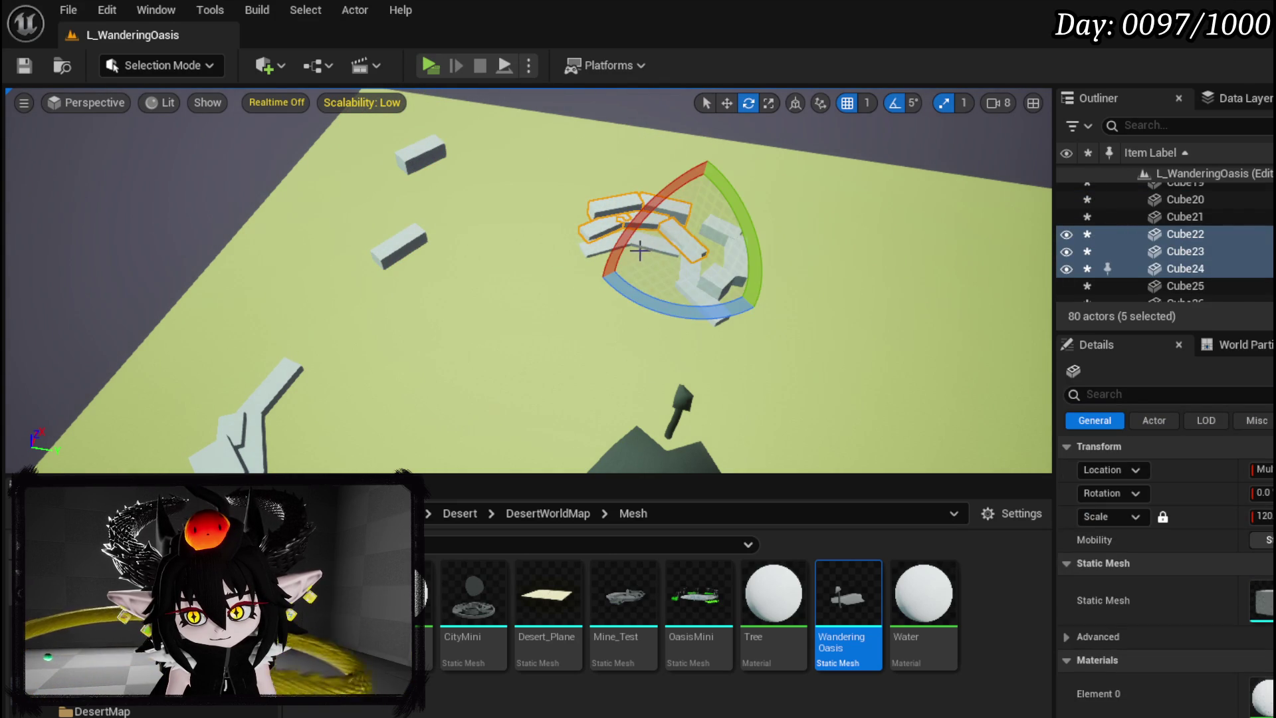
ctrl+click(653, 247)
key(w)
ctrl+click(616, 246)
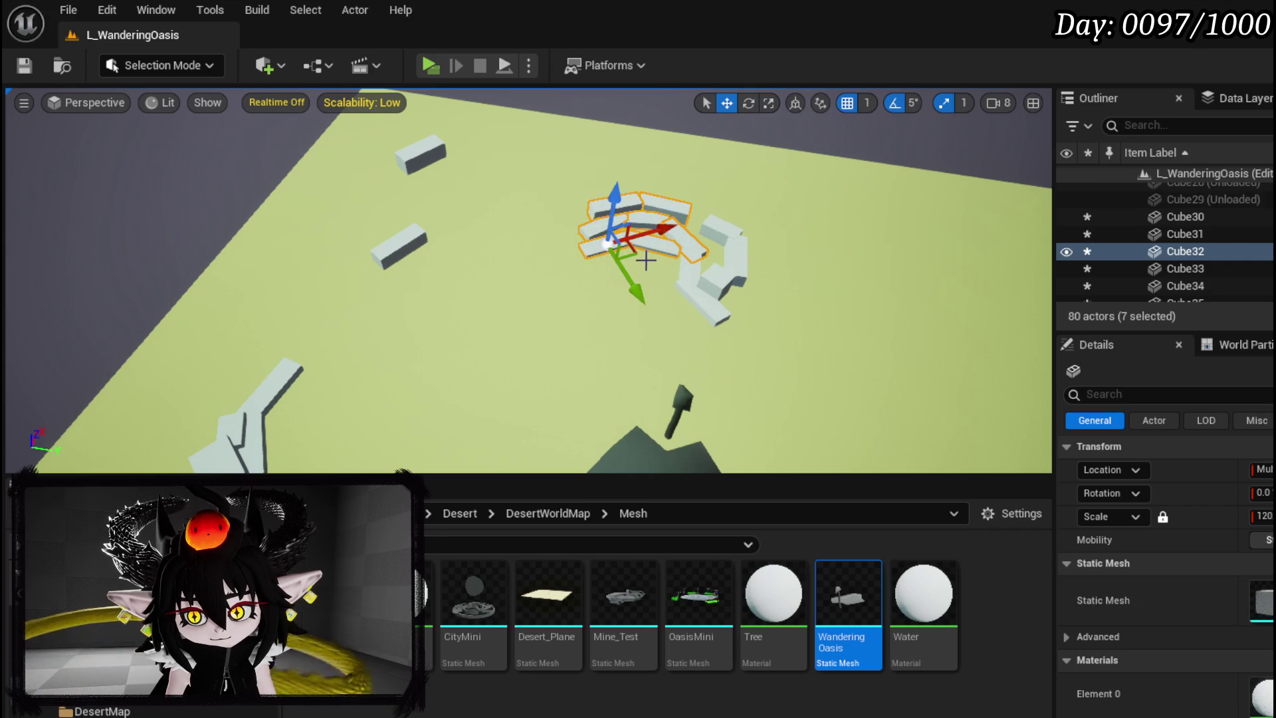
drag(636, 284, 601, 211)
Relocate a pair of small cubes to a new spot further right
click(688, 279)
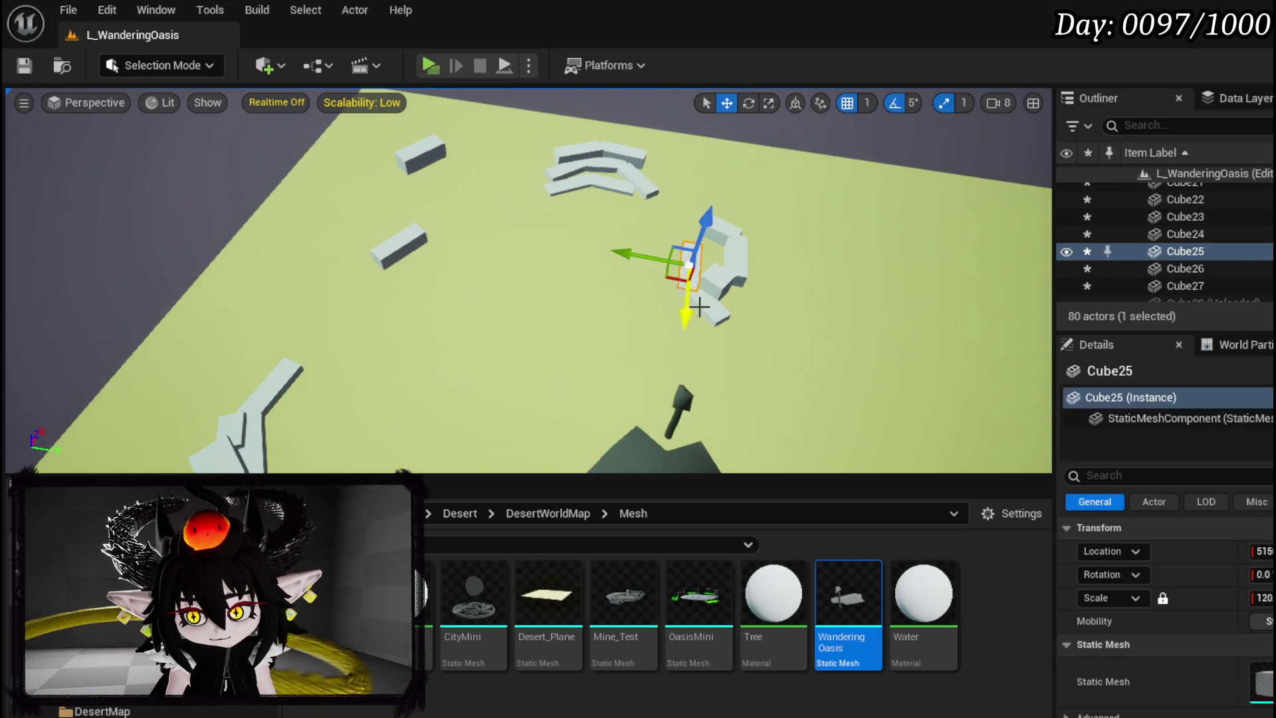
ctrl+click(713, 285)
ctrl+click(725, 280)
ctrl+click(747, 269)
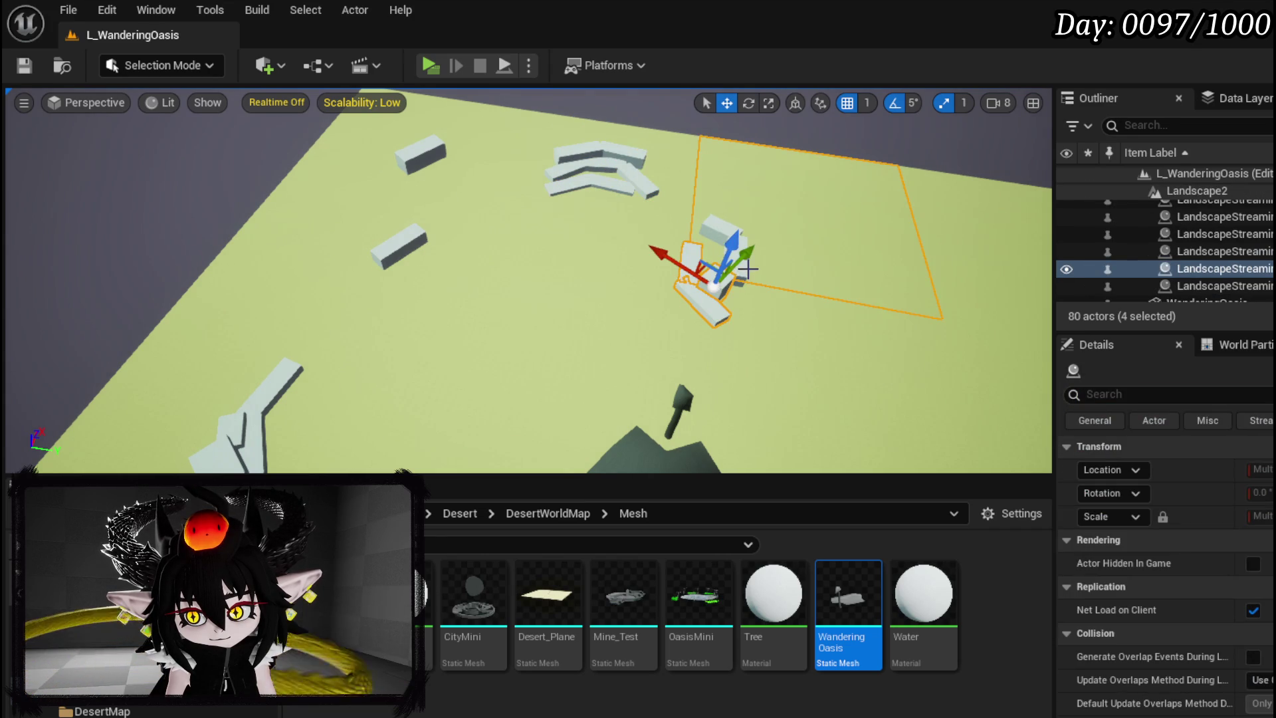
drag(561, 237, 671, 237)
click(303, 249)
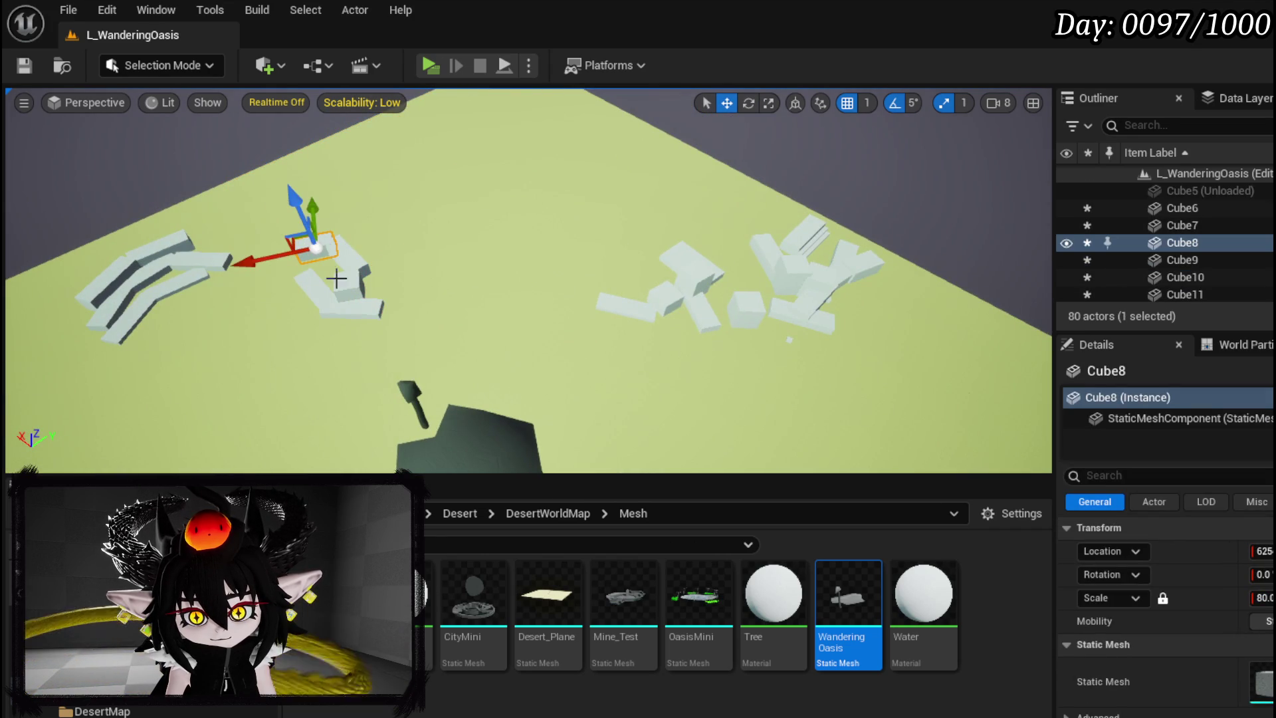
ctrl+click(346, 256)
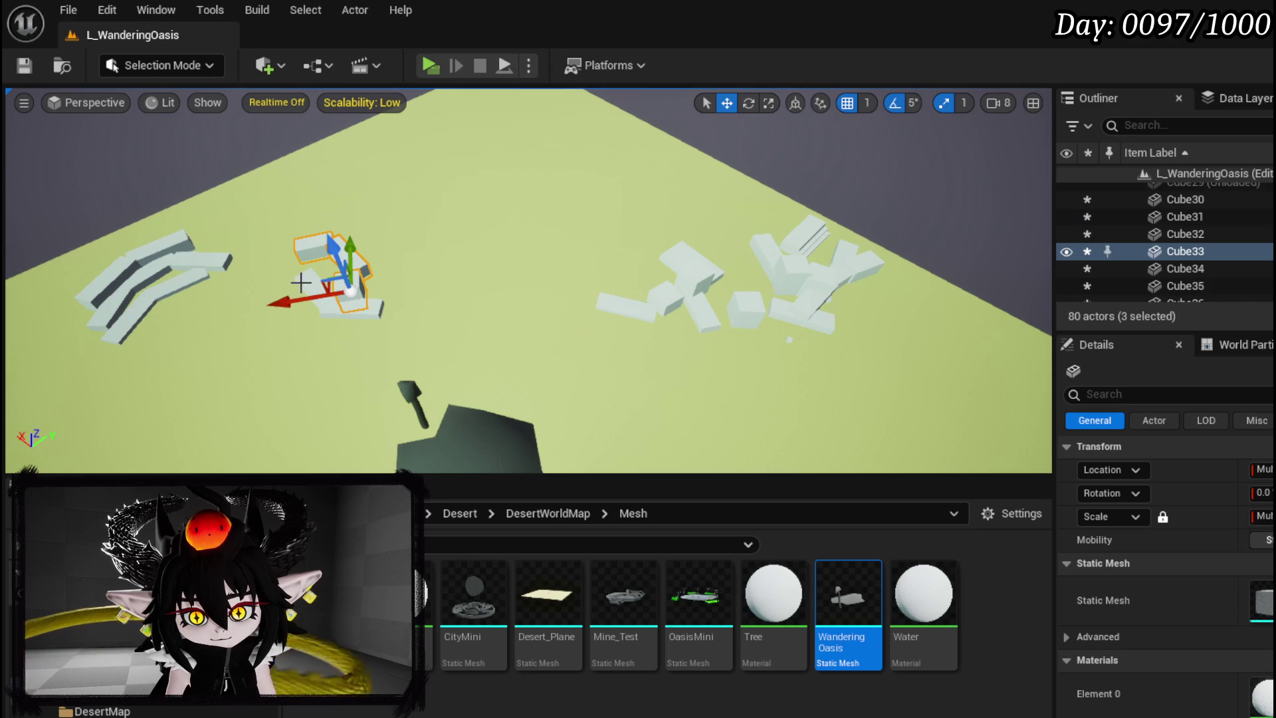
drag(344, 366, 417, 262)
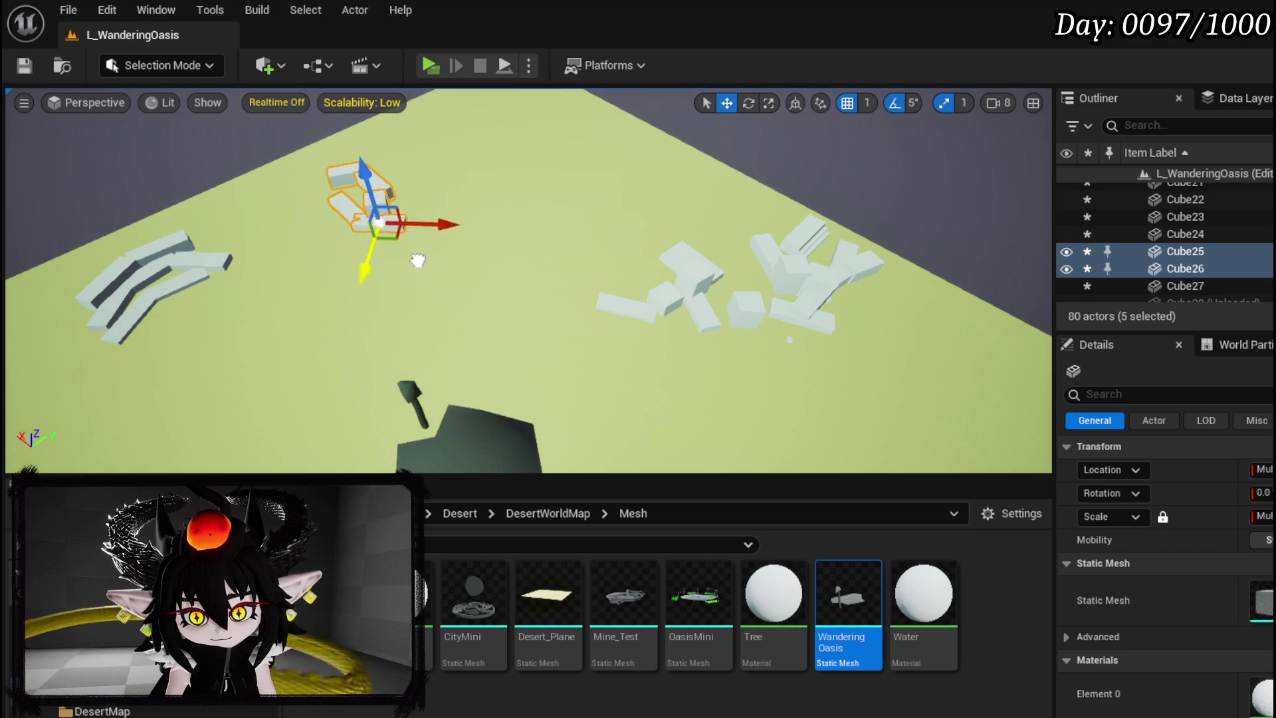
drag(457, 193, 594, 212)
Shift the bent cube piece left and select three cubes of another group
drag(553, 297, 529, 238)
click(516, 228)
ctrl+click(503, 208)
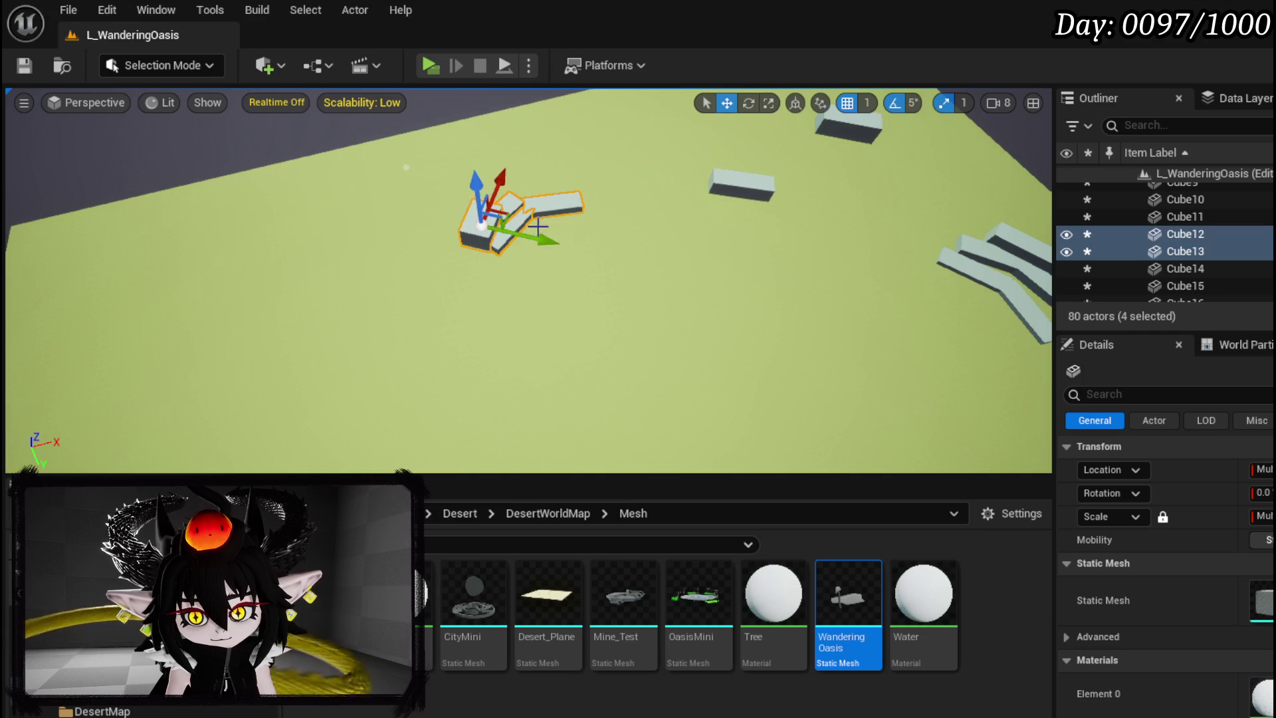
drag(538, 233, 438, 219)
click(864, 279)
mouse_move(863, 279)
mouse_down()
mouse_move(664, 253)
mouse_move(447, 274)
mouse_up()
click(447, 273)
ctrl+click(441, 260)
ctrl+click(395, 287)
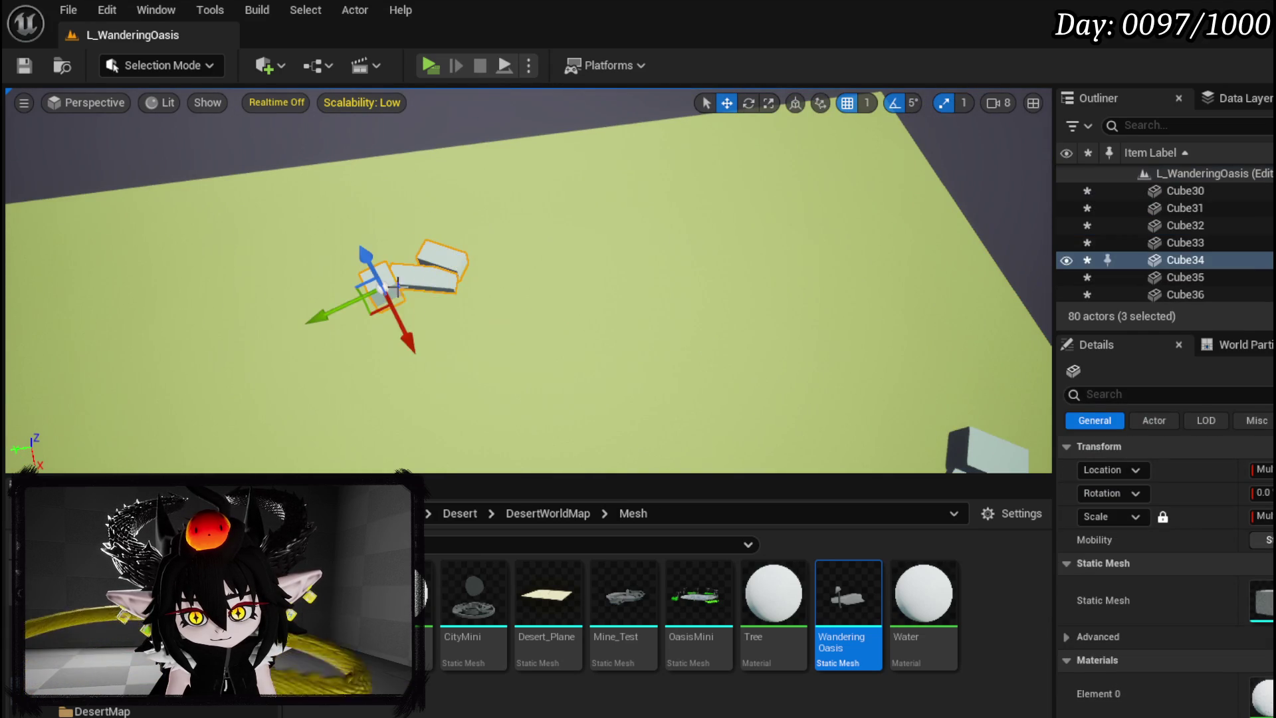
Move eight cubes, including the step cubes, up and left across the ground
drag(526, 282, 564, 278)
mouse_move(456, 234)
mouse_down()
mouse_move(495, 203)
mouse_move(495, 164)
mouse_move(505, 169)
mouse_move(478, 166)
mouse_move(499, 169)
mouse_move(499, 280)
mouse_move(650, 361)
mouse_up()
click(651, 359)
ctrl+click(700, 356)
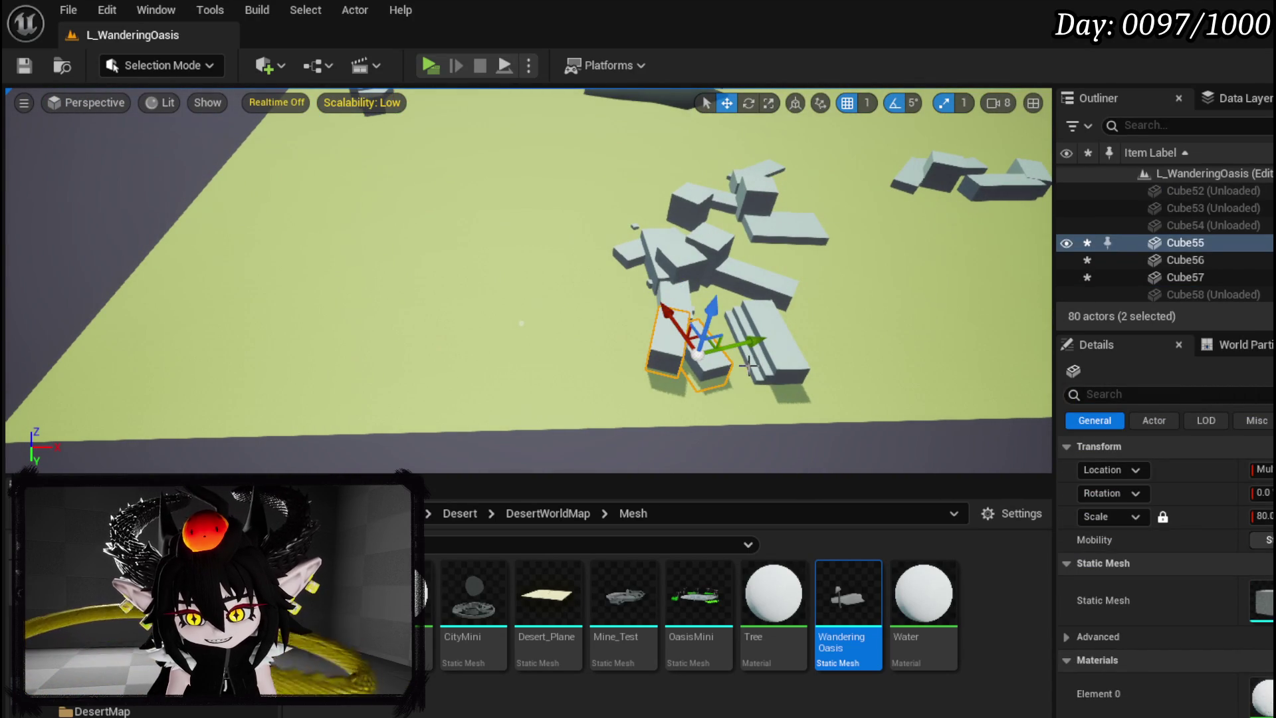
ctrl+click(757, 370)
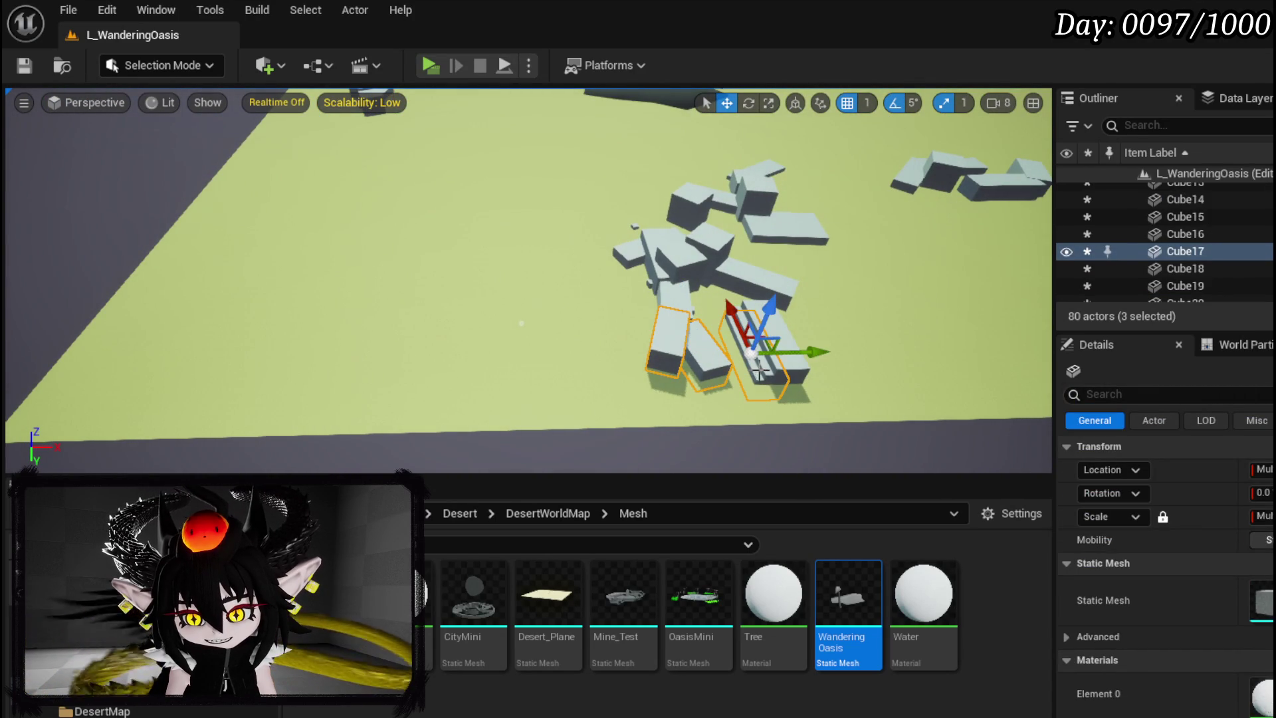
ctrl+click(674, 291)
ctrl+click(634, 251)
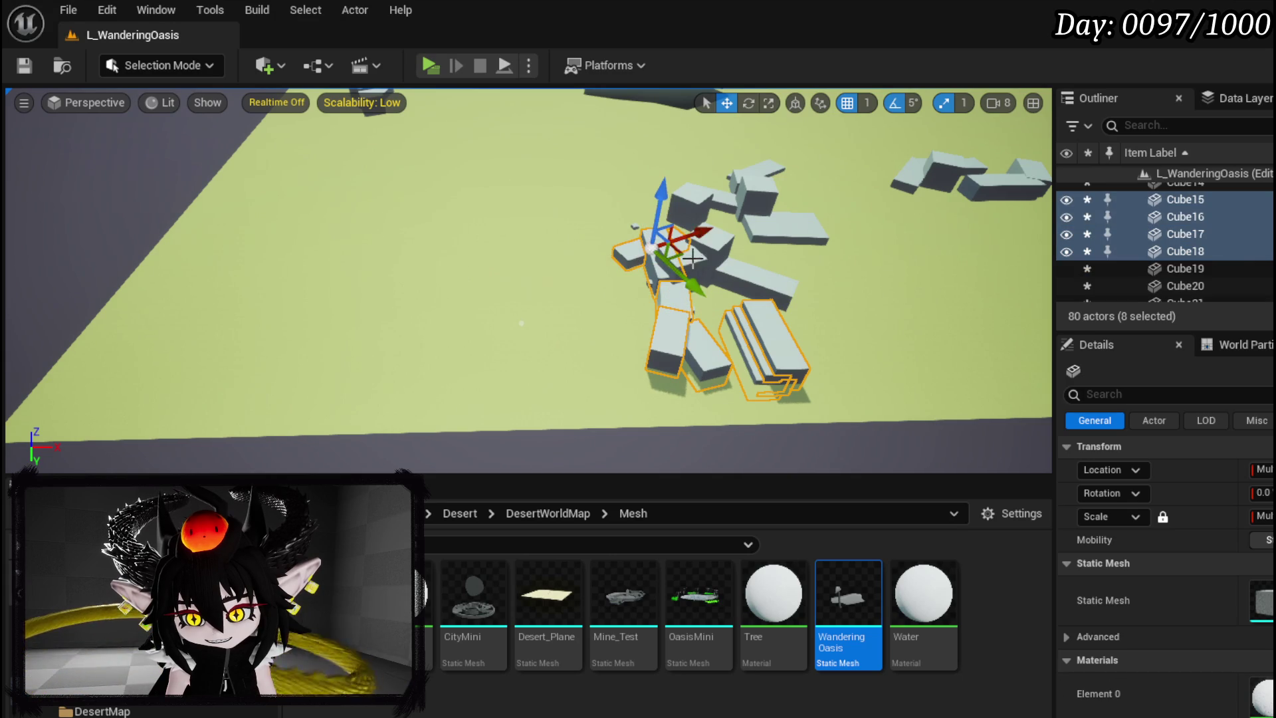
drag(708, 224, 476, 304)
drag(438, 370, 399, 295)
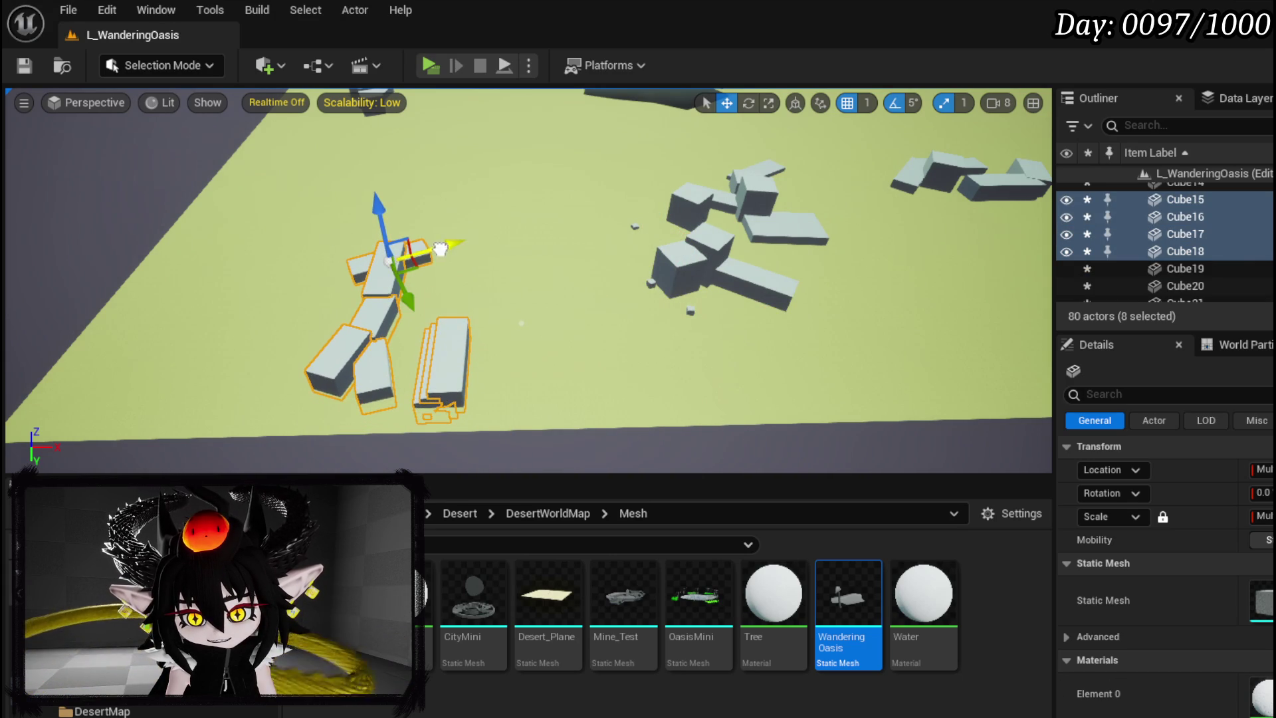
drag(440, 249, 462, 242)
drag(608, 273, 618, 176)
click(589, 273)
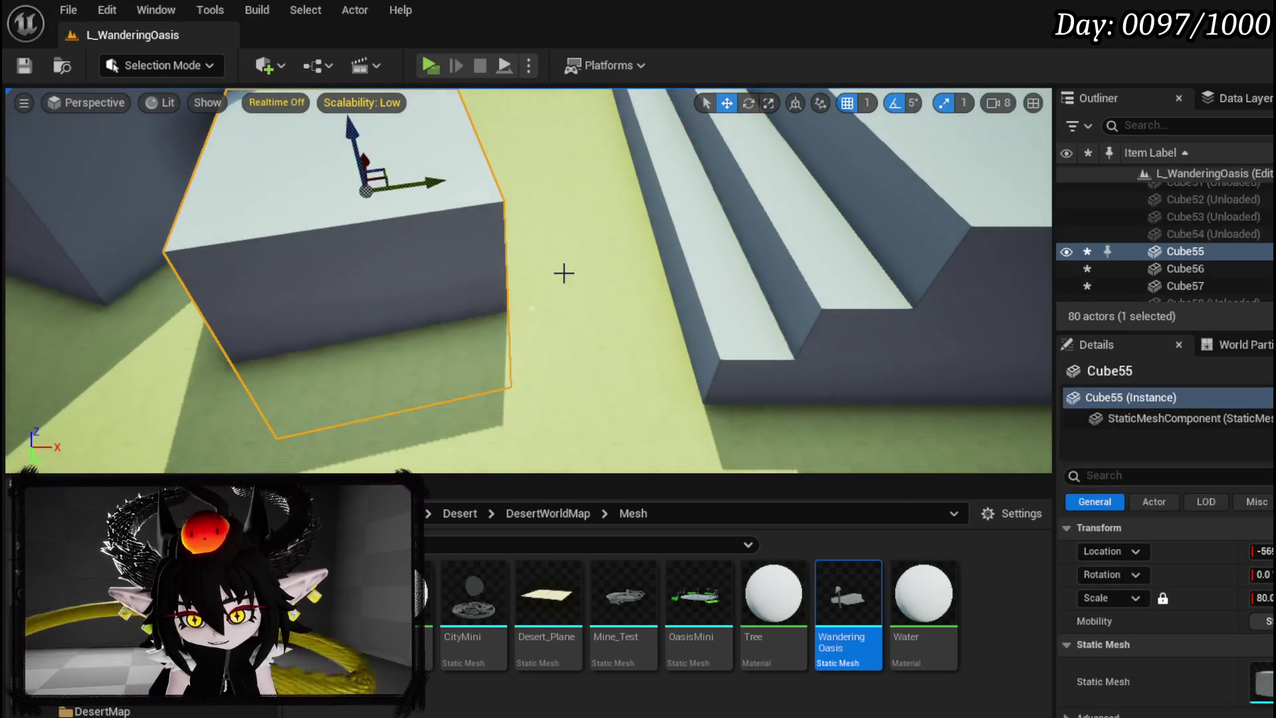
Line up the cube and place a Player Start on the sand path
drag(423, 185, 353, 216)
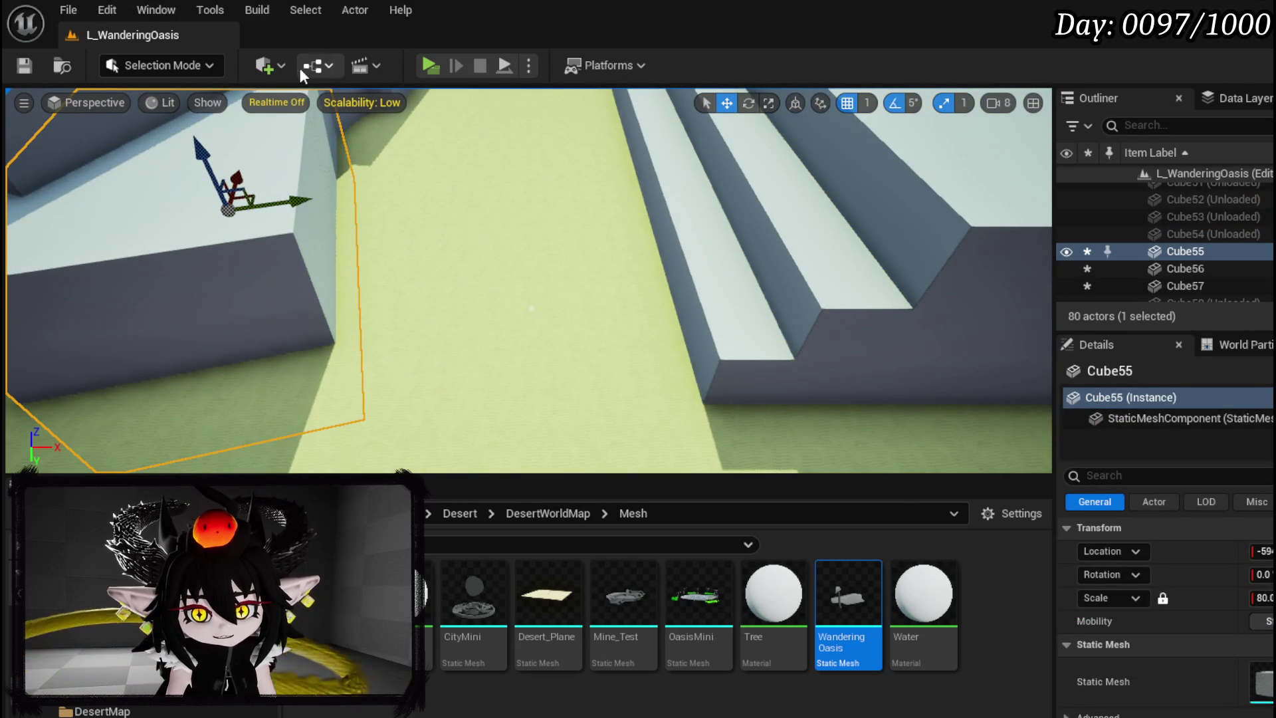
click(270, 69)
mouse_move(310, 276)
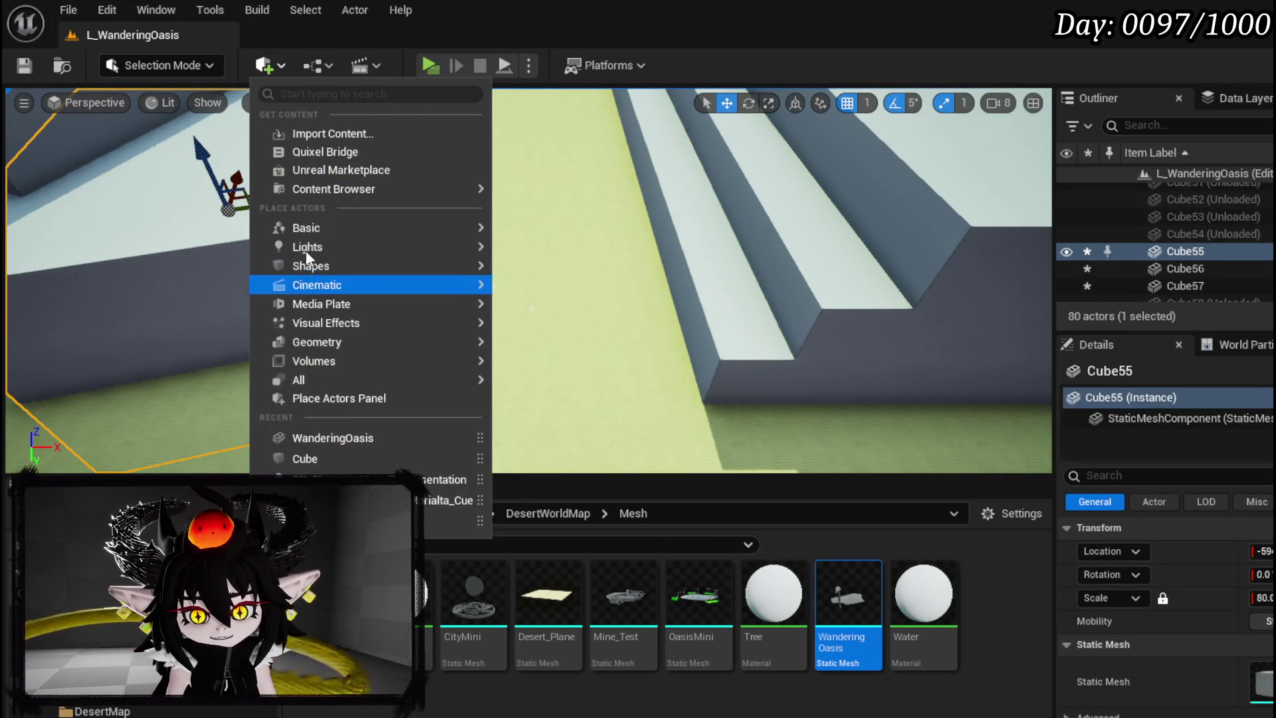
mouse_move(307, 233)
click(571, 320)
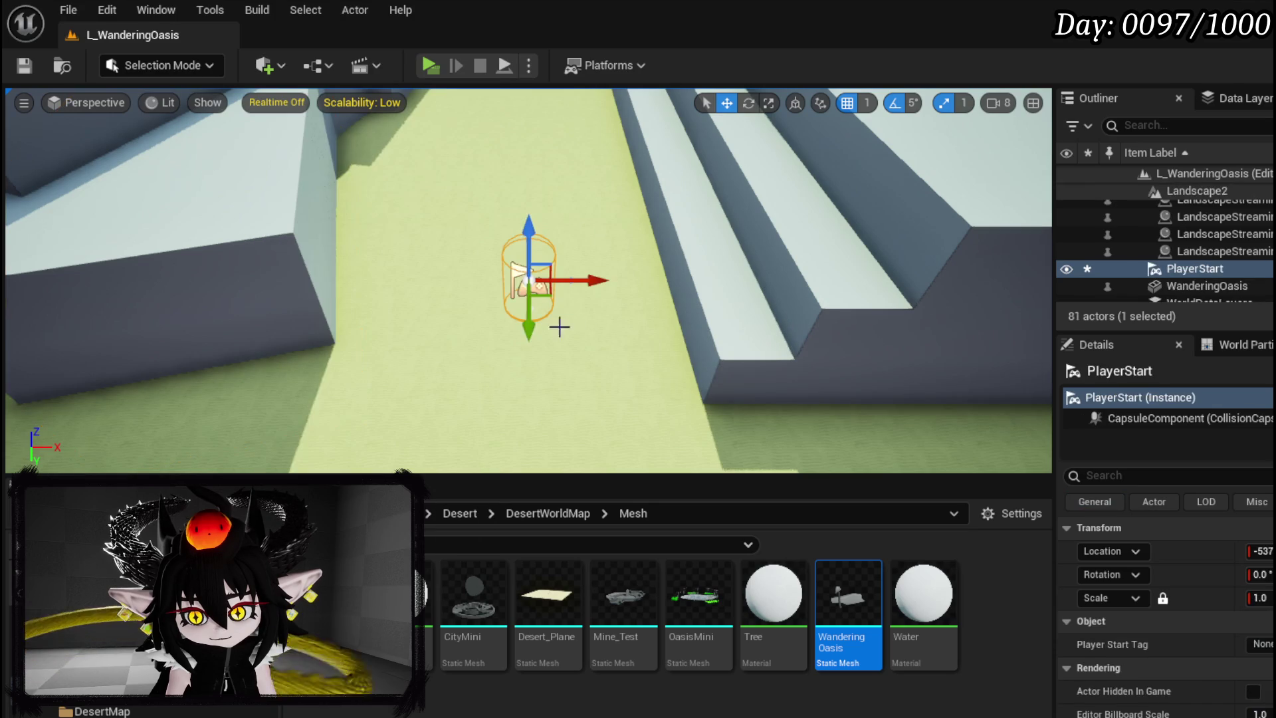
Rotate the Player Start about -10° toward the corridor, save, and start a play test
drag(539, 365, 540, 365)
drag(352, 333, 353, 333)
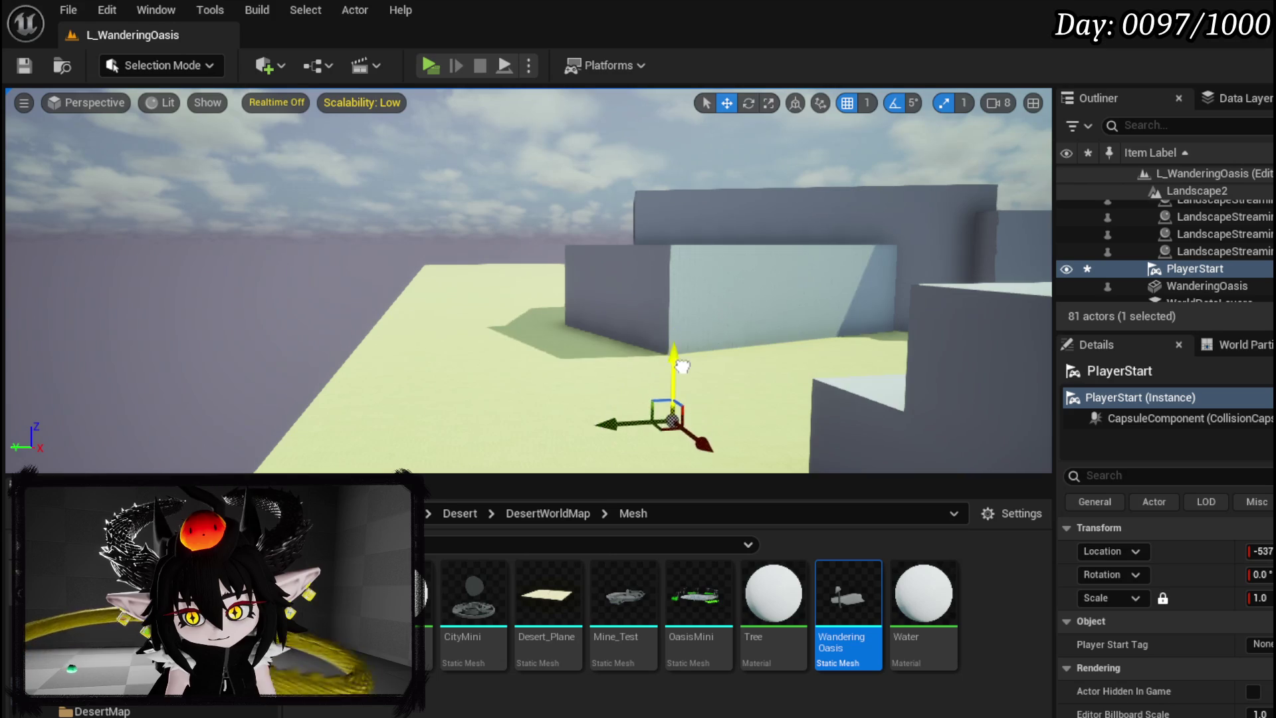
drag(687, 342, 687, 341)
drag(581, 307, 581, 306)
key(e)
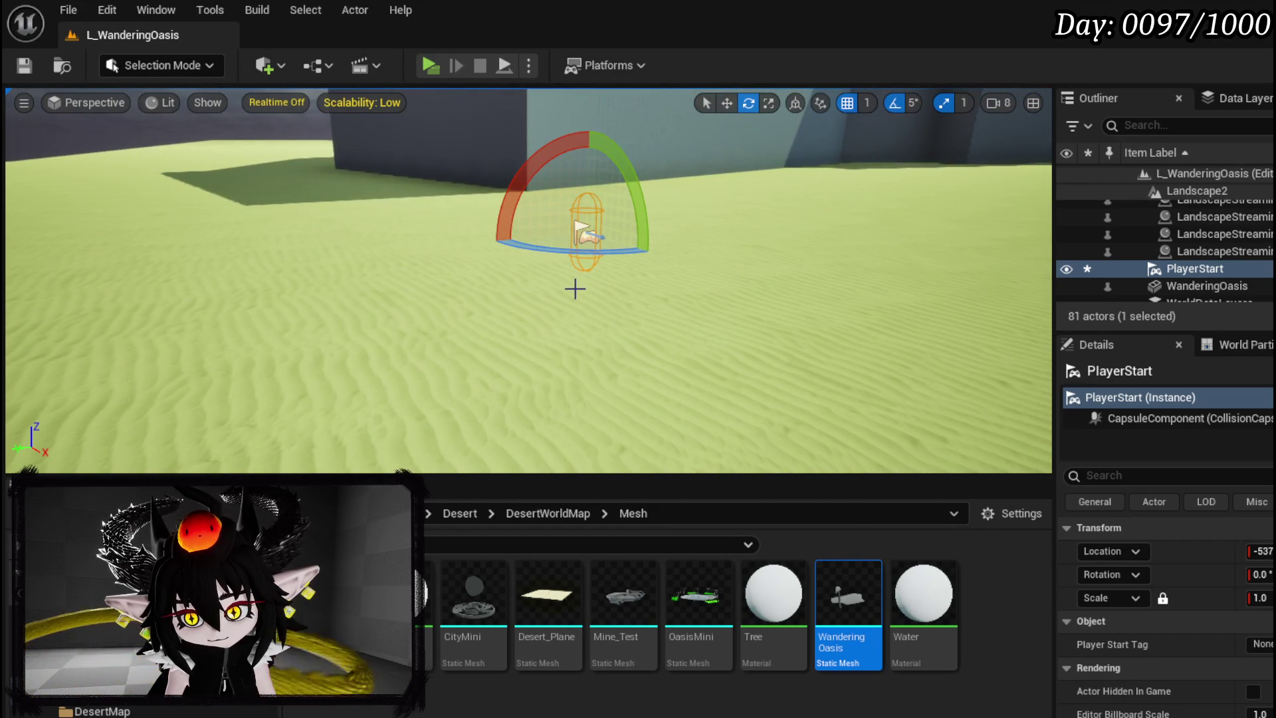
mouse_move(575, 262)
mouse_down()
mouse_move(671, 261)
mouse_move(581, 279)
mouse_up()
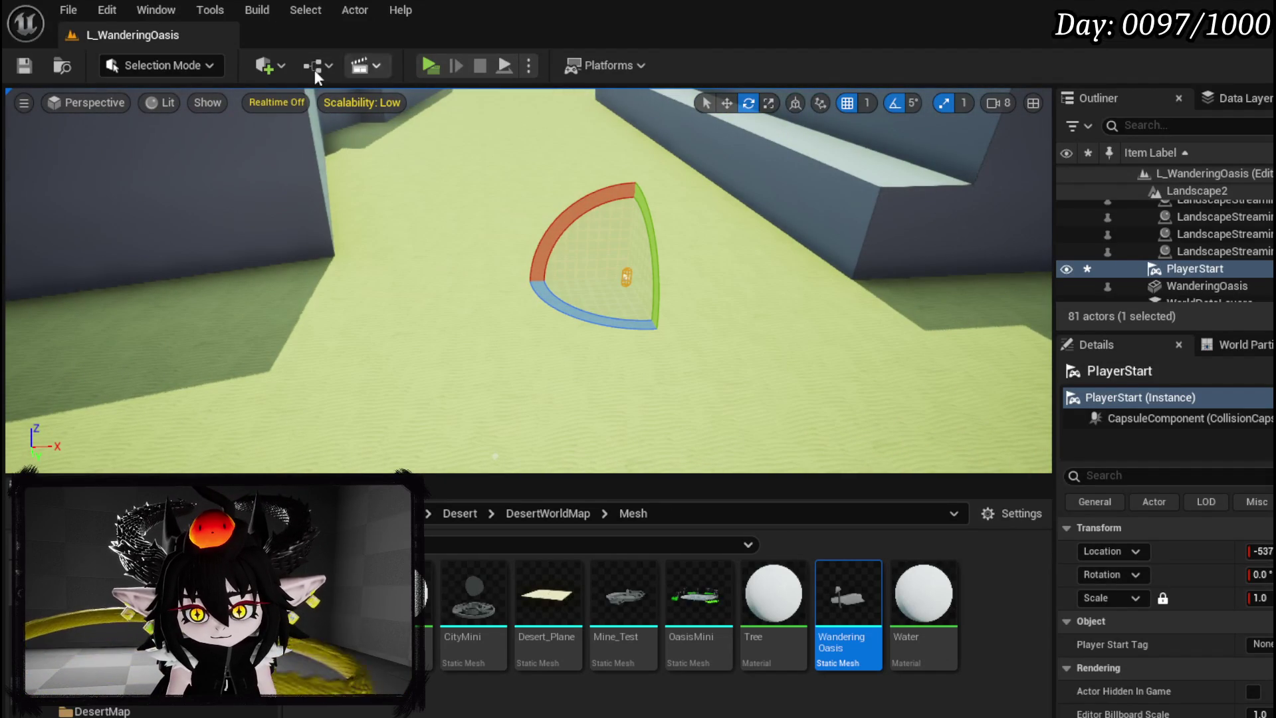
click(15, 60)
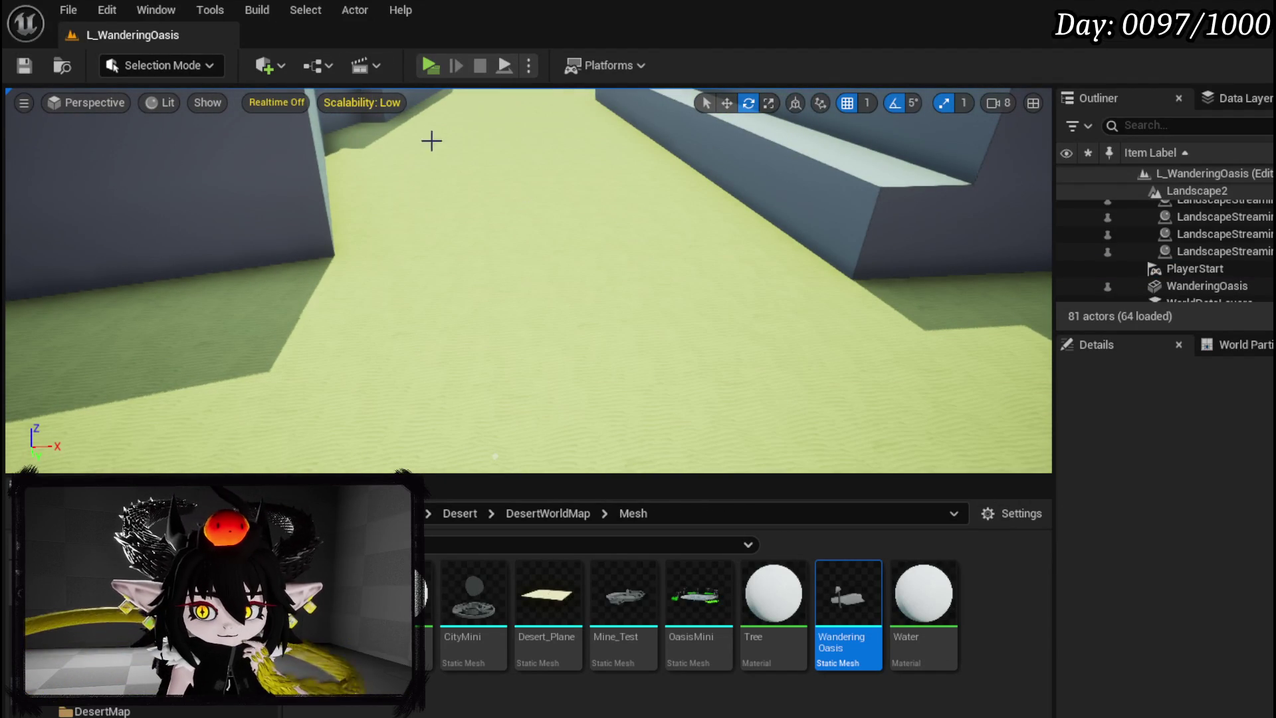
click(429, 65)
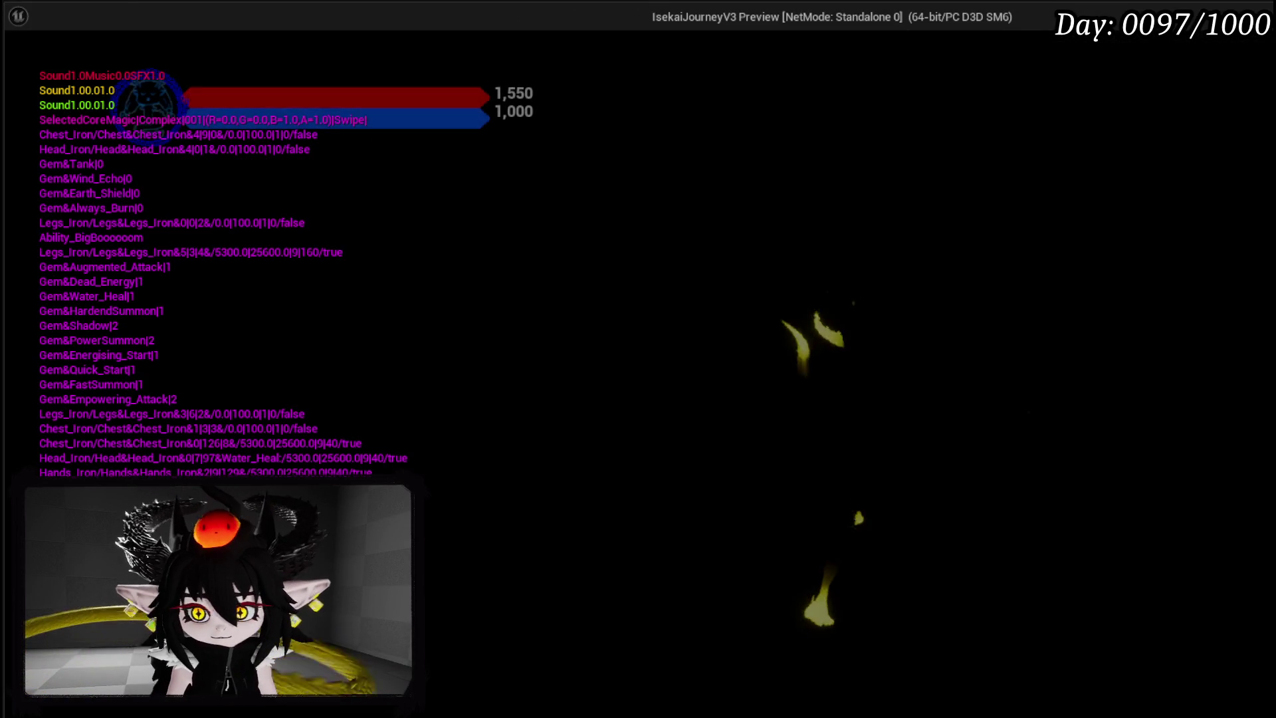
Exit the play test, select the Player Start and play-test again
key(Escape)
drag(760, 259, 760, 259)
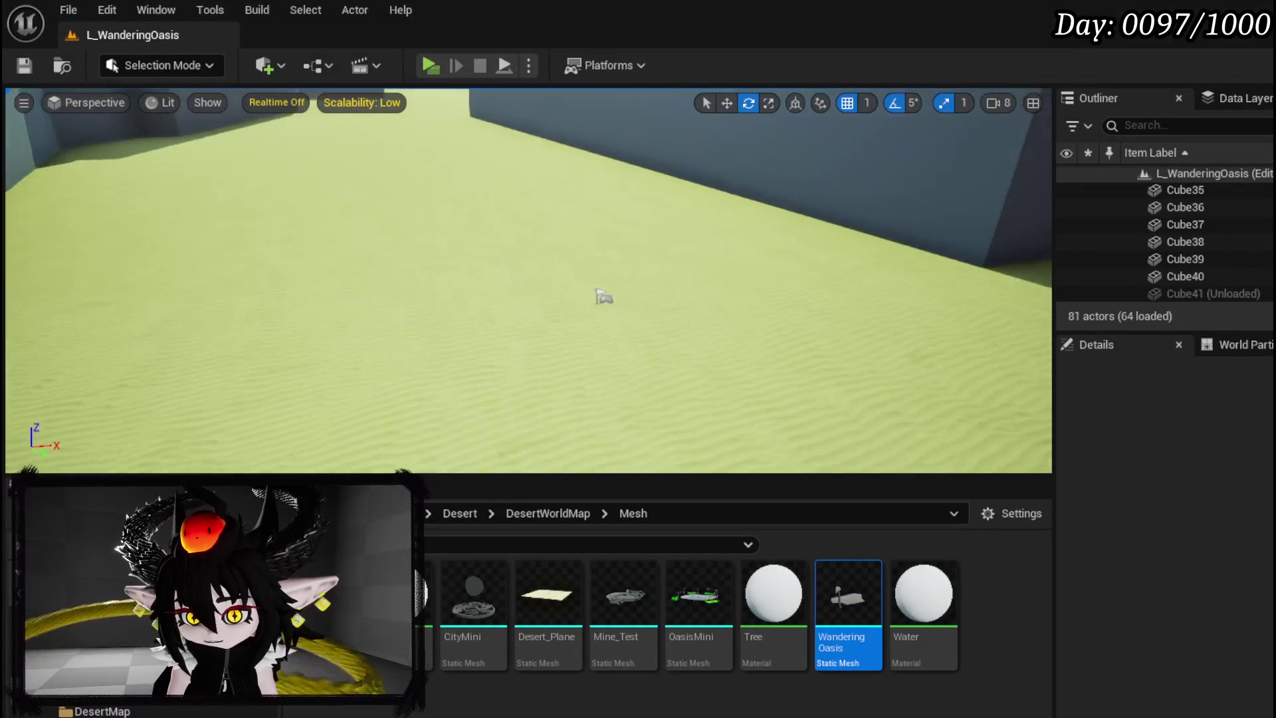
click(604, 297)
drag(604, 297, 603, 297)
drag(678, 312, 678, 313)
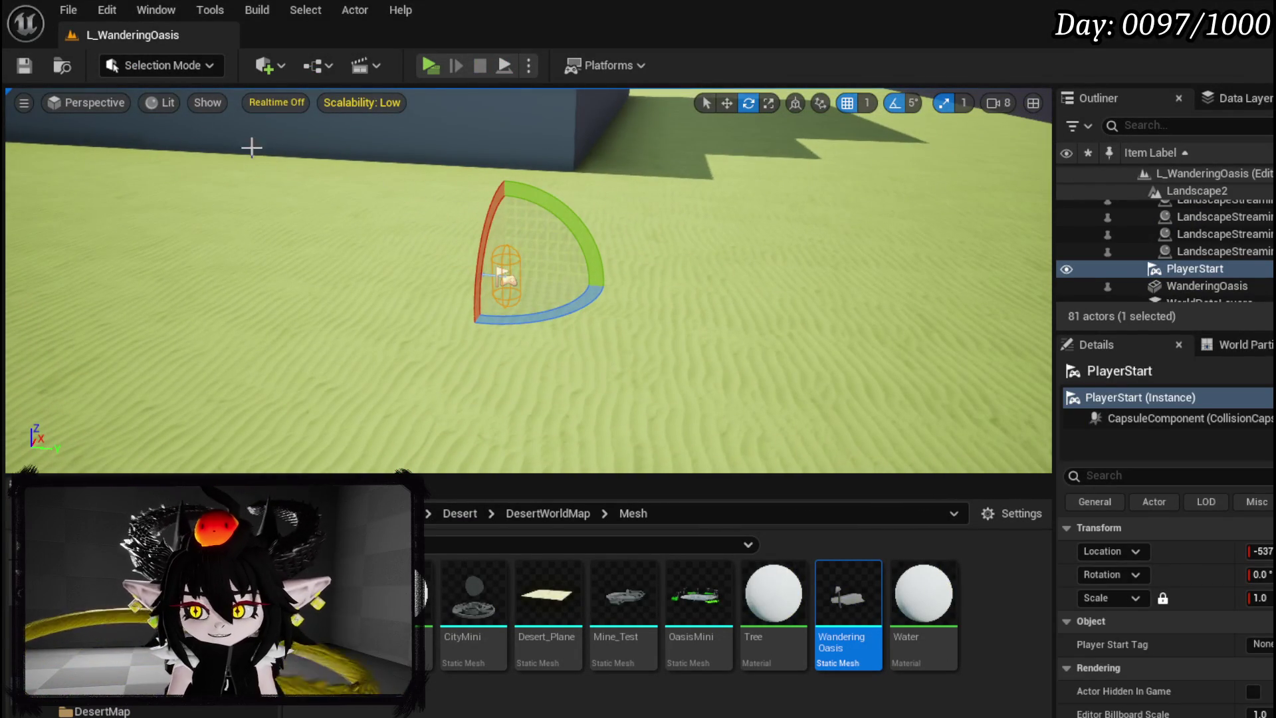
drag(217, 90, 217, 90)
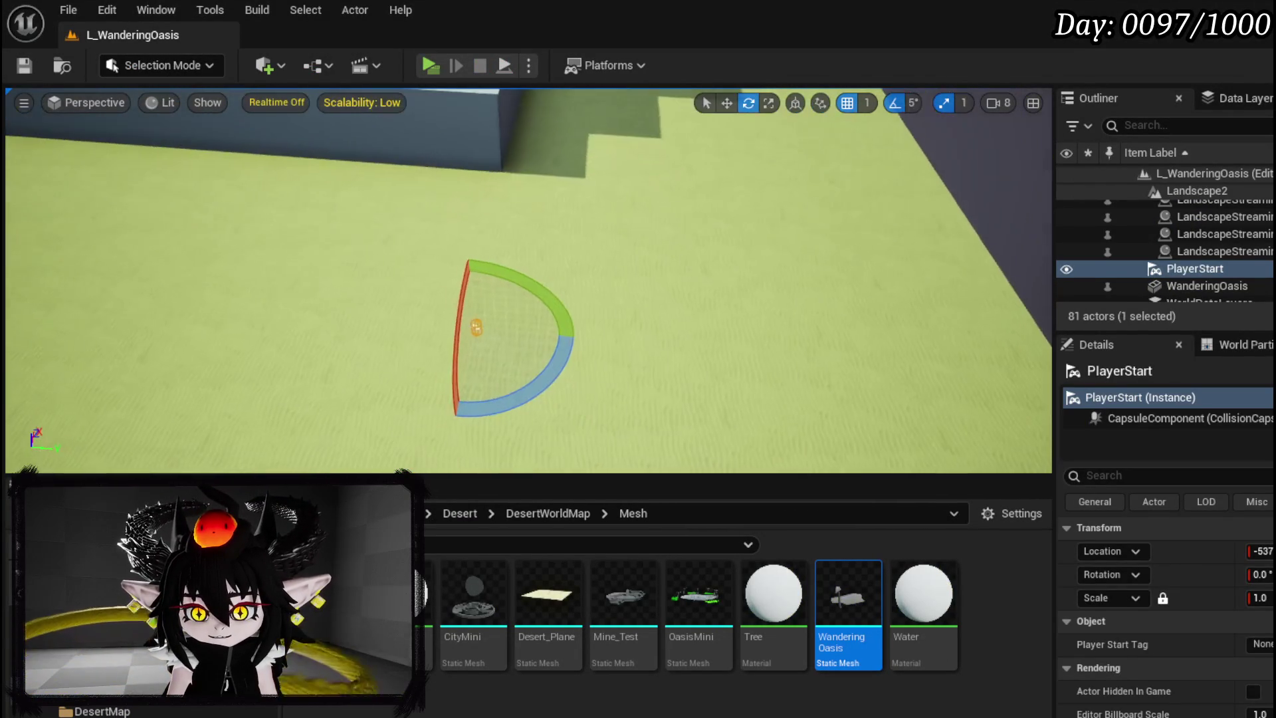
click(421, 58)
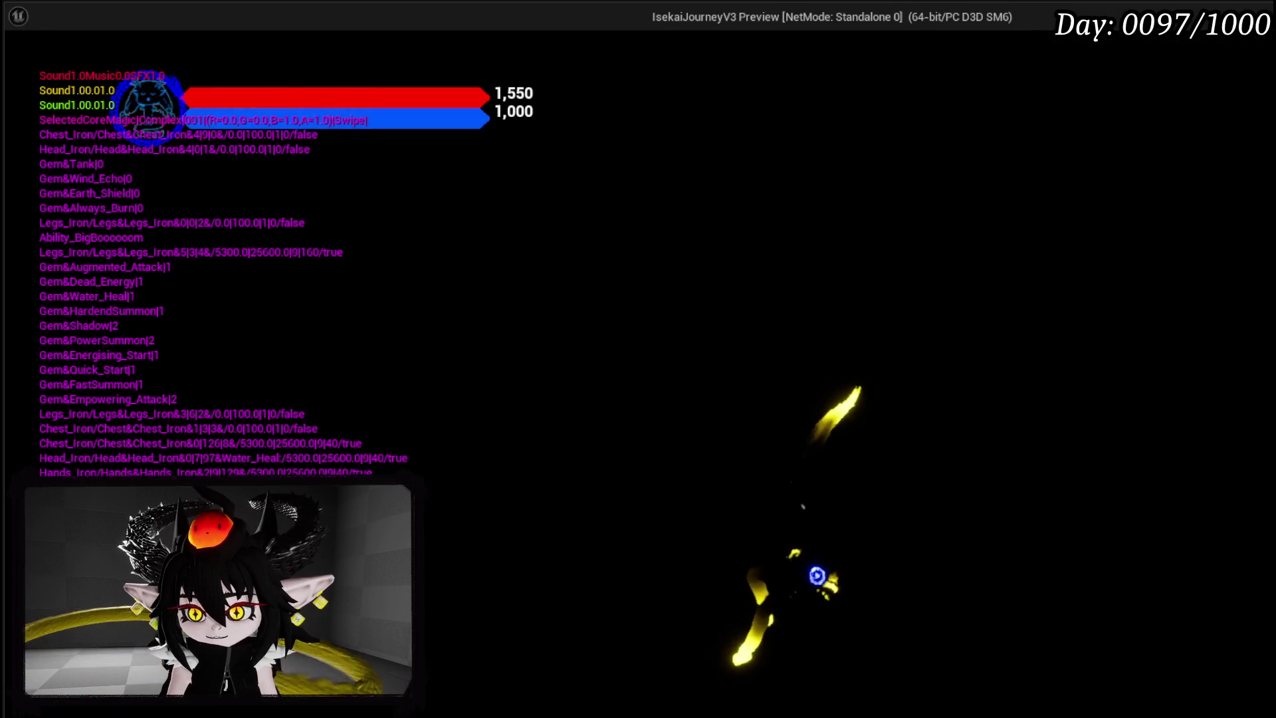
Delete the Player Start, save the level and launch another play test
key(Escape)
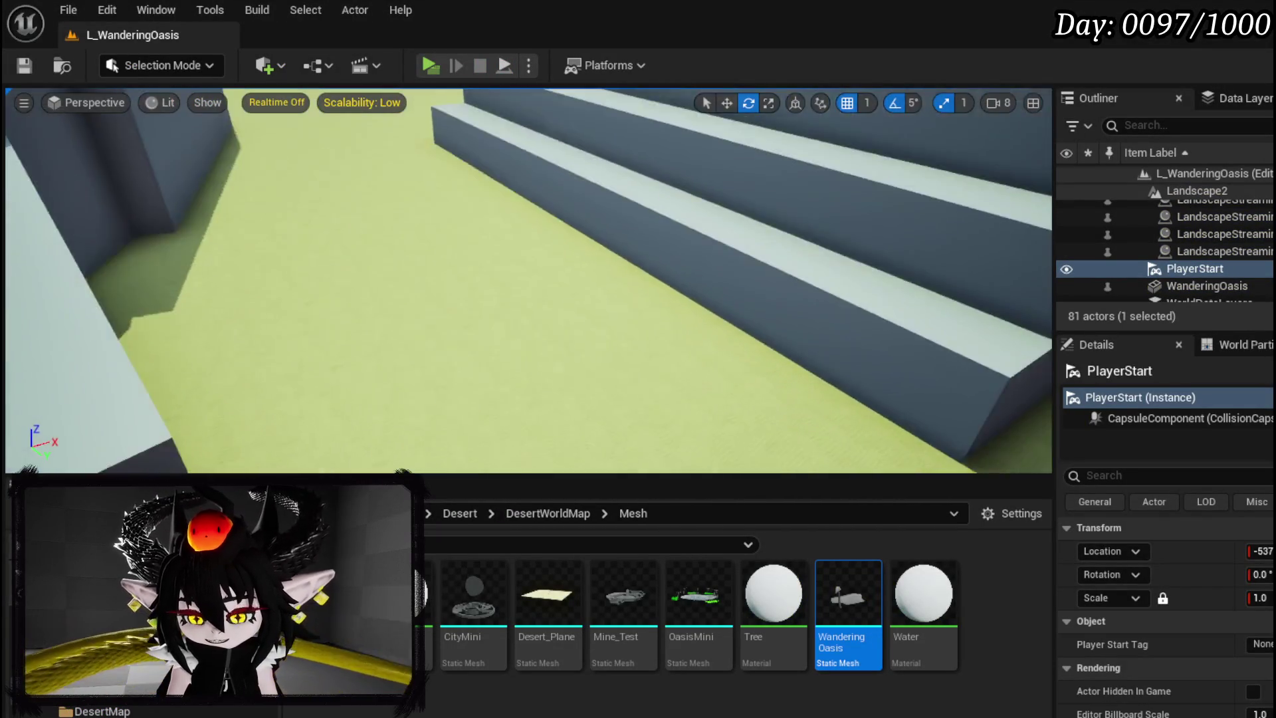
drag(756, 236, 756, 236)
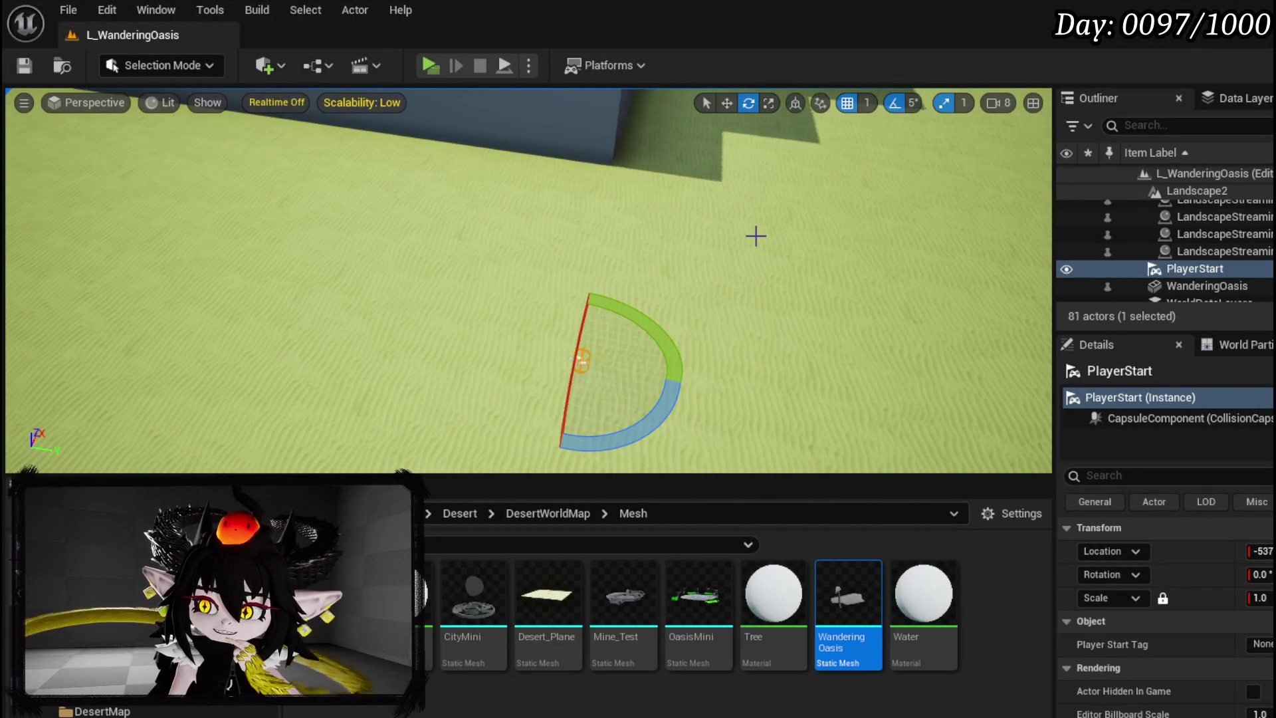
drag(487, 309, 487, 308)
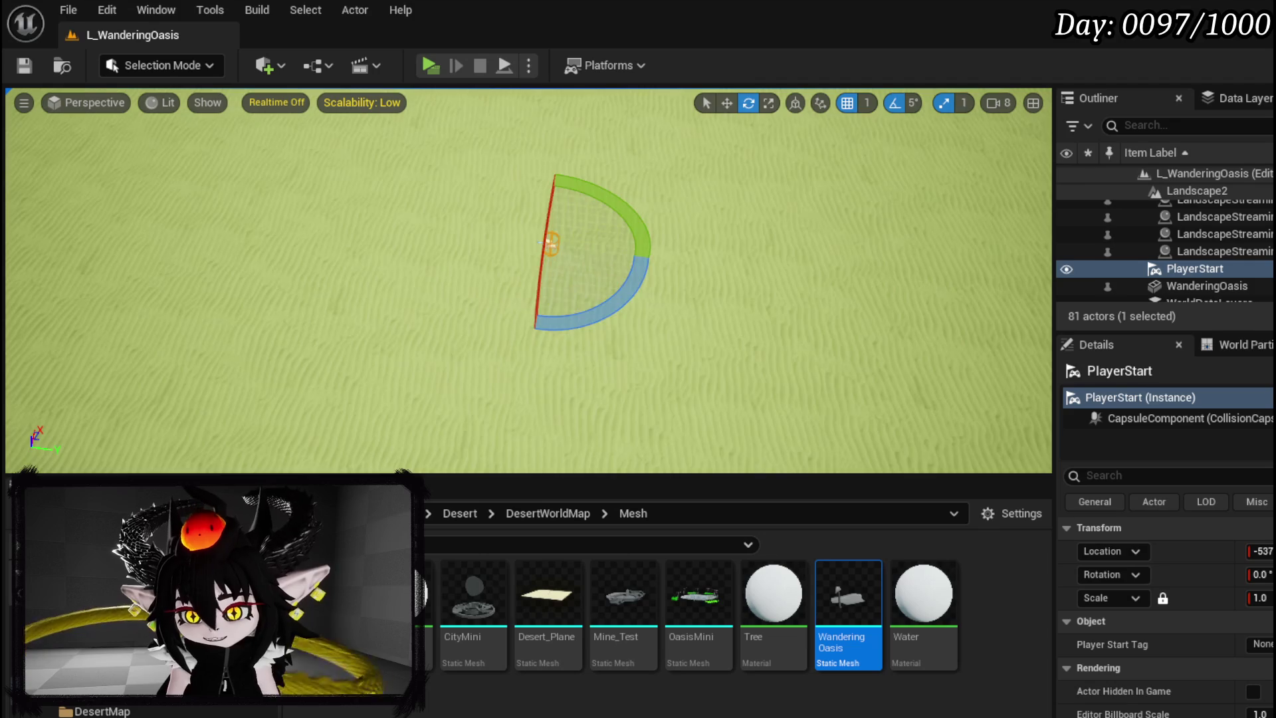
key(w)
key(Delete)
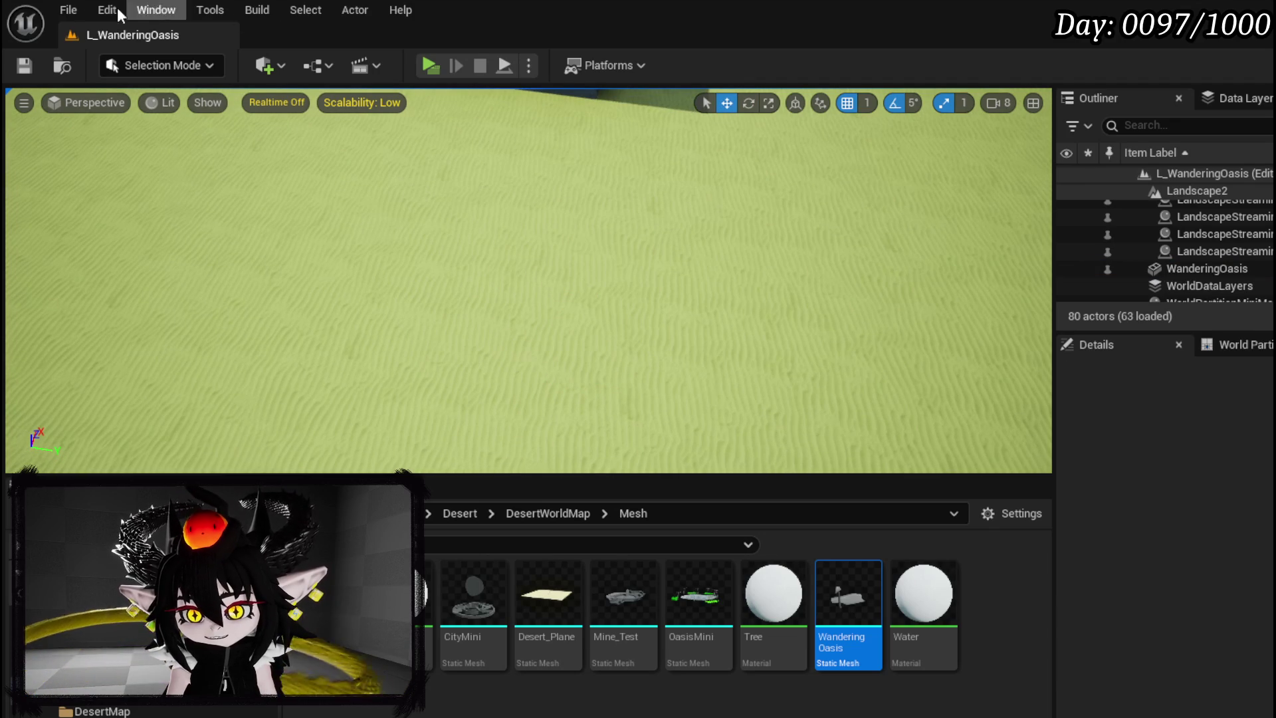
click(25, 66)
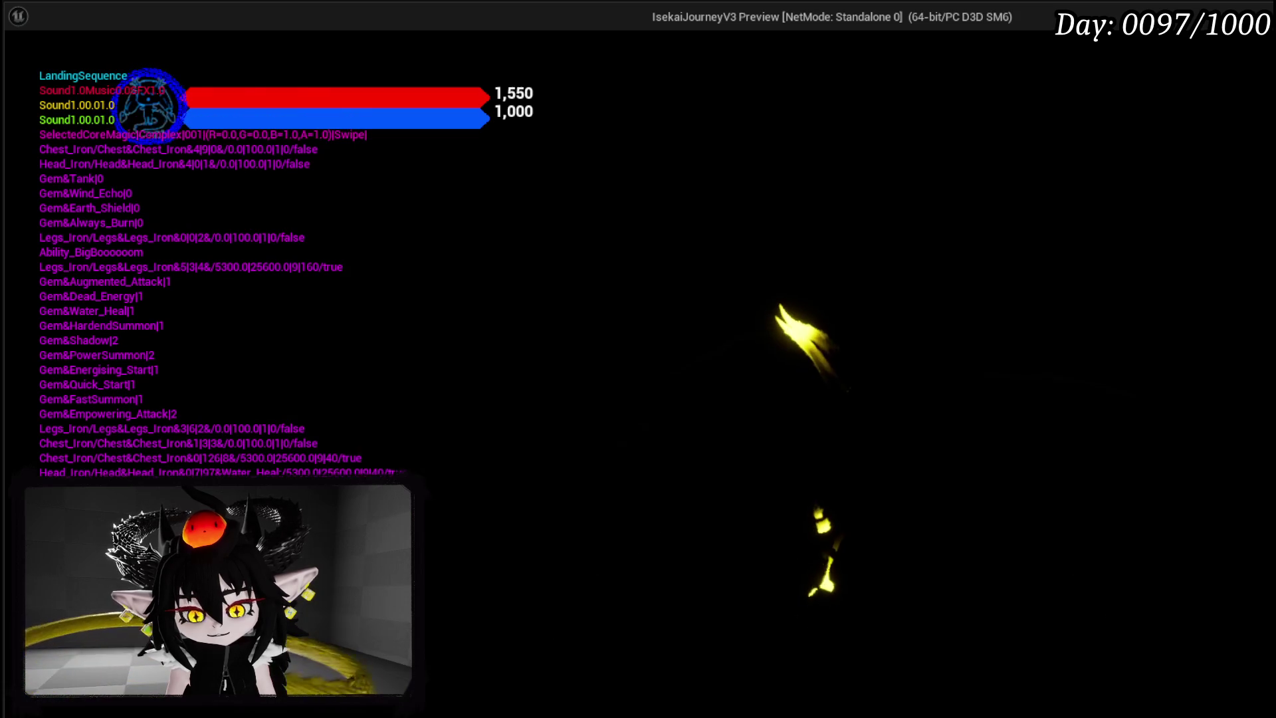
End the play test, look over the blocks and open the Play options dropdown
key(Escape)
mouse_move(885, 301)
mouse_down()
mouse_move(885, 226)
mouse_move(885, 262)
mouse_up()
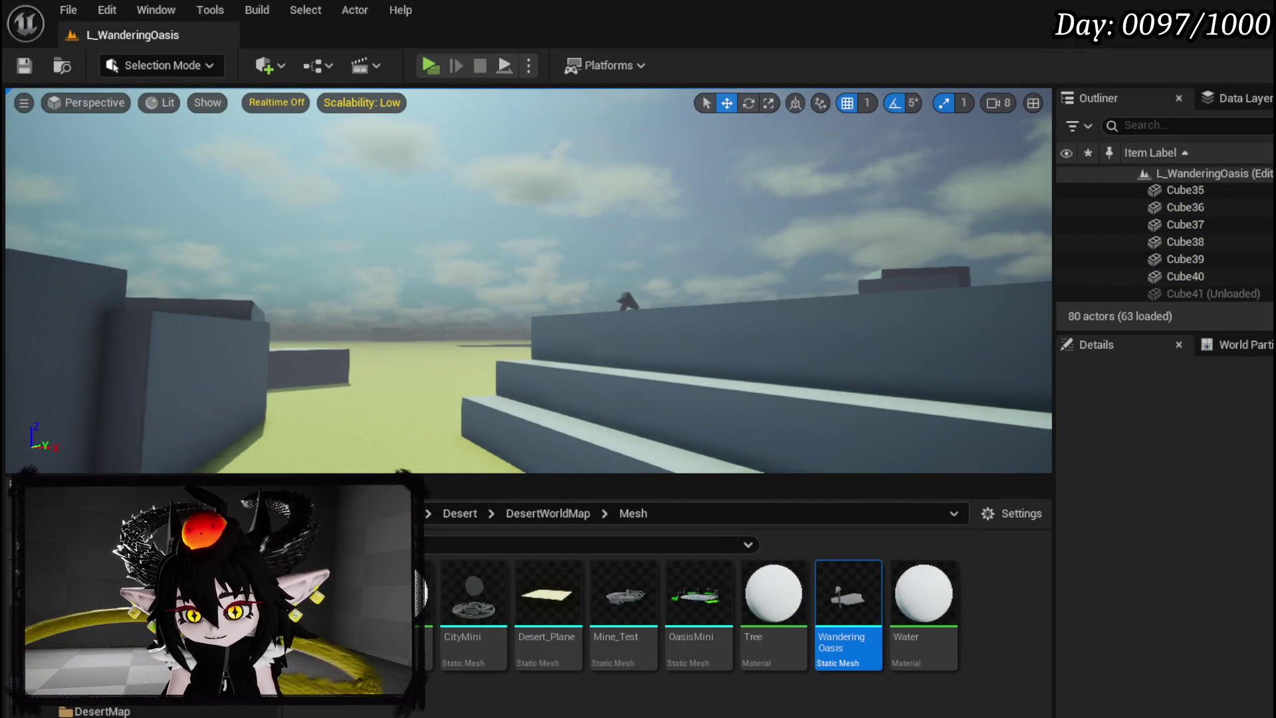
drag(493, 277, 492, 232)
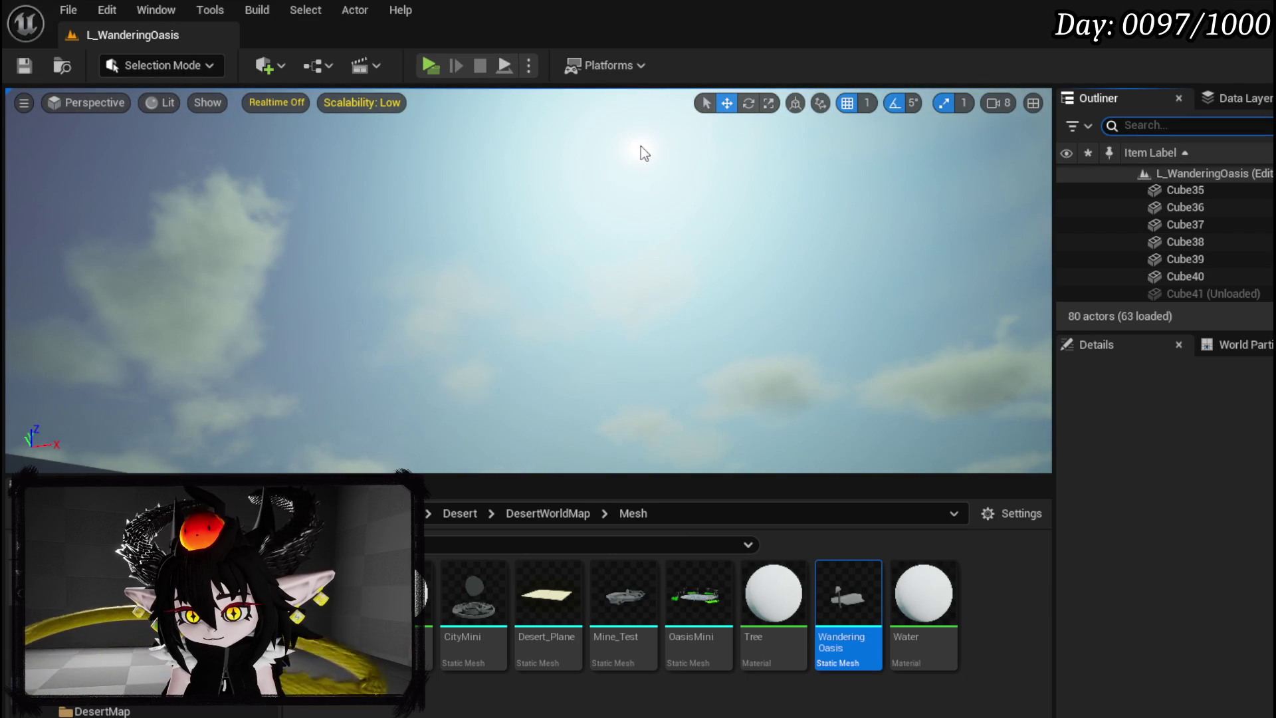
mouse_move(713, 198)
mouse_down()
mouse_move(718, 252)
mouse_move(704, 263)
mouse_move(704, 226)
mouse_move(705, 259)
mouse_move(731, 253)
mouse_move(704, 259)
mouse_up()
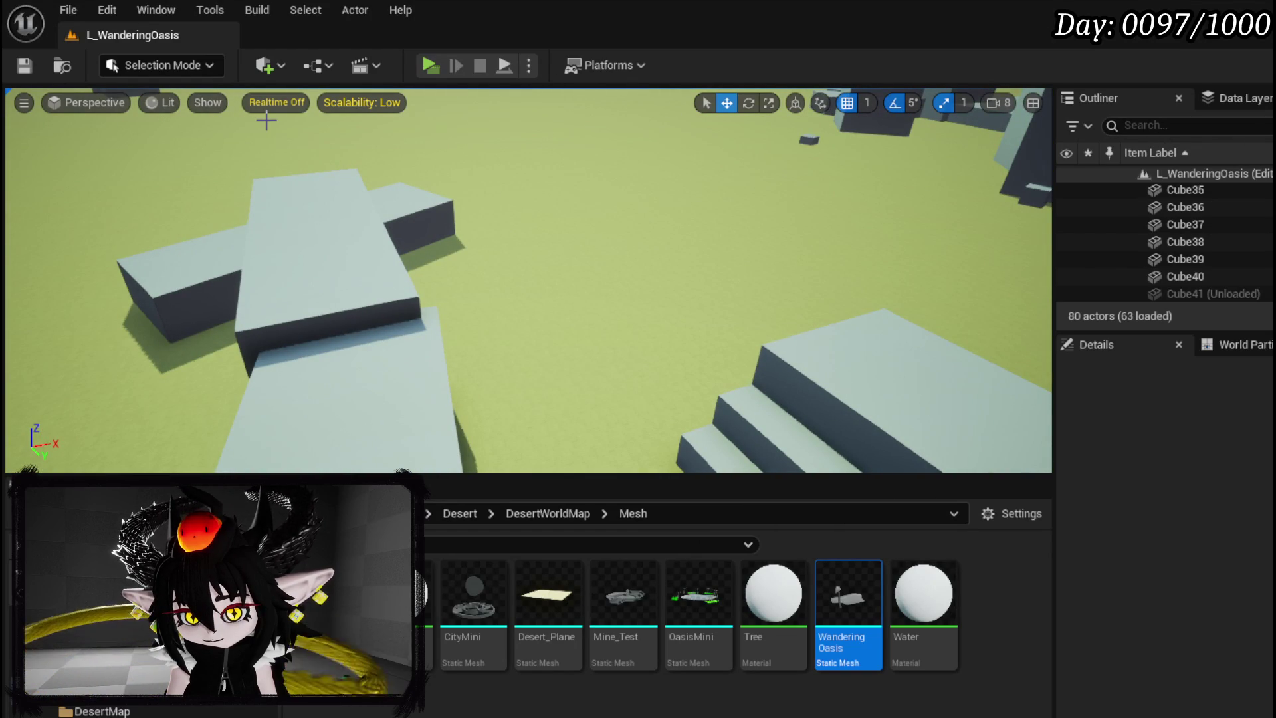
click(624, 66)
click(624, 66)
click(528, 66)
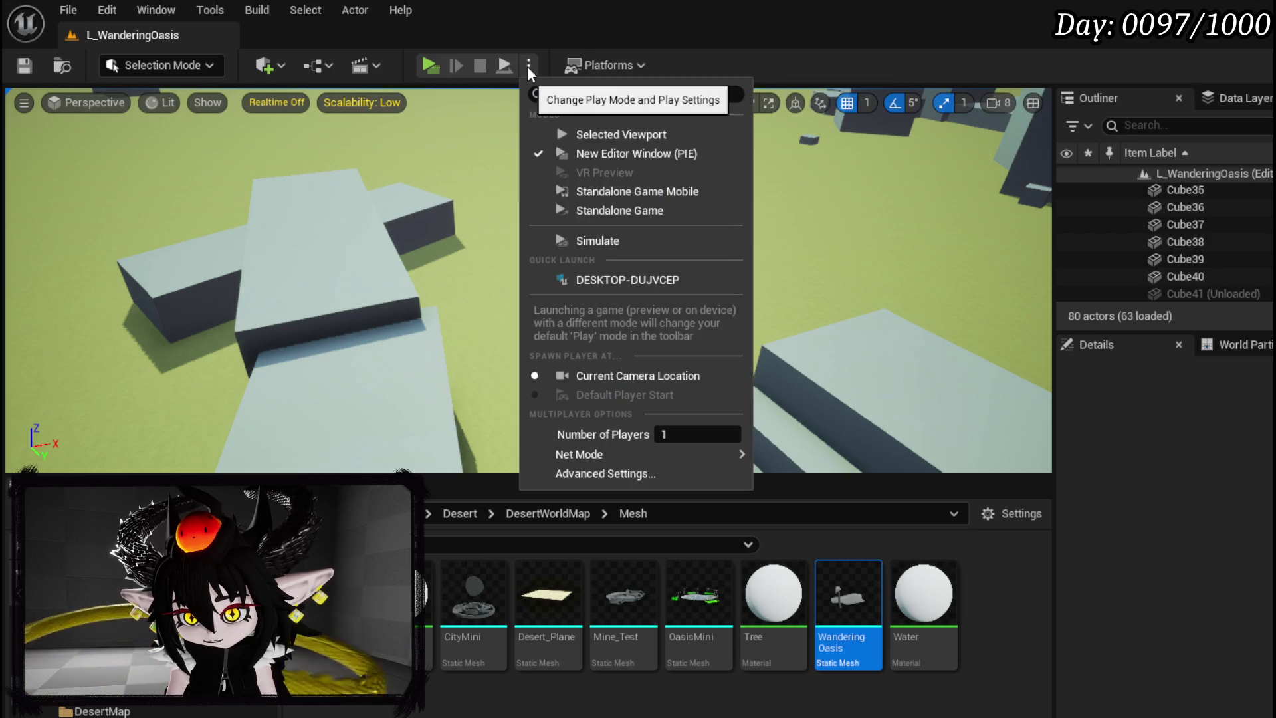
Build lighting only for the level, then dismiss the Crash Reporter after the editor crashes
click(527, 66)
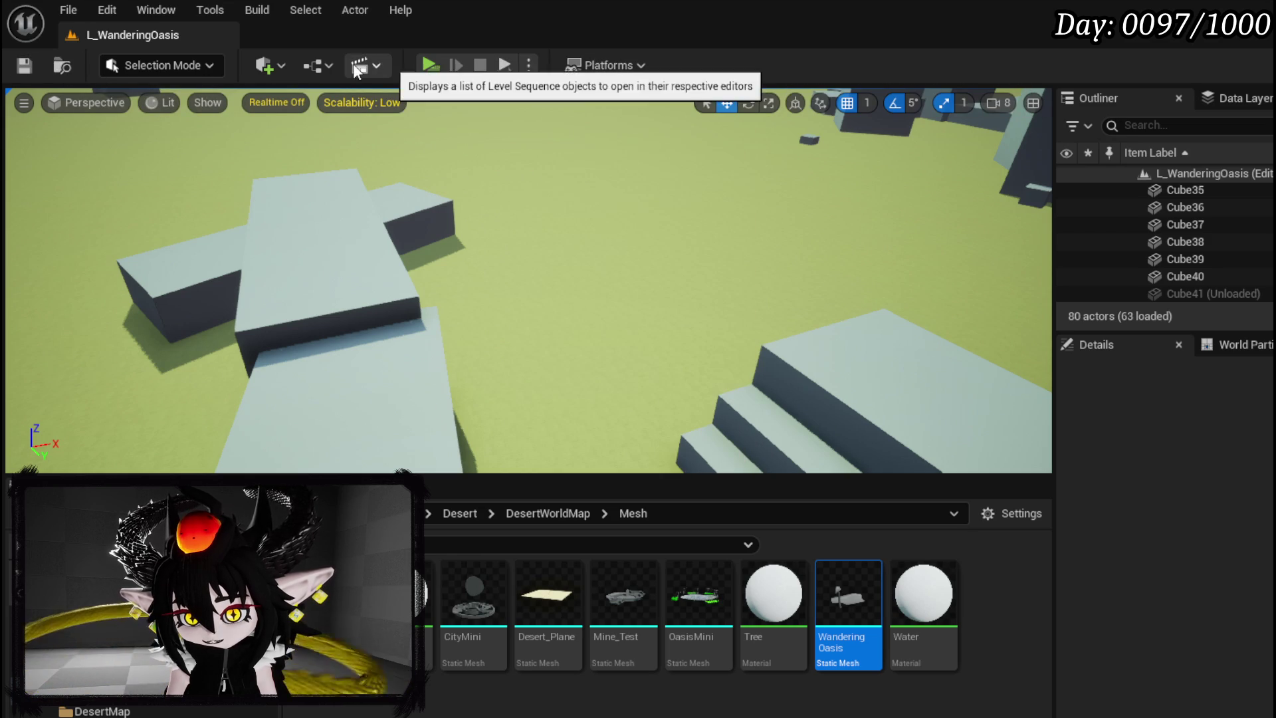
click(257, 10)
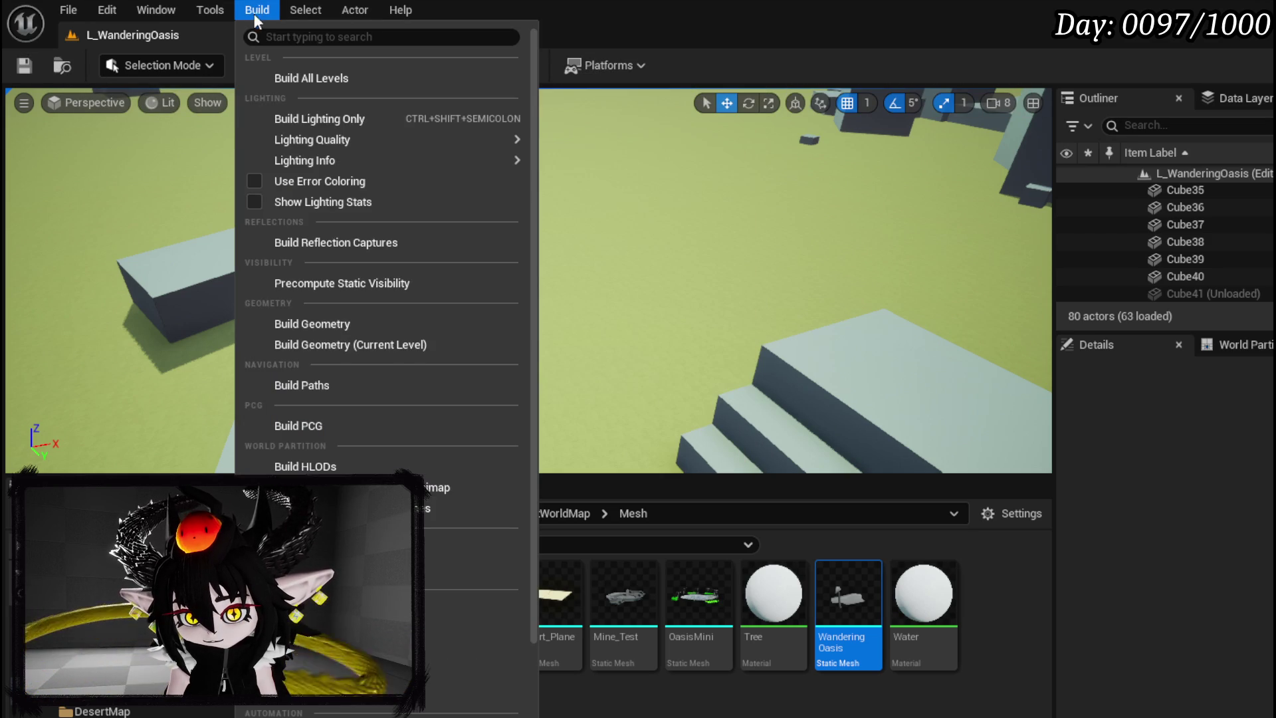
click(284, 121)
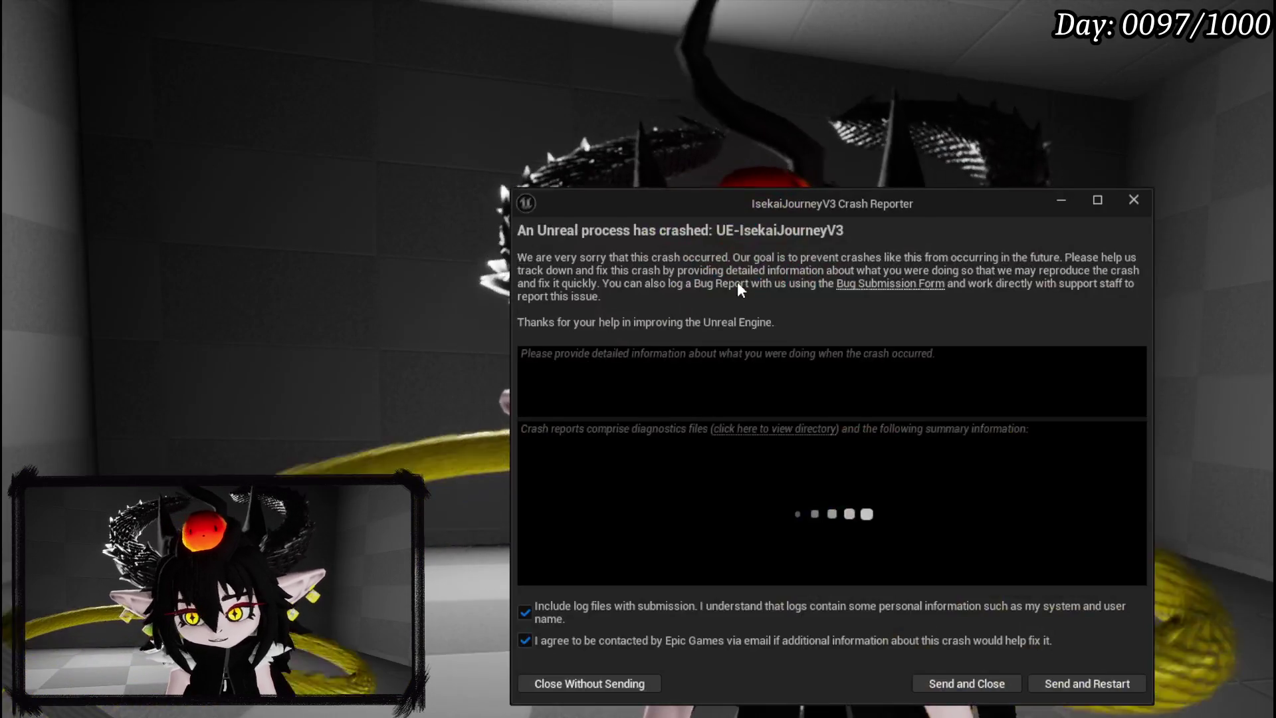
click(1132, 199)
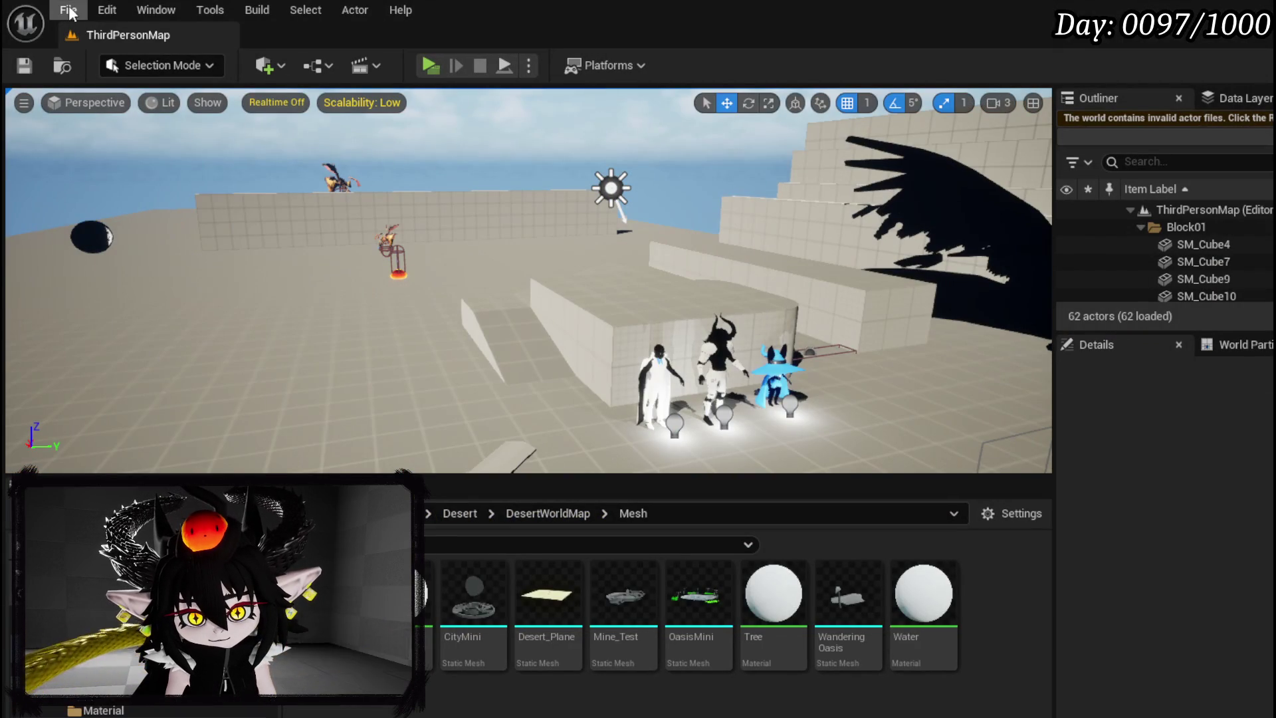
Reopen L_WanderingOasis from File > Recent Levels
click(70, 12)
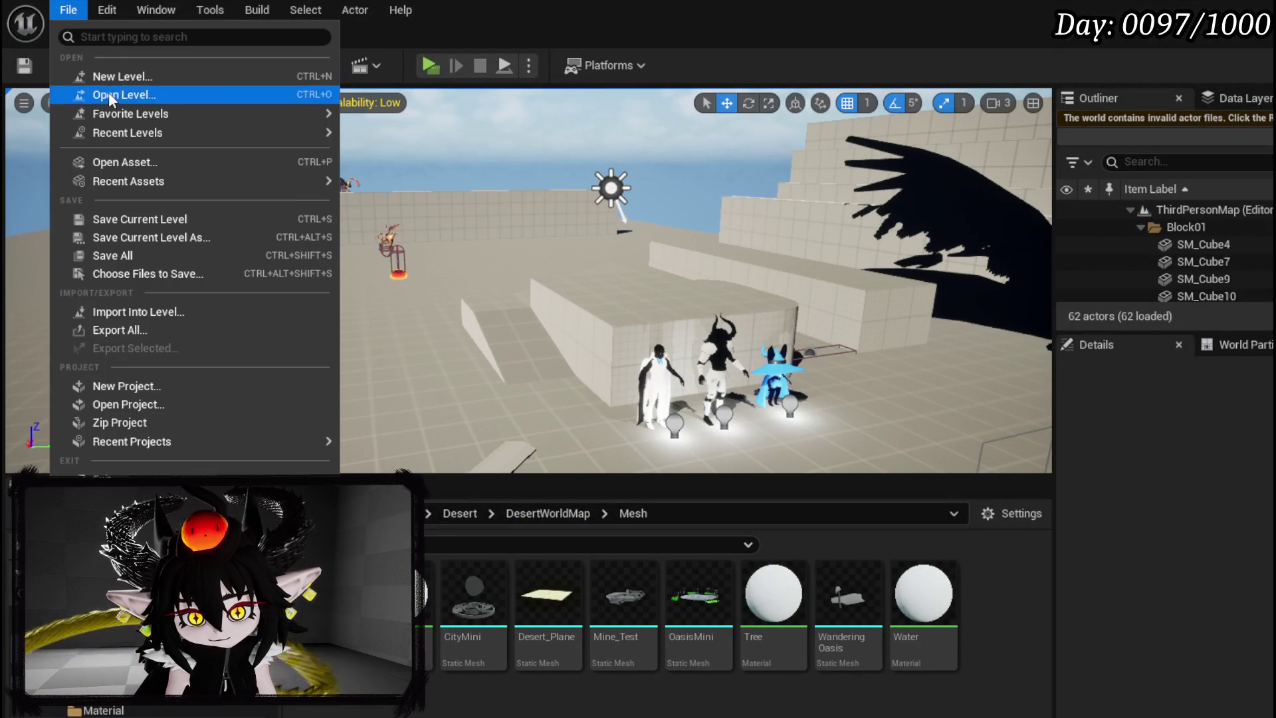
mouse_move(137, 135)
click(399, 158)
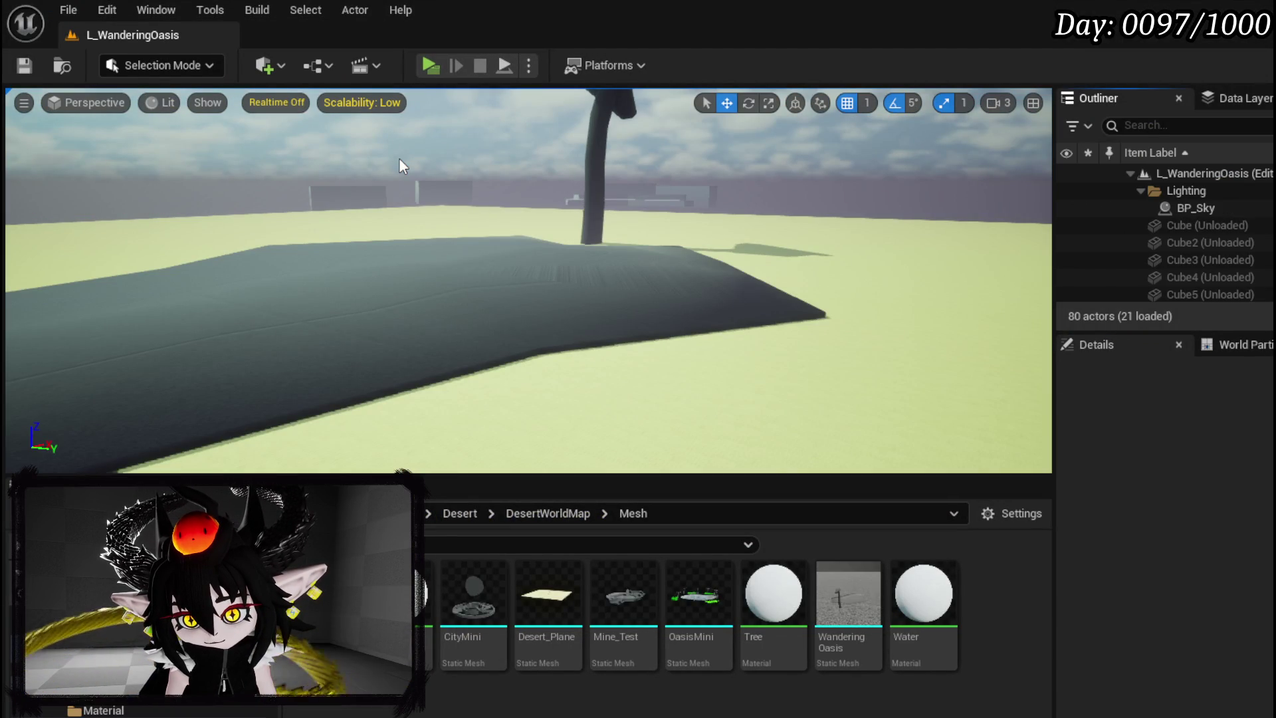
Play-test the level, stop with Esc, and turn the view toward open ground
click(430, 66)
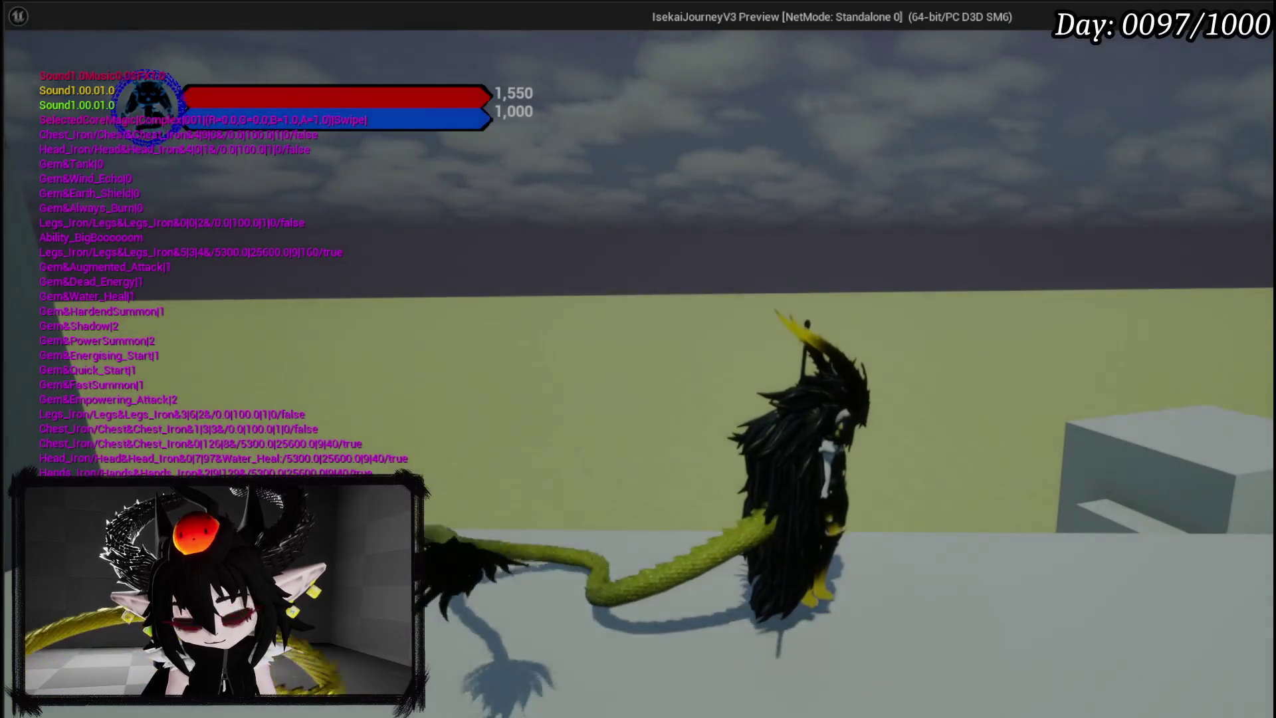
key(Escape)
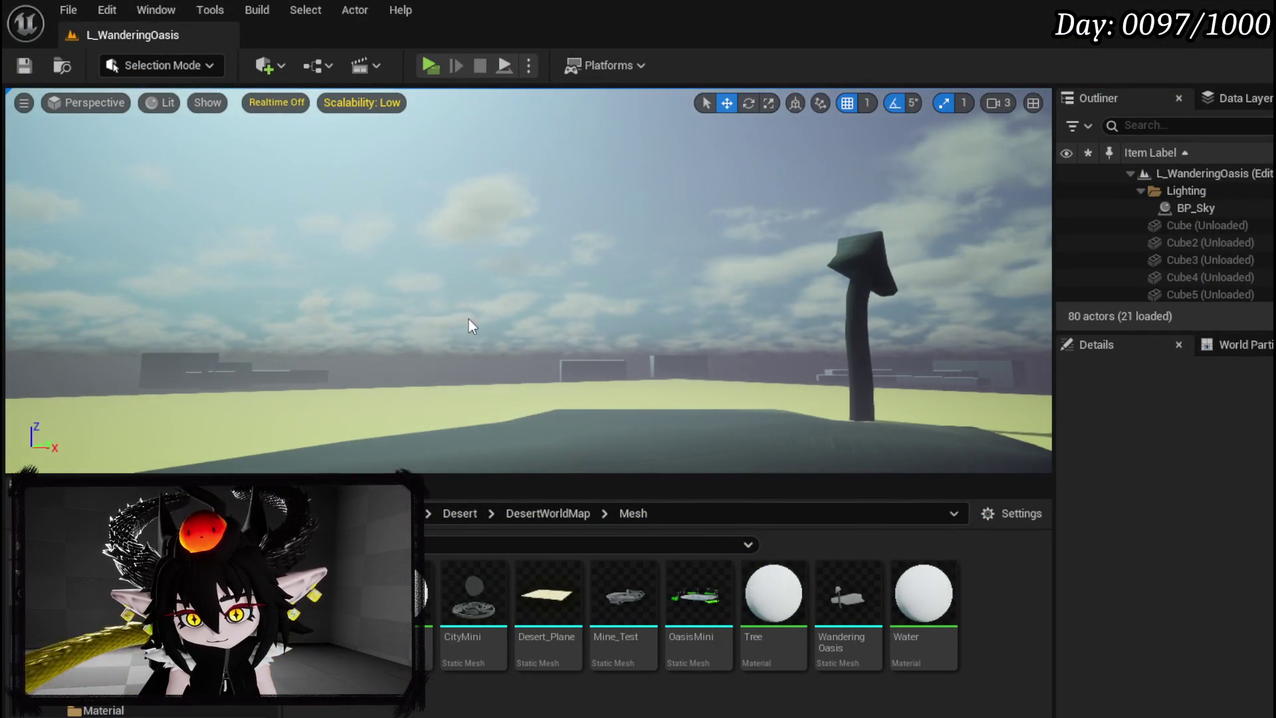
mouse_move(468, 319)
mouse_down()
mouse_move(319, 314)
mouse_move(319, 346)
mouse_move(425, 332)
mouse_move(505, 359)
mouse_move(452, 319)
mouse_move(478, 346)
mouse_move(465, 325)
mouse_move(478, 322)
mouse_up()
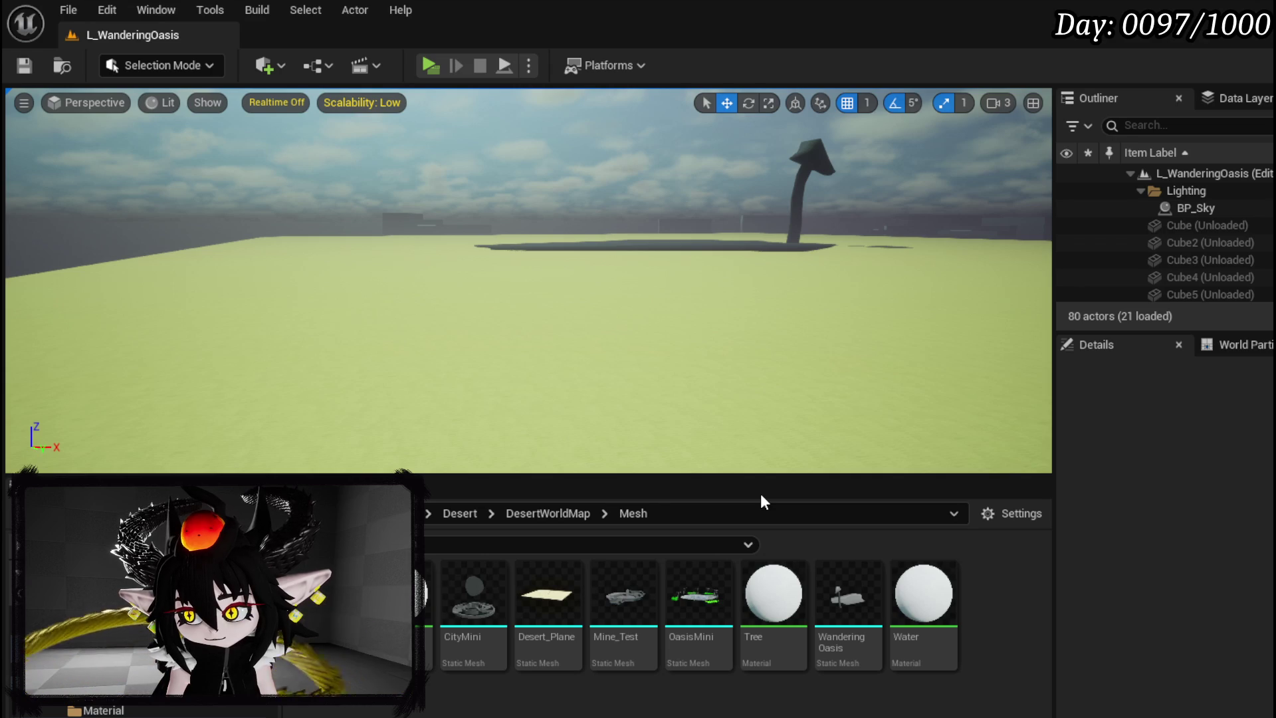
Back in the level editor, inspect BP_Sky's spatial loading details and run a quick play-test
key(alt+Tab)
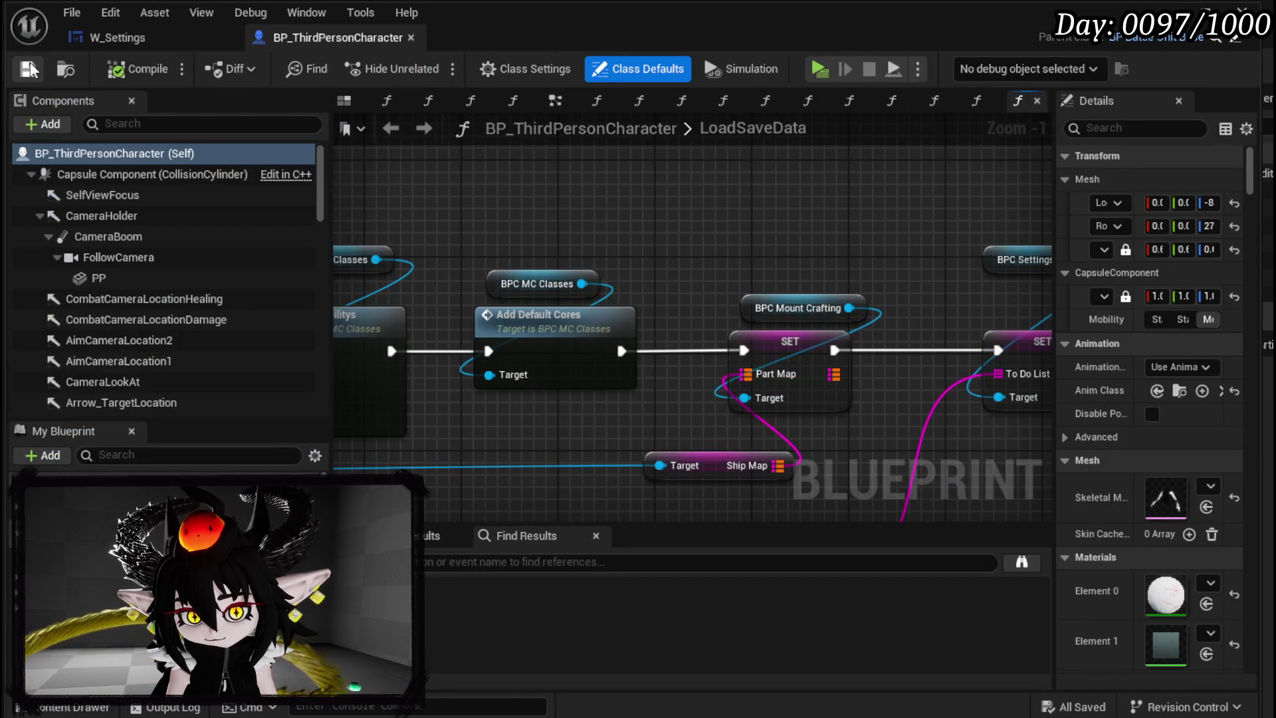
key(alt+Tab)
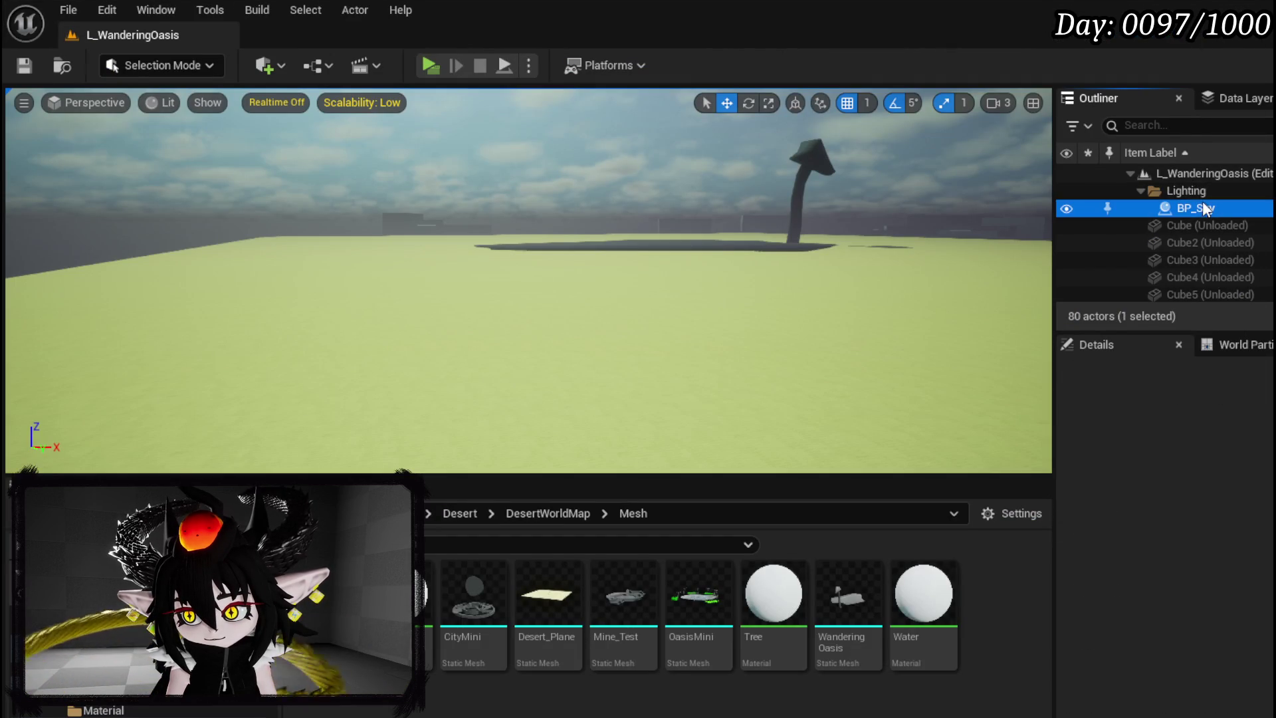
click(1206, 484)
text(spa)
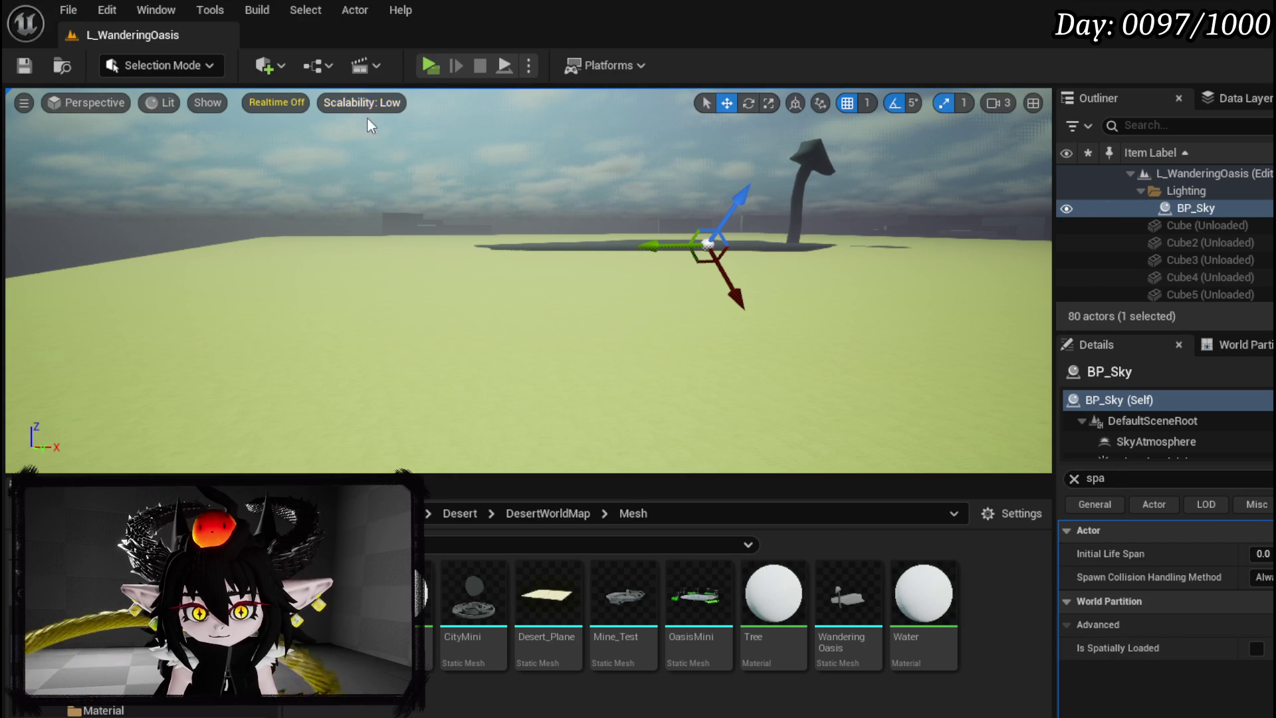
click(428, 66)
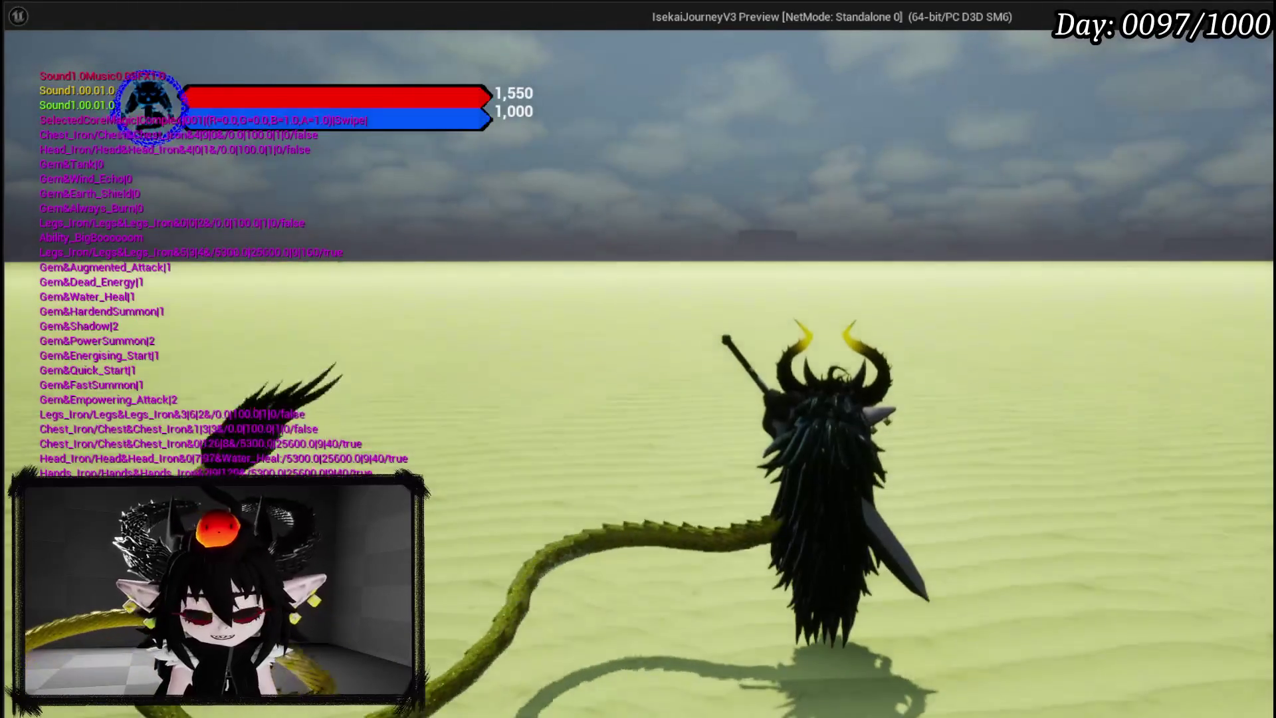
key(Escape)
Select the WanderingOasis mesh and launch then close the game preview
click(792, 247)
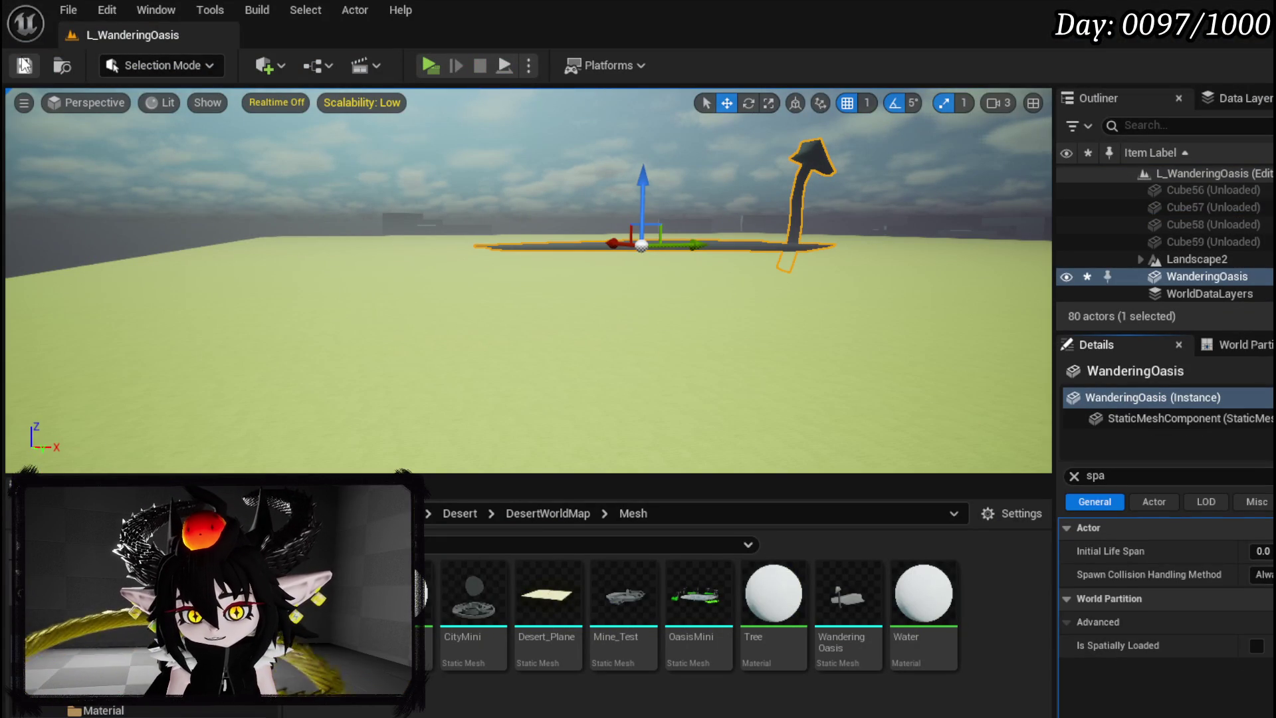
key(alt+p)
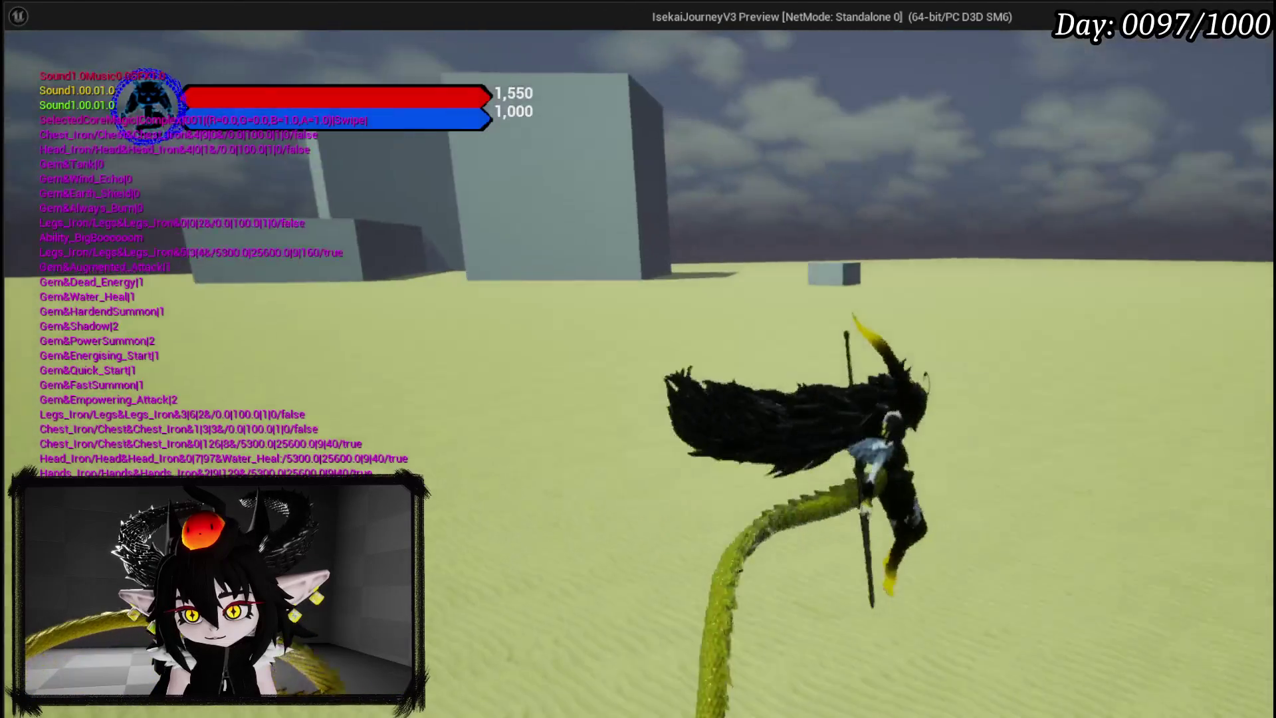
key(Escape)
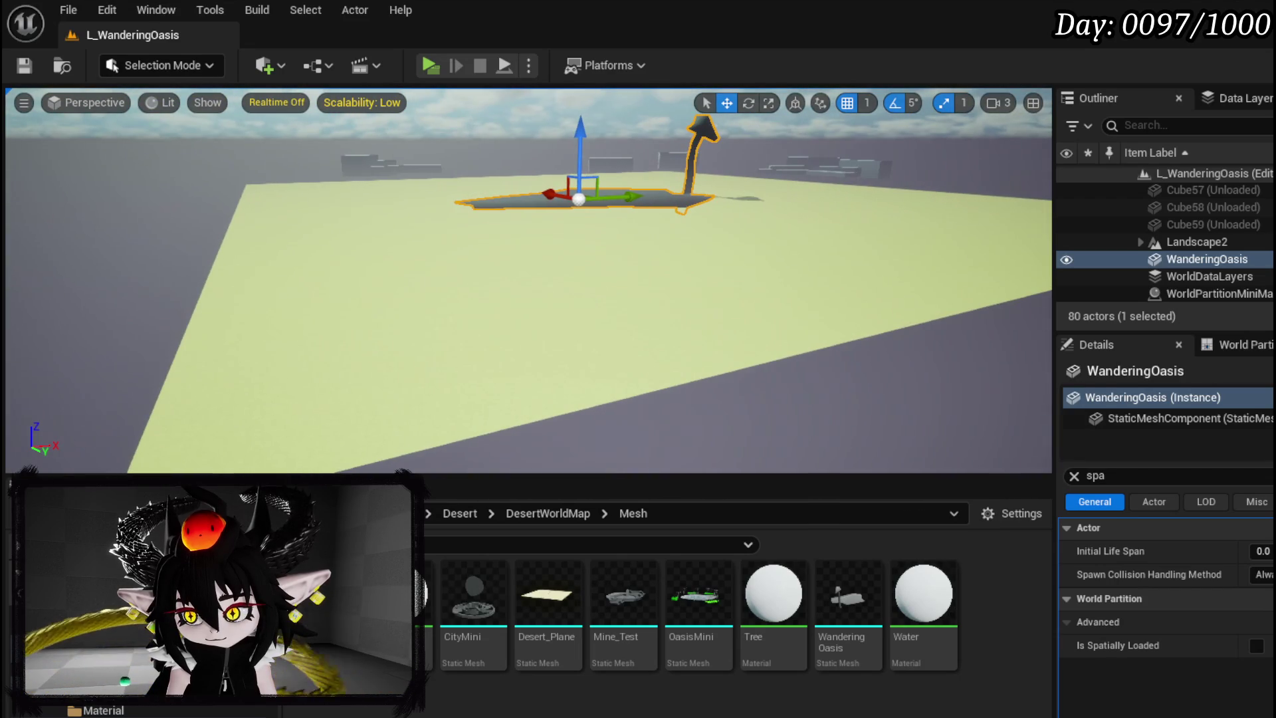
Select Landscape2 and its streaming tiles in turn, framing one to check which are loaded
click(1260, 242)
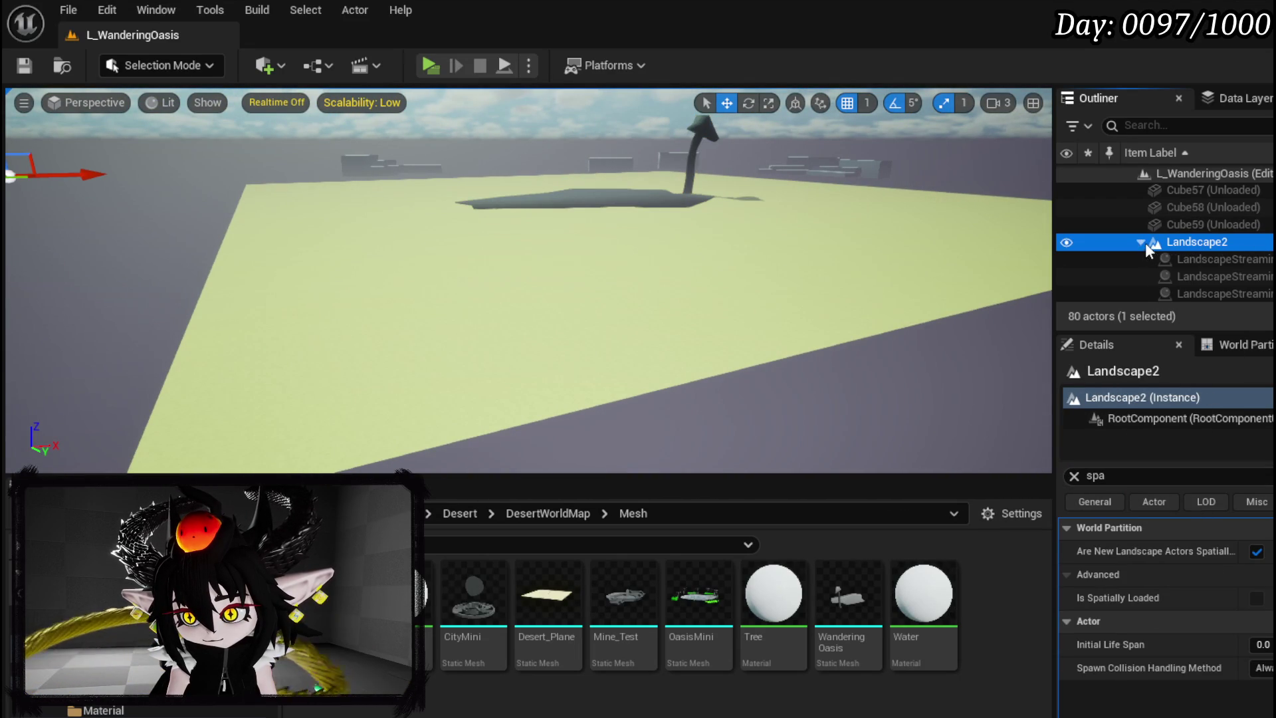
scroll(1262, 265, down, 3)
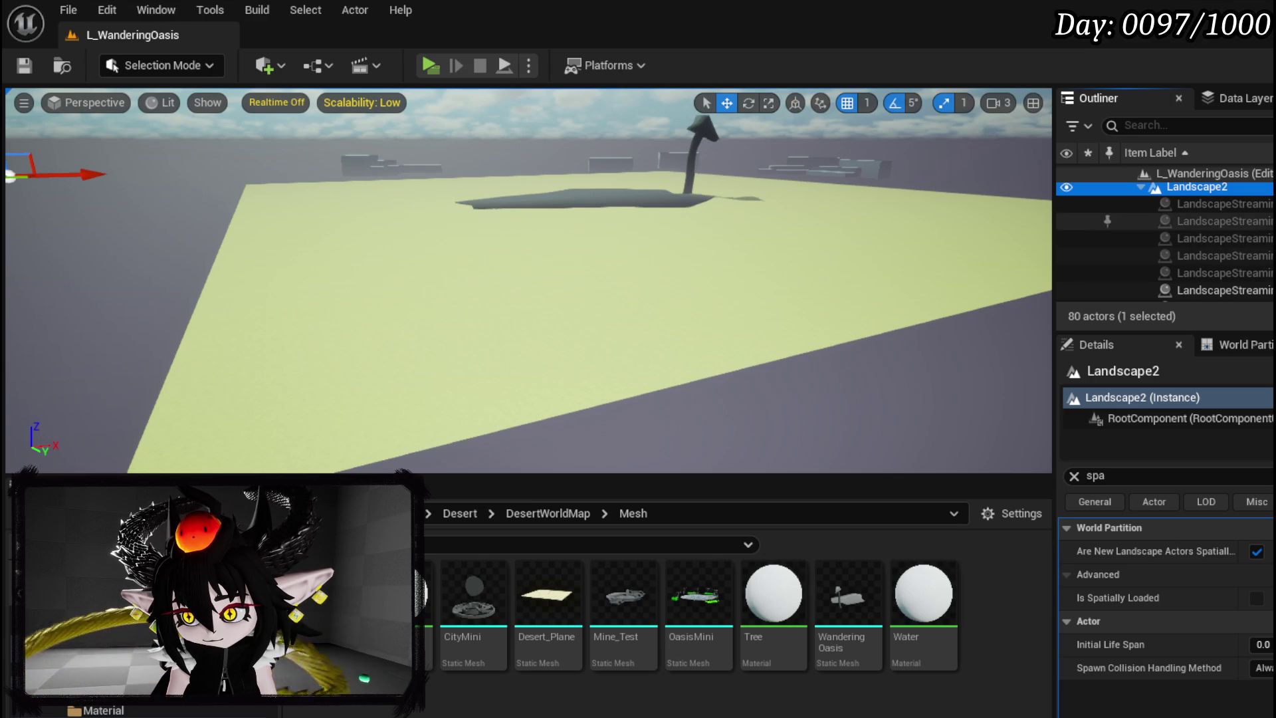
click(1223, 203)
key(Down)
key(Down)
key(Down)
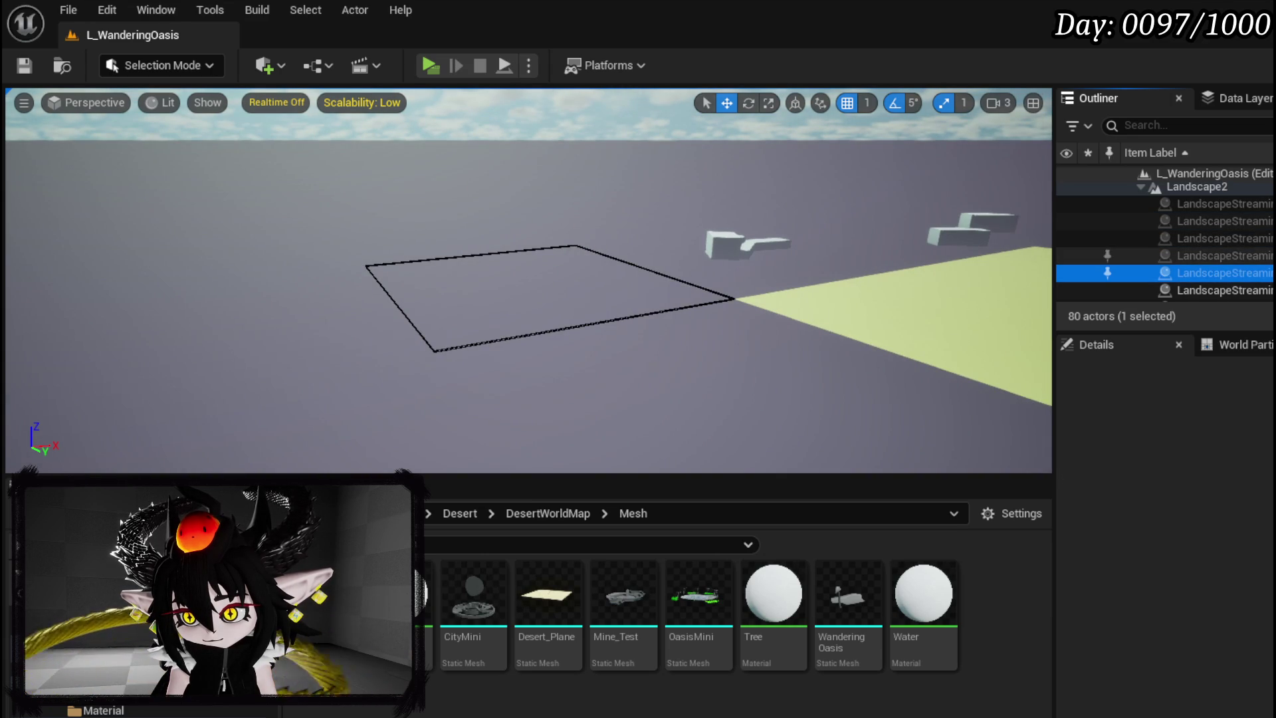
key(f)
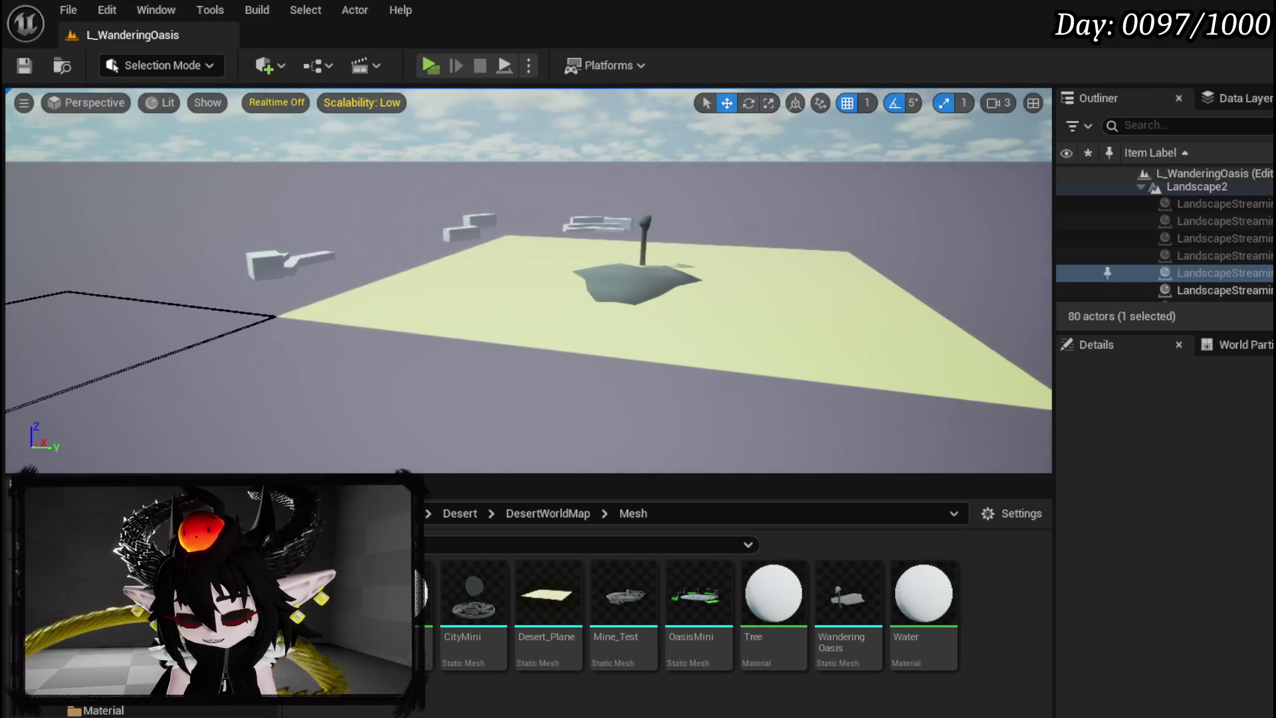
click(1268, 290)
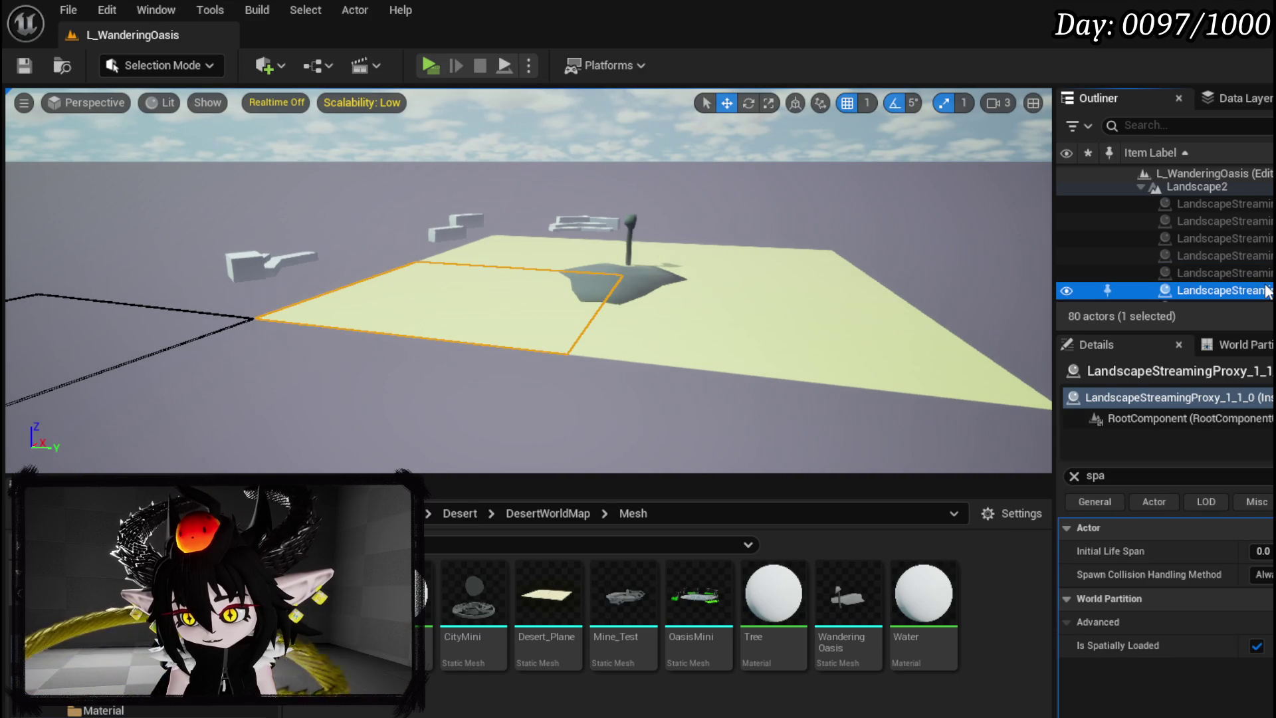
ctrl+click(704, 343)
ctrl+click(762, 256)
click(1247, 207)
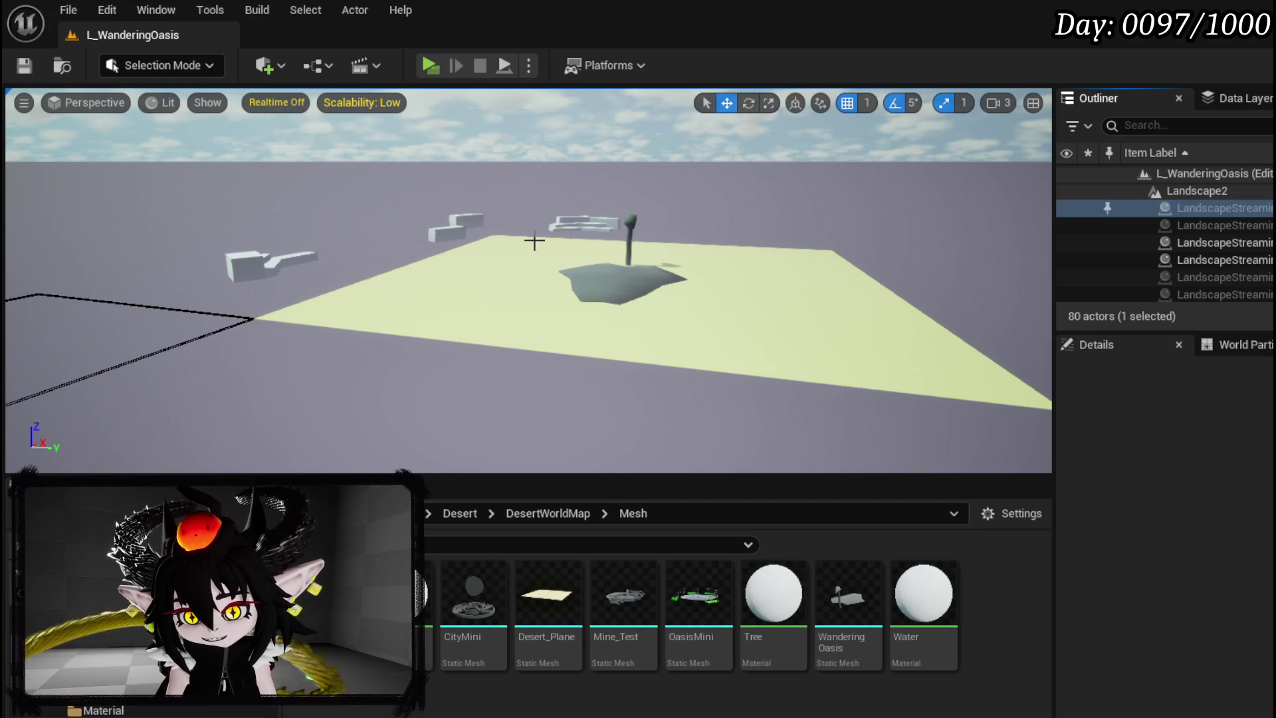
Look across the sand and set the viewport camera speed to 8
mouse_move(346, 264)
mouse_down()
mouse_move(598, 279)
mouse_move(588, 253)
mouse_up()
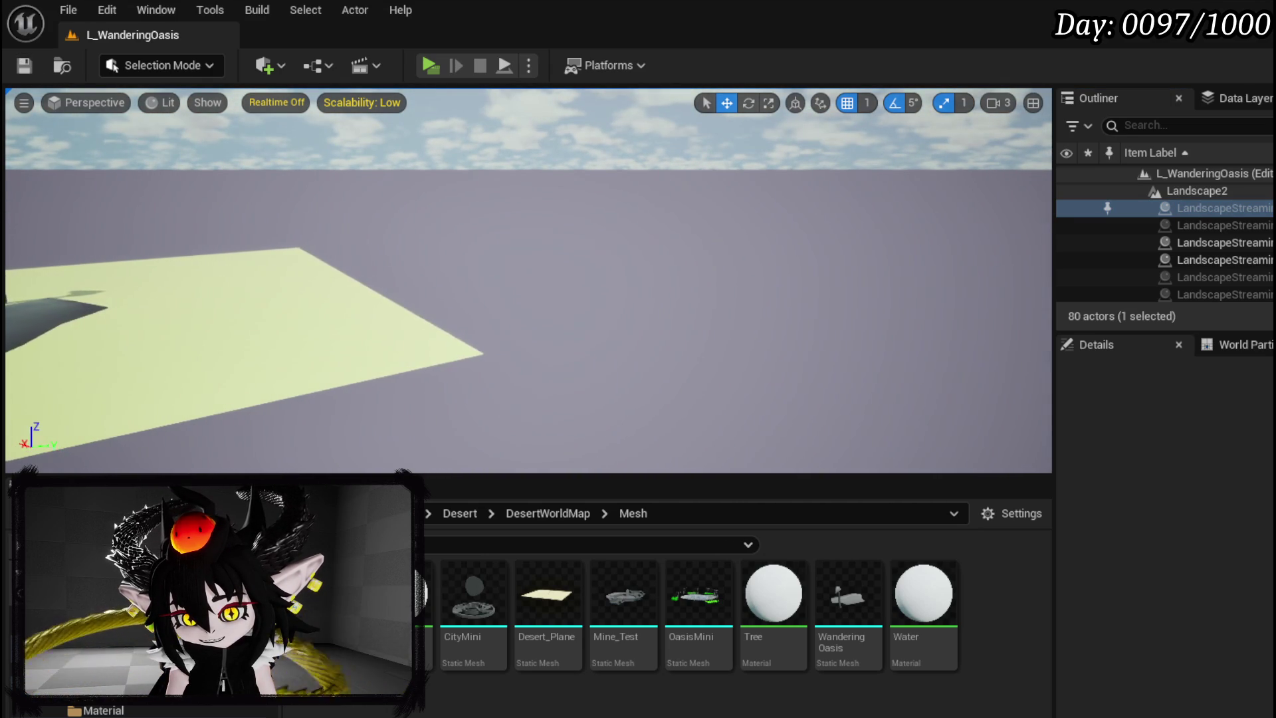
drag(588, 253, 587, 247)
drag(450, 266, 449, 265)
click(1006, 101)
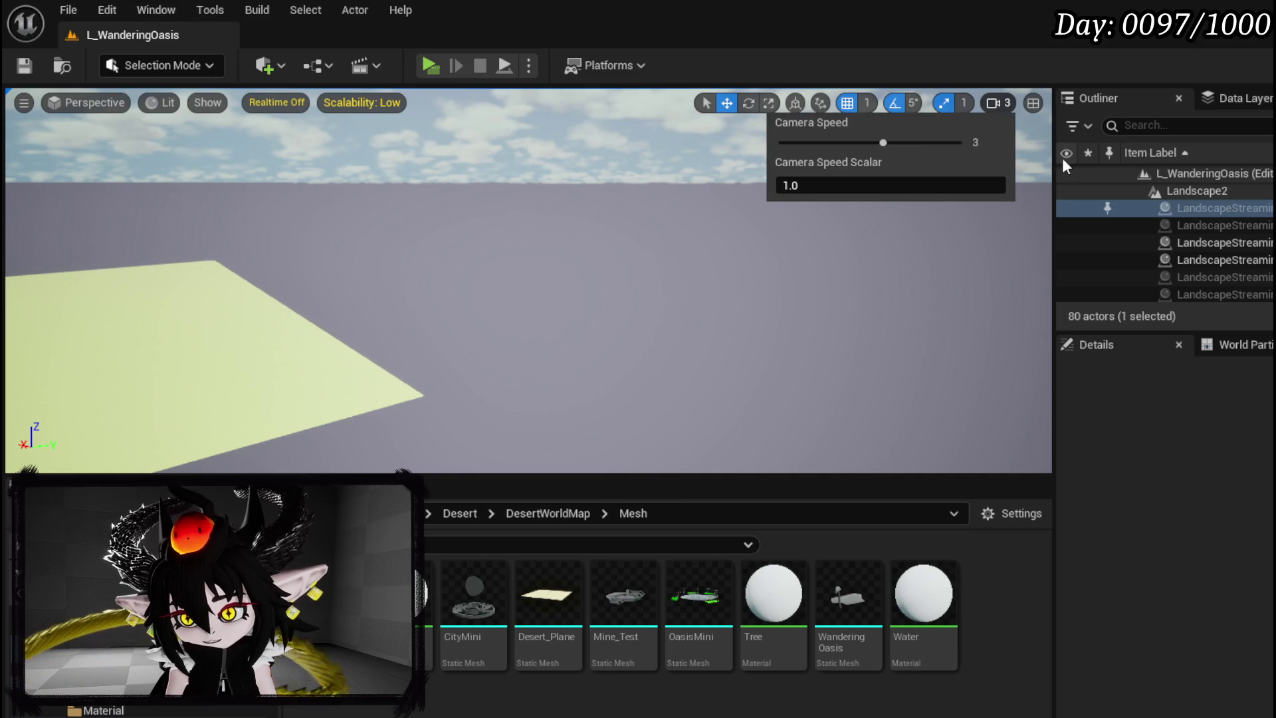
drag(731, 279, 532, 273)
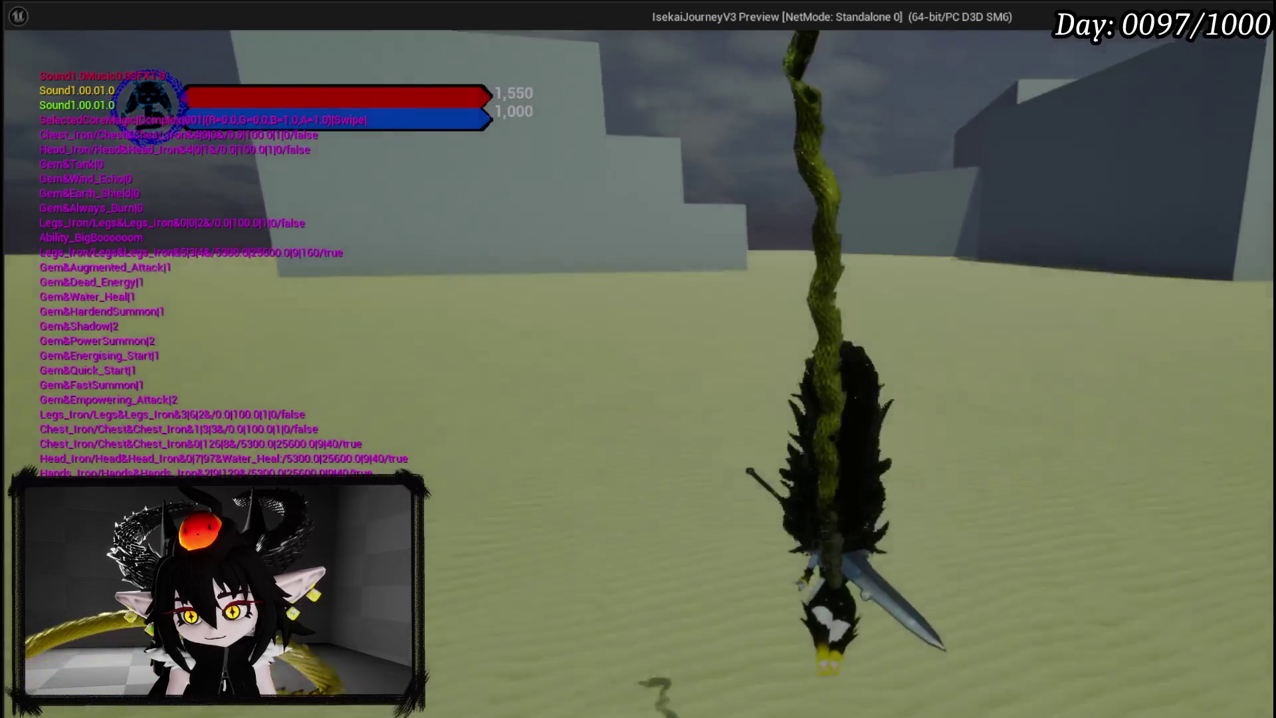
key(w)
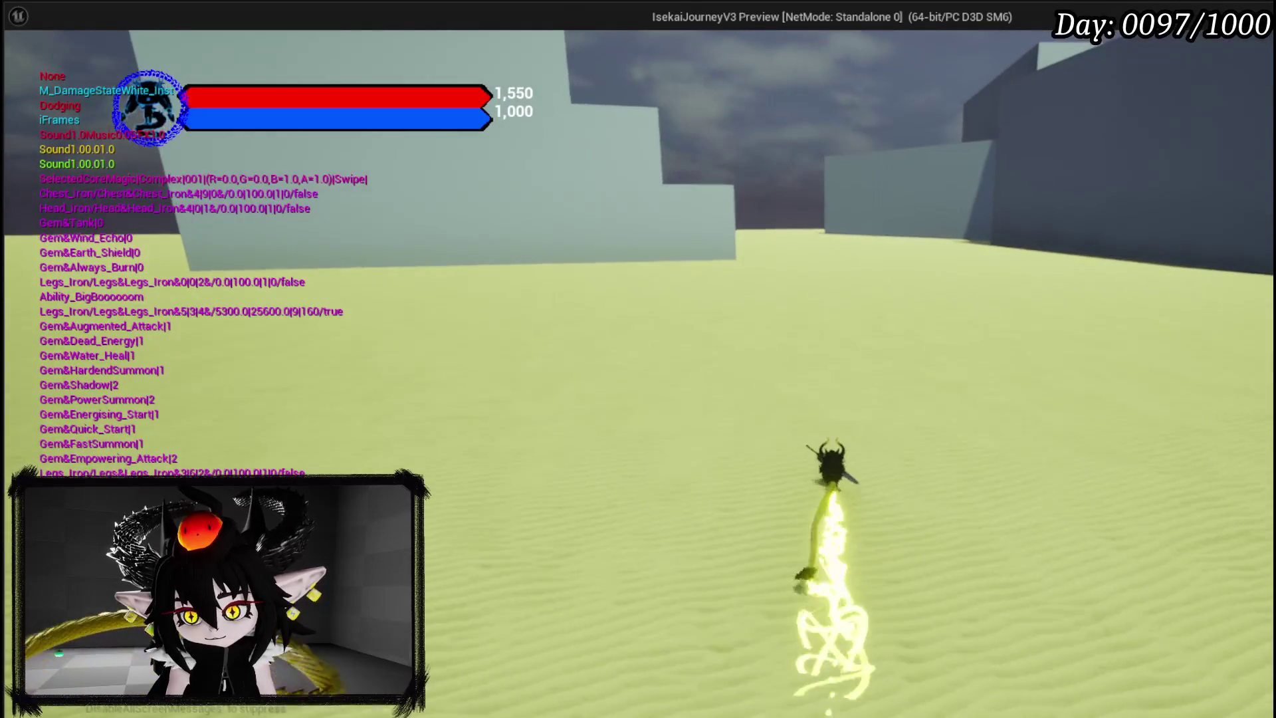
key(space)
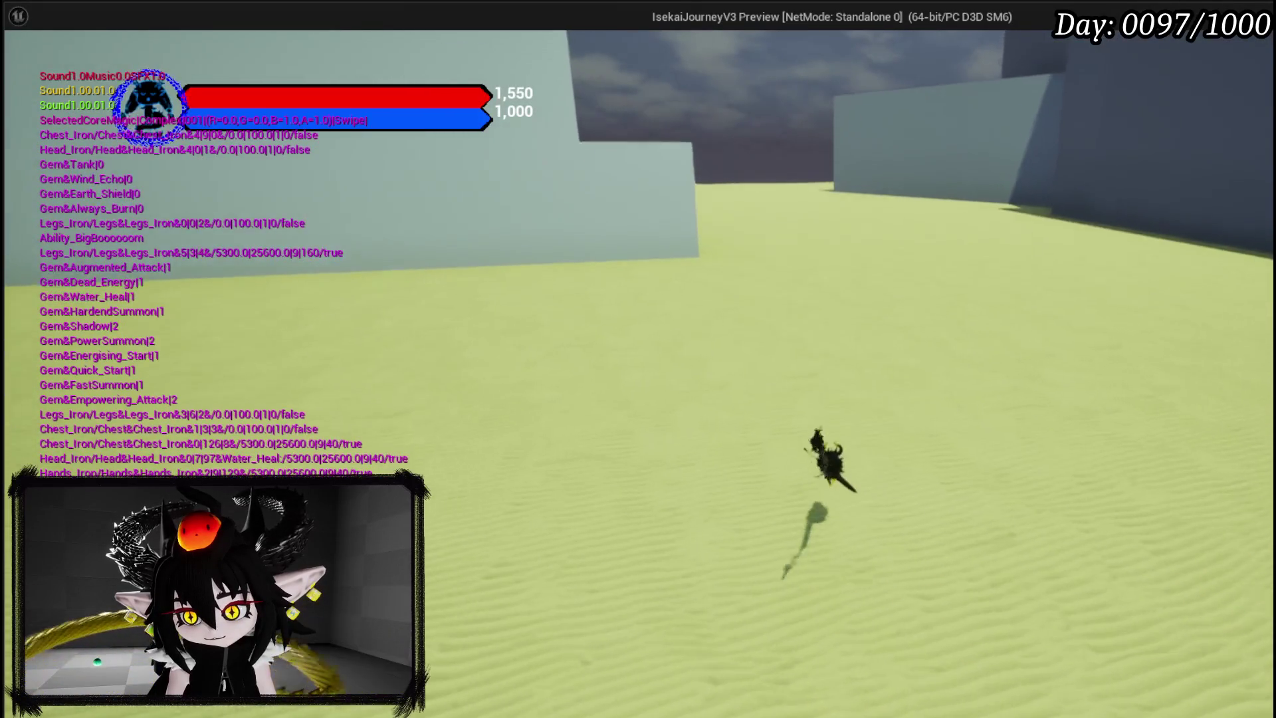
key(shift)
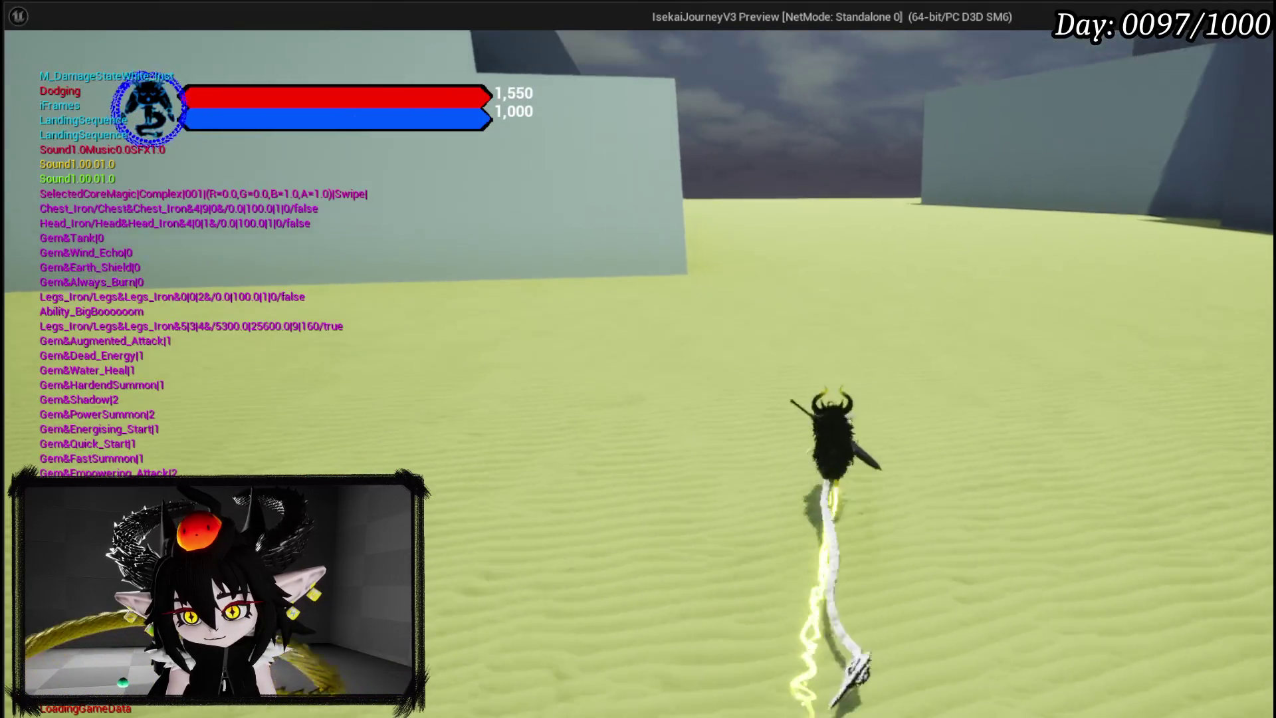
key(w)
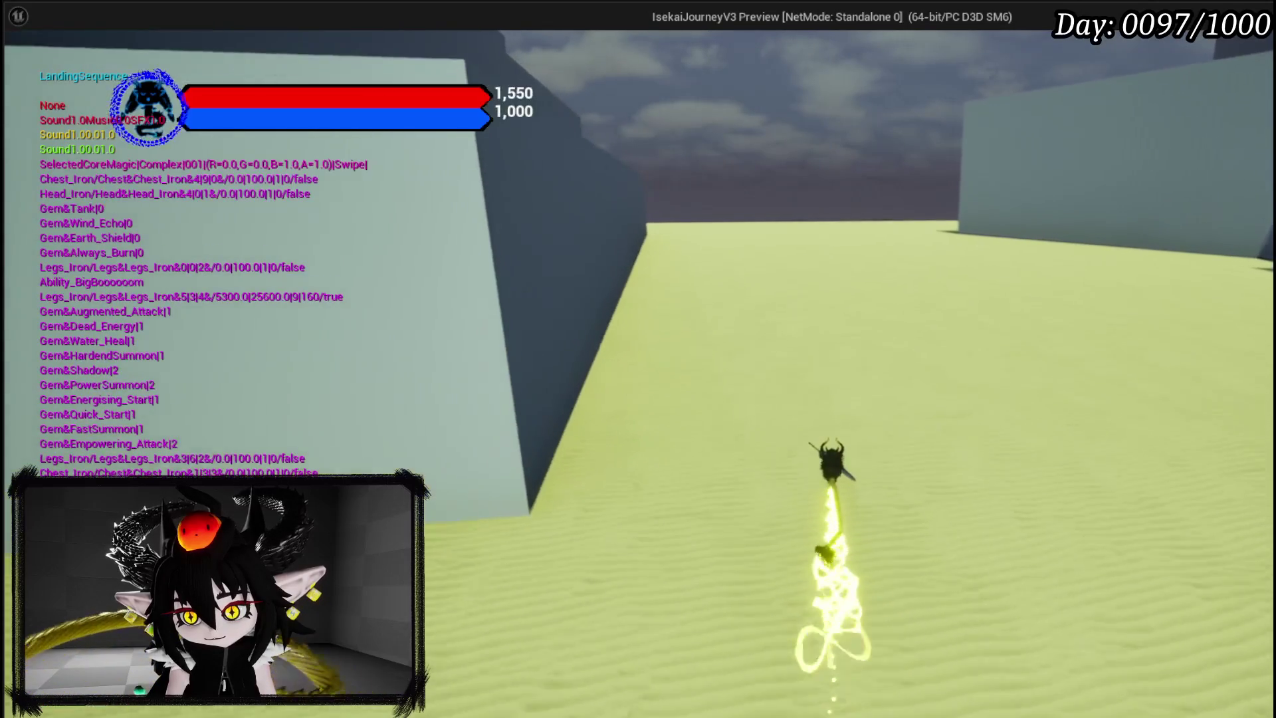
key(shift)
key(w)
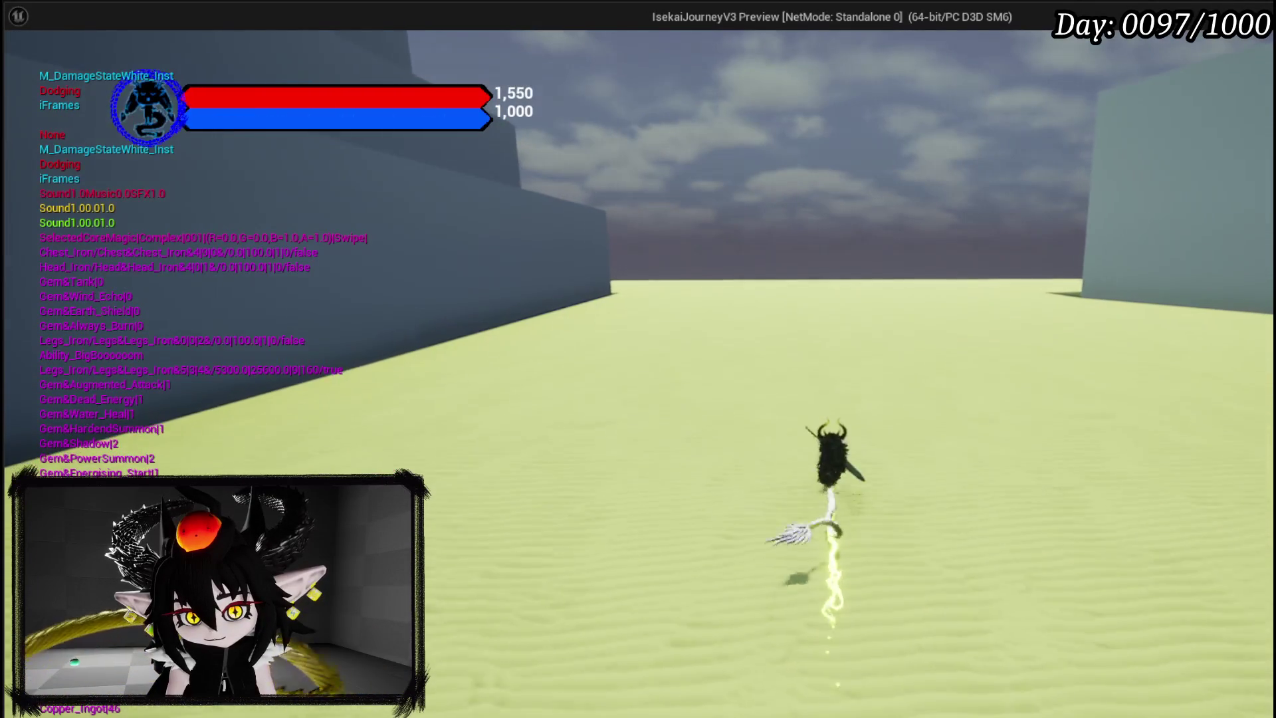
key(w)
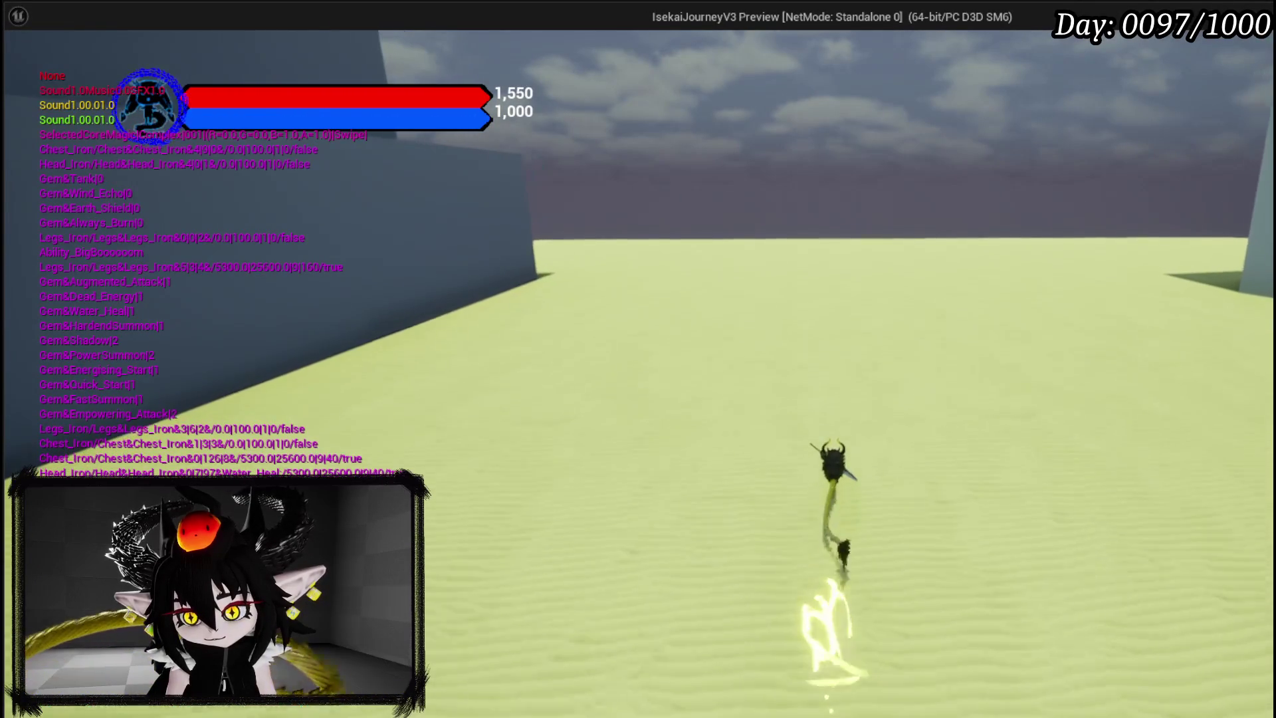
key(a)
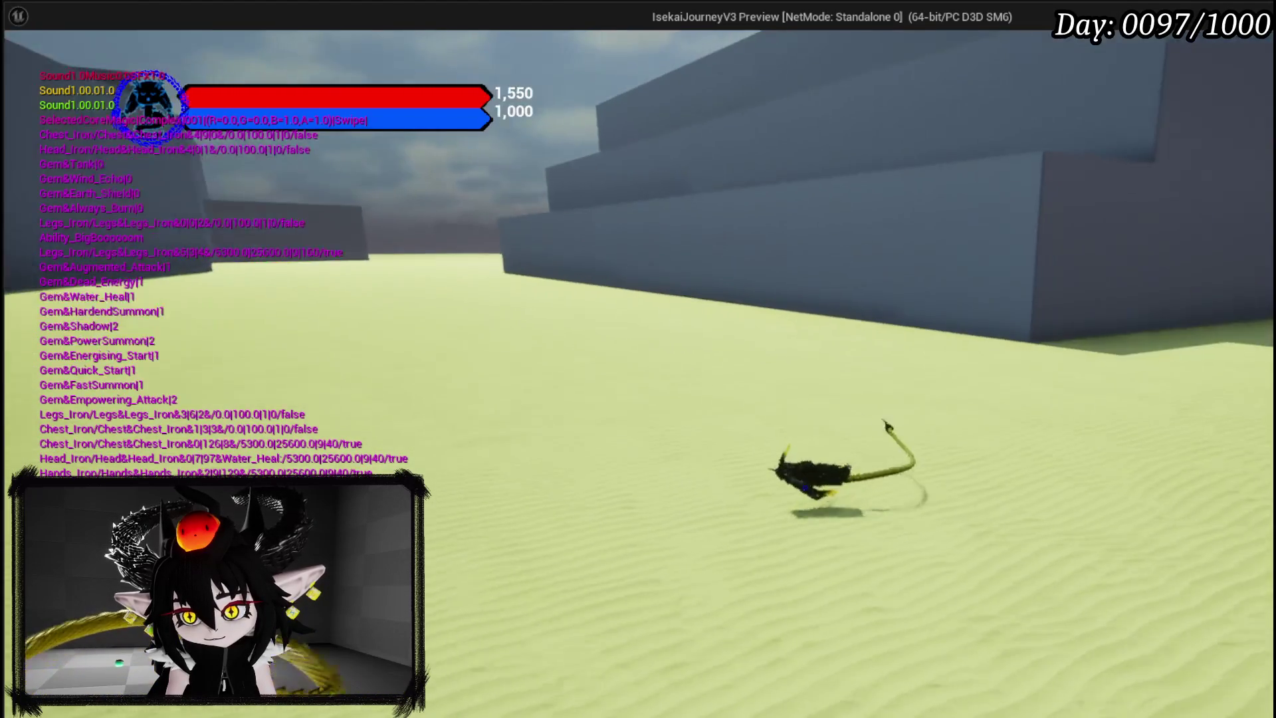
key(shift)
key(shift)
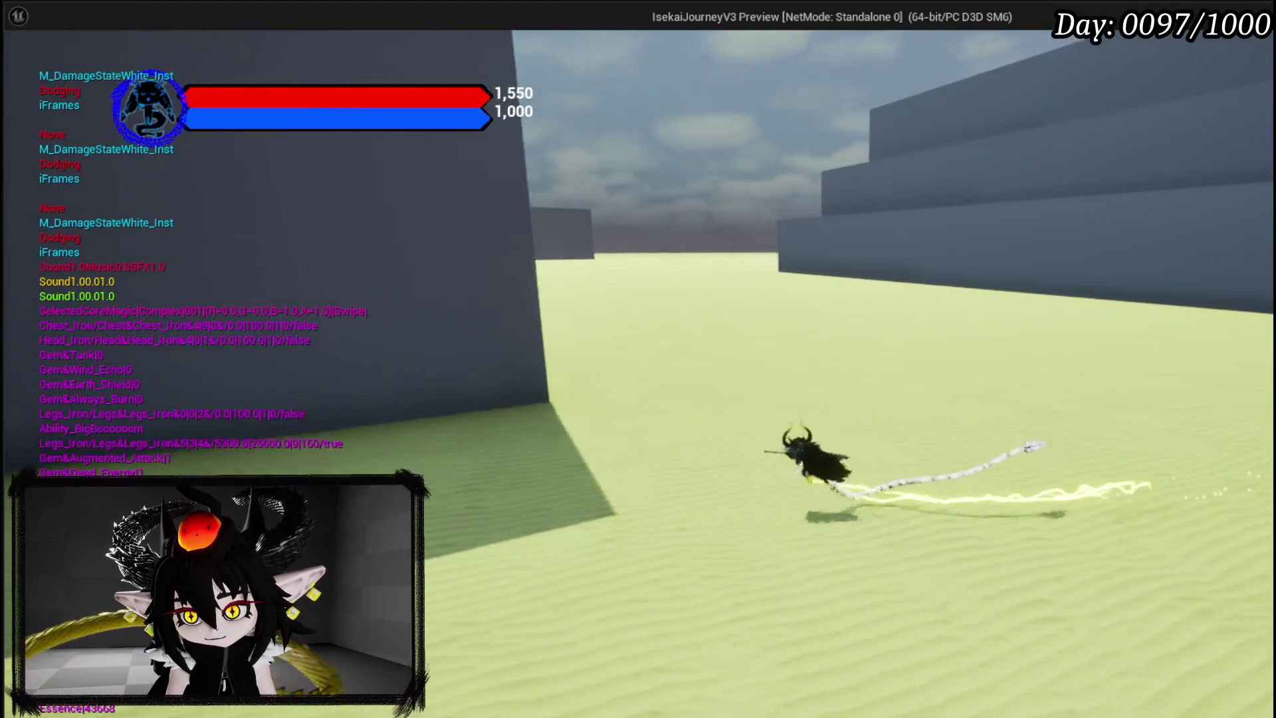
key(s)
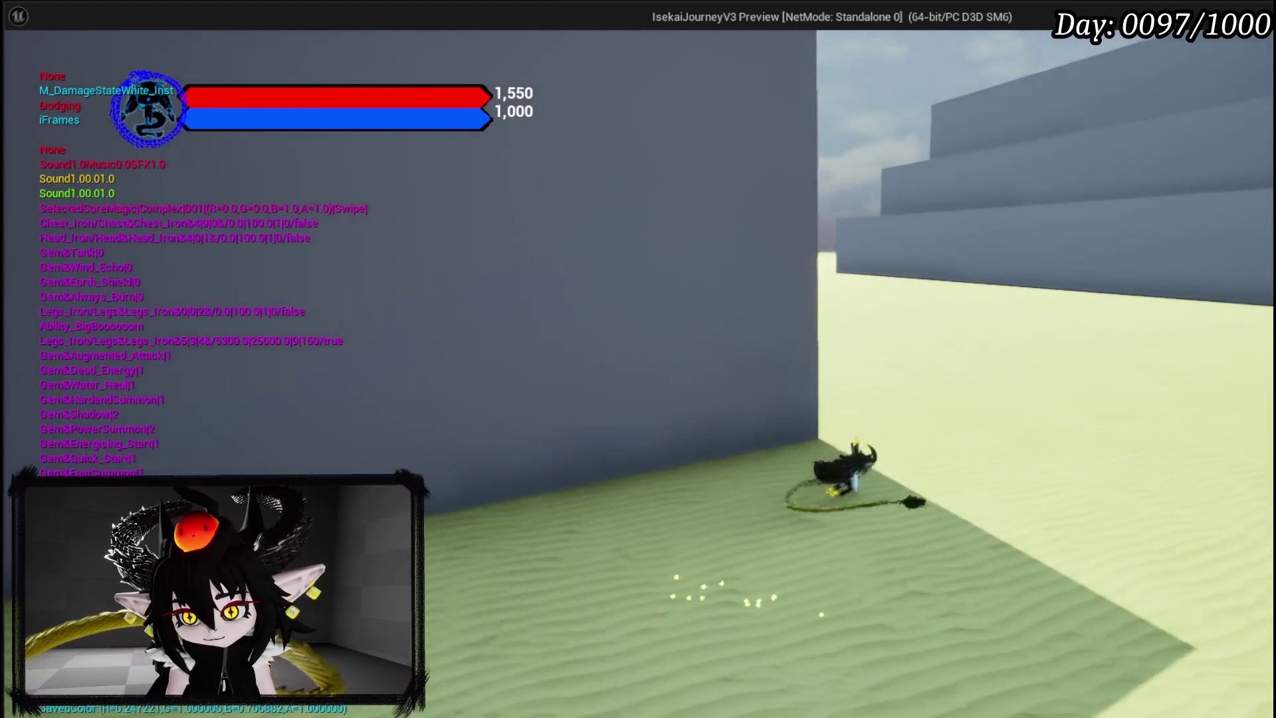
key(Escape)
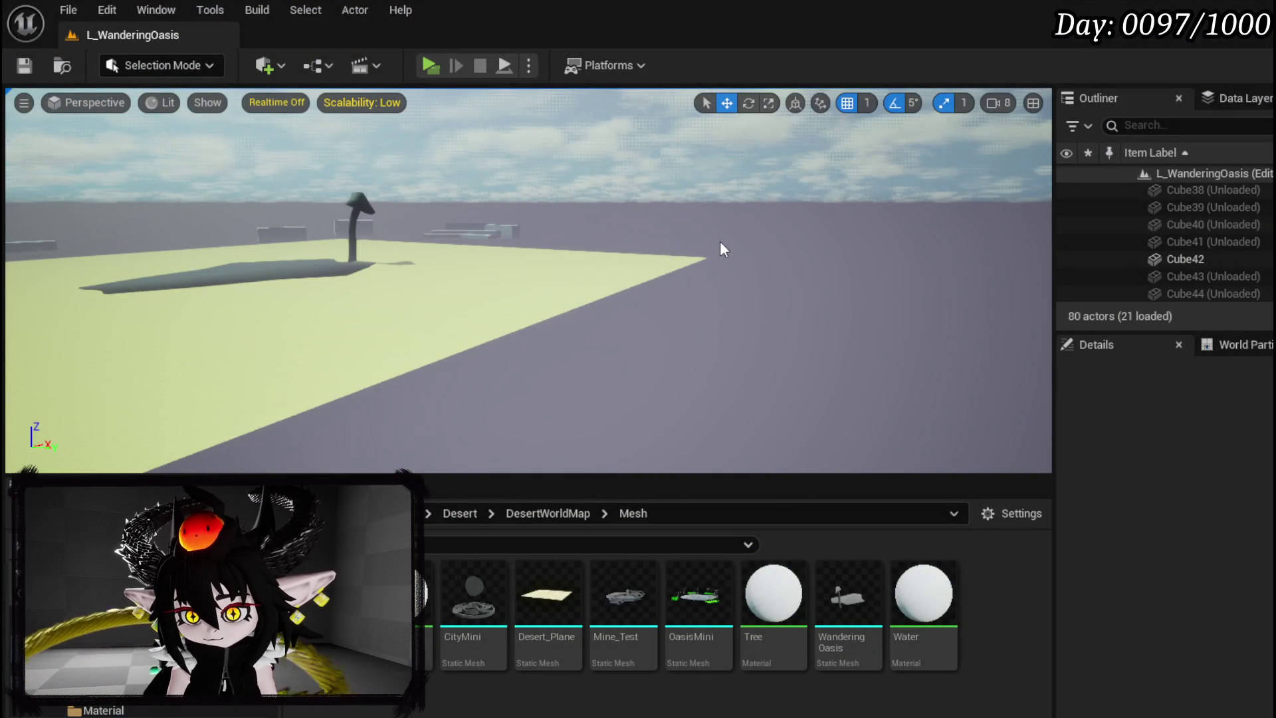
Keep the first landscape streaming tile loaded, then four more tiles, via the Outliner context menu
click(531, 288)
drag(530, 288, 491, 345)
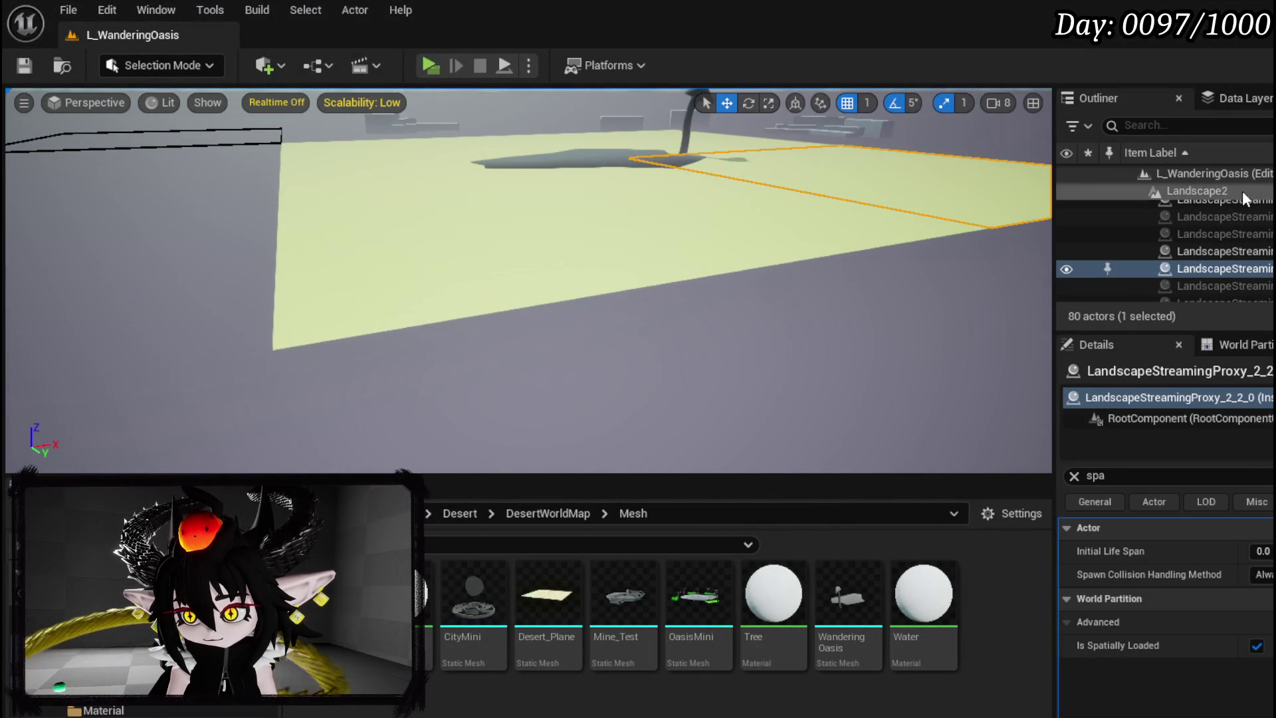
scroll(1229, 206, up, 2)
click(1223, 219)
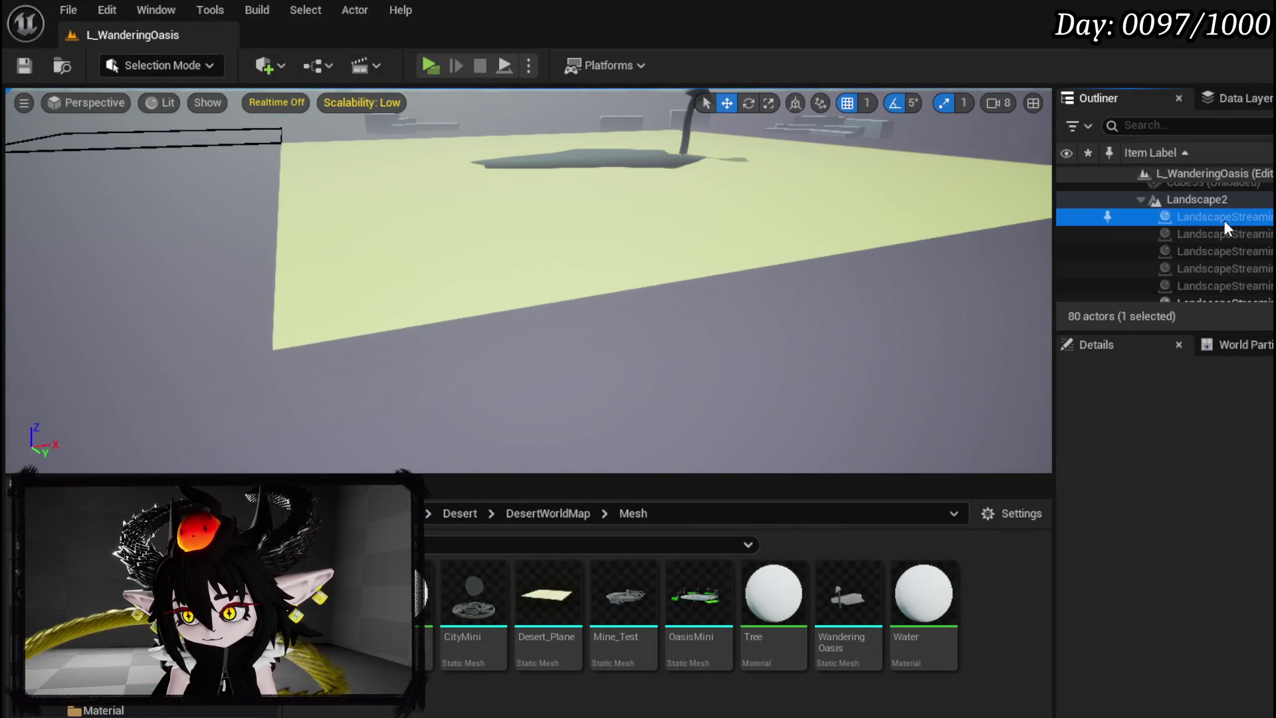
right_click(1224, 220)
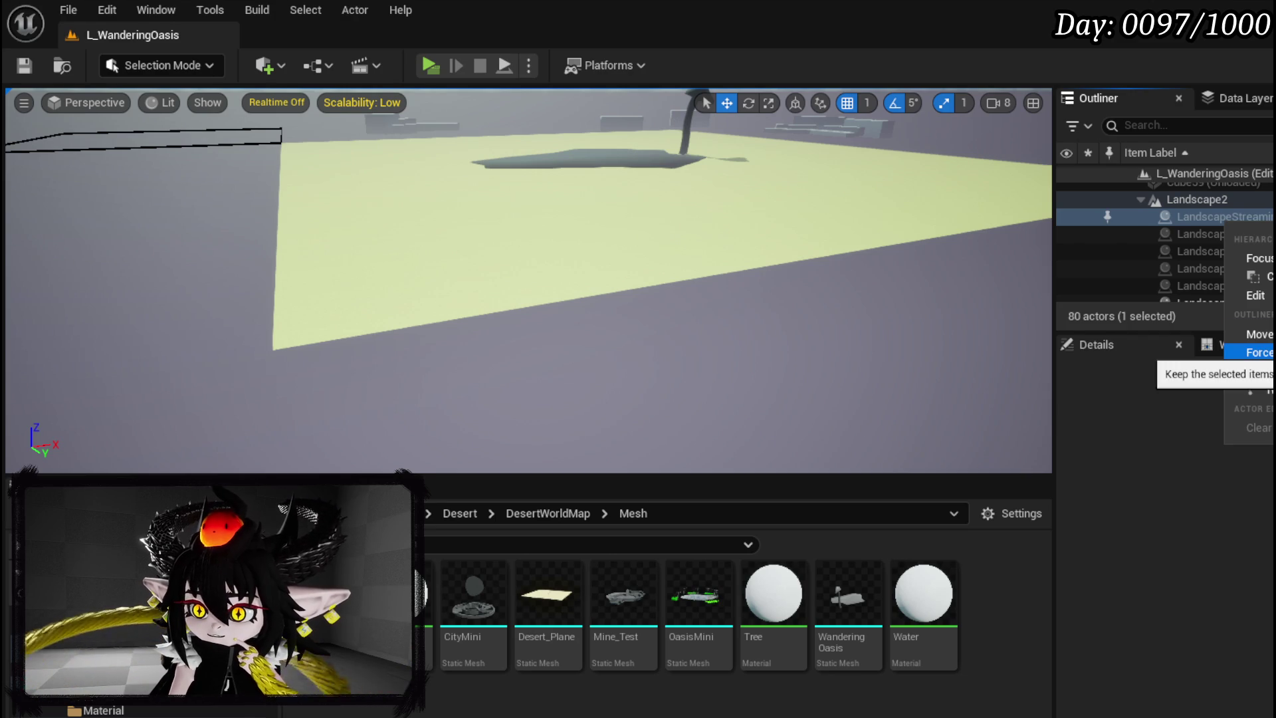
click(1257, 352)
click(1231, 234)
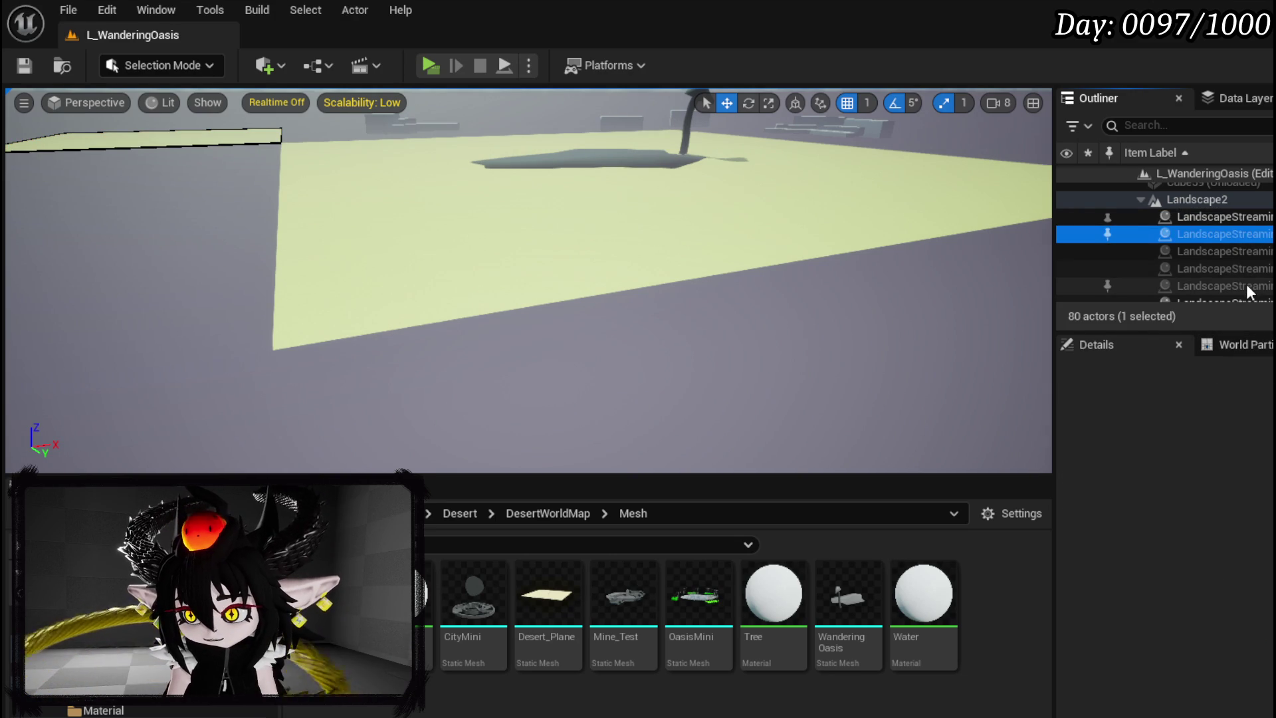
shift+click(1246, 284)
right_click(1243, 254)
click(1258, 329)
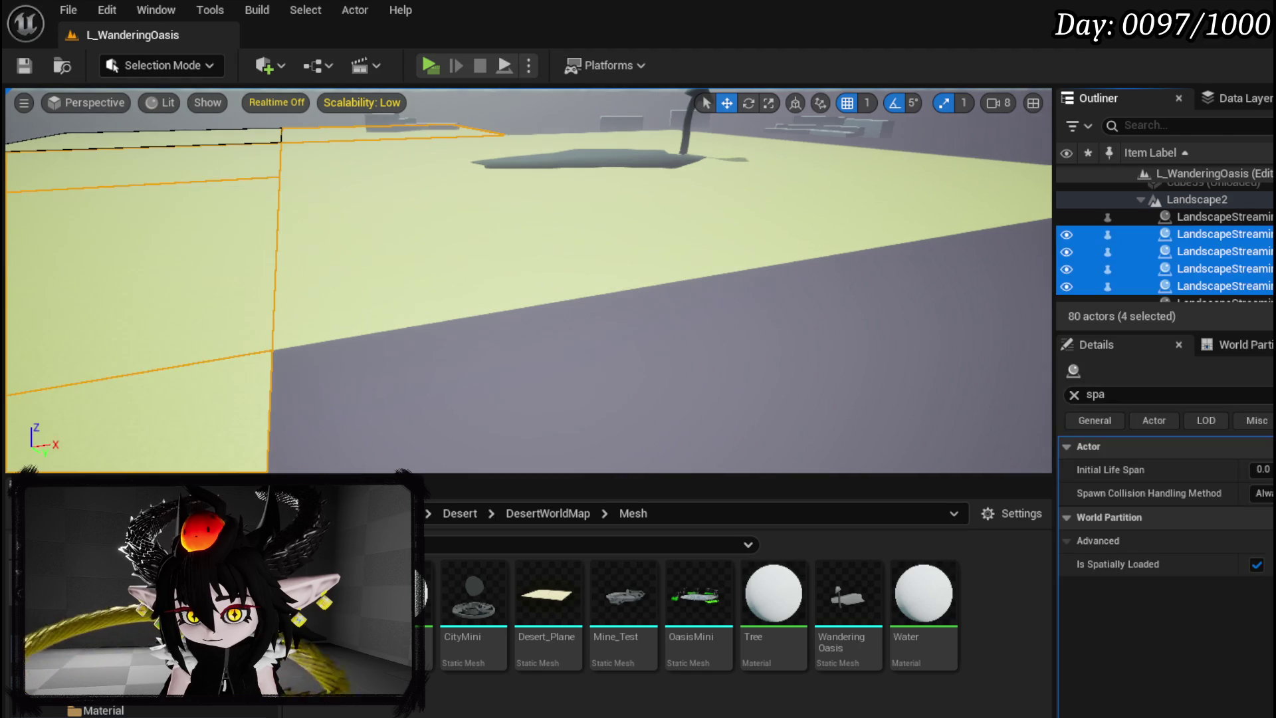
Select all five landscape streaming proxies, frame them, and clear the selection
shift+click(1242, 258)
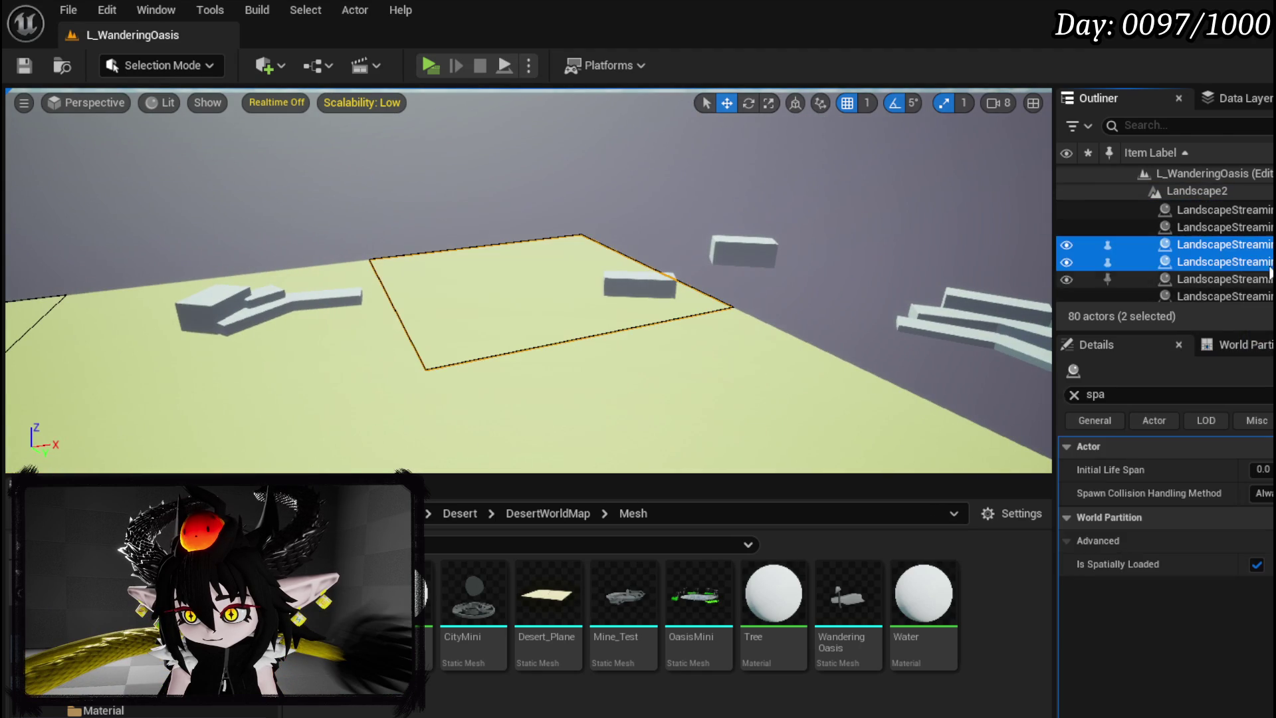
click(1251, 238)
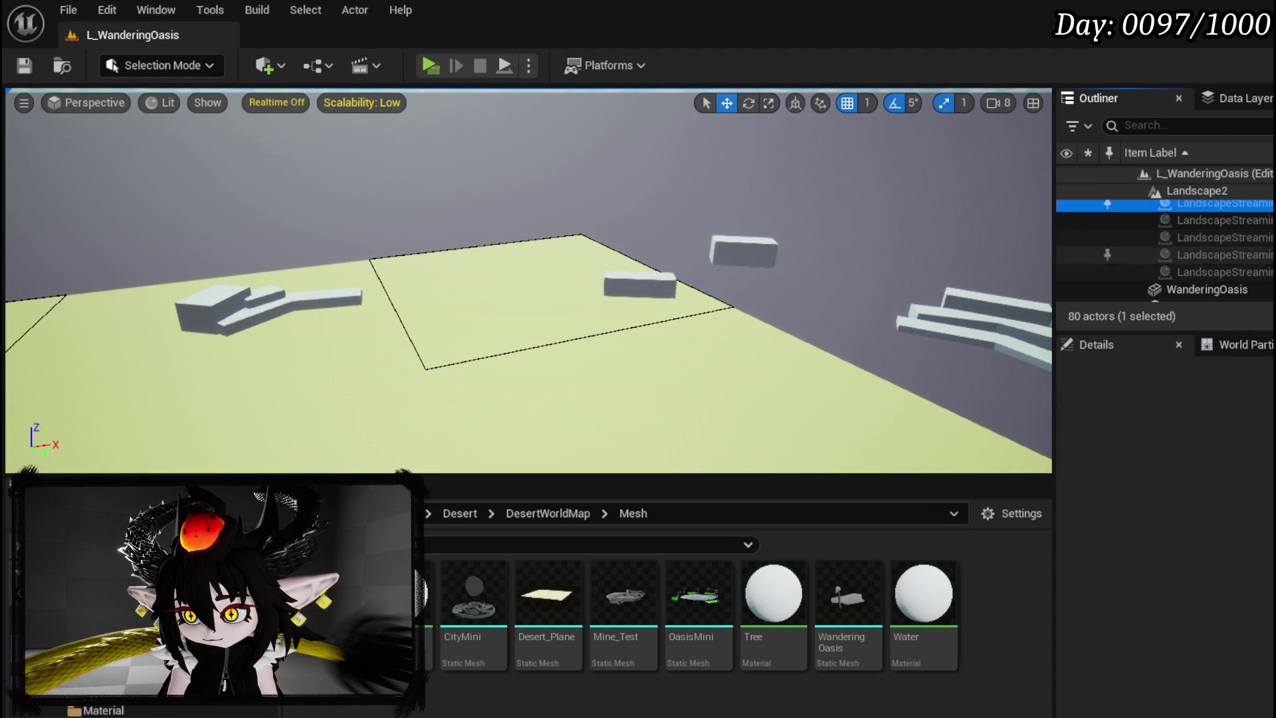
shift+click(1261, 269)
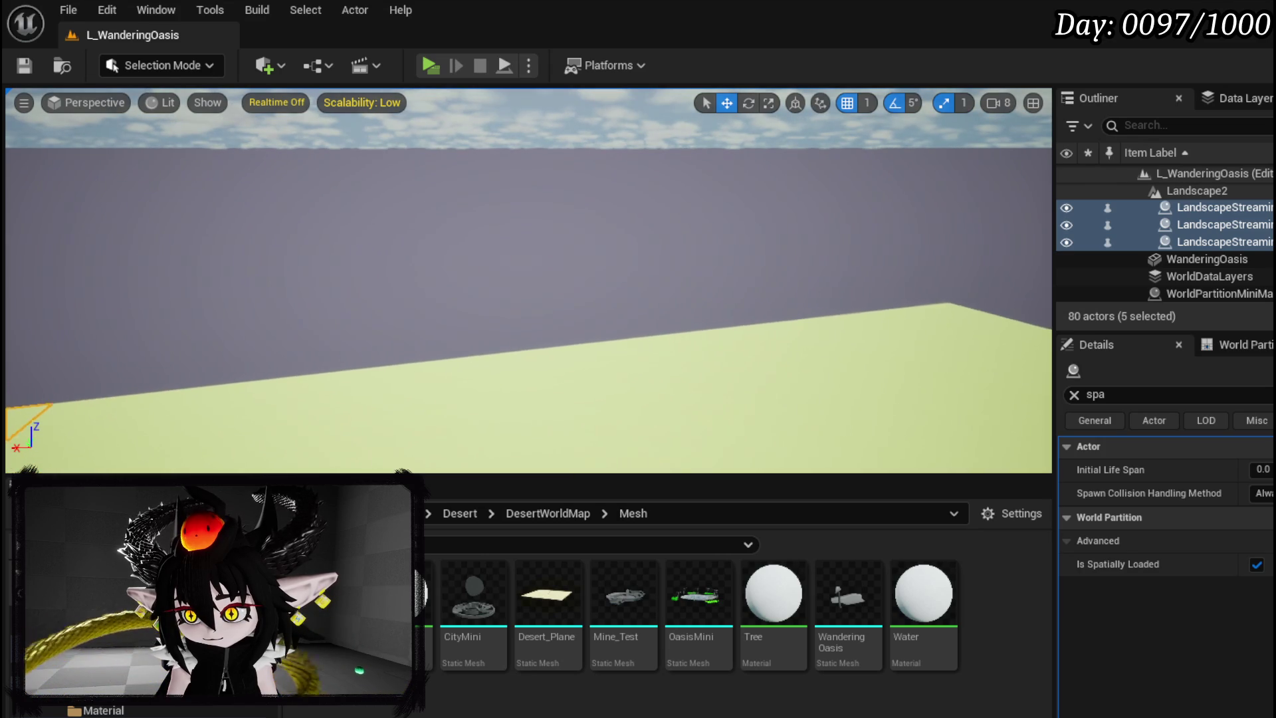
key(f)
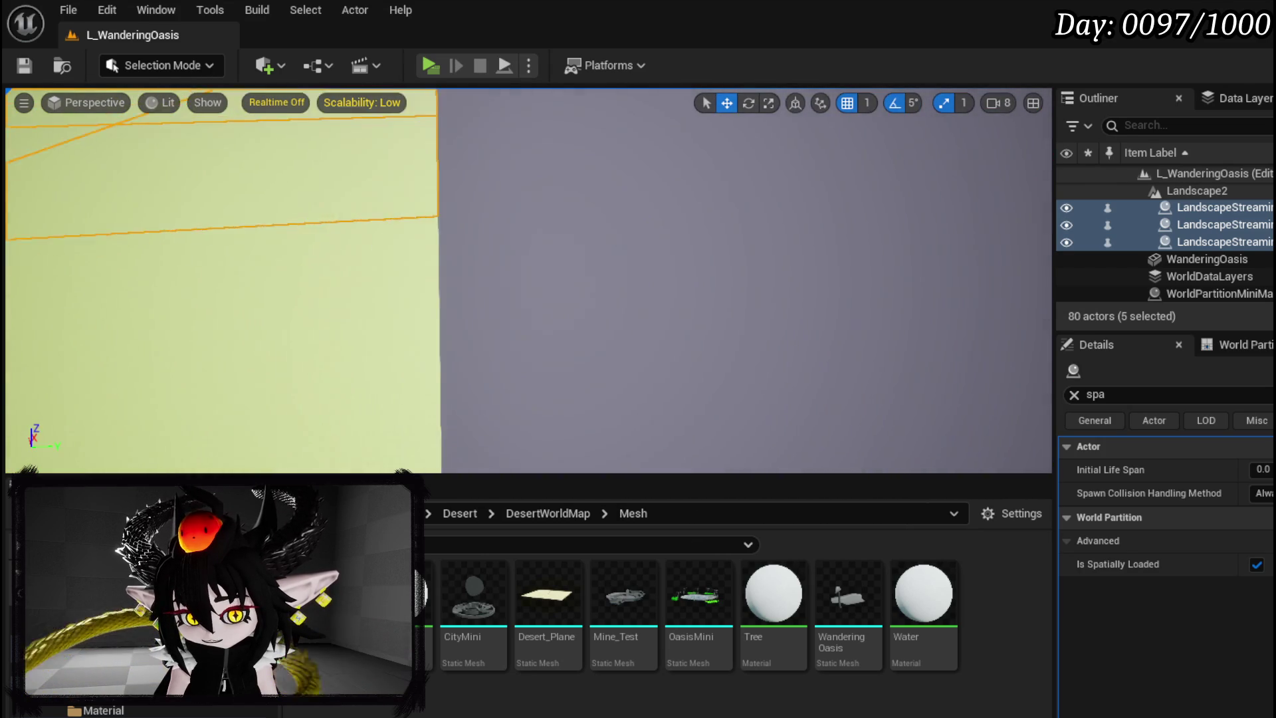
click(550, 297)
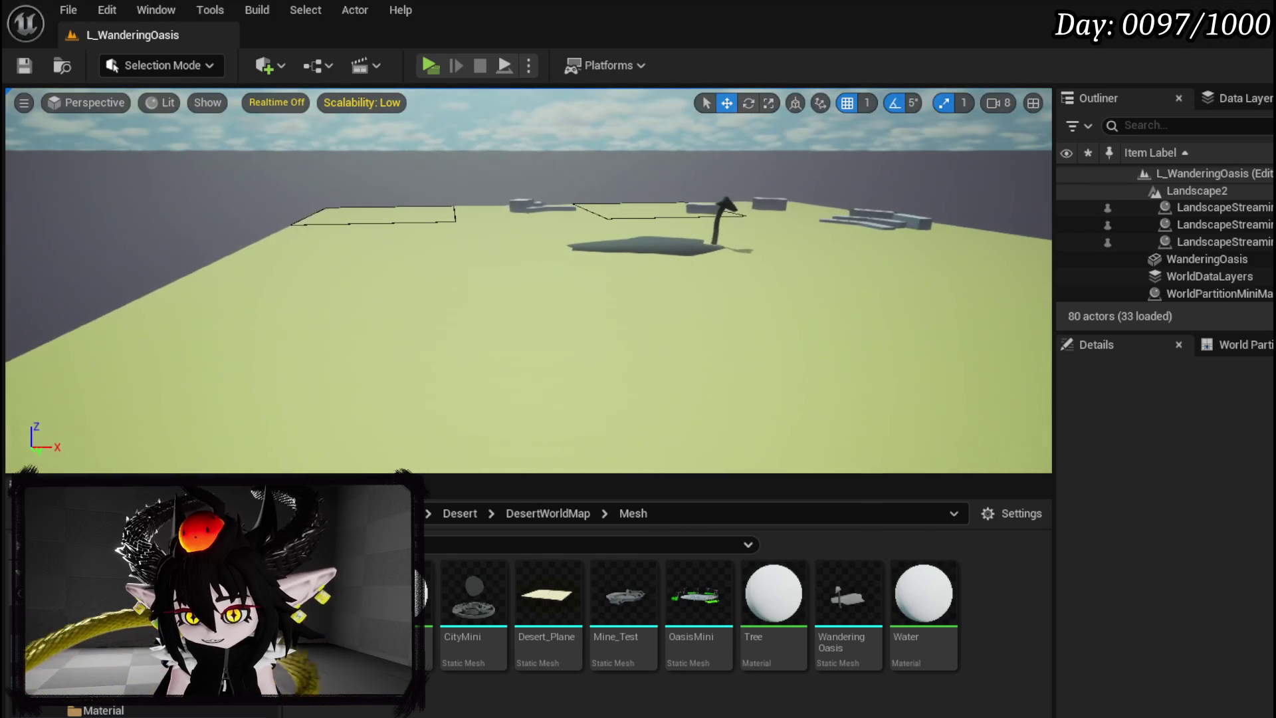
Force-load unloaded cubes Cube4–Cube8 and Cube15–Cube19 from the Outliner
scroll(1249, 277, up, 10)
scroll(1247, 273, up, 10)
scroll(1246, 269, up, 5)
click(1216, 225)
scroll(1233, 239, down, 2)
shift+click(1230, 253)
right_click(1217, 253)
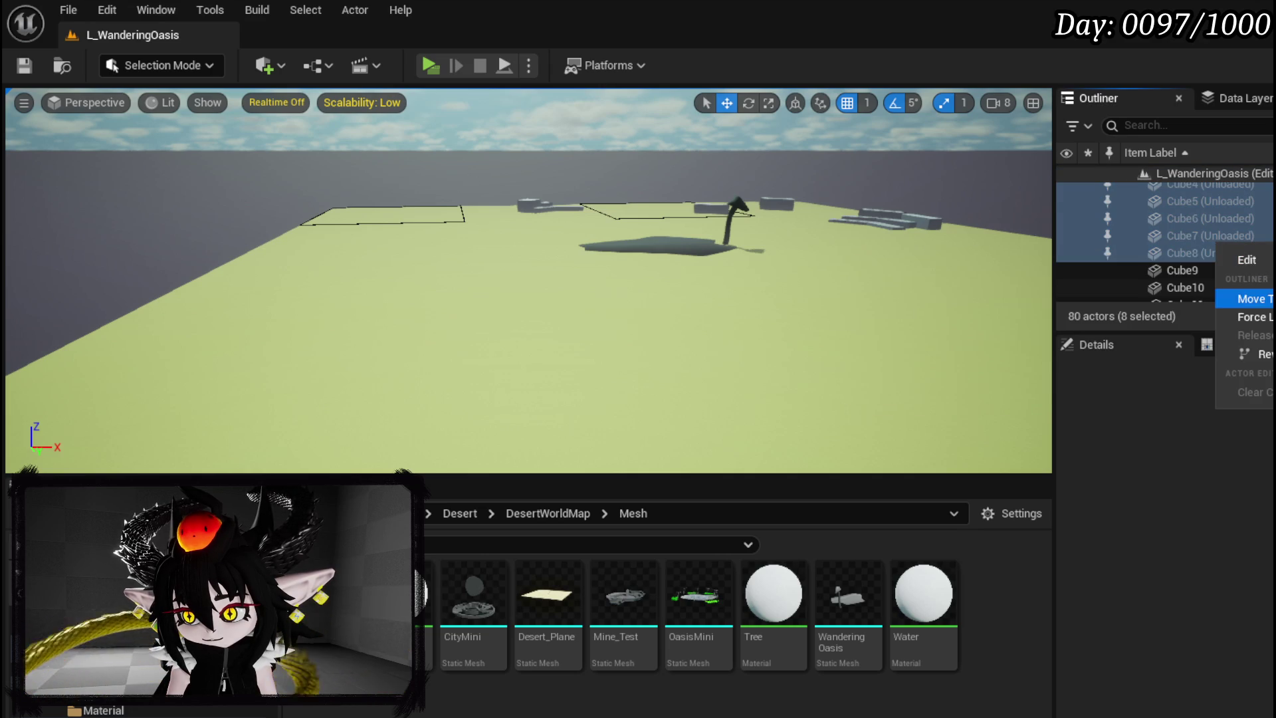
click(1246, 317)
scroll(1225, 259, down, 3)
click(1225, 261)
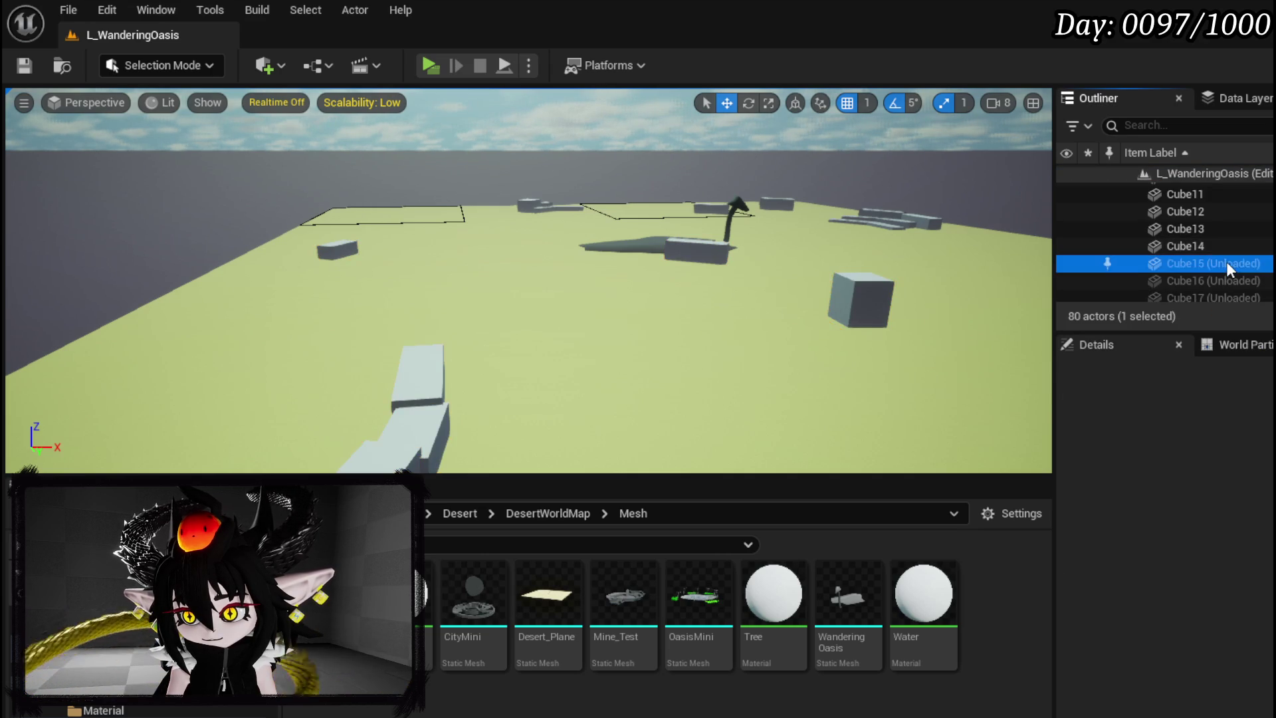
scroll(1226, 259, down, 2)
shift+click(1218, 249)
right_click(1218, 249)
click(1241, 312)
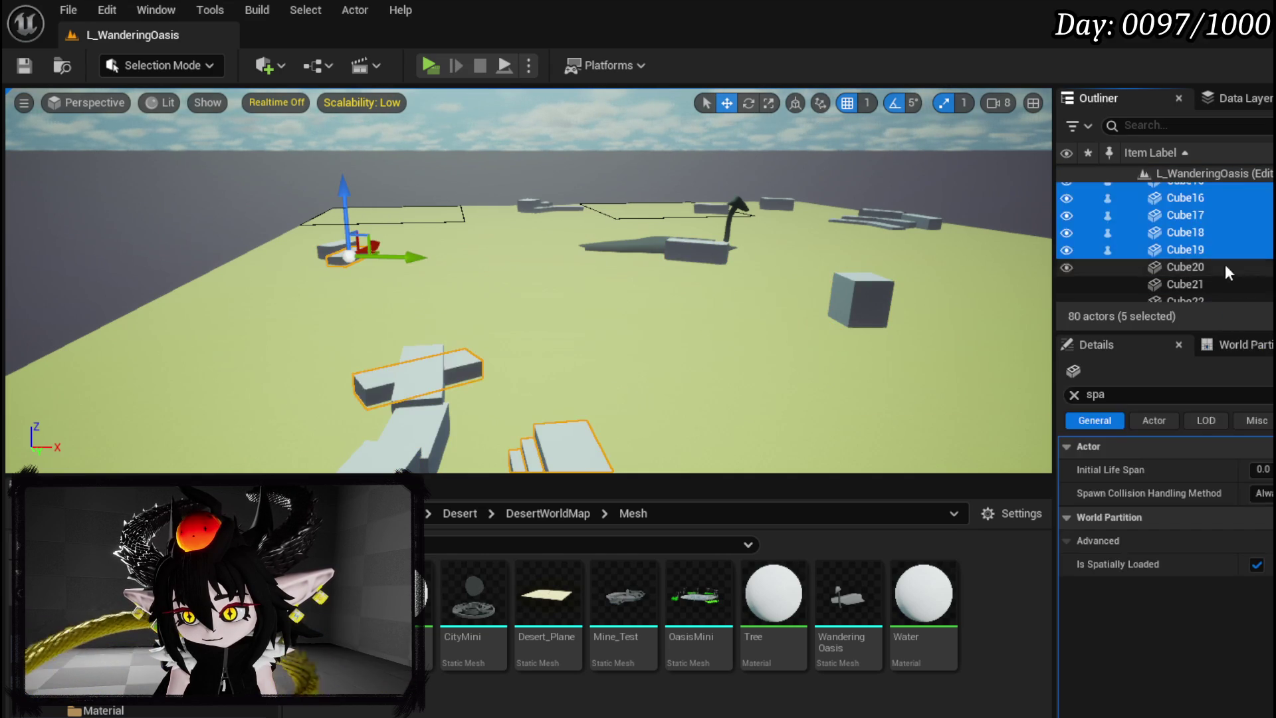
Force-load the next unloaded cubes up to Cube31, then Cube38–Cube41
scroll(1206, 242, down, 4)
click(1208, 238)
scroll(1215, 239, down, 3)
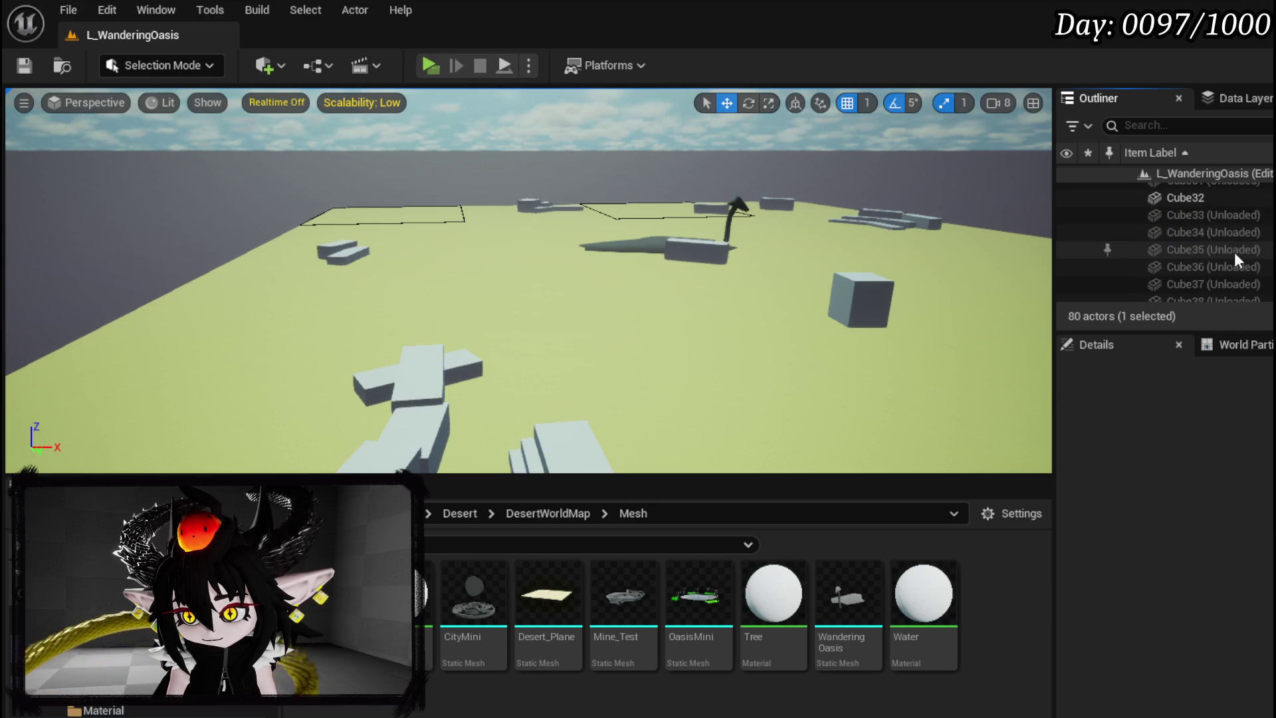
shift+click(1214, 235)
right_click(1214, 235)
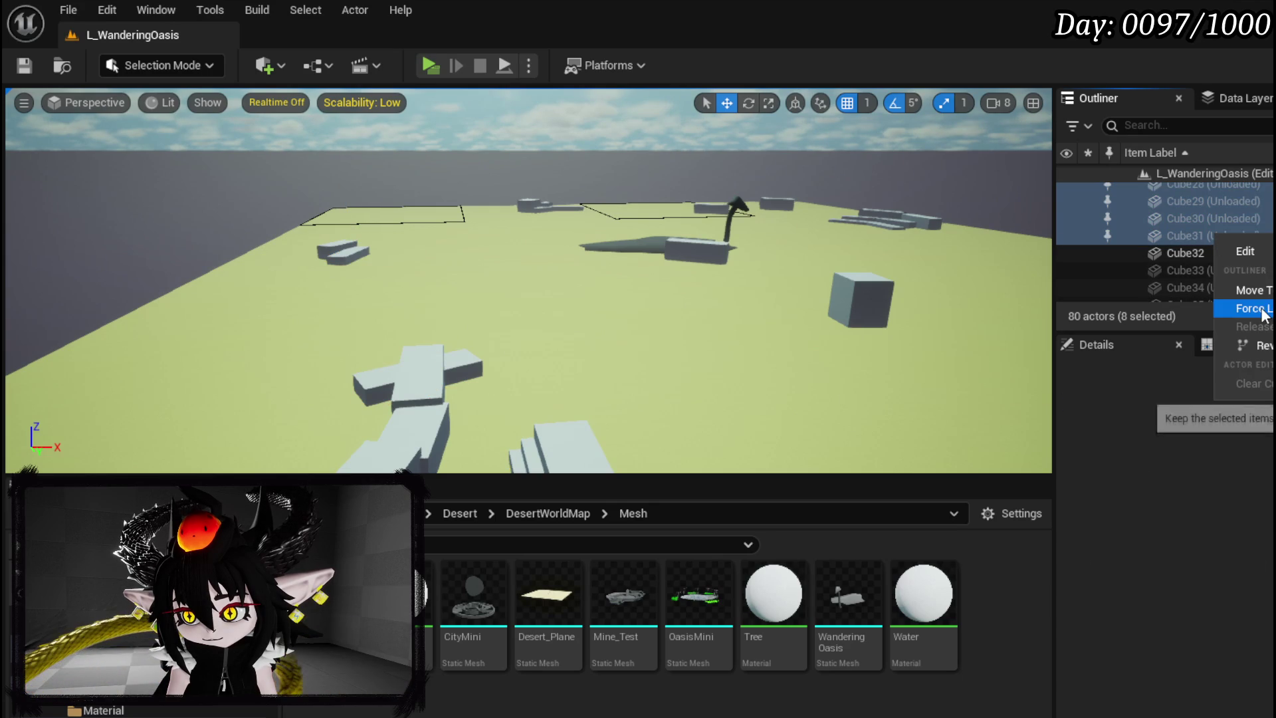
click(1237, 309)
scroll(1222, 258, down, 2)
scroll(1217, 234, up, 2)
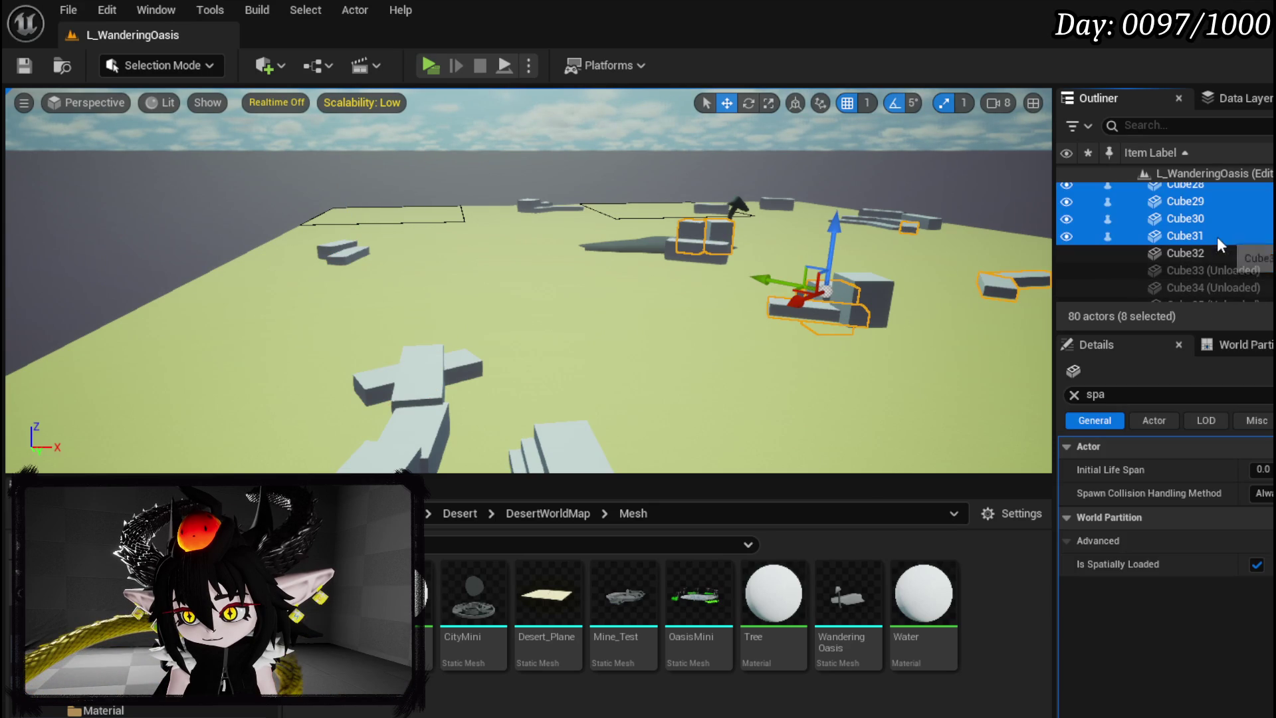
click(1213, 266)
scroll(1221, 263, down, 3)
shift+click(1221, 240)
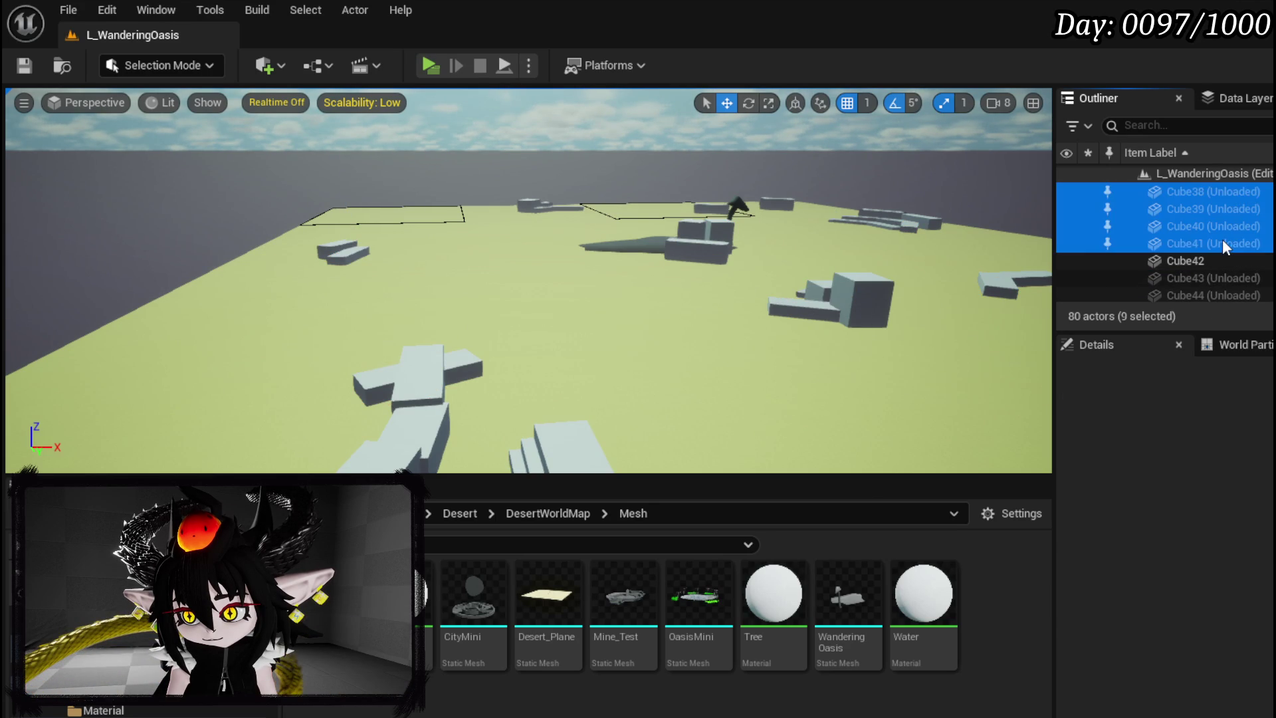
right_click(1222, 241)
click(1256, 315)
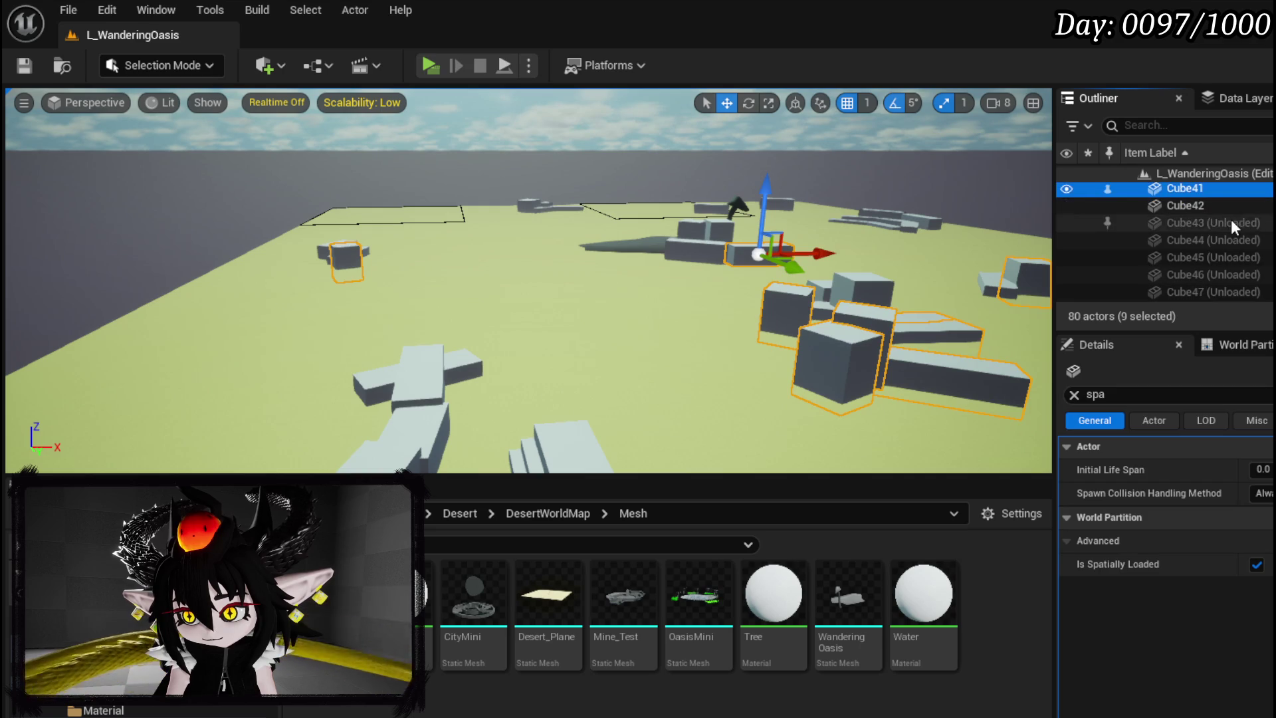
Force-load Cube54–Cube59 and fly the view down between the loaded walls
click(1230, 219)
scroll(1236, 246, down, 2)
scroll(1239, 263, down, 4)
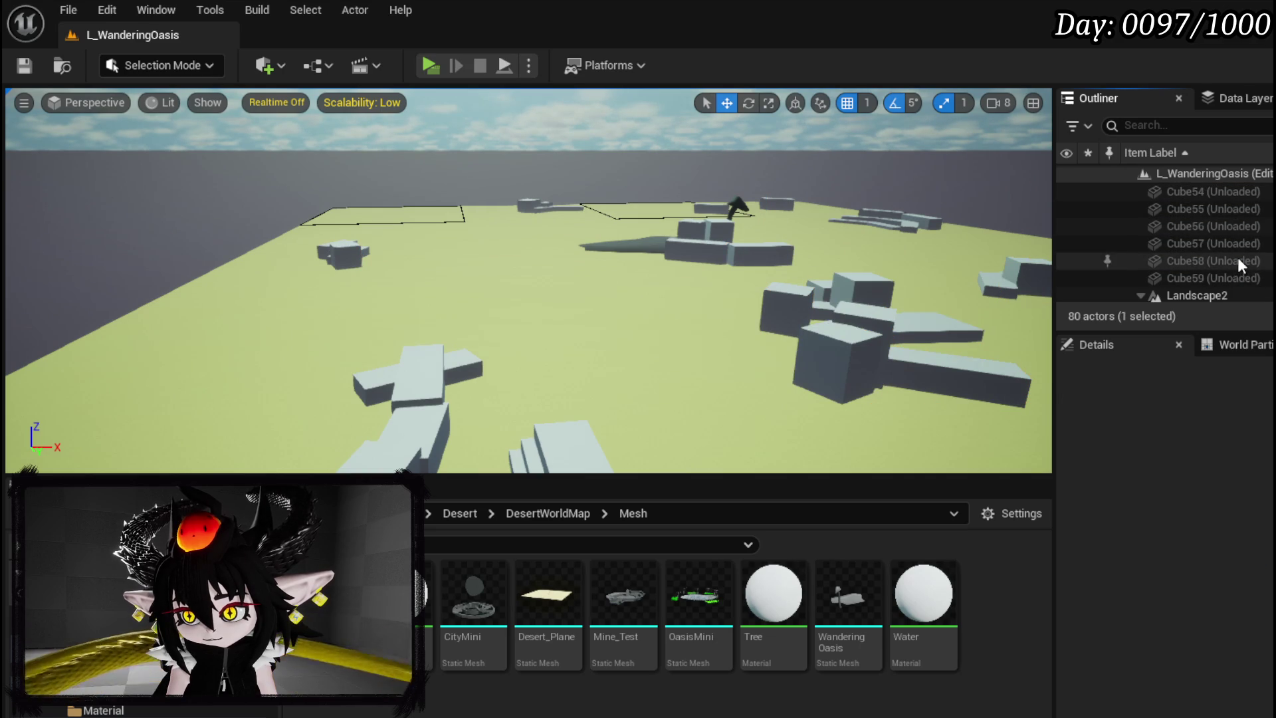
shift+click(1222, 275)
right_click(1230, 259)
click(1261, 330)
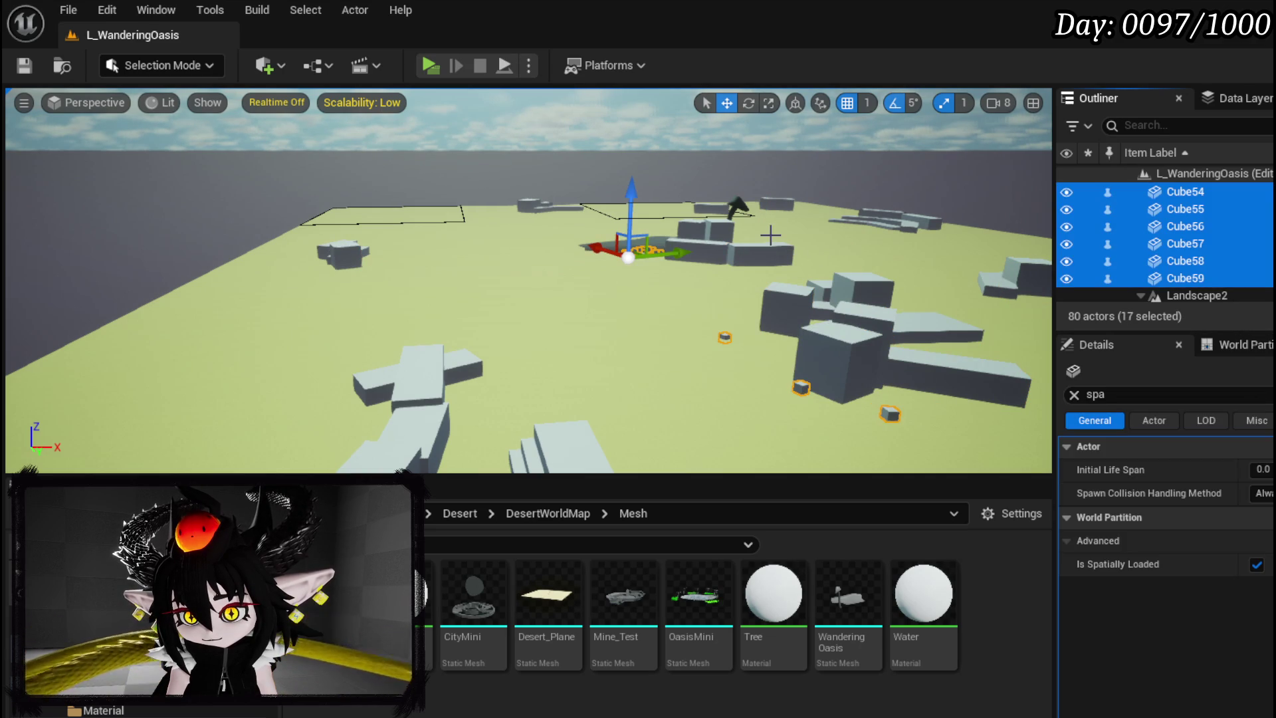
scroll(1243, 264, down, 3)
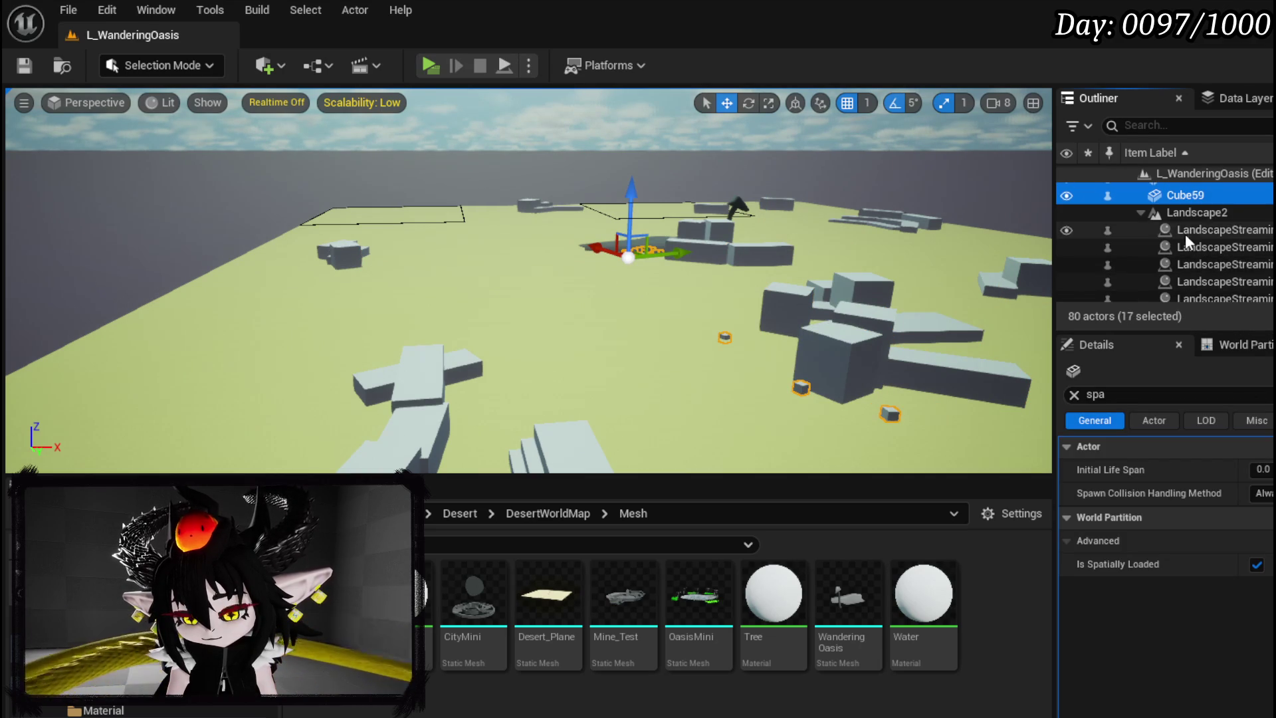
scroll(1190, 234, down, 1)
key(w)
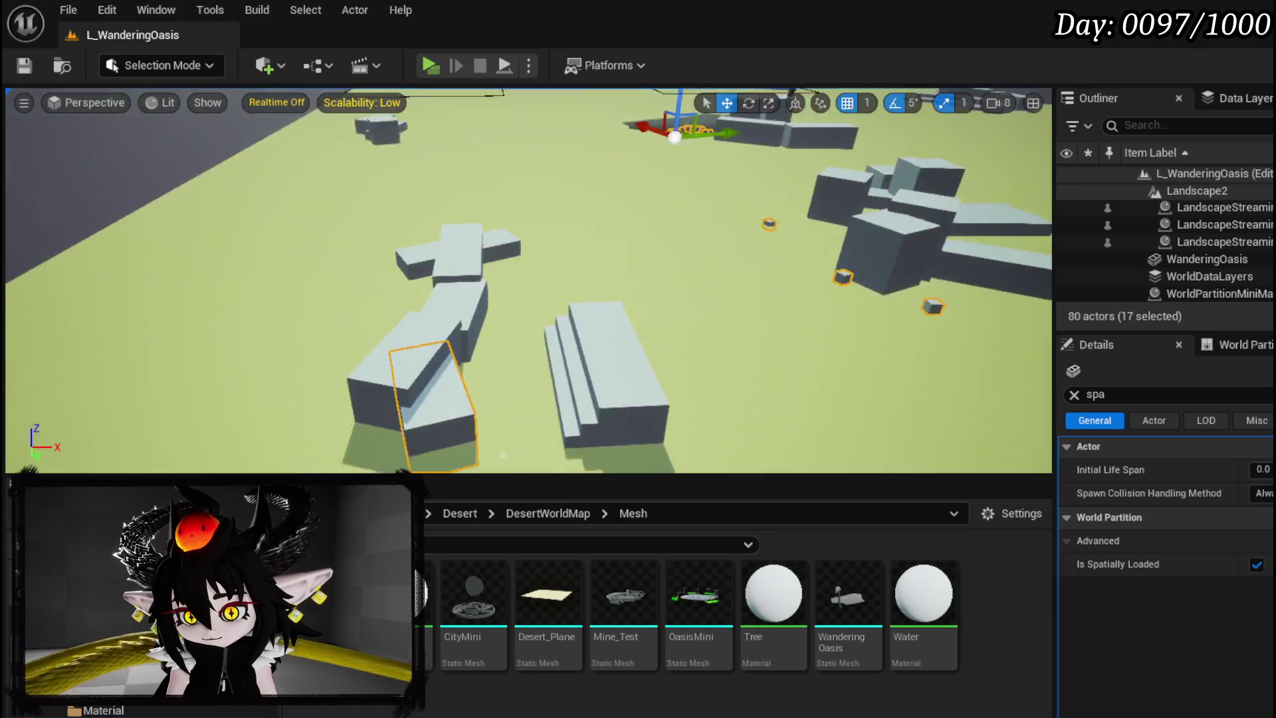
key(w)
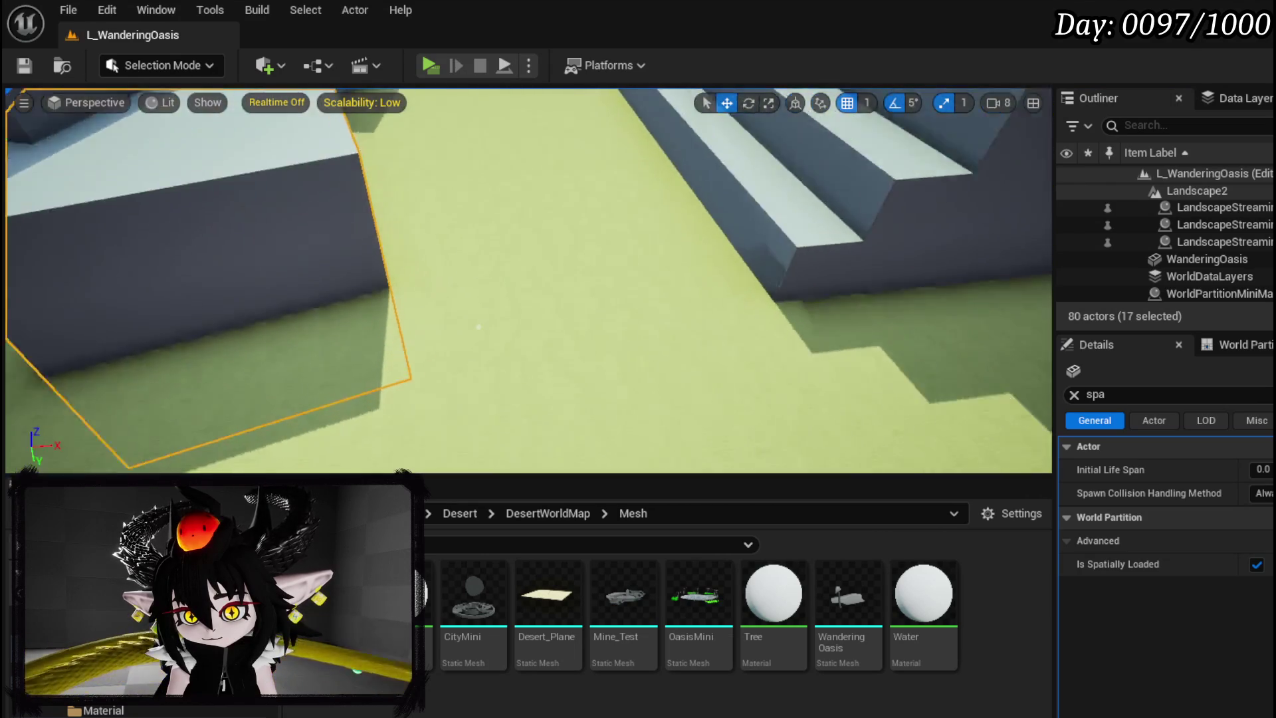
key(w)
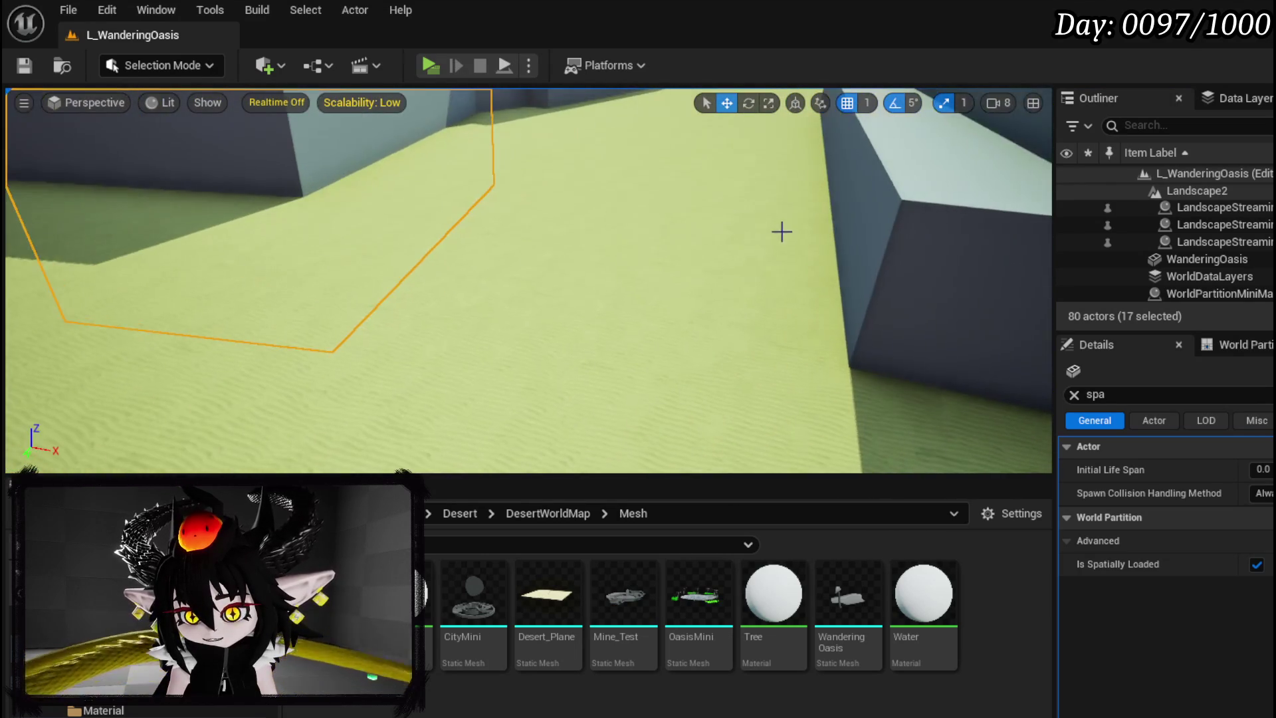
click(263, 65)
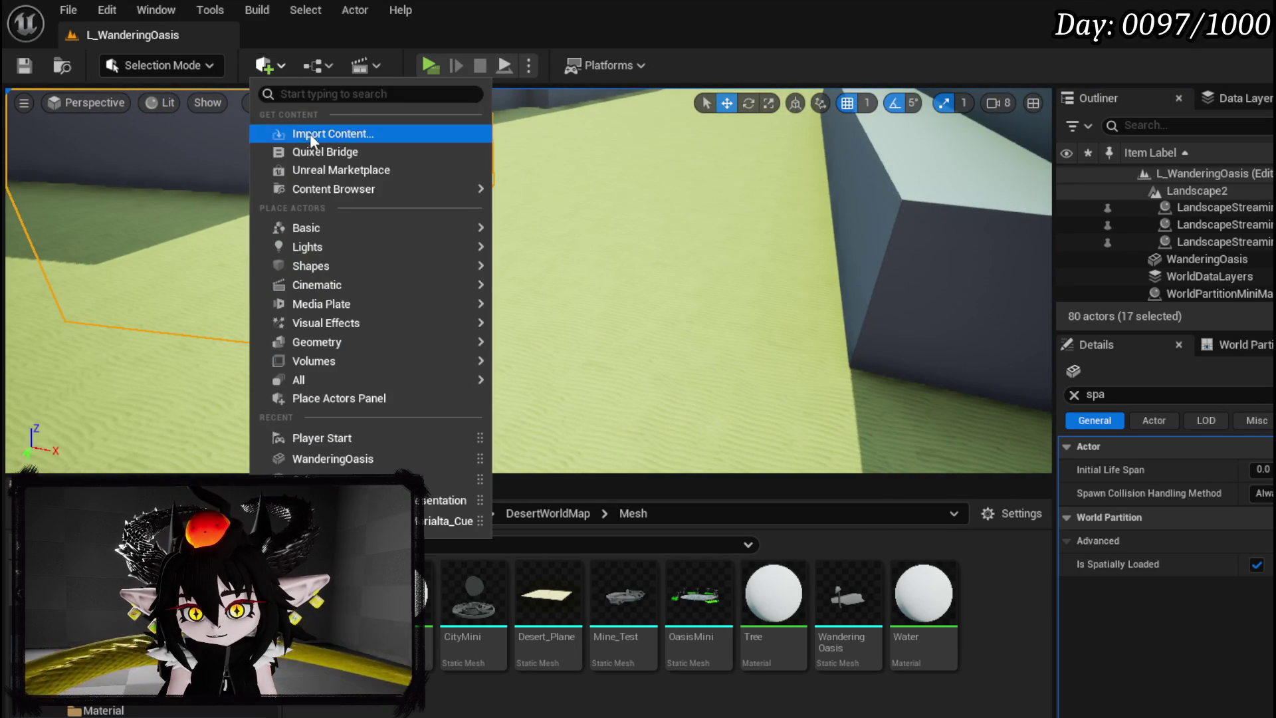
Add a Player Start, lower it onto the sand, and rotate it -110 degrees
mouse_move(349, 229)
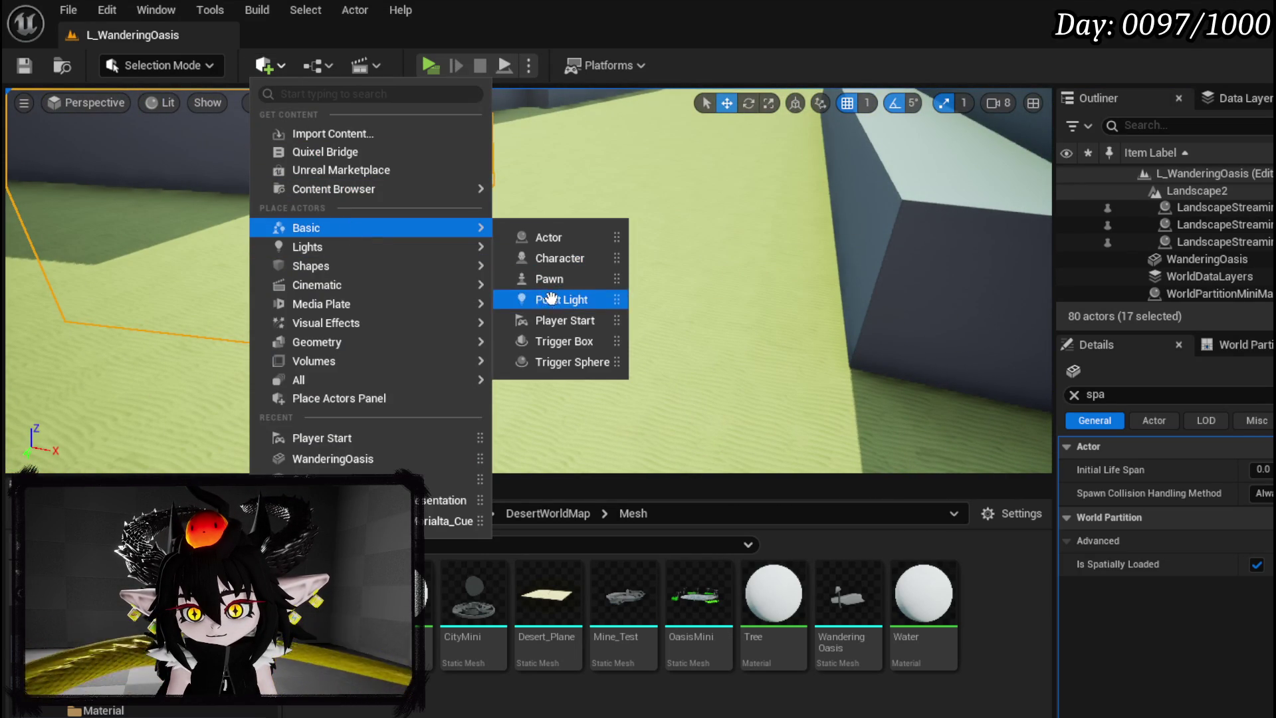
click(555, 320)
mouse_move(525, 268)
mouse_down()
mouse_move(525, 452)
mouse_move(386, 362)
mouse_up()
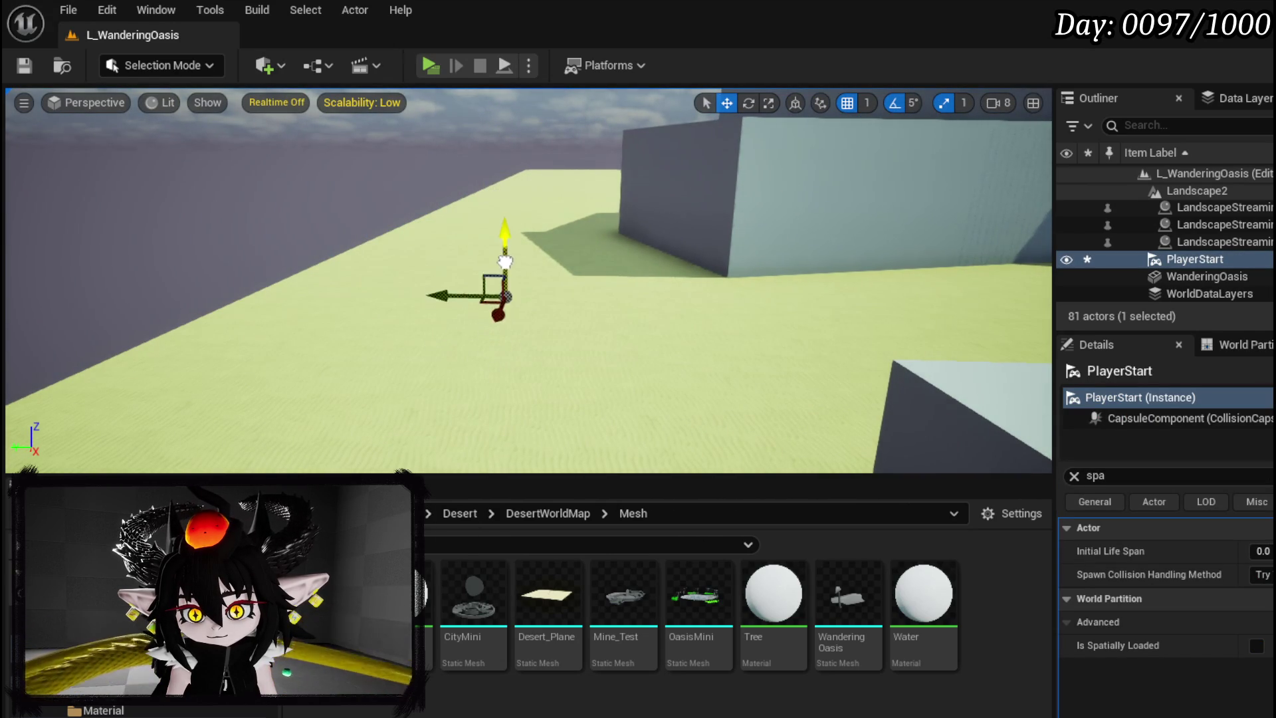
drag(510, 199, 535, 267)
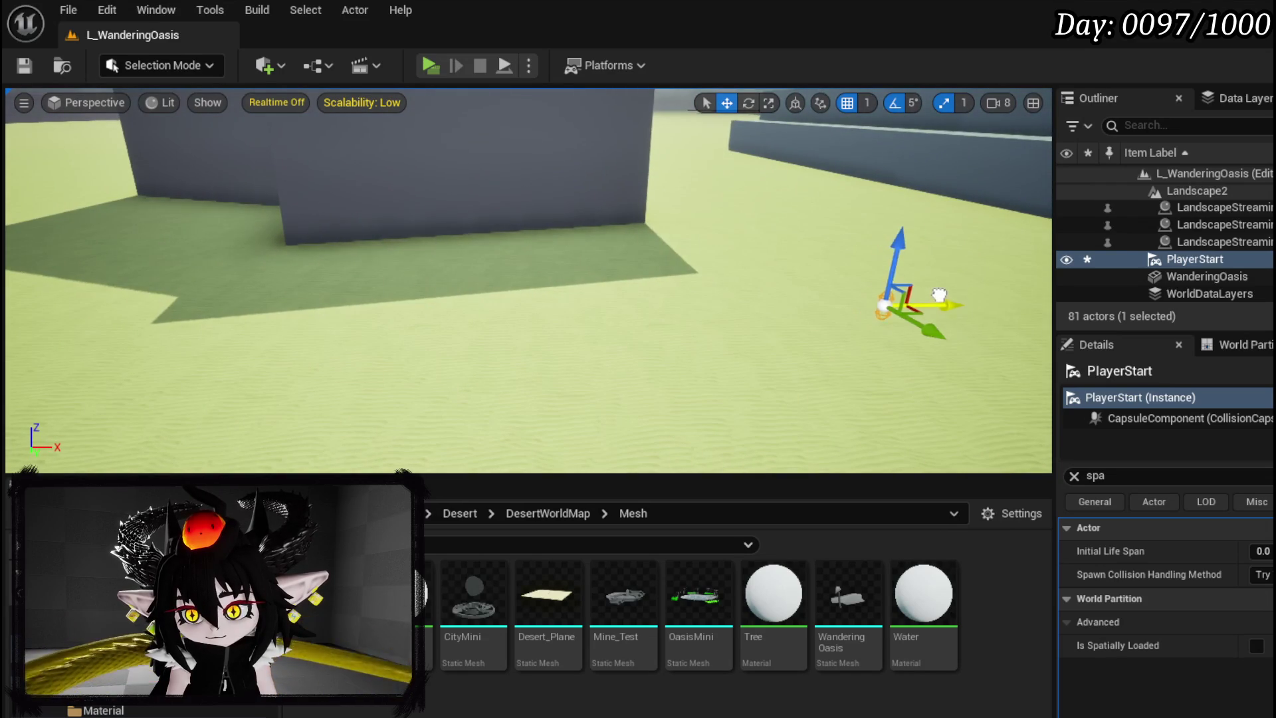
drag(986, 279, 864, 292)
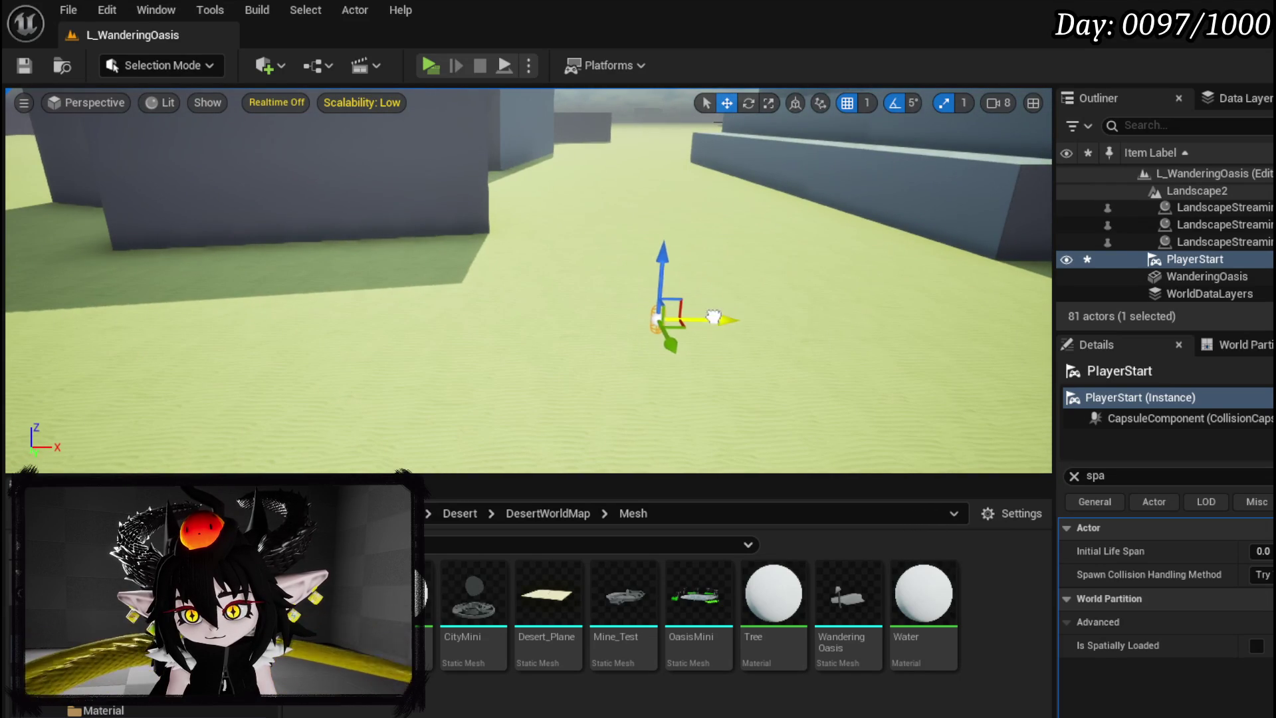
key(f)
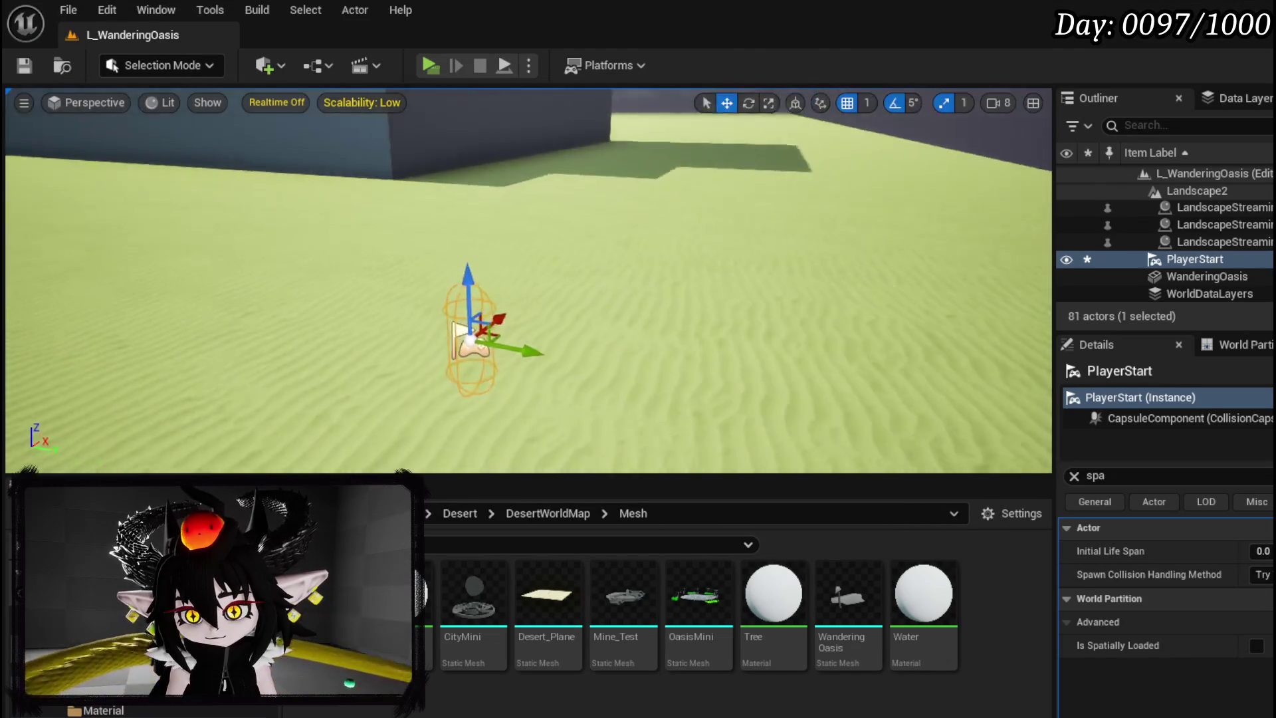
mouse_move(718, 319)
mouse_down()
mouse_move(691, 299)
mouse_move(719, 319)
mouse_up()
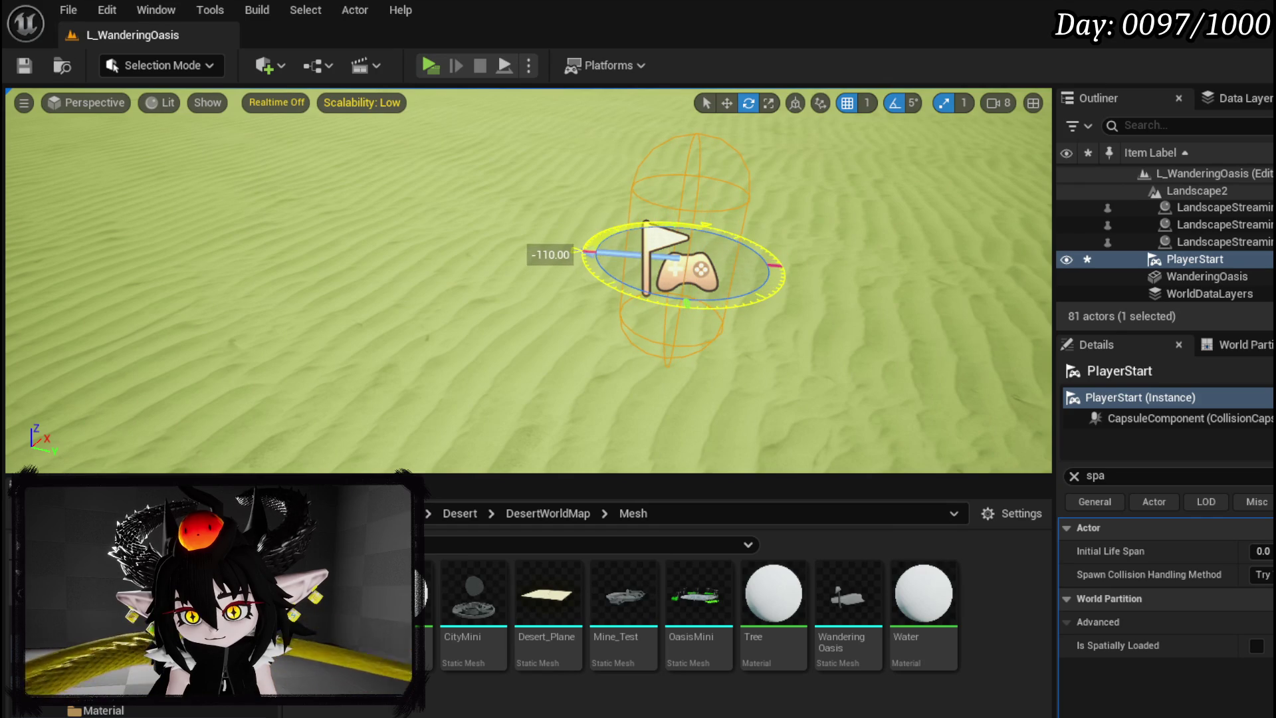
drag(585, 252, 196, 76)
Test-play from the player start, then rotate it another 20 degrees
click(430, 65)
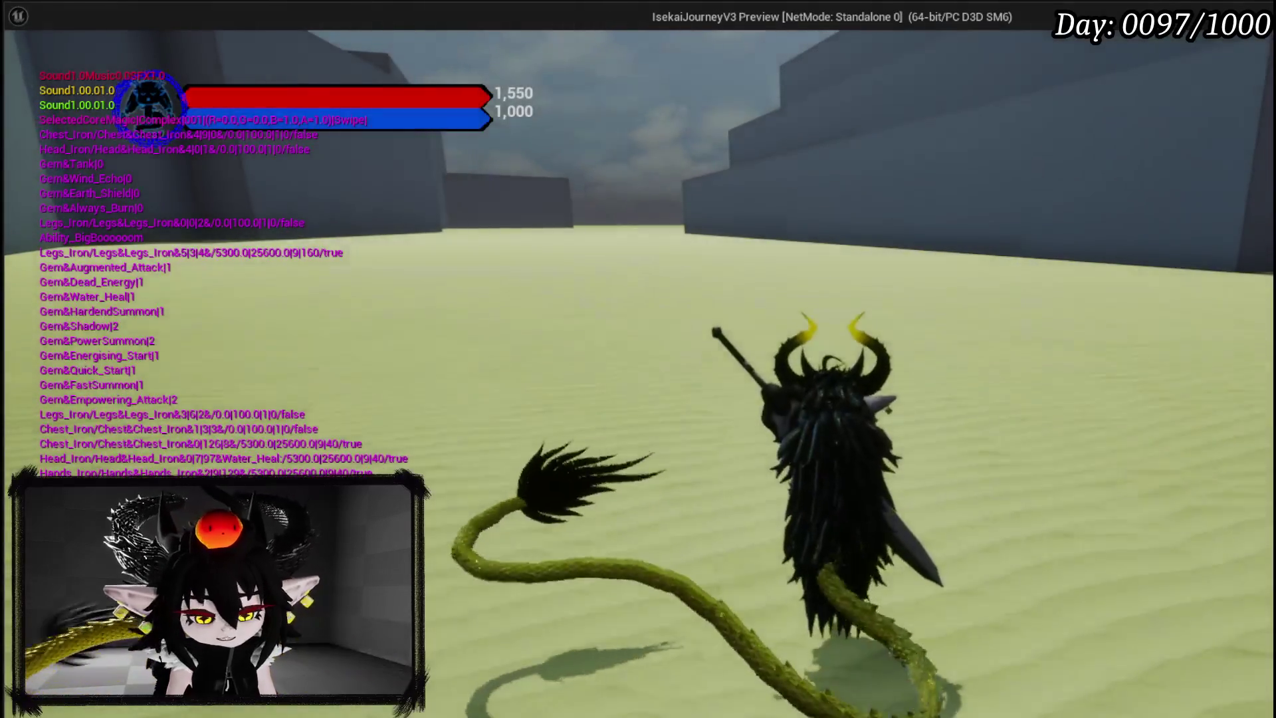
key(Escape)
scroll(795, 325, down, 5)
drag(795, 325, 561, 325)
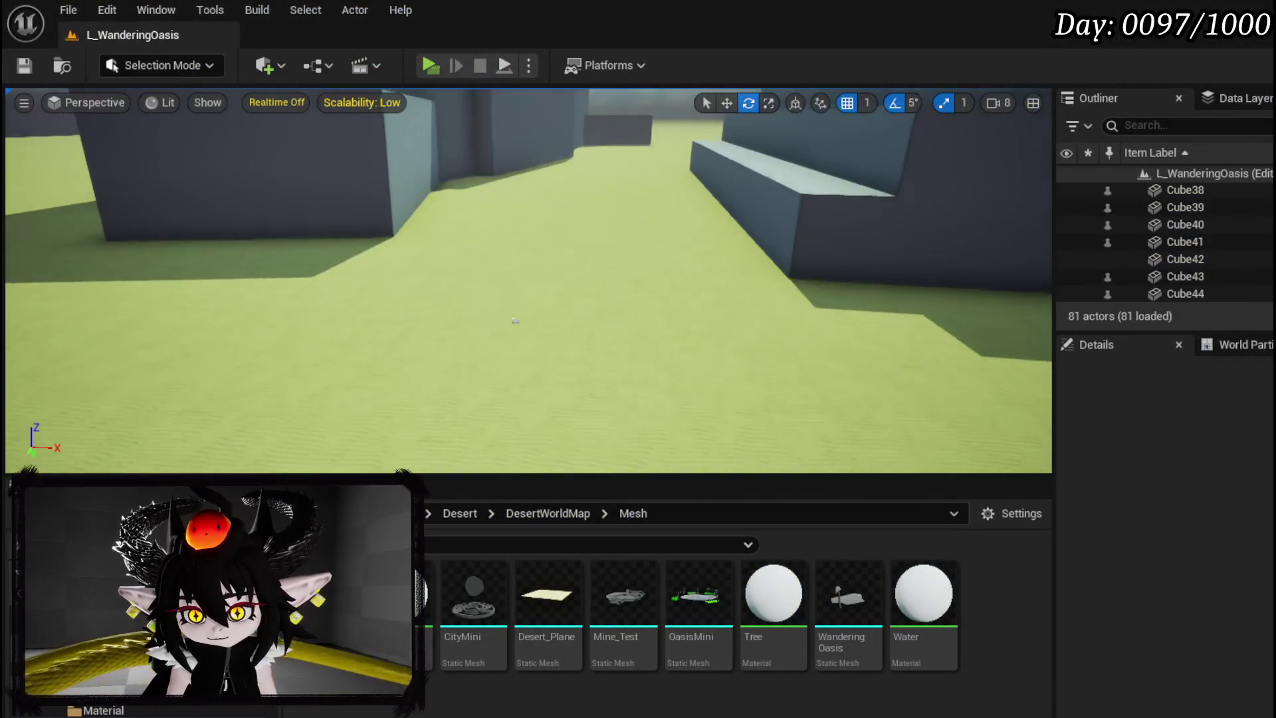
click(537, 328)
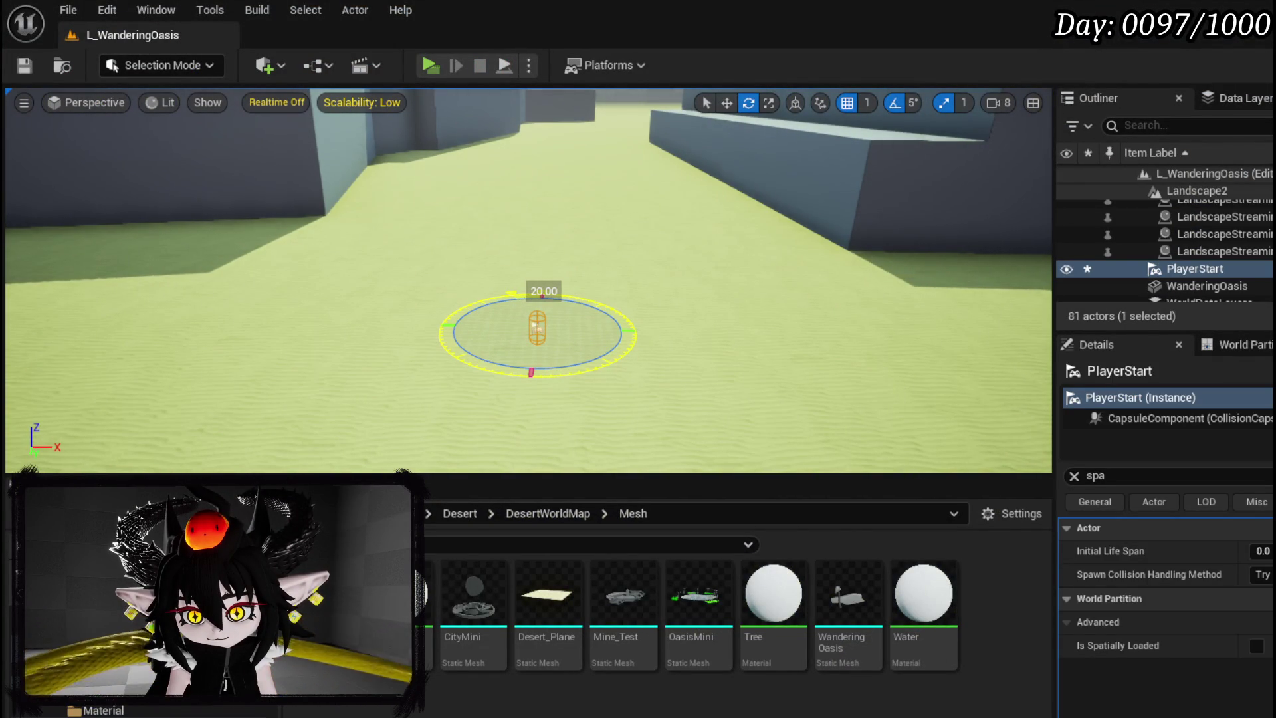
drag(537, 328, 545, 345)
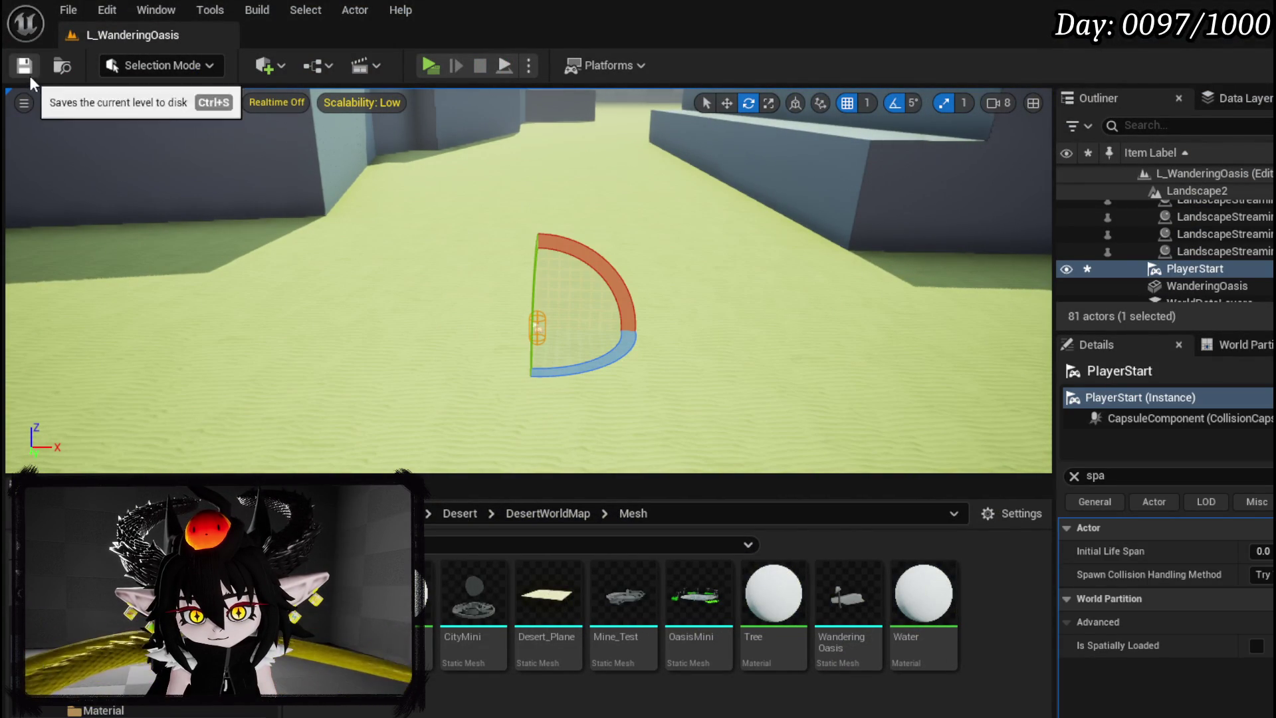
mouse_move(575, 205)
mouse_down()
mouse_move(563, 131)
mouse_move(693, 247)
mouse_move(521, 205)
mouse_move(595, 178)
mouse_move(548, 199)
mouse_move(532, 252)
mouse_up()
click(543, 208)
Select the eight path and step blocks, including Cube15, Cube16 and Cube18
click(531, 253)
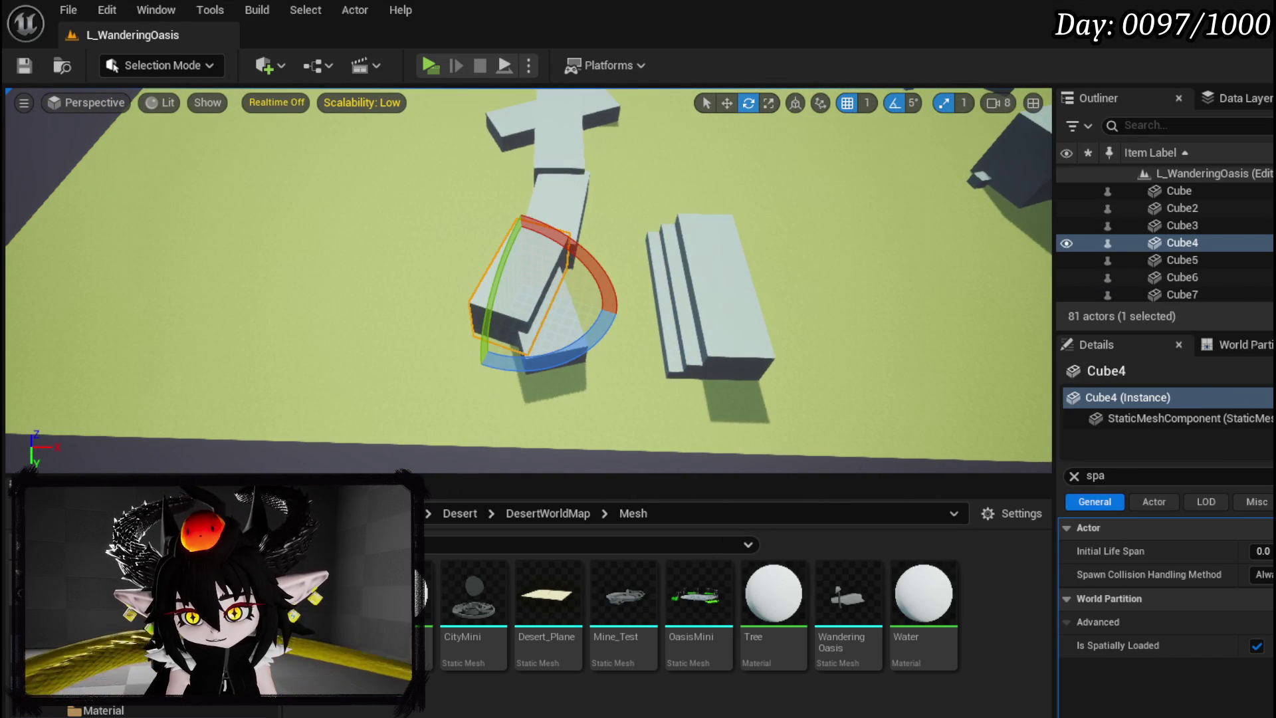
click(328, 196)
drag(328, 196, 276, 227)
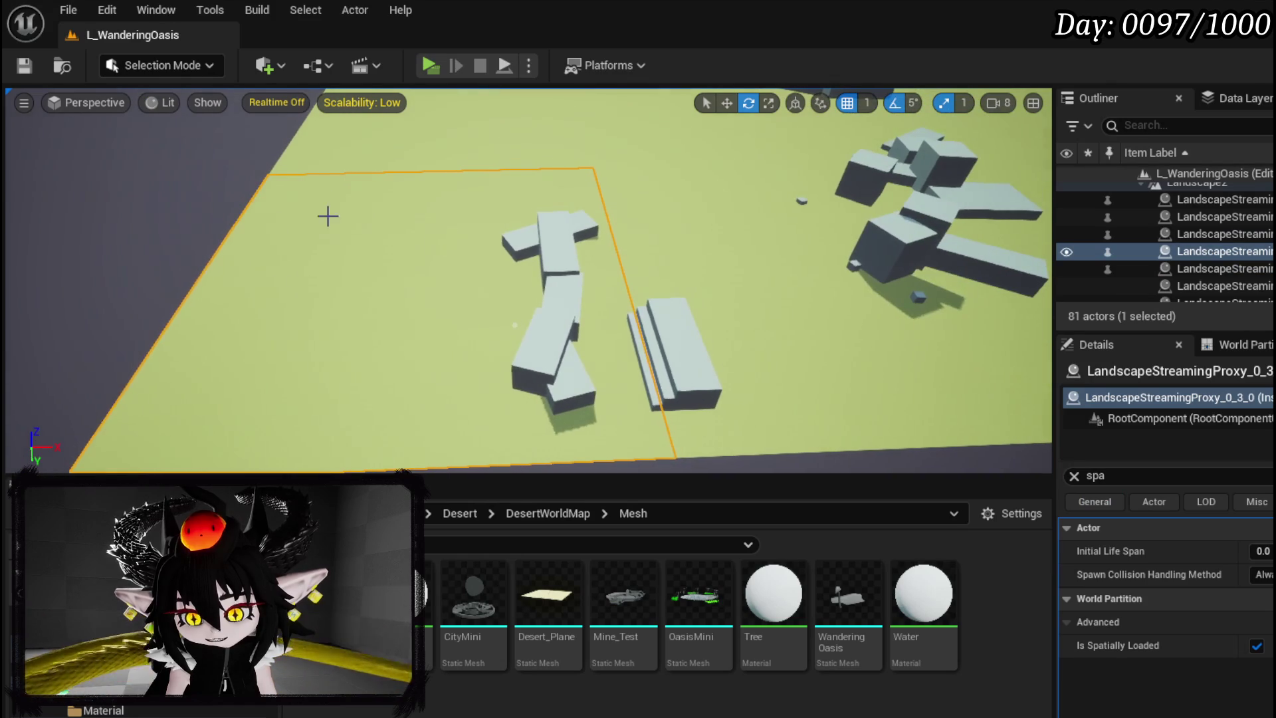
drag(570, 299, 514, 409)
click(523, 295)
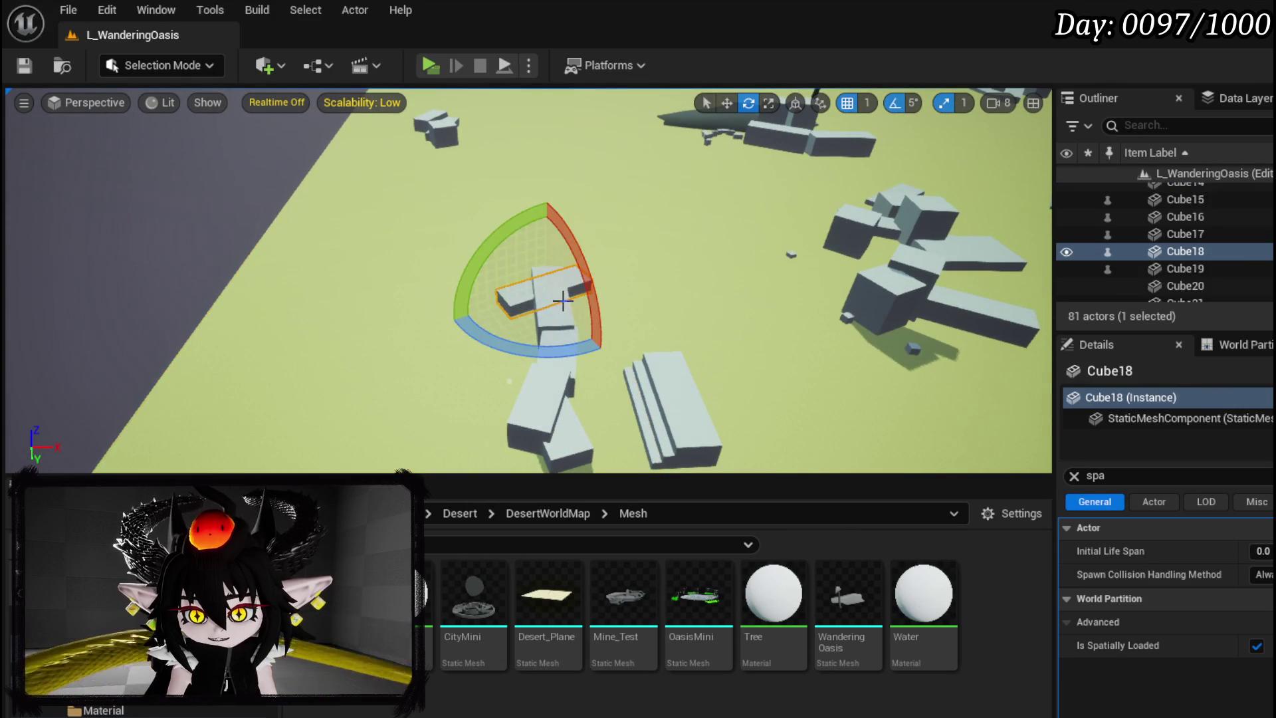
ctrl+click(553, 324)
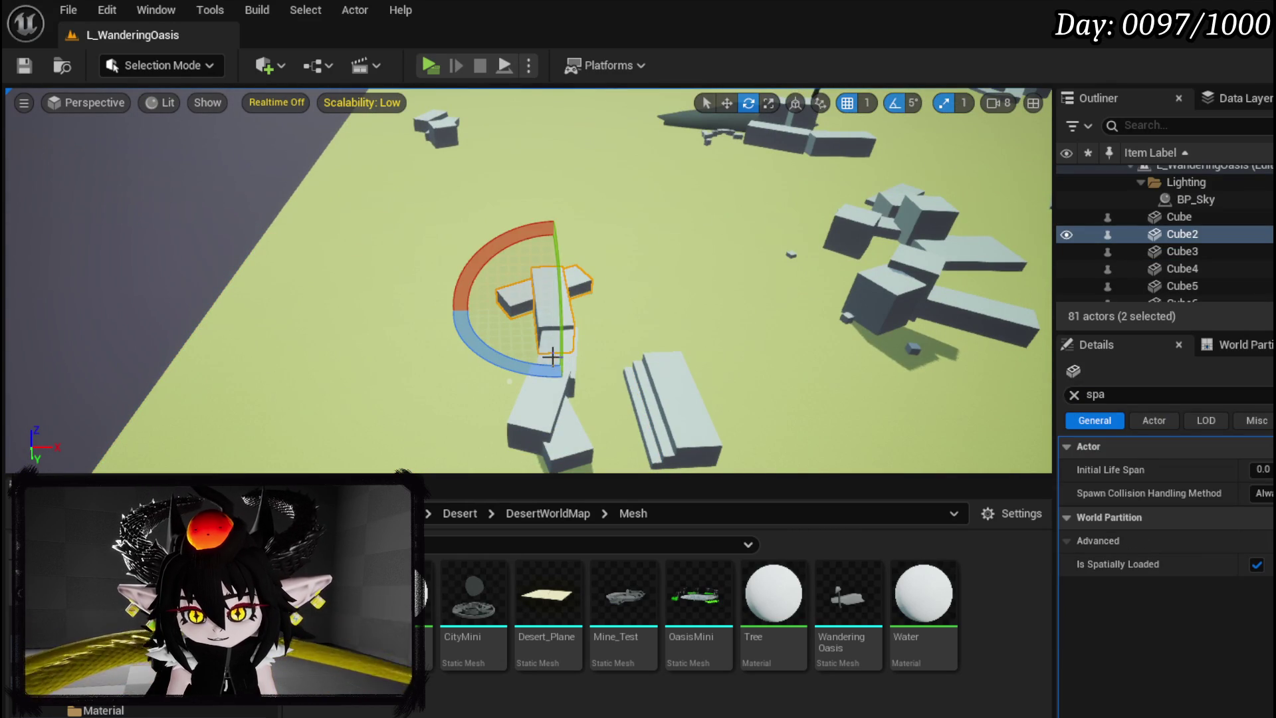
ctrl+click(573, 370)
ctrl+click(531, 416)
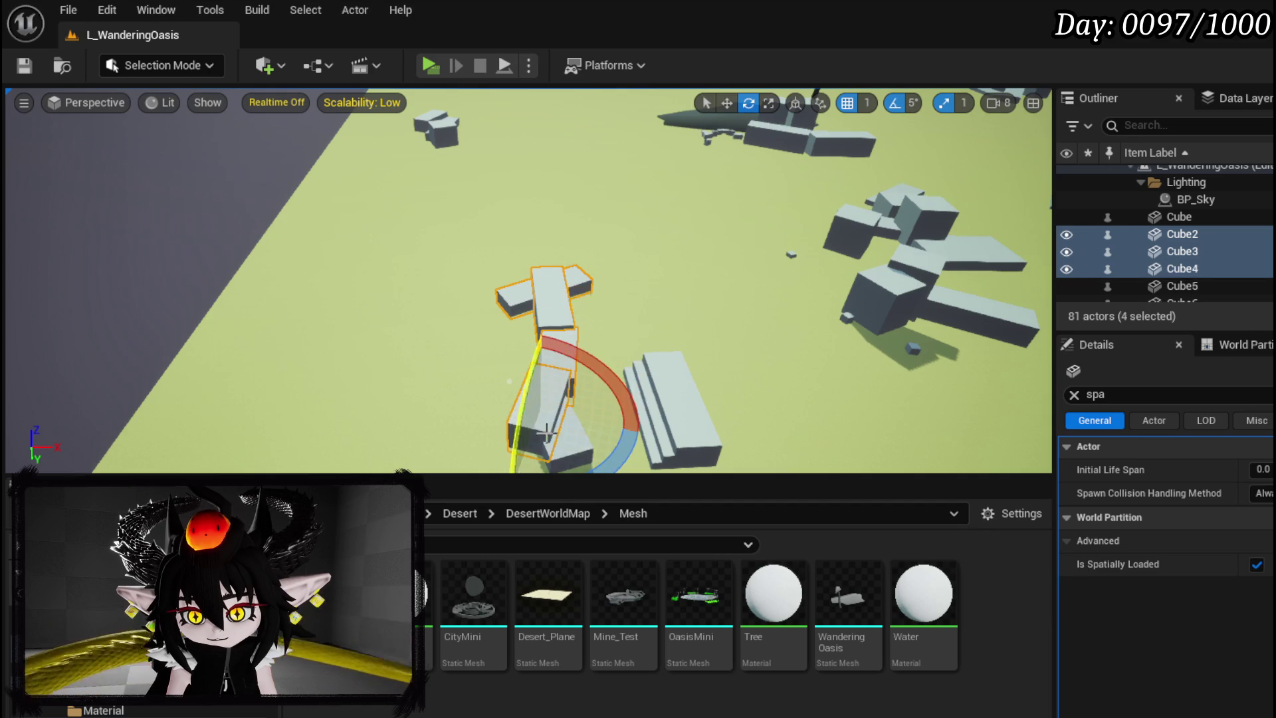
ctrl+click(577, 449)
ctrl+click(653, 431)
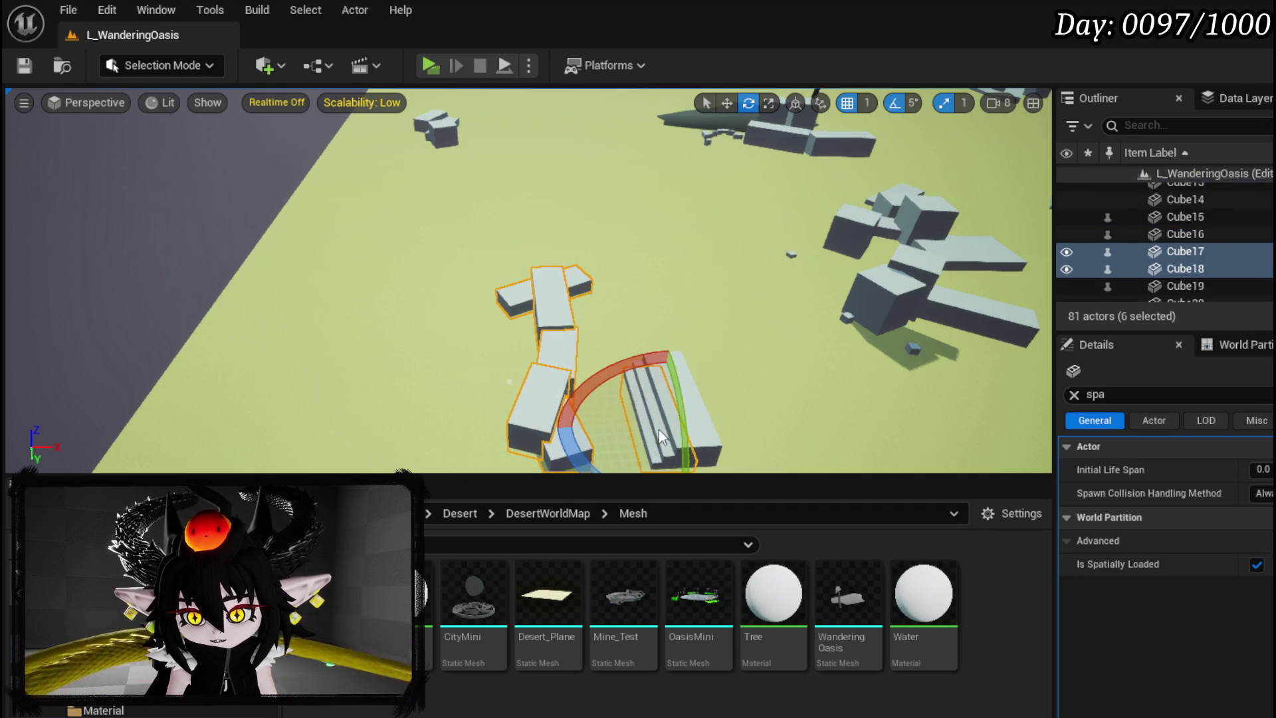
ctrl+click(691, 427)
ctrl+click(665, 425)
Move the selected blocks left along X and frame them
key(w)
mouse_move(716, 413)
mouse_down()
mouse_move(463, 416)
mouse_move(495, 416)
mouse_up()
key(f)
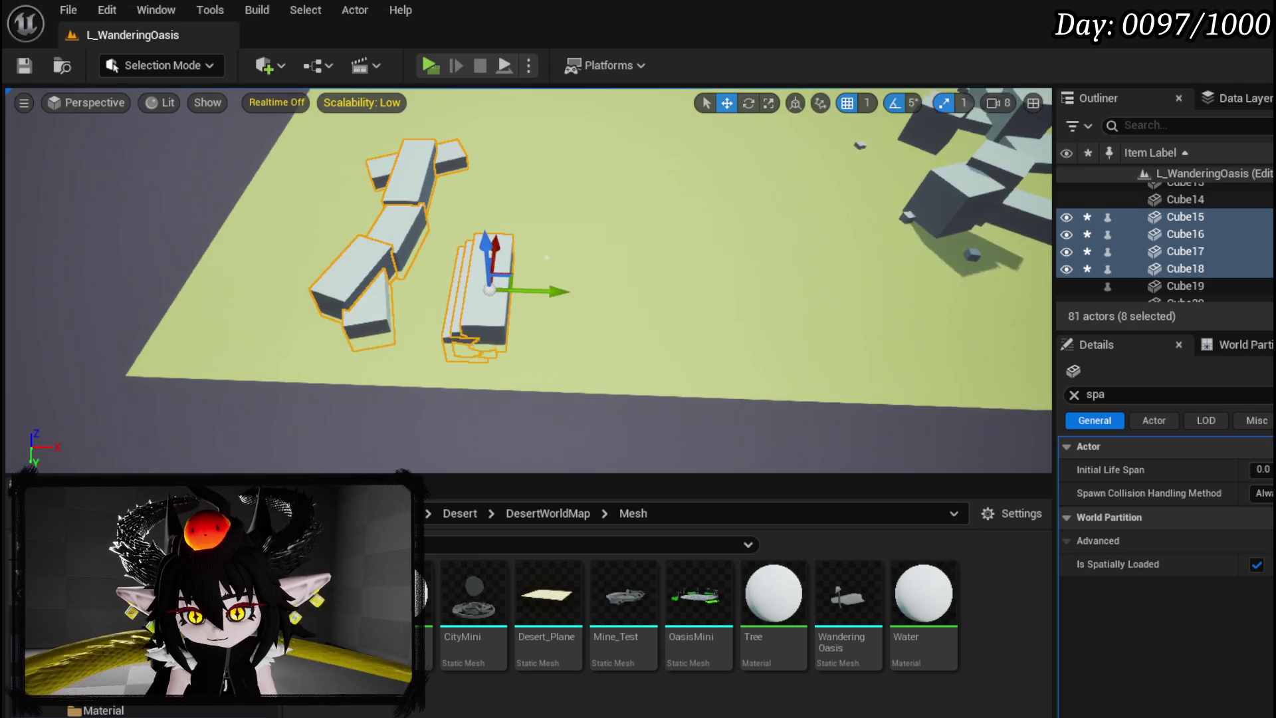
scroll(744, 247, up, 5)
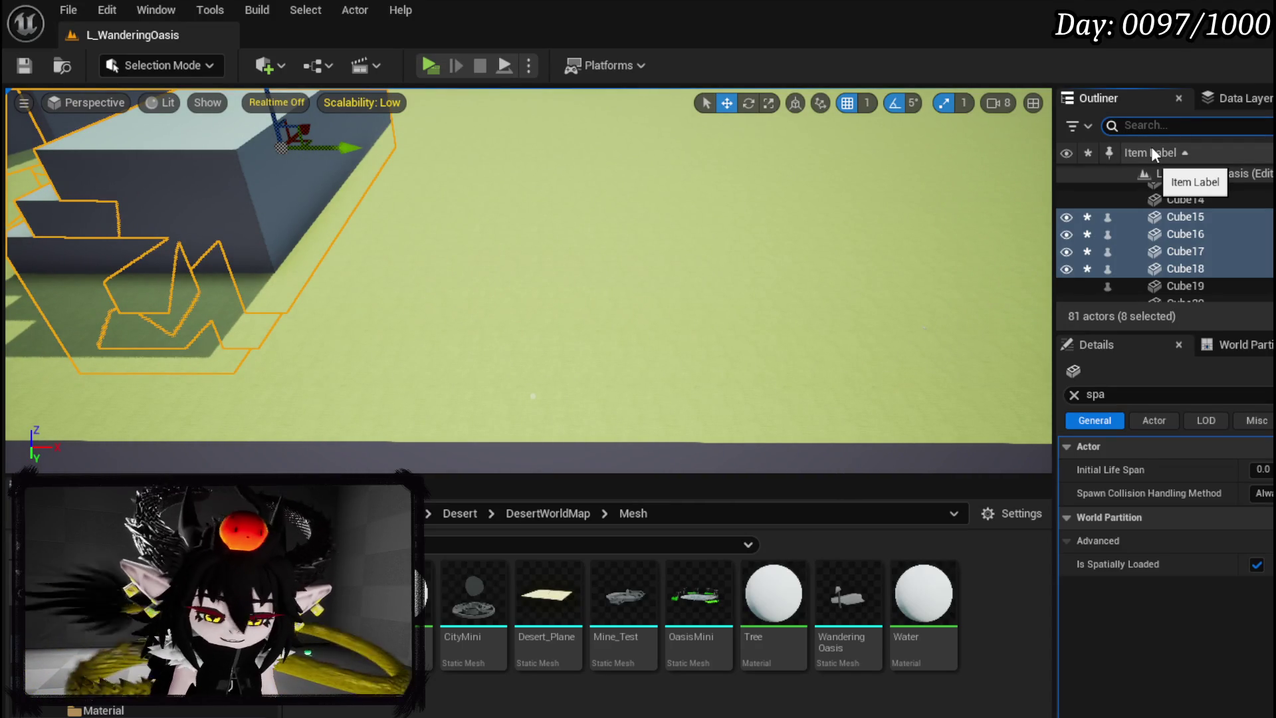
Filter the Outliner for 'play', focus on PlayerStart, and save the level
text(play)
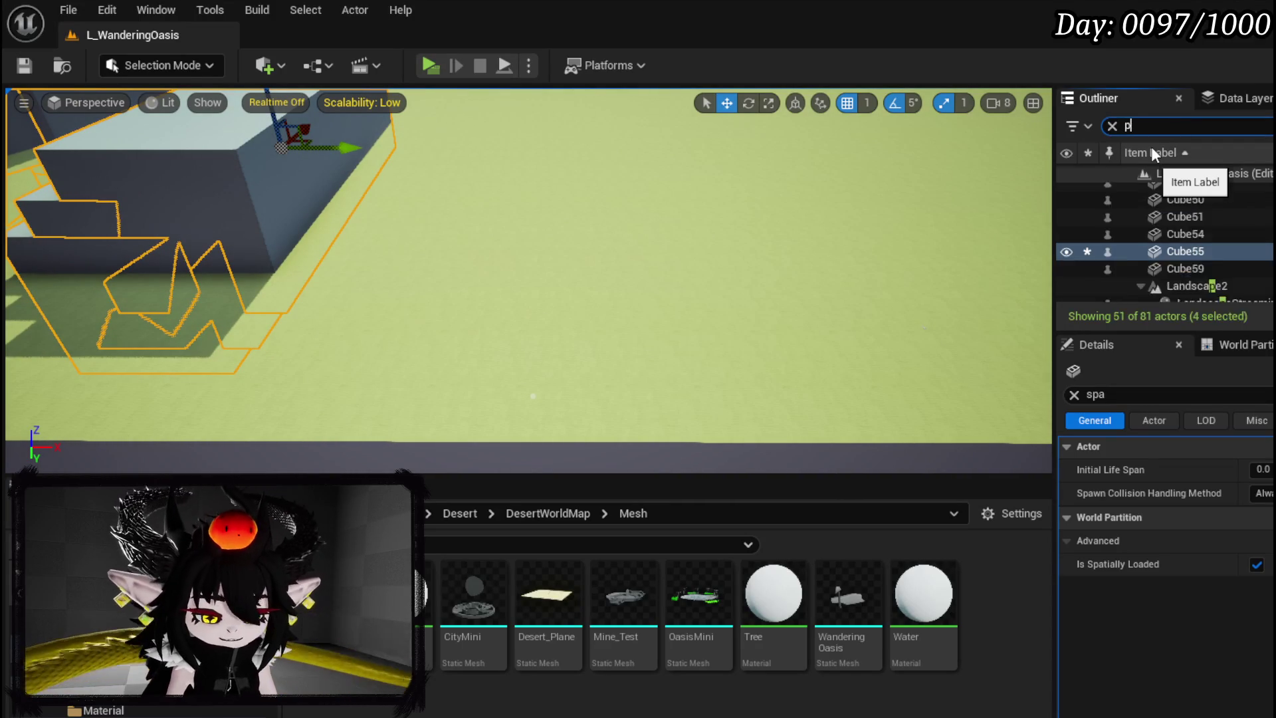
double_click(1193, 191)
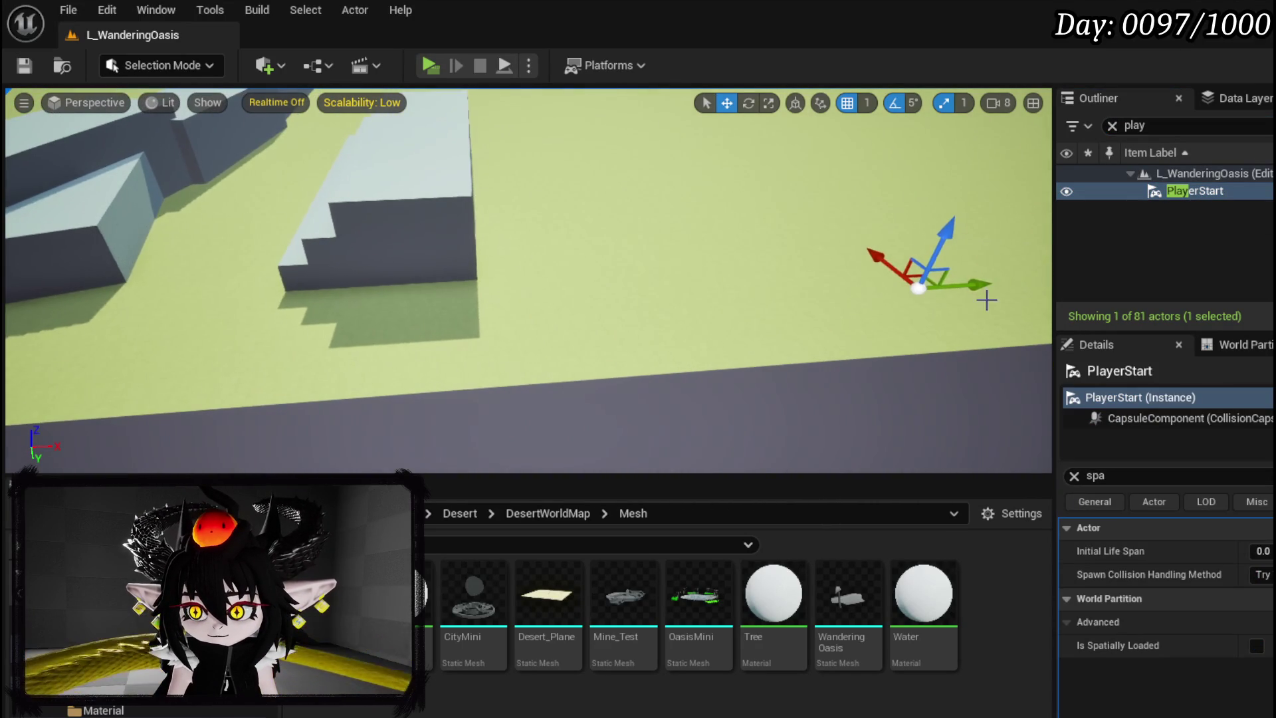
drag(439, 297, 439, 297)
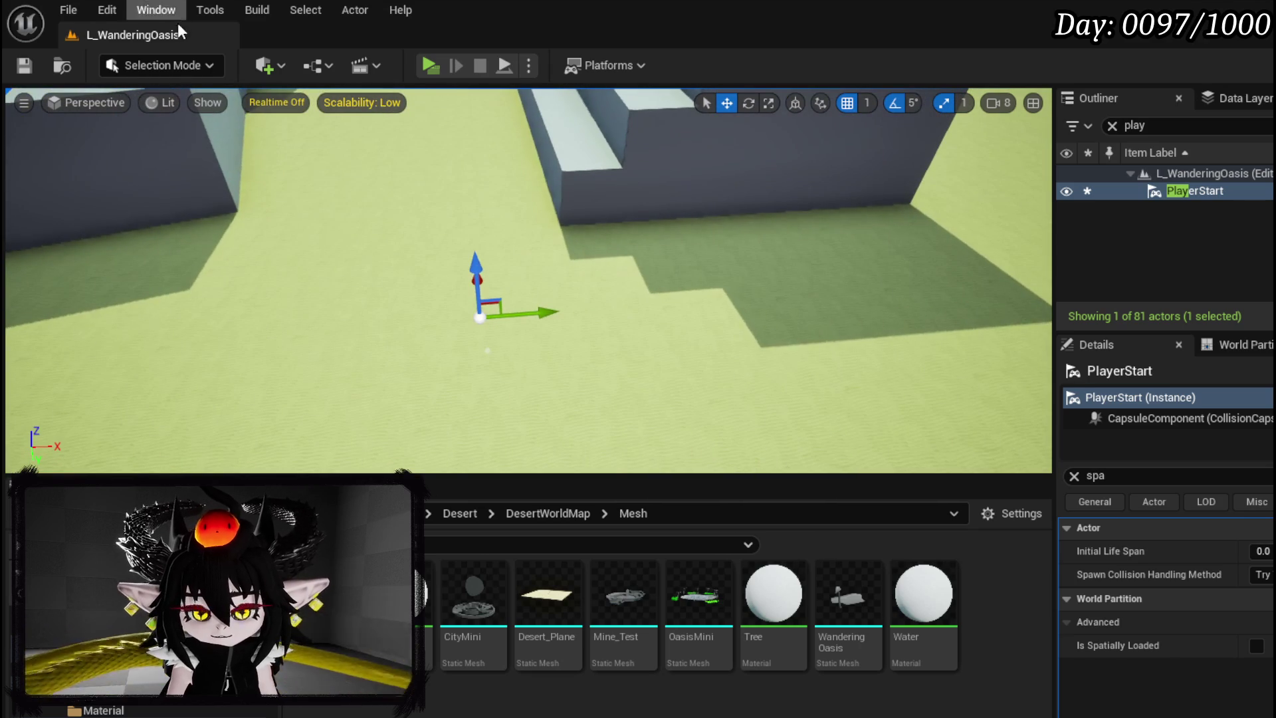
click(24, 65)
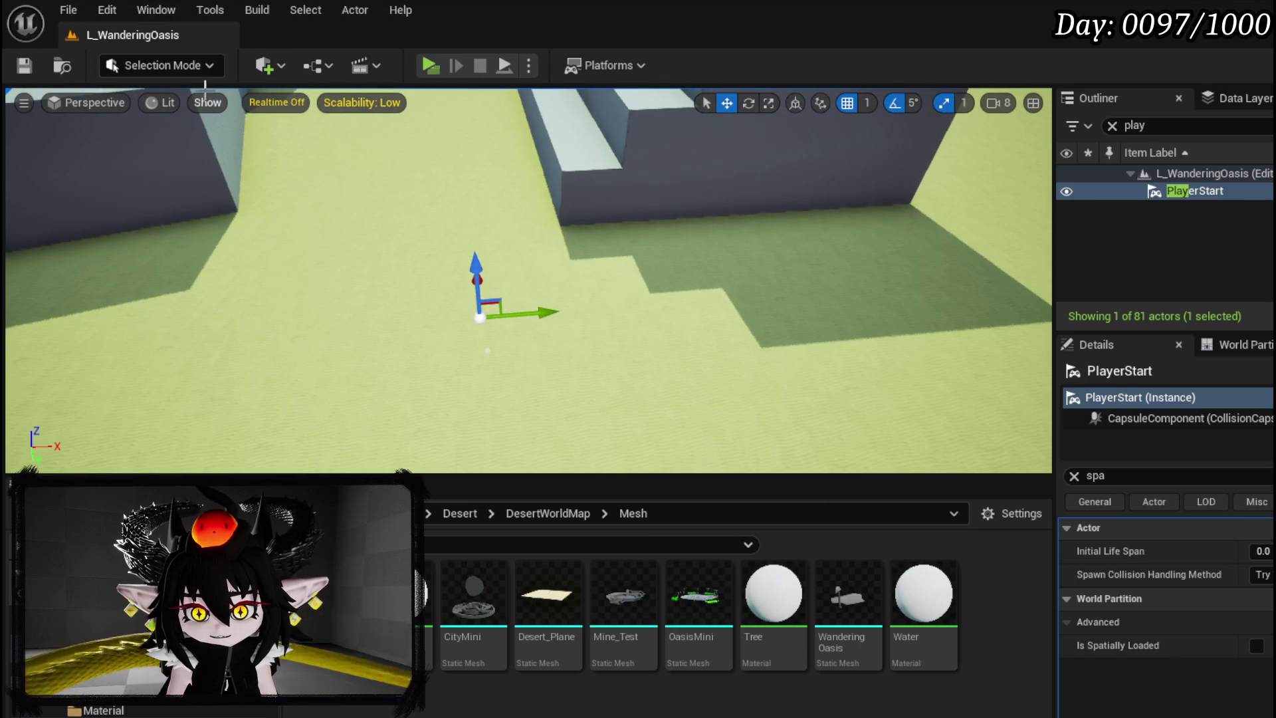
Add a cube, scale it to 5.0 on X, and lay it flat on the sand under the PlayerStart
click(270, 69)
mouse_move(308, 234)
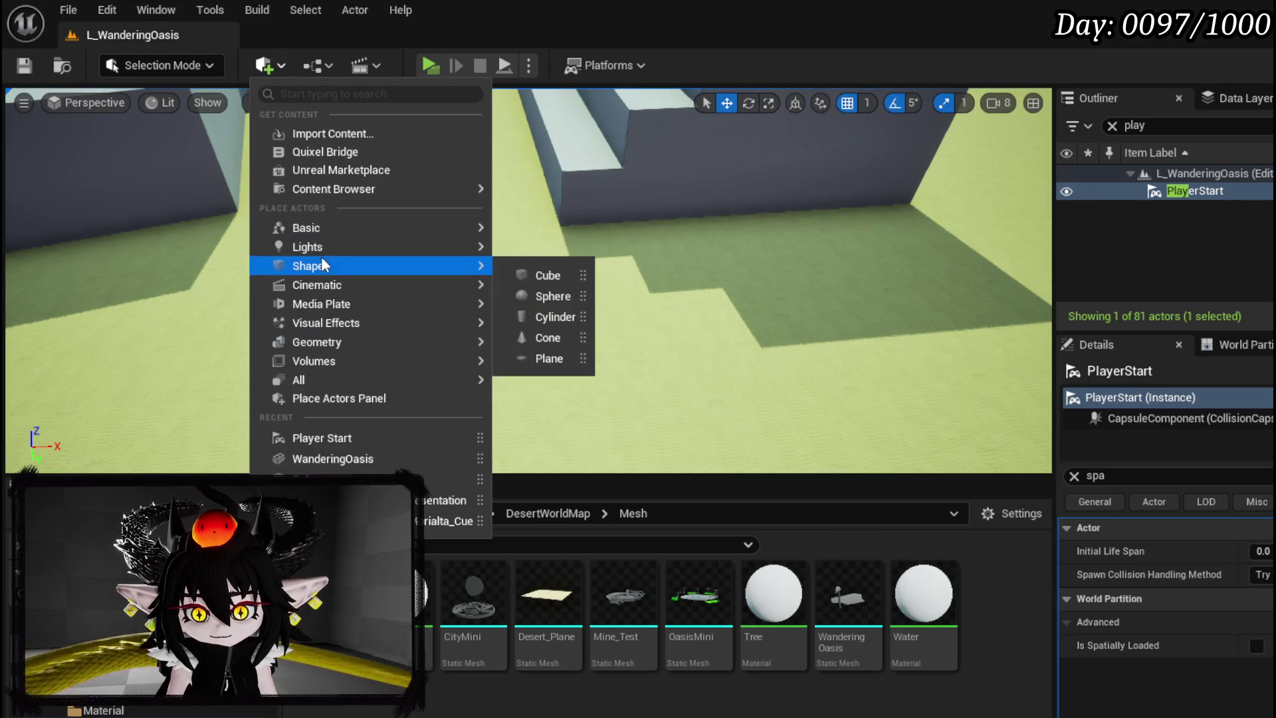
mouse_move(324, 265)
click(561, 270)
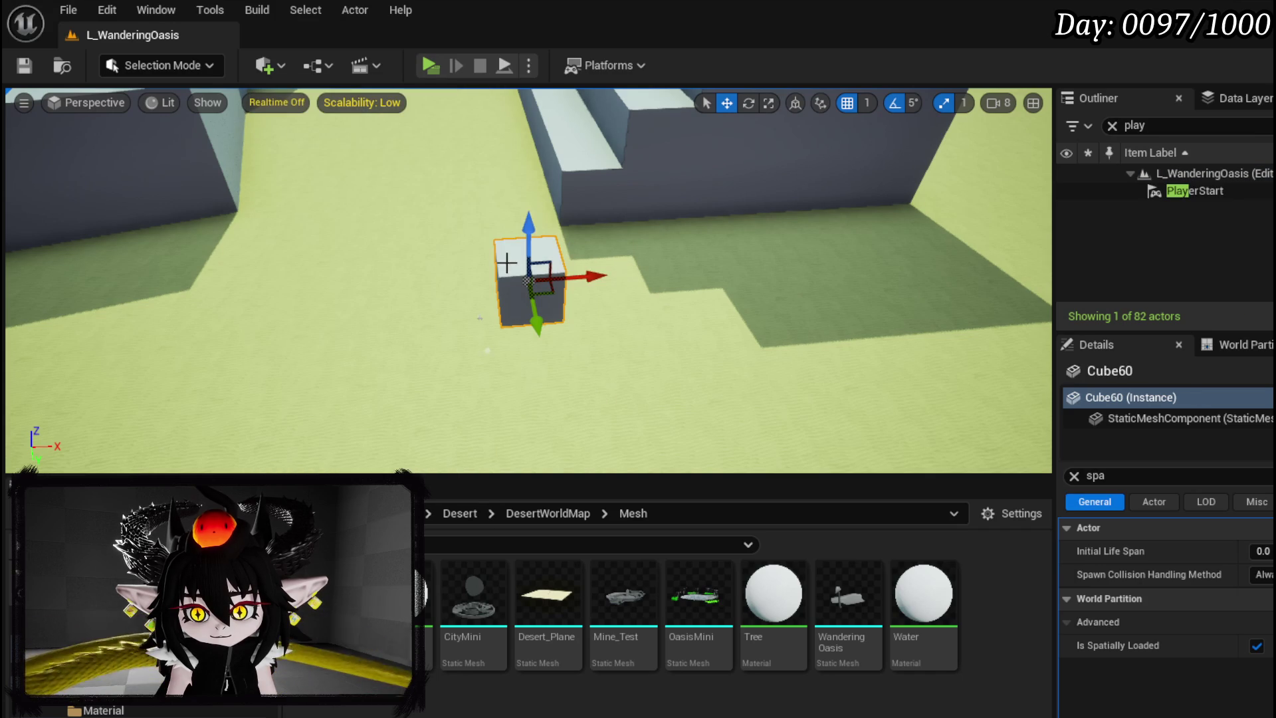
mouse_move(522, 229)
mouse_down()
mouse_move(523, 431)
mouse_move(593, 359)
mouse_up()
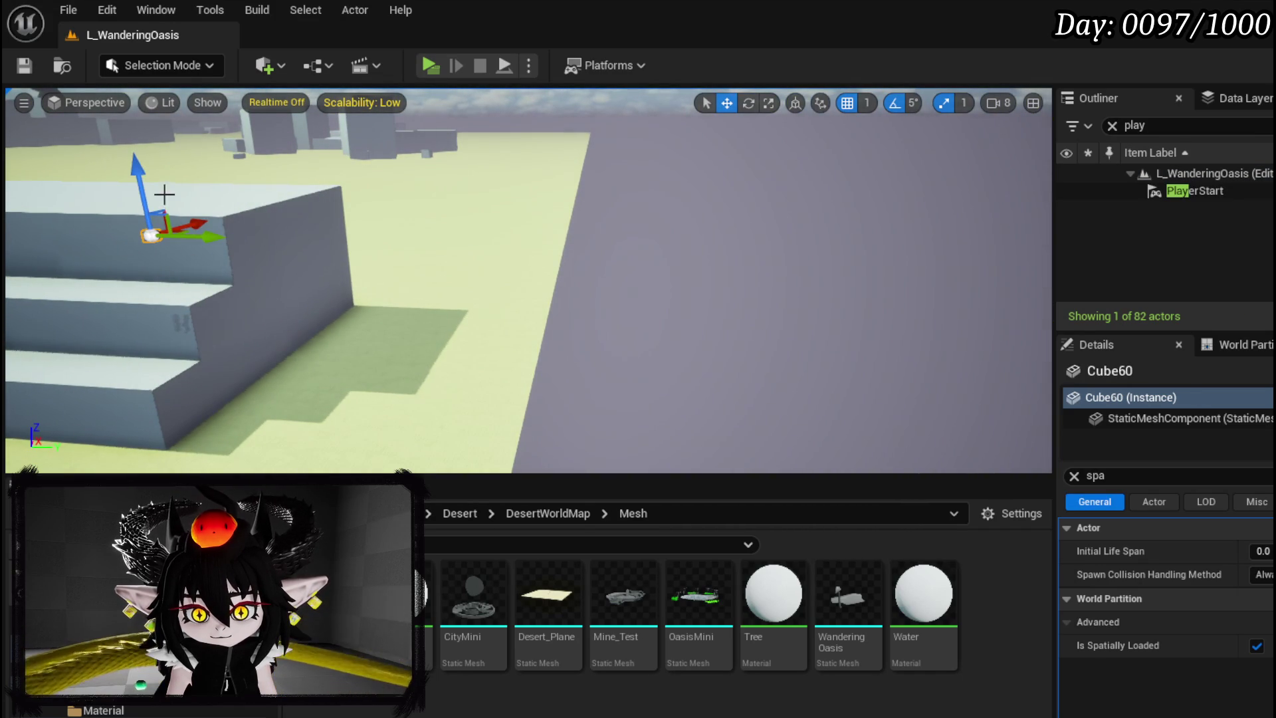
drag(153, 453, 374, 321)
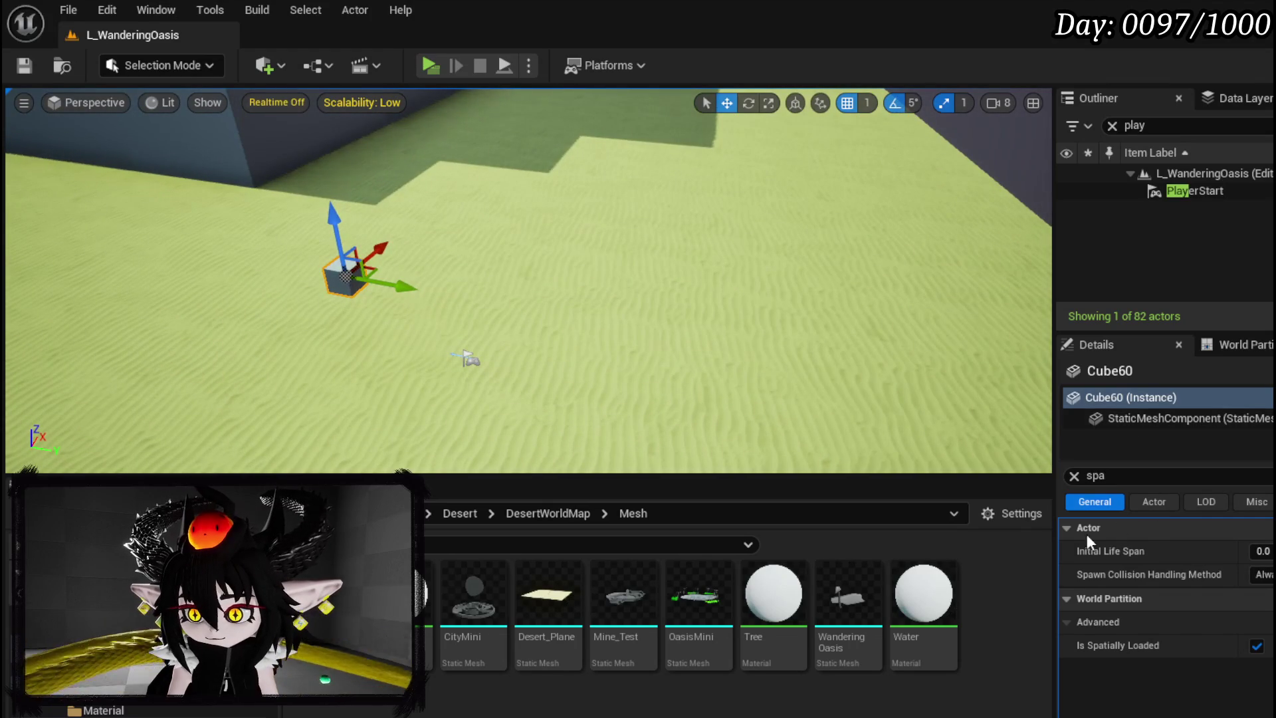
click(1074, 477)
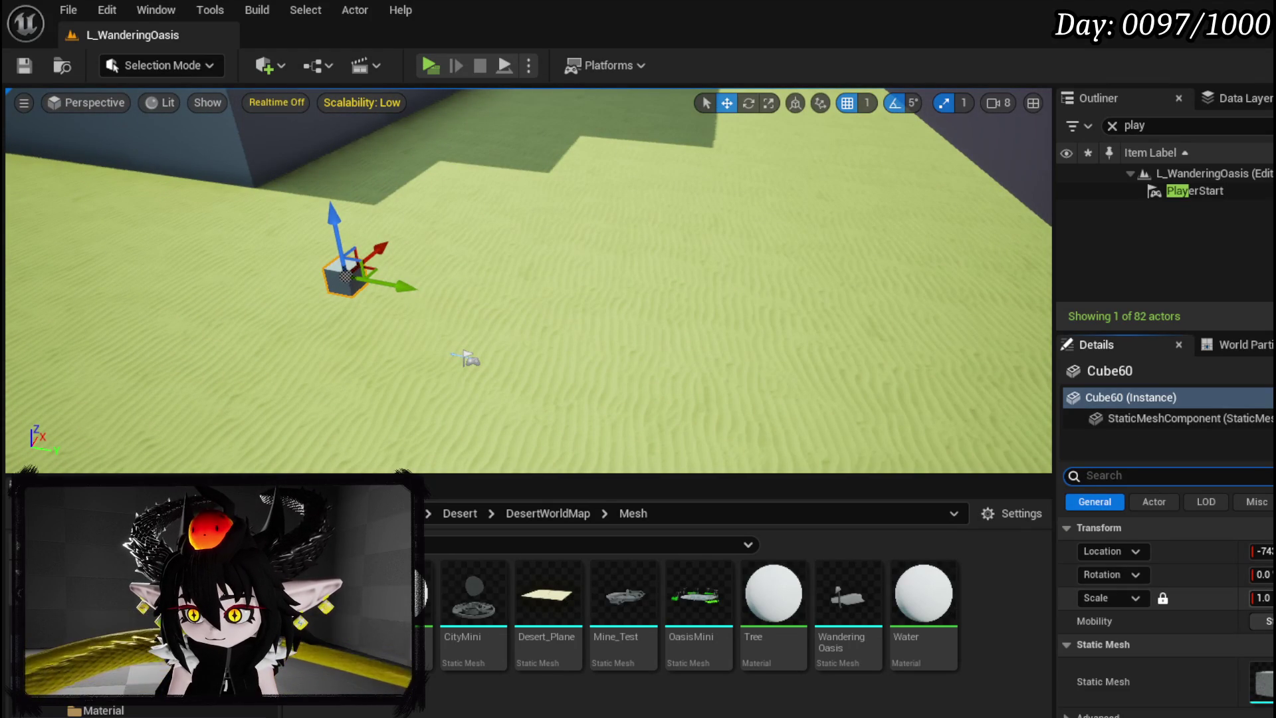
click(1167, 598)
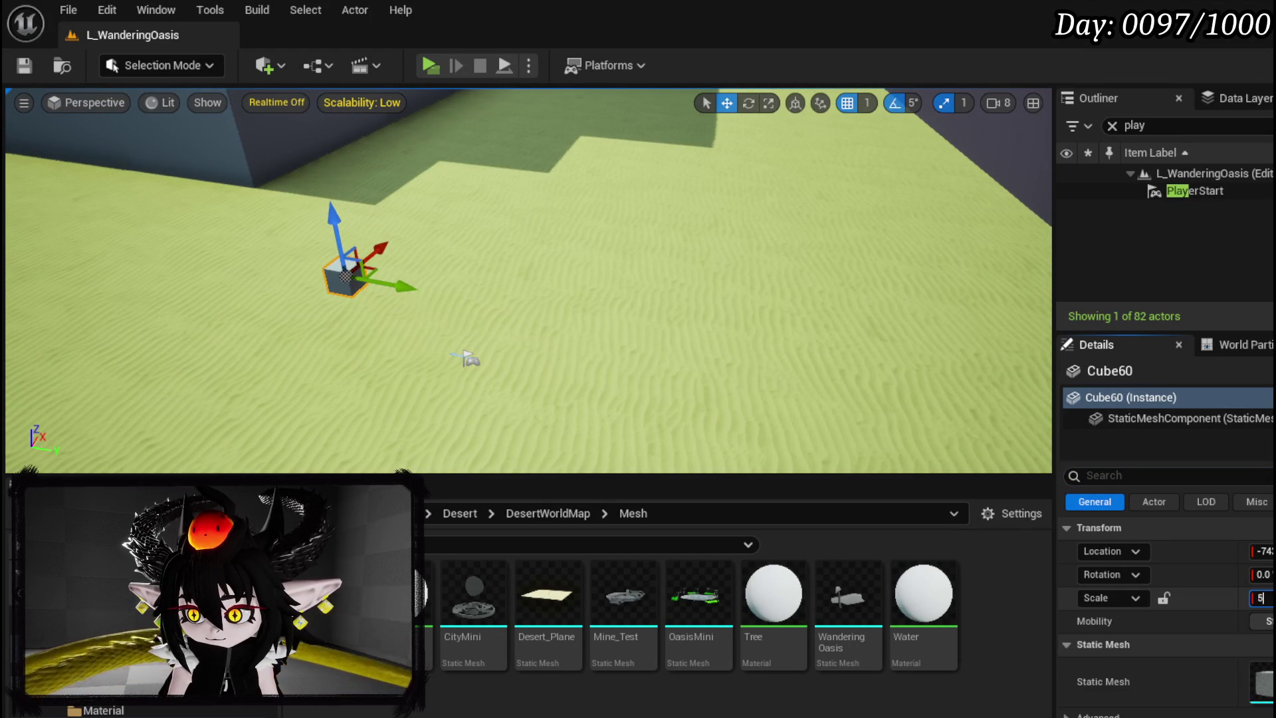
key(Return)
key(Return)
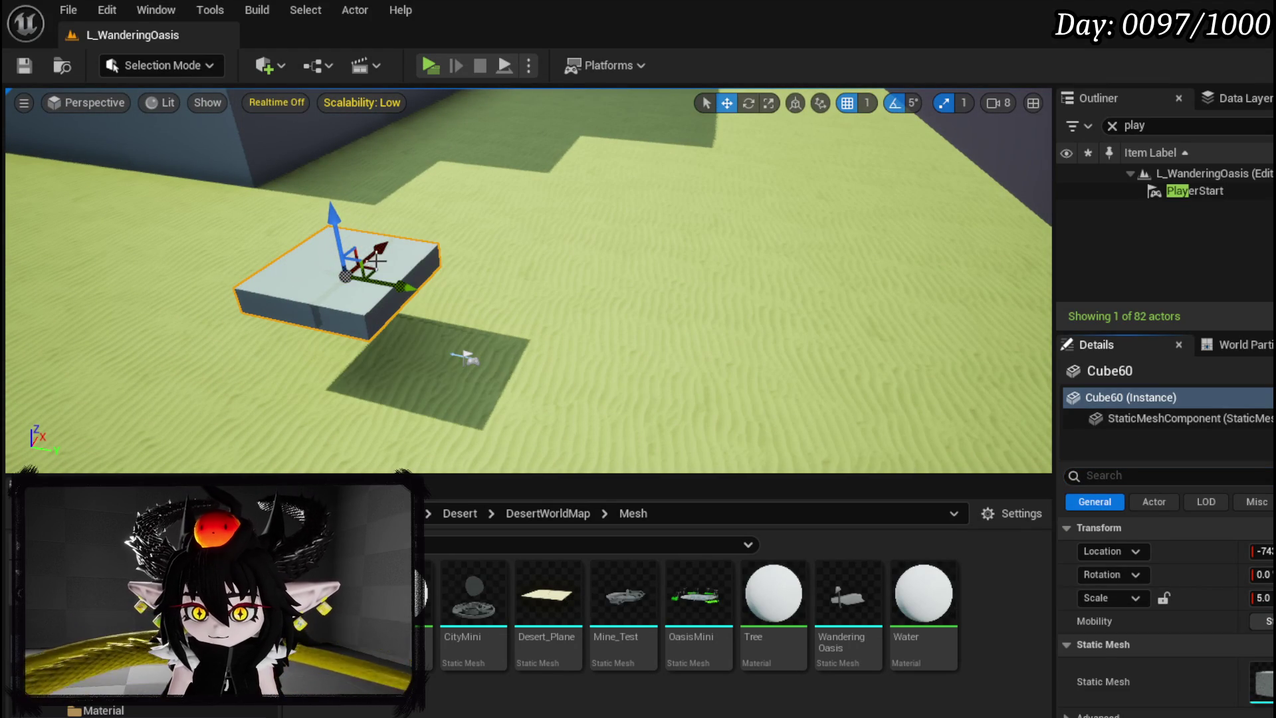
mouse_move(341, 228)
mouse_down()
mouse_move(373, 336)
mouse_move(384, 322)
mouse_up()
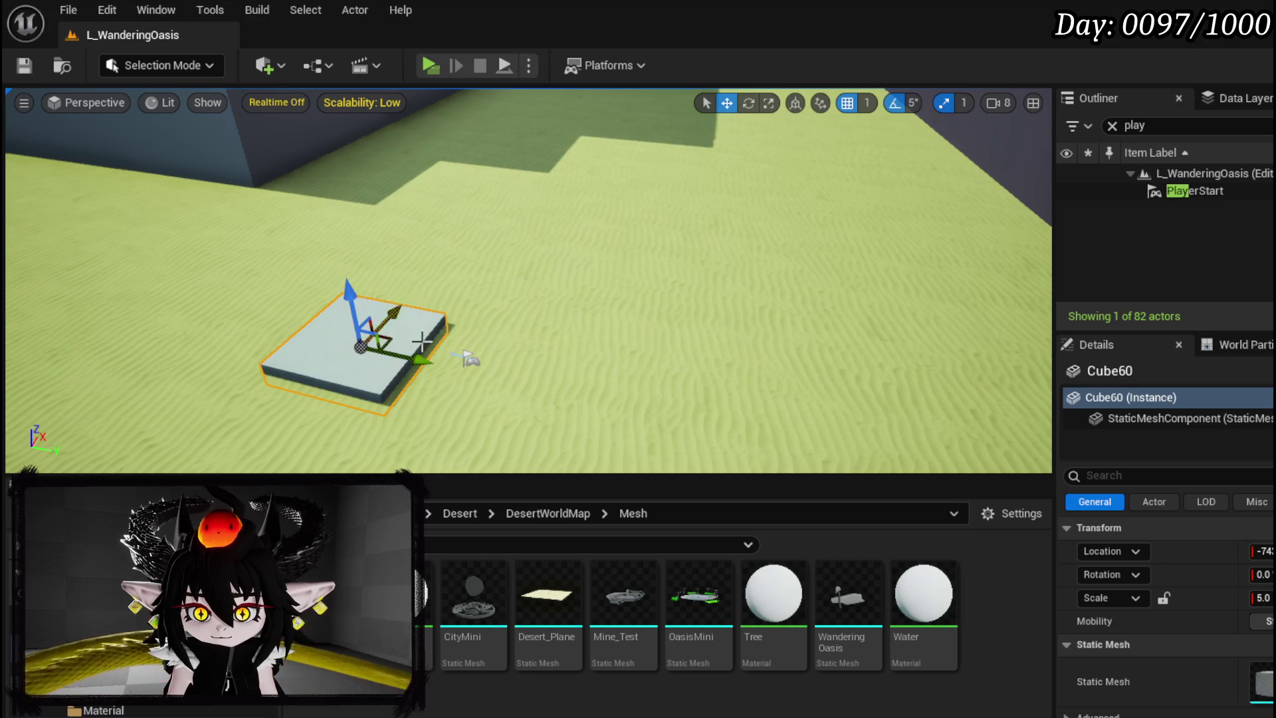
mouse_move(431, 360)
mouse_down()
mouse_move(551, 391)
mouse_move(598, 372)
mouse_move(598, 279)
mouse_up()
key(f)
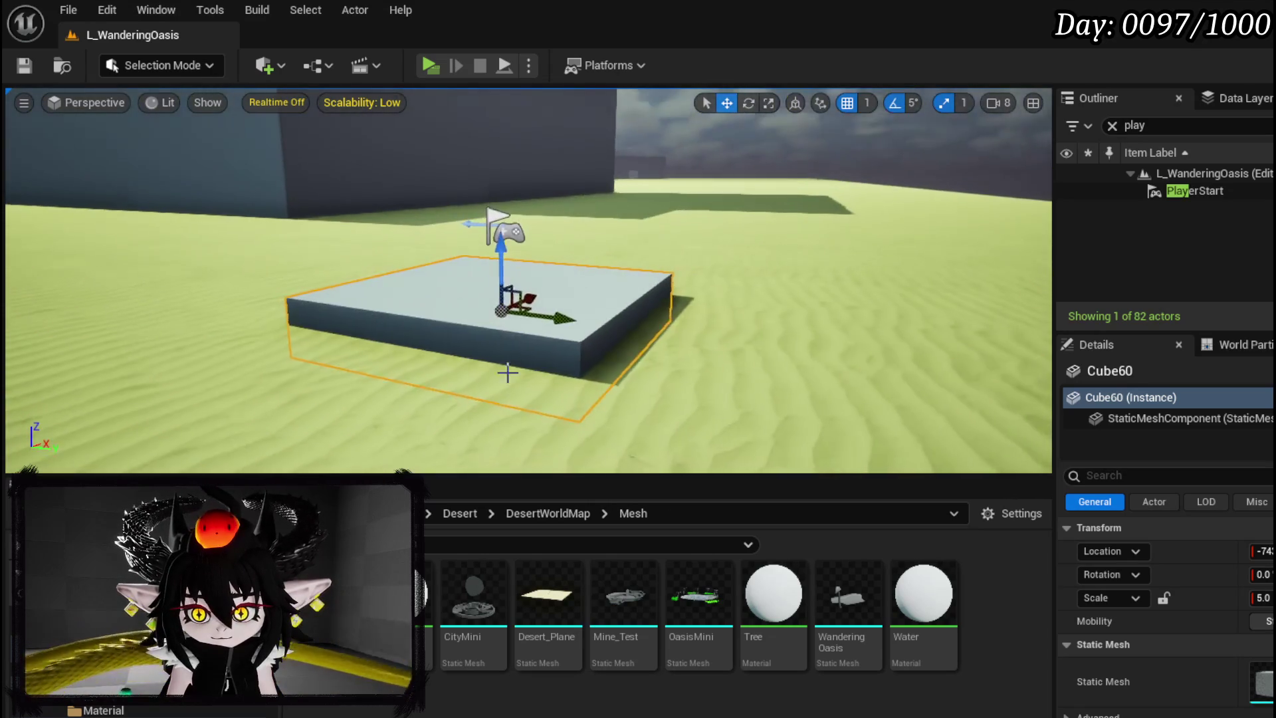
scroll(528, 279, up, 3)
Move the PlayerStart over the slab and raise it slightly above
click(475, 257)
drag(512, 270, 624, 277)
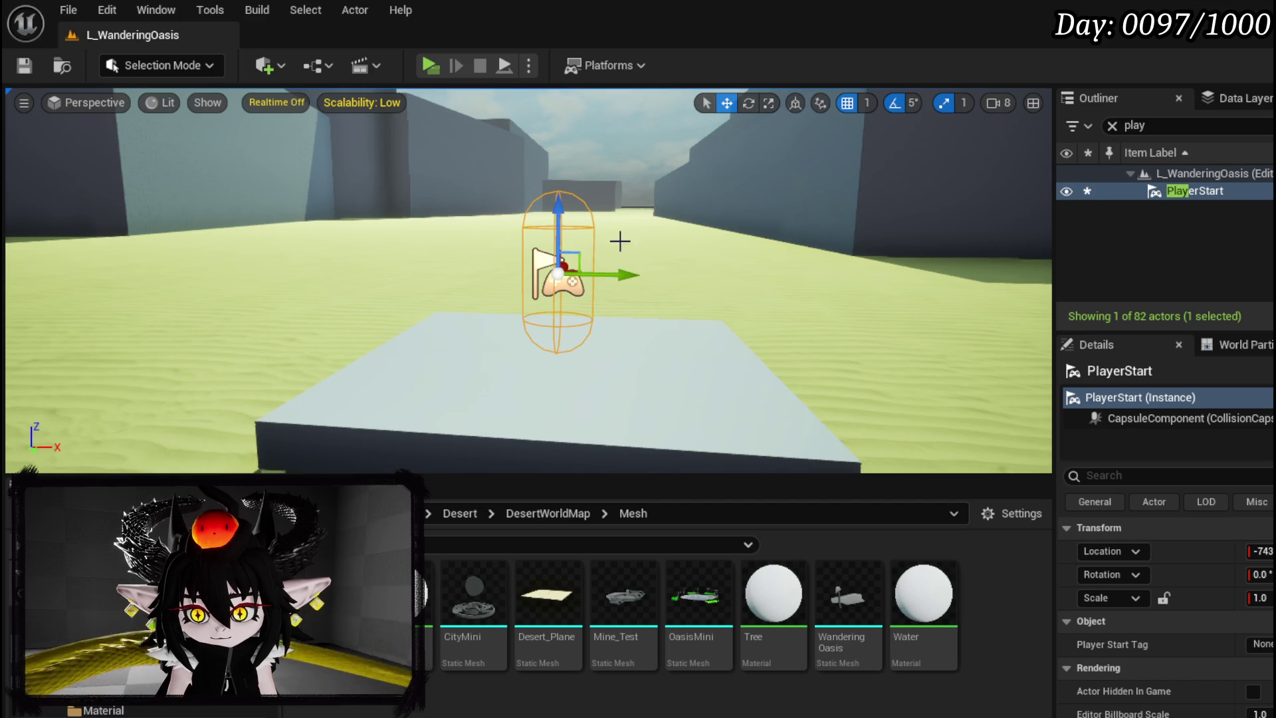
drag(557, 203, 557, 192)
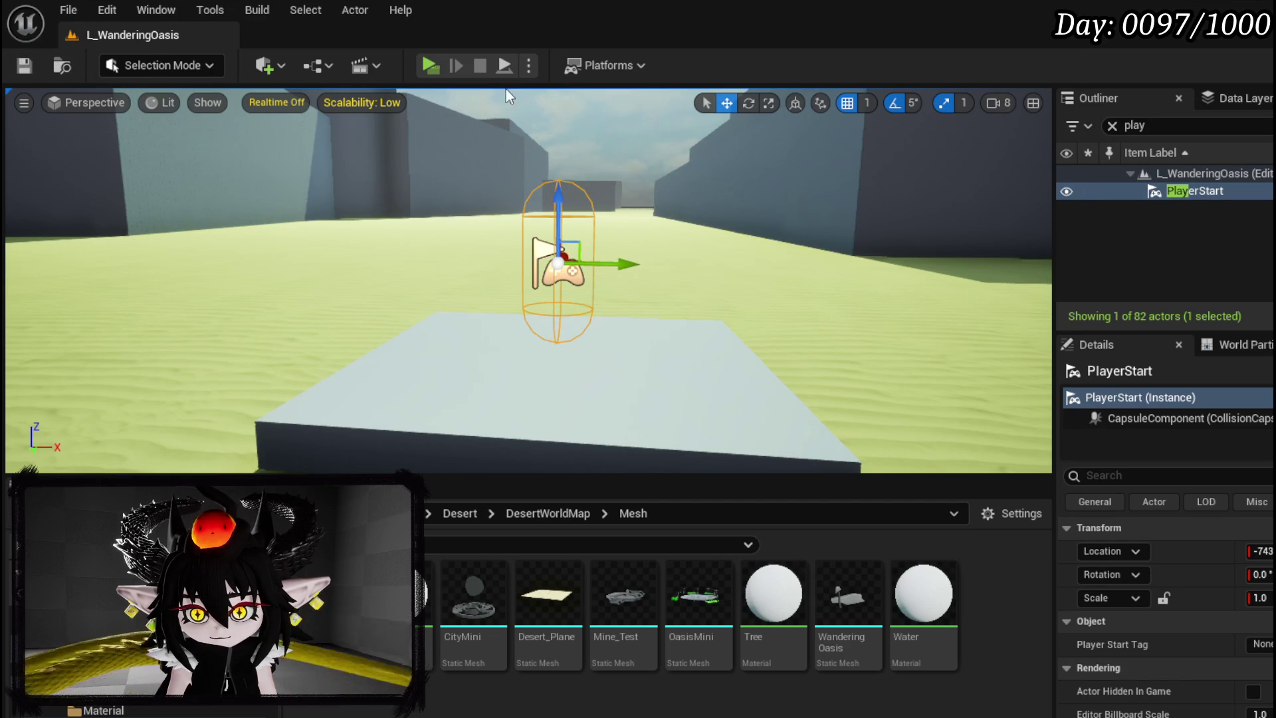
Run a standalone play test from the new start slab, then reselect the PlayerStart
click(418, 67)
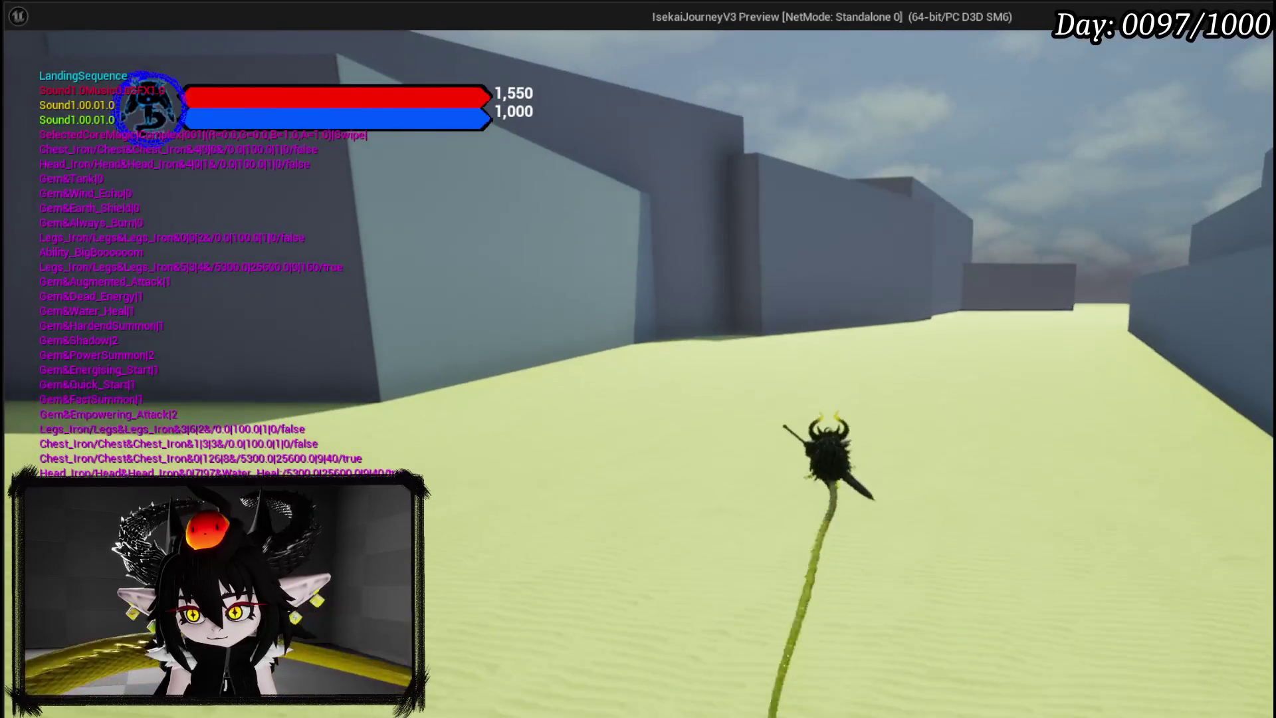
key(Escape)
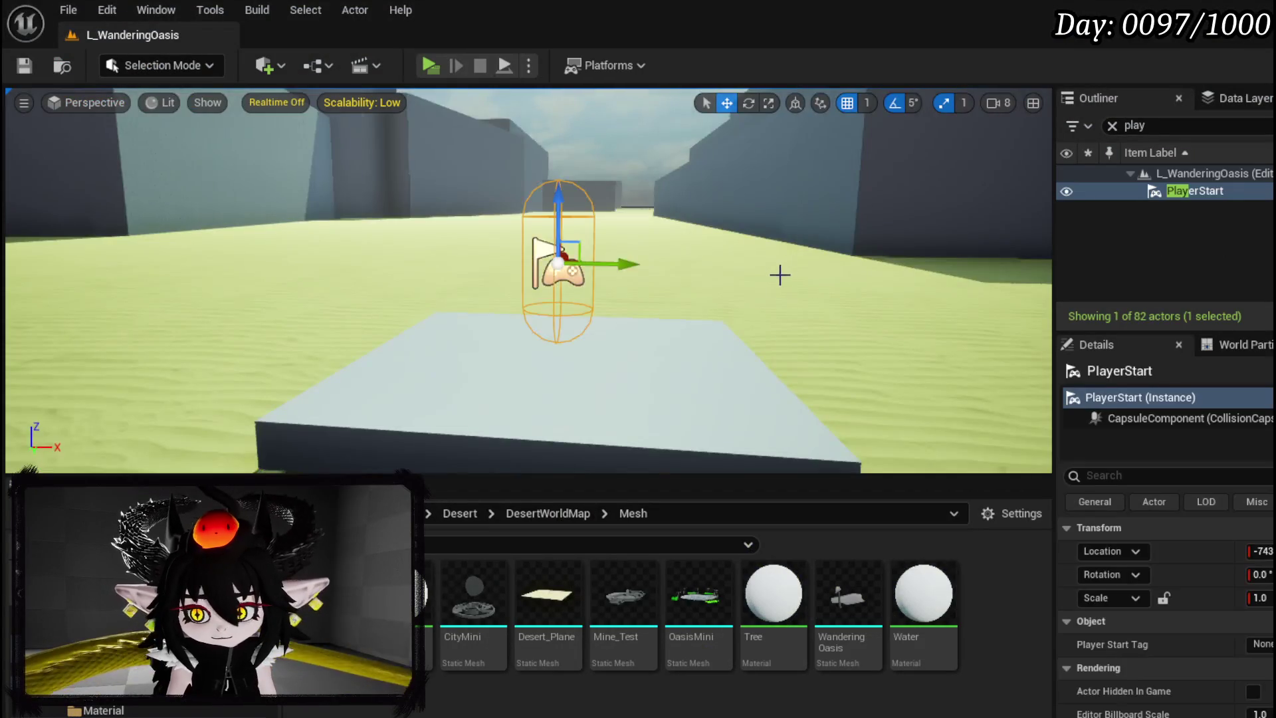
drag(762, 277, 763, 277)
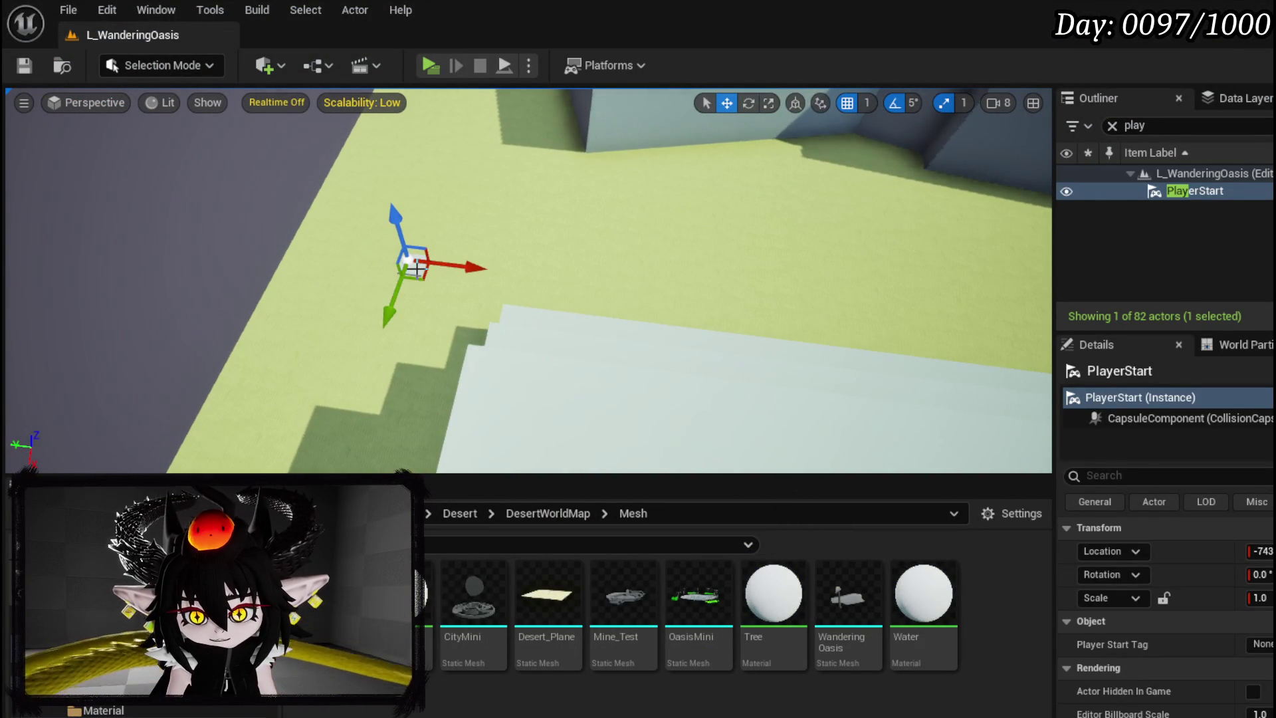
click(416, 268)
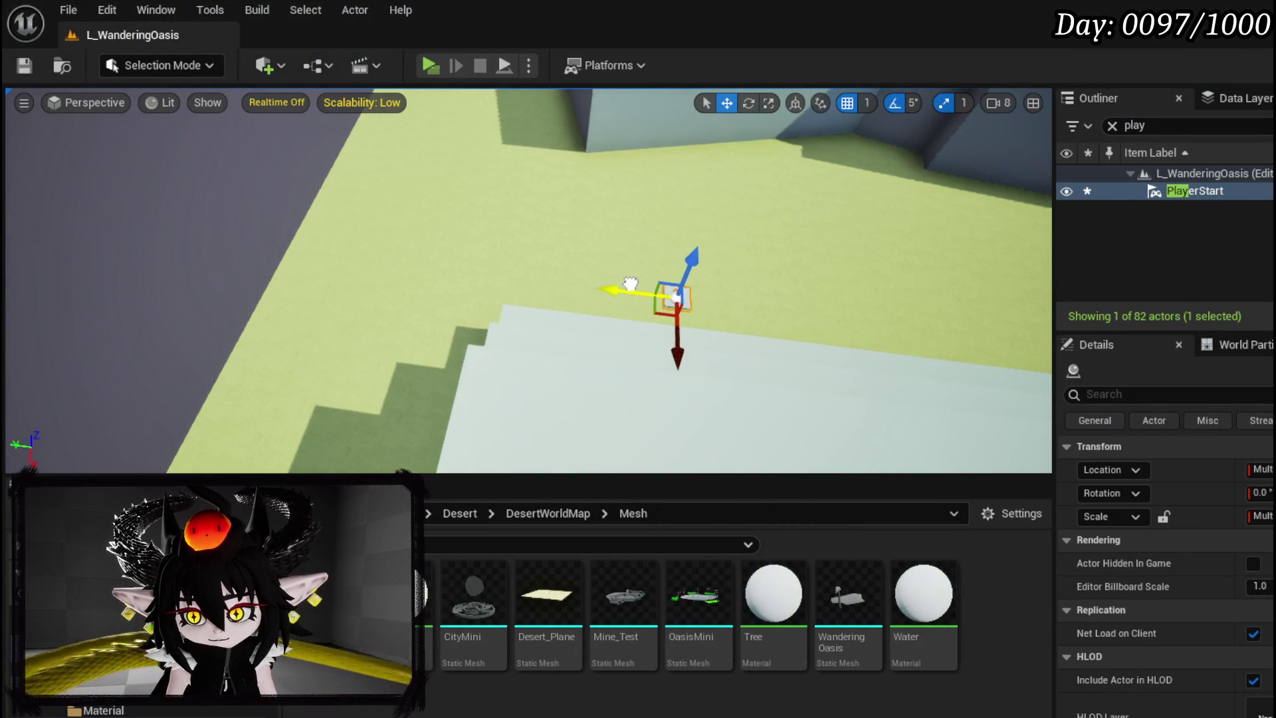
drag(762, 269, 762, 269)
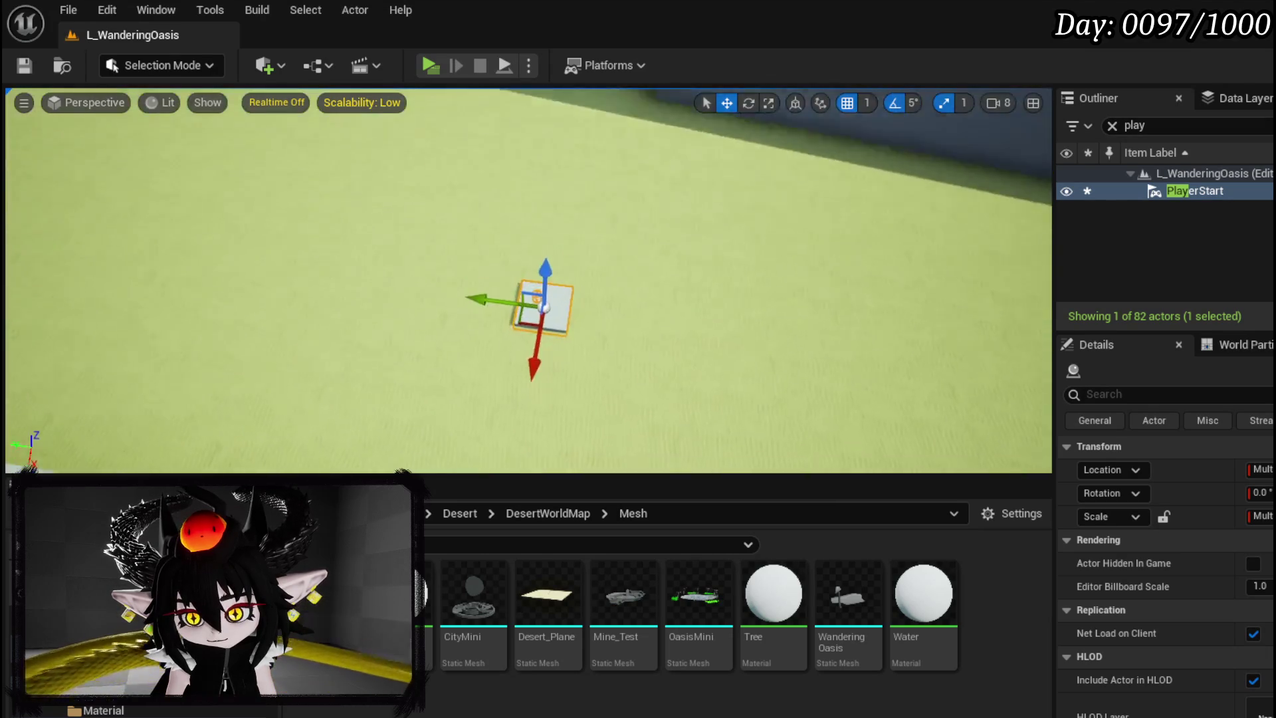
drag(858, 270, 858, 271)
Turn the PlayerStart 5 degrees in yaw and look back over the block path
key(e)
drag(555, 341, 509, 350)
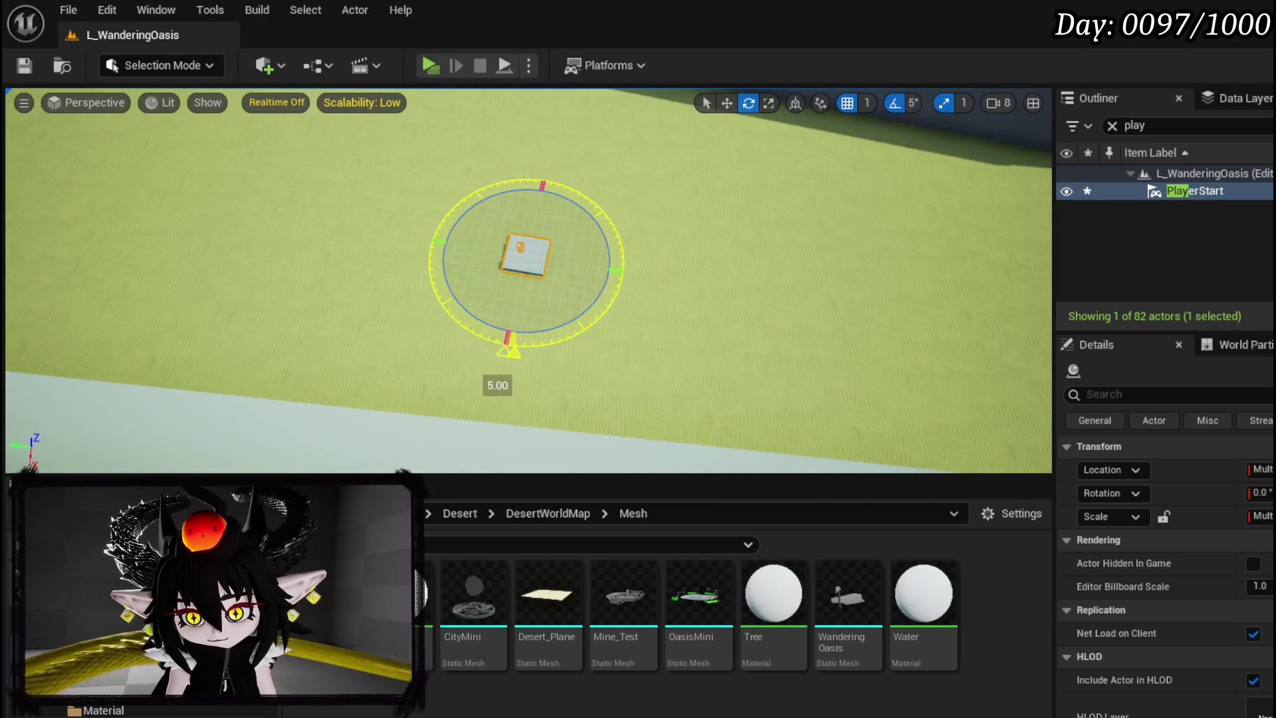
key(w)
drag(528, 279, 528, 279)
drag(513, 361, 513, 362)
click(512, 362)
drag(738, 121, 738, 121)
drag(528, 279, 627, 299)
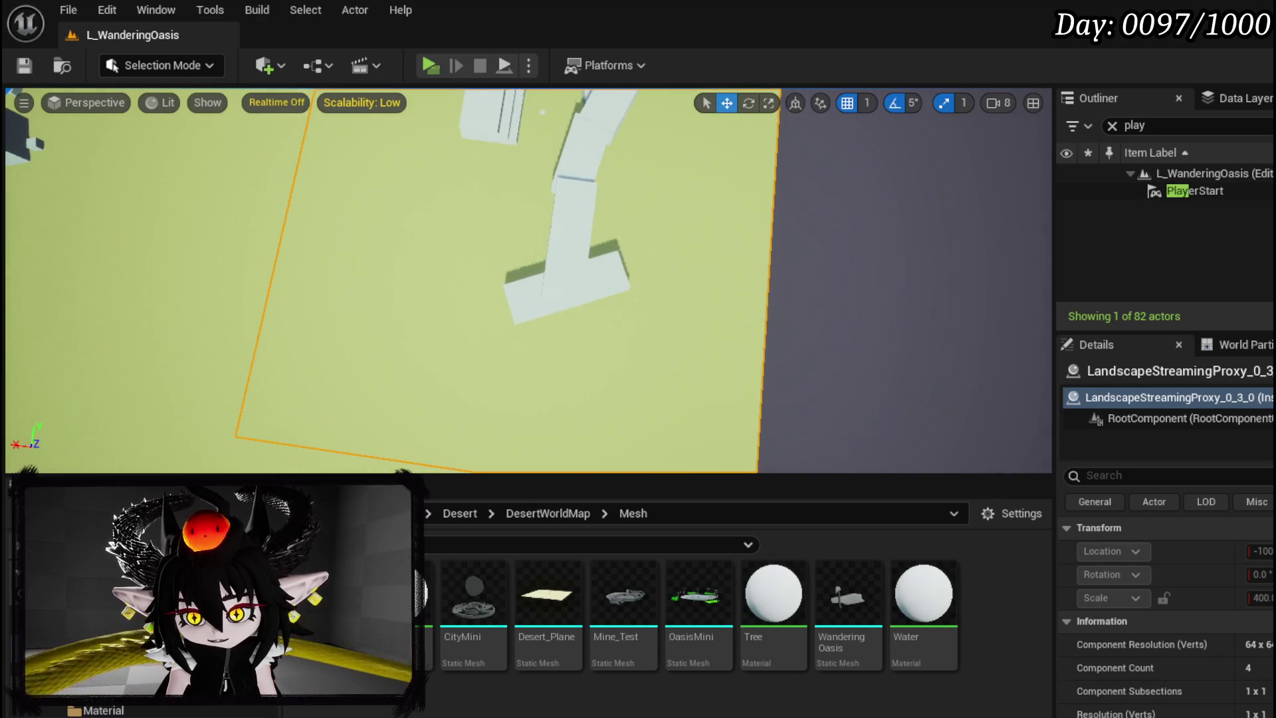
Duplicate path slab Cube18 into Cube61 and angle the copy about 25 degrees
click(561, 306)
mouse_move(461, 310)
mouse_down()
mouse_move(336, 319)
mouse_move(260, 387)
mouse_up()
click(350, 328)
click(384, 344)
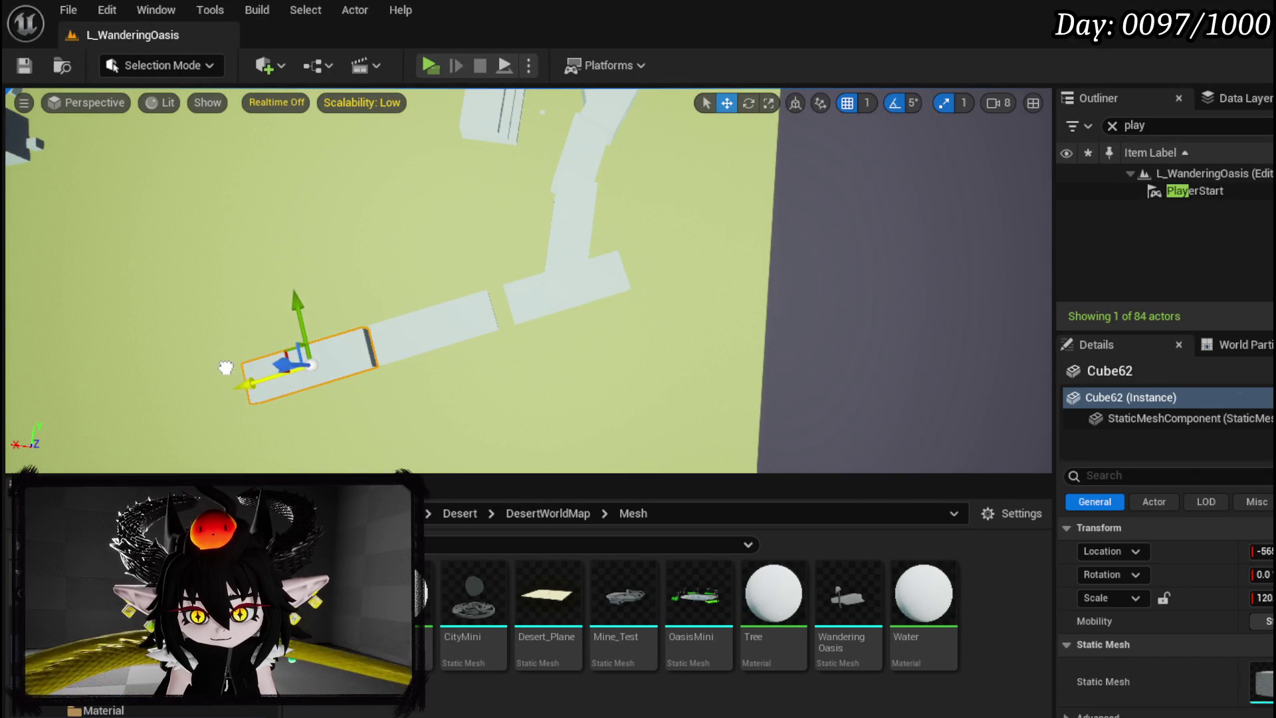
key(e)
mouse_move(370, 372)
mouse_down()
mouse_move(219, 398)
mouse_move(211, 352)
mouse_up()
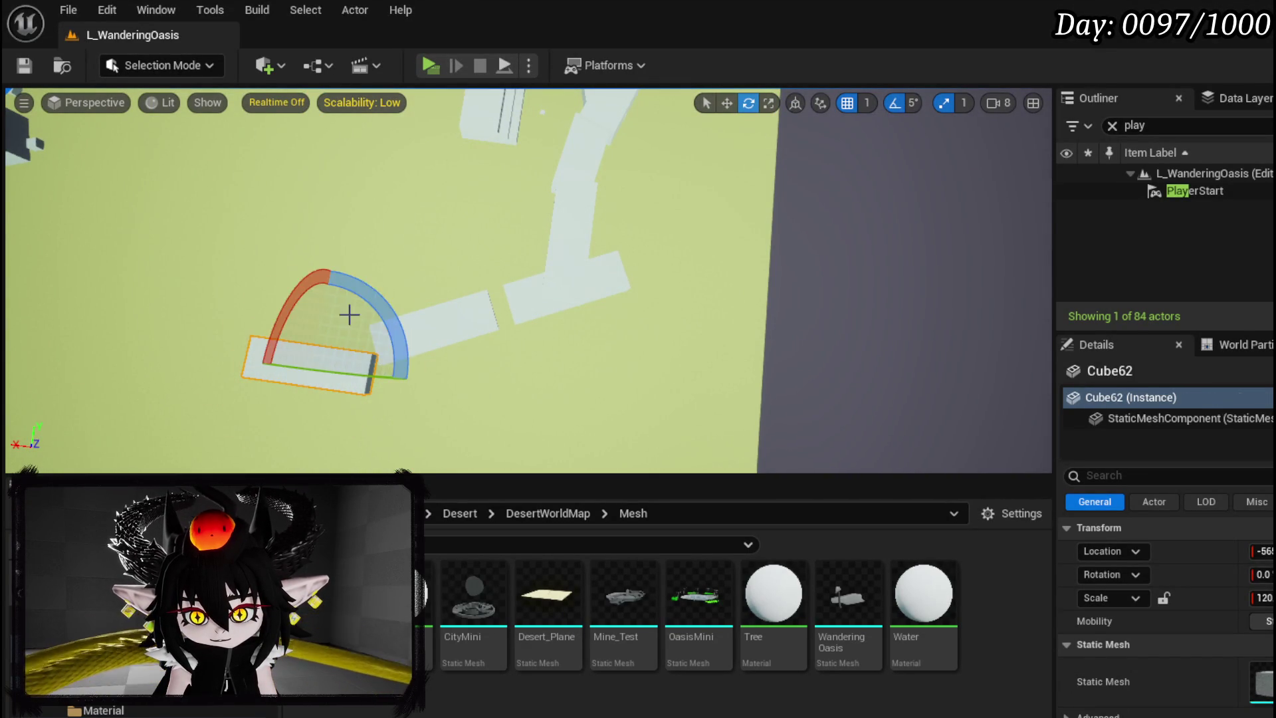
key(w)
Copy the slab twice, turn the newest about -15 degrees and line it up with the path
drag(335, 285, 343, 188)
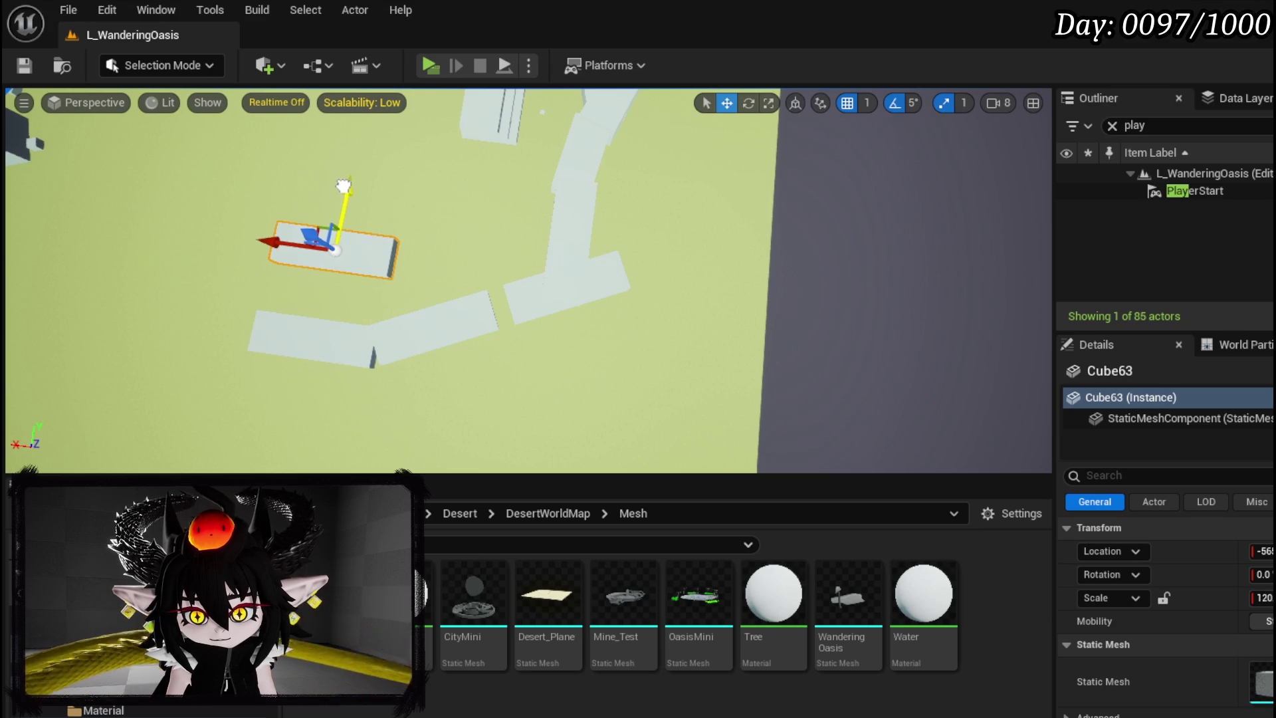
drag(291, 241, 392, 247)
key(e)
mouse_move(399, 332)
mouse_down()
mouse_move(535, 350)
mouse_move(425, 359)
mouse_up()
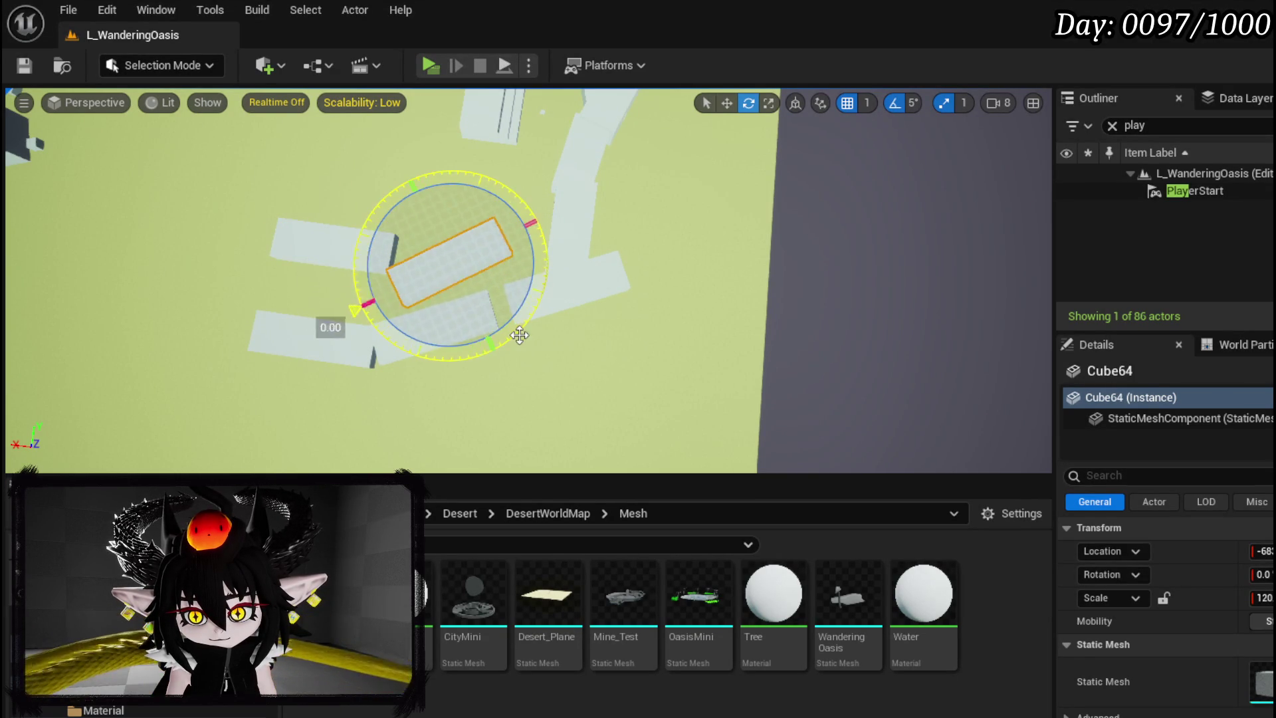
click(382, 257)
click(453, 282)
key(w)
mouse_move(424, 207)
mouse_down()
mouse_move(400, 165)
mouse_move(532, 294)
mouse_up()
Copy another slab for the next segment, restore it after deleting, and slide it left
mouse_move(390, 396)
mouse_down()
mouse_move(474, 365)
mouse_move(426, 445)
mouse_move(402, 319)
mouse_up()
key(e)
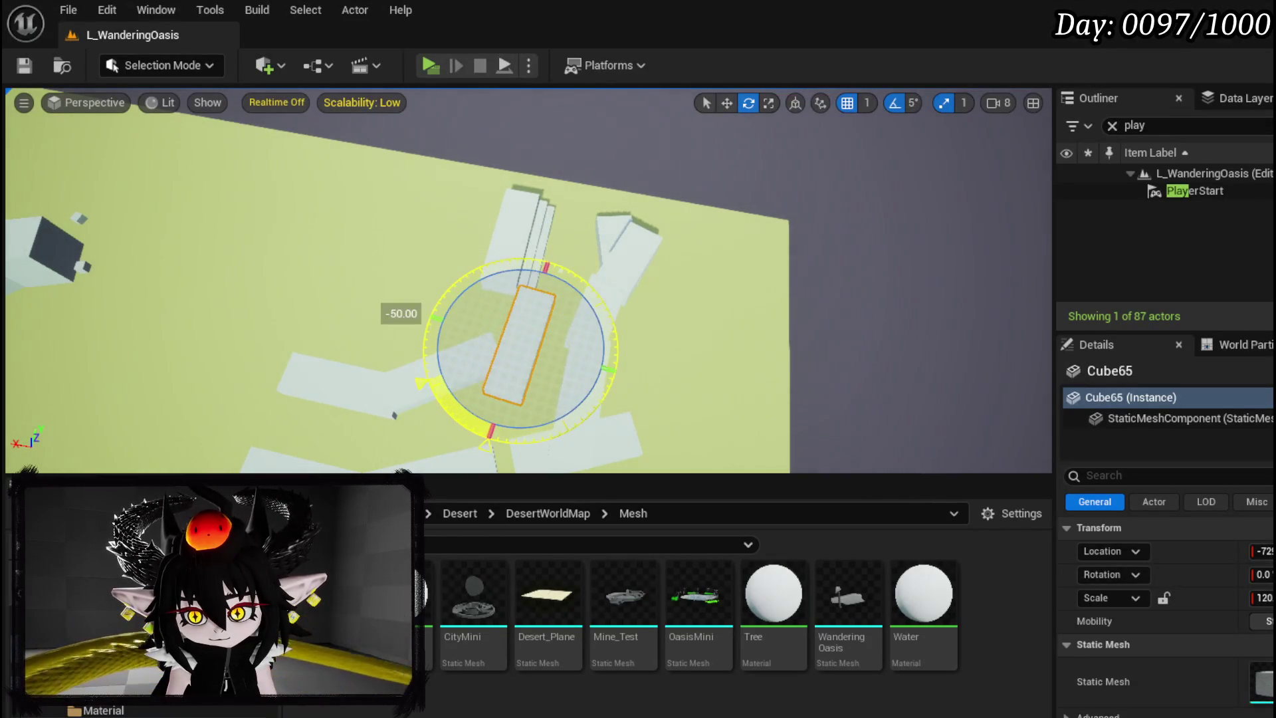
key(w)
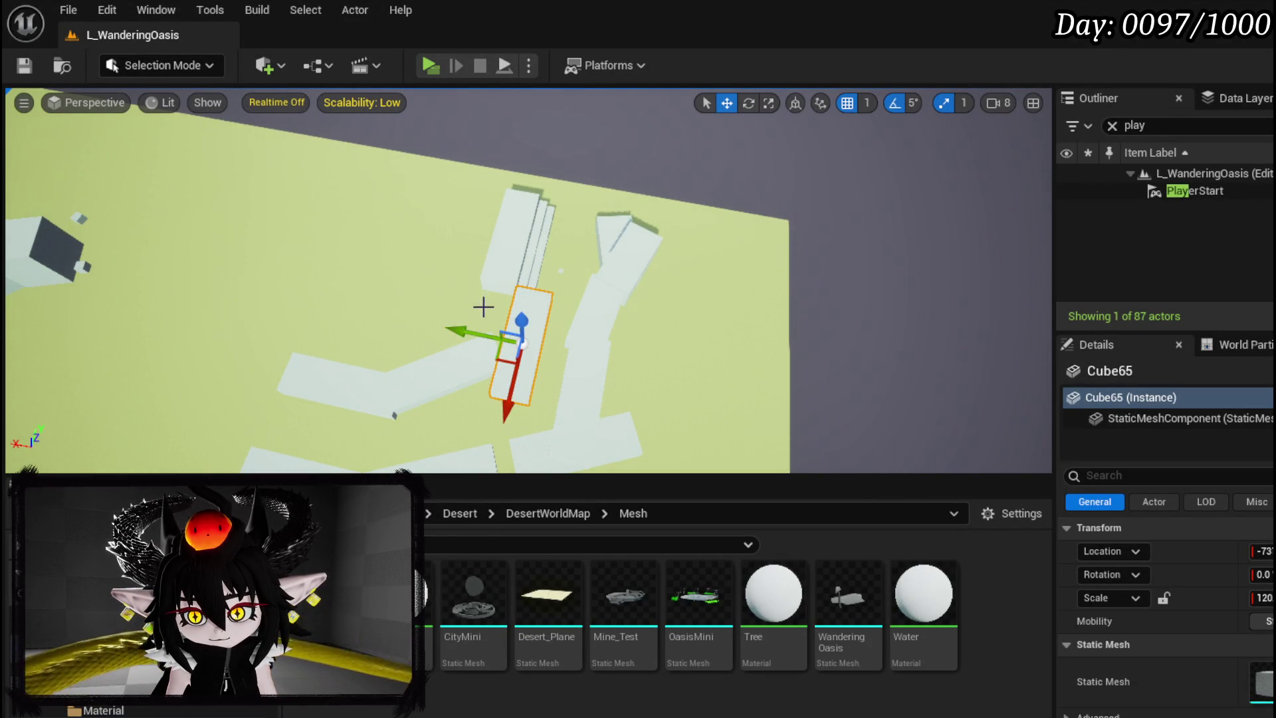
key(Delete)
click(522, 390)
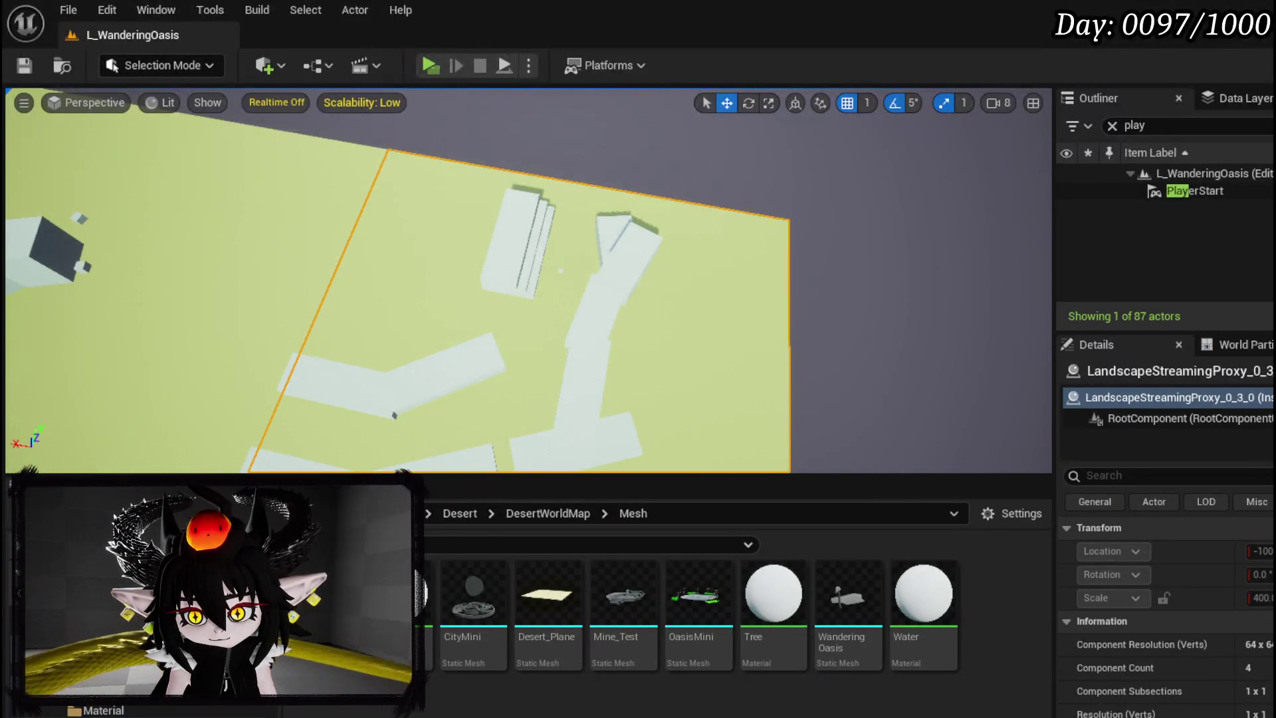
scroll(533, 362, down, 2)
key(ctrl+z)
key(ctrl+z)
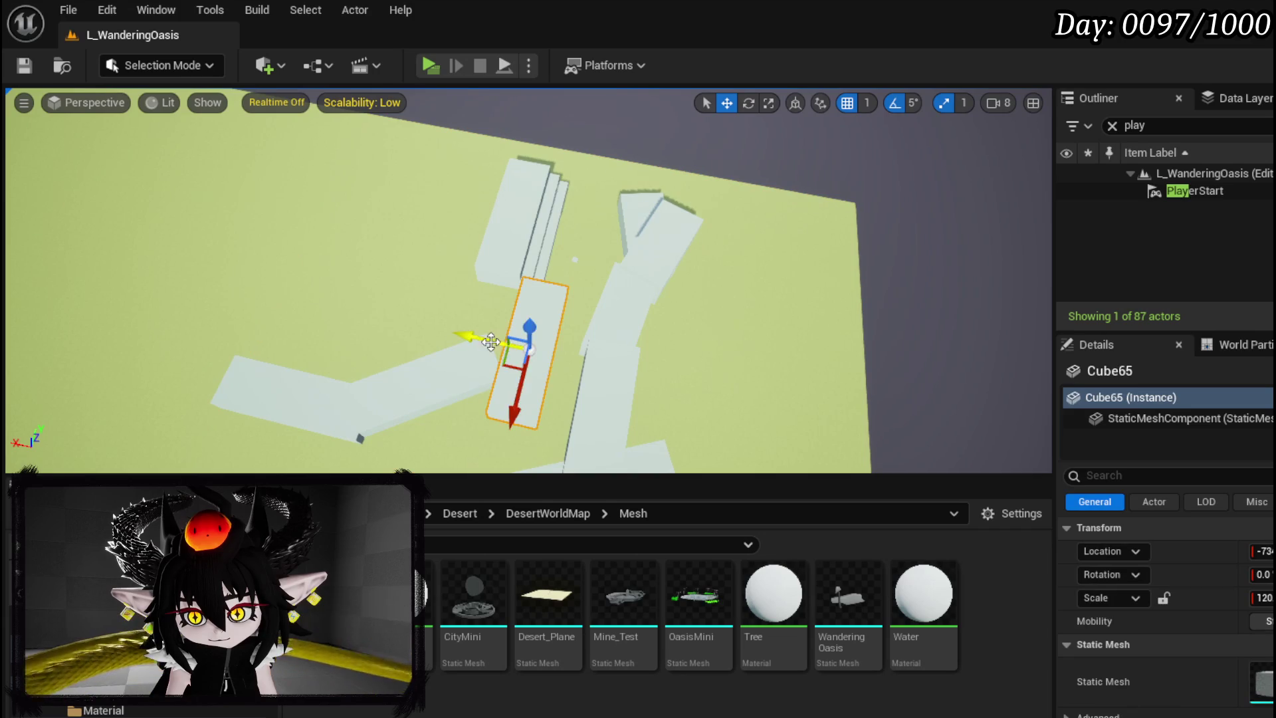
drag(490, 342, 425, 339)
key(Delete)
click(463, 385)
key(ctrl+z)
key(ctrl+z)
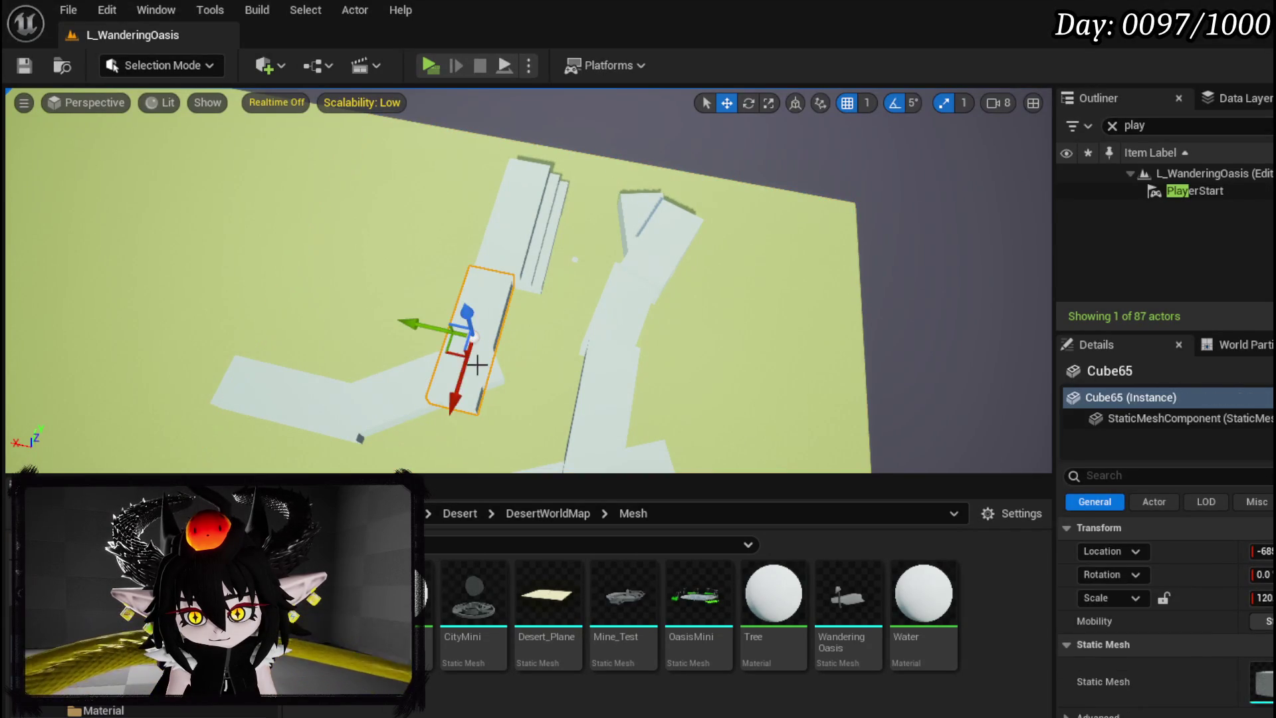
Turn the last slab to align with the other walkway, then deselect it
scroll(497, 376, down, 2)
key(Delete)
click(473, 395)
key(ctrl+z)
key(ctrl+z)
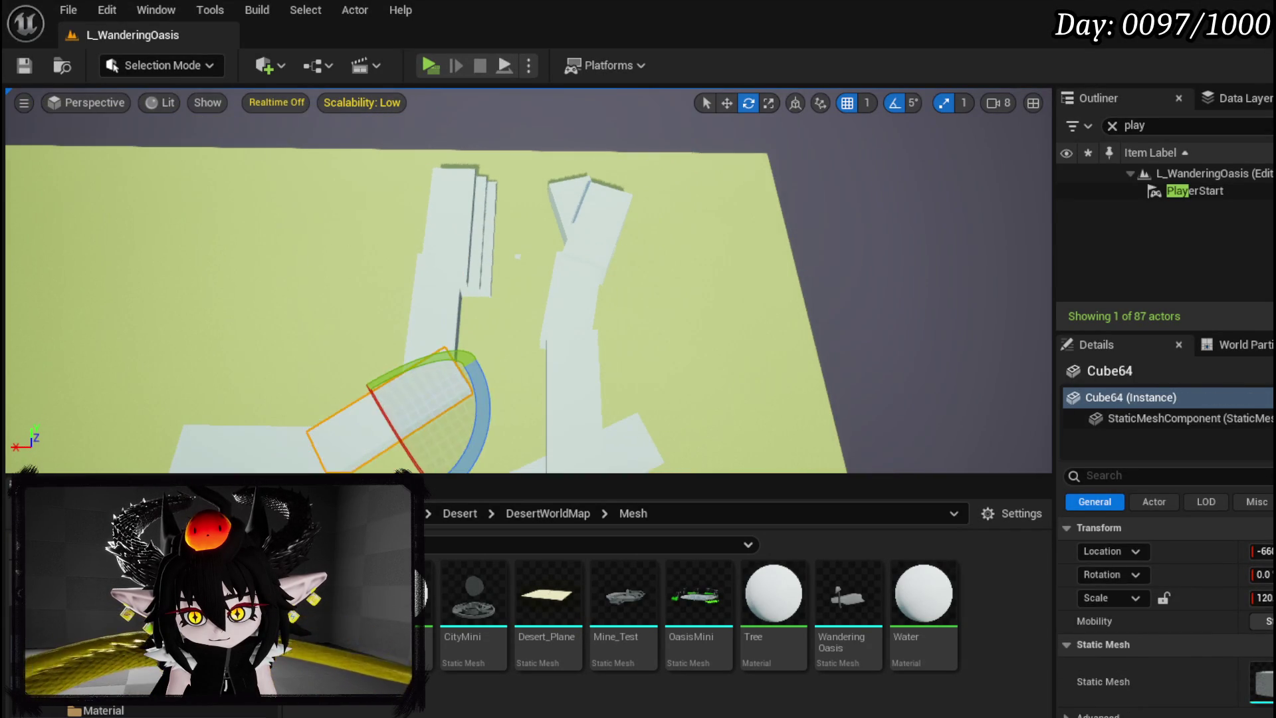
drag(493, 387, 499, 363)
key(w)
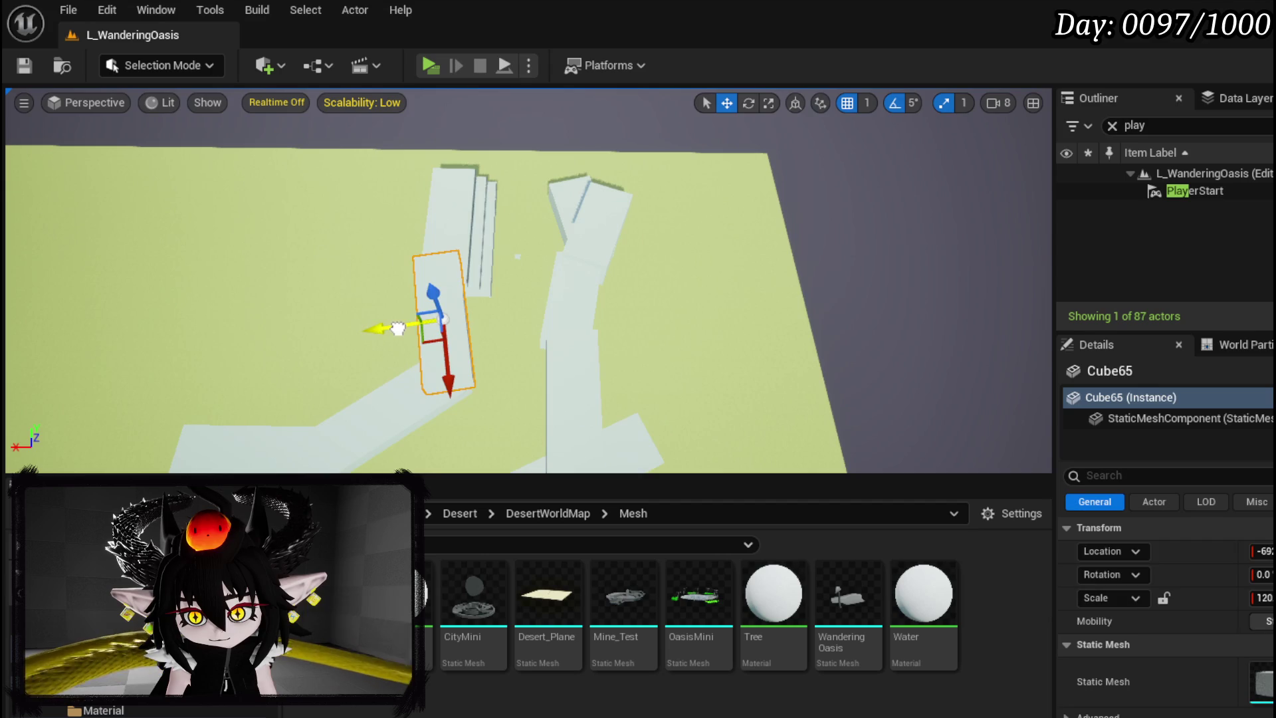
click(397, 328)
drag(376, 288, 381, 336)
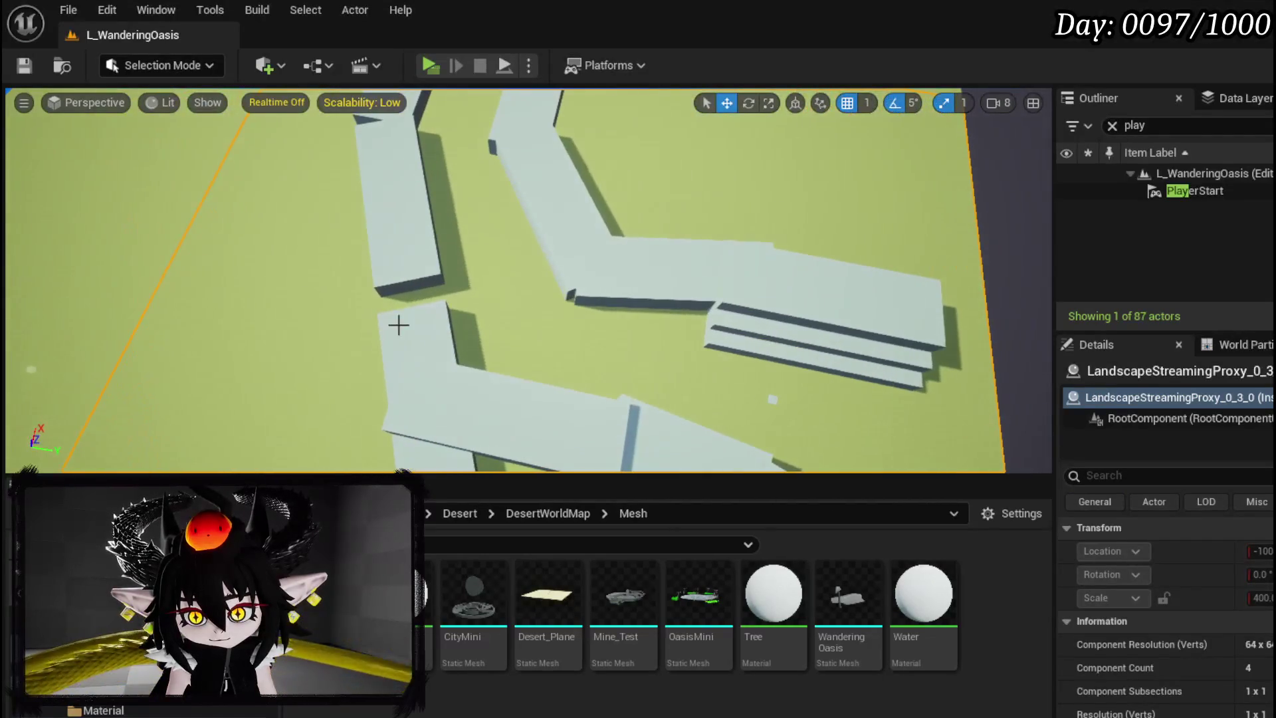
Copy raised slab Cube2 into Cube66, set its Scale to 30, and place it beside the slab
click(419, 345)
mouse_move(409, 279)
mouse_down()
mouse_move(661, 319)
mouse_move(570, 356)
mouse_move(460, 219)
mouse_move(478, 189)
mouse_move(518, 212)
mouse_move(545, 266)
mouse_move(595, 303)
mouse_move(585, 297)
mouse_up()
click(487, 253)
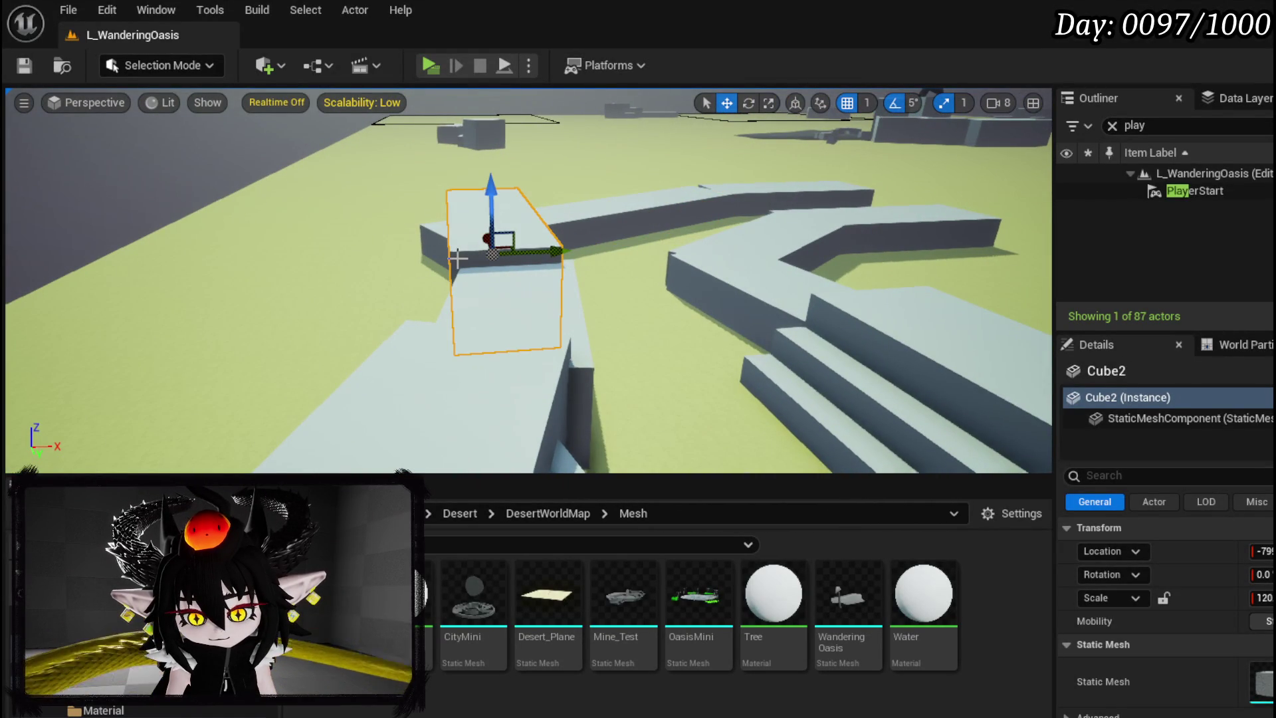
drag(519, 256, 450, 259)
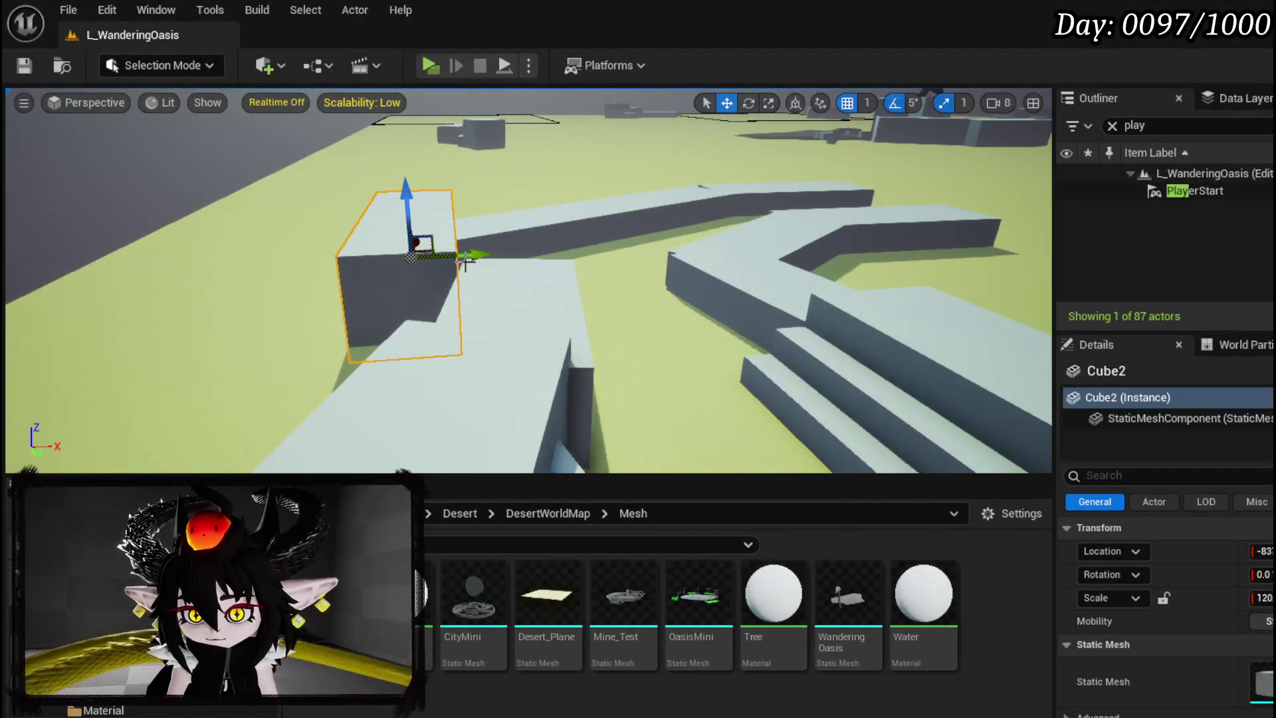
key(ctrl+z)
alt+drag(545, 256, 454, 266)
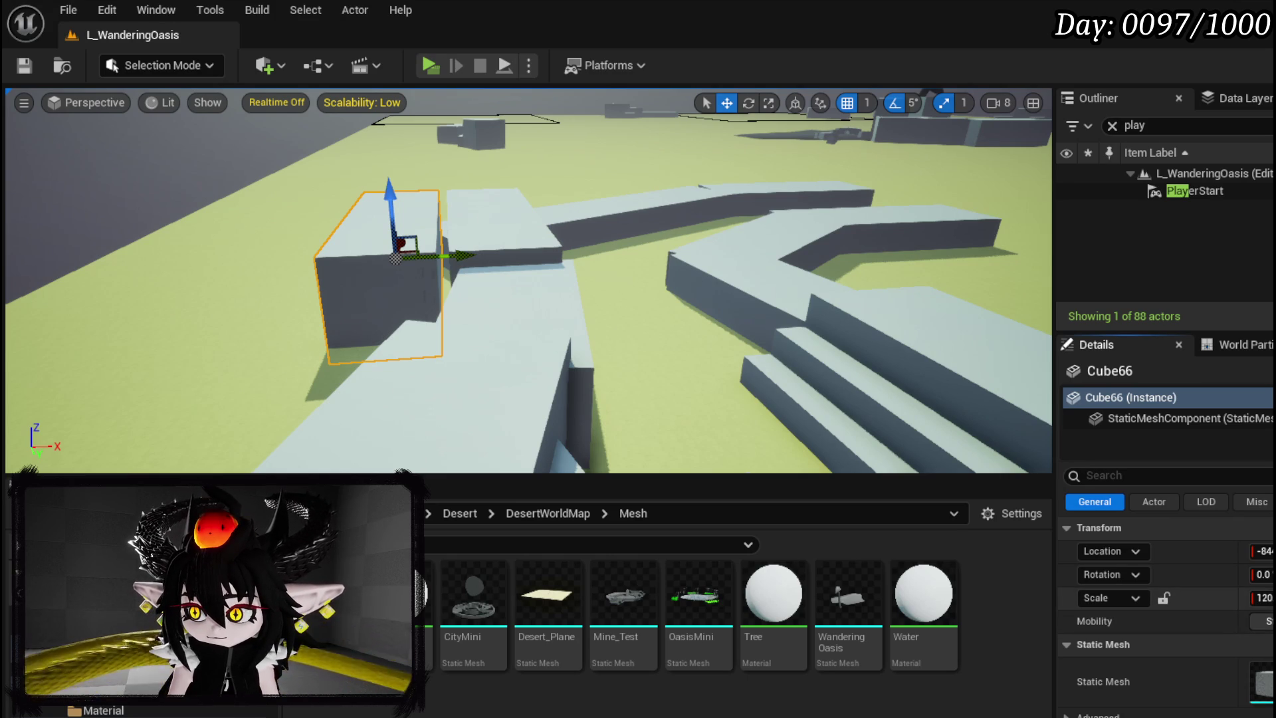
key(Return)
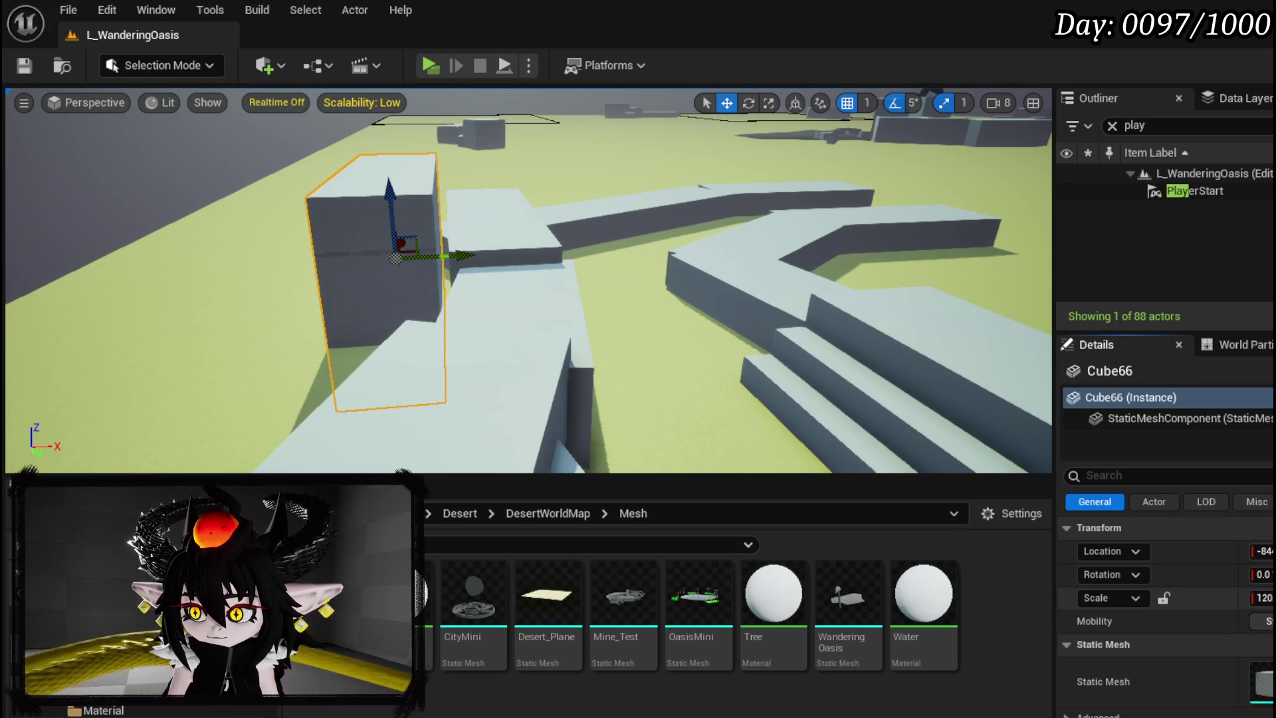
text(40)
key(Return)
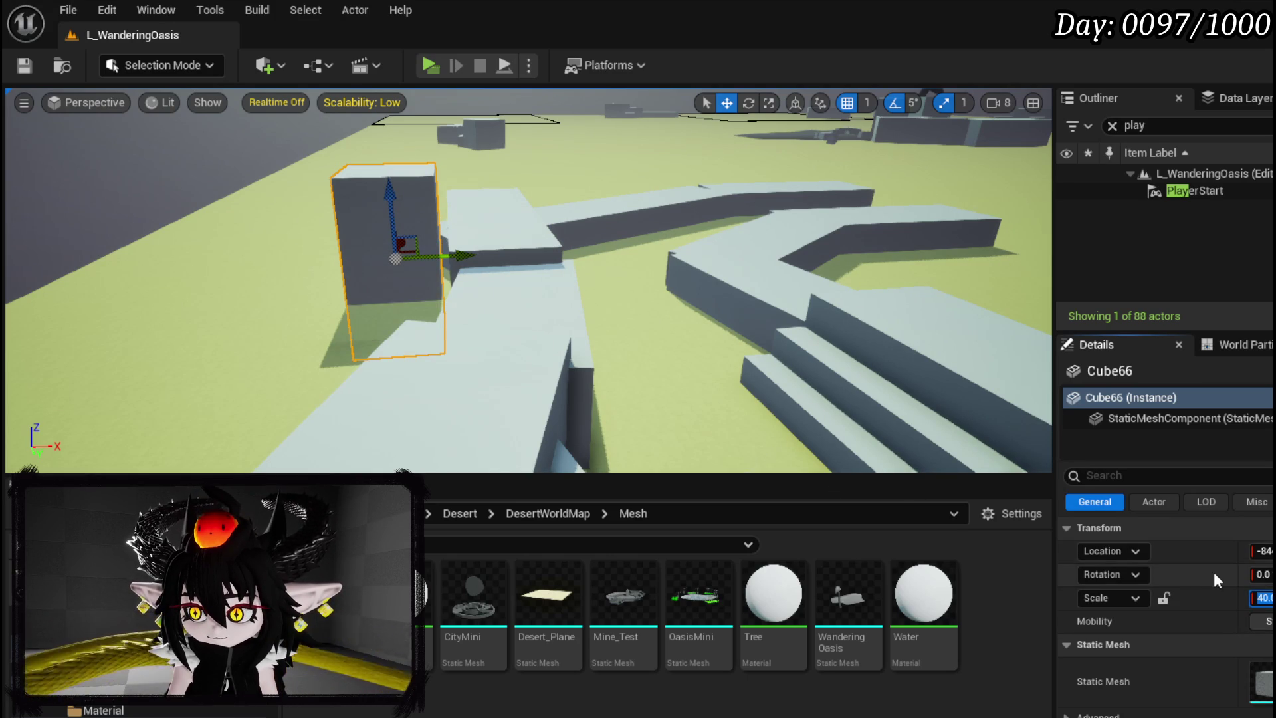
text(30)
key(Return)
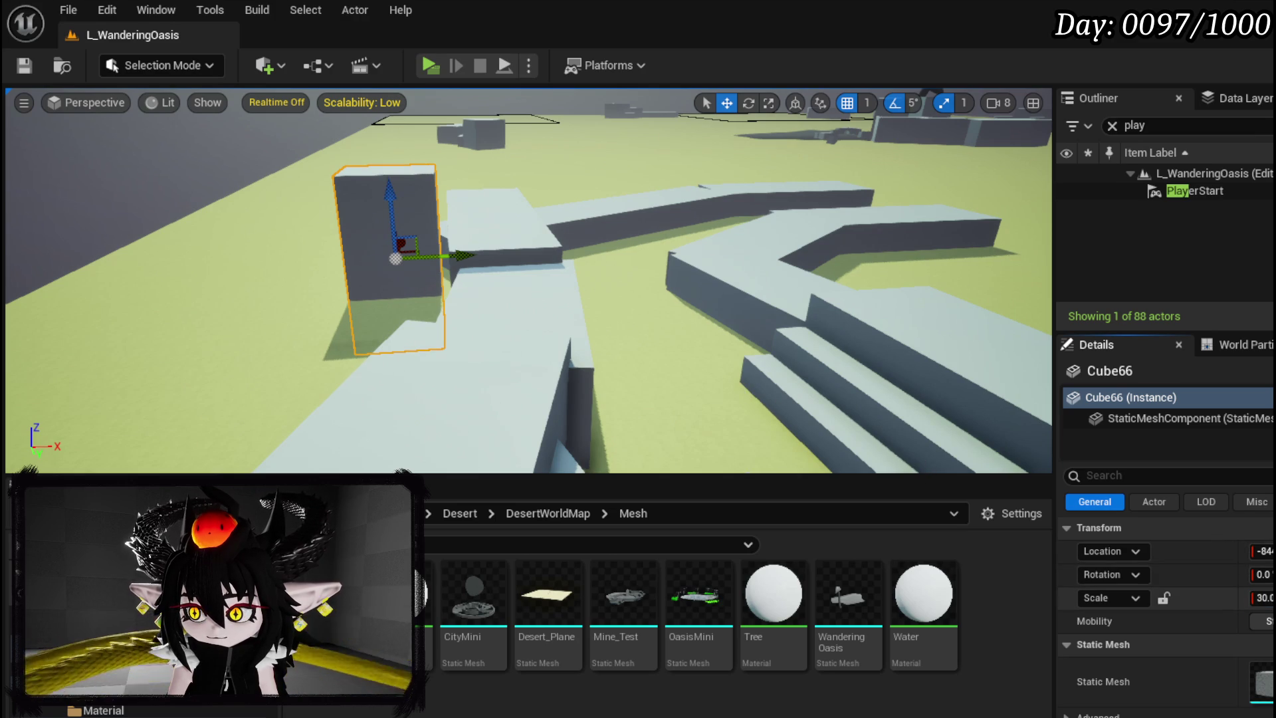
drag(451, 261, 508, 259)
click(455, 238)
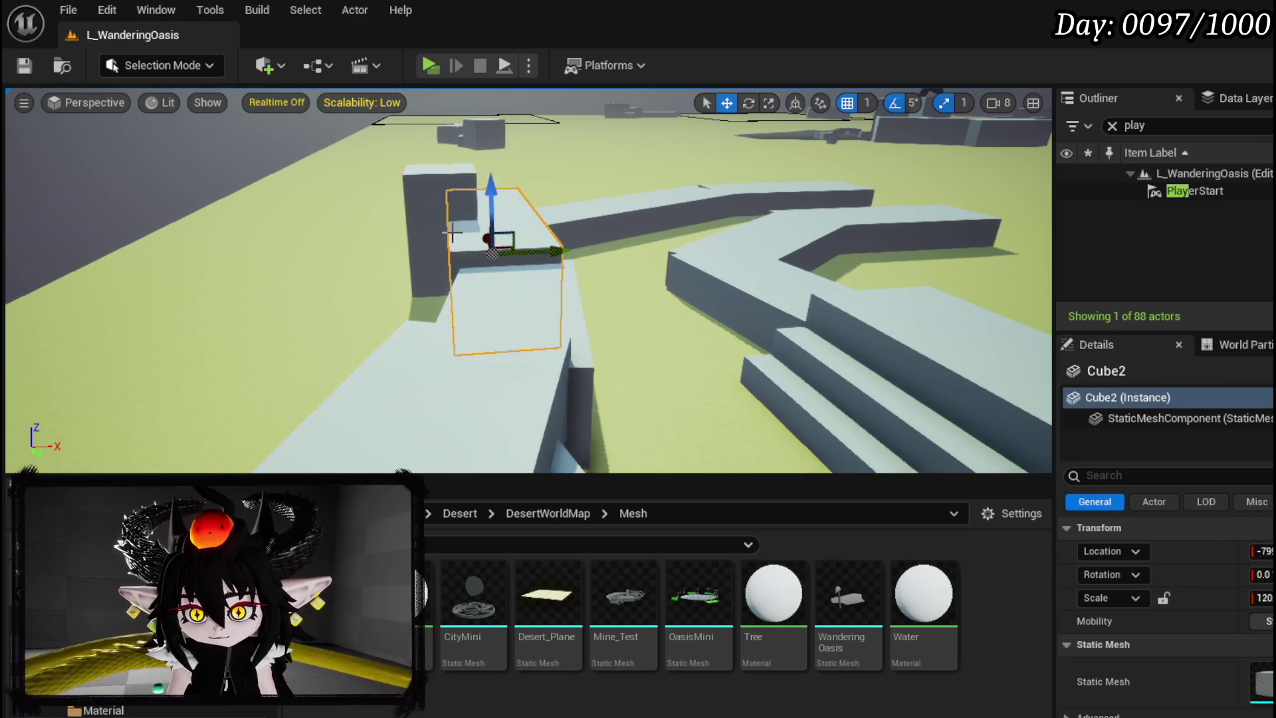
Frame Cube2 and copy the tall block into Cube67 and Cube68 standing on the slab
key(f)
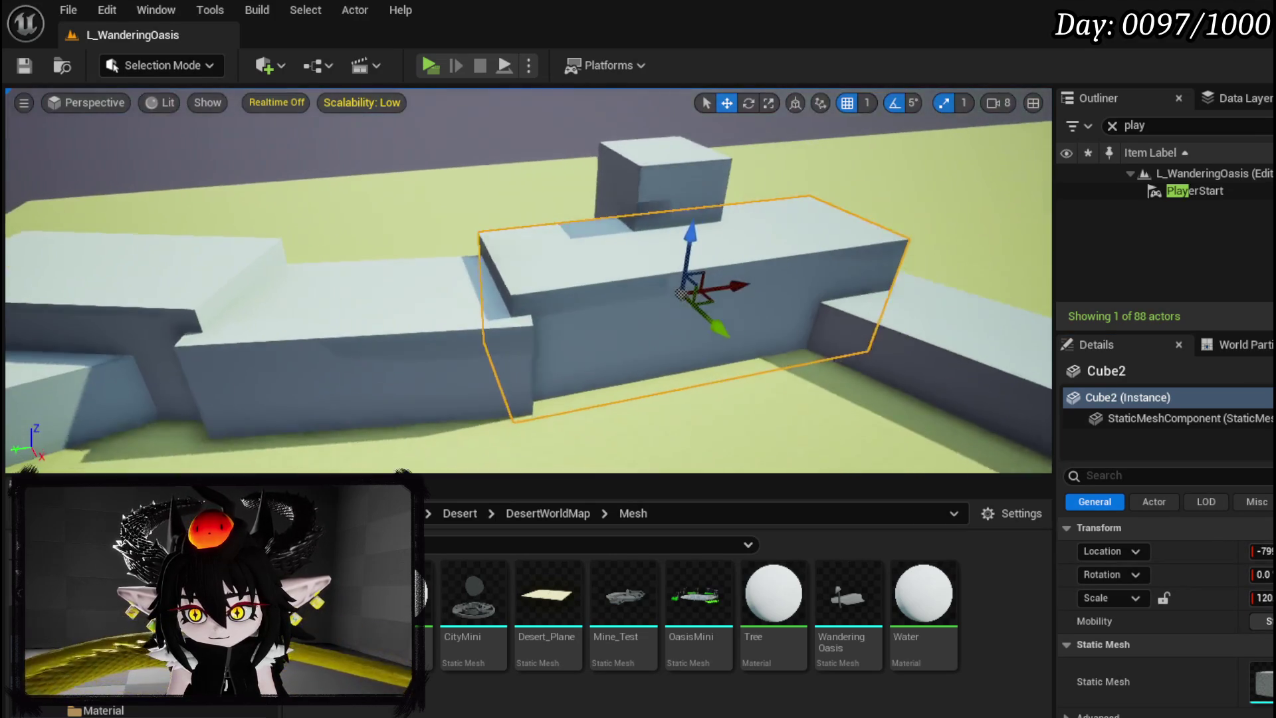
click(614, 207)
mouse_move(633, 191)
mouse_down()
mouse_move(703, 94)
mouse_move(513, 144)
mouse_move(488, 138)
mouse_move(491, 214)
mouse_up()
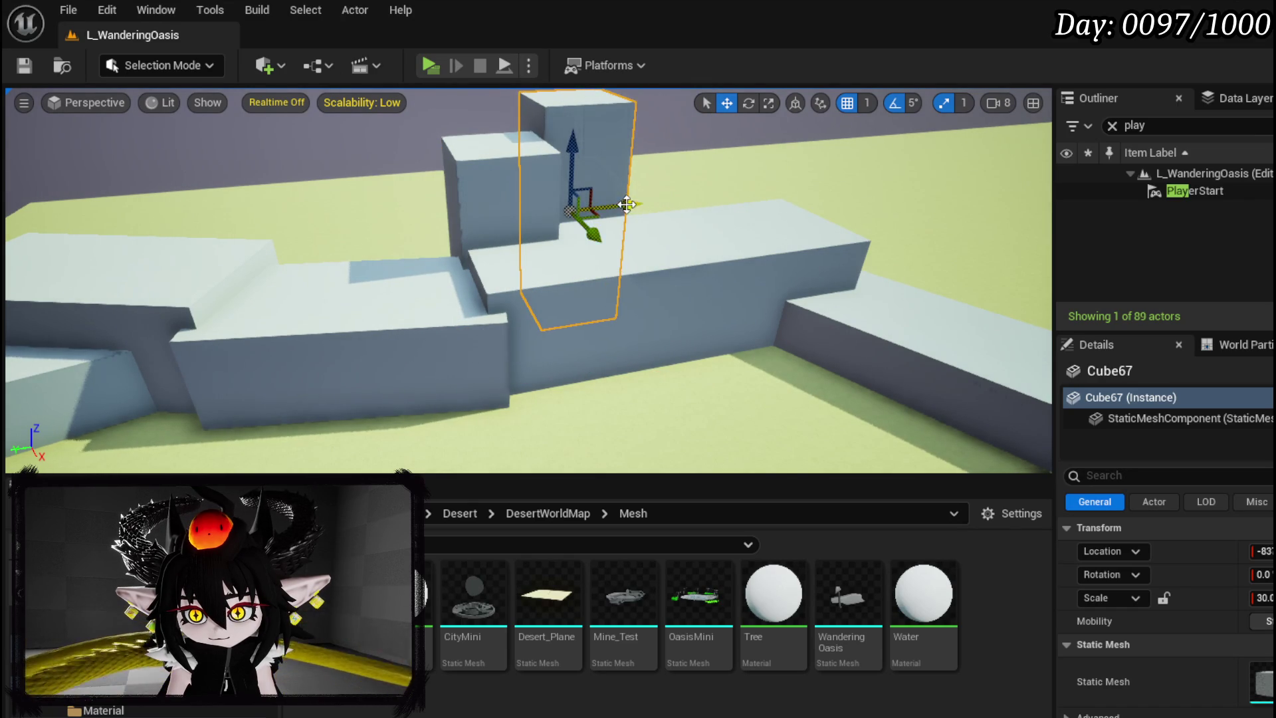
mouse_move(666, 194)
mouse_down()
mouse_move(663, 220)
mouse_move(638, 221)
mouse_up()
click(648, 297)
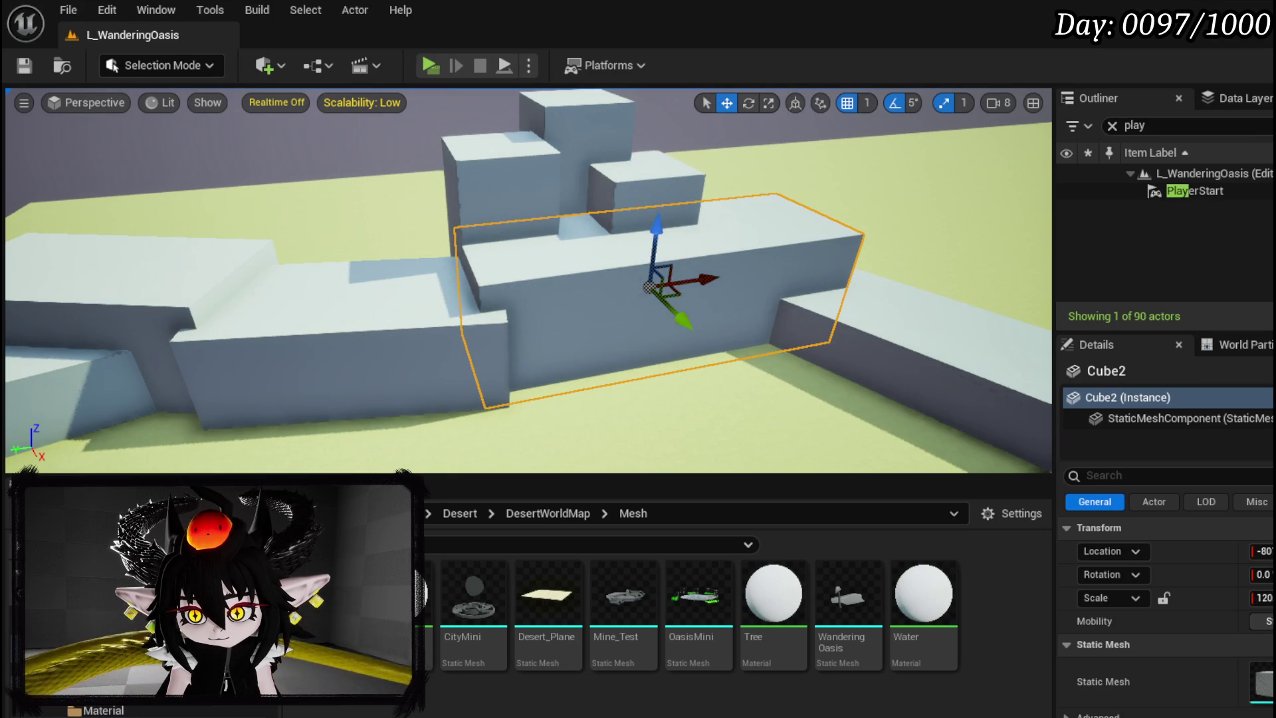
click(657, 287)
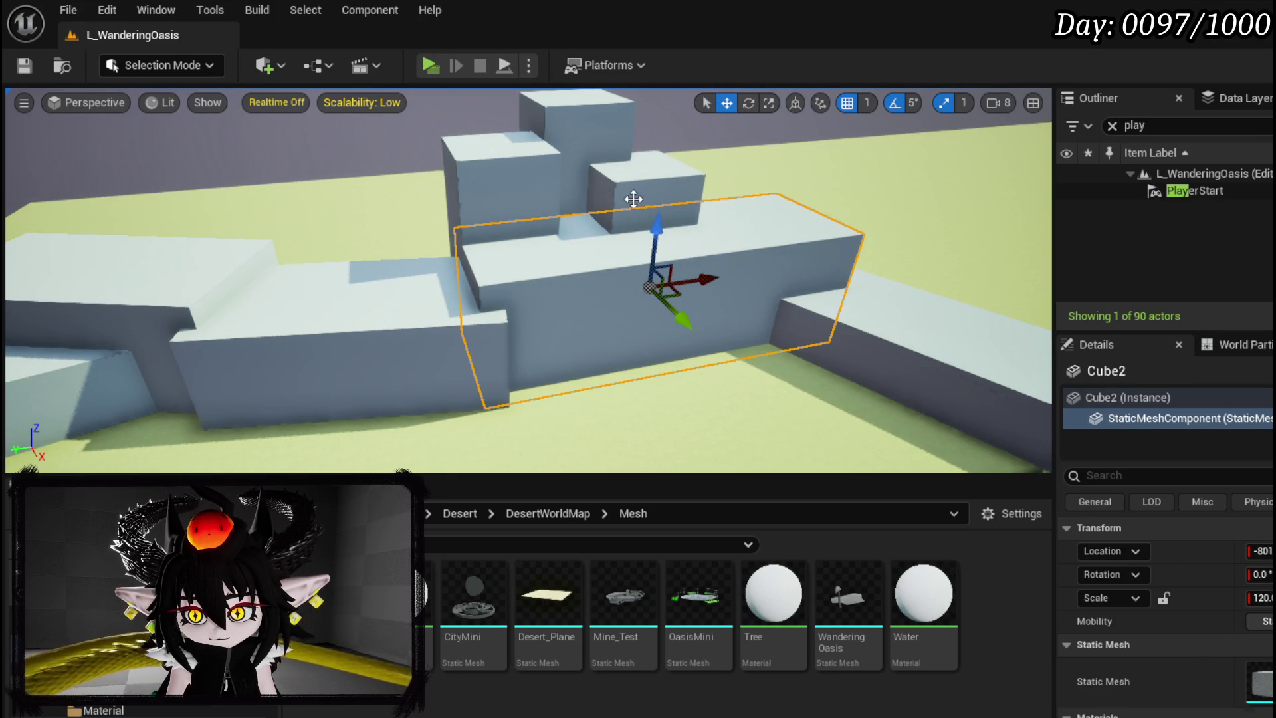
click(648, 281)
mouse_move(703, 283)
mouse_down()
mouse_move(618, 219)
mouse_move(393, 250)
mouse_up()
click(385, 270)
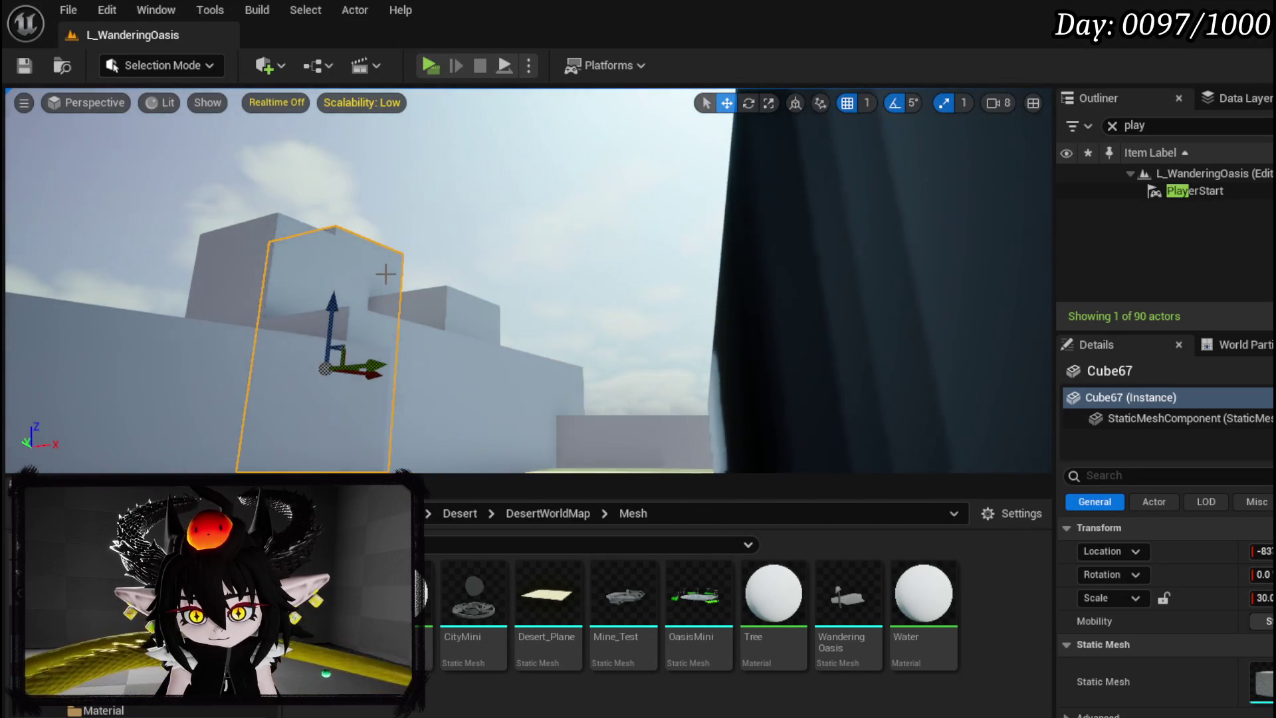
Copy the tall block twice, placing the copies along the corridor
mouse_move(338, 306)
mouse_down()
mouse_move(458, 299)
mouse_move(459, 346)
mouse_move(472, 279)
mouse_move(473, 345)
mouse_move(447, 305)
mouse_up()
mouse_move(356, 208)
mouse_down()
mouse_move(490, 194)
mouse_move(541, 233)
mouse_move(561, 188)
mouse_move(522, 166)
mouse_move(549, 225)
mouse_up()
click(425, 218)
click(408, 214)
mouse_move(578, 282)
mouse_down()
mouse_move(589, 296)
mouse_move(606, 277)
mouse_move(621, 219)
mouse_move(625, 328)
mouse_move(683, 362)
mouse_move(695, 286)
mouse_move(638, 279)
mouse_move(545, 319)
mouse_up()
Frame Cube73, raise it, and slide it right along the corridor
click(764, 352)
click(659, 278)
key(f)
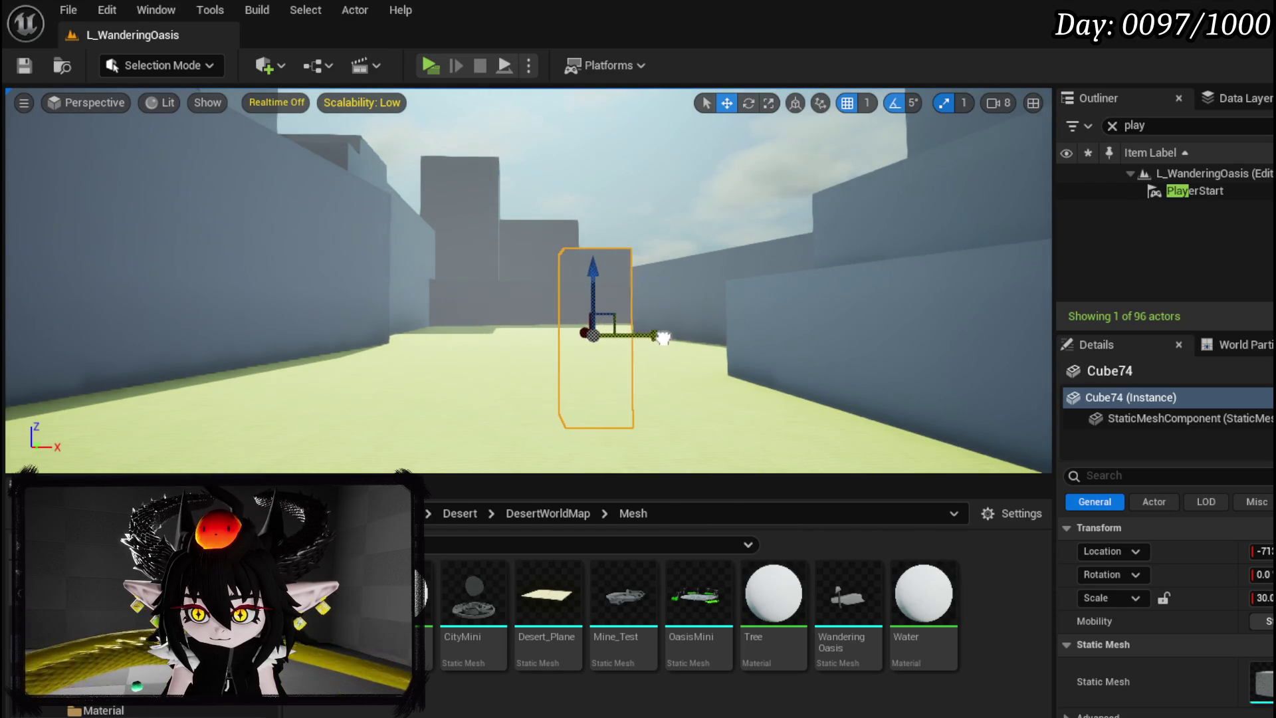
drag(712, 289, 731, 215)
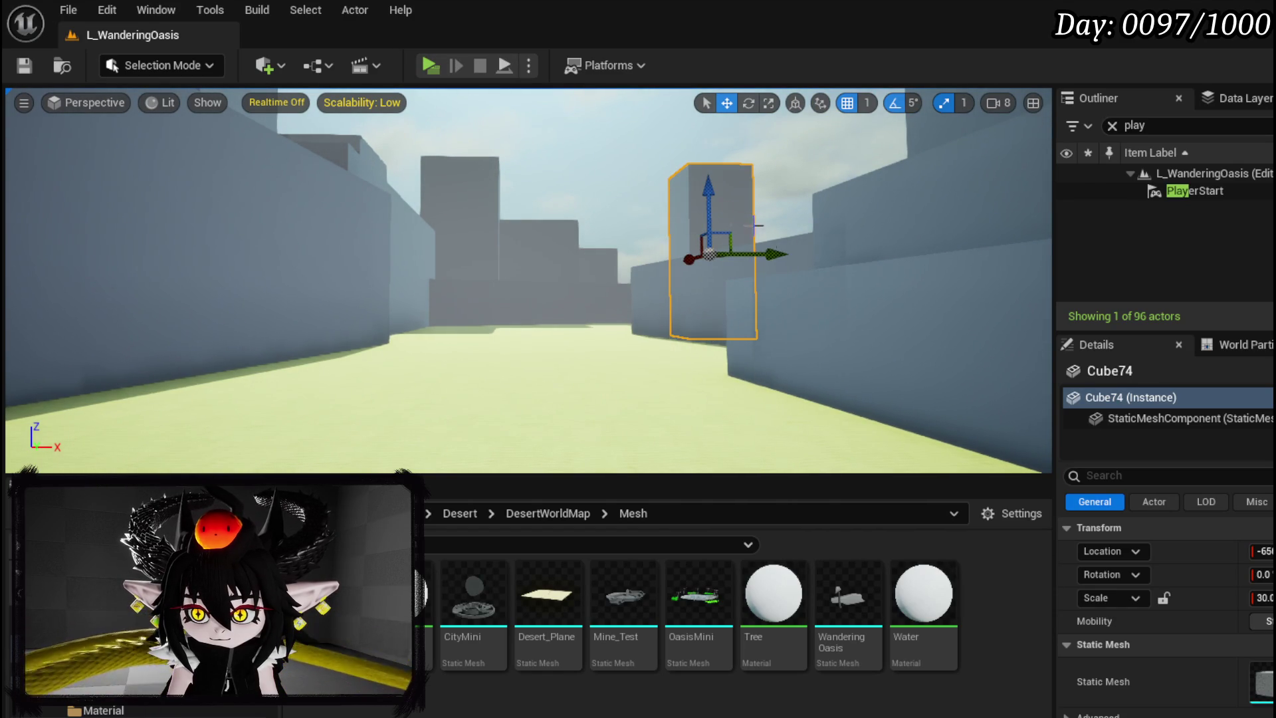
mouse_move(777, 255)
mouse_down()
mouse_move(835, 259)
mouse_move(797, 238)
mouse_move(803, 263)
mouse_move(751, 272)
mouse_move(711, 259)
mouse_move(573, 268)
mouse_move(524, 229)
mouse_move(539, 259)
mouse_move(588, 274)
mouse_up()
click(509, 301)
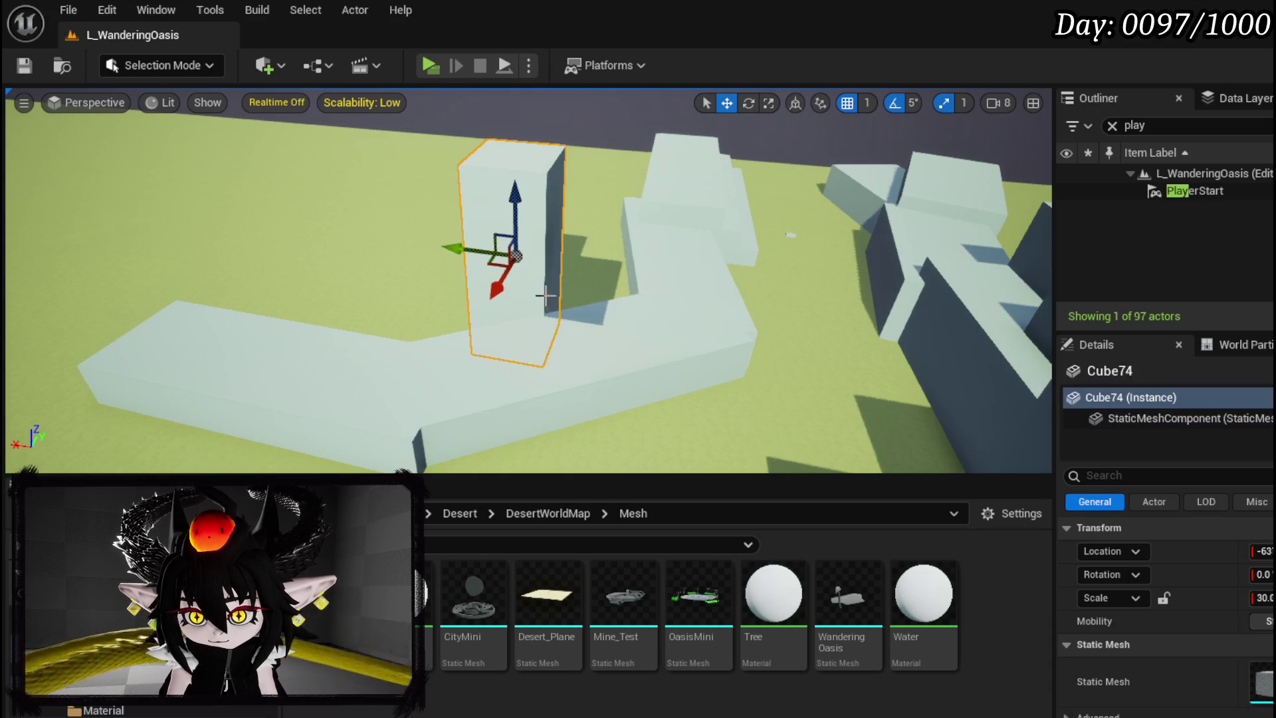
Copy Cube75 into Cube76 and Cube77, placing them at the walkway bend
scroll(566, 291, up, 5)
drag(550, 331, 598, 331)
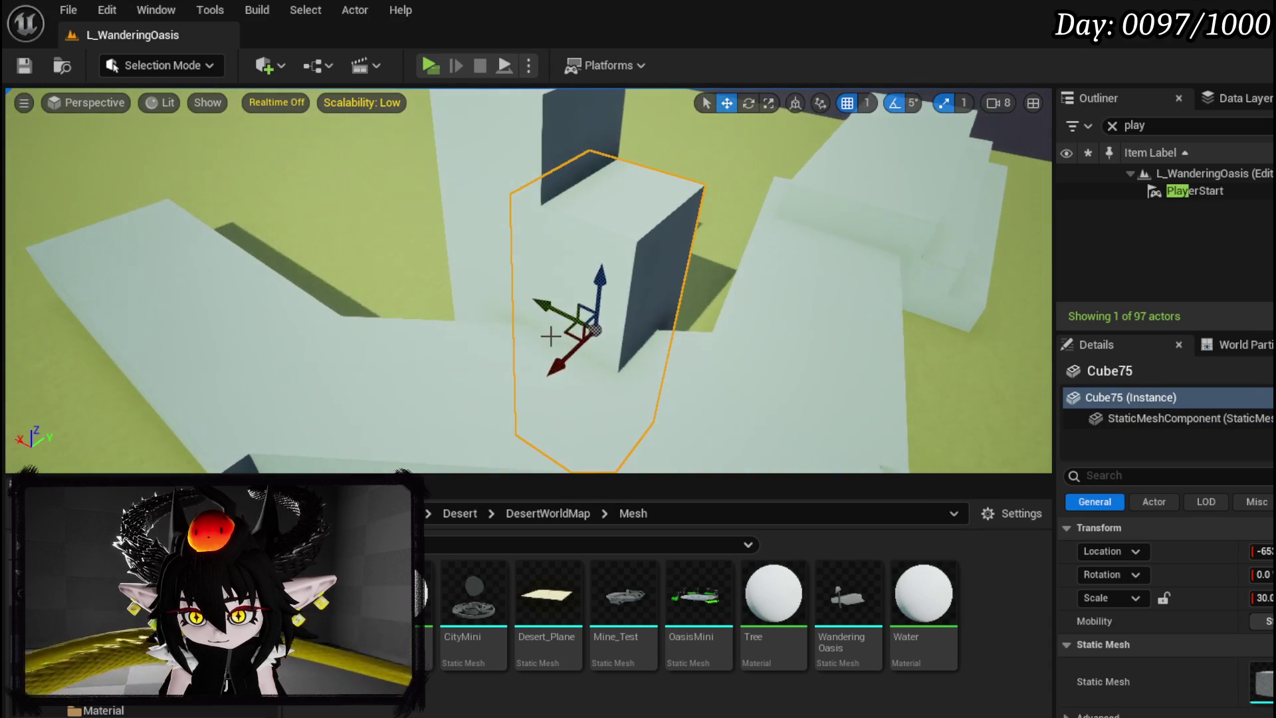
drag(495, 344, 441, 311)
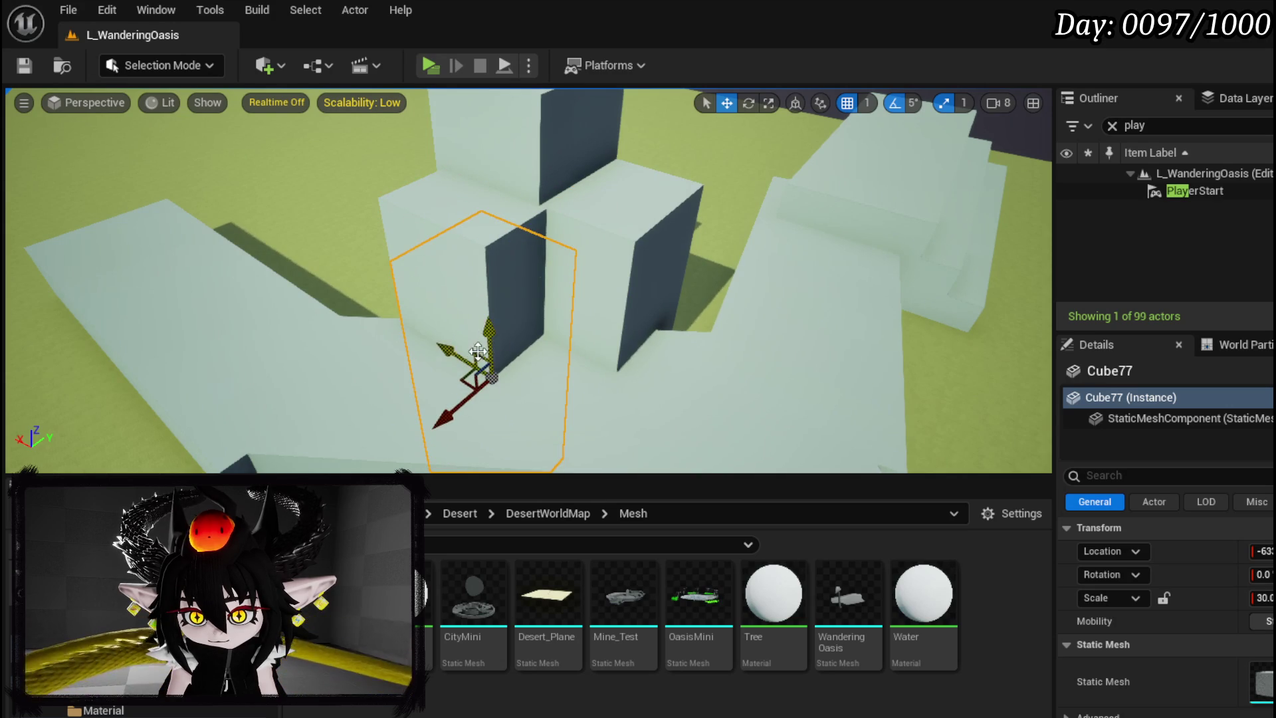
mouse_move(509, 384)
mouse_down()
mouse_move(581, 404)
mouse_move(567, 405)
mouse_move(566, 332)
mouse_move(555, 359)
mouse_move(642, 359)
mouse_up()
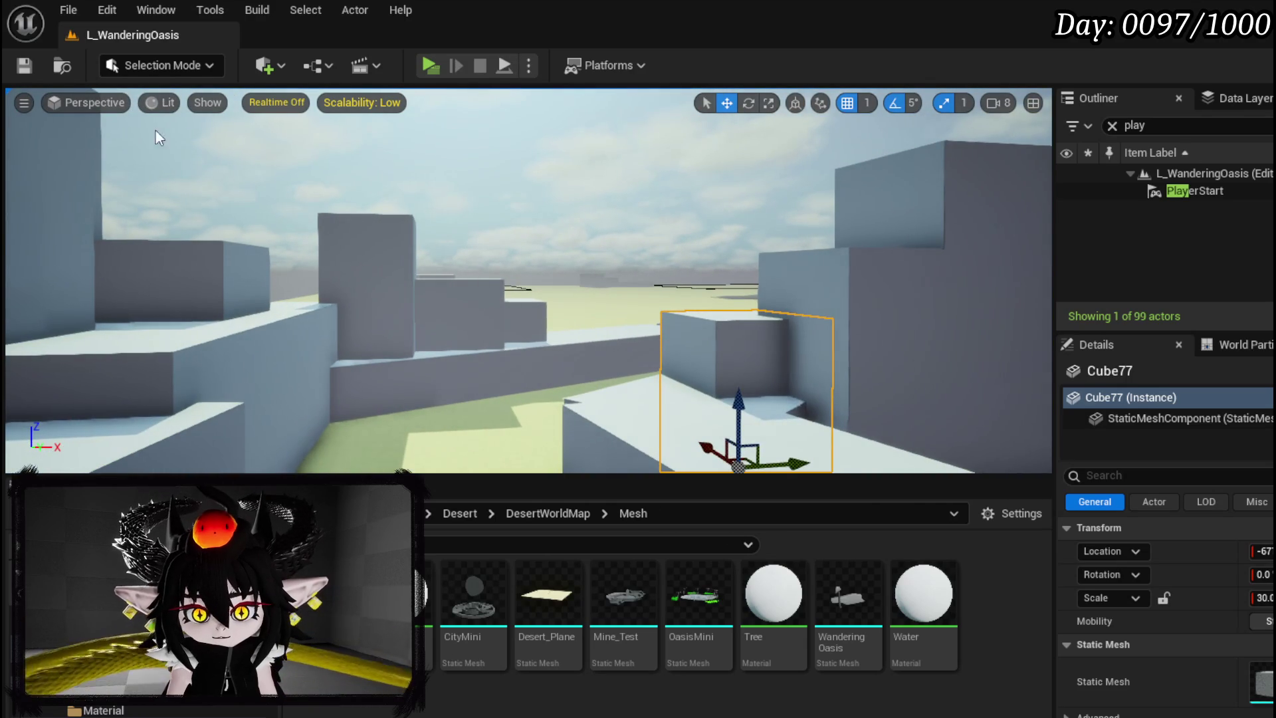
mouse_move(531, 279)
mouse_down()
mouse_move(532, 266)
mouse_move(532, 358)
mouse_move(545, 359)
mouse_move(558, 273)
mouse_move(558, 313)
mouse_up()
Select angled slab Cube62 and its neighbour, then undo their move to leave them in place
click(558, 273)
mouse_move(509, 242)
mouse_down()
mouse_move(549, 242)
mouse_move(509, 242)
mouse_up()
click(509, 242)
ctrl+click(610, 271)
mouse_move(627, 235)
mouse_down()
mouse_move(764, 250)
mouse_move(707, 268)
mouse_up()
key(ctrl+z)
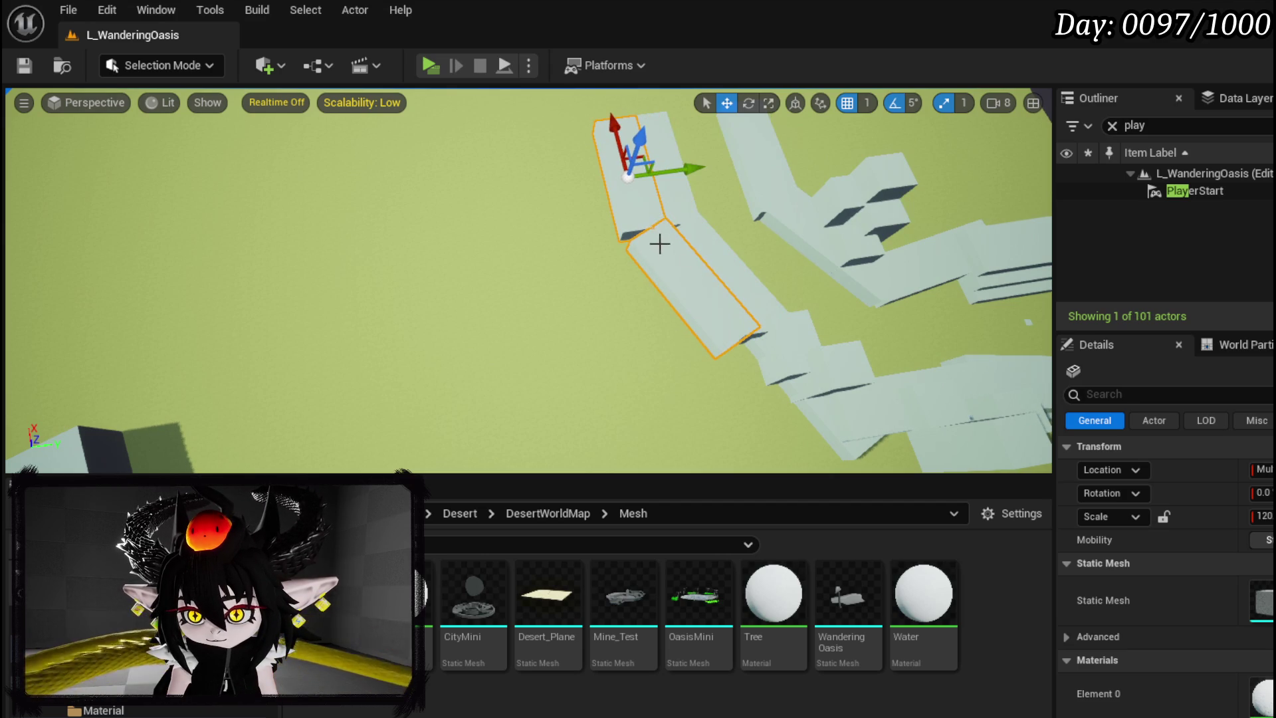
Raise the central block Cube79 higher along its Z axis
scroll(664, 231, down, 3)
scroll(664, 231, up, 5)
drag(664, 231, 723, 236)
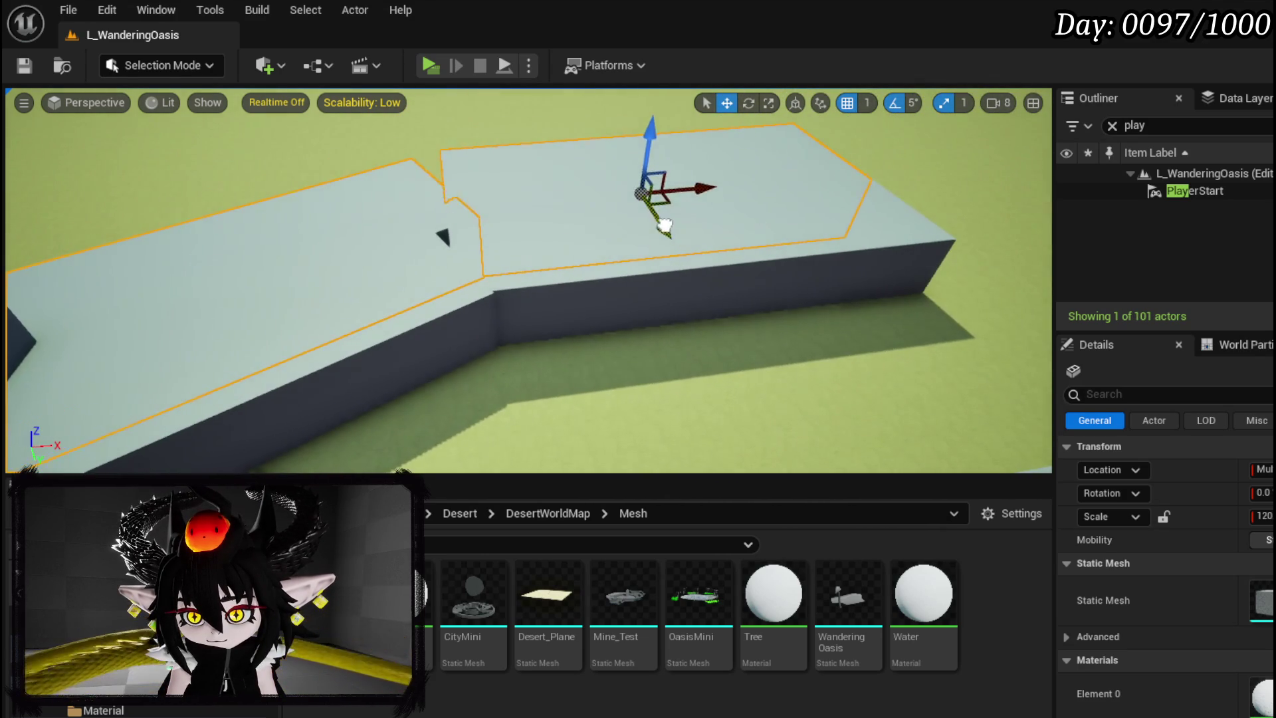
scroll(664, 226, down, 4)
scroll(478, 217, up, 3)
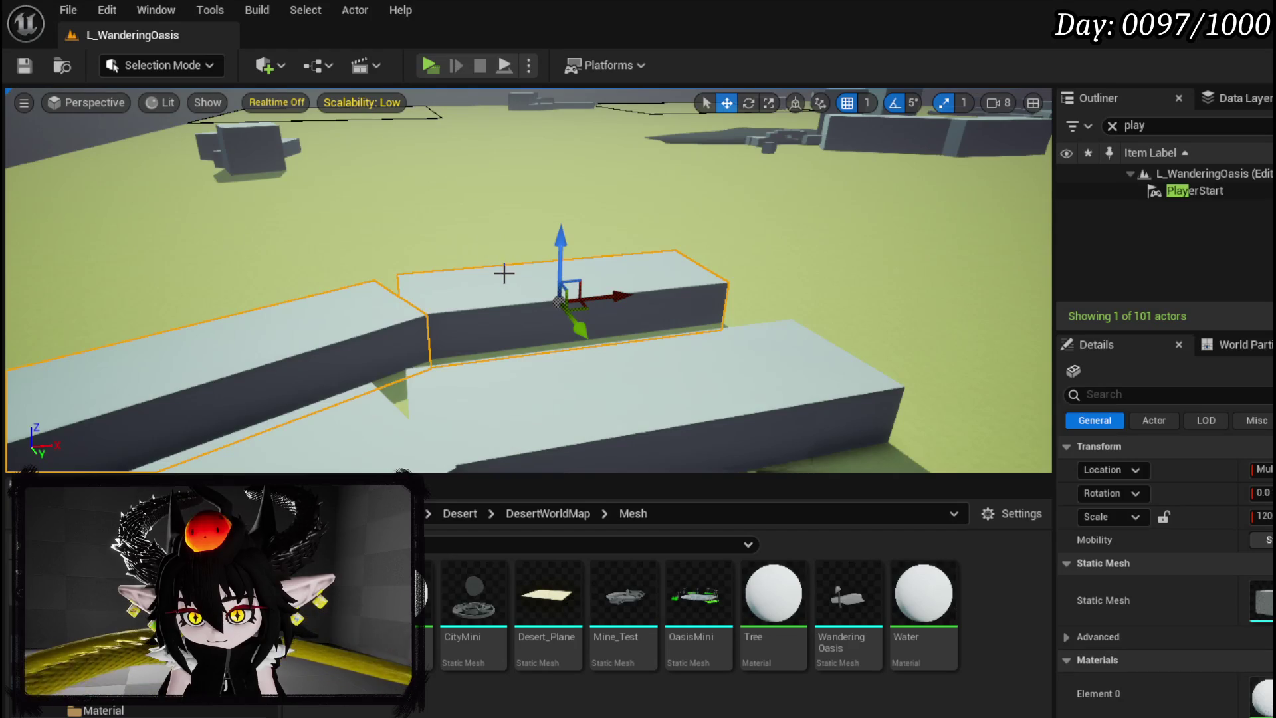
click(502, 269)
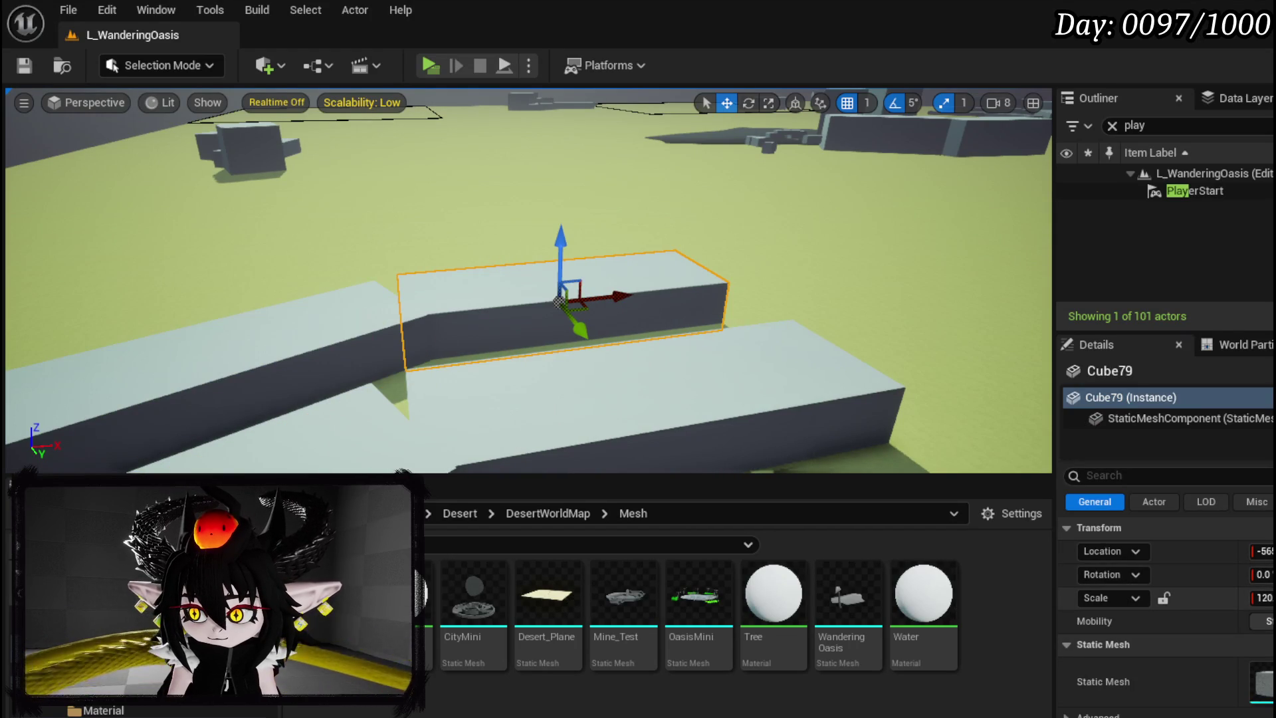
drag(560, 256, 552, 231)
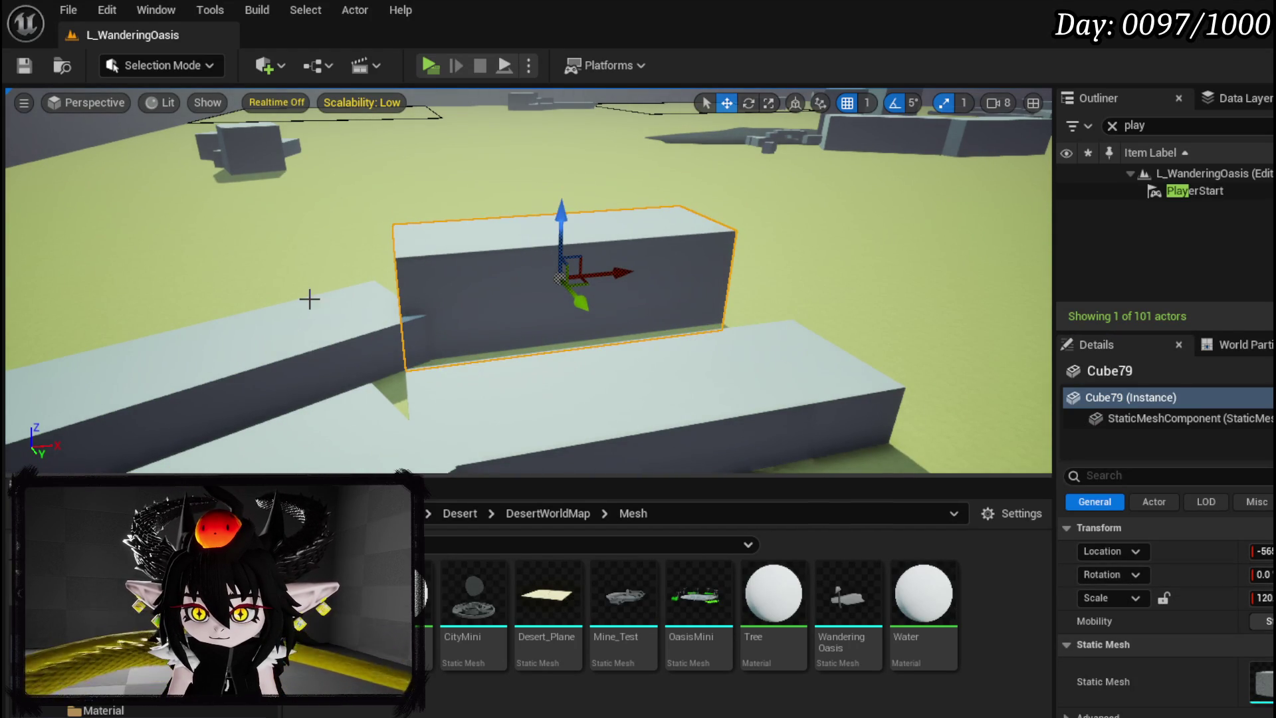
Raise the long block Cube78 beside it, check from above, and launch a play test
click(427, 356)
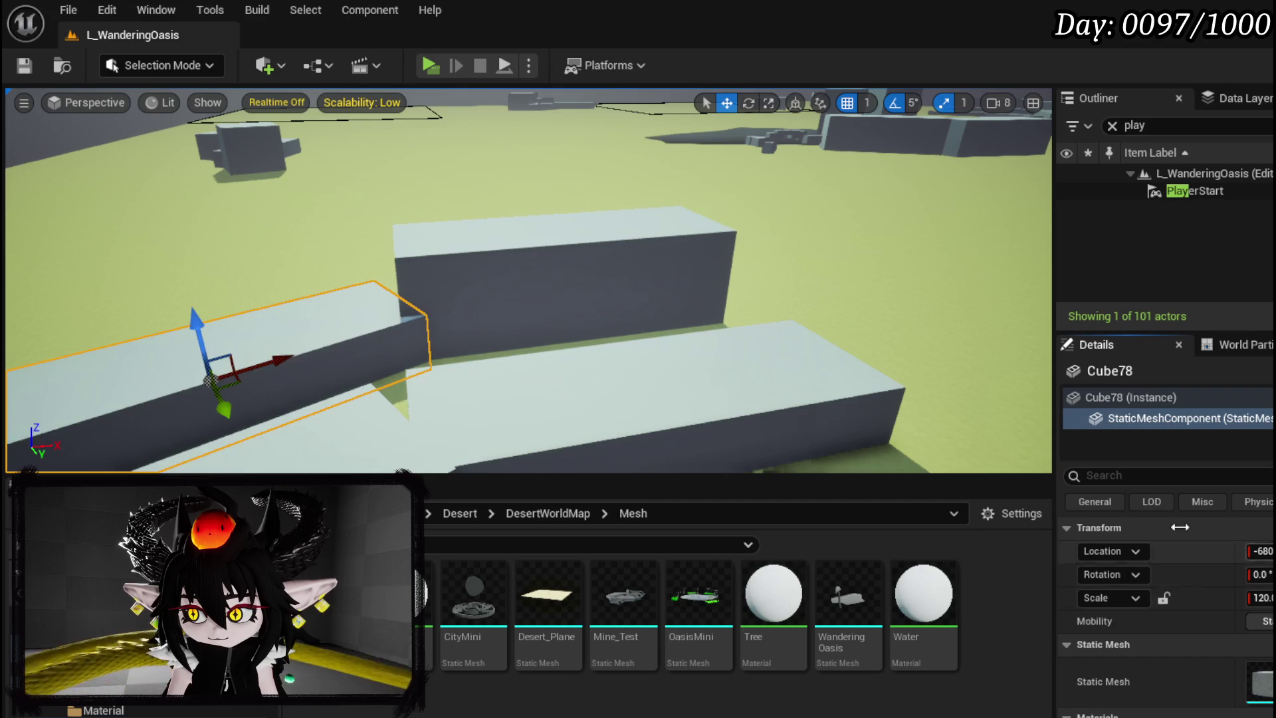
drag(191, 317, 187, 291)
mouse_move(567, 322)
mouse_down()
mouse_move(534, 289)
mouse_move(509, 70)
mouse_up()
click(535, 289)
click(440, 66)
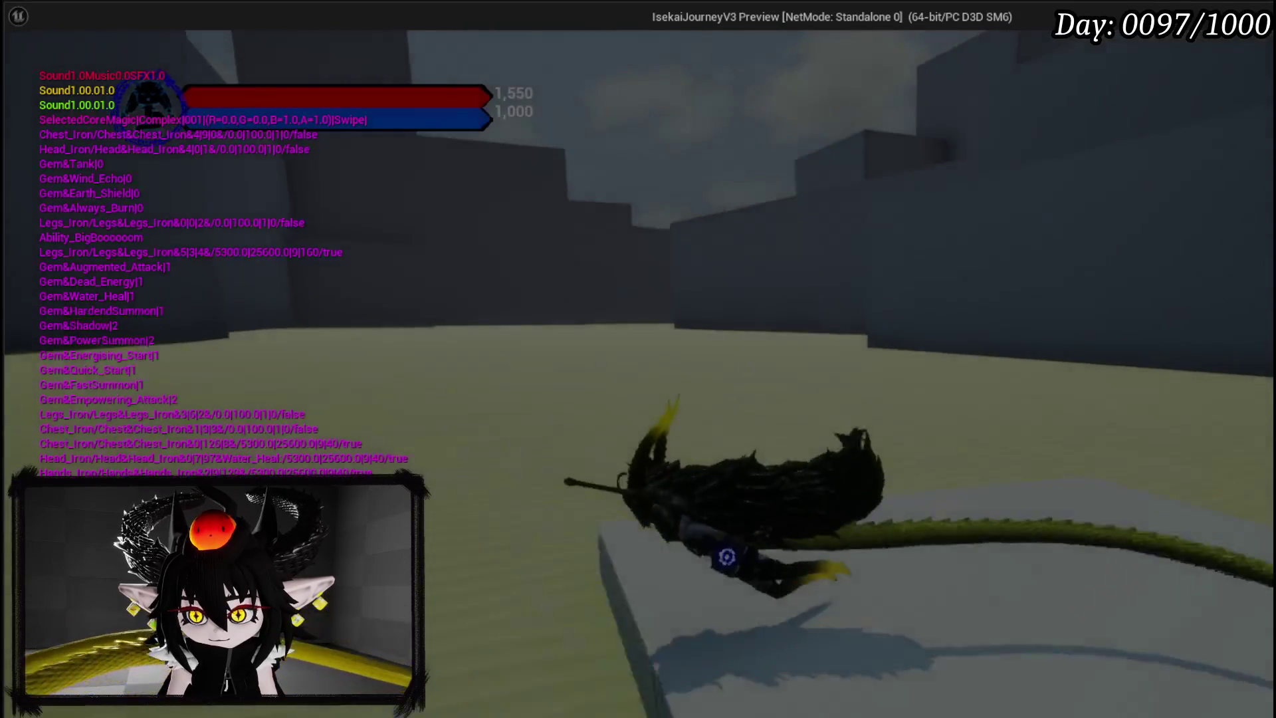
key(space)
key(w)
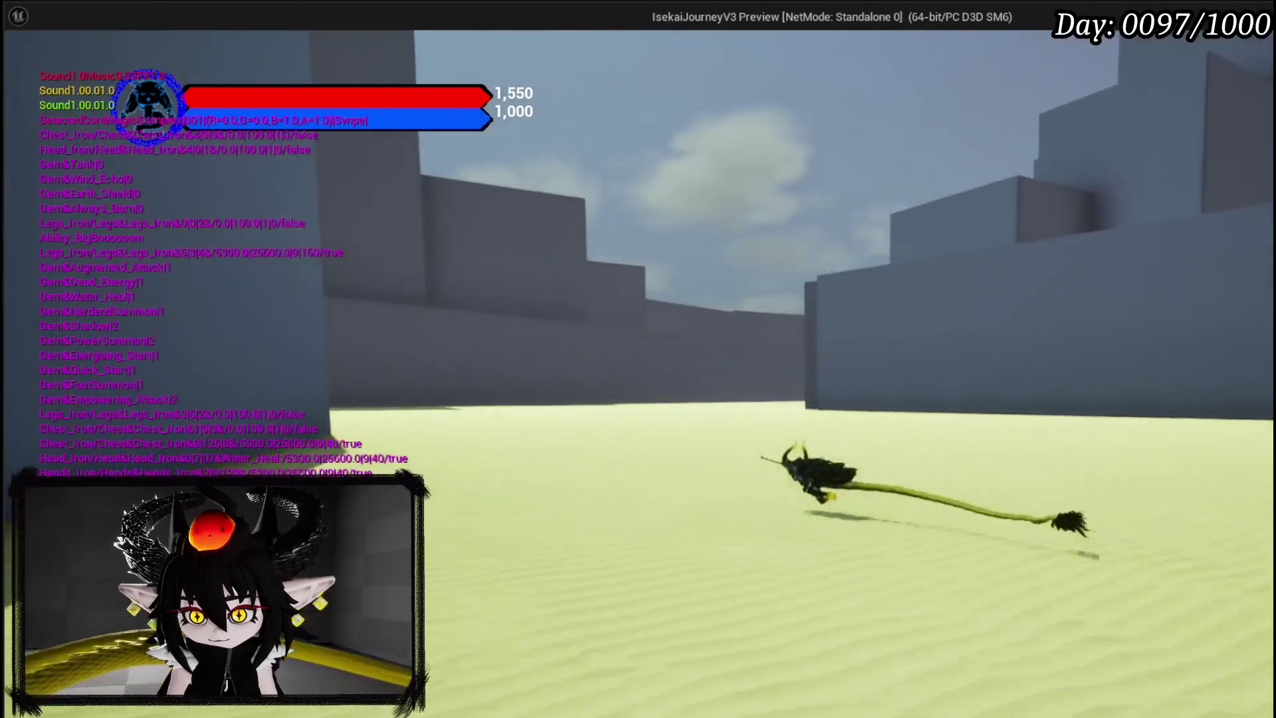
key(d)
key(s)
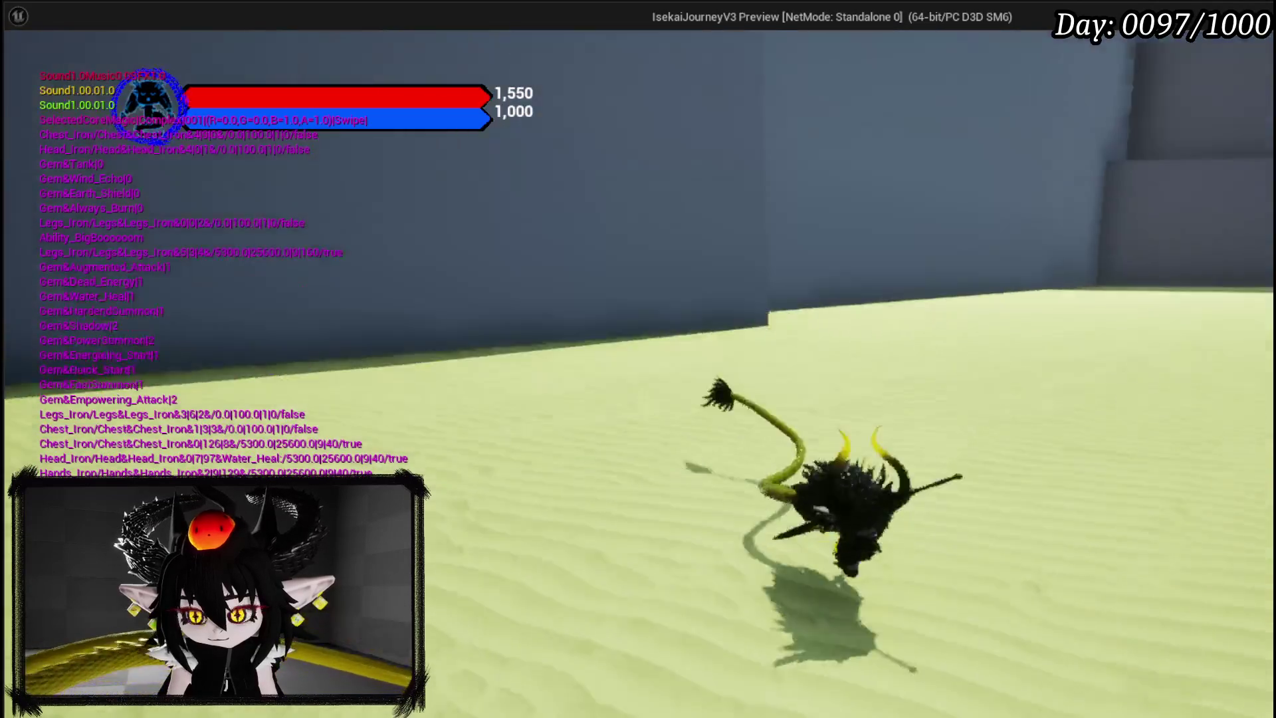
key(Escape)
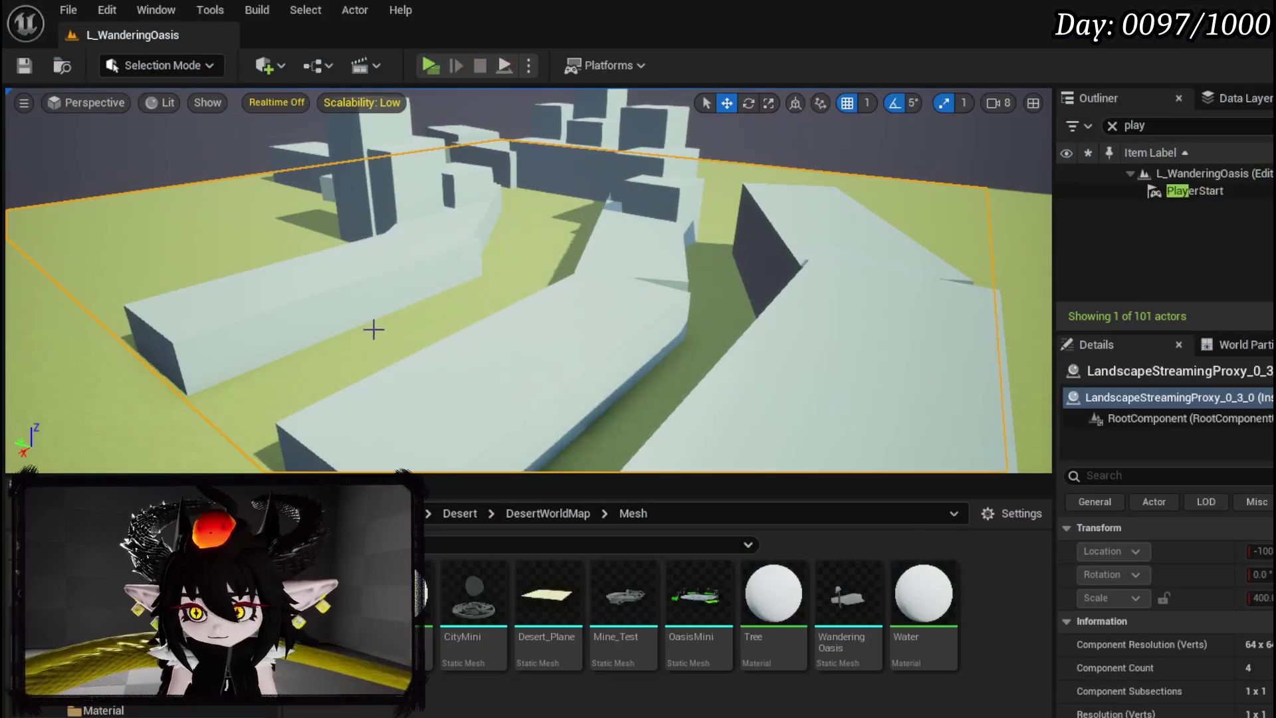
Select Cube63 and filter its Details panel by 'spa' to show Is Spatially Loaded
click(345, 267)
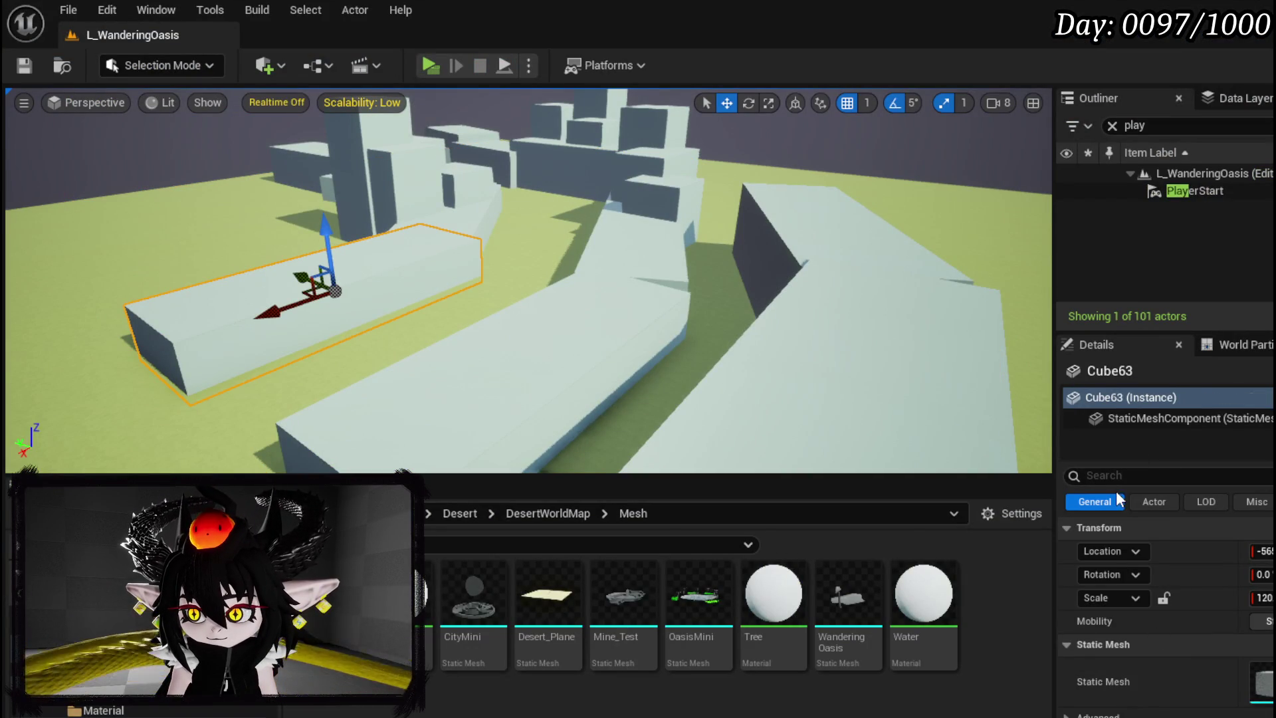
text(spa)
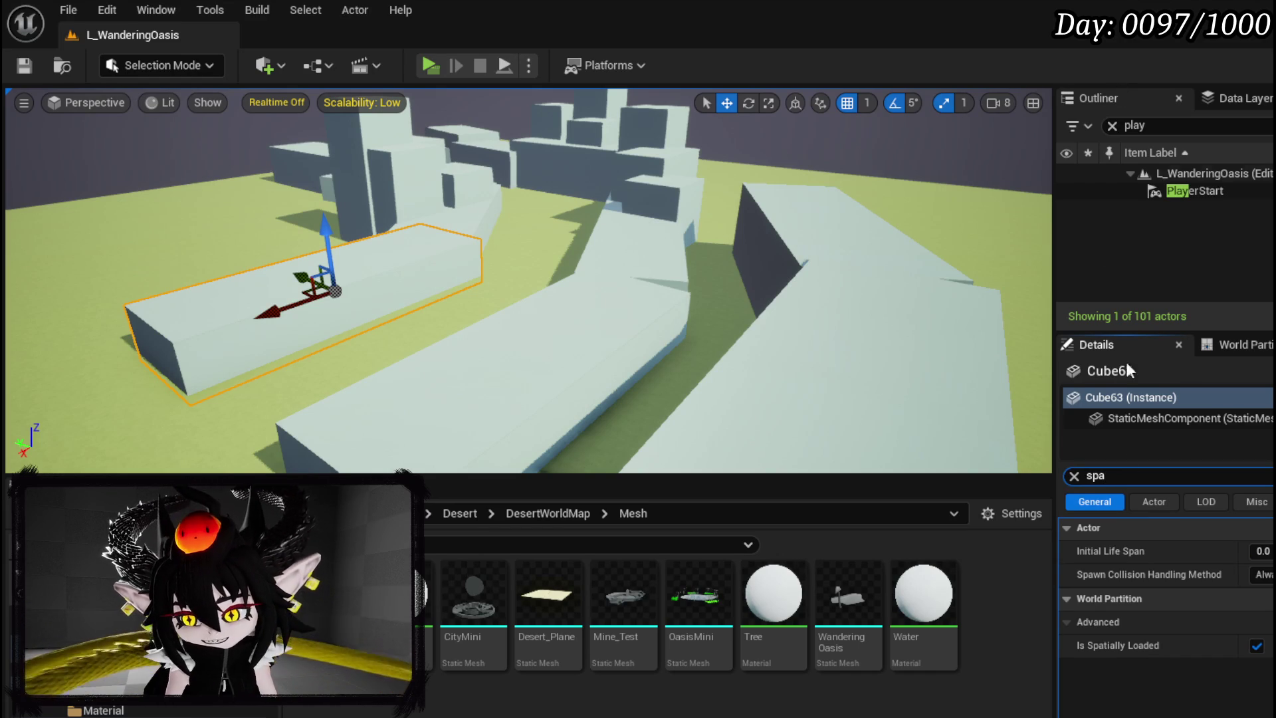
mouse_move(640, 366)
mouse_down()
mouse_move(598, 385)
mouse_move(471, 399)
mouse_move(483, 290)
mouse_move(459, 278)
mouse_move(432, 292)
mouse_move(425, 273)
mouse_move(425, 314)
mouse_move(419, 299)
mouse_move(456, 287)
mouse_move(507, 286)
mouse_move(507, 302)
mouse_up()
Duplicate Cube62 into Cube80 and Cube81, rotating Cube81 by -35°
click(507, 281)
click(413, 196)
drag(446, 199, 664, 197)
mouse_move(617, 240)
mouse_down()
mouse_move(607, 357)
mouse_move(602, 313)
mouse_up()
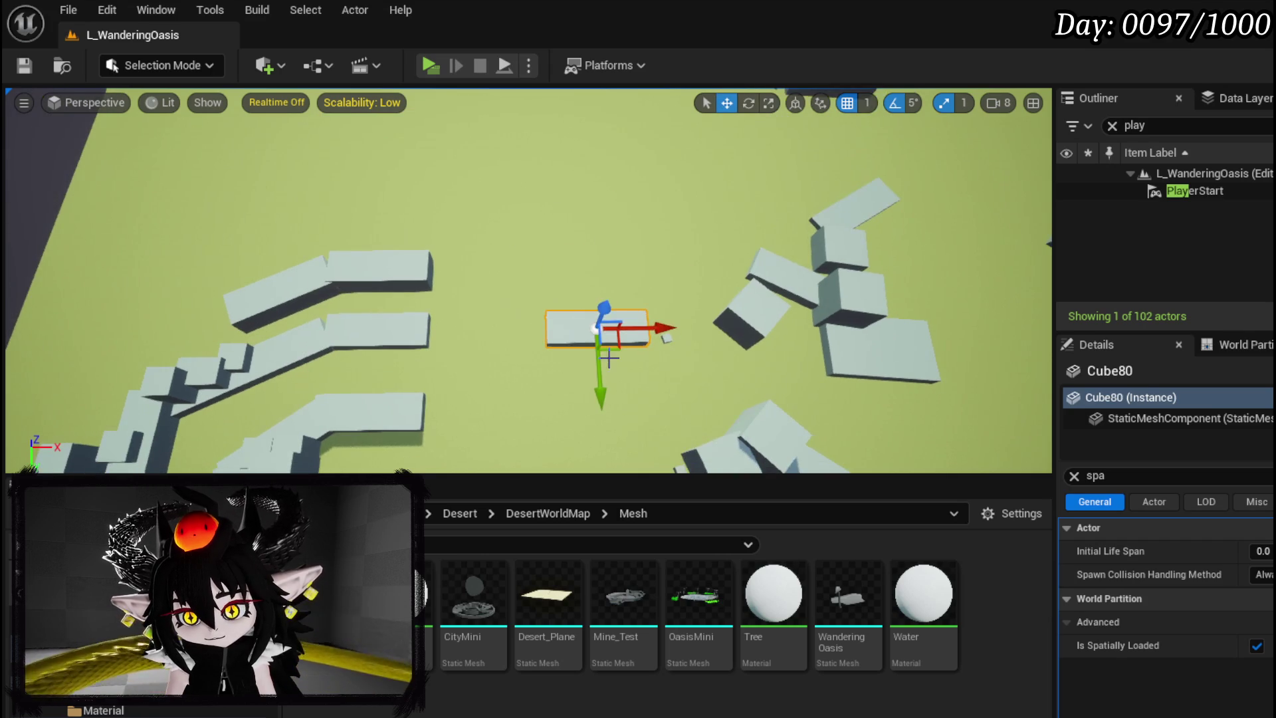
key(e)
mouse_move(688, 279)
mouse_down()
mouse_move(664, 219)
mouse_move(638, 200)
mouse_move(628, 291)
mouse_move(588, 346)
mouse_move(587, 372)
mouse_up()
key(w)
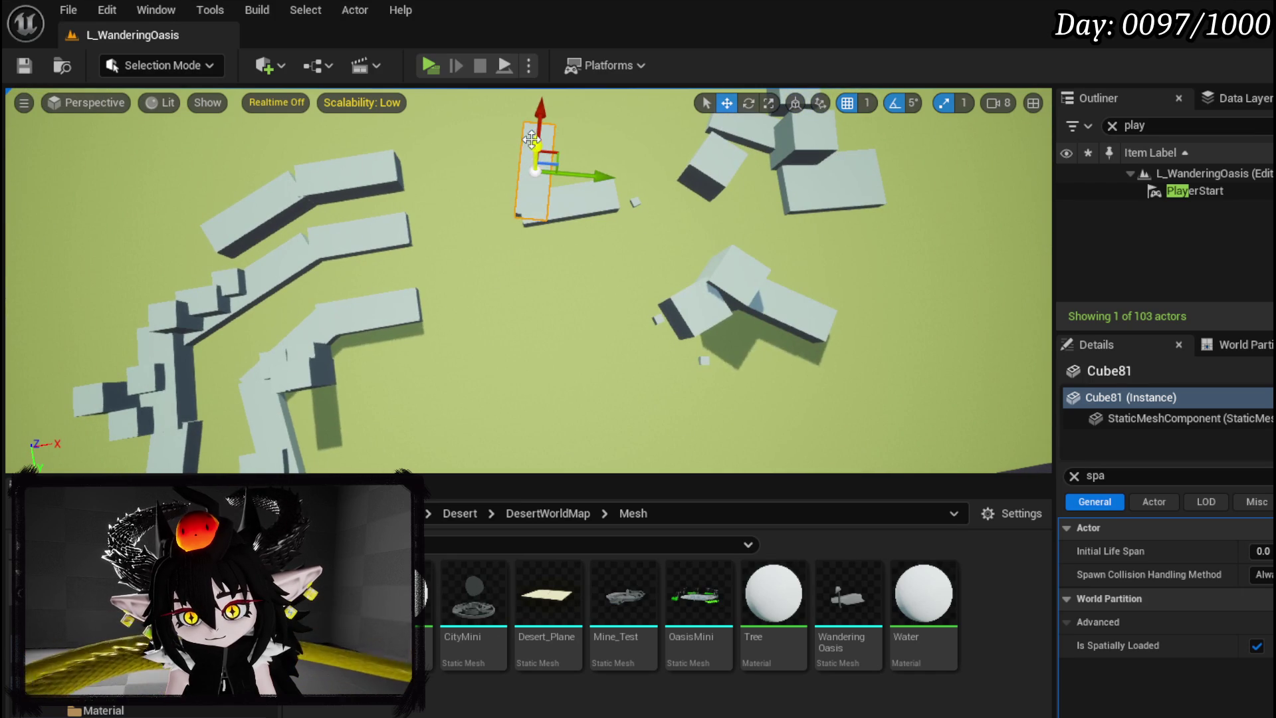
Duplicate Cube63 into Cube82, turn it a few degrees, and add Cube83
alt+drag(438, 307, 550, 305)
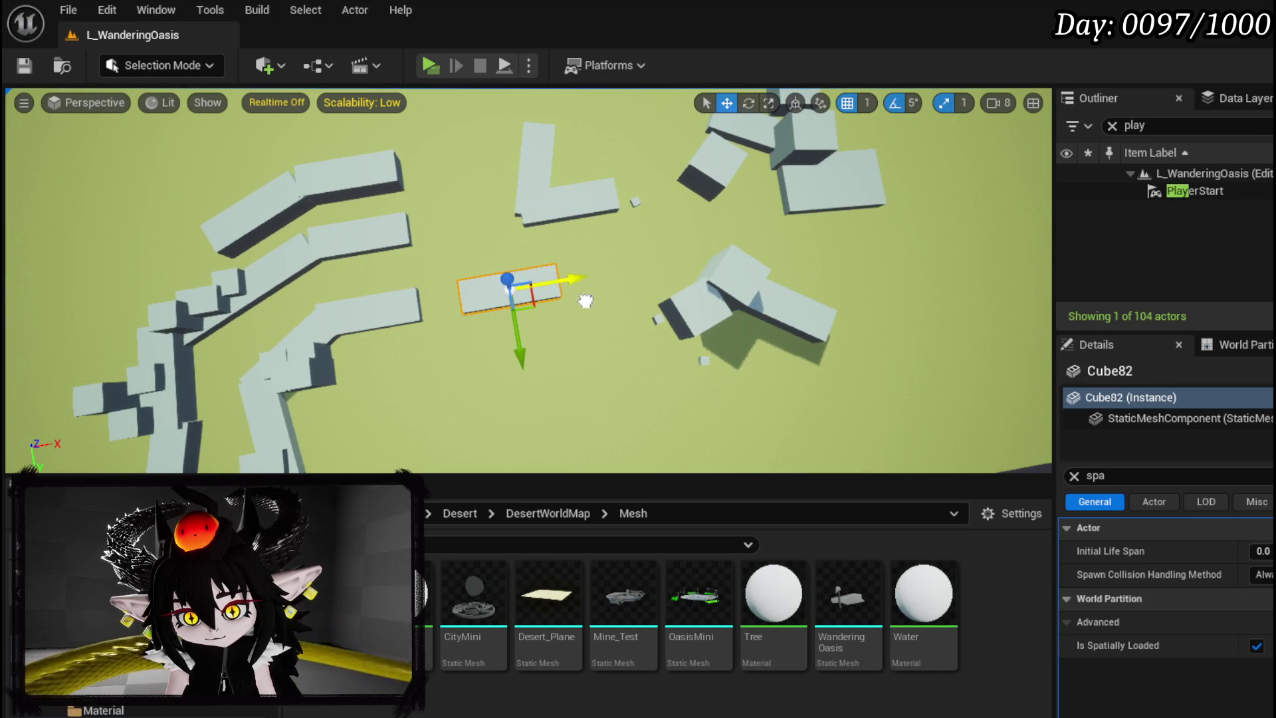
key(e)
mouse_move(580, 357)
mouse_down()
mouse_move(618, 328)
mouse_move(638, 345)
mouse_move(641, 335)
mouse_up()
key(w)
key(e)
key(w)
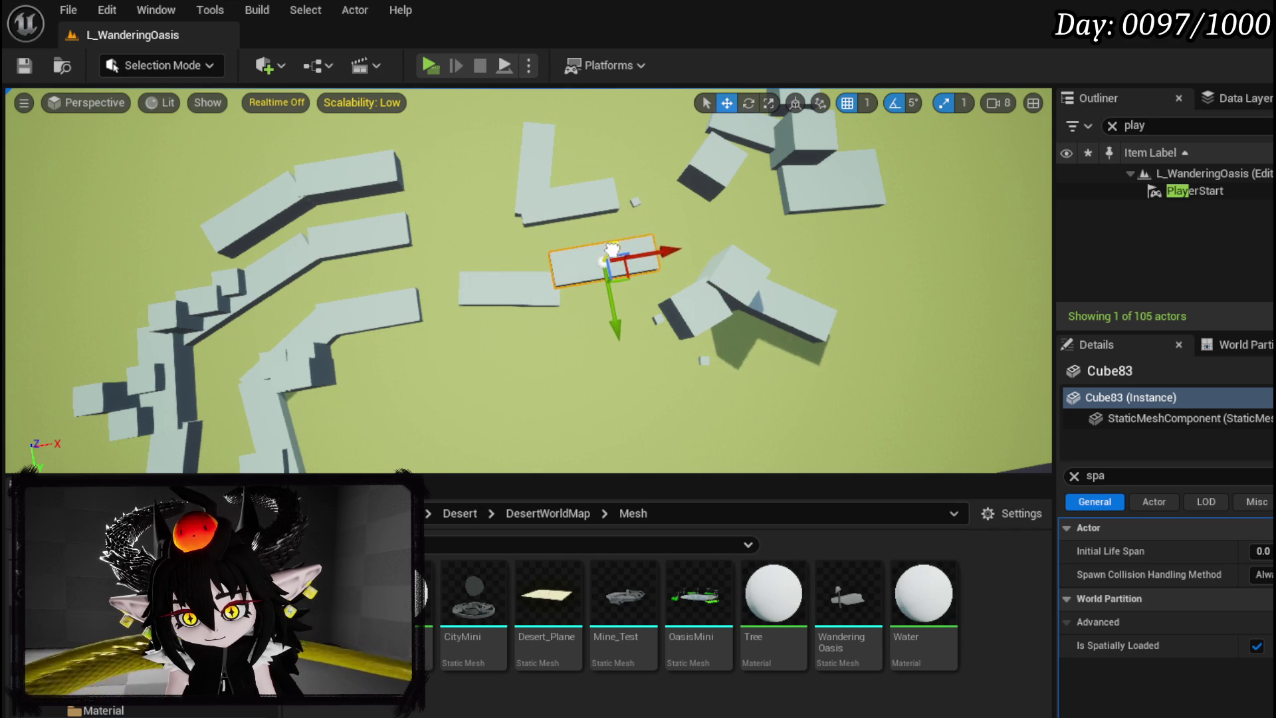
Slide Cube84 to the left and turn it slightly
drag(638, 259, 660, 260)
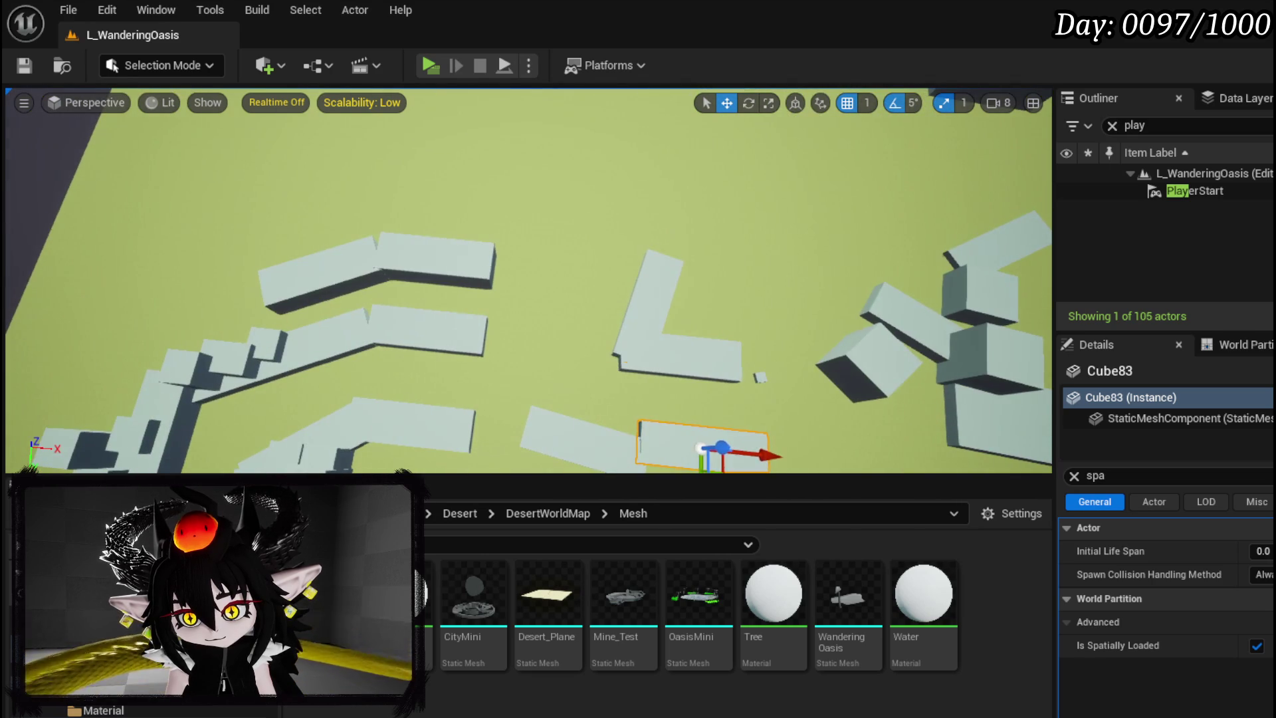
drag(636, 311, 613, 308)
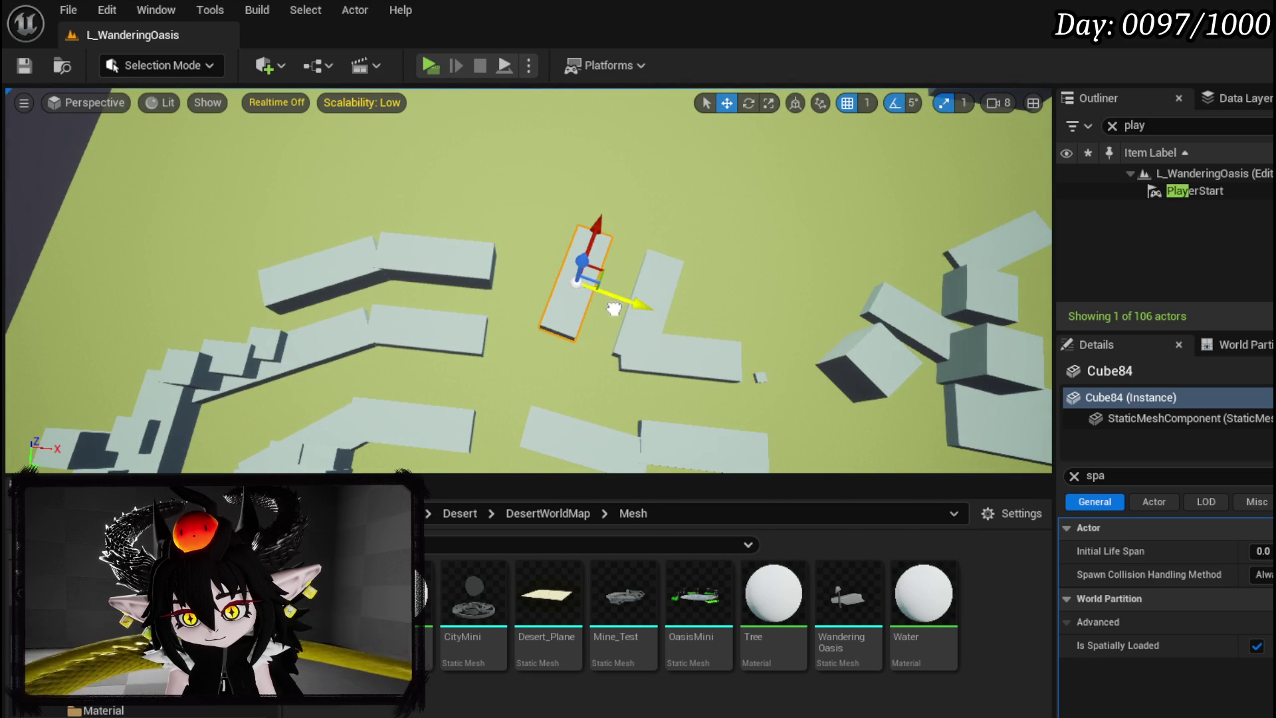
click(560, 348)
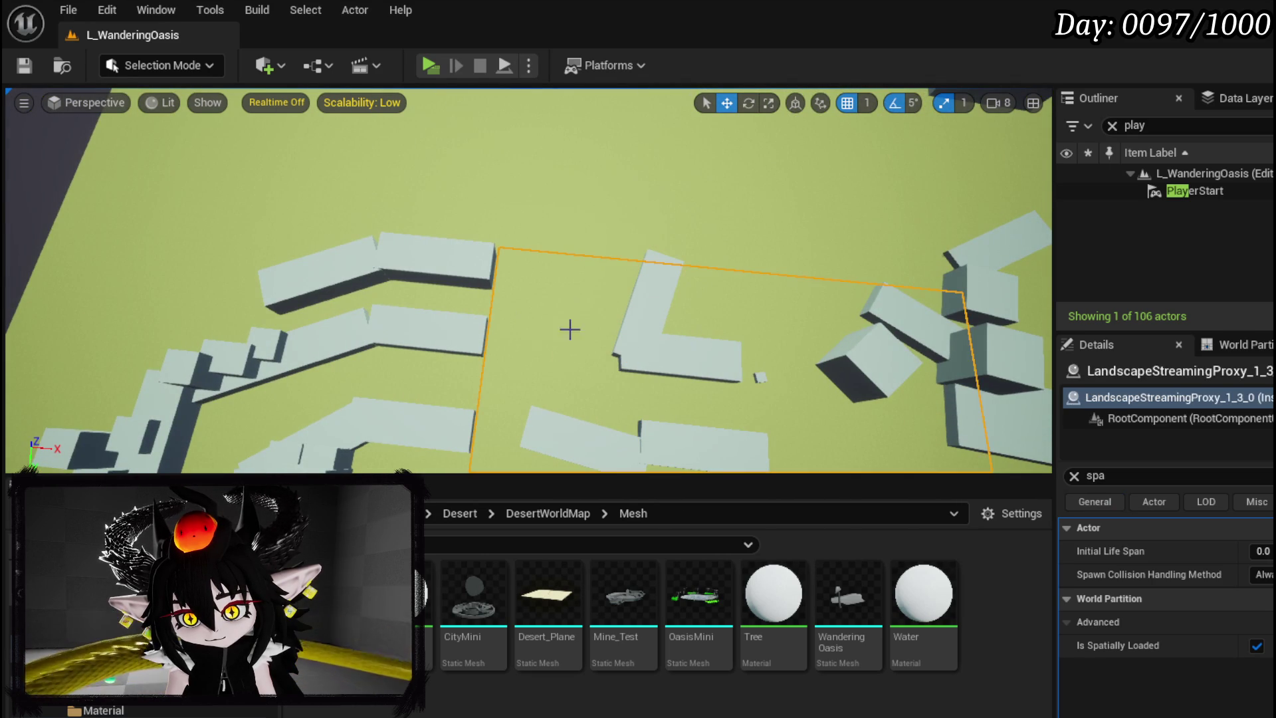
click(579, 305)
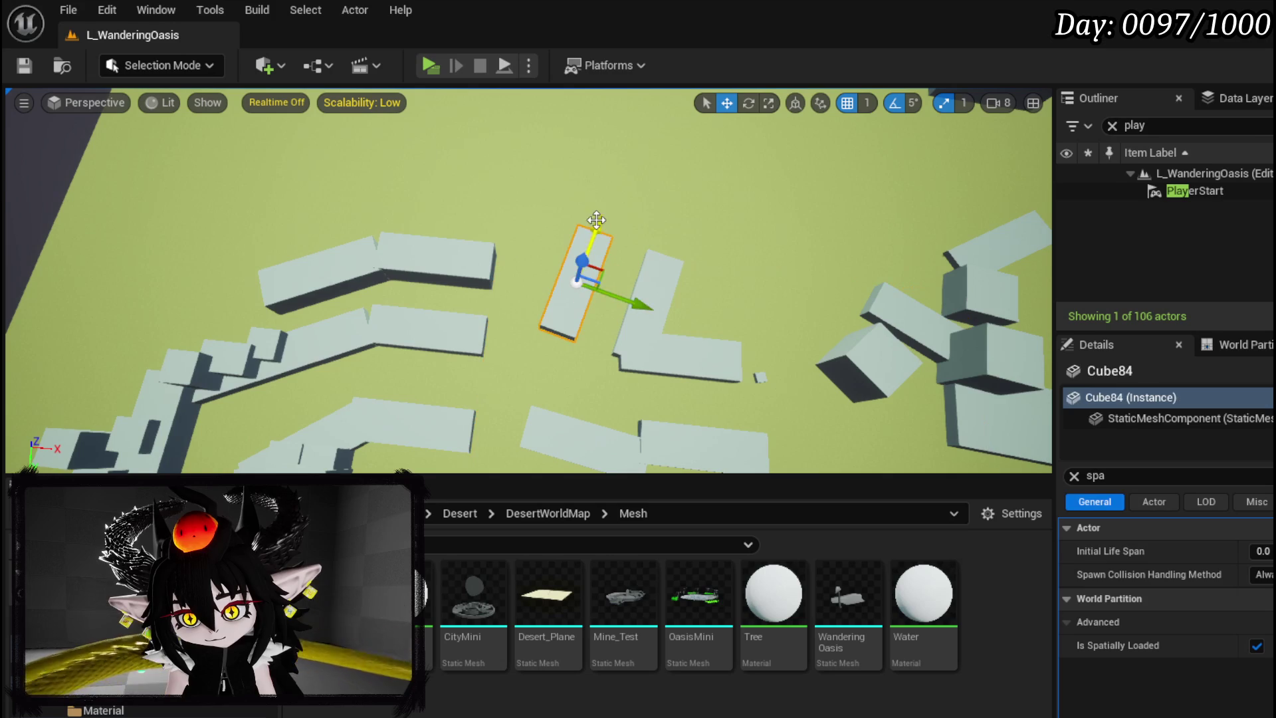
key(e)
drag(588, 237, 601, 220)
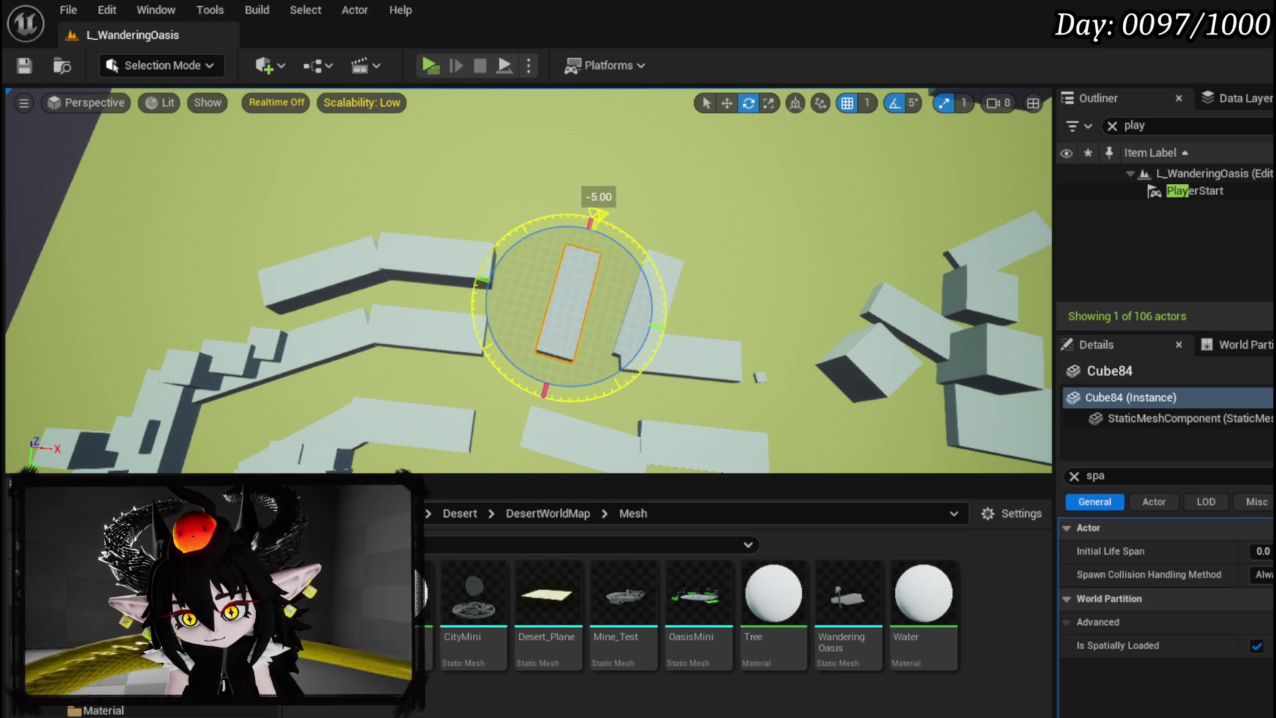
key(w)
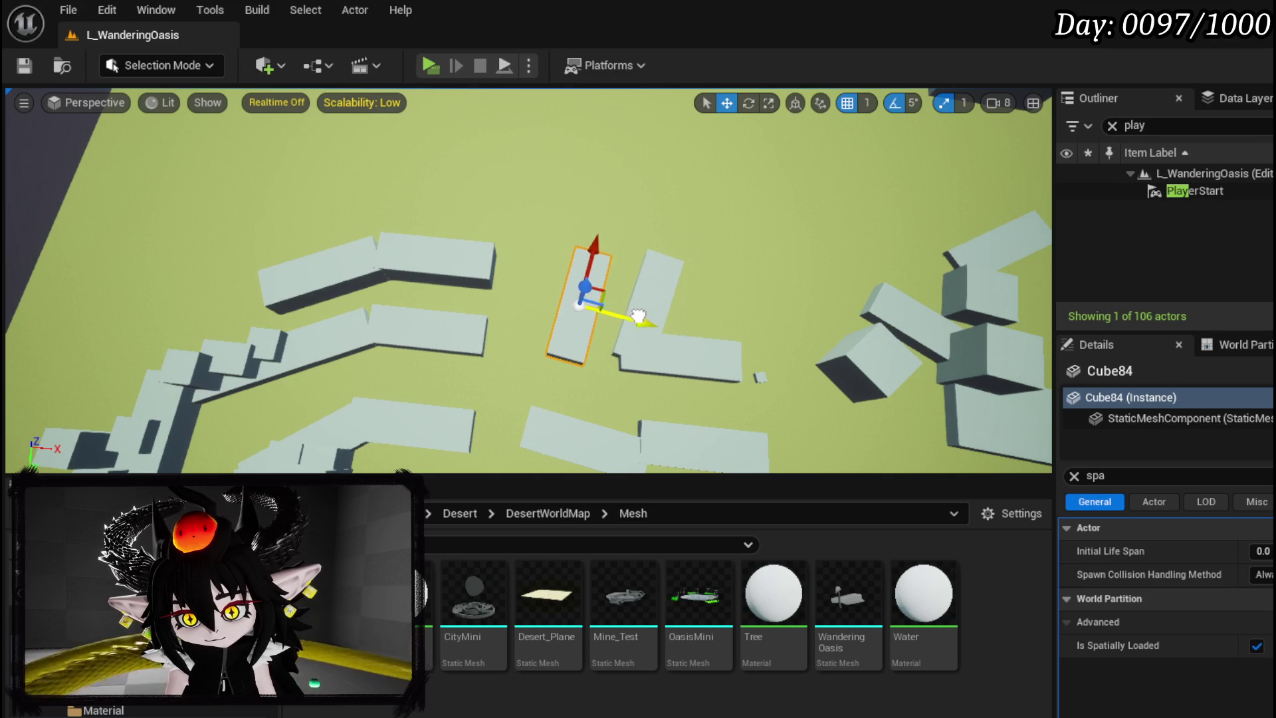
Copy Cube84 into Cube85, clear the property search, then undo the extra Cube85
alt+drag(610, 332, 570, 335)
drag(549, 245, 540, 261)
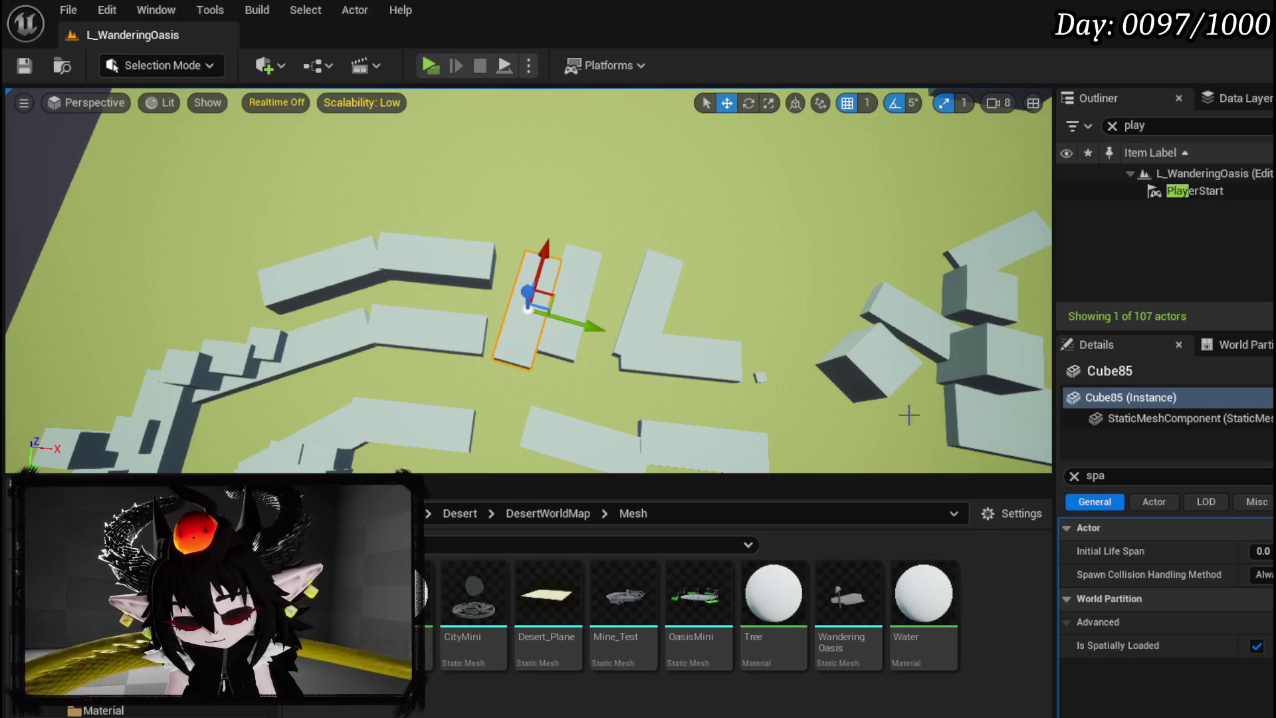
click(1074, 476)
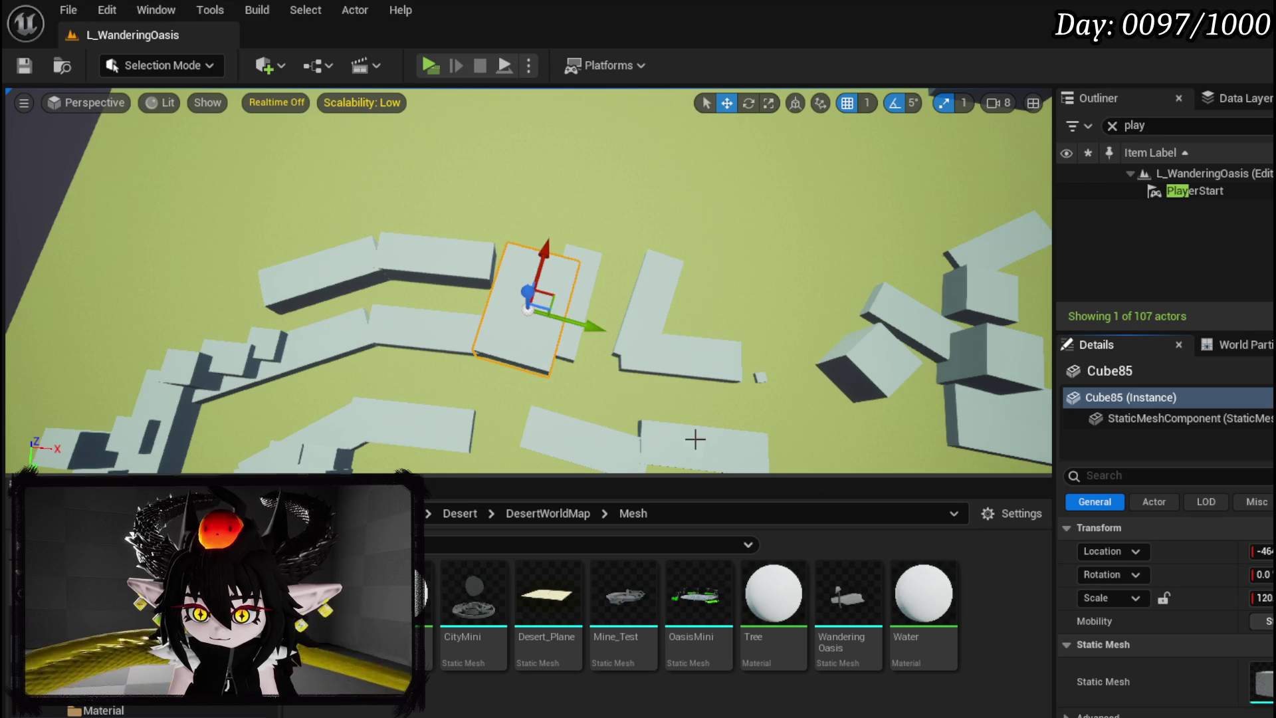
drag(585, 325, 572, 326)
key(ctrl+z)
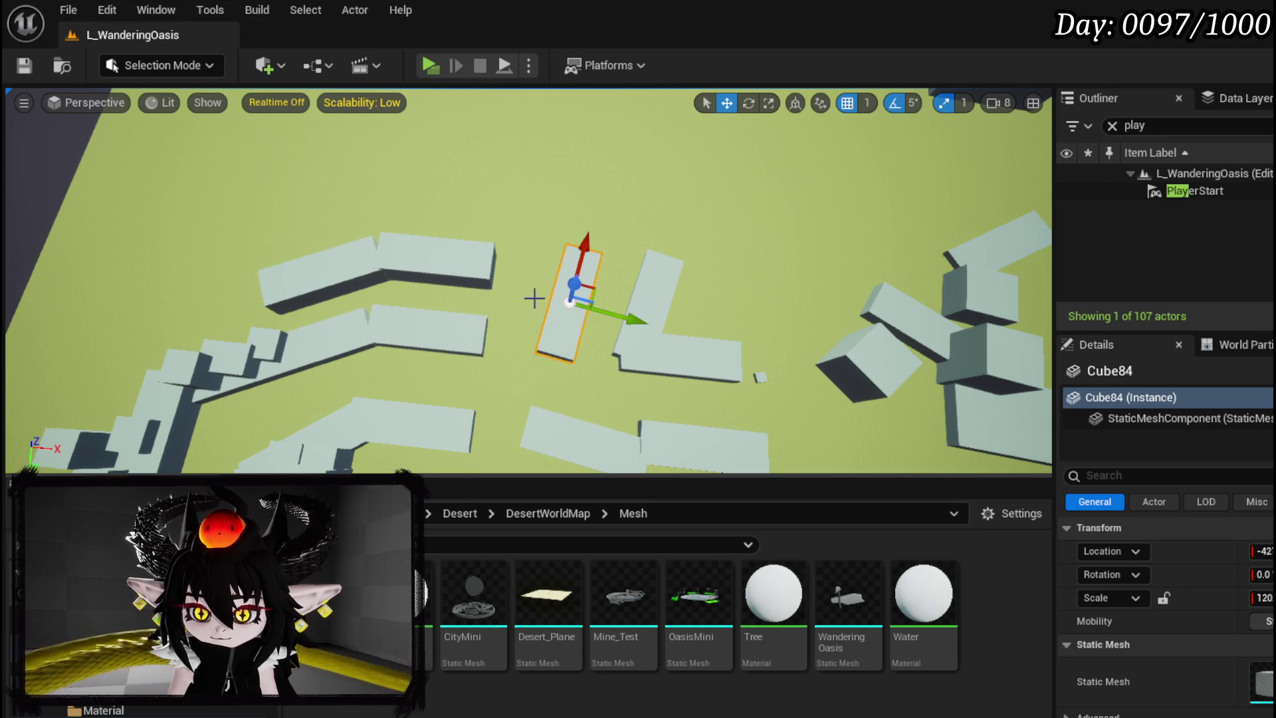
scroll(518, 341, up, 5)
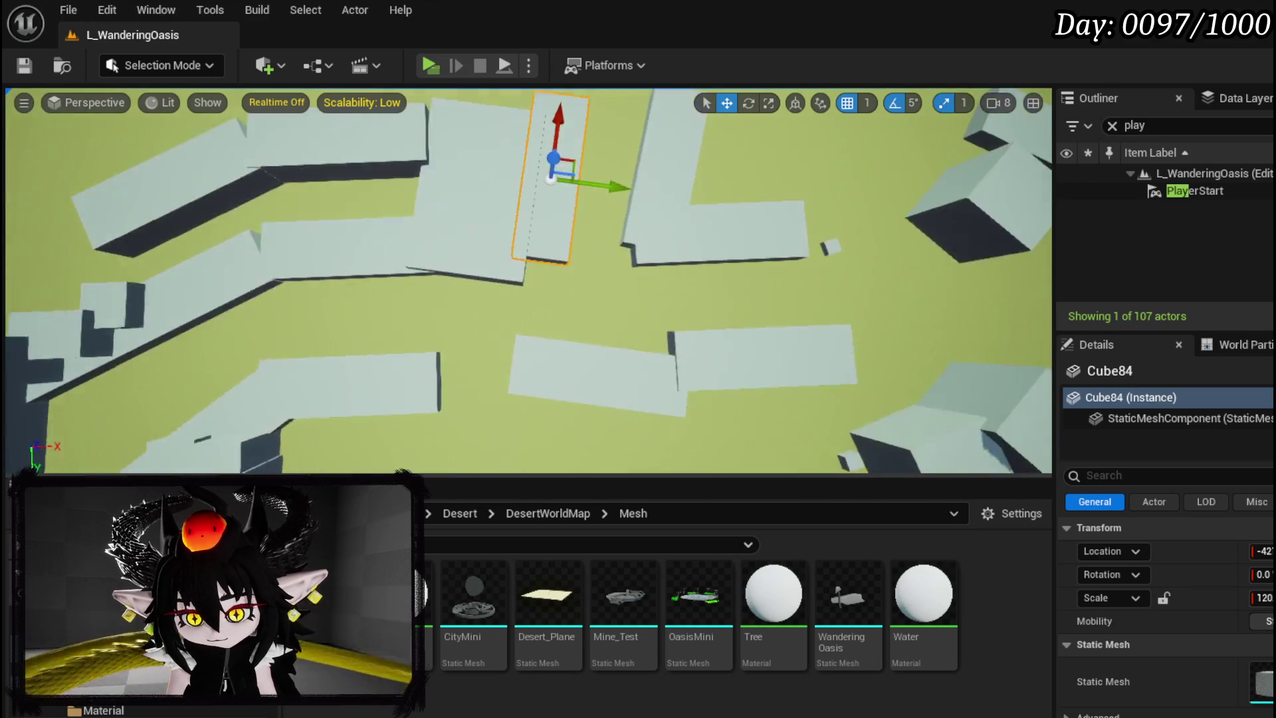
scroll(528, 279, up, 6)
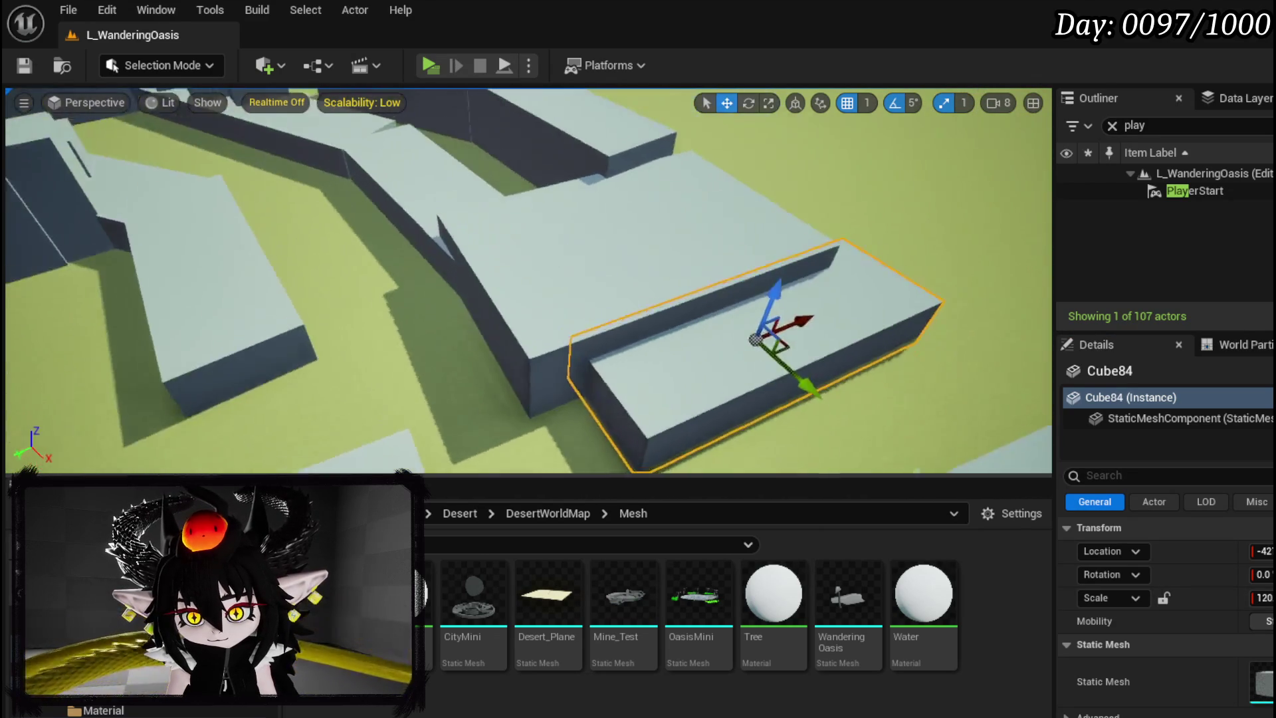
mouse_move(529, 279)
mouse_down()
mouse_move(528, 345)
mouse_move(505, 333)
mouse_move(492, 253)
mouse_move(558, 352)
mouse_move(575, 281)
mouse_up()
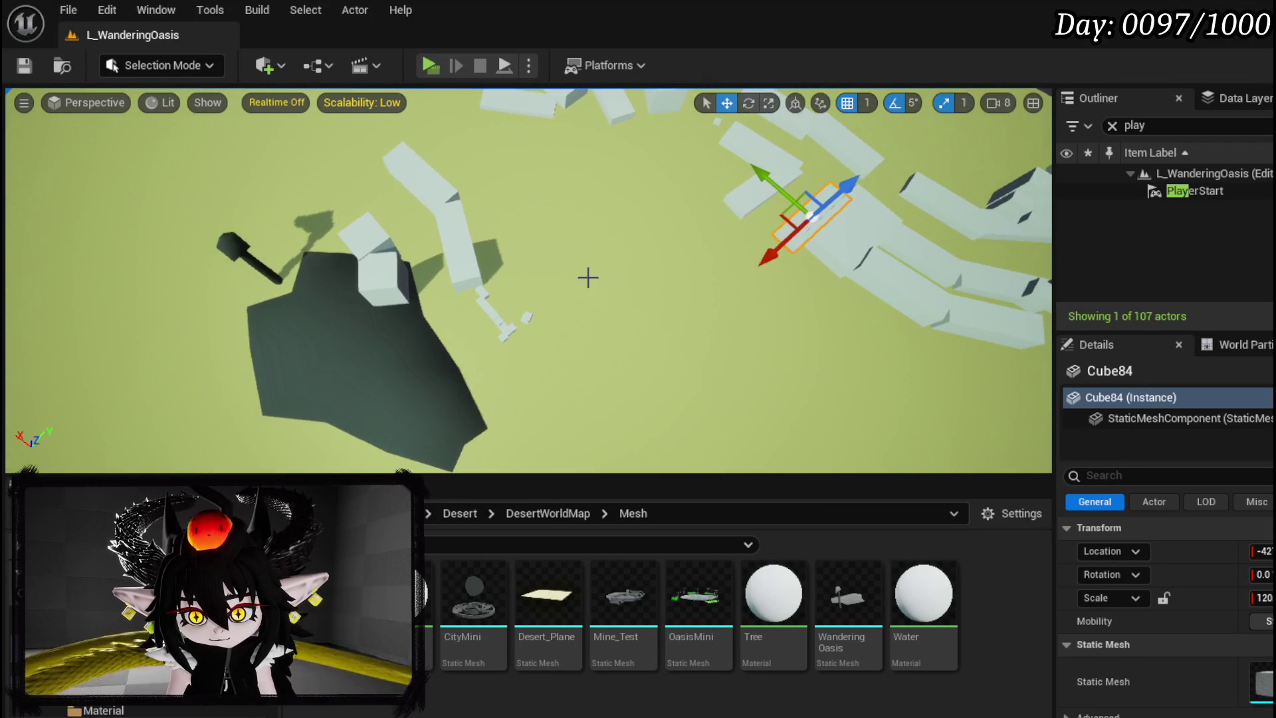
Rotate Cube5 around its pivot and slide Cube41 along its X axis
click(567, 325)
click(458, 234)
drag(457, 234, 578, 196)
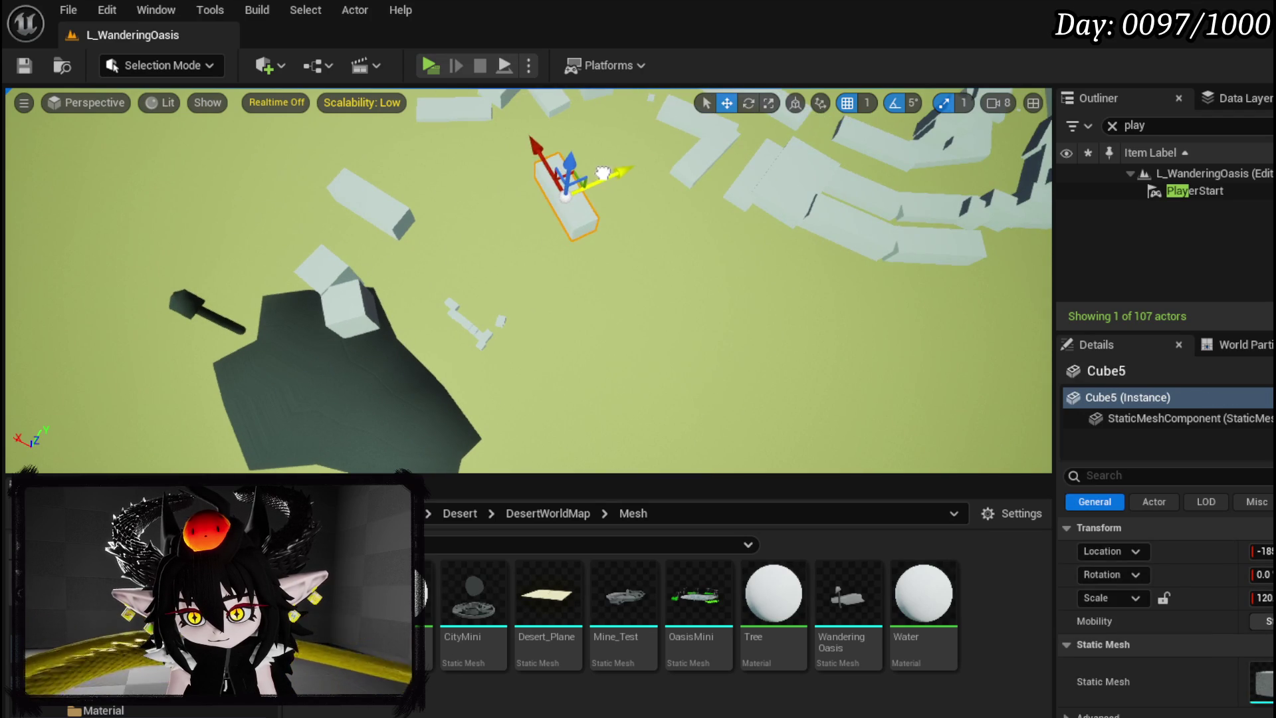
key(e)
drag(601, 246, 587, 273)
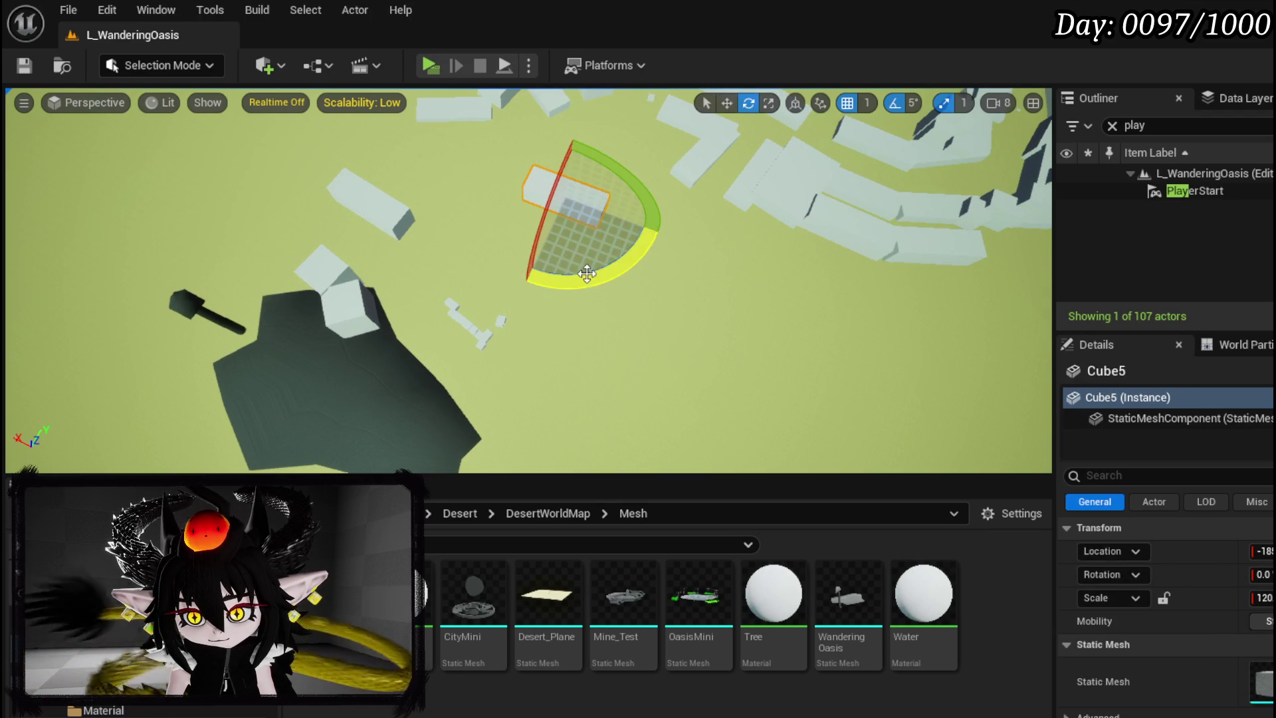
click(386, 206)
key(w)
drag(425, 186, 487, 117)
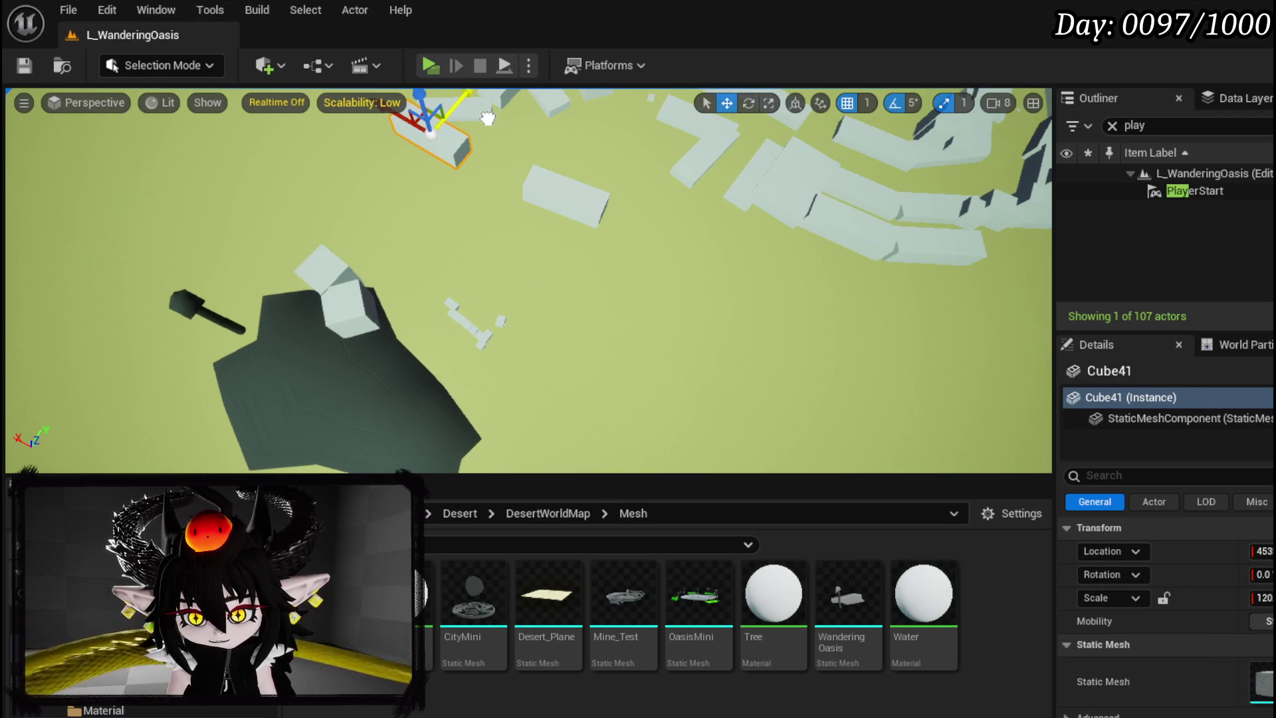
Move the two small cubes on the dark patch up and to the right
click(344, 287)
ctrl+click(319, 286)
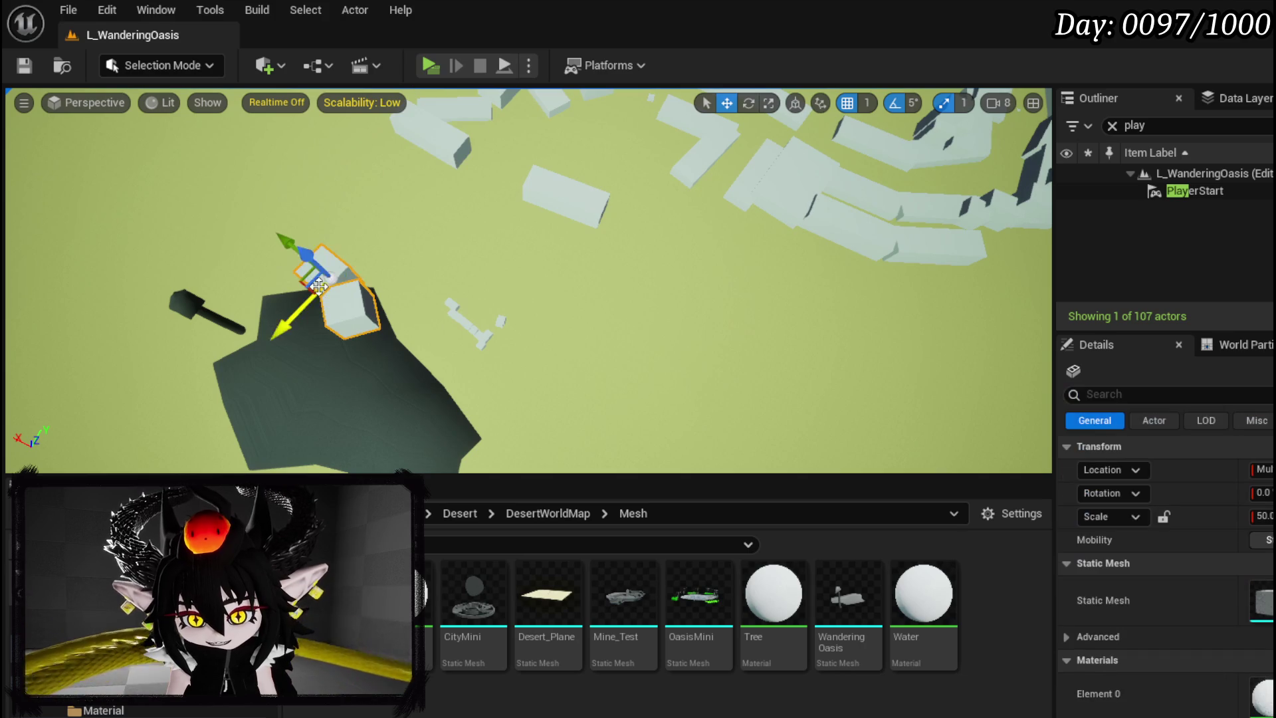
drag(301, 309, 457, 202)
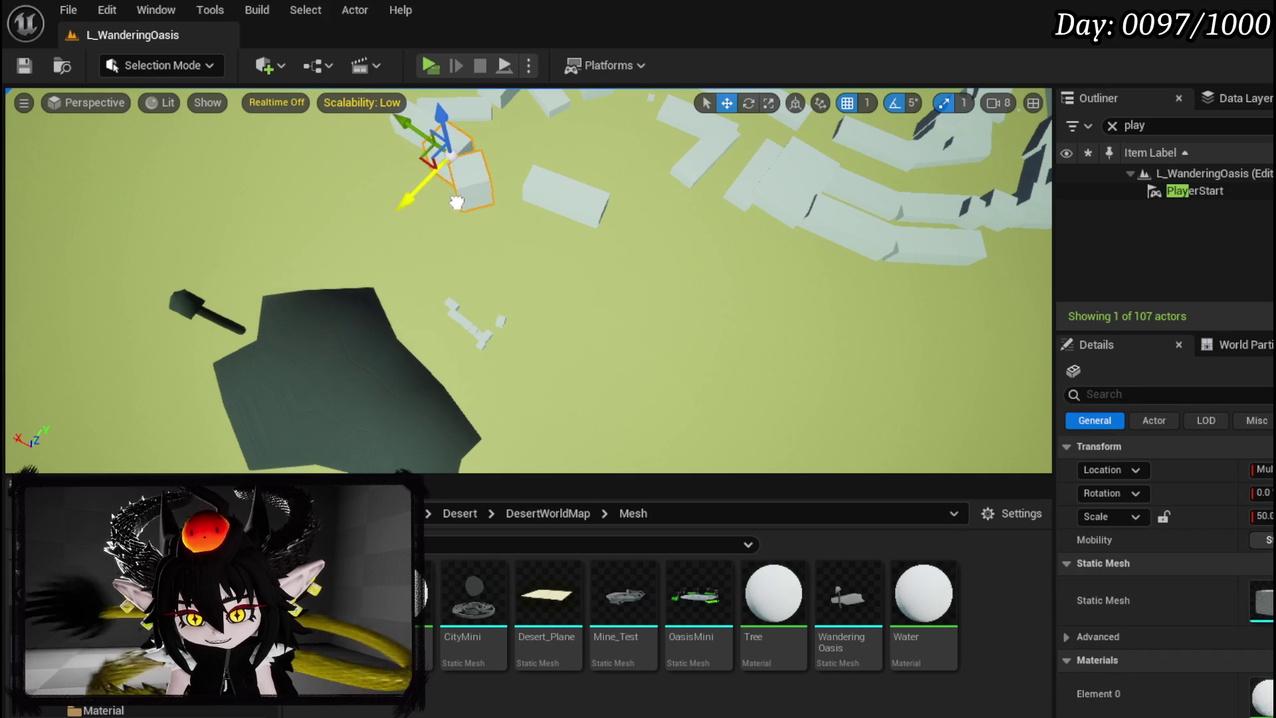
Select the pole and the stray cubes around it, then delete them together
click(451, 307)
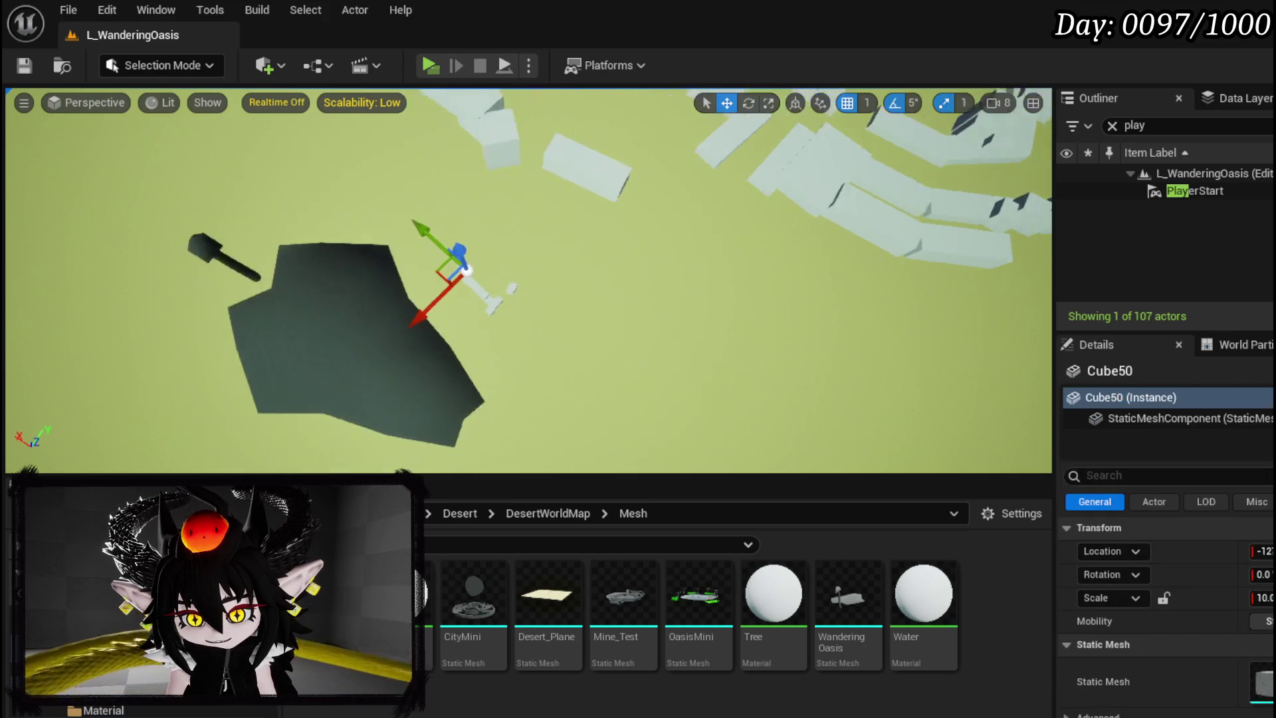
drag(525, 279, 425, 266)
mouse_move(602, 245)
mouse_down()
mouse_move(585, 253)
mouse_move(602, 245)
mouse_up()
ctrl+click(634, 233)
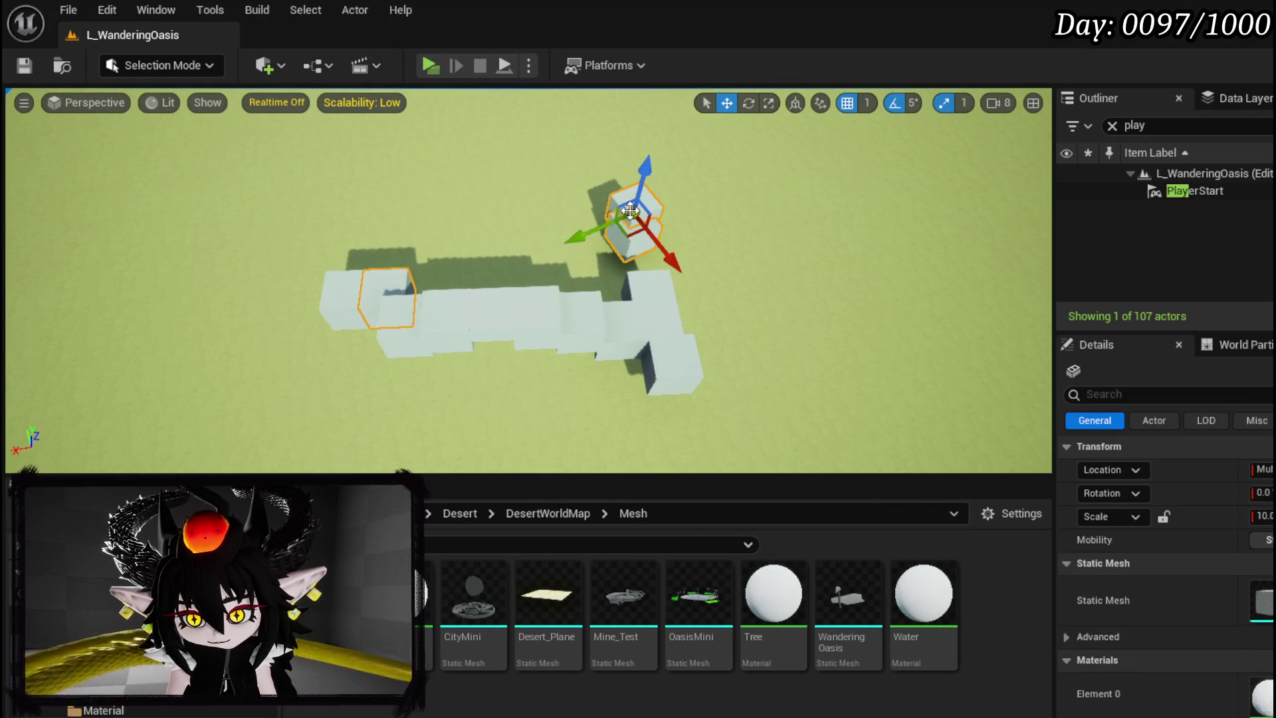
ctrl+click(652, 324)
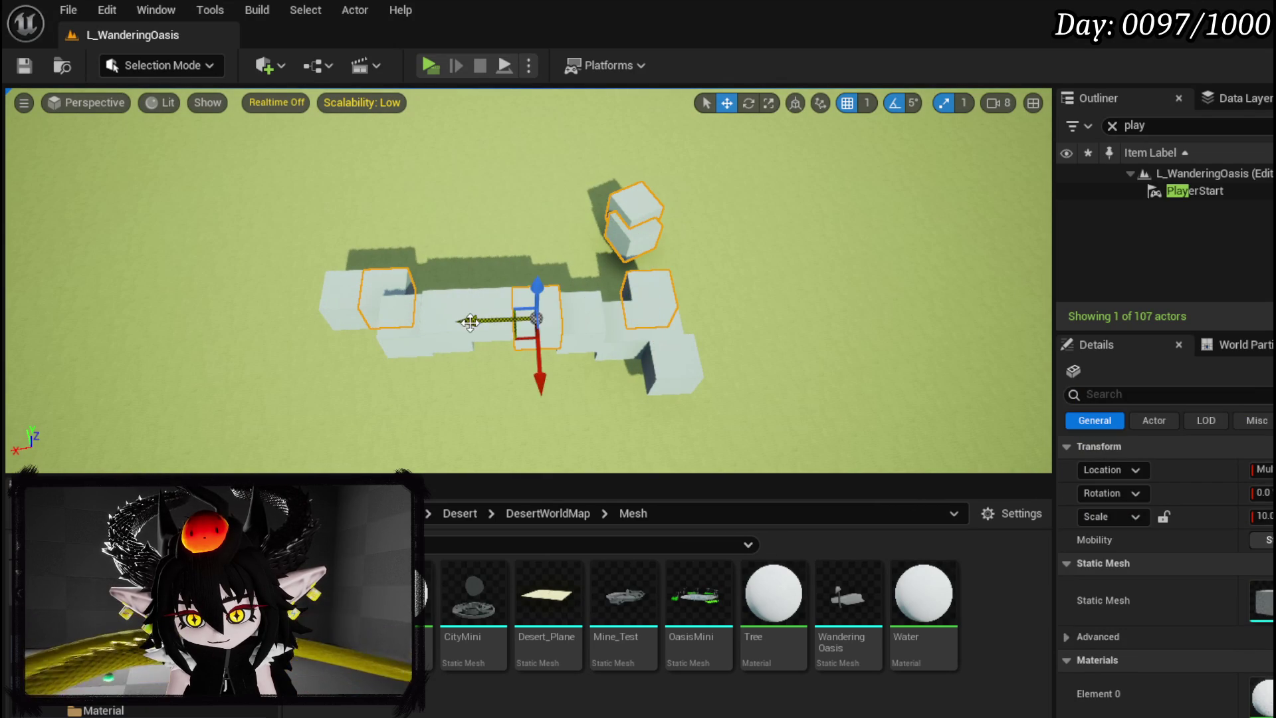
key(Delete)
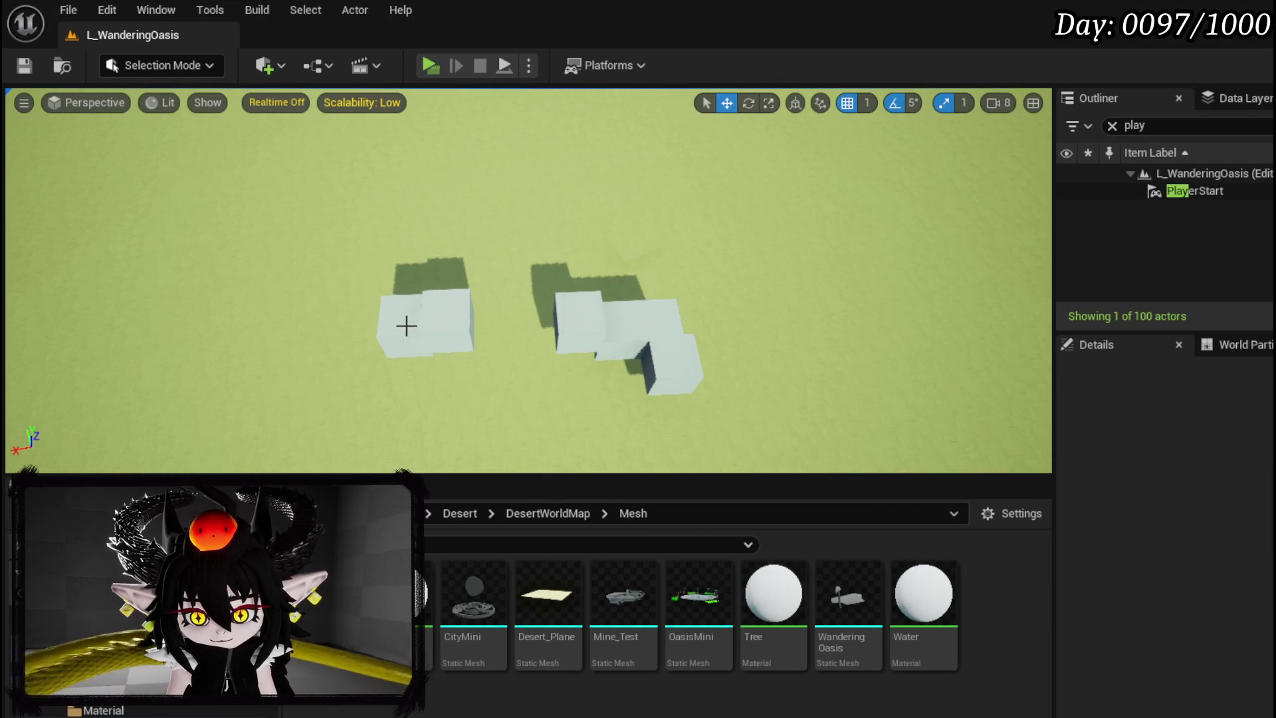
Delete the four remaining stray cubes one at a time
click(585, 328)
key(Delete)
click(621, 330)
key(Delete)
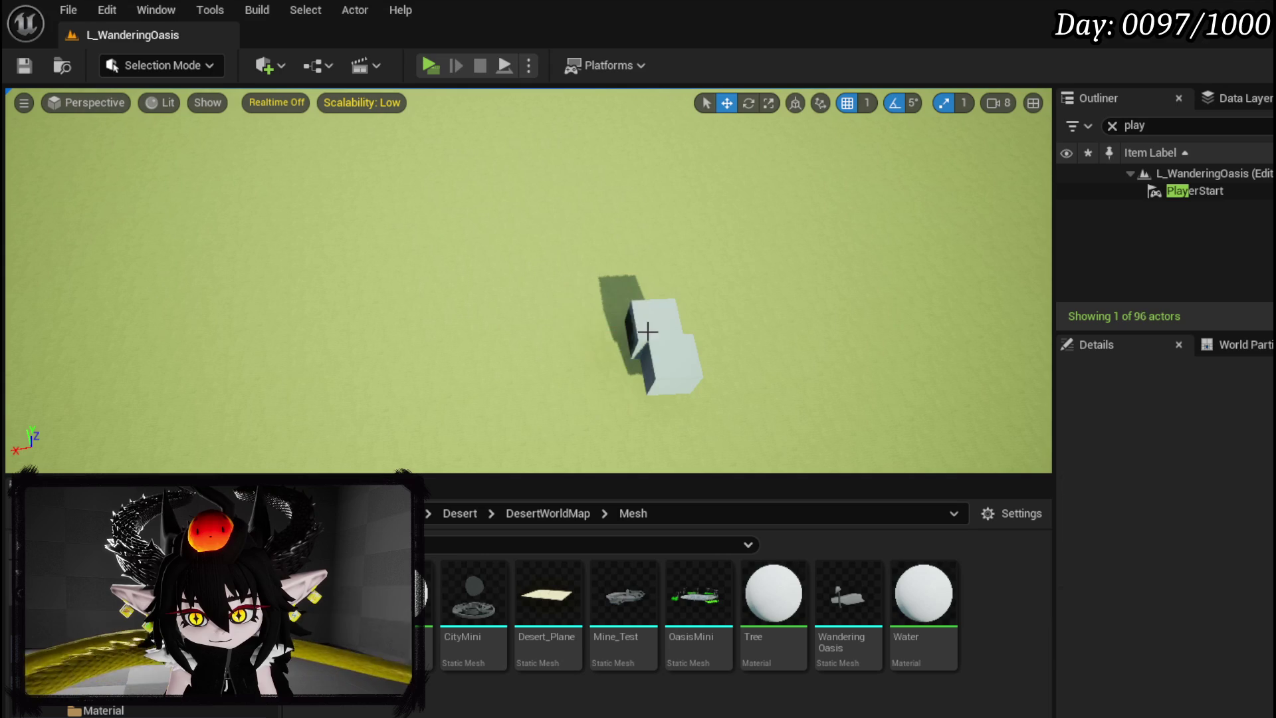
click(650, 336)
key(Delete)
click(664, 353)
key(Delete)
drag(670, 360, 669, 259)
Lower grey block Cube5 slightly and shift it to the right
mouse_move(485, 304)
mouse_down()
mouse_move(485, 286)
mouse_move(485, 304)
mouse_up()
drag(584, 265, 584, 203)
click(673, 246)
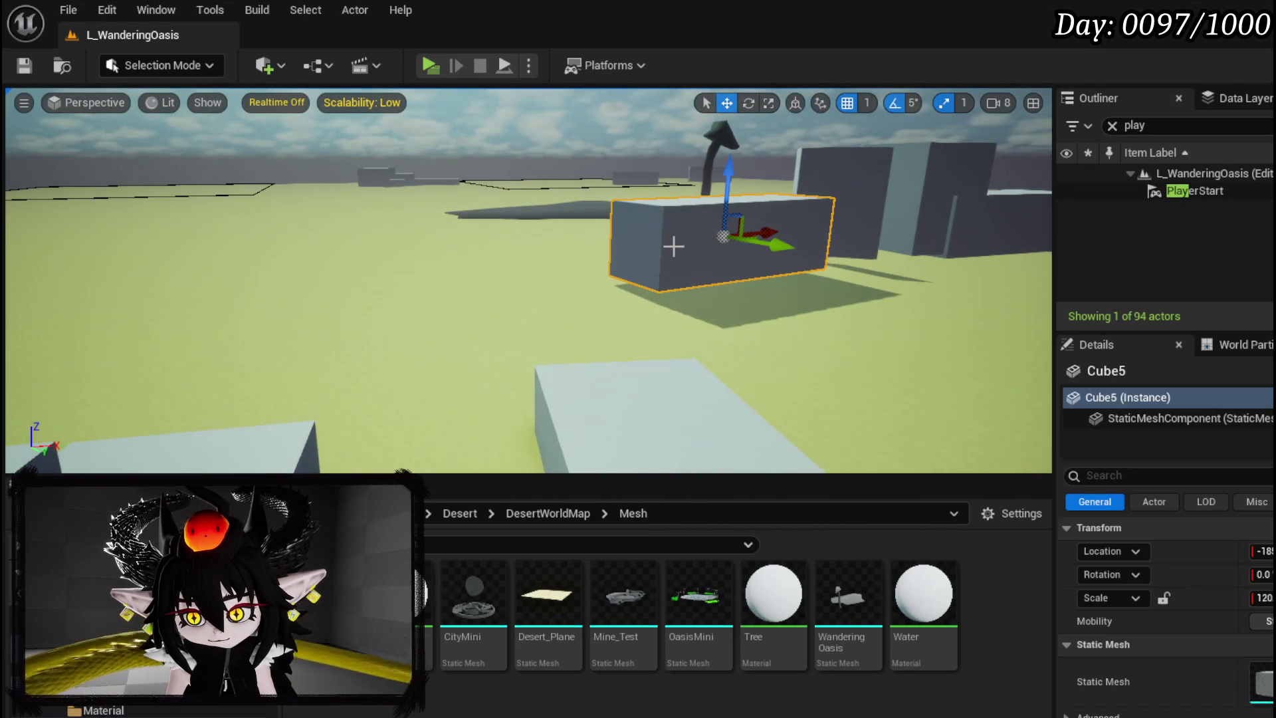
drag(736, 187, 739, 196)
mouse_move(776, 257)
mouse_down()
mouse_move(844, 258)
mouse_move(824, 282)
mouse_up()
Copy Cube5 to the left as Cube46, turned about 180 degrees plus 10 more
mouse_move(904, 256)
mouse_down()
mouse_move(535, 285)
mouse_move(539, 312)
mouse_up()
key(e)
mouse_move(406, 310)
mouse_down()
mouse_move(585, 302)
mouse_move(226, 286)
mouse_up()
key(w)
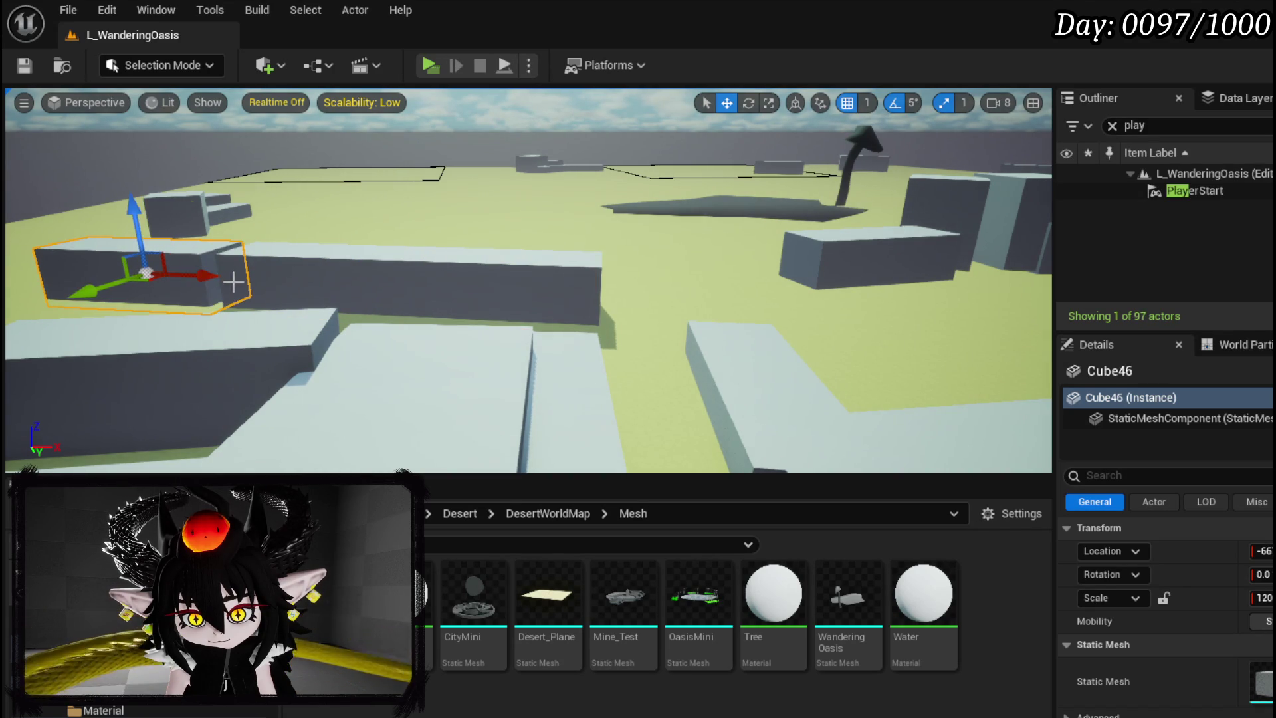
key(e)
mouse_move(137, 293)
mouse_down()
mouse_move(229, 284)
mouse_move(166, 292)
mouse_move(173, 332)
mouse_move(193, 289)
mouse_move(299, 285)
mouse_up()
key(w)
Copy Cube46 further along the wall as Cube47, angled to follow the curve
drag(738, 332, 580, 352)
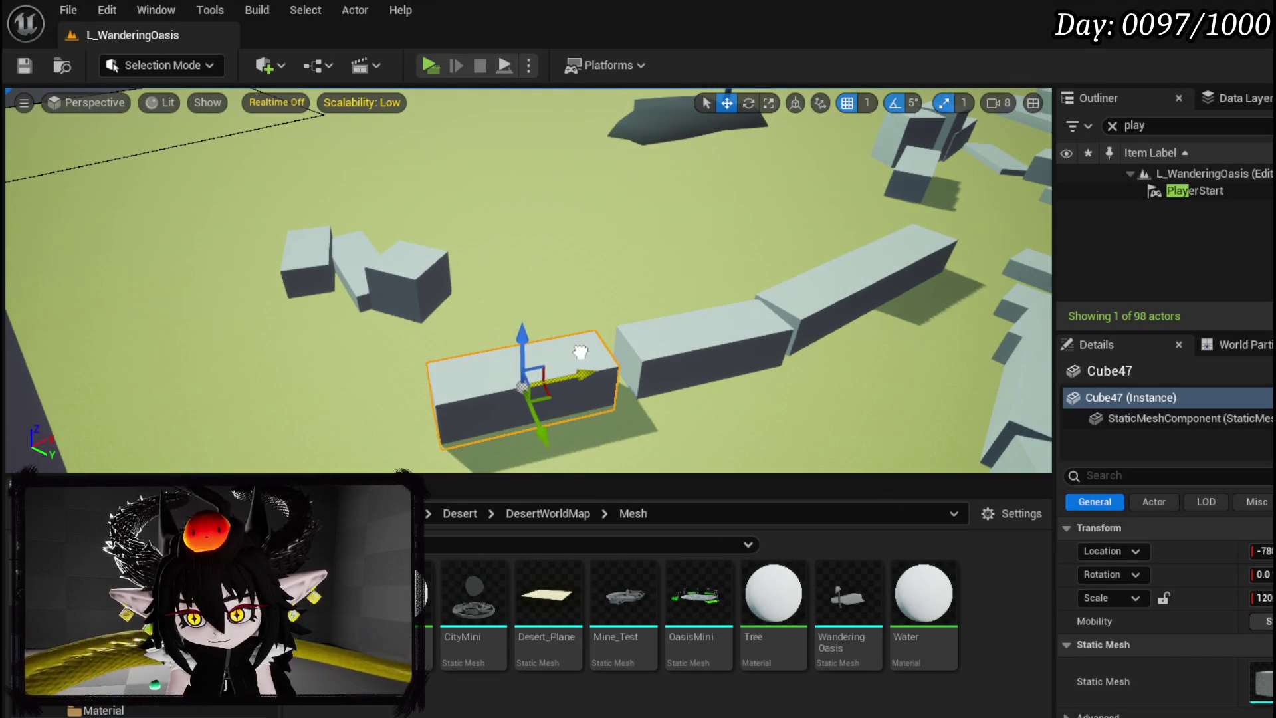
key(e)
drag(454, 453, 465, 458)
key(w)
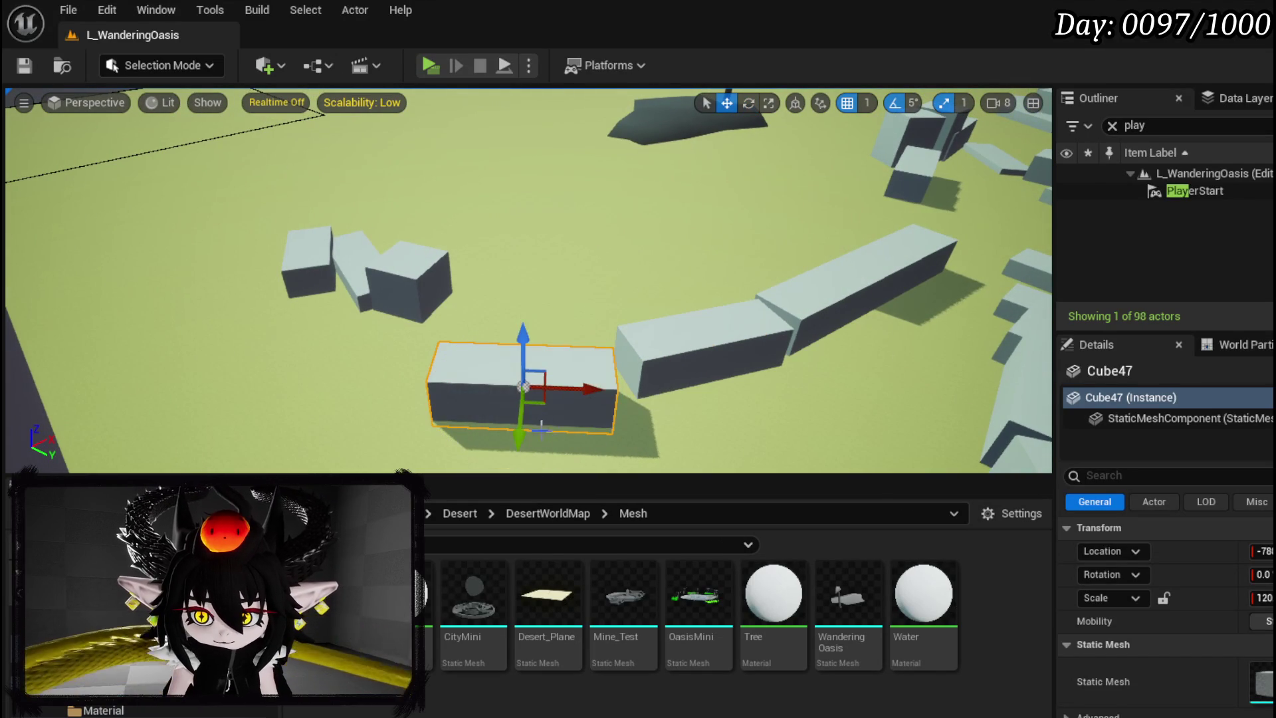
drag(519, 427, 522, 403)
Add copy Cube48 further left, turned and nudged along X to close the gap
drag(592, 382, 372, 392)
key(e)
drag(452, 346, 501, 362)
click(431, 391)
key(w)
click(452, 356)
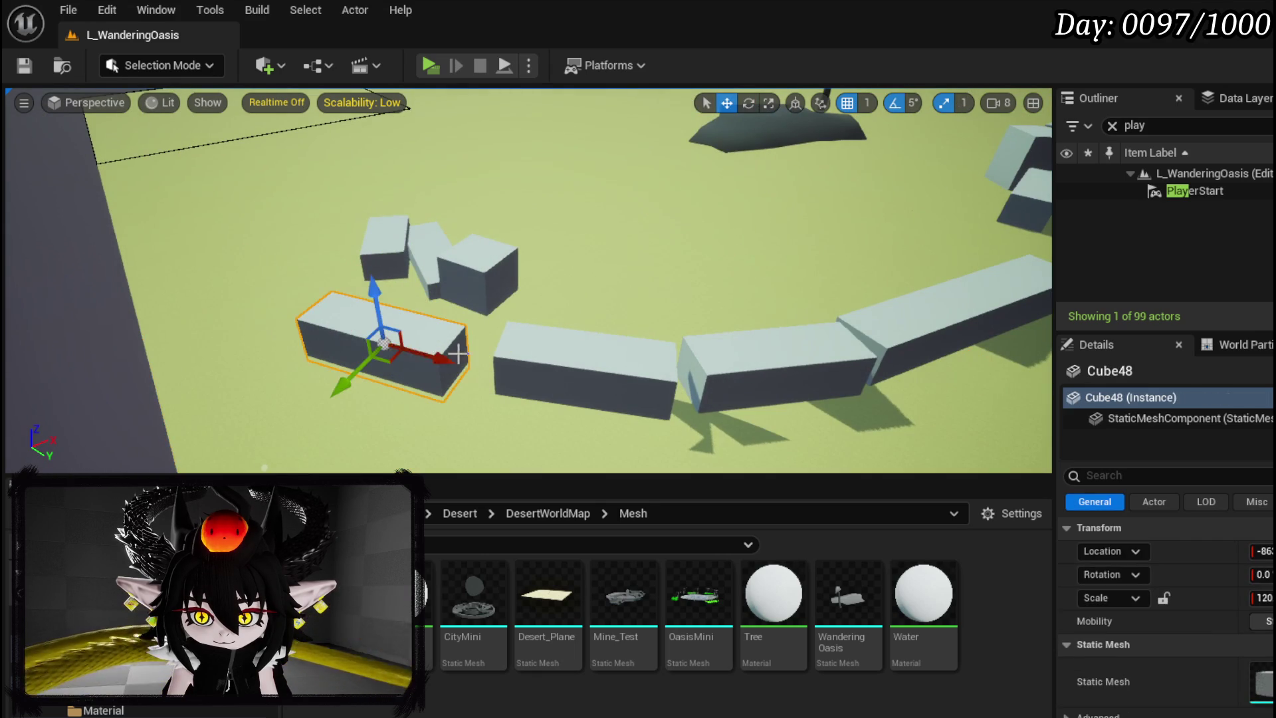
drag(390, 360, 418, 369)
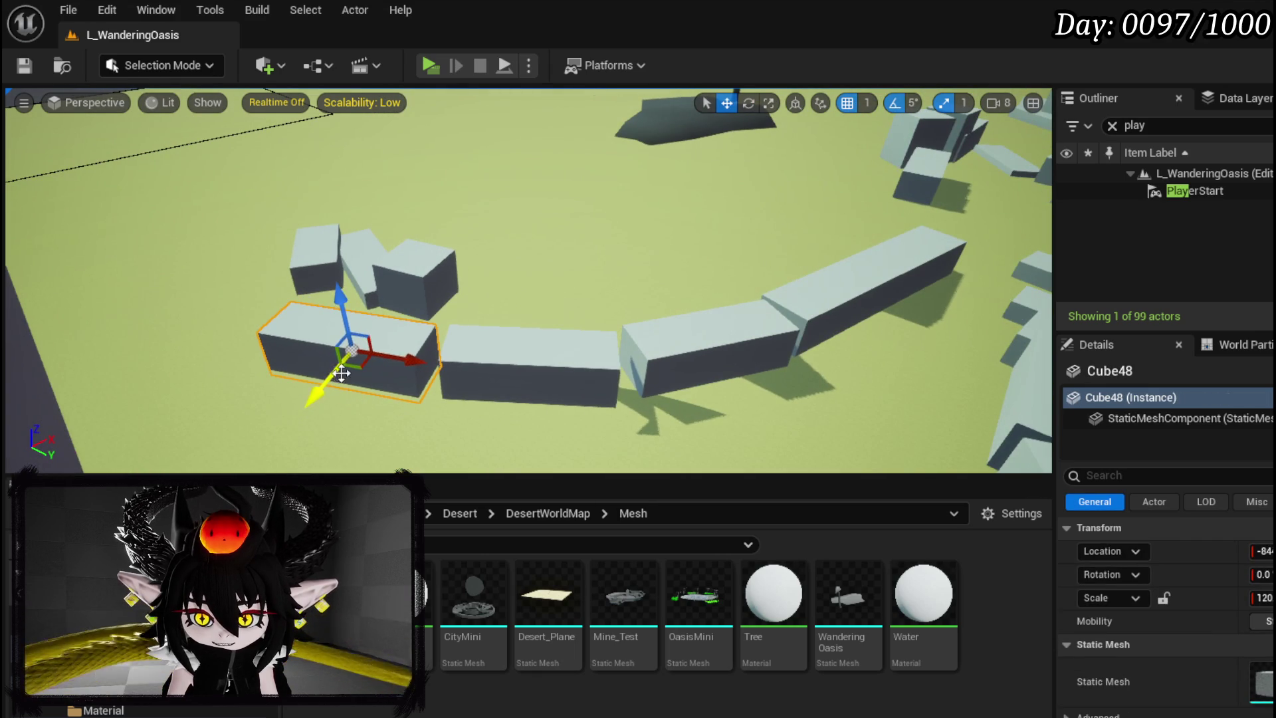
Re-angle Cube48 around its vertical axis to fit the wall's curve
key(e)
key(d)
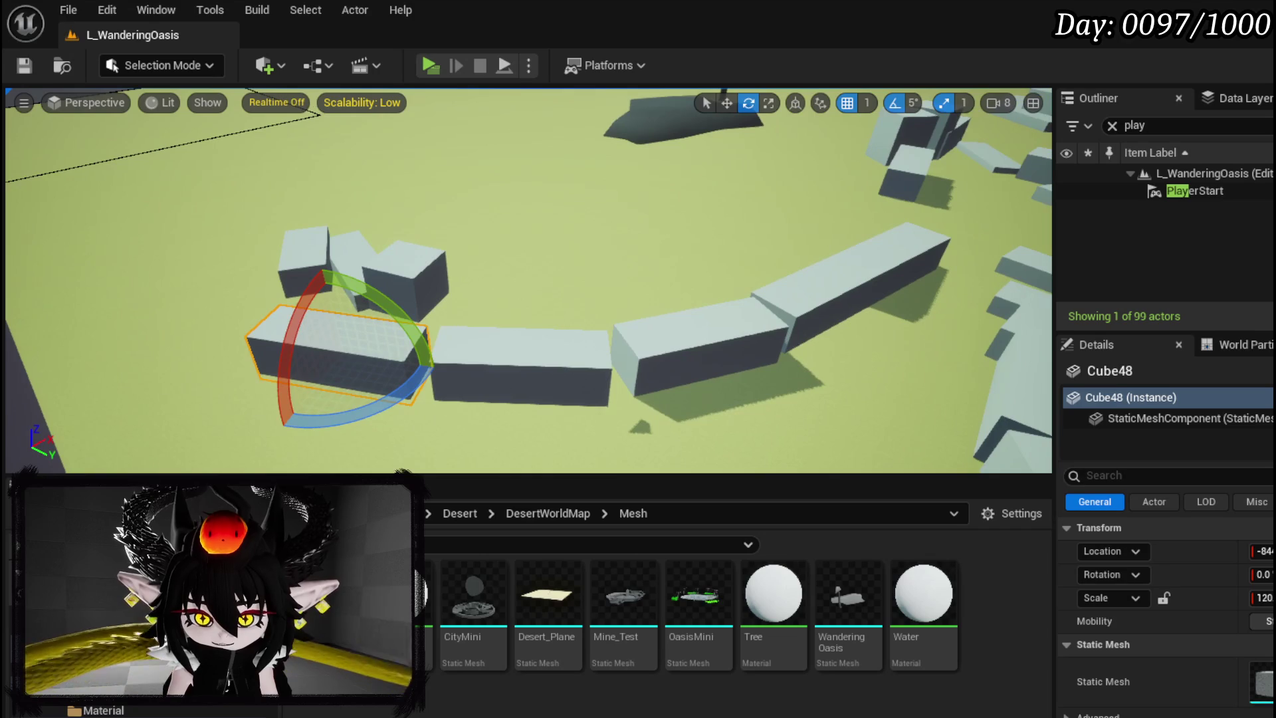
mouse_move(607, 217)
mouse_down()
mouse_move(601, 265)
mouse_move(585, 199)
mouse_up()
key(d)
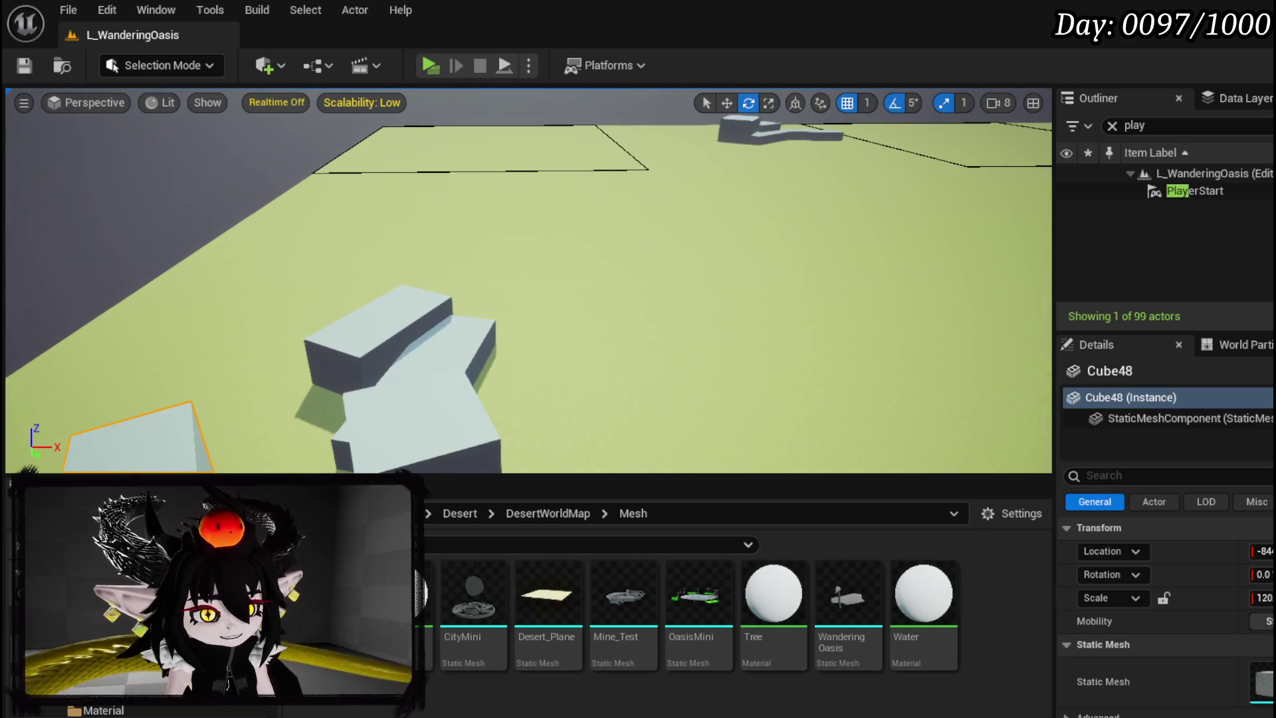
key(s)
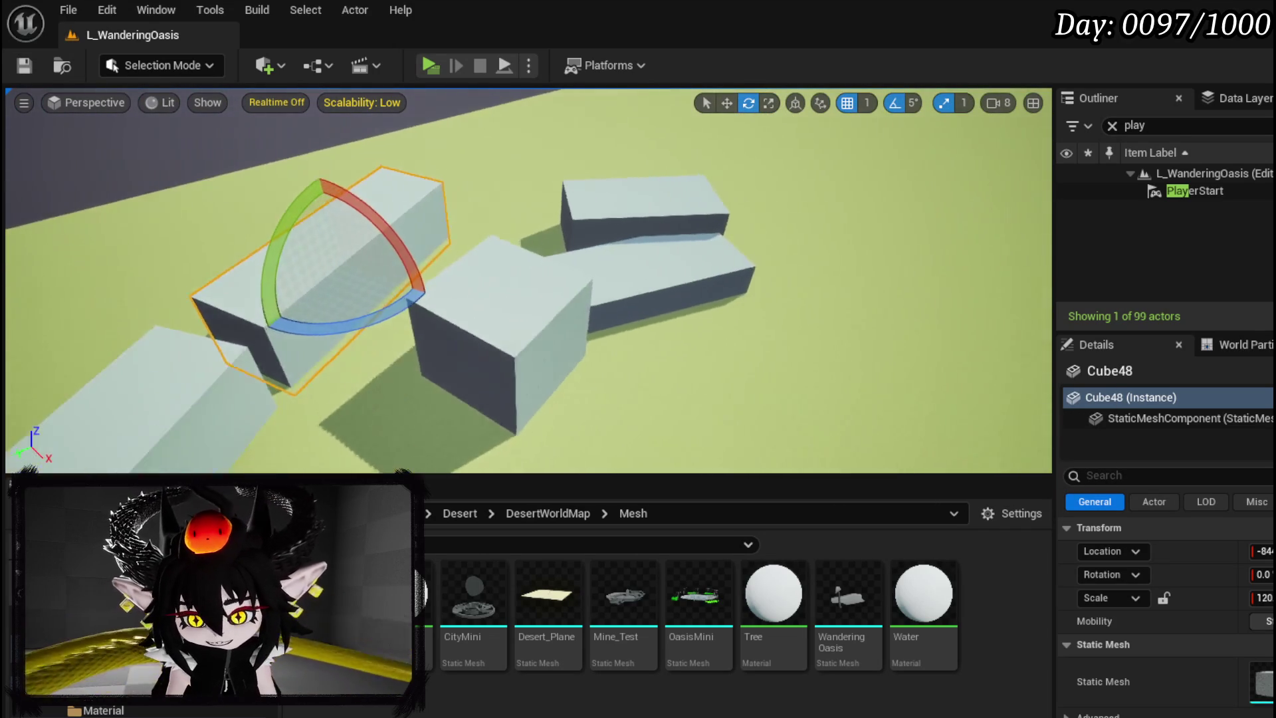
mouse_move(465, 276)
mouse_down()
mouse_move(480, 240)
mouse_move(615, 175)
mouse_up()
key(w)
Turn copy Cube49 by 30 degrees and nudge it slightly along X
key(e)
mouse_move(671, 211)
mouse_down()
mouse_move(638, 212)
mouse_move(649, 204)
mouse_up()
key(w)
drag(637, 124, 483, 215)
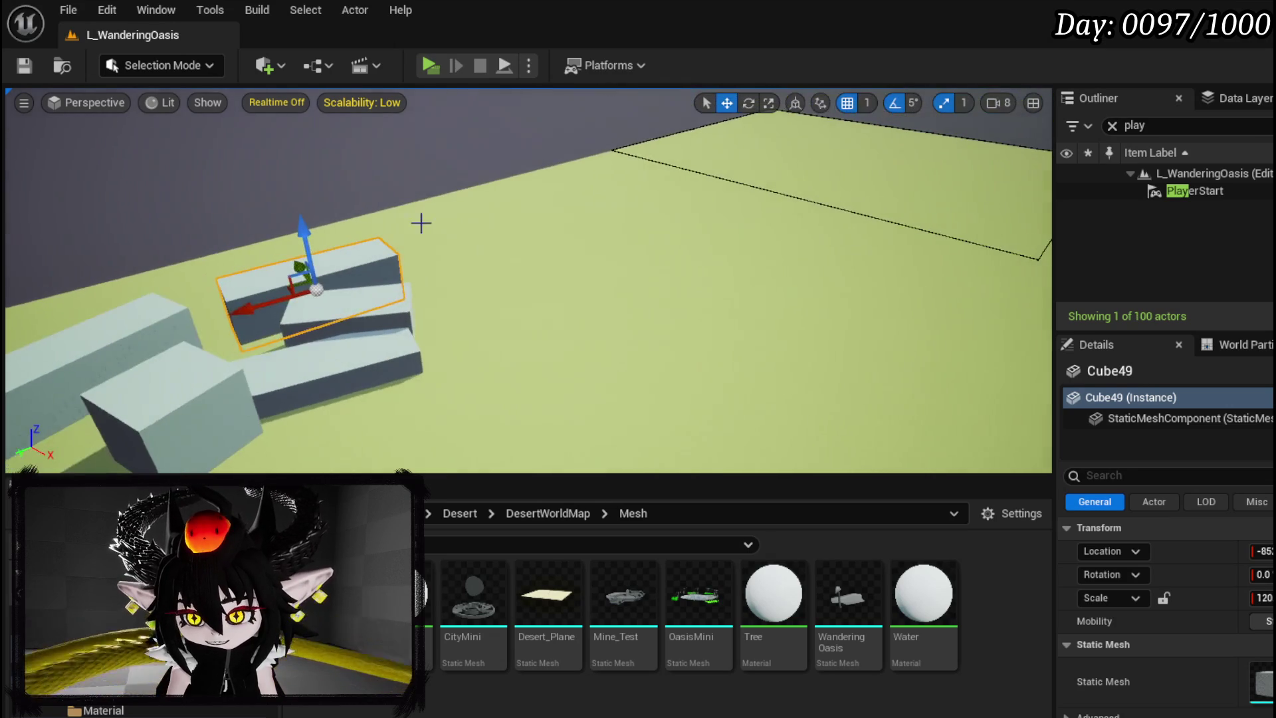
Place more copies along the line, turning Cube52 a quarter turn and shifting it along X
mouse_move(286, 299)
mouse_down()
mouse_move(439, 239)
mouse_move(545, 231)
mouse_move(457, 257)
mouse_move(593, 221)
mouse_move(379, 243)
mouse_up()
mouse_move(249, 304)
mouse_down()
mouse_move(334, 221)
mouse_move(401, 217)
mouse_up()
key(e)
key(w)
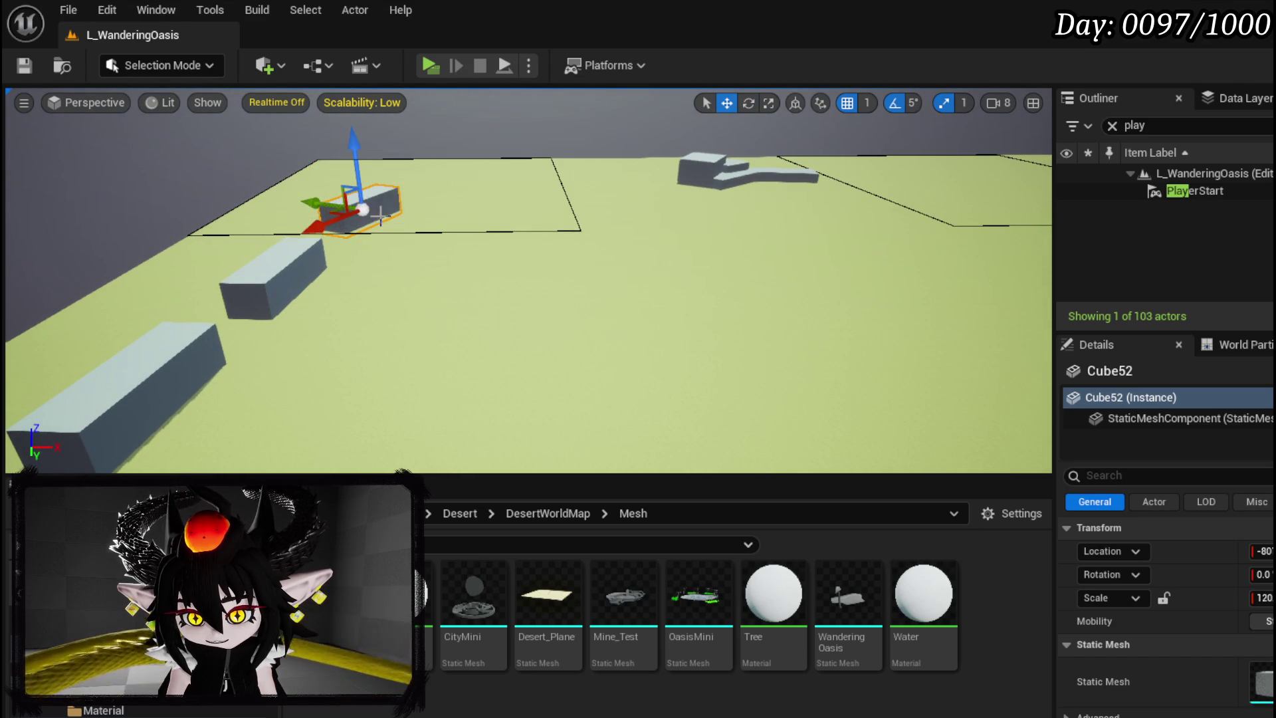
mouse_move(317, 201)
mouse_down()
mouse_move(365, 219)
mouse_move(431, 211)
mouse_move(412, 203)
mouse_up()
Undo the extra block copy and restore the back block
key(e)
key(ctrl+z)
drag(459, 201, 458, 148)
drag(445, 294, 445, 255)
key(ctrl+z)
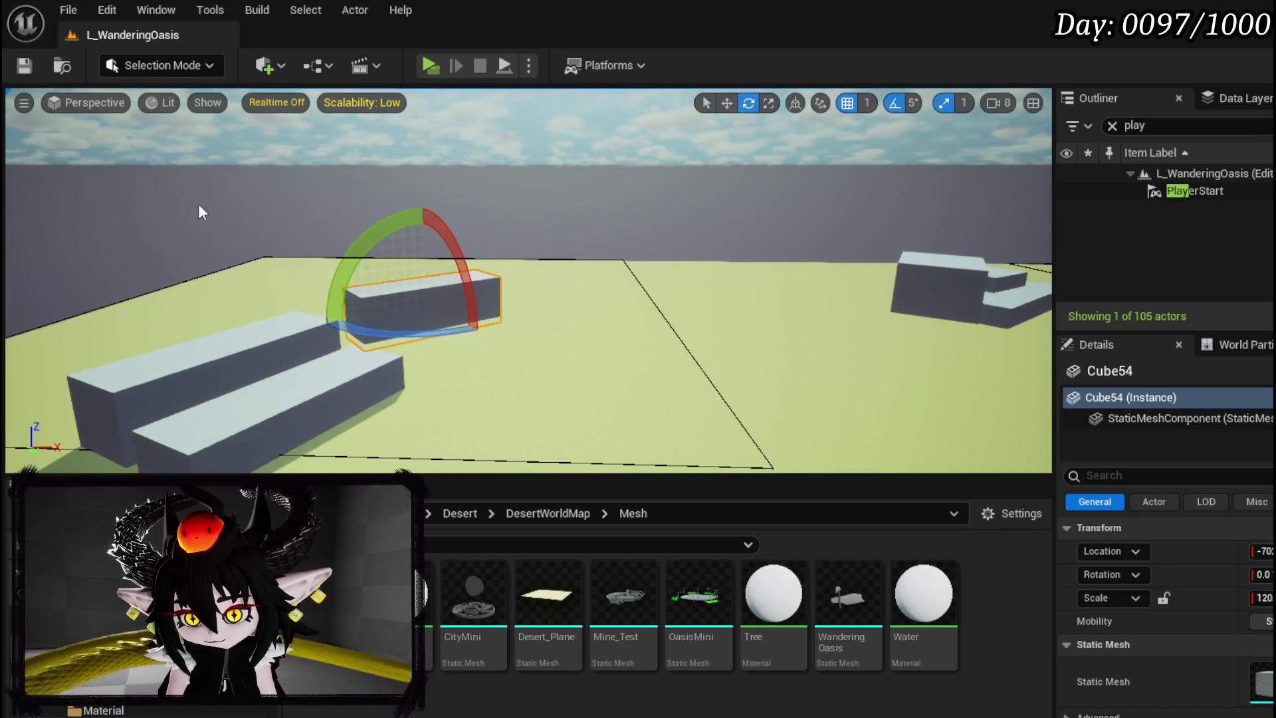
Undo the back block's last rotation, raise it into a taller wall, and save
click(25, 67)
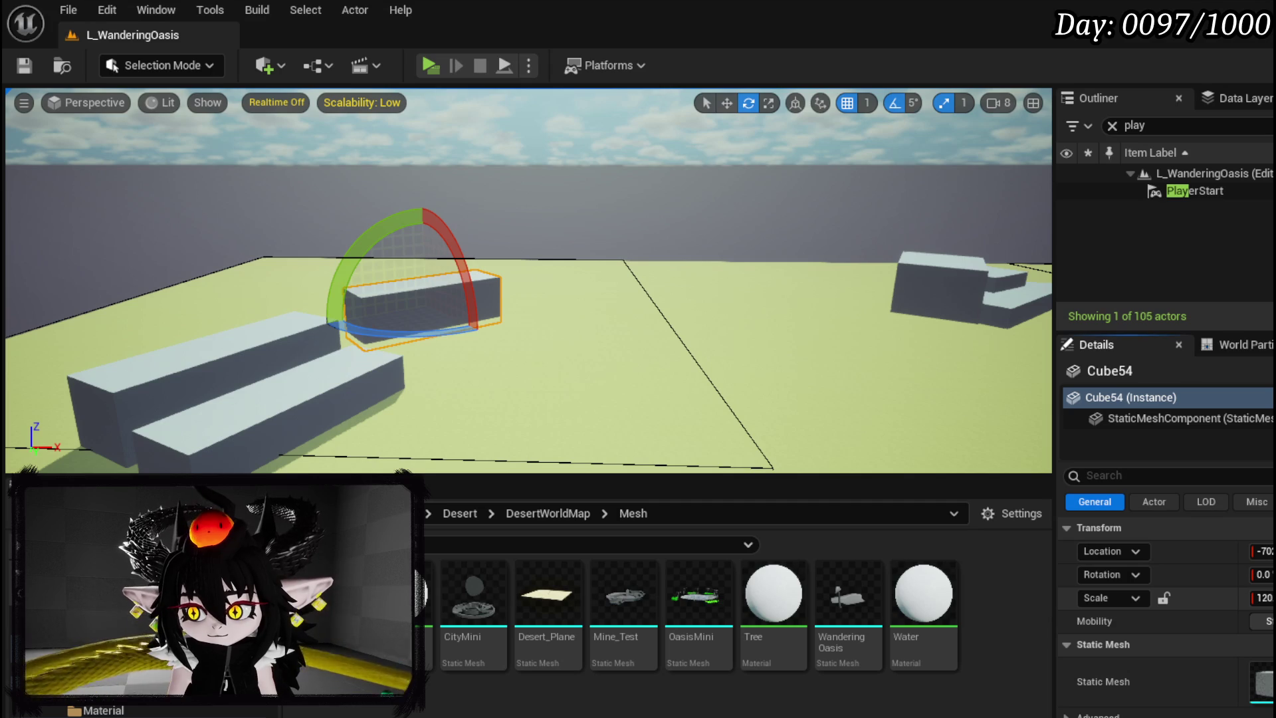
key(ctrl+z)
drag(498, 285, 463, 296)
key(w)
drag(452, 238, 447, 206)
click(16, 69)
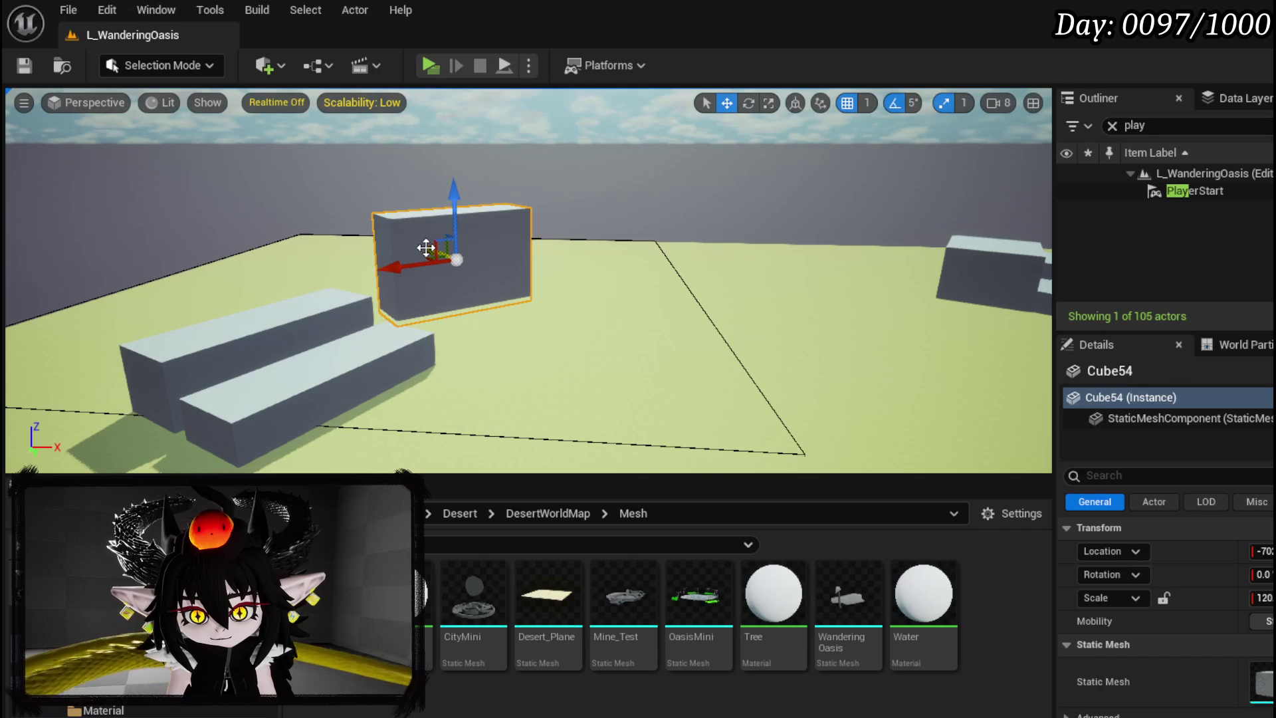
Copy the block at scale 60, lower it to the ground as a step, and save
alt+drag(426, 247, 441, 262)
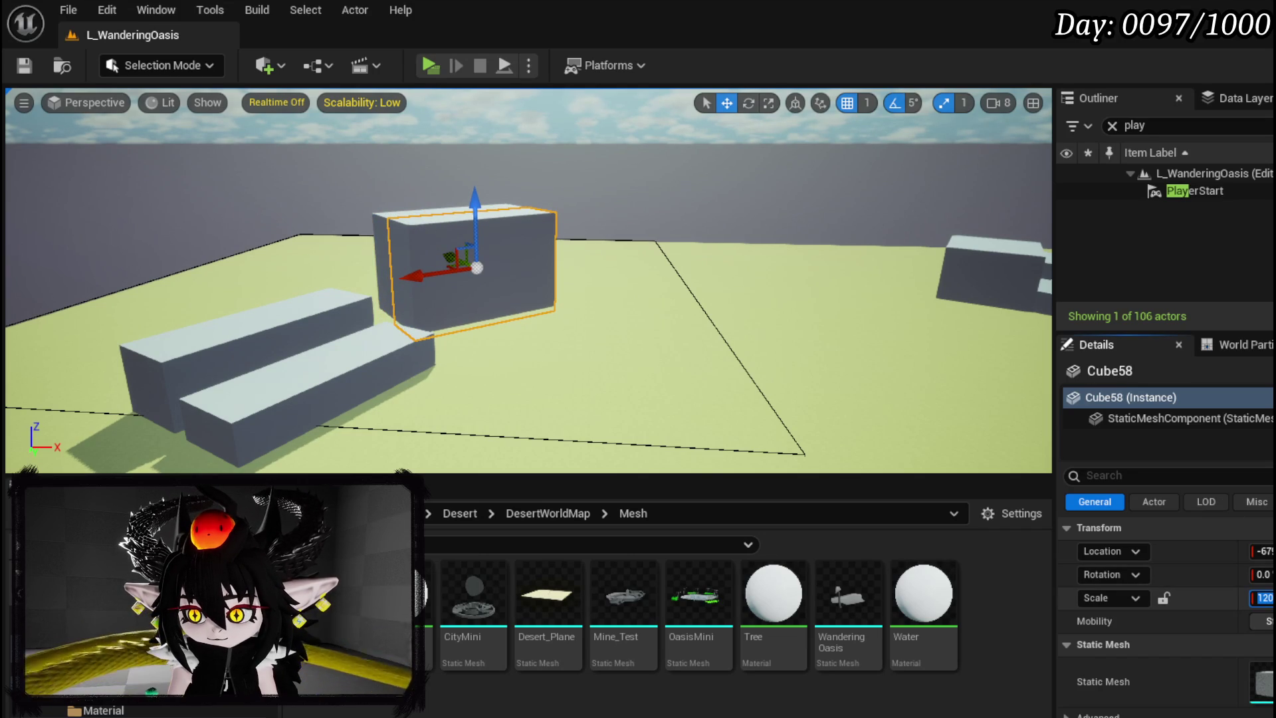
text(60)
key(Return)
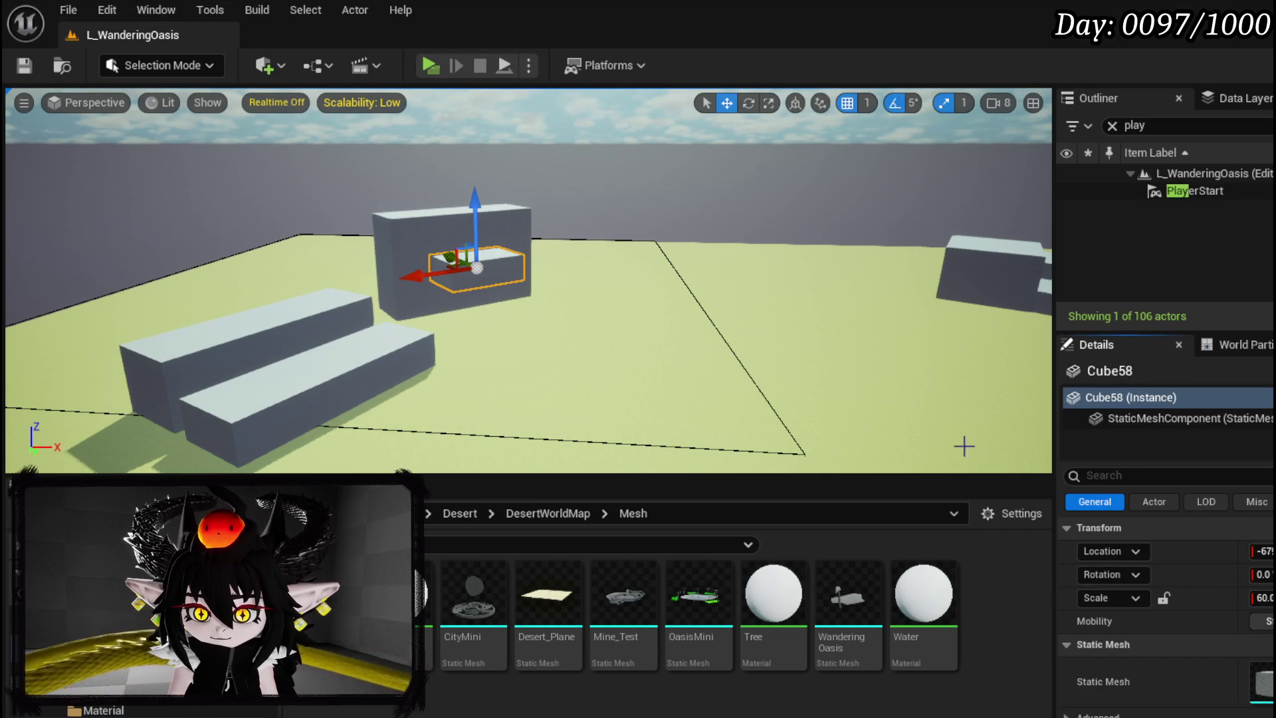
drag(471, 219, 476, 246)
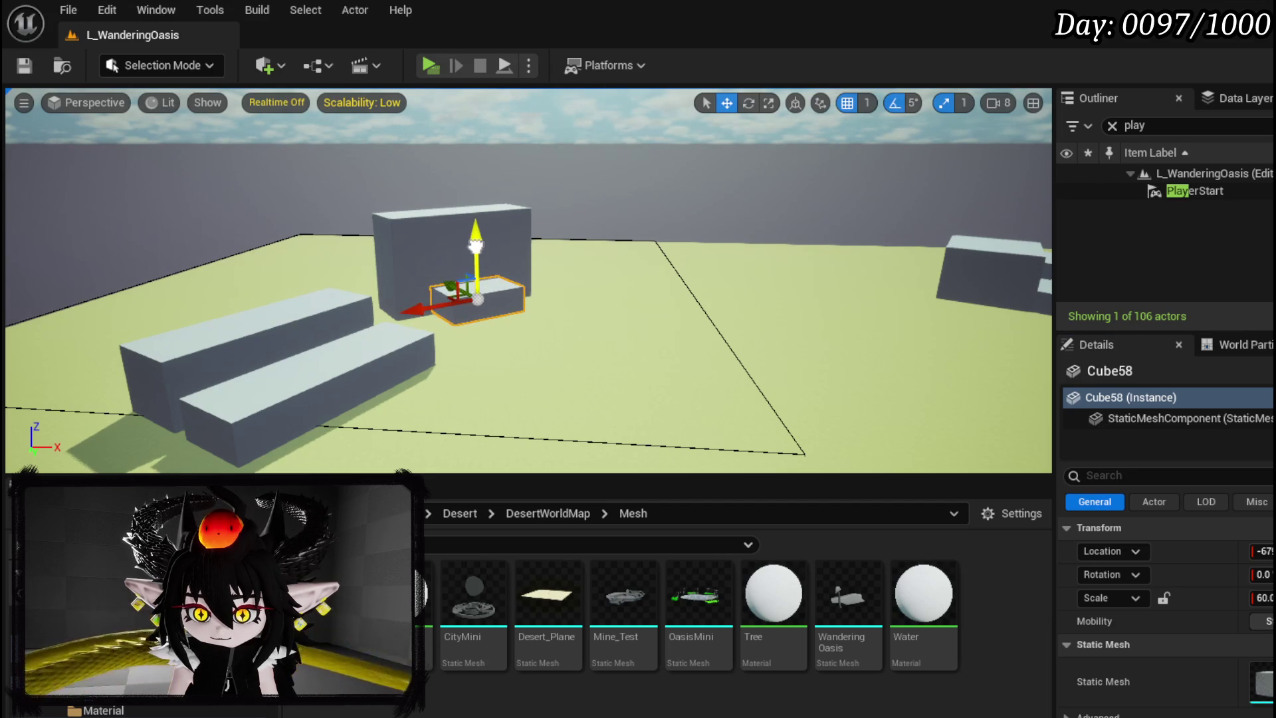
click(25, 65)
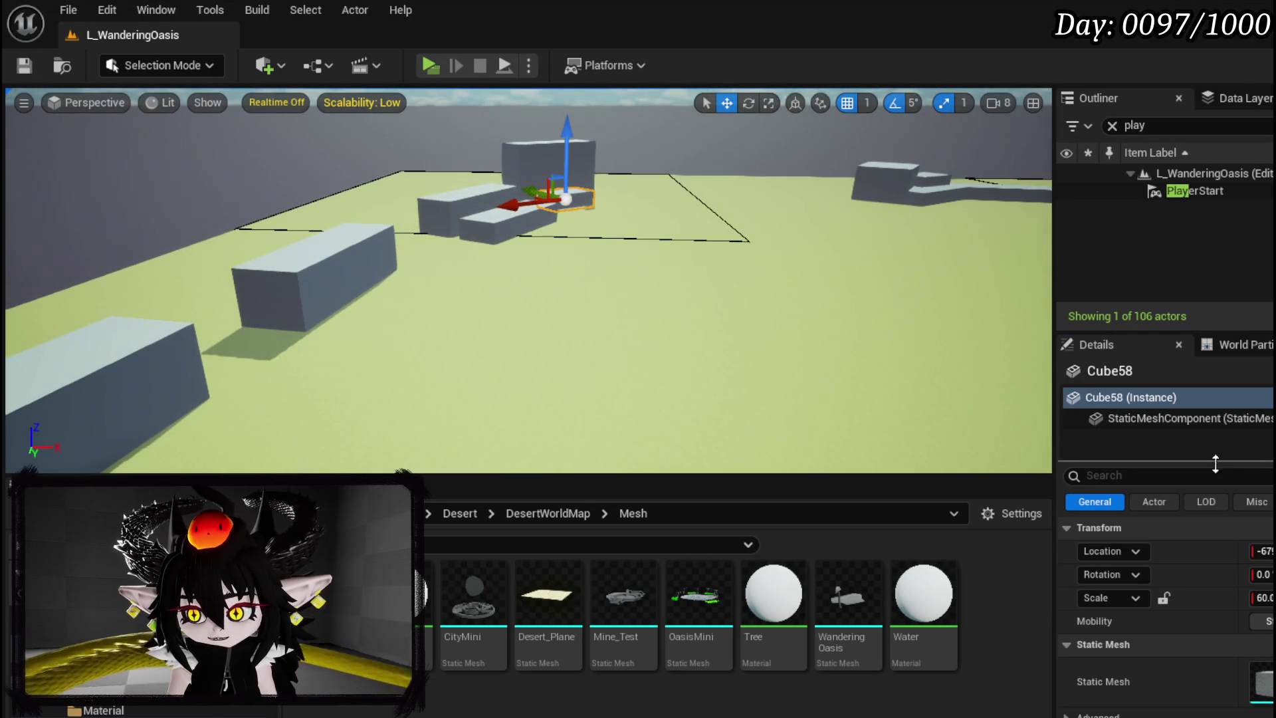
Swing the view down and back, then lift it to look across the horizon
text(spa)
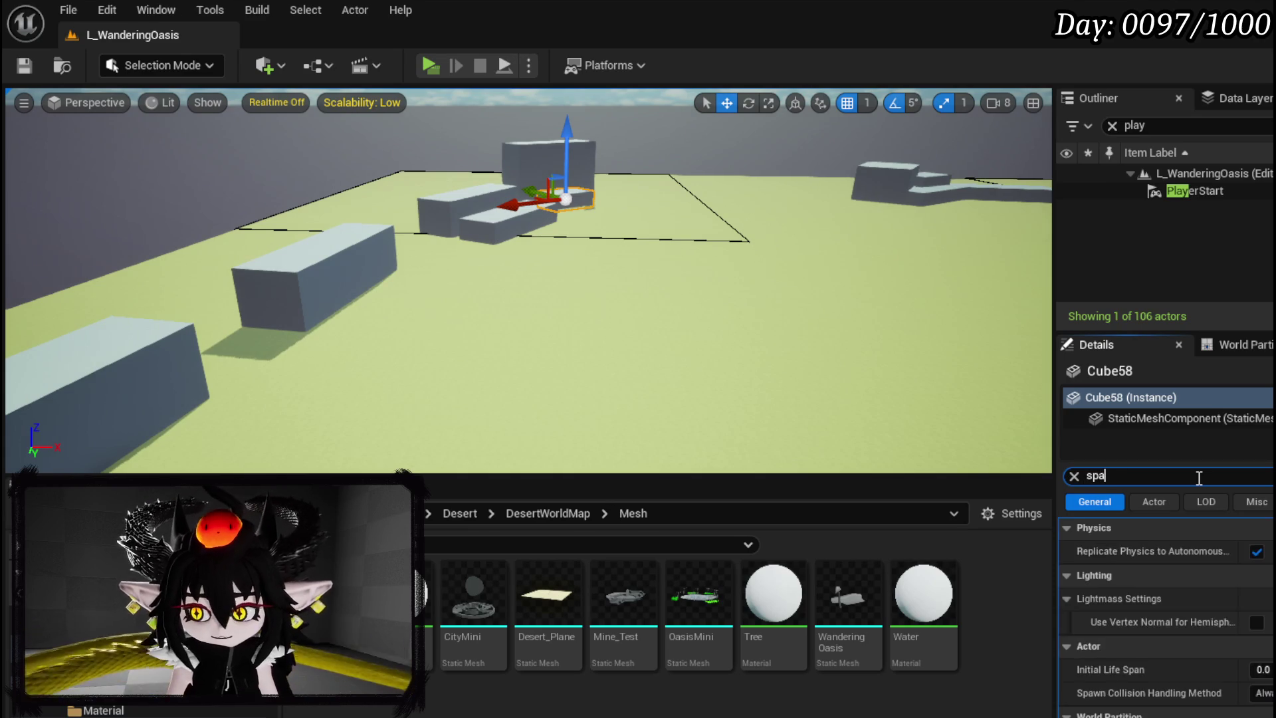
mouse_move(681, 379)
mouse_down()
mouse_move(717, 412)
mouse_move(758, 362)
mouse_up()
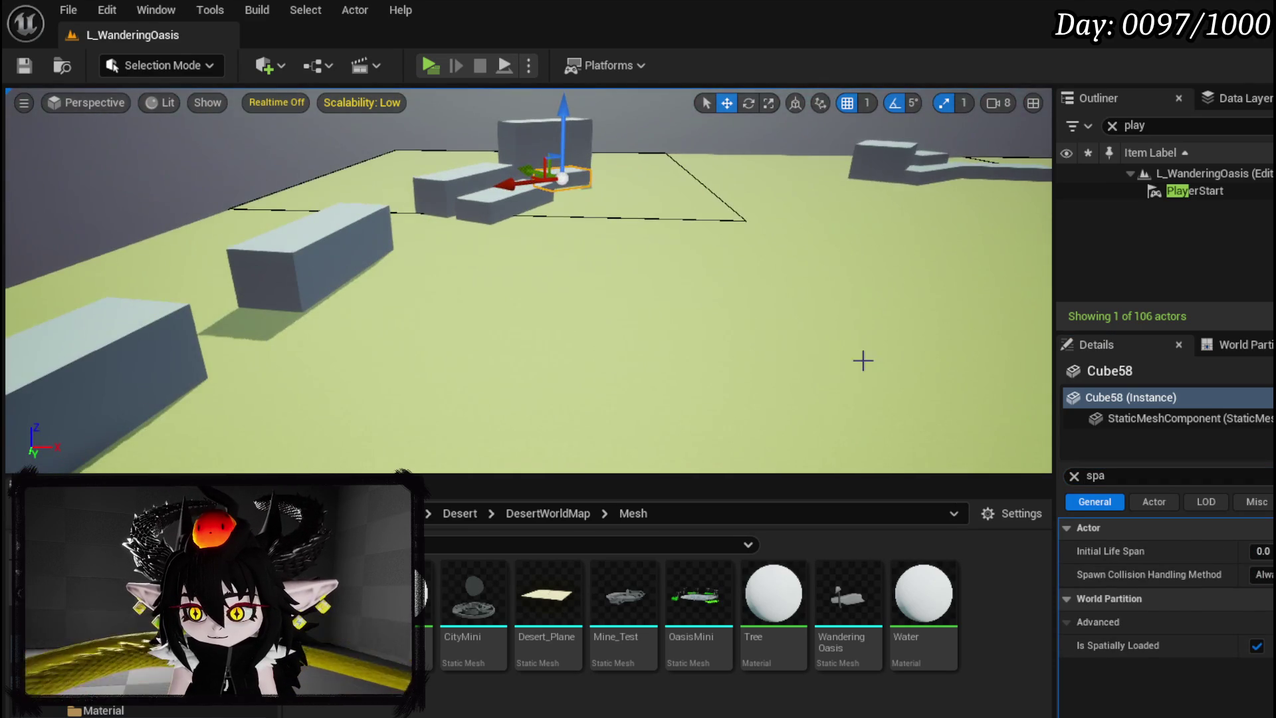
mouse_move(618, 285)
mouse_down()
mouse_move(611, 246)
mouse_move(625, 232)
mouse_move(624, 333)
mouse_move(611, 269)
mouse_move(718, 166)
mouse_move(718, 206)
mouse_up()
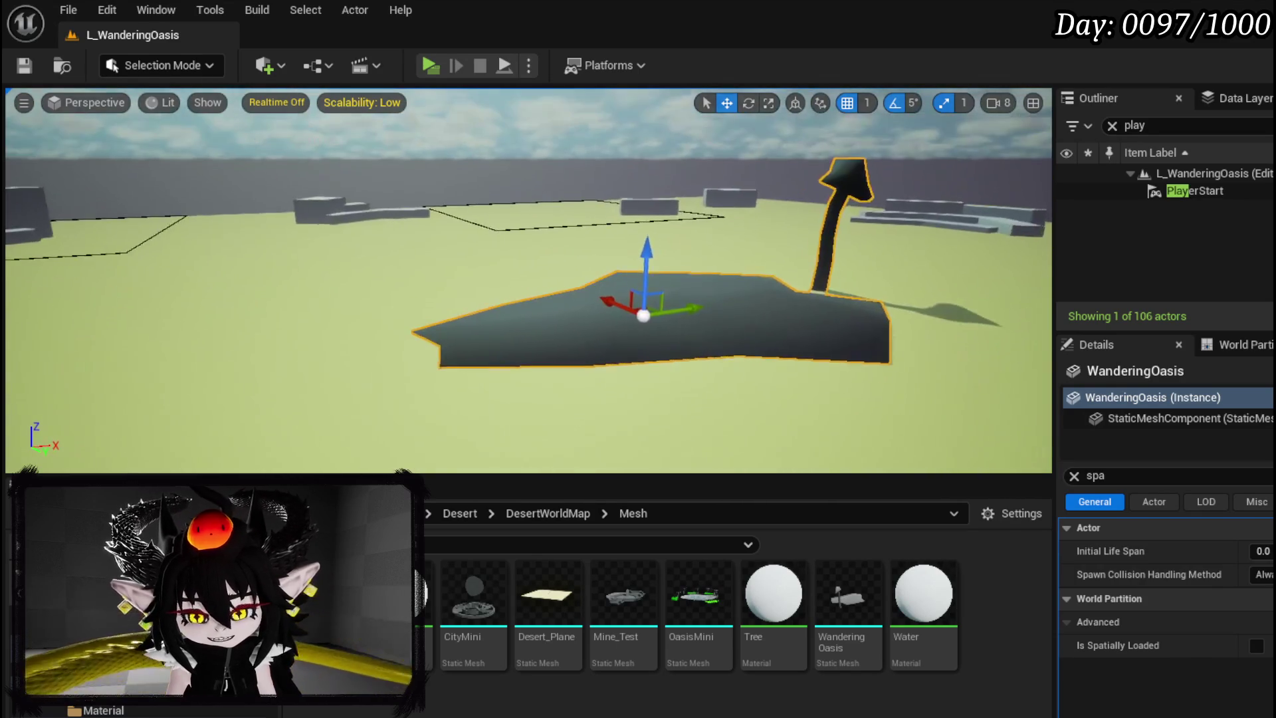
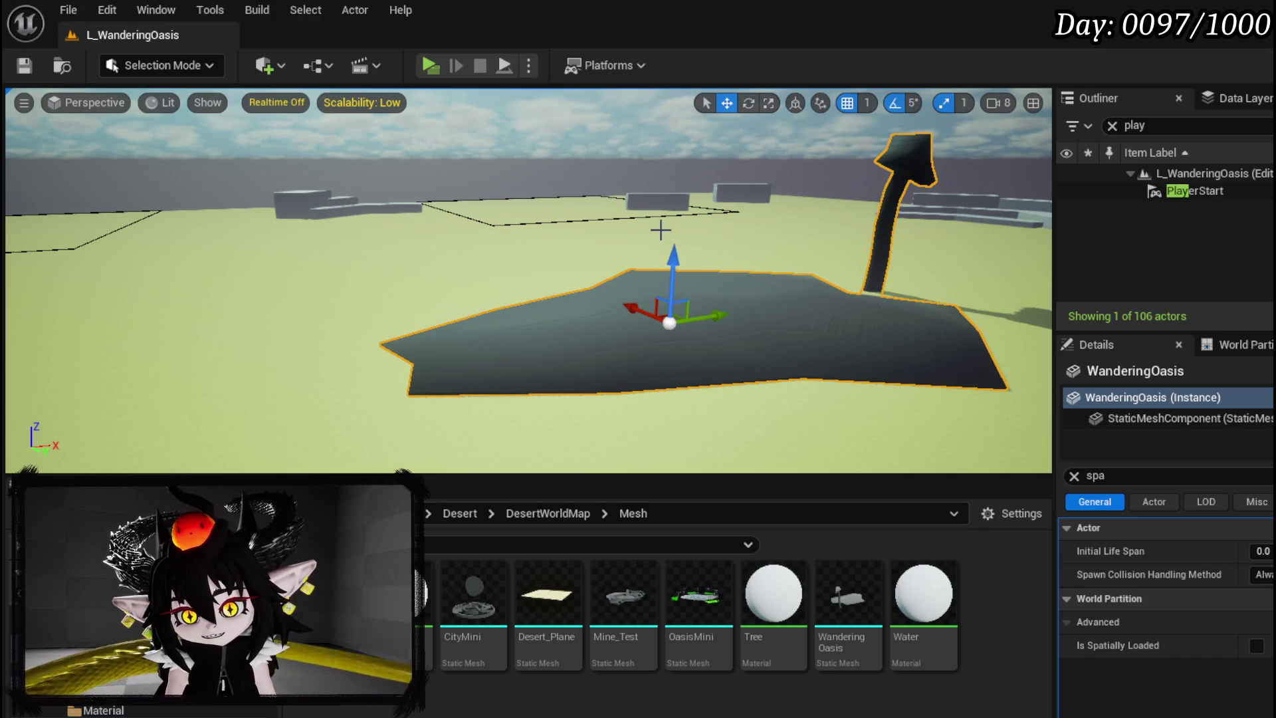
Raise the WanderingOasis mesh along Z and fly the camera to view it against the ground
drag(670, 256, 675, 171)
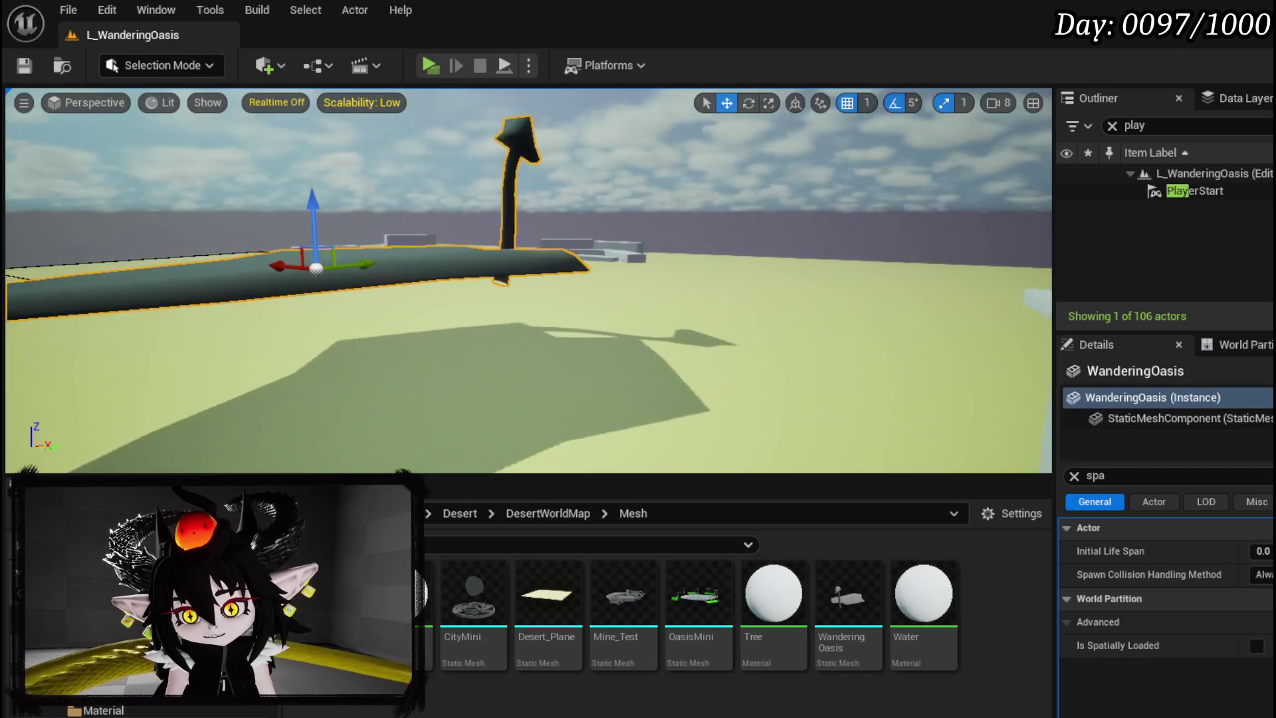
drag(591, 217, 583, 196)
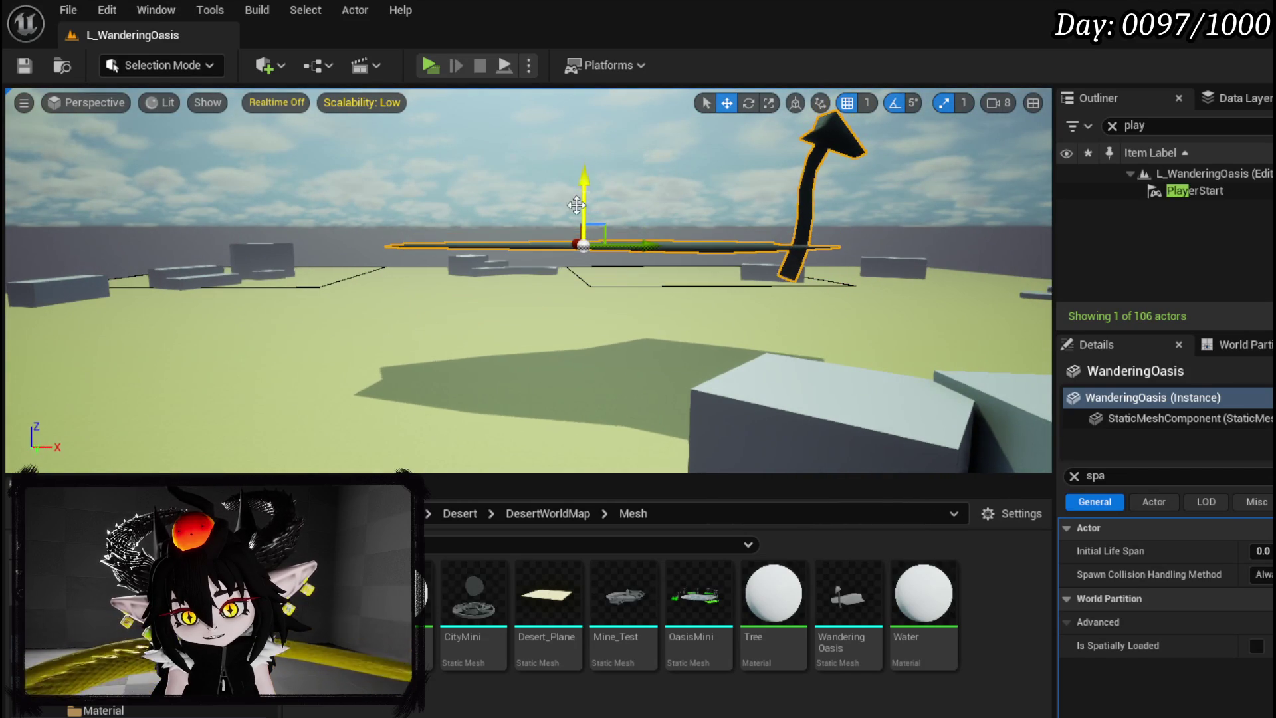
drag(531, 279, 532, 279)
drag(465, 349, 465, 349)
drag(880, 297, 880, 297)
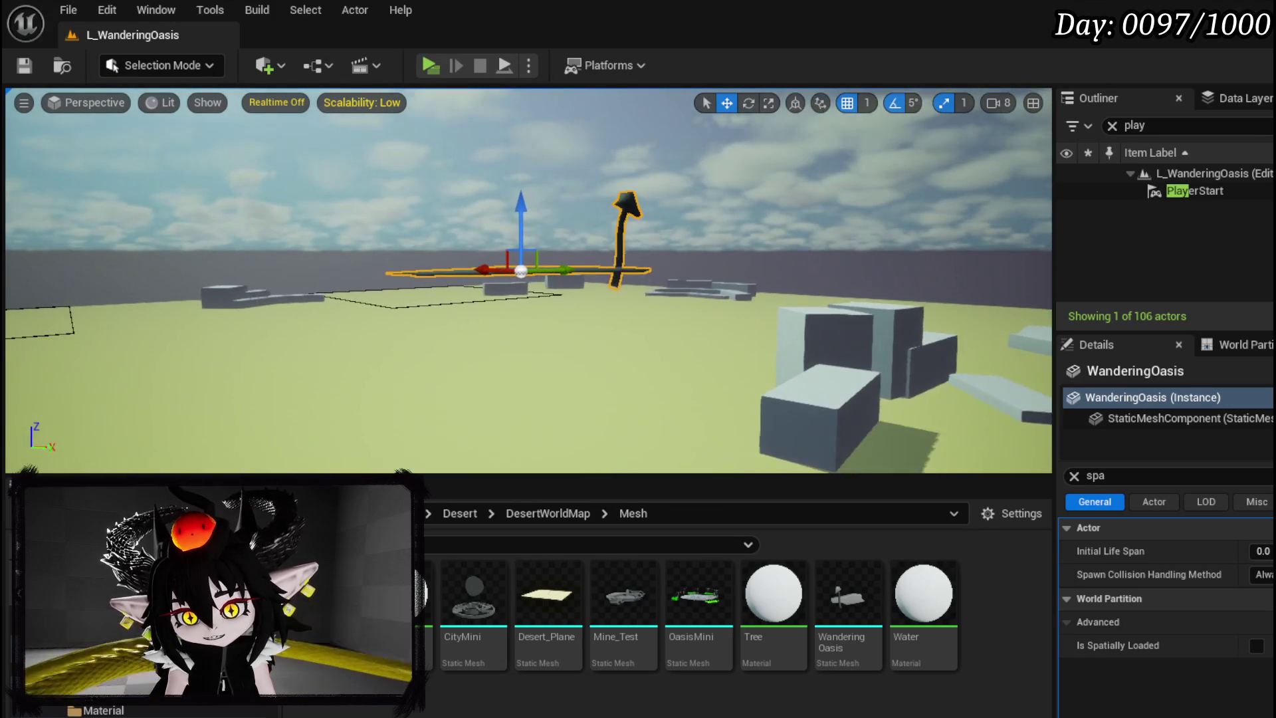
Sink the WanderingOasis mesh down into the desert ground and save the level
drag(514, 251, 508, 297)
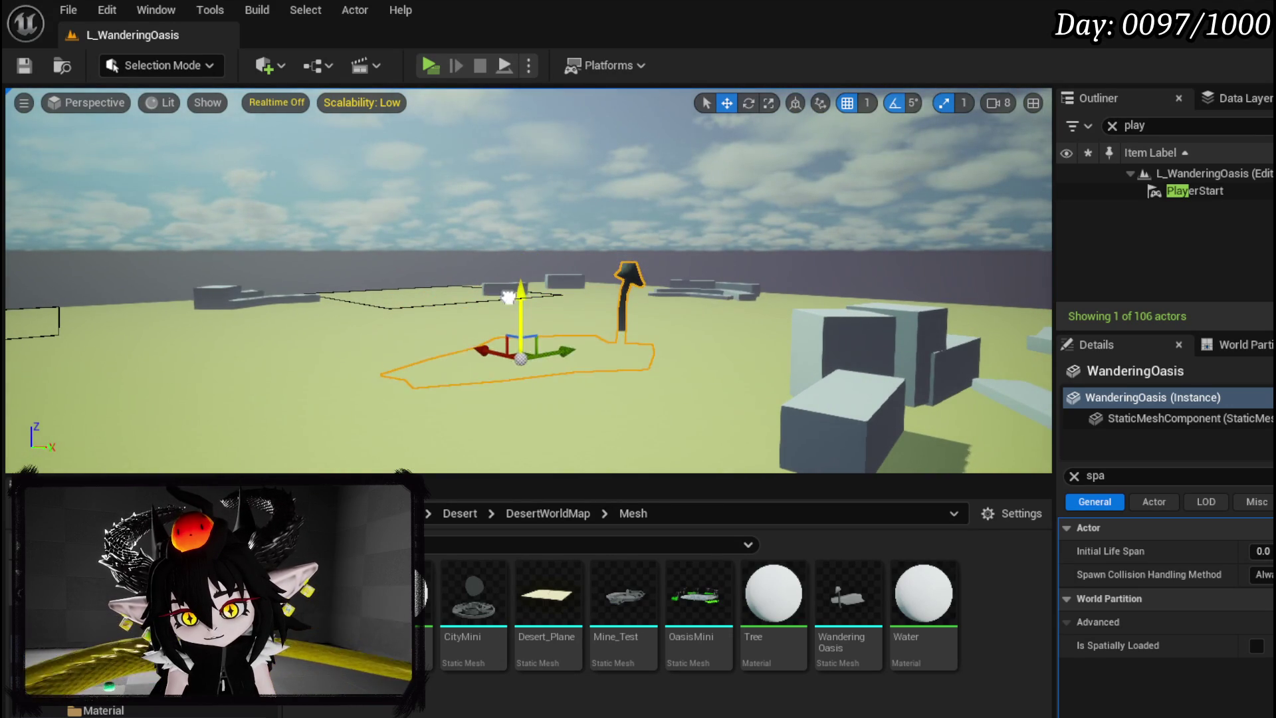
drag(652, 311, 652, 310)
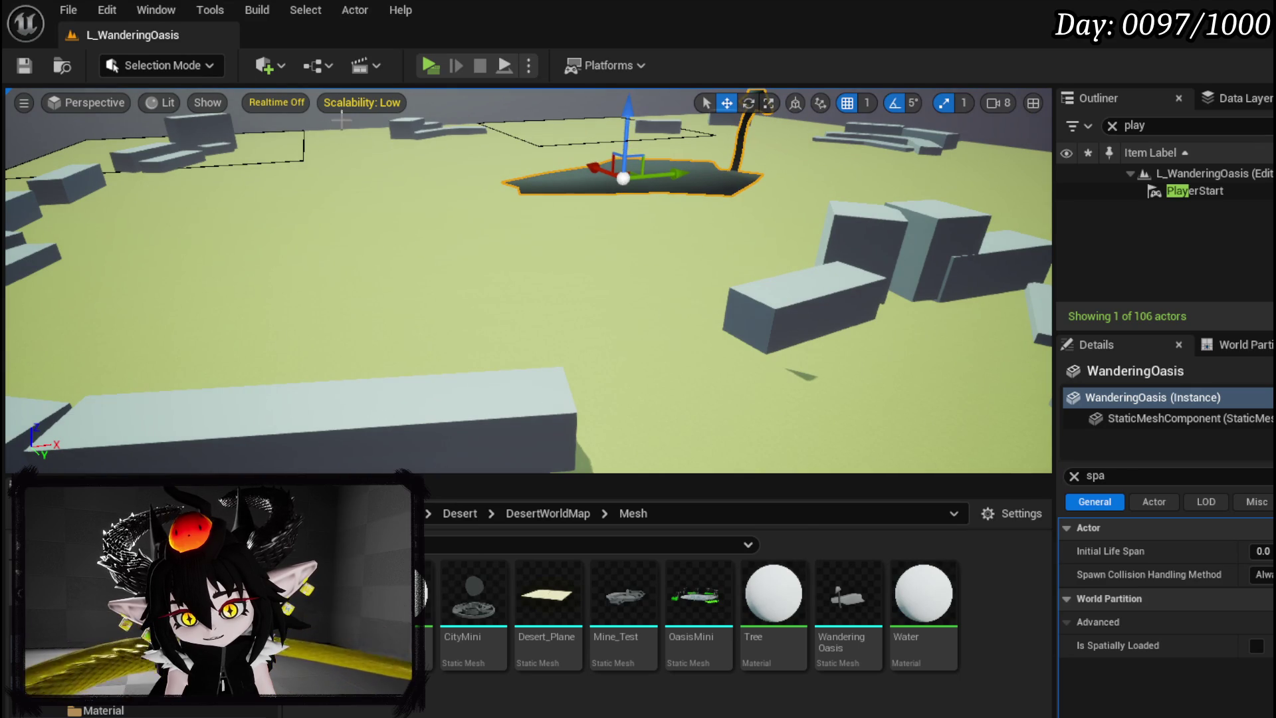
click(24, 65)
drag(652, 310, 652, 311)
drag(362, 182, 362, 182)
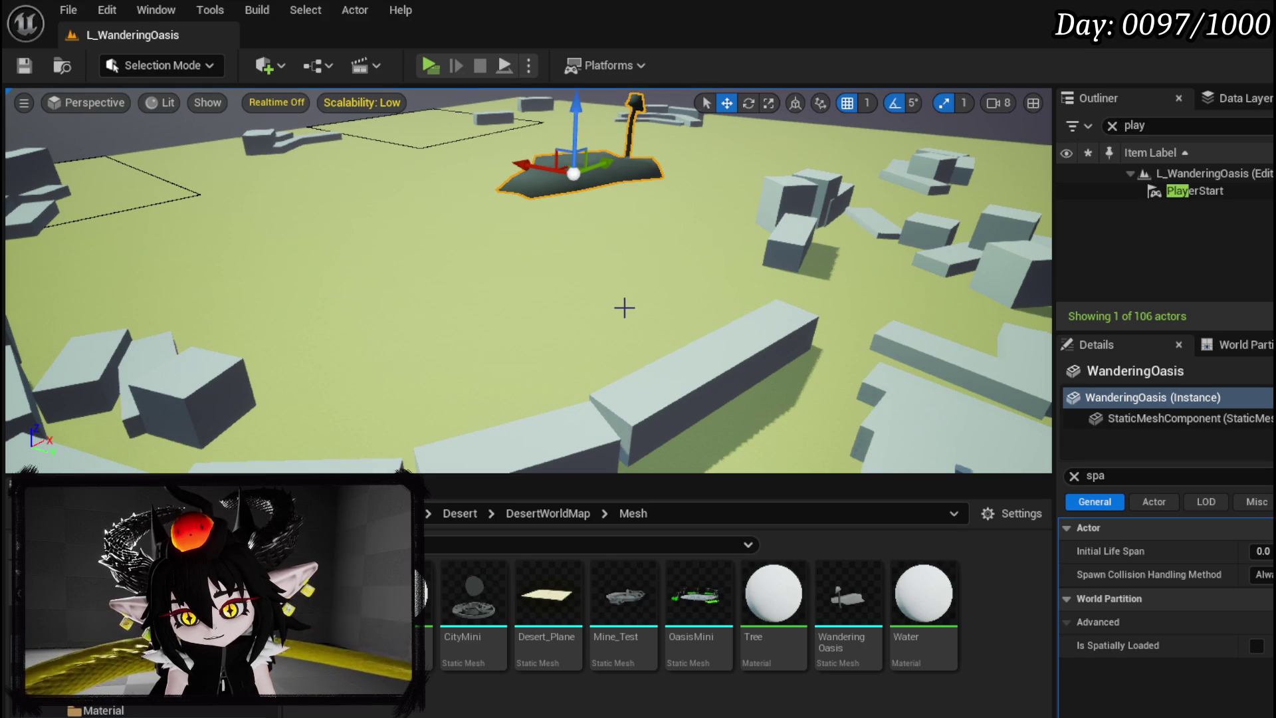
drag(362, 182, 362, 182)
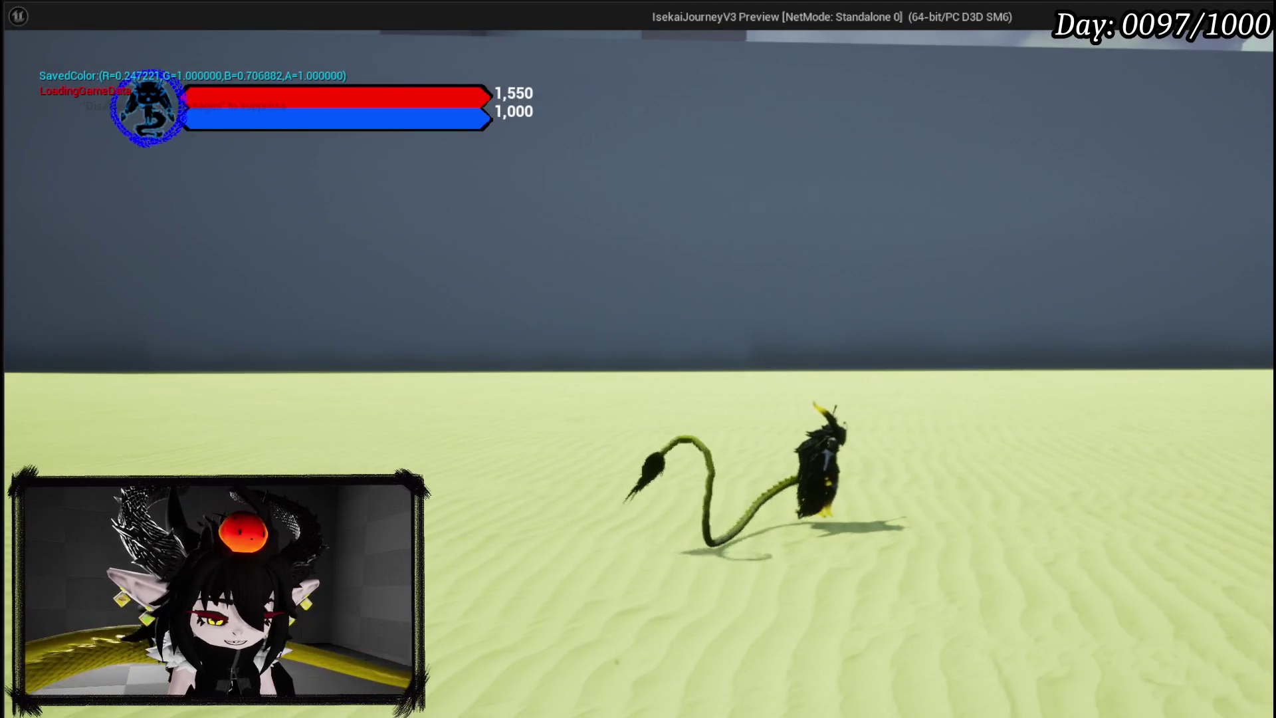
key(Escape)
drag(489, 341, 495, 266)
scroll(579, 179, down, 10)
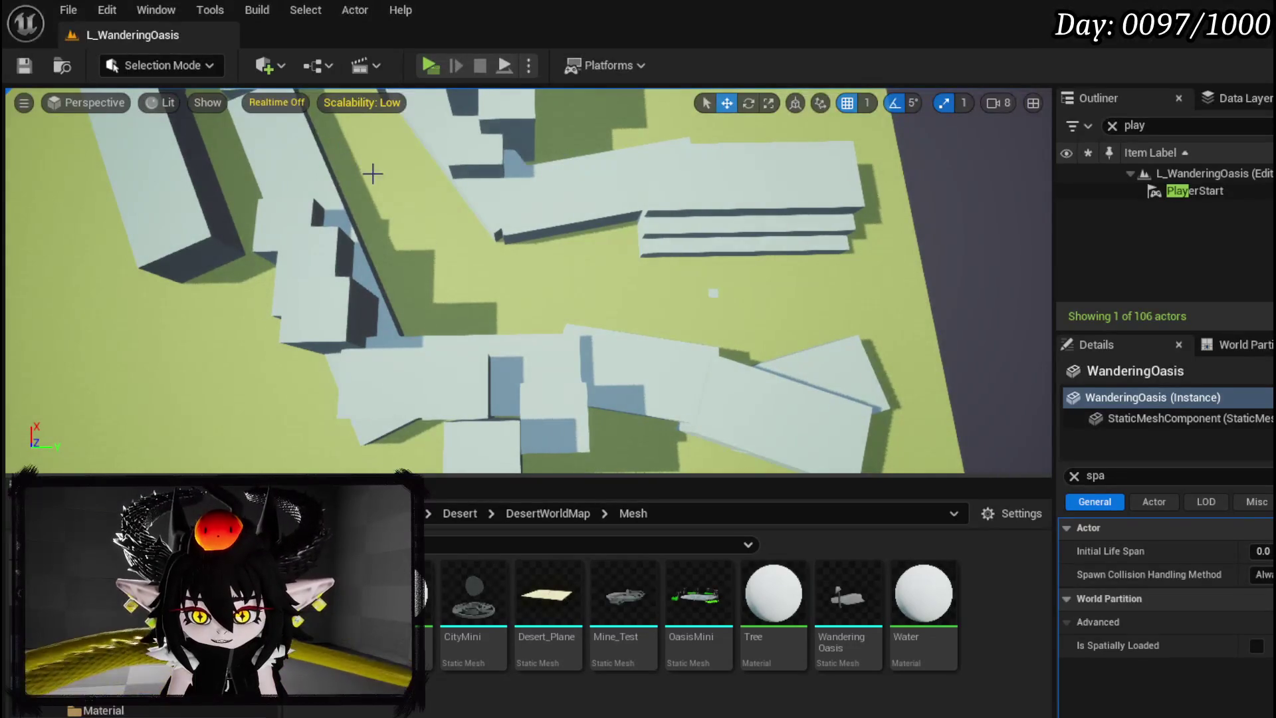
Shrink wall block Cube86 to scale 60 and slide it left along X
mouse_move(610, 253)
mouse_down()
mouse_move(616, 186)
mouse_move(521, 233)
mouse_move(521, 219)
mouse_move(600, 282)
mouse_move(575, 251)
mouse_move(563, 188)
mouse_move(604, 271)
mouse_up()
click(521, 233)
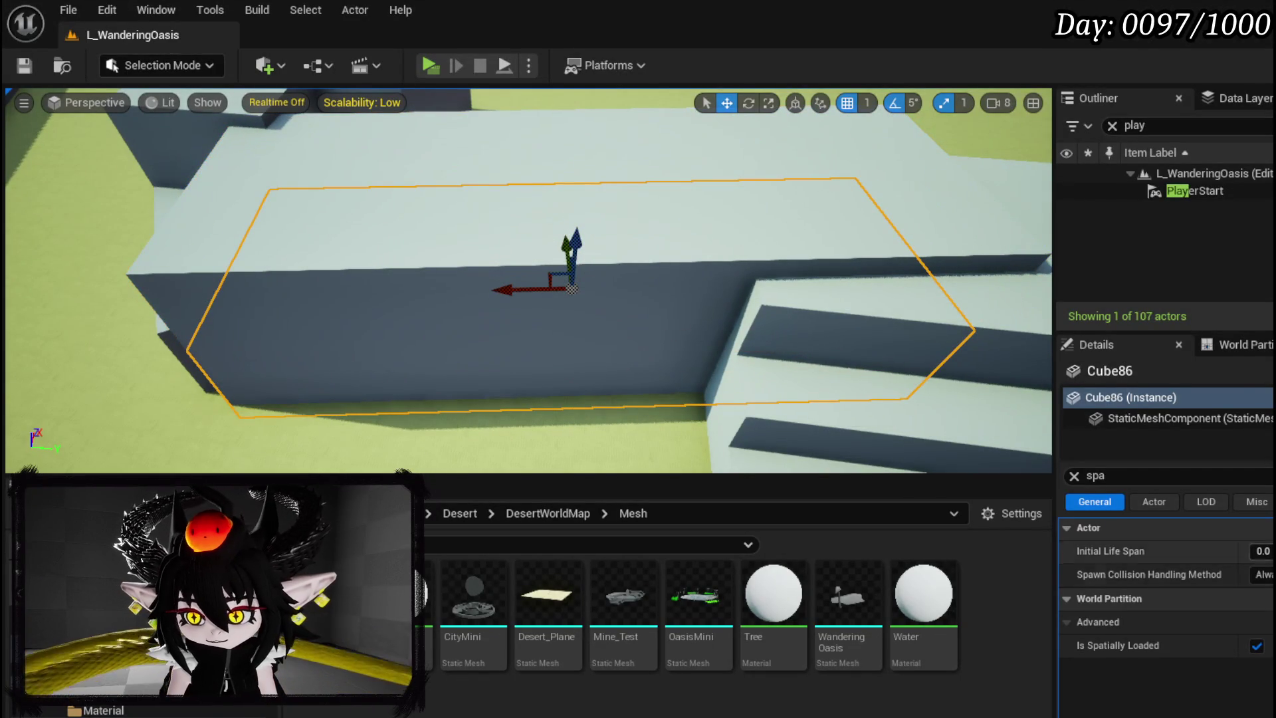
click(1074, 476)
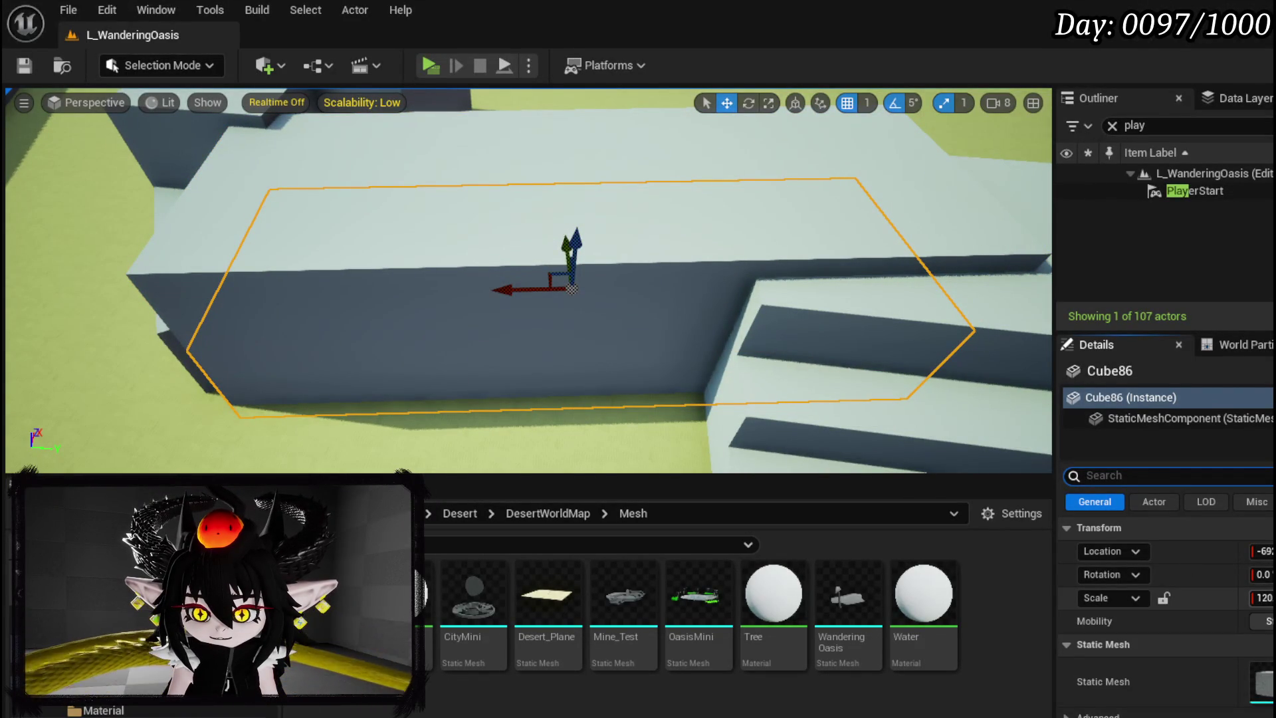
key(Tab)
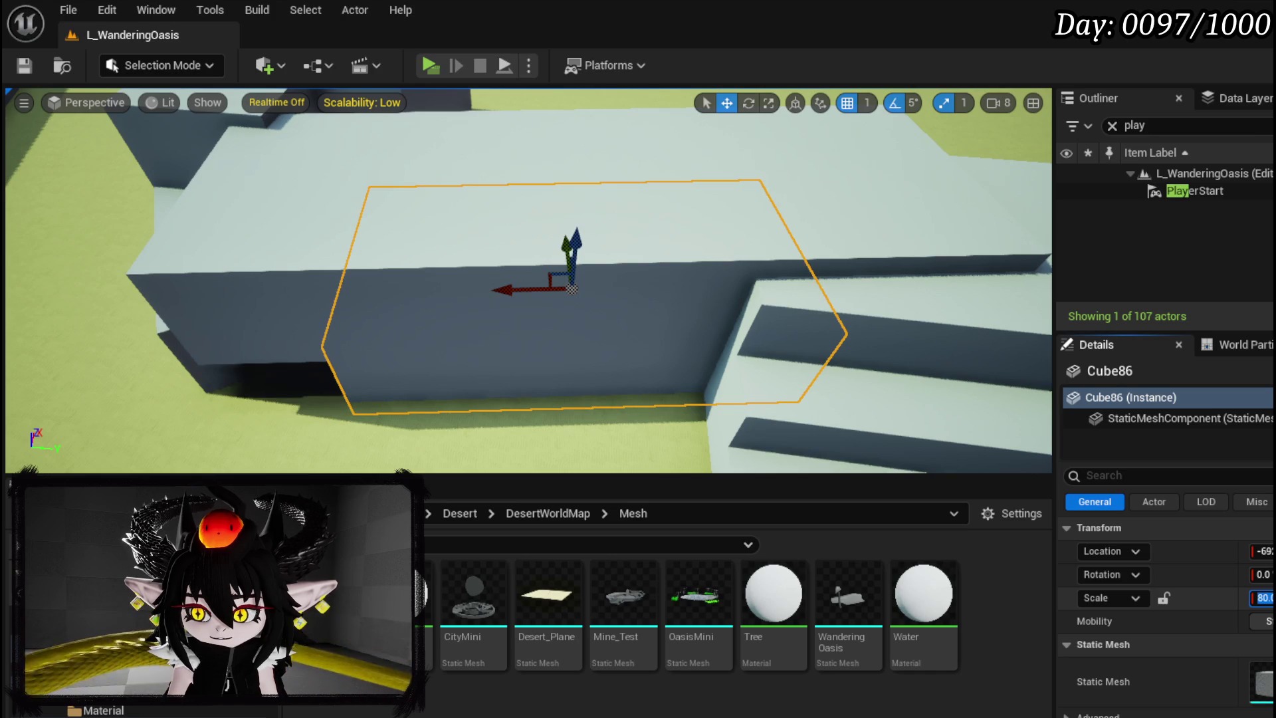
key(Tab)
mouse_move(530, 297)
mouse_down()
mouse_move(507, 285)
mouse_move(376, 286)
mouse_up()
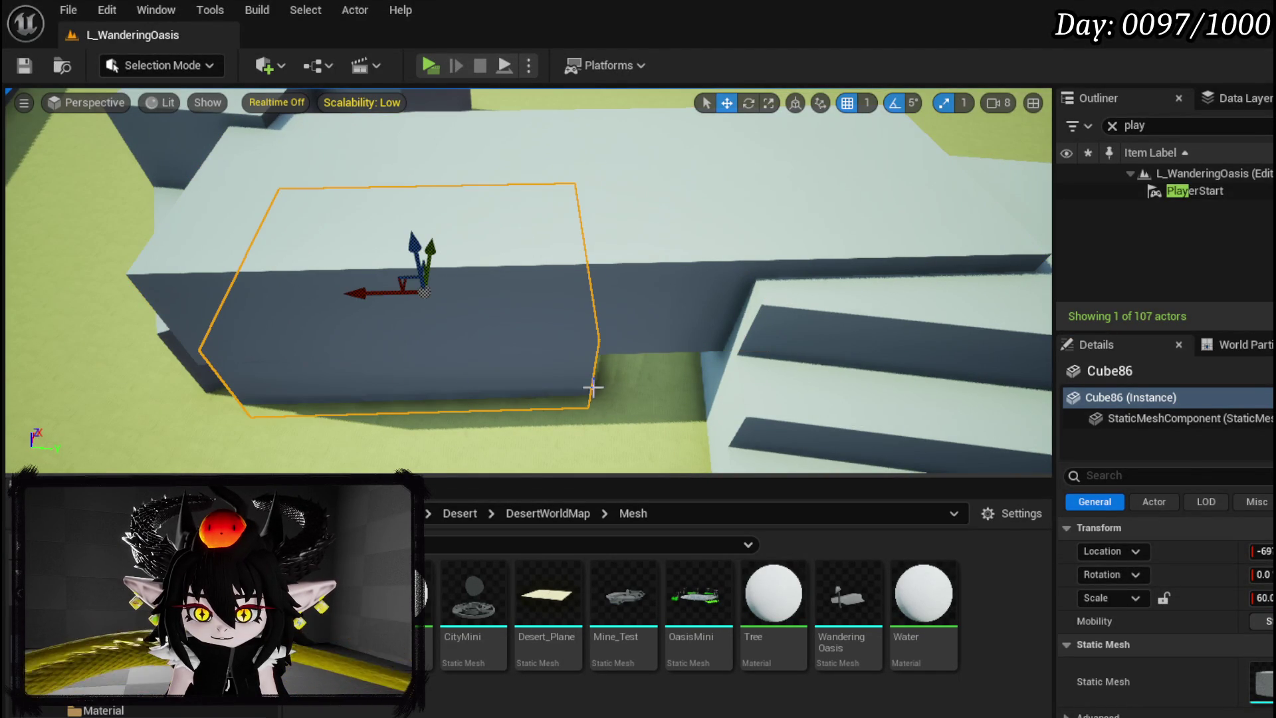
Duplicate the block into Cube87 on the right, rotate it, and nudge it into place
drag(367, 294, 770, 291)
key(e)
drag(836, 339, 815, 345)
key(w)
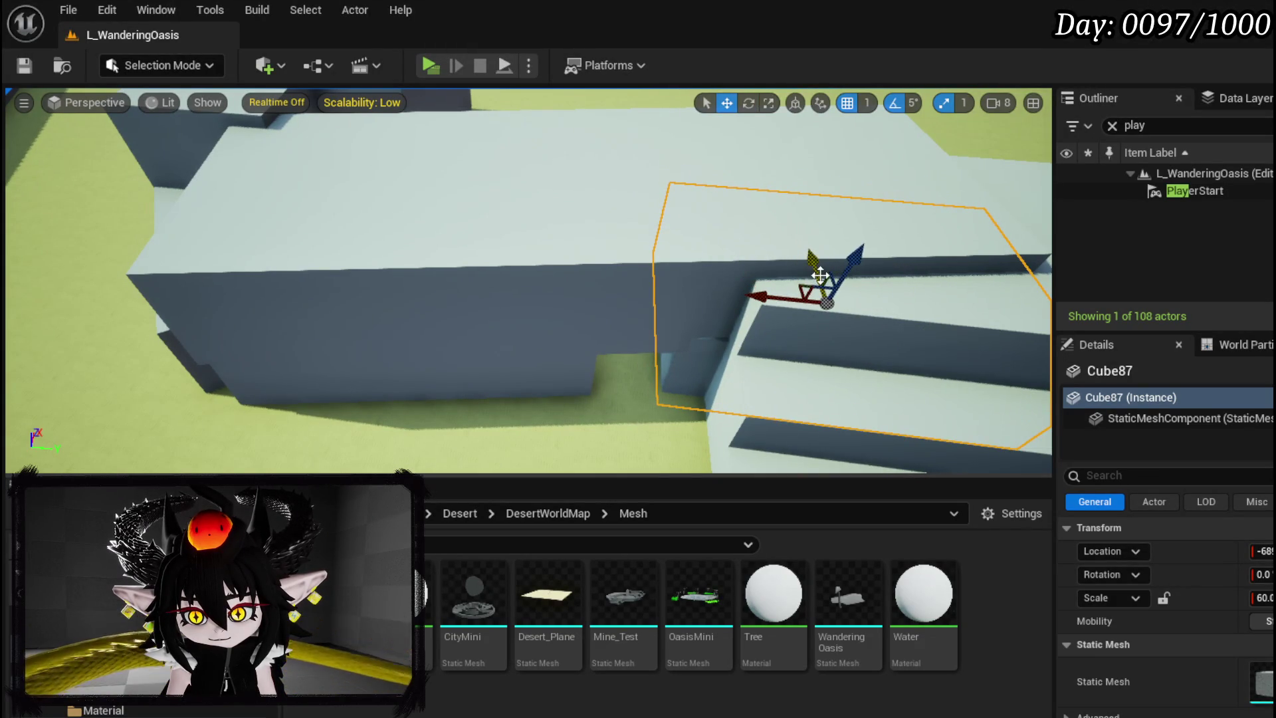
drag(771, 290, 737, 297)
Duplicate Cube87 along Y into a small Cube88 bridging the corridor gap
click(683, 296)
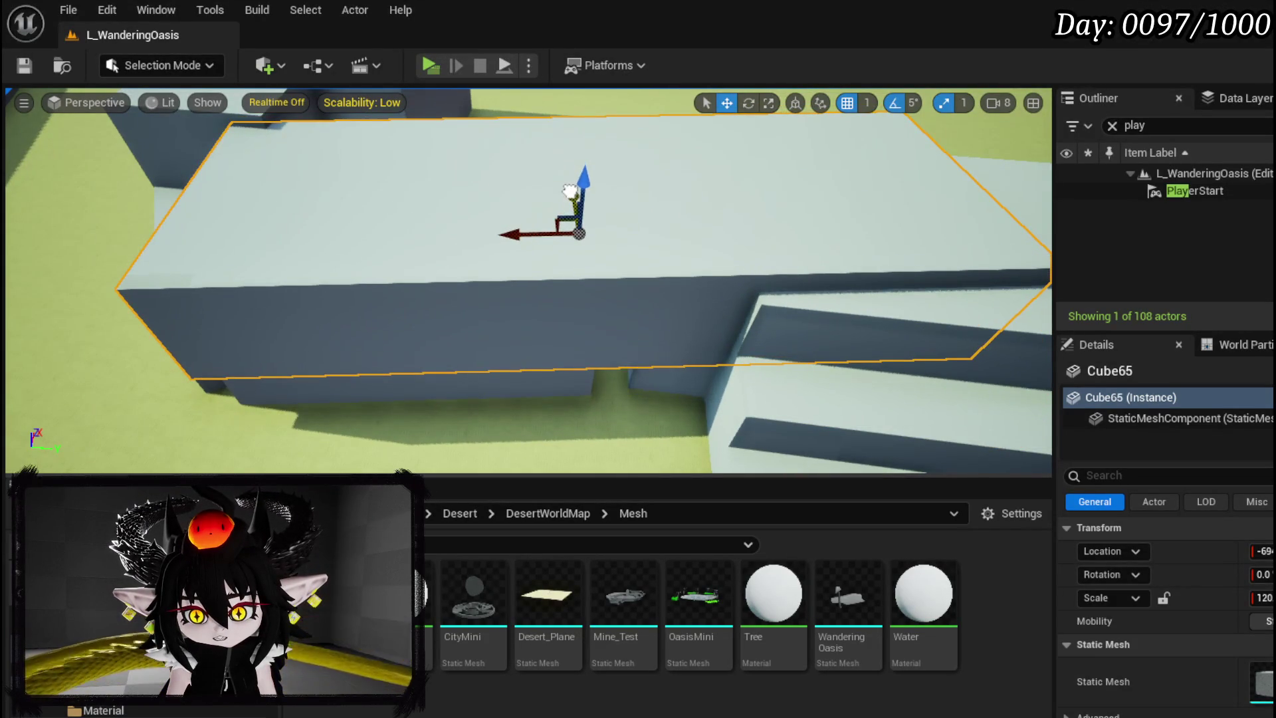
mouse_move(566, 179)
mouse_down()
mouse_move(598, 279)
mouse_move(565, 296)
mouse_move(578, 296)
mouse_up()
click(797, 279)
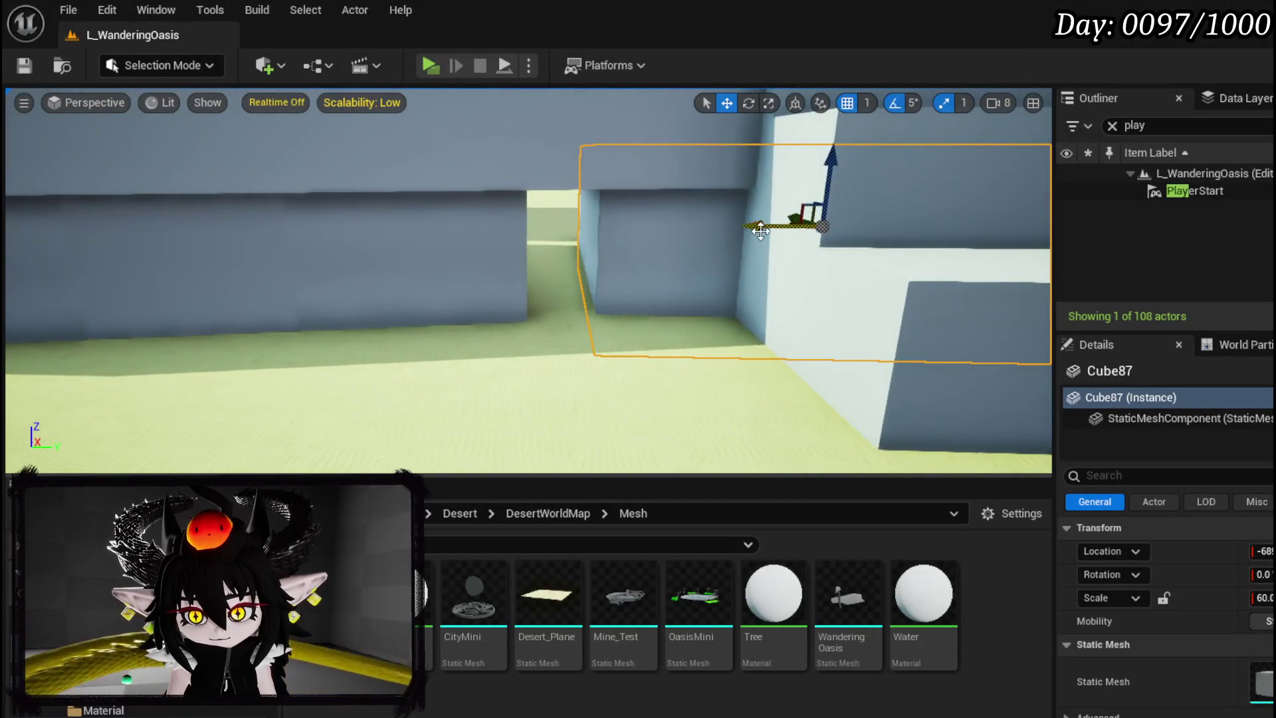
alt+drag(759, 229, 532, 224)
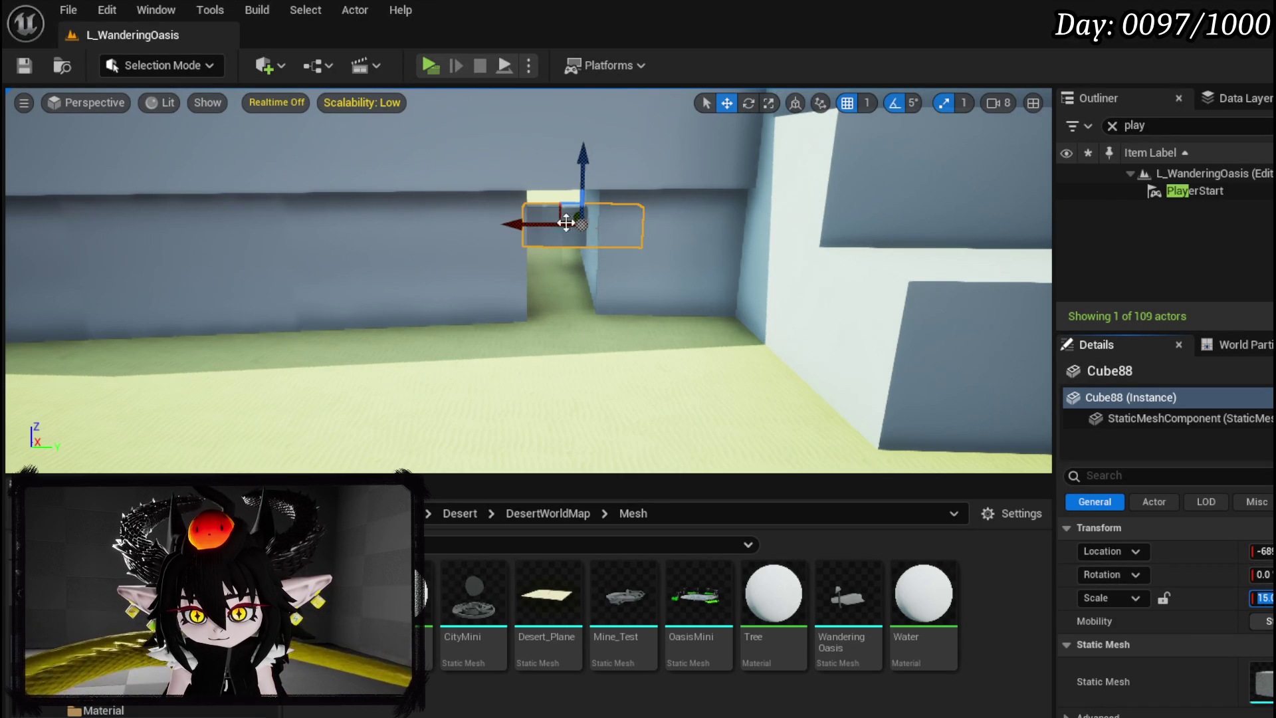
Inspect Cube88's placement across the wall gaps and play the level to test it
mouse_move(489, 232)
mouse_down()
mouse_move(470, 262)
mouse_move(370, 270)
mouse_move(333, 242)
mouse_move(287, 258)
mouse_up()
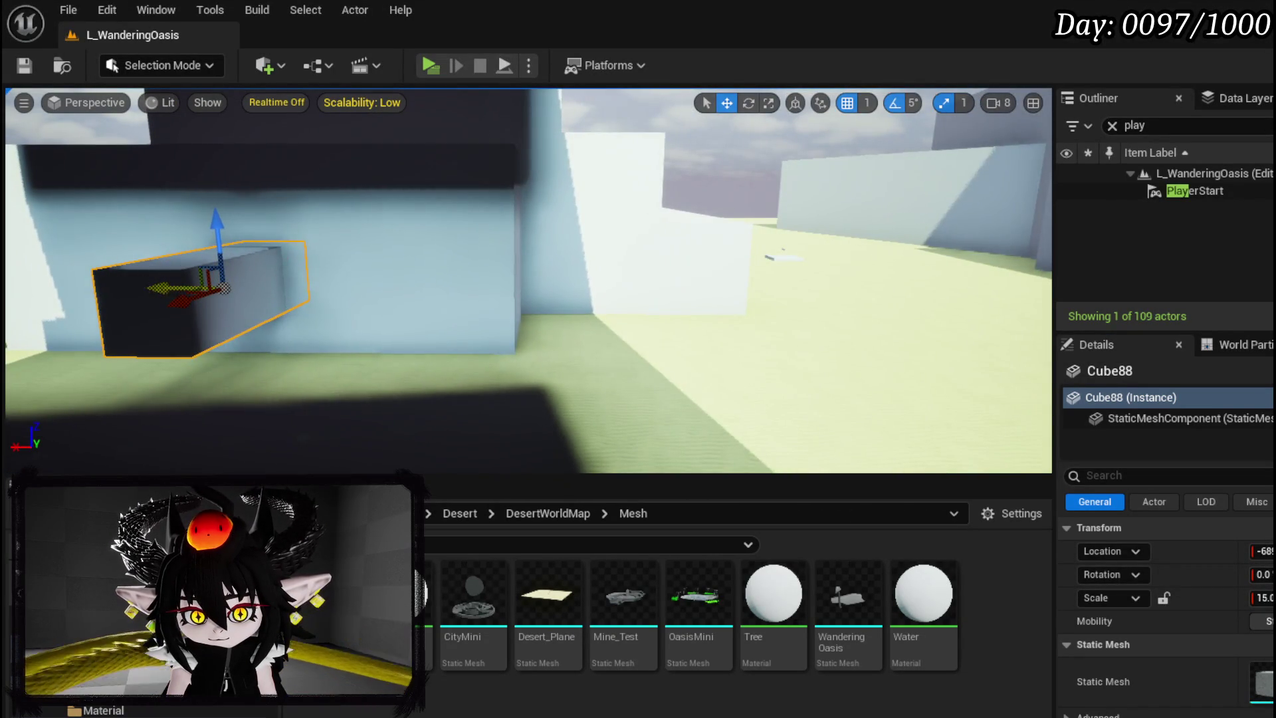
key(f)
drag(149, 286, 319, 289)
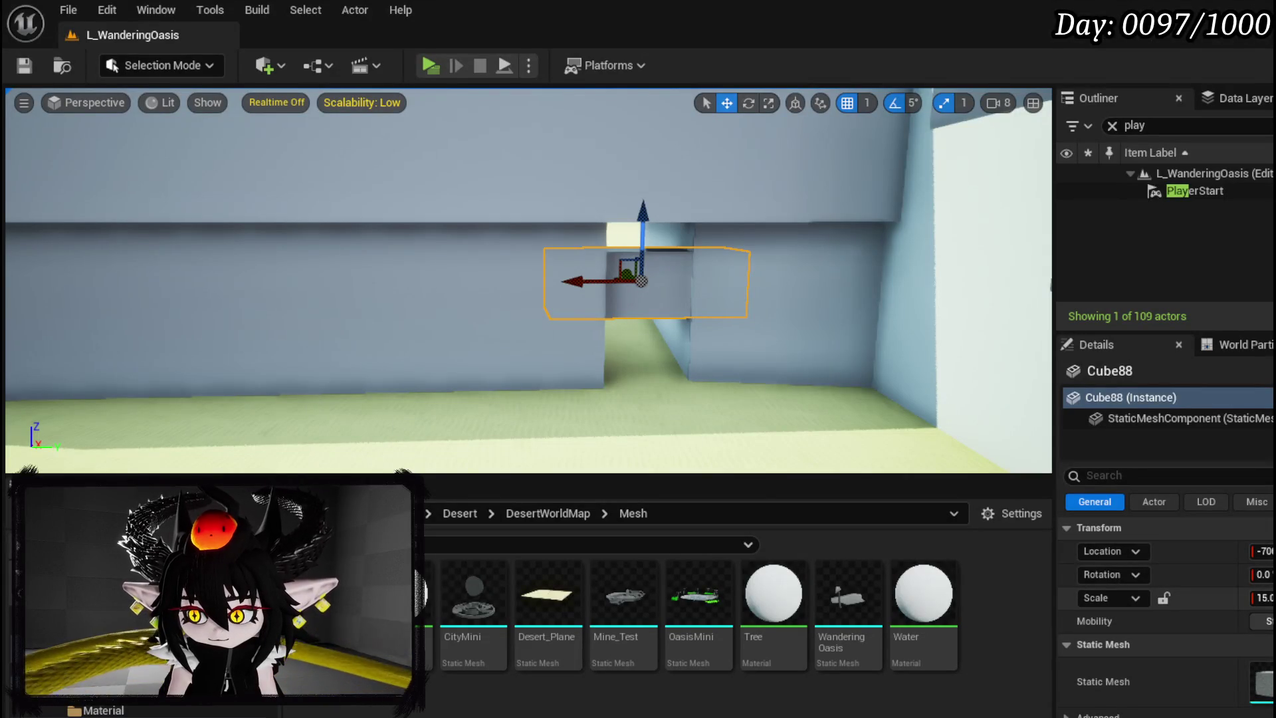
mouse_move(394, 179)
mouse_down()
mouse_move(412, 186)
mouse_move(394, 179)
mouse_move(372, 225)
mouse_move(395, 262)
mouse_move(470, 267)
mouse_up()
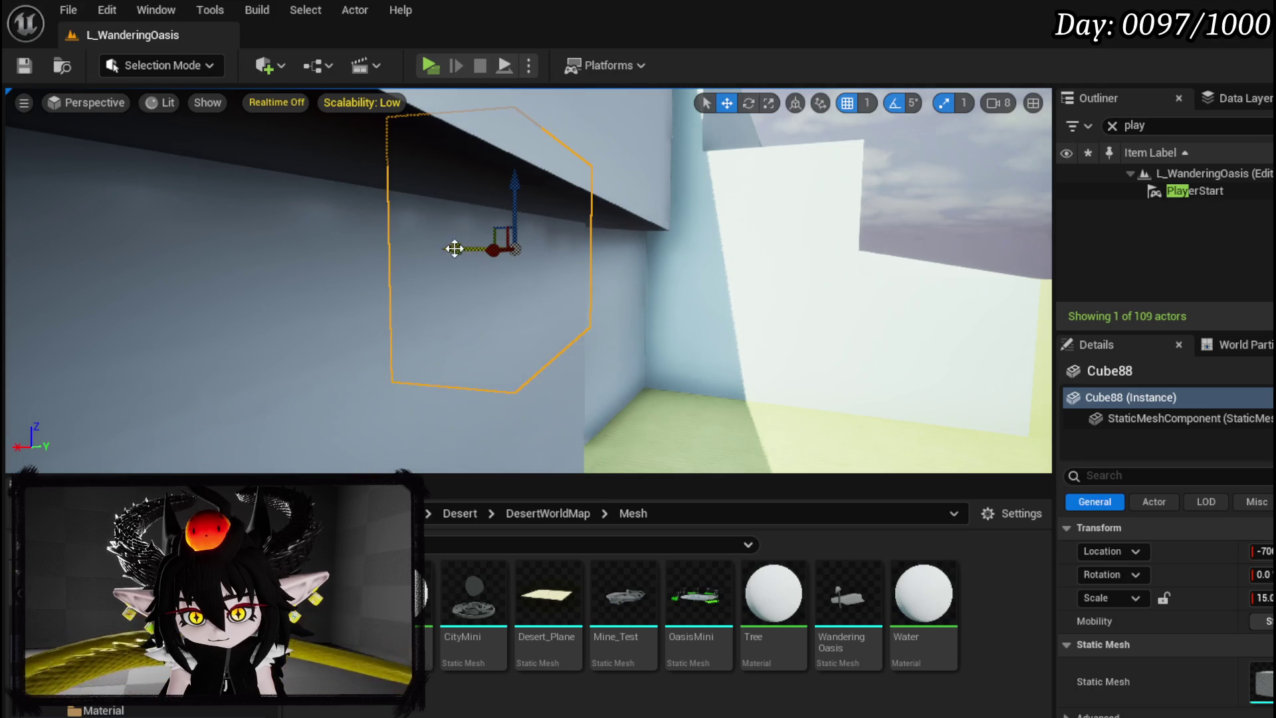
drag(473, 249, 624, 293)
click(431, 67)
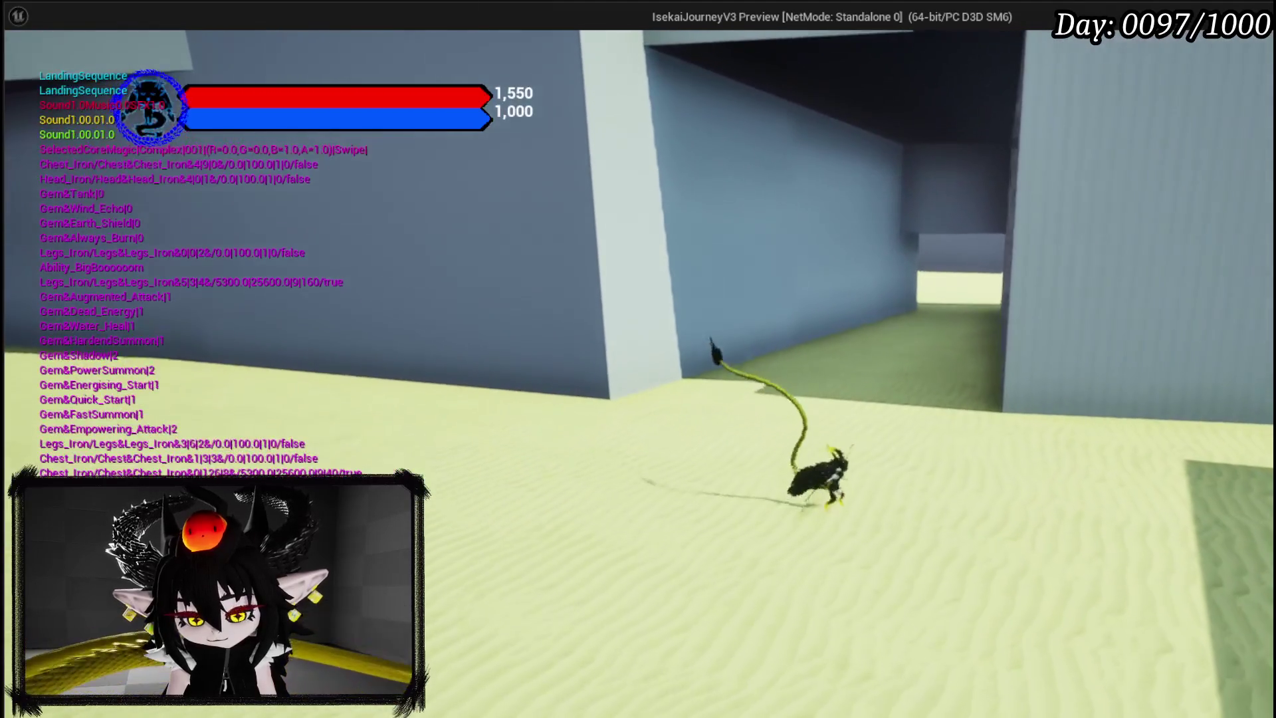
key(Escape)
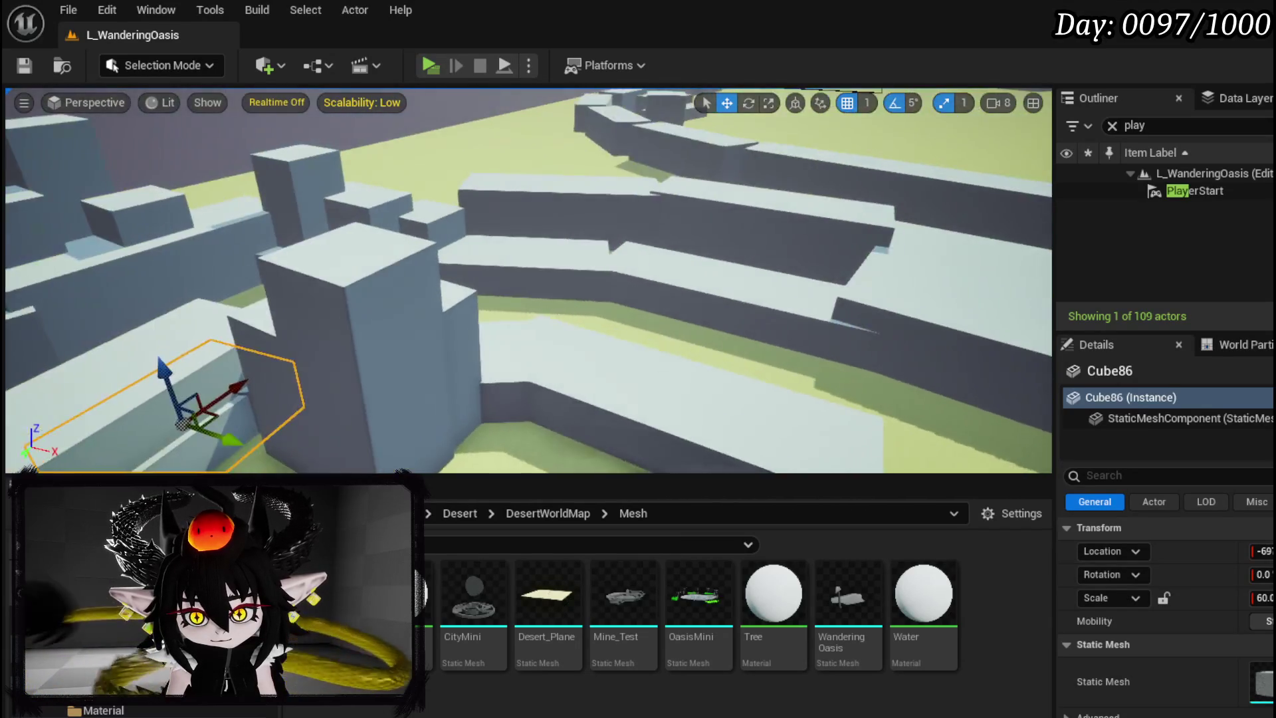
Rotate a wall cube by -15 degrees and duplicate it into Cube91, shifted along Y and X
click(461, 303)
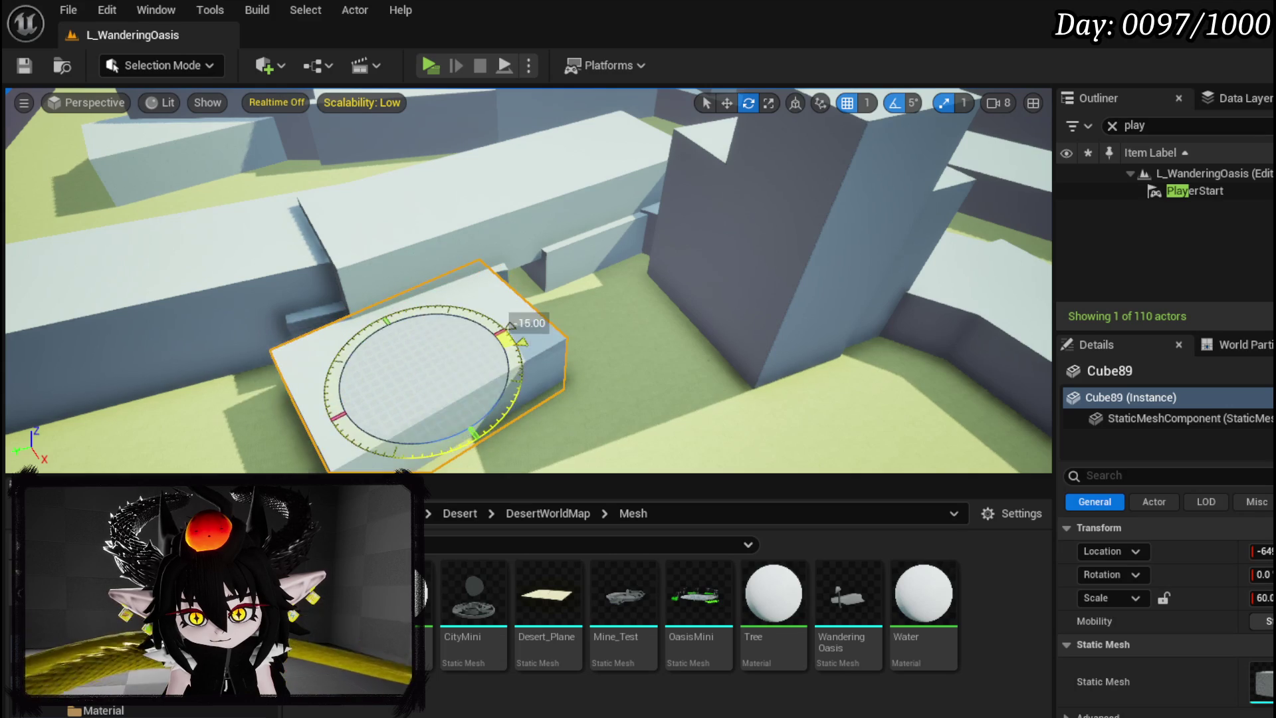
drag(493, 331, 391, 306)
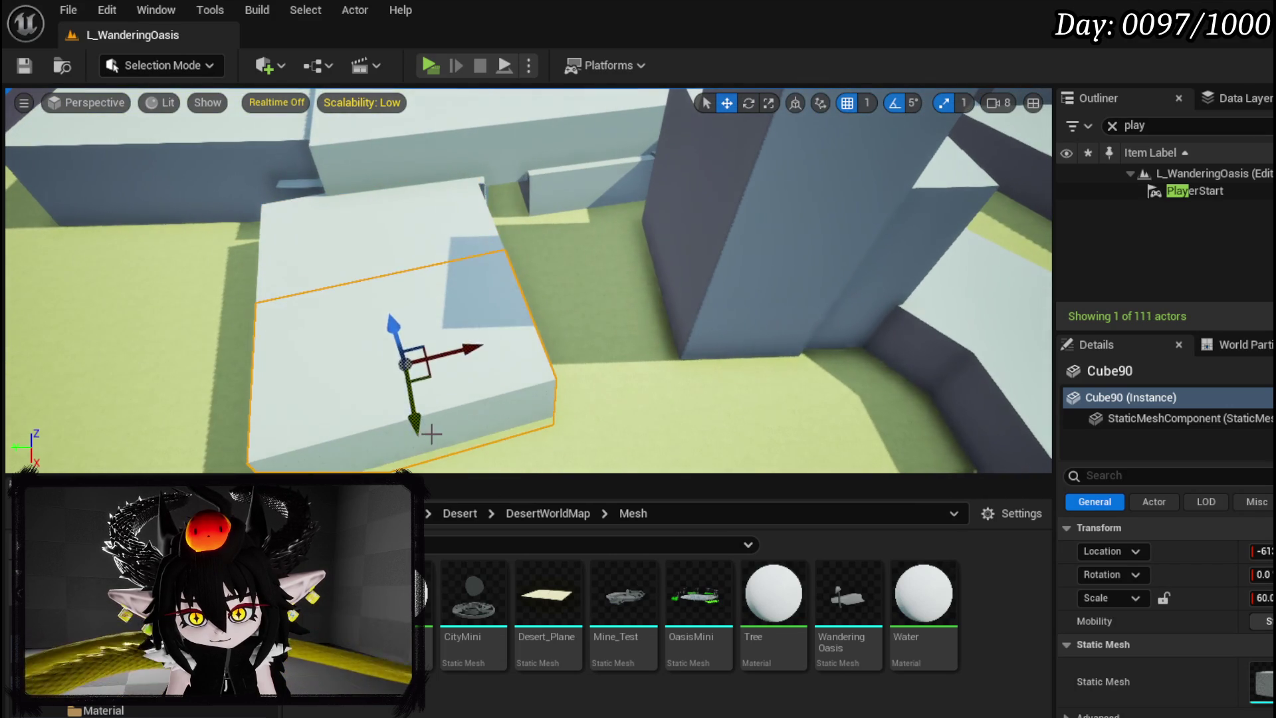
drag(466, 429, 504, 337)
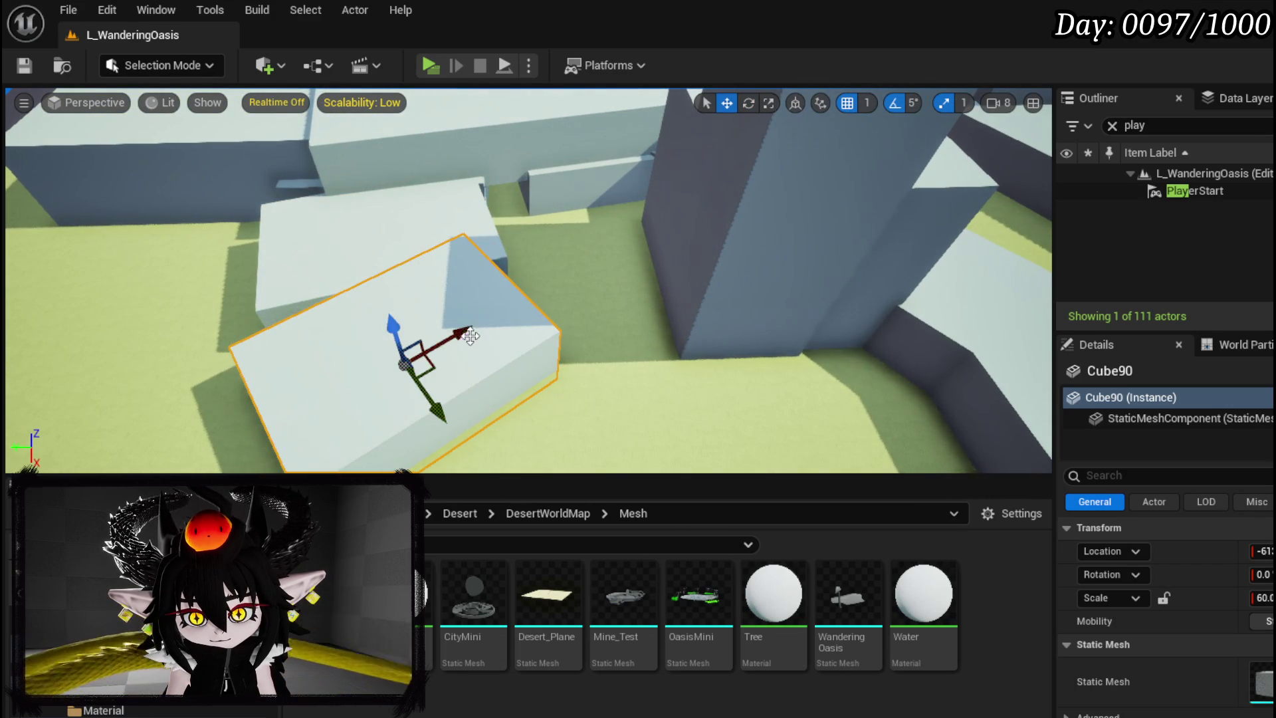
mouse_move(450, 400)
mouse_down()
mouse_move(368, 361)
mouse_move(398, 364)
mouse_move(465, 432)
mouse_move(499, 416)
mouse_move(402, 405)
mouse_move(395, 392)
mouse_move(419, 378)
mouse_up()
key(e)
key(w)
drag(450, 266, 464, 243)
Duplicate another copy, Cube92, rotate it about -10 degrees, and move it into place
drag(483, 328, 712, 347)
key(e)
mouse_move(601, 407)
mouse_down()
mouse_move(585, 432)
mouse_move(565, 387)
mouse_up()
key(w)
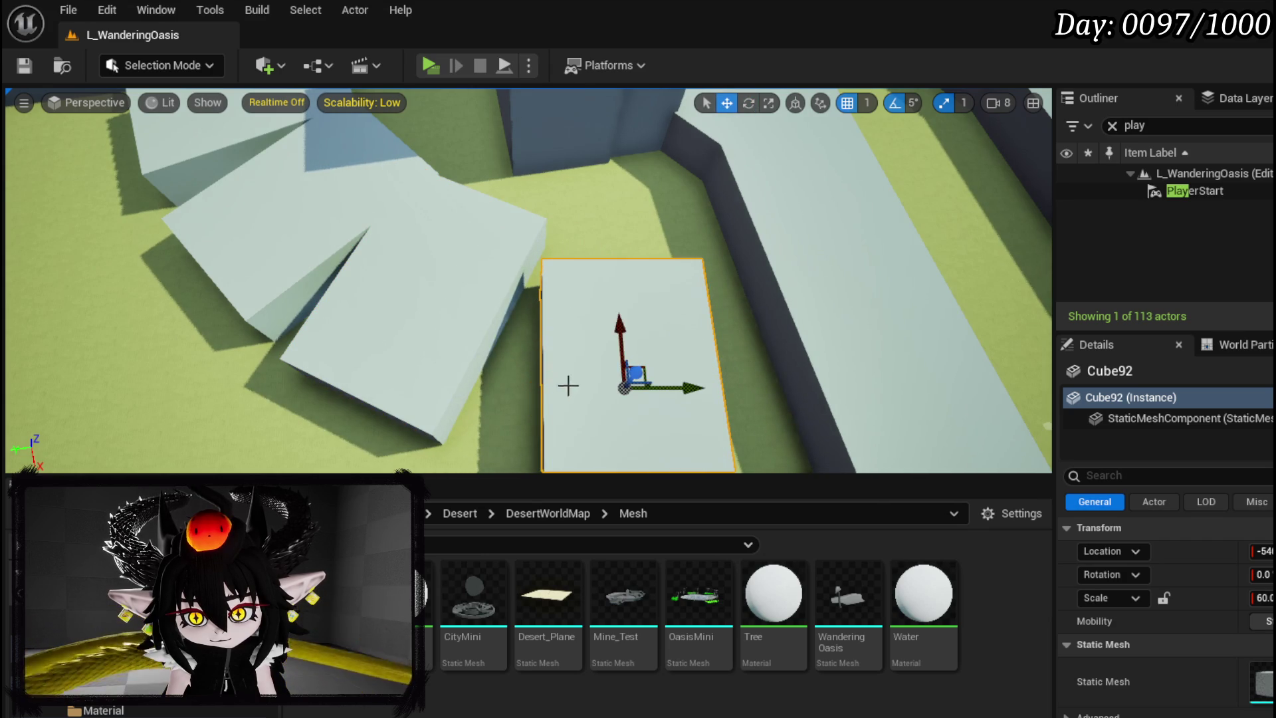
drag(624, 317, 612, 271)
mouse_move(681, 345)
mouse_down()
mouse_move(608, 328)
mouse_move(806, 318)
mouse_up()
Undo the extra duplicate and add a new ledge Cube95 against the wall
key(e)
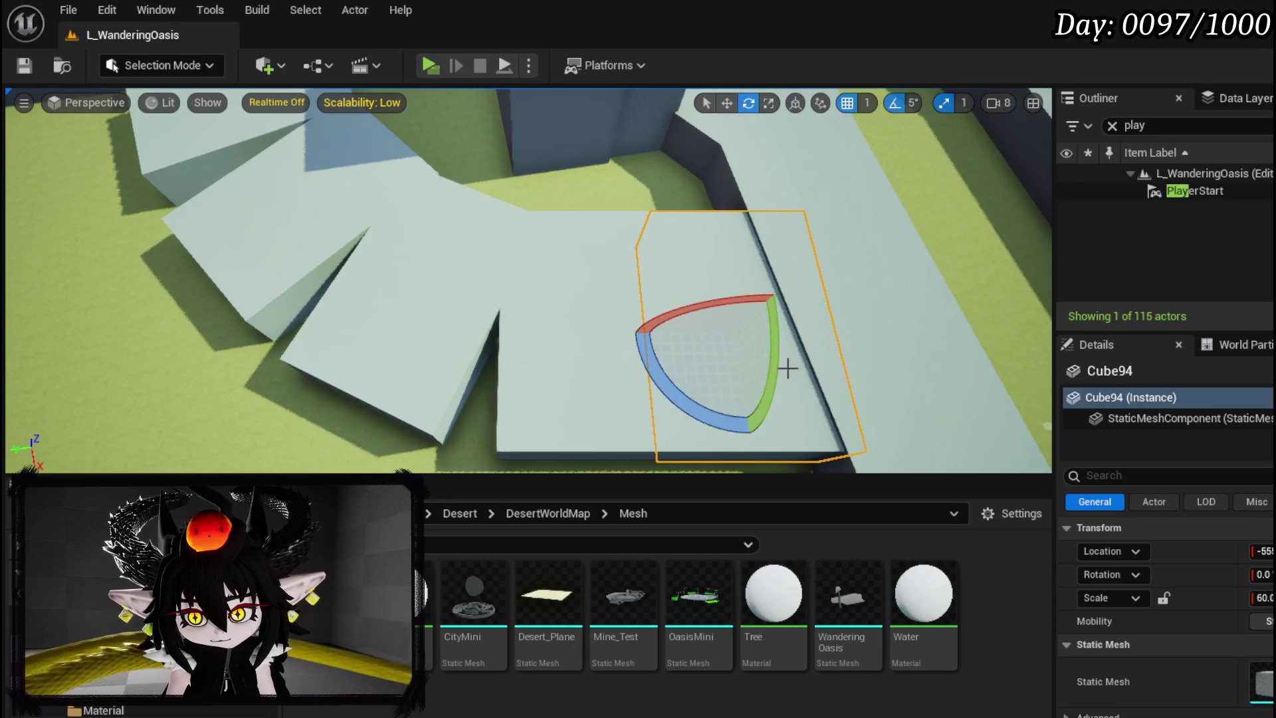
drag(688, 390, 671, 372)
key(ctrl+z)
key(ctrl+z)
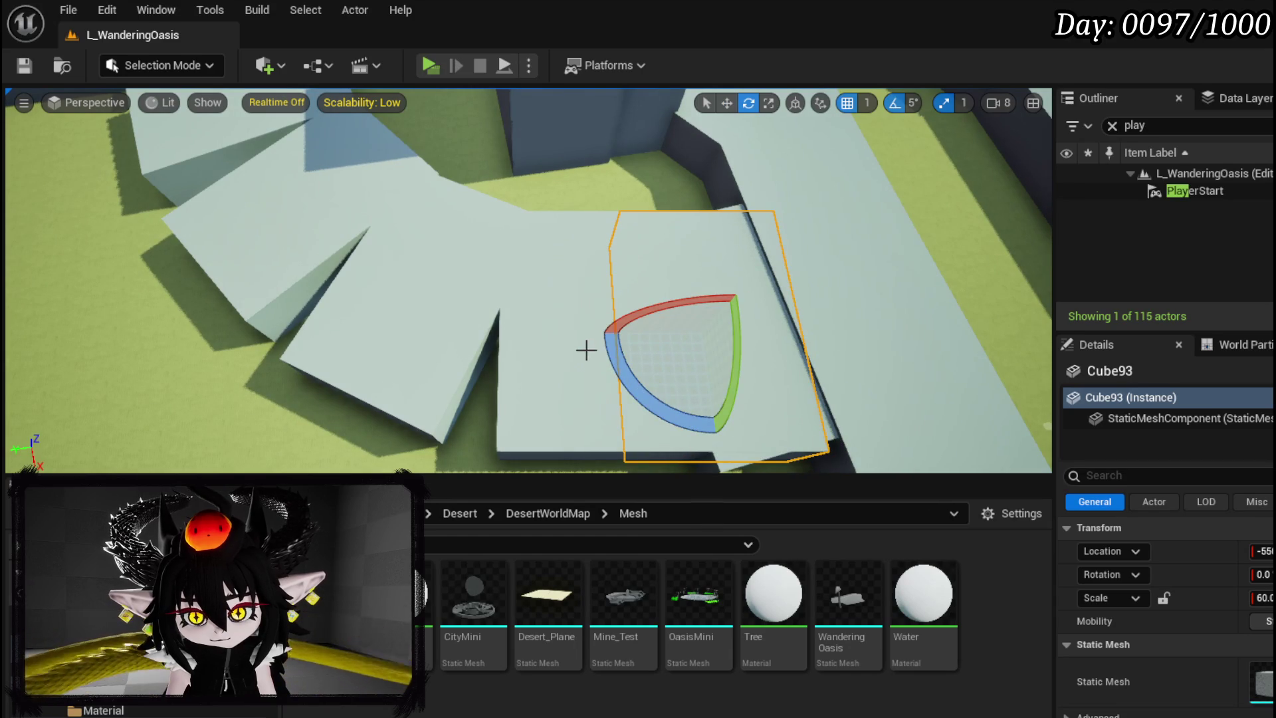
key(w)
mouse_move(632, 289)
mouse_down()
mouse_move(571, 233)
mouse_move(576, 313)
mouse_move(569, 194)
mouse_up()
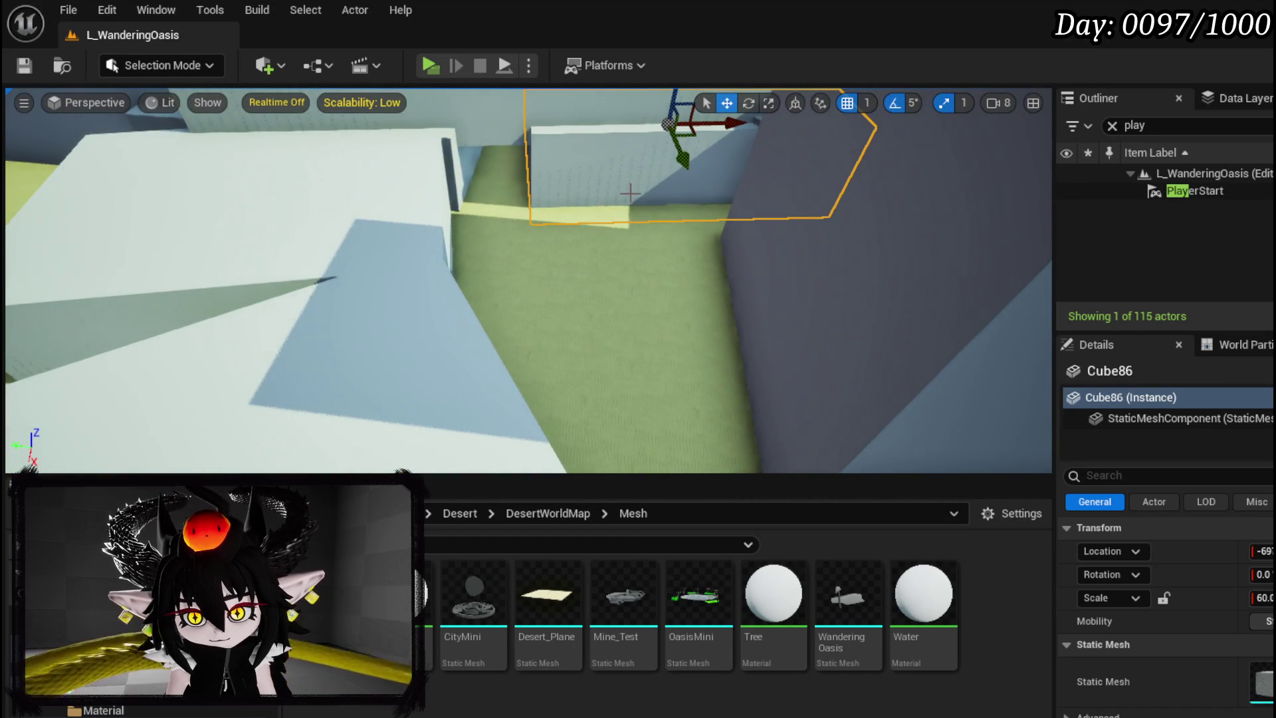
mouse_move(665, 164)
mouse_down()
mouse_move(737, 225)
mouse_move(661, 329)
mouse_move(526, 299)
mouse_move(540, 199)
mouse_move(498, 270)
mouse_move(604, 216)
mouse_up()
click(604, 217)
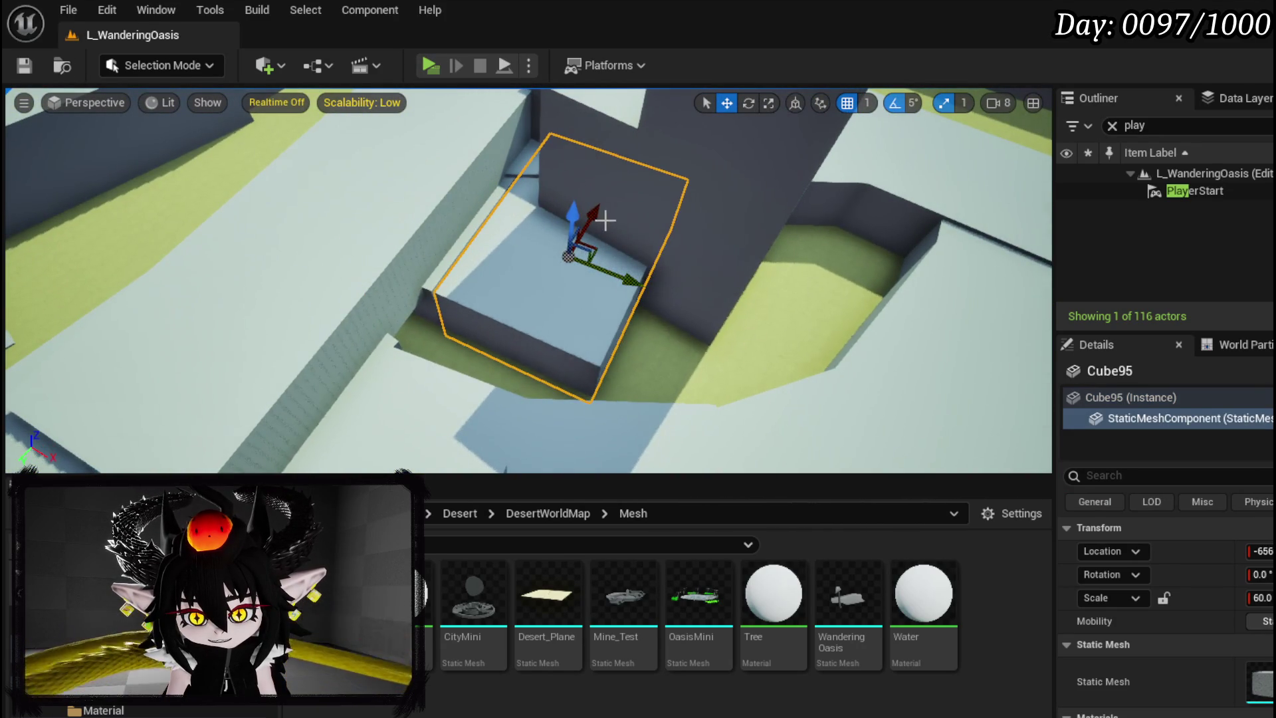